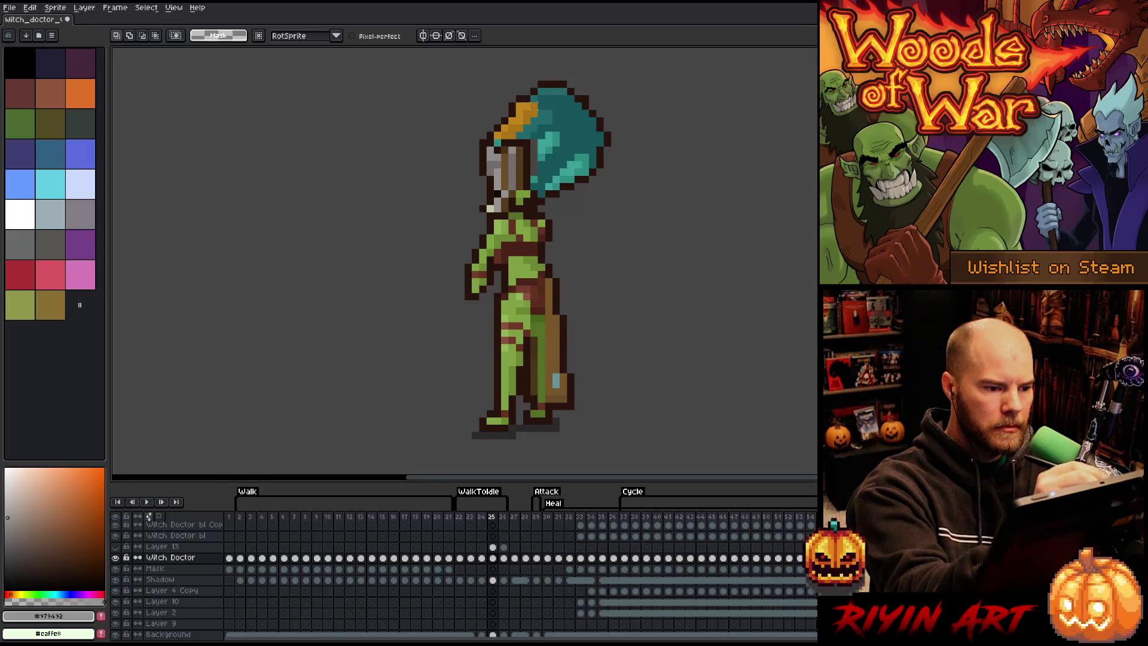
Step: Paint lighter gold pixels across the headdress on frame 25 with the 1px Pencil
{"action": "key", "text": "Left"}
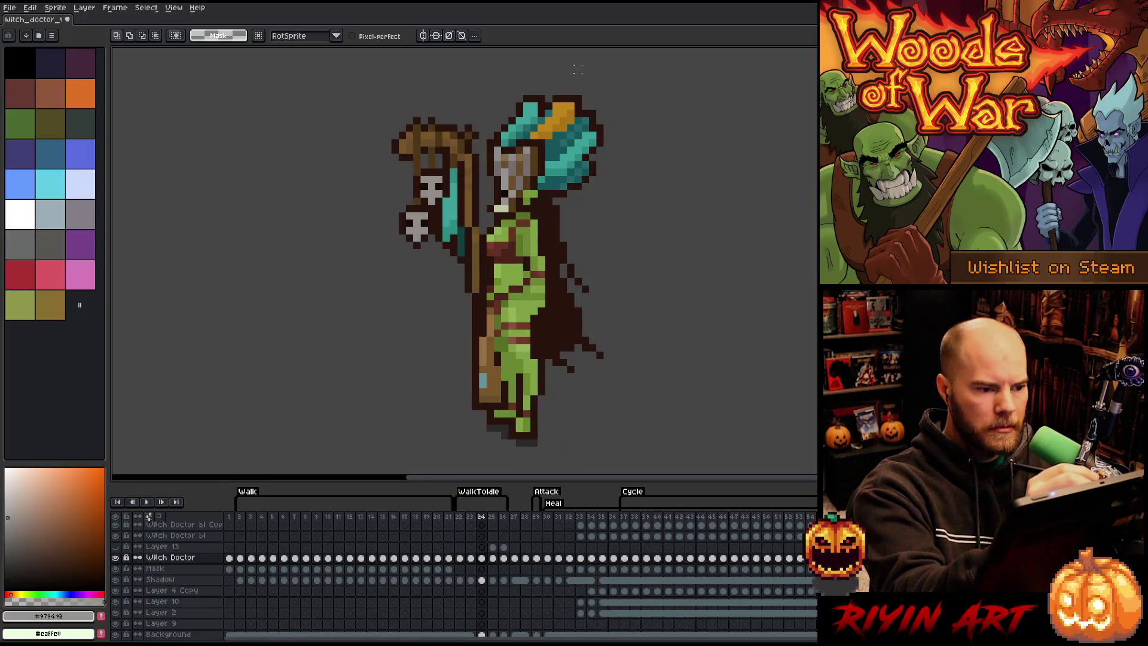
{"action": "key", "text": "Right"}
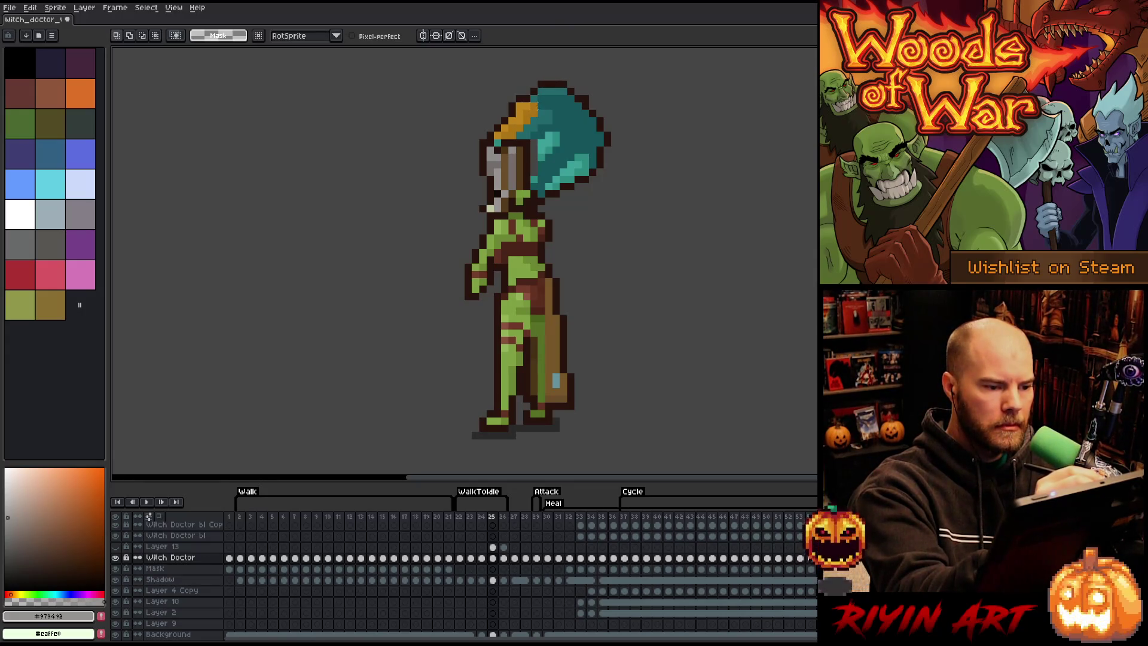
{"action": "key", "text": "b"}
{"action": "left_click", "coordinate": [526, 114], "text": "alt"}
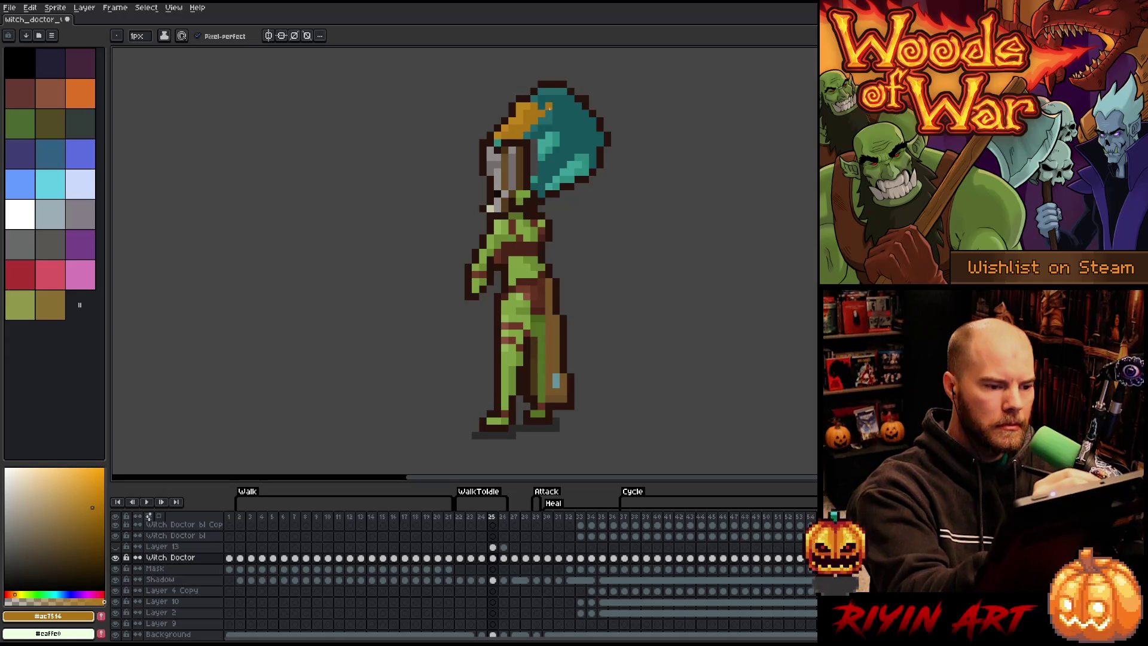
{"action": "left_click", "coordinate": [546, 109], "text": "alt"}
{"action": "left_click_drag", "start_coordinate": [534, 113], "coordinate": [511, 126]}
Step: Sample dark teal from frame 24 and paint a diagonal teal line across the gold headdress
{"action": "key", "text": "Left"}
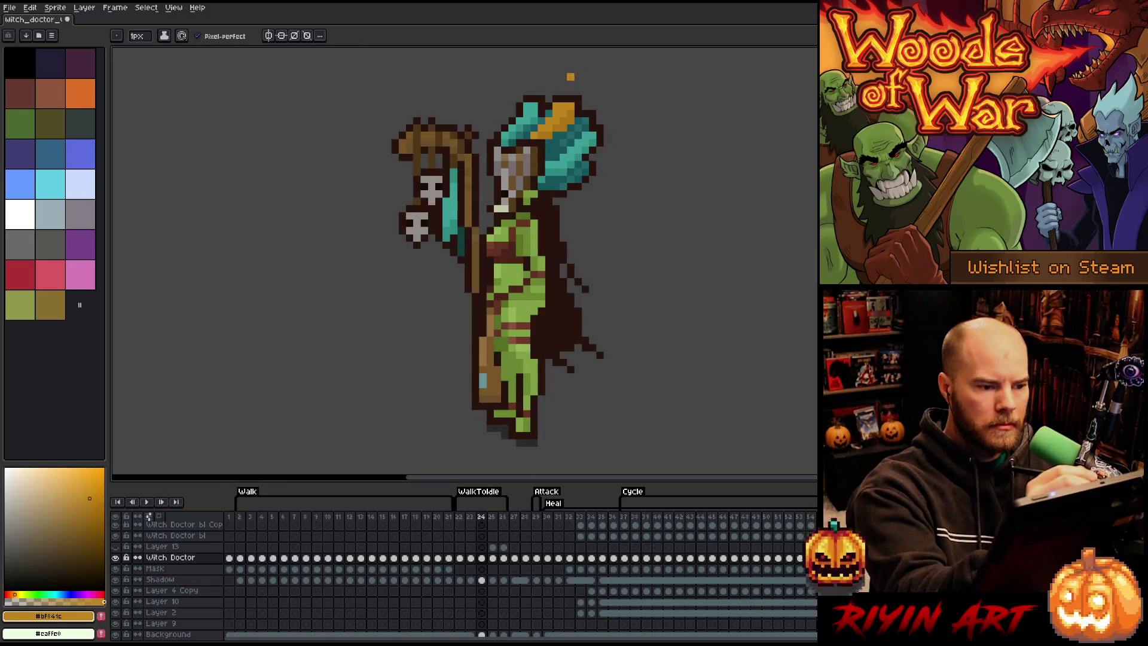
{"action": "left_click", "coordinate": [545, 114], "text": "alt"}
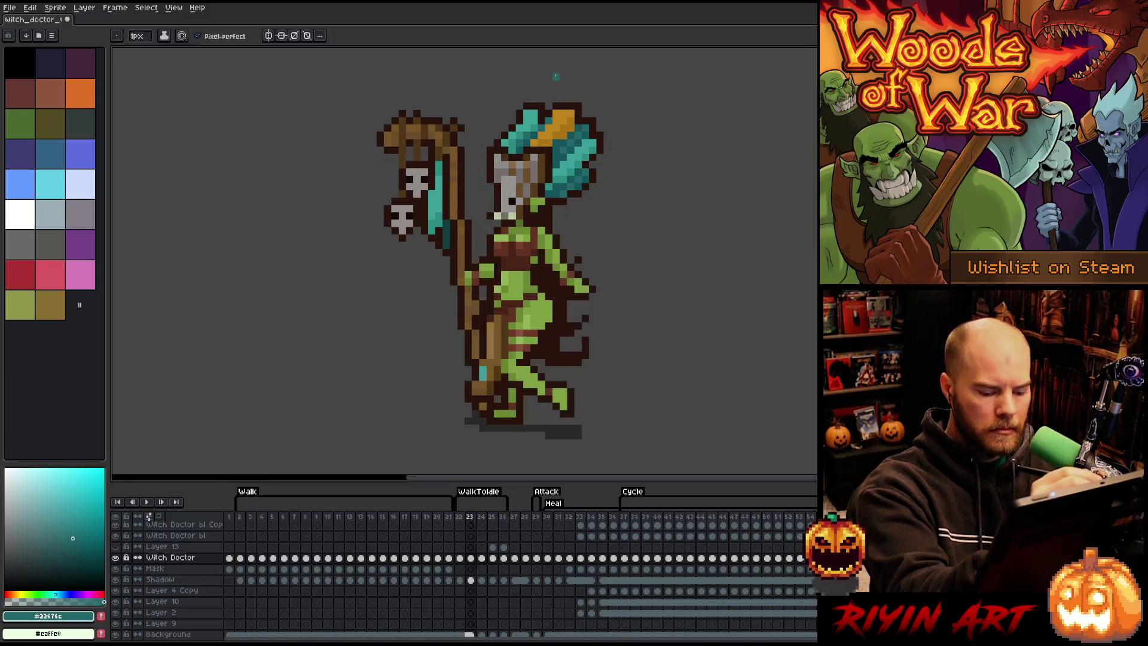
{"action": "key", "text": "Left"}
{"action": "key", "text": "Right"}
{"action": "key", "text": "Right"}
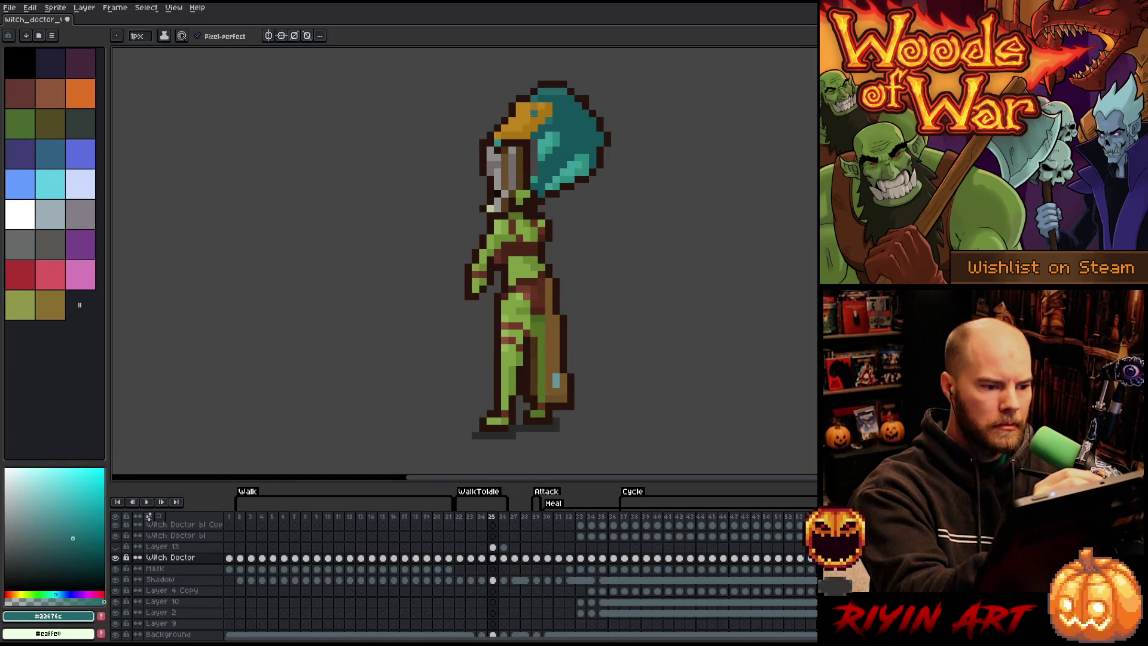
{"action": "left_click_drag", "start_coordinate": [531, 106], "coordinate": [504, 135]}
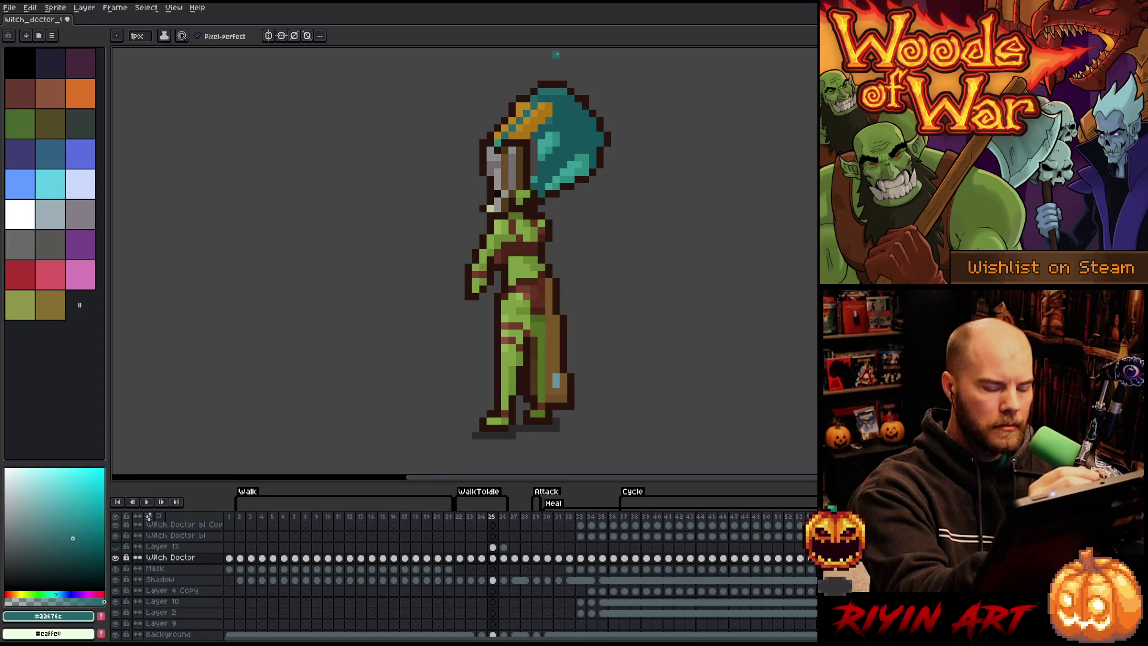
Step: Sample mid and lighter teals from frame 24, comparing it against frame 25
{"action": "key", "text": "Left"}
{"action": "left_click", "coordinate": [532, 104], "text": "alt"}
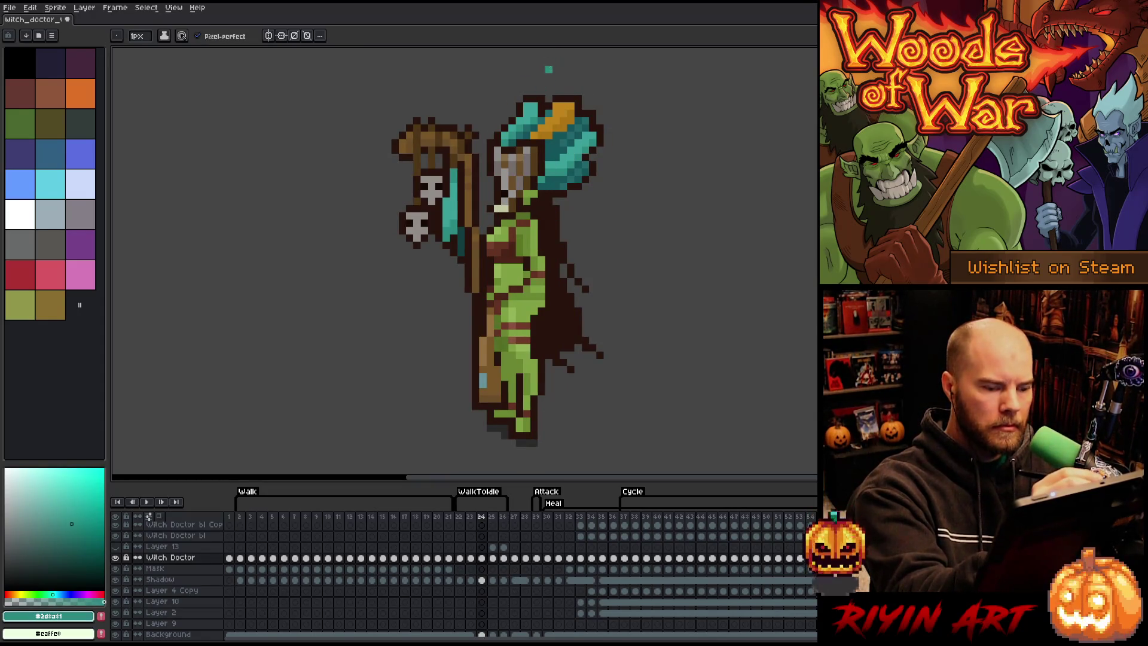
{"action": "key", "text": "Right"}
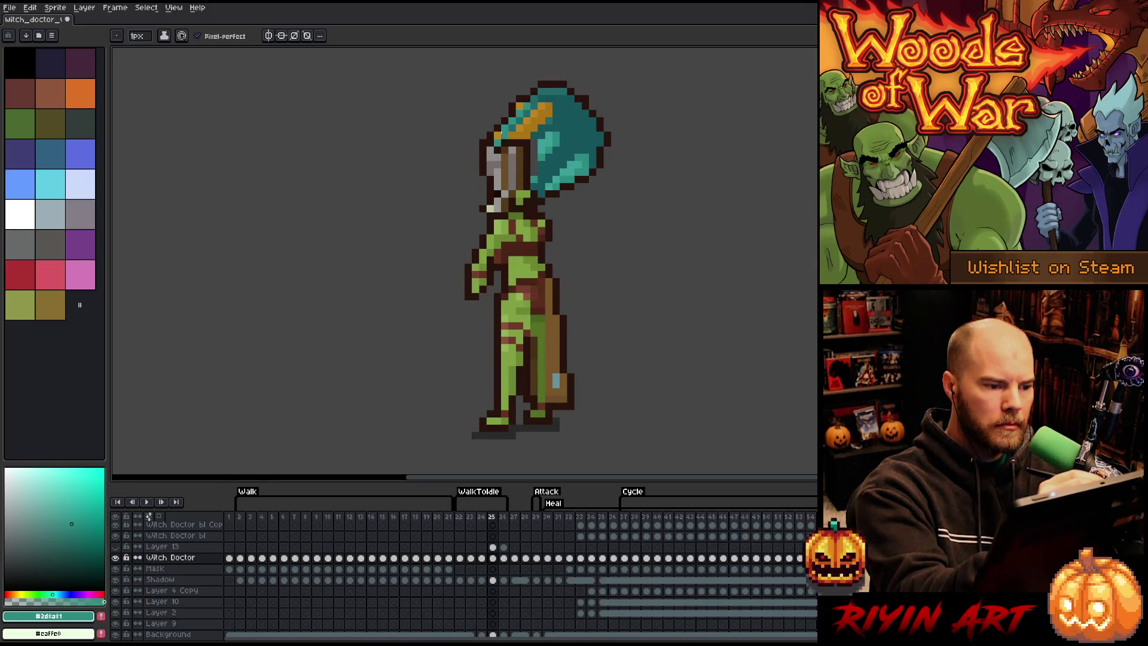
{"action": "key", "text": "Left"}
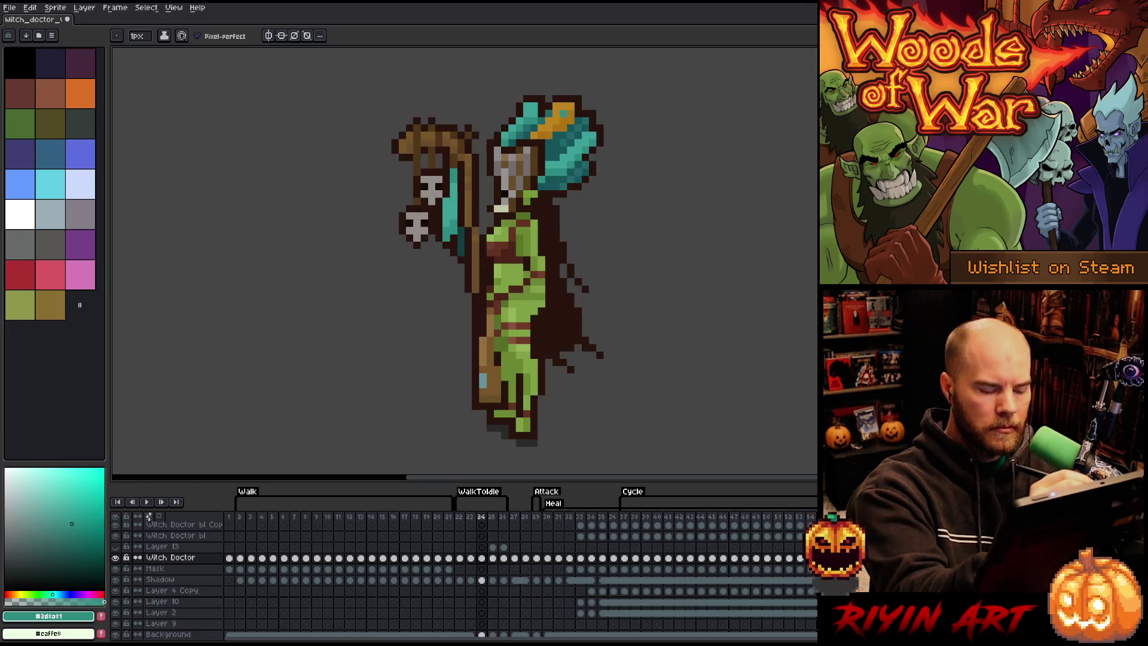
{"action": "left_click", "coordinate": [556, 157], "text": "alt"}
{"action": "key", "text": "Right"}
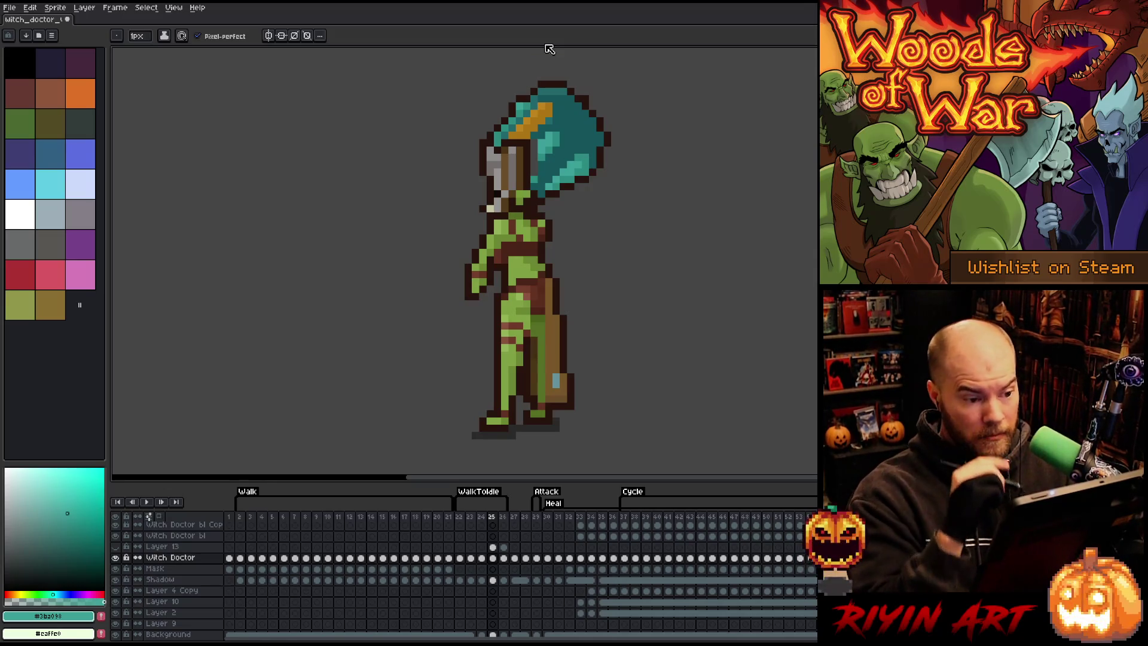
{"action": "key", "text": "Left"}
{"action": "key", "text": "Right"}
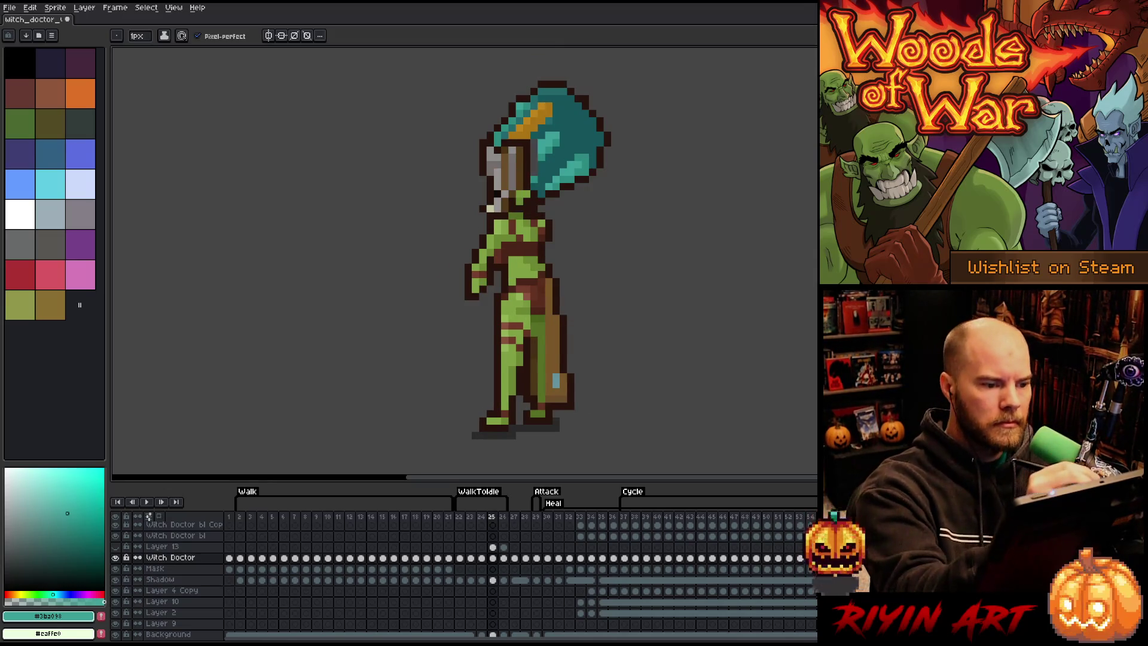
Step: Sample the darker, darkest, light and mid teals from the headdress
{"action": "left_click", "coordinate": [571, 128], "text": "alt"}
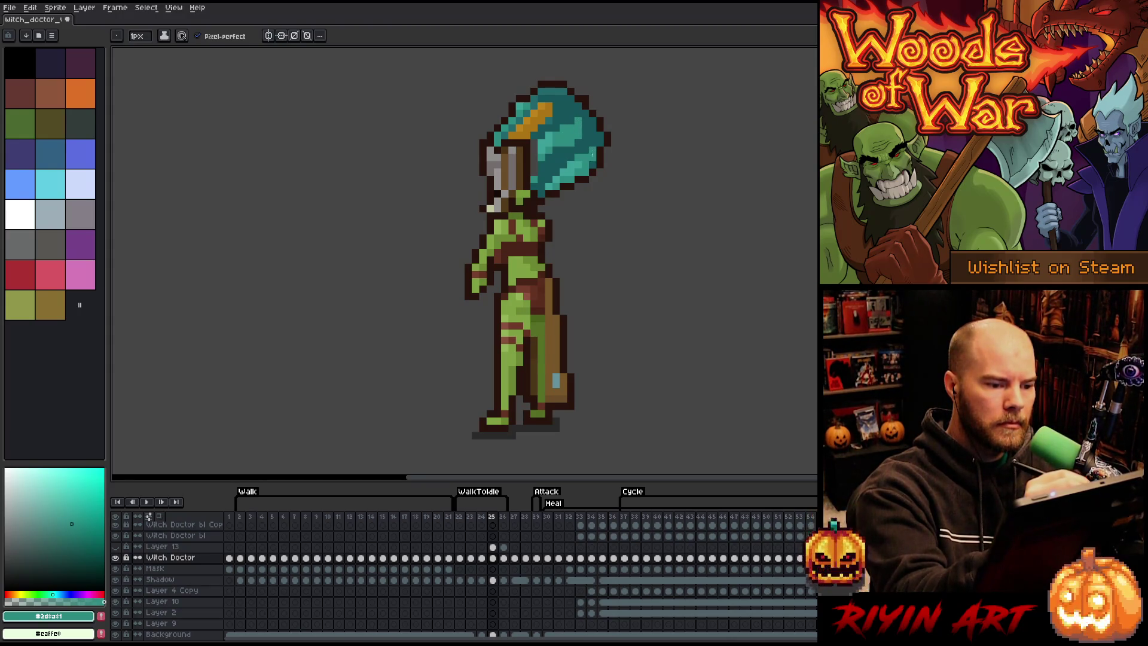
{"action": "left_click", "coordinate": [589, 144], "text": "alt"}
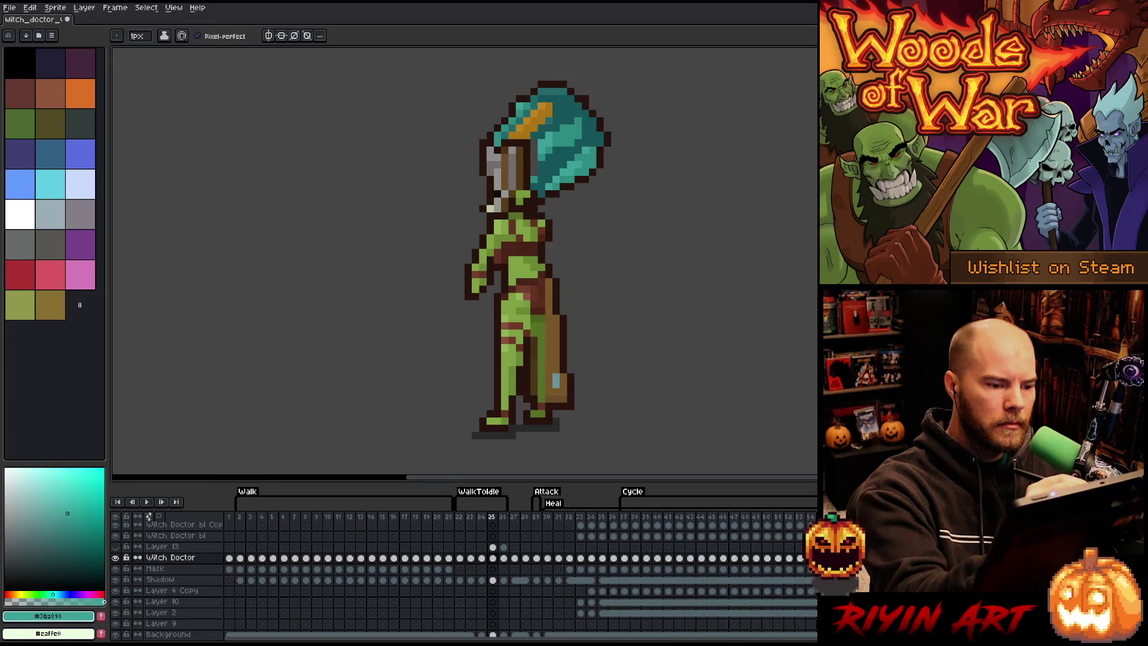
{"action": "left_click", "coordinate": [575, 171], "text": "alt"}
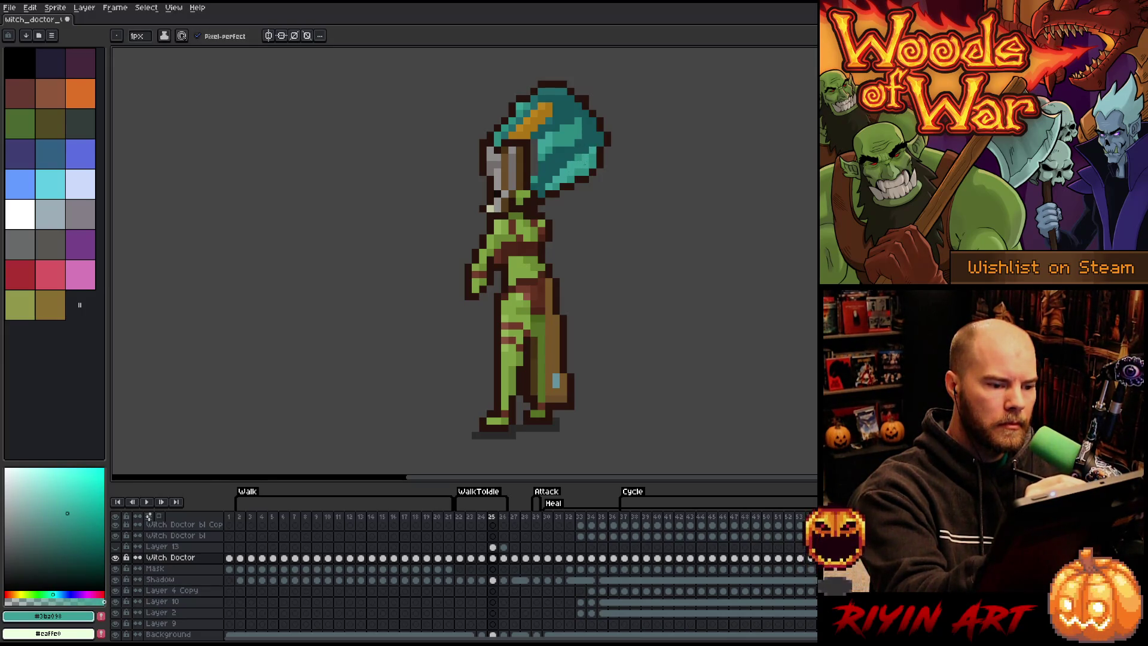
{"action": "left_click", "coordinate": [579, 157], "text": "alt"}
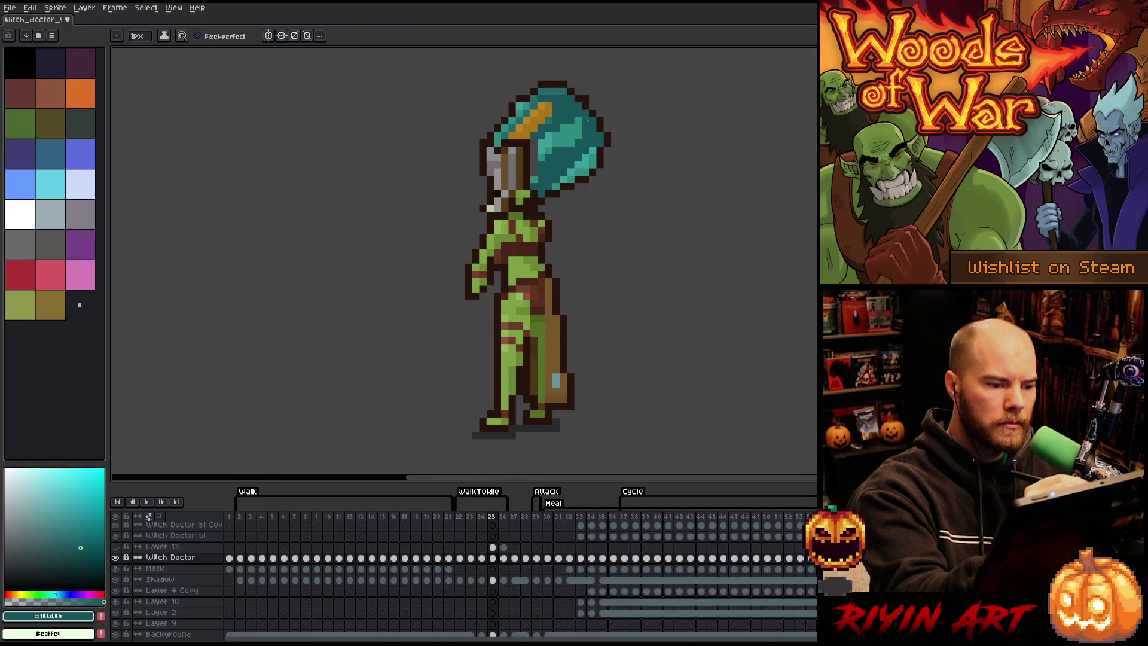
{"action": "left_click", "coordinate": [571, 142], "text": "alt"}
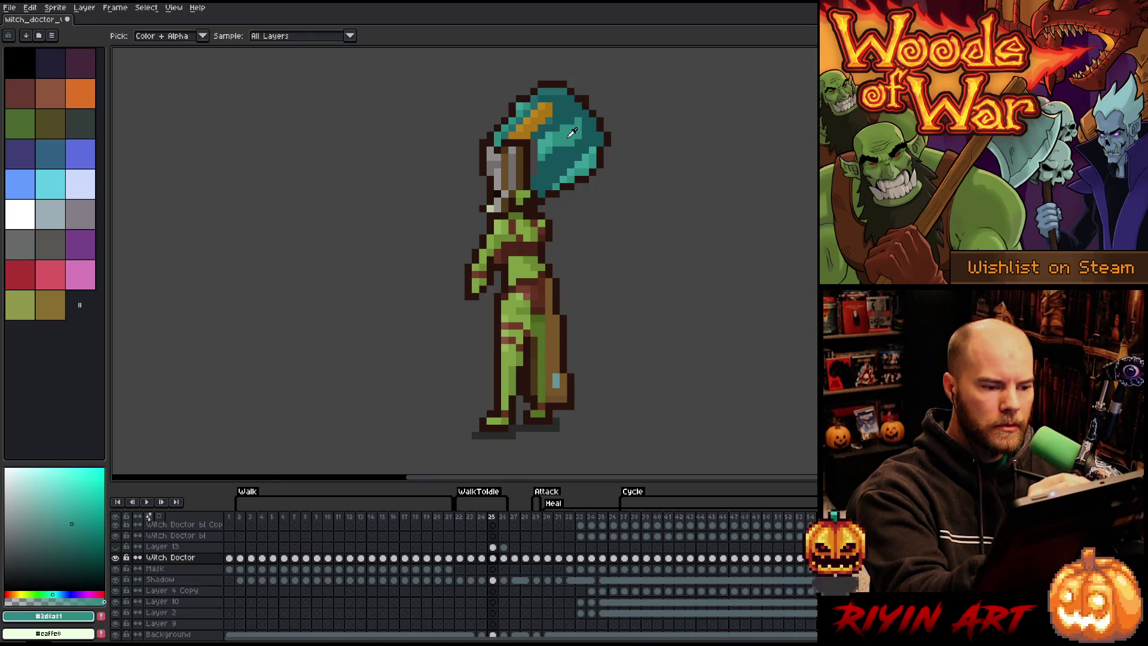
Step: Sample darkest and light headdress teals, then compare frames 24, 25 and 26
{"action": "left_click", "coordinate": [561, 127], "text": "alt"}
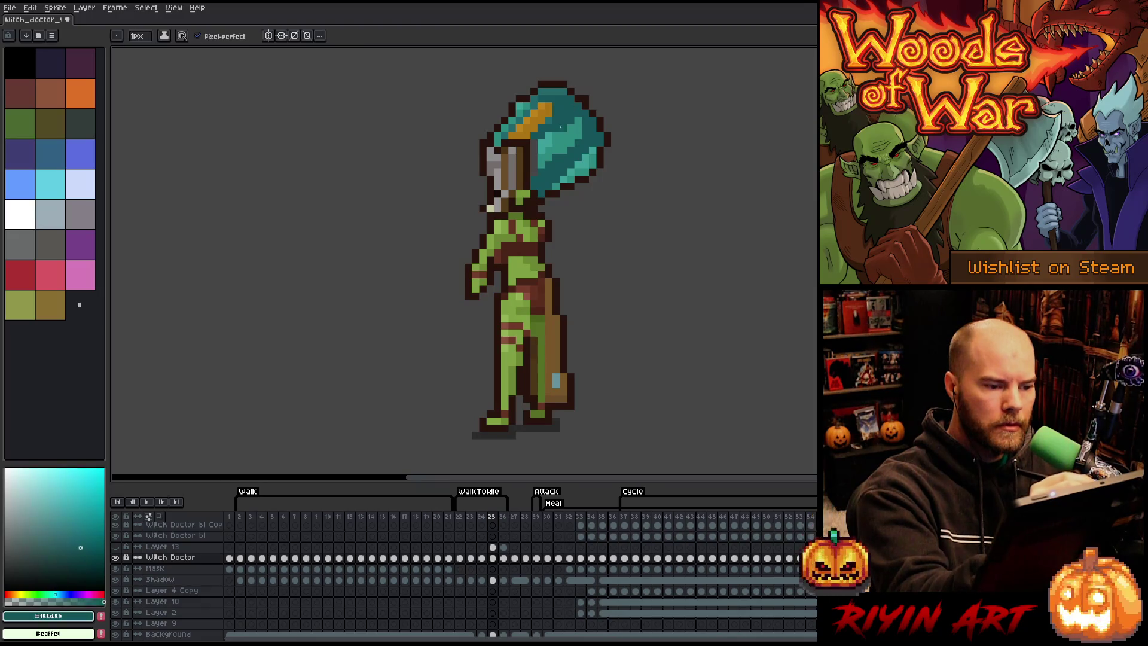
{"action": "left_click", "coordinate": [549, 138], "text": "alt"}
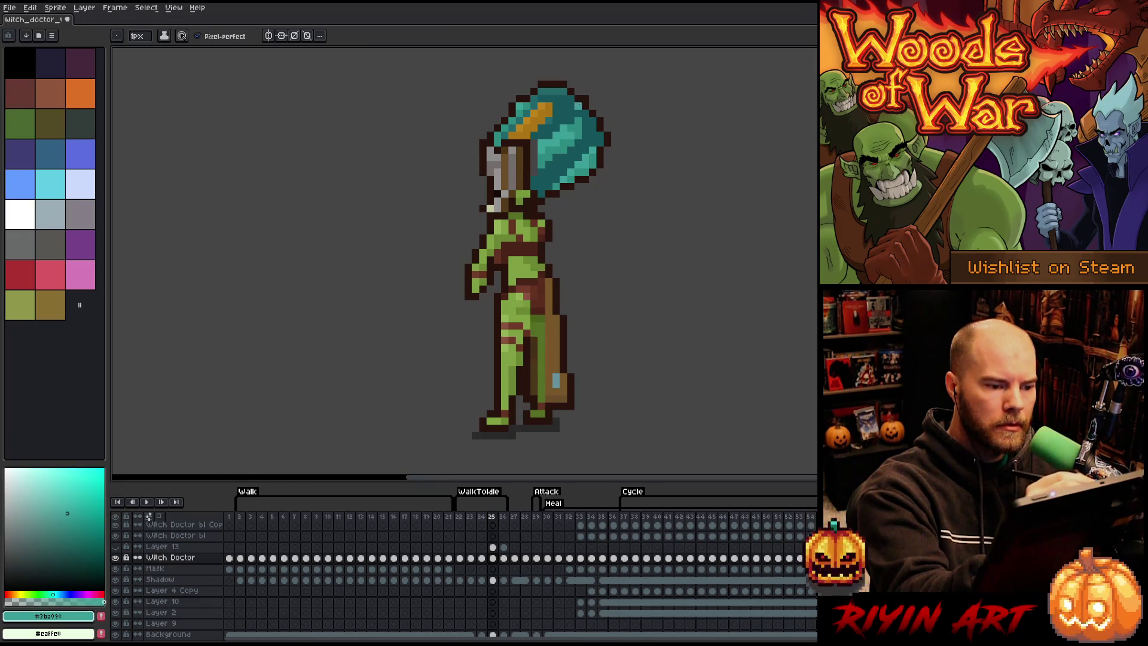
{"action": "left_click", "coordinate": [553, 125], "text": "alt"}
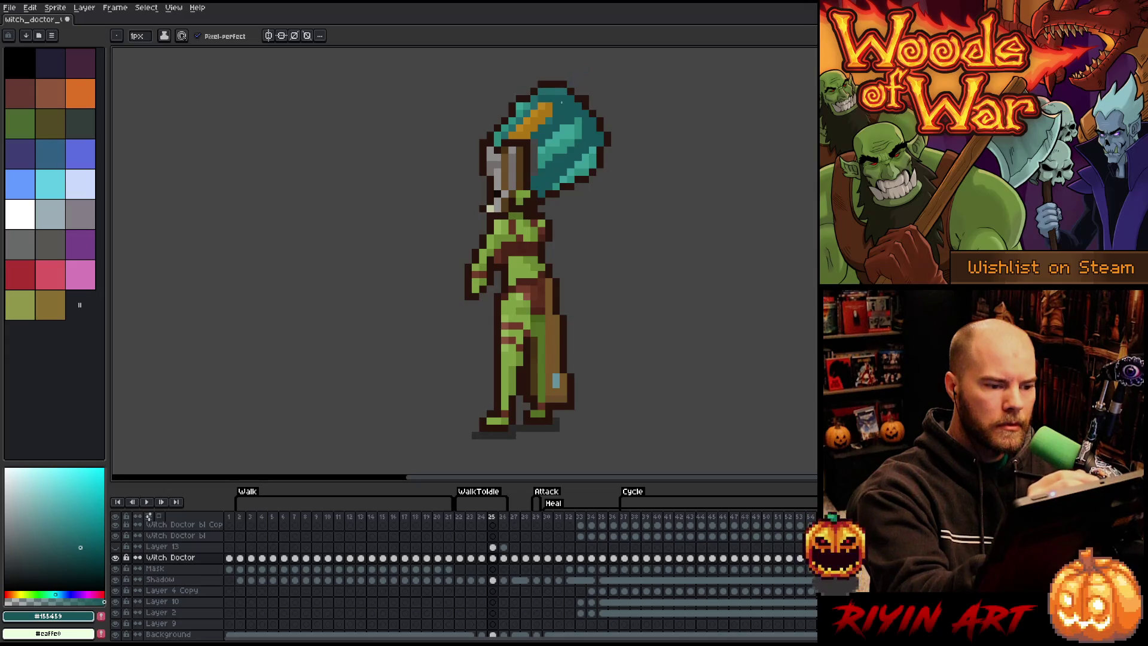
{"action": "key", "text": "Right"}
{"action": "key", "text": "Left"}
{"action": "key", "text": "Left"}
{"action": "key", "text": "Right"}
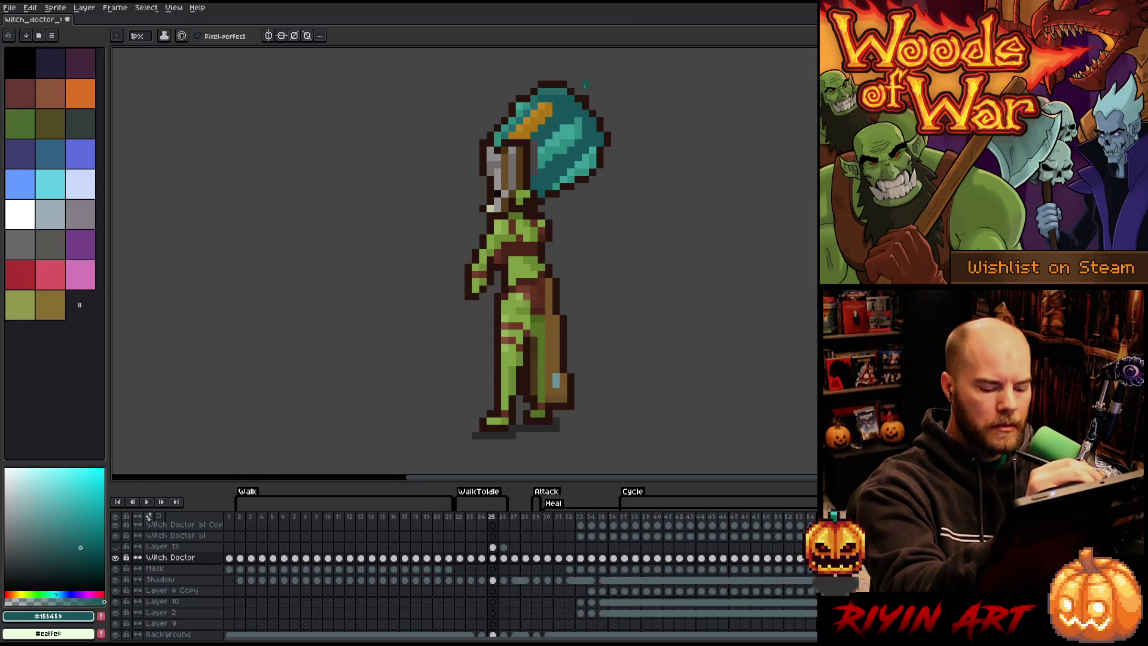
{"action": "key", "text": "Left"}
{"action": "key", "text": "Right"}
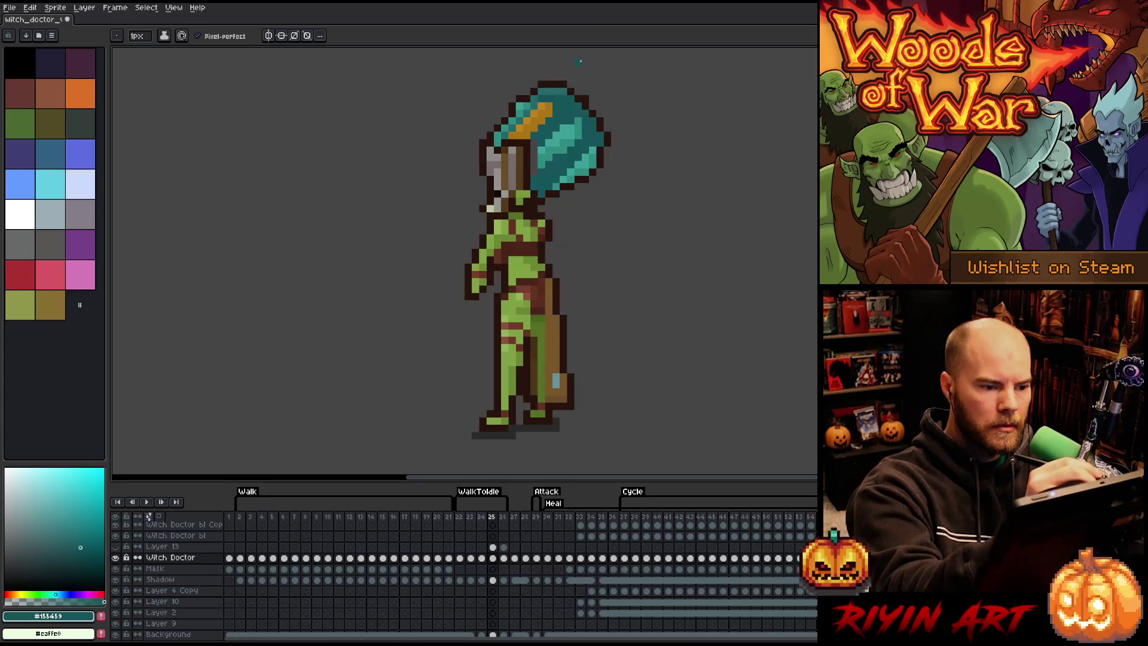
Step: Sample the dark brown outline and dark headdress teal, checking against frame 24
{"action": "left_click", "coordinate": [587, 89], "text": "alt"}
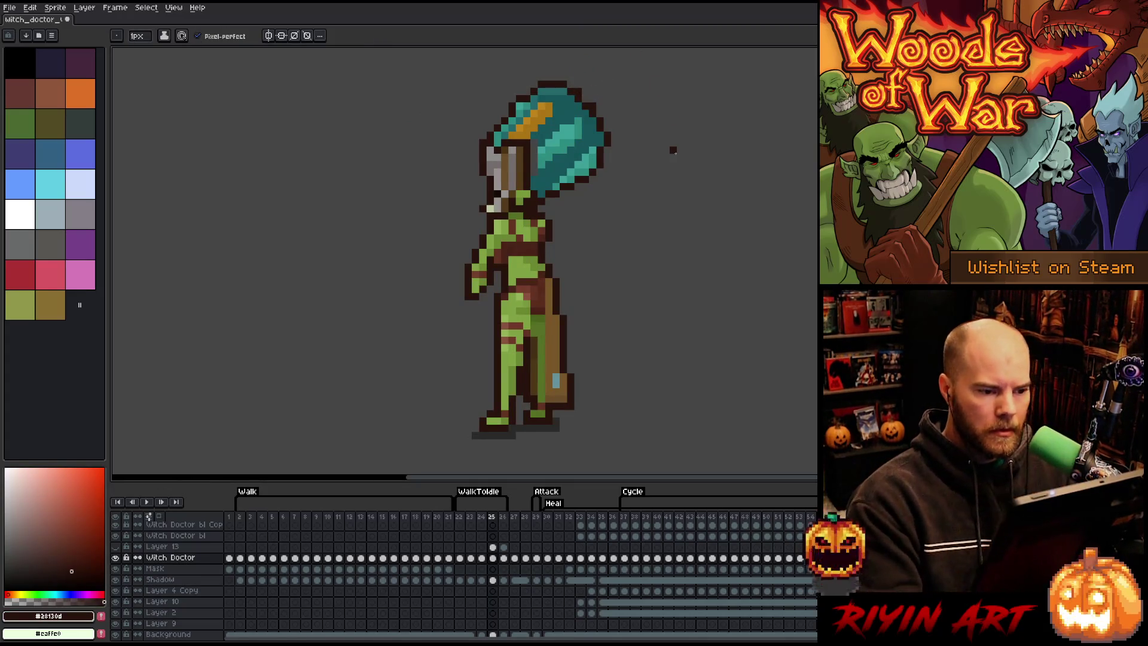
{"action": "key", "text": "alt"}
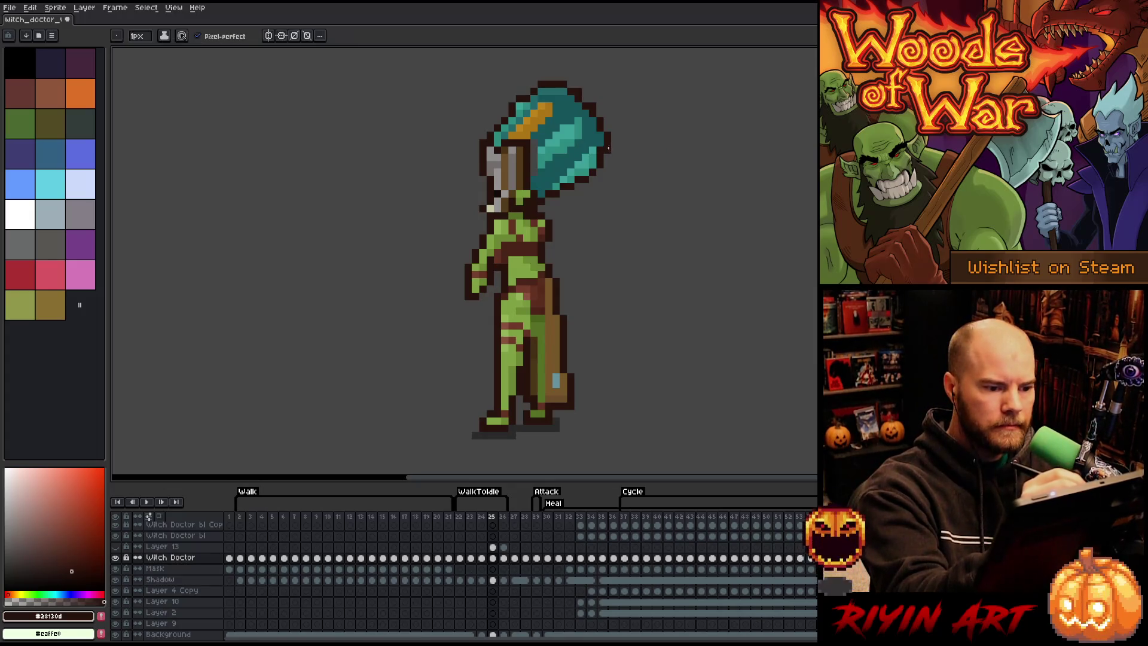
{"action": "left_click", "coordinate": [604, 153], "text": "alt"}
{"action": "key", "text": "Left"}
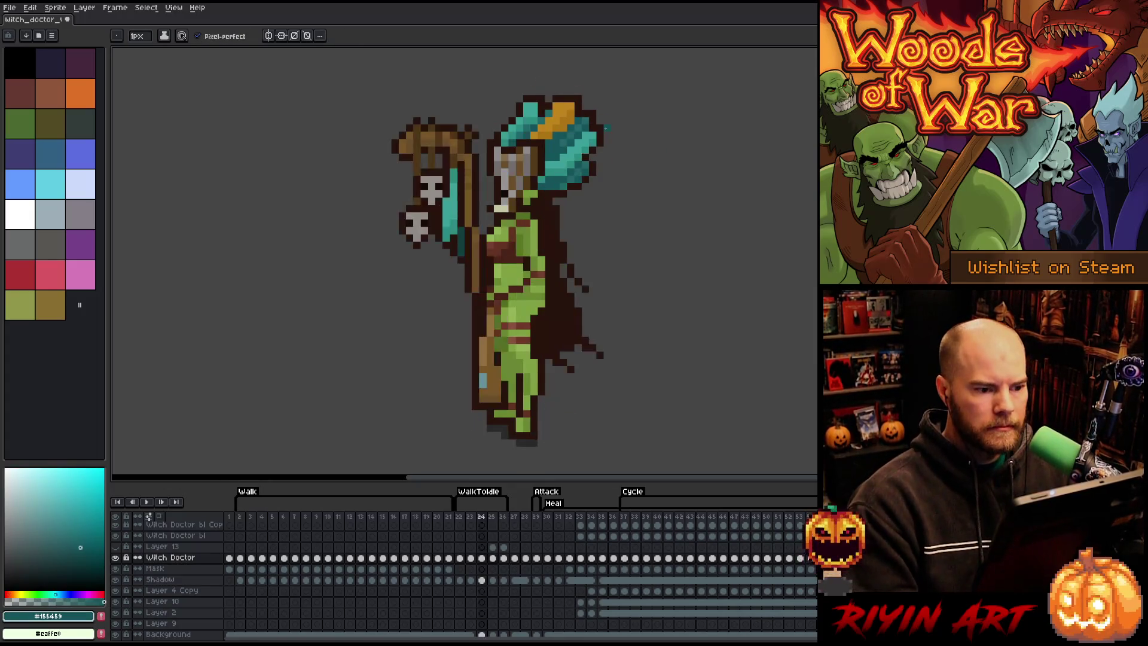
{"action": "key", "text": "Right"}
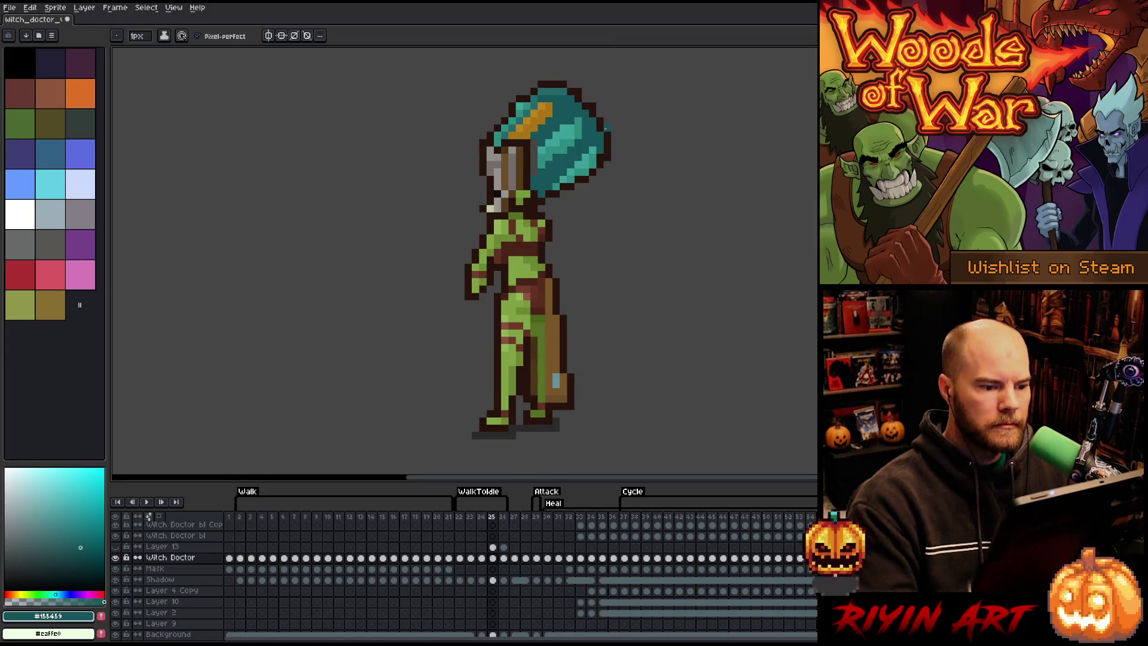
Step: Sample the outline brown and mid teal, then take the hair's teal as the drawing colour
{"action": "left_click", "coordinate": [605, 151], "text": "alt"}
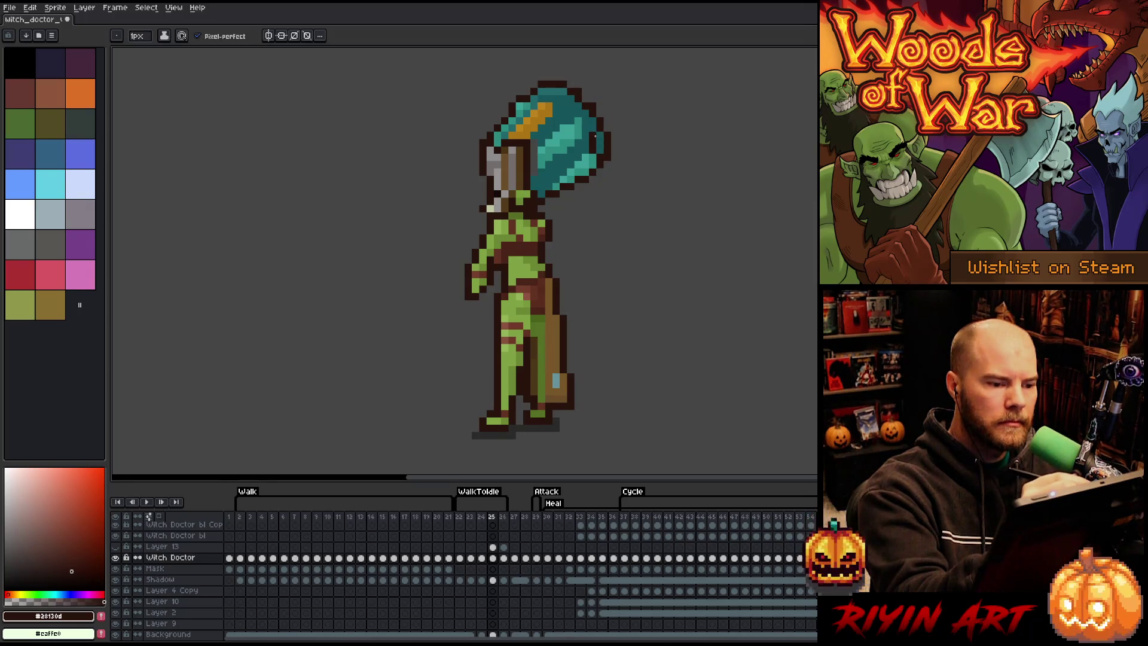
{"action": "left_click", "coordinate": [599, 150], "text": "alt"}
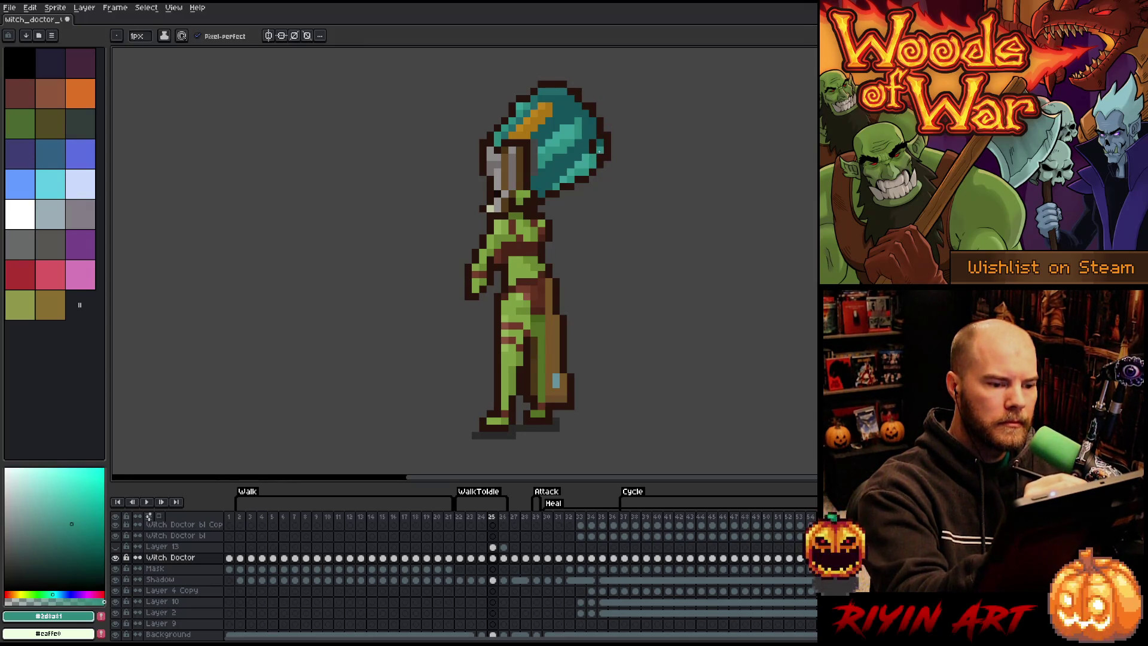
{"action": "left_click", "coordinate": [601, 142], "text": "alt"}
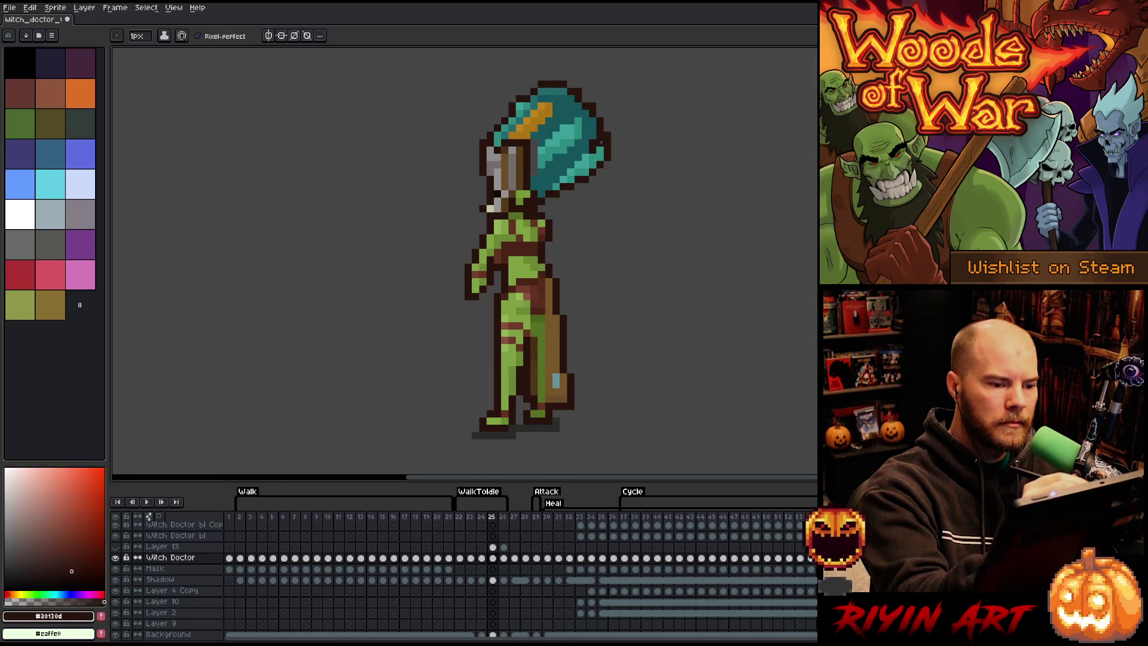
{"action": "key", "text": "e"}
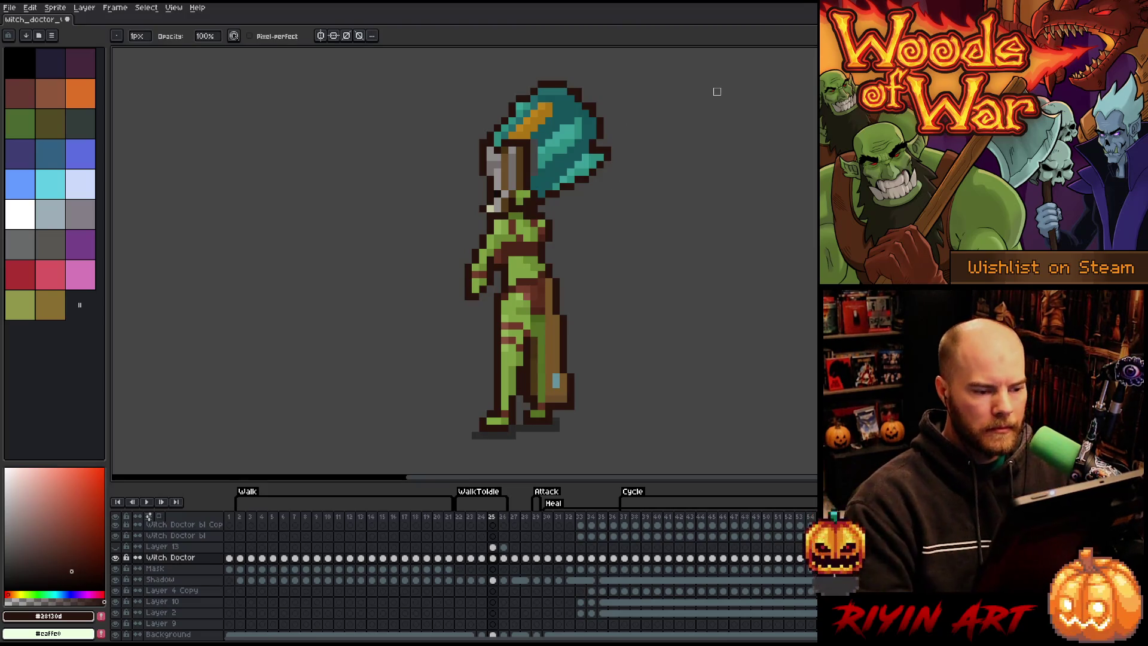
{"action": "key", "text": "Return"}
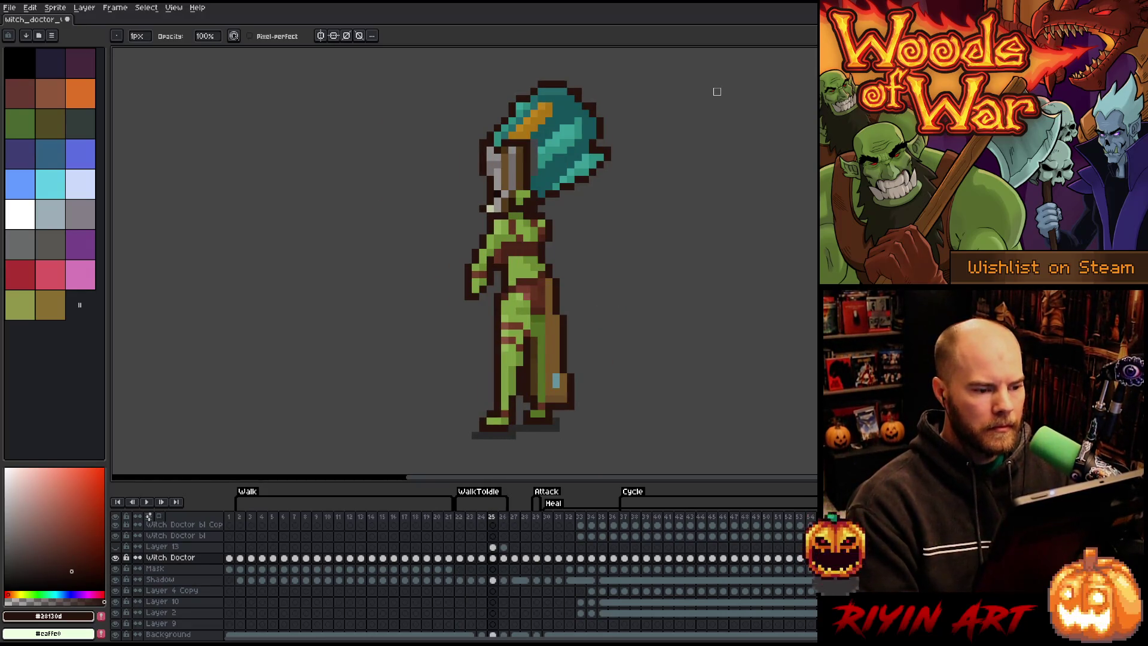
{"action": "left_click", "coordinate": [531, 182], "text": "alt"}
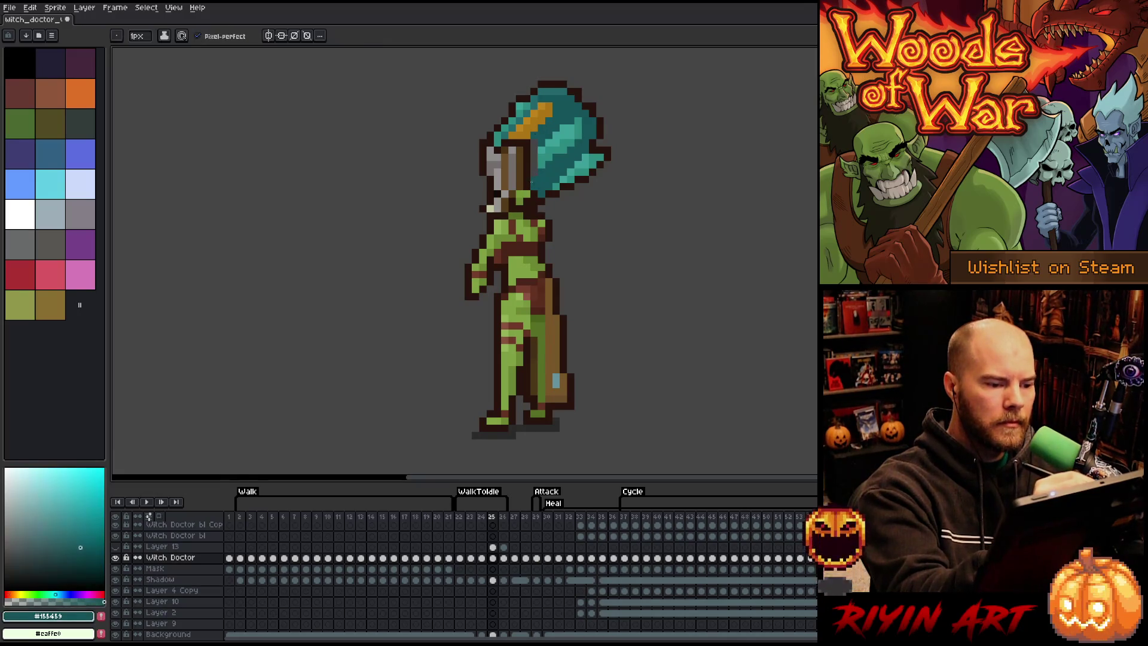
Step: Select and deselect a small face area, then pick a lighter teal and darker teal #155459
{"action": "key", "text": "m"}
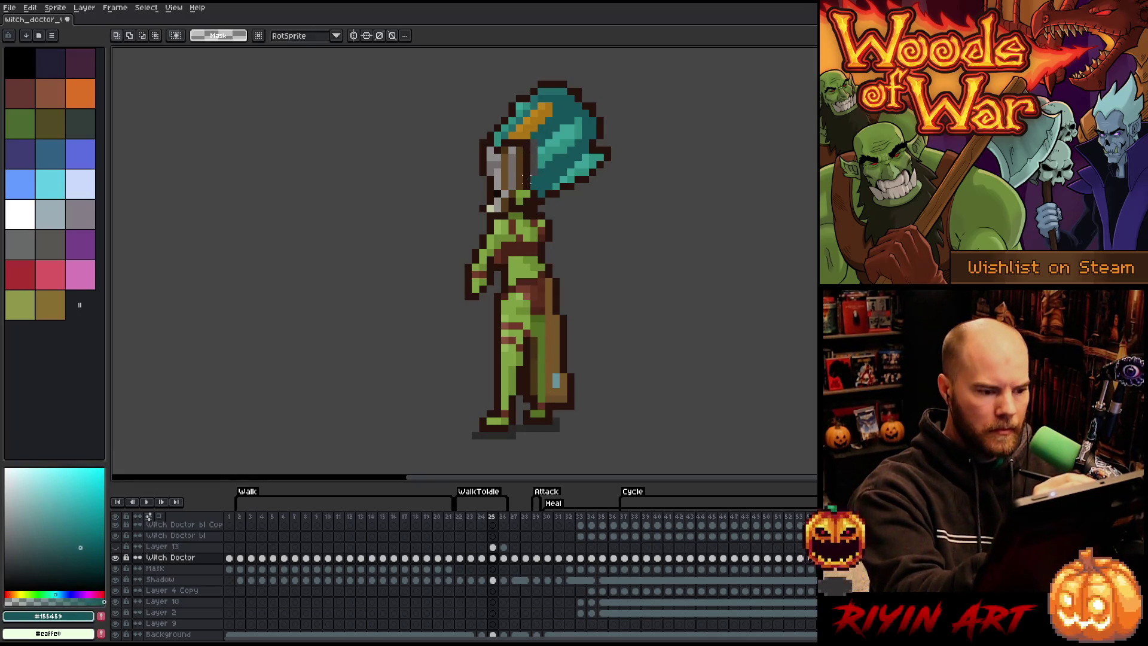
{"action": "left_click_drag", "start_coordinate": [516, 176], "coordinate": [530, 190]}
{"action": "key", "text": "ctrl+d"}
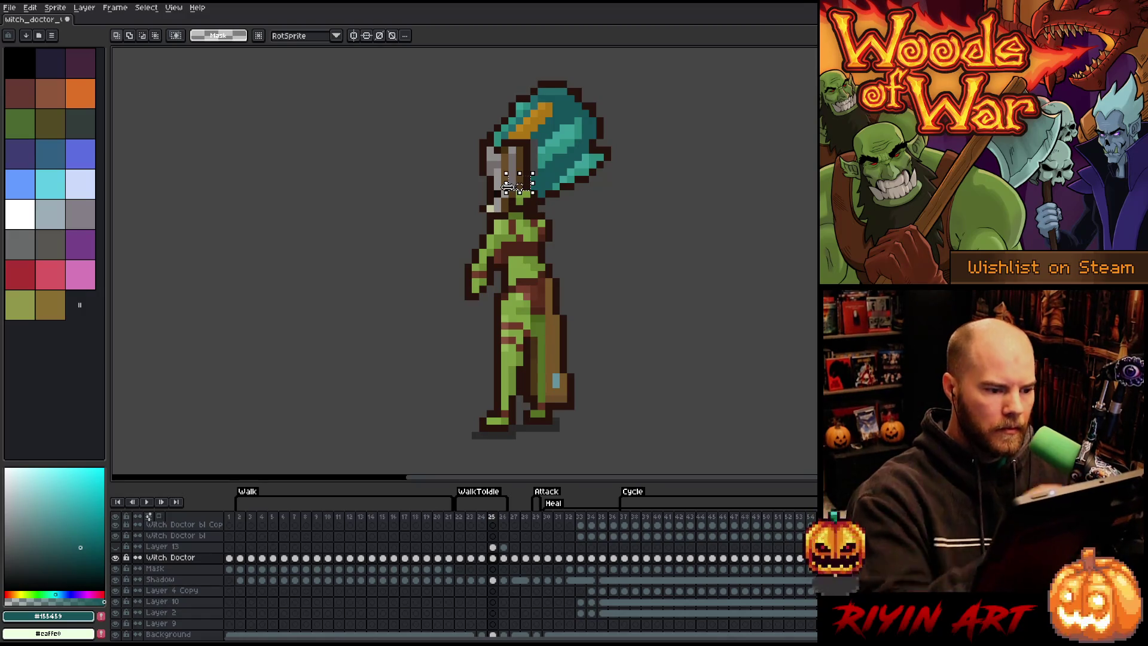
{"action": "key", "text": "b"}
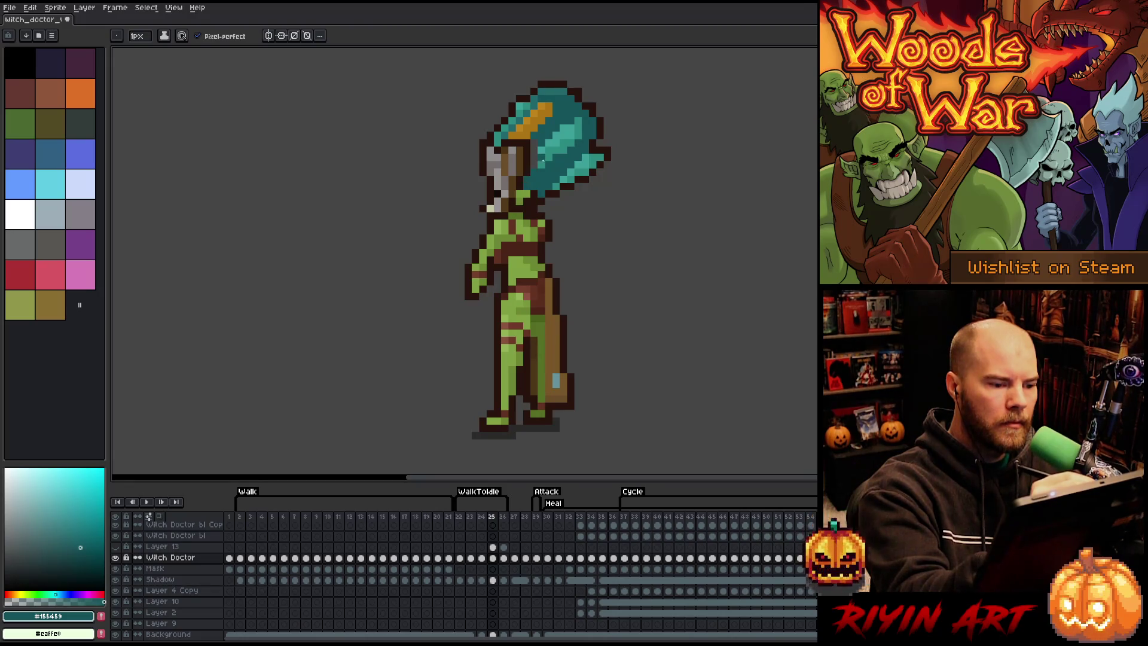
{"action": "left_click", "coordinate": [543, 161], "text": "alt"}
{"action": "left_click", "coordinate": [547, 176], "text": "alt"}
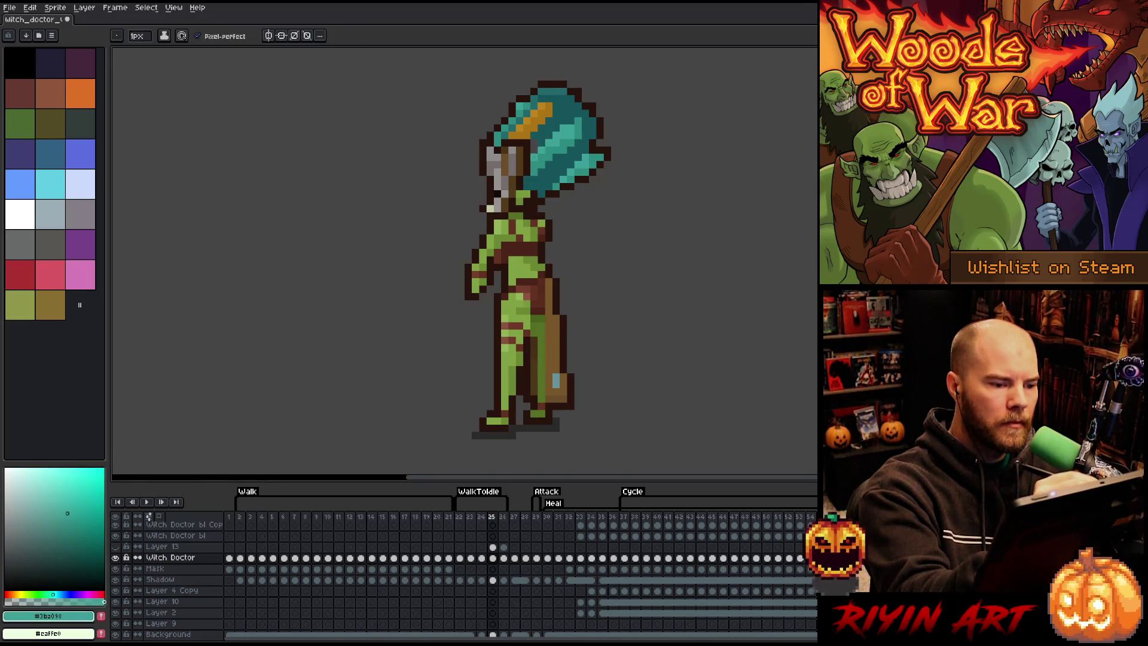
Step: Play the animation, then flip between frames 24 and 25 to compare
{"action": "key", "text": "Return"}
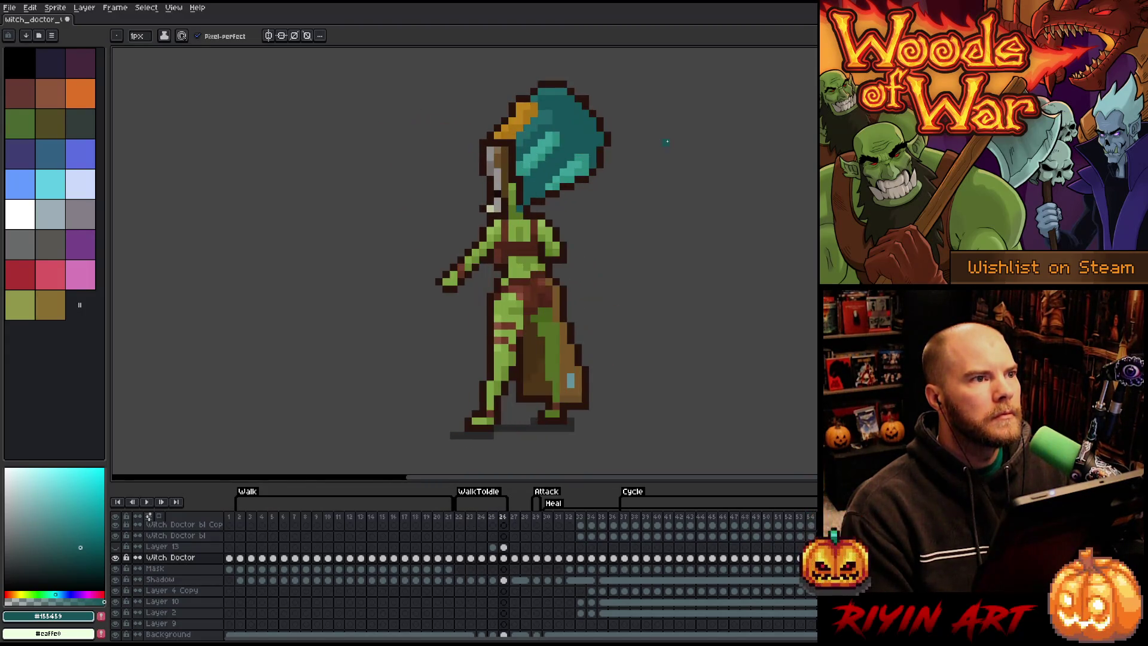
{"action": "key", "text": "Return"}
{"action": "key", "text": "Left"}
{"action": "key", "text": "Right"}
{"action": "key", "text": "Left"}
{"action": "key", "text": "Right"}
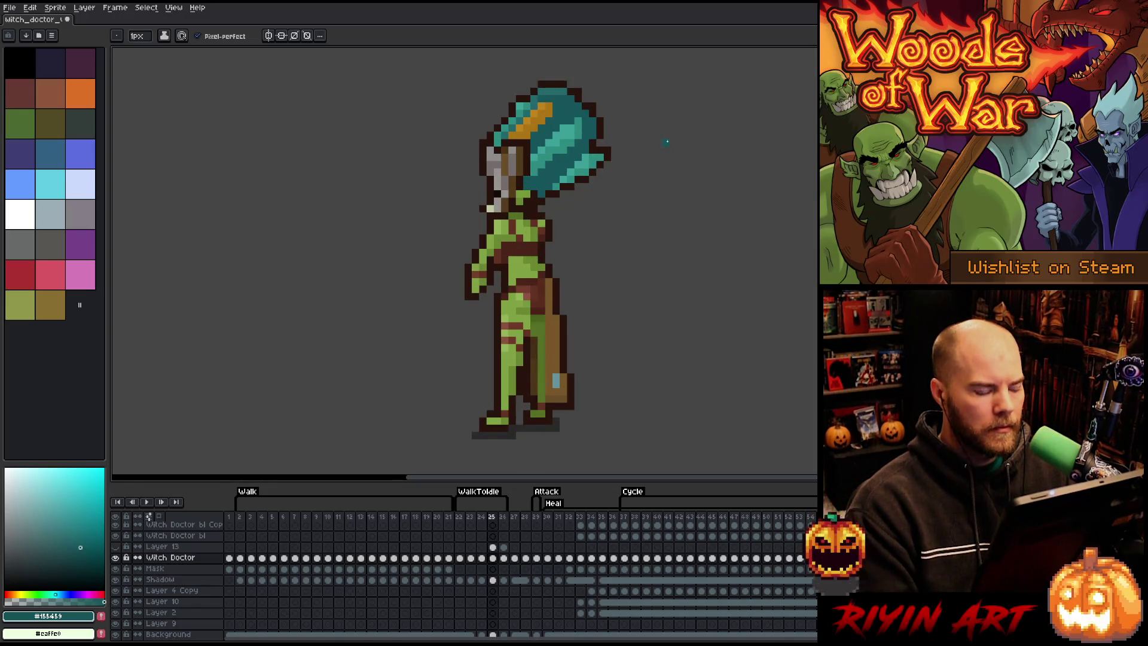
Step: Sample the body green, dark brown outline, light arm green and mid green
{"action": "left_click", "coordinate": [500, 245], "text": "alt"}
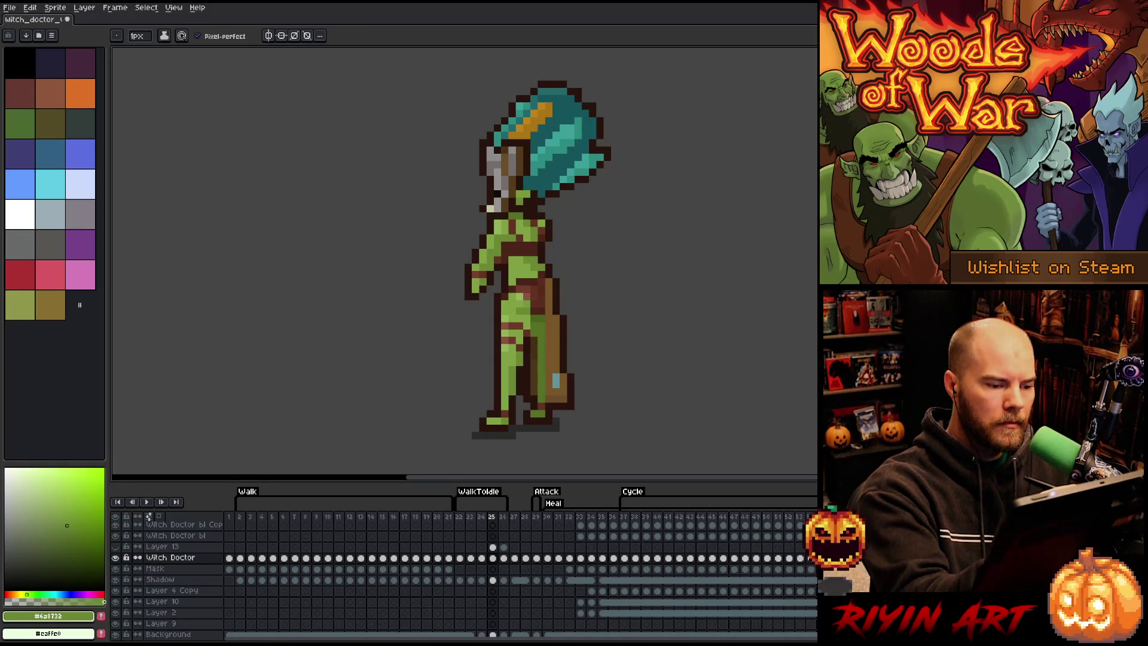
{"action": "left_click", "coordinate": [483, 244], "text": "alt"}
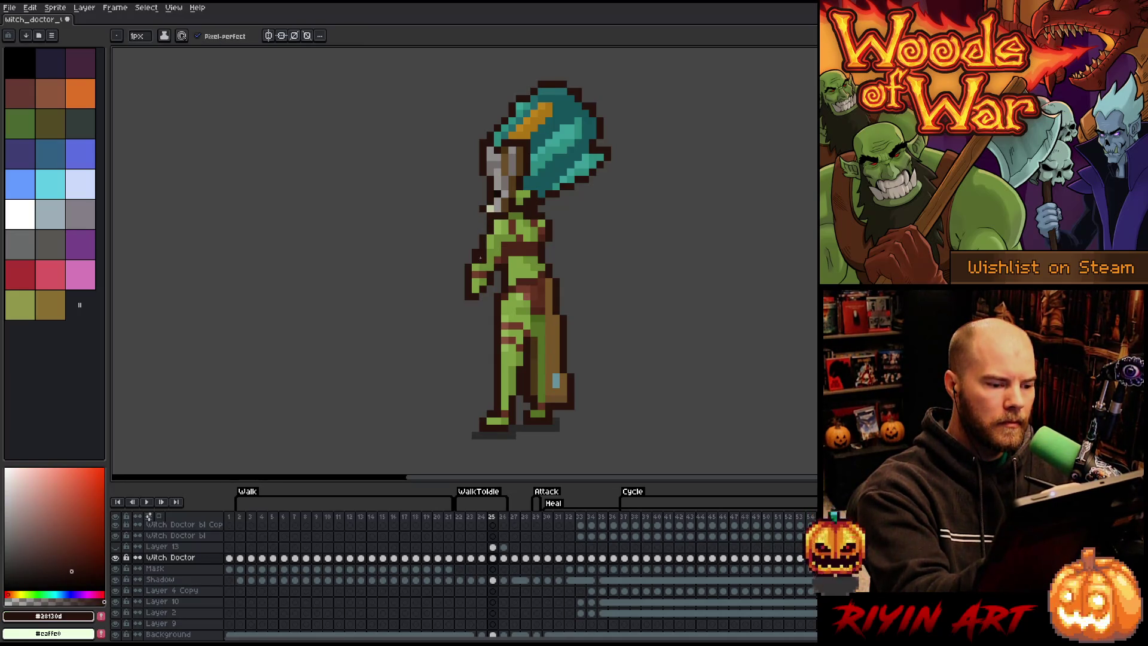
{"action": "left_click", "coordinate": [490, 246], "text": "alt"}
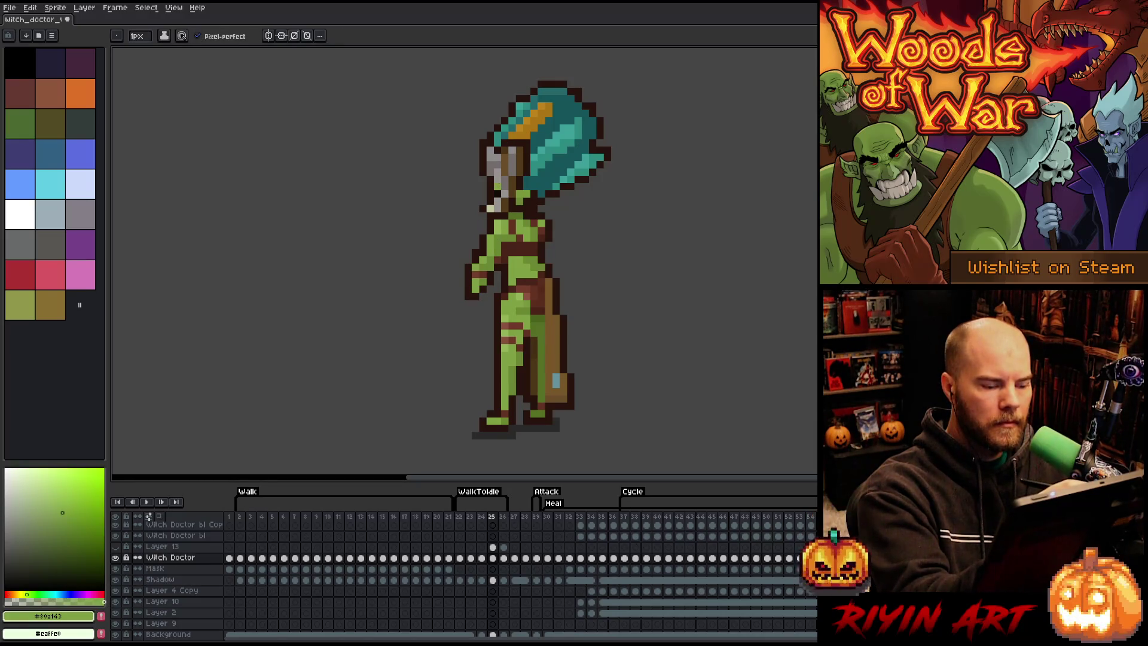
{"action": "left_click", "coordinate": [498, 194], "text": "alt"}
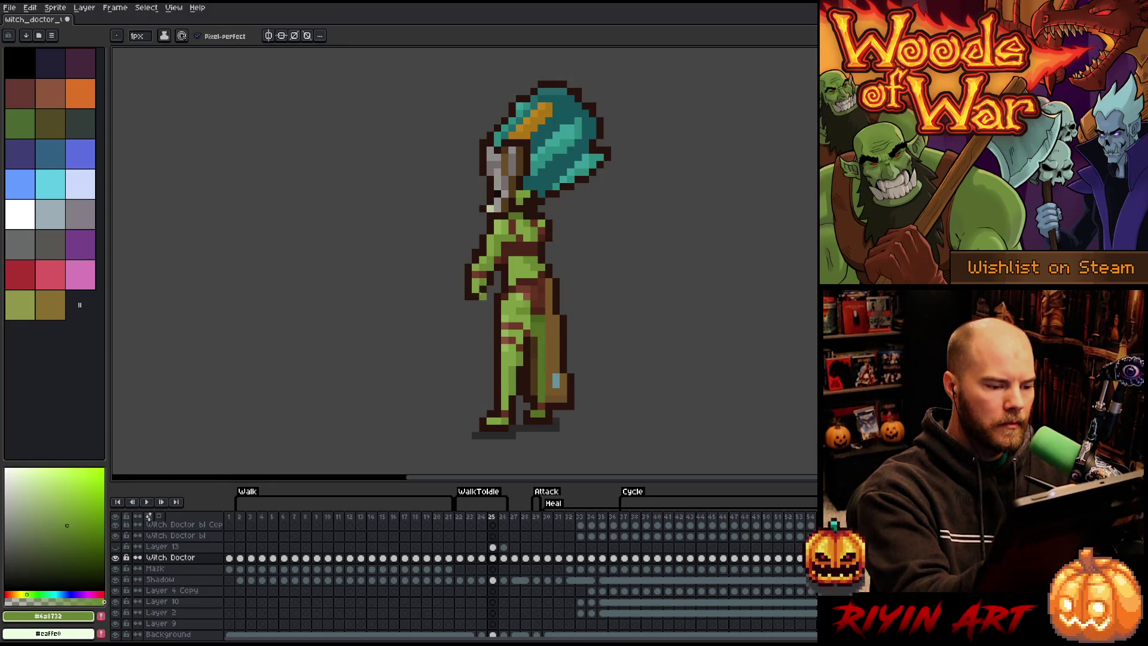
Step: Select the witch doctor's hand to shift it left, then sample the dark brown outline
{"action": "key", "text": "m"}
{"action": "mouse_move", "coordinate": [497, 276]}
{"action": "left_mouse_down"}
{"action": "mouse_move", "coordinate": [455, 310]}
{"action": "mouse_move", "coordinate": [464, 294]}
{"action": "left_mouse_up"}
{"action": "key", "text": "ctrl+d"}
{"action": "key", "text": "b"}
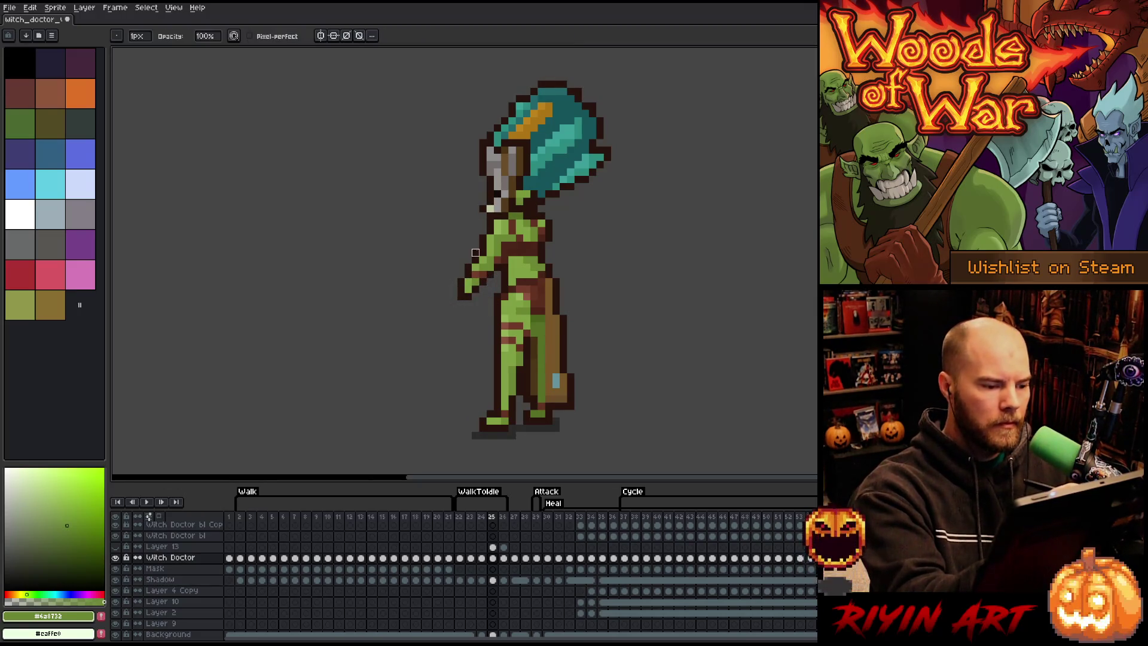
{"action": "key", "text": "e"}
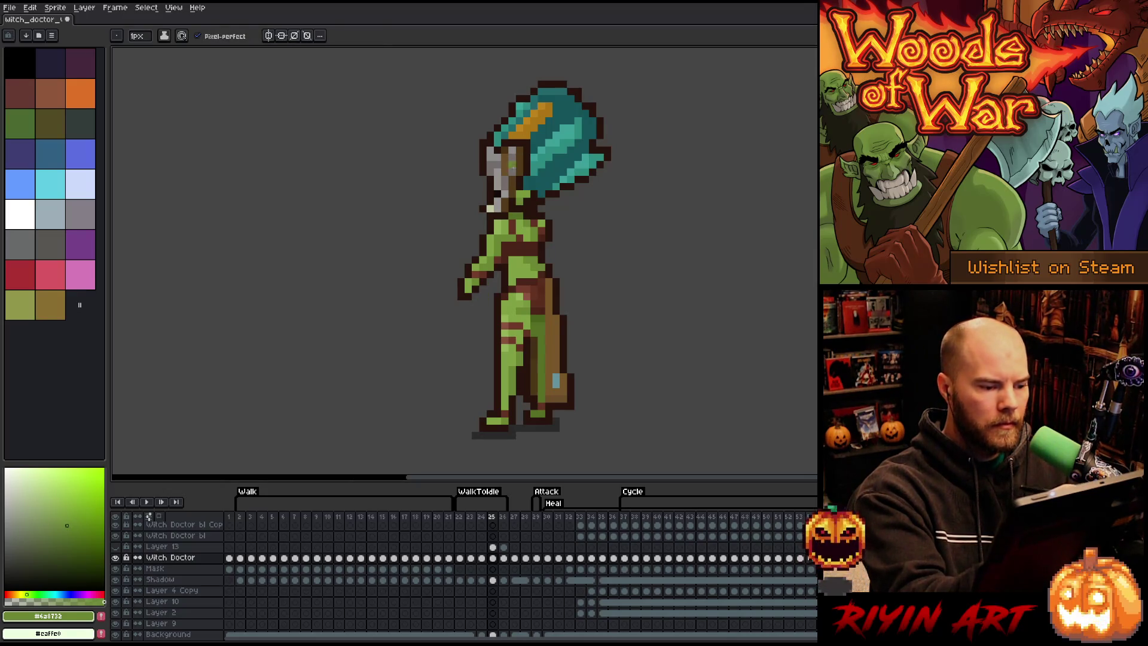
{"action": "left_click", "coordinate": [492, 275], "text": "alt"}
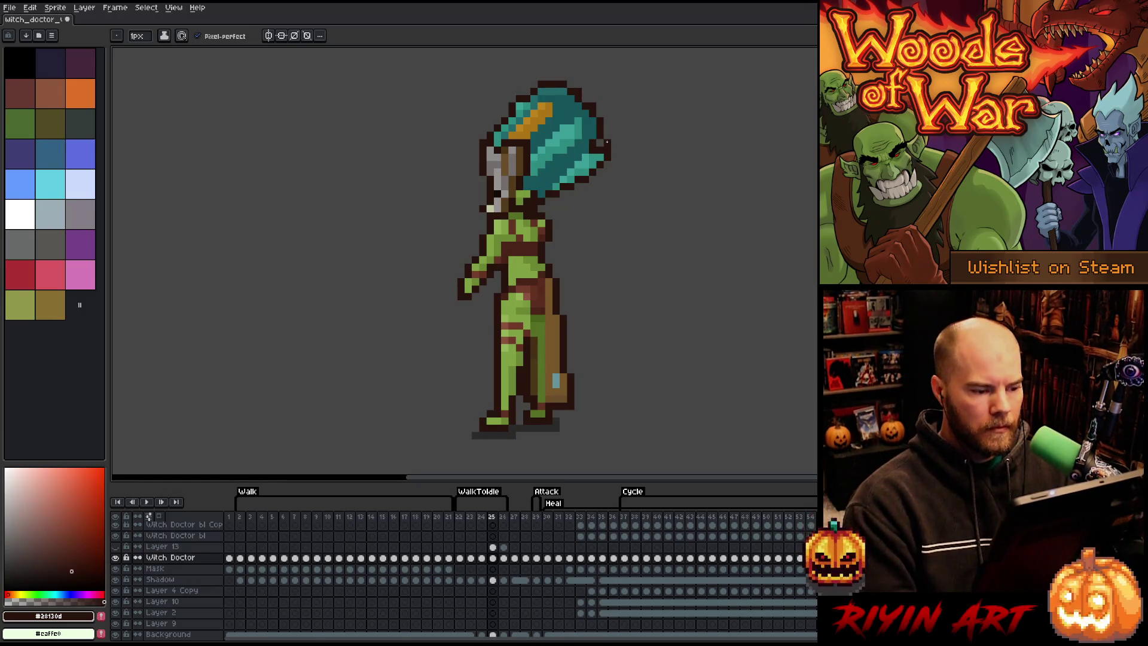
{"action": "key", "text": "Left"}
{"action": "key", "text": "Right"}
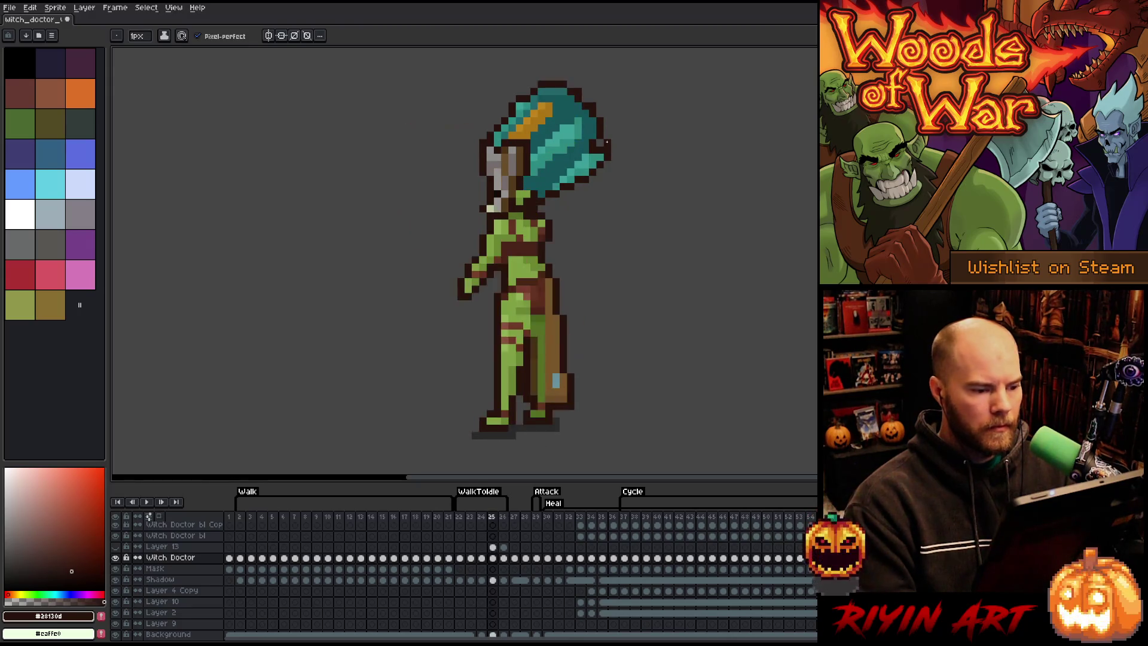
Step: Sample a reddish brown and compare frames 25 and 26
{"action": "key", "text": "m"}
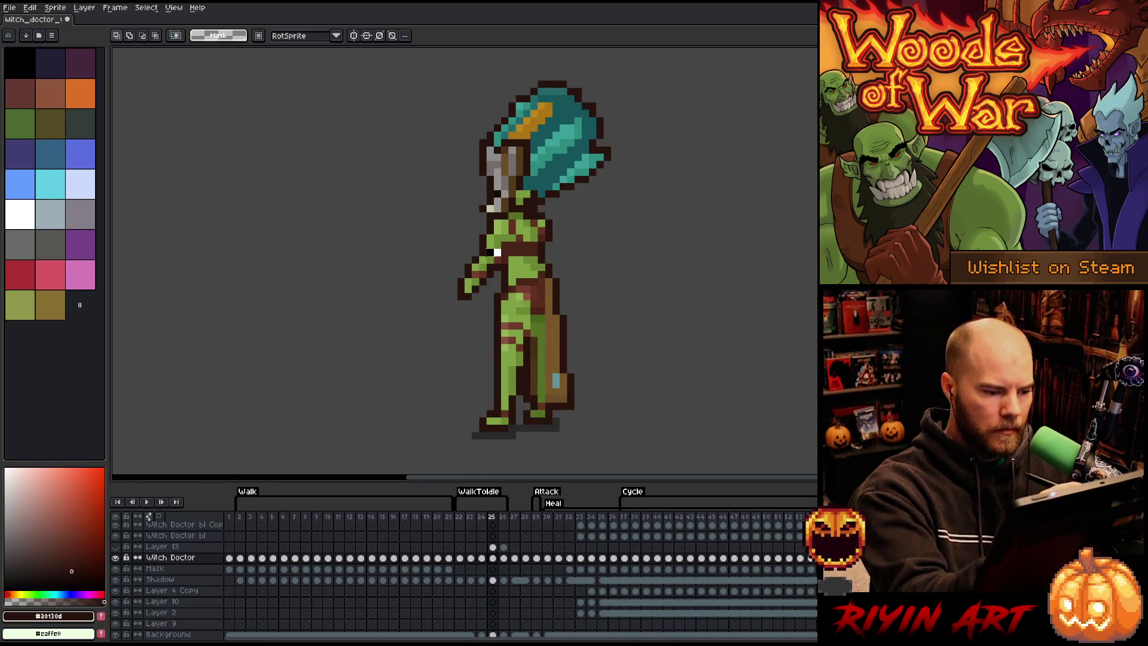
{"action": "key", "text": "b"}
{"action": "left_click", "coordinate": [531, 287], "text": "alt"}
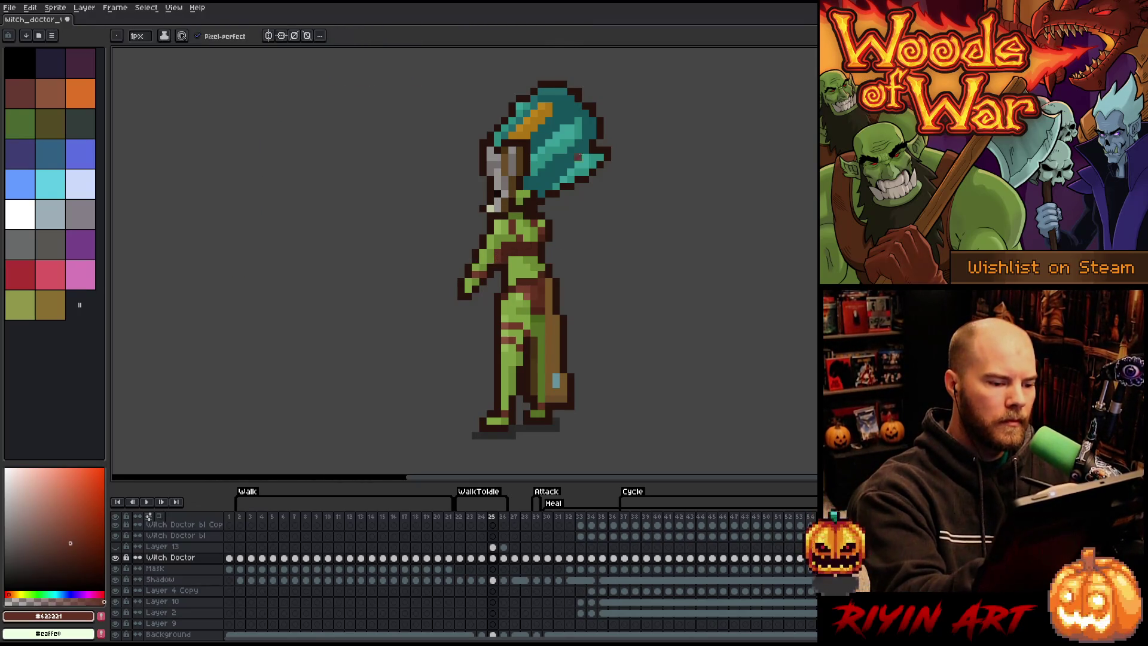
{"action": "key", "text": "Right"}
{"action": "key", "text": "Left"}
{"action": "key", "text": "Right"}
{"action": "key", "text": "Left"}
{"action": "key", "text": "Right"}
{"action": "key", "text": "Left"}
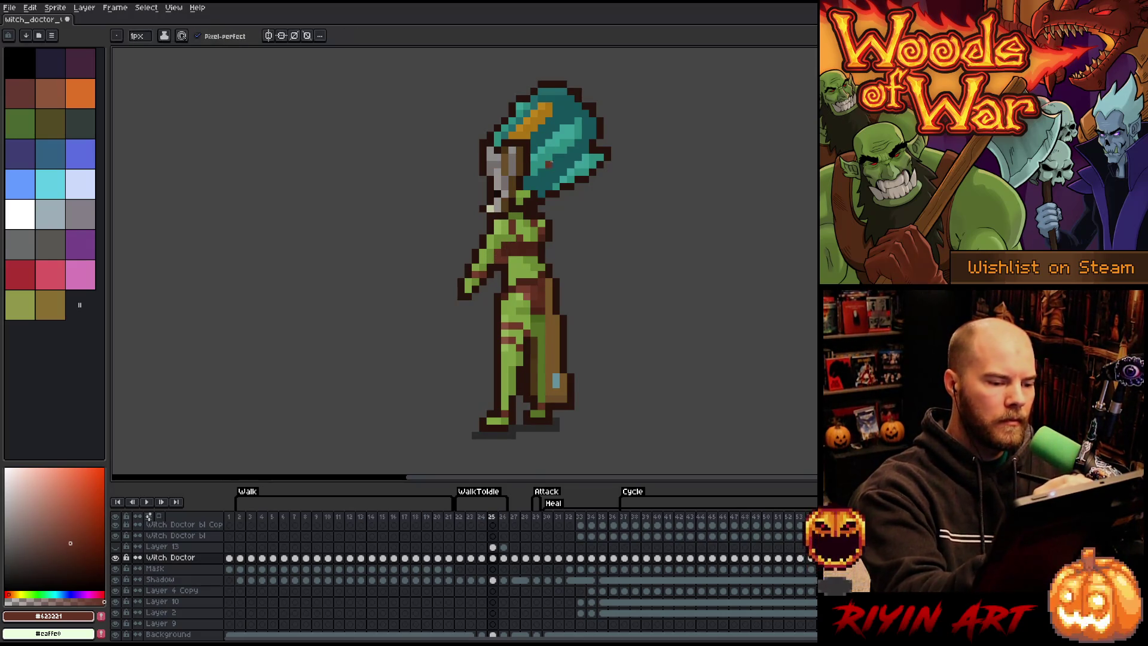
Step: Flip between frames, then sample the darker chest brown and lighter chest-strap brown
{"action": "key", "text": "Right"}
{"action": "key", "text": "Left"}
{"action": "key", "text": "Right"}
{"action": "key", "text": "Left"}
{"action": "key", "text": "Right"}
{"action": "key", "text": "Left"}
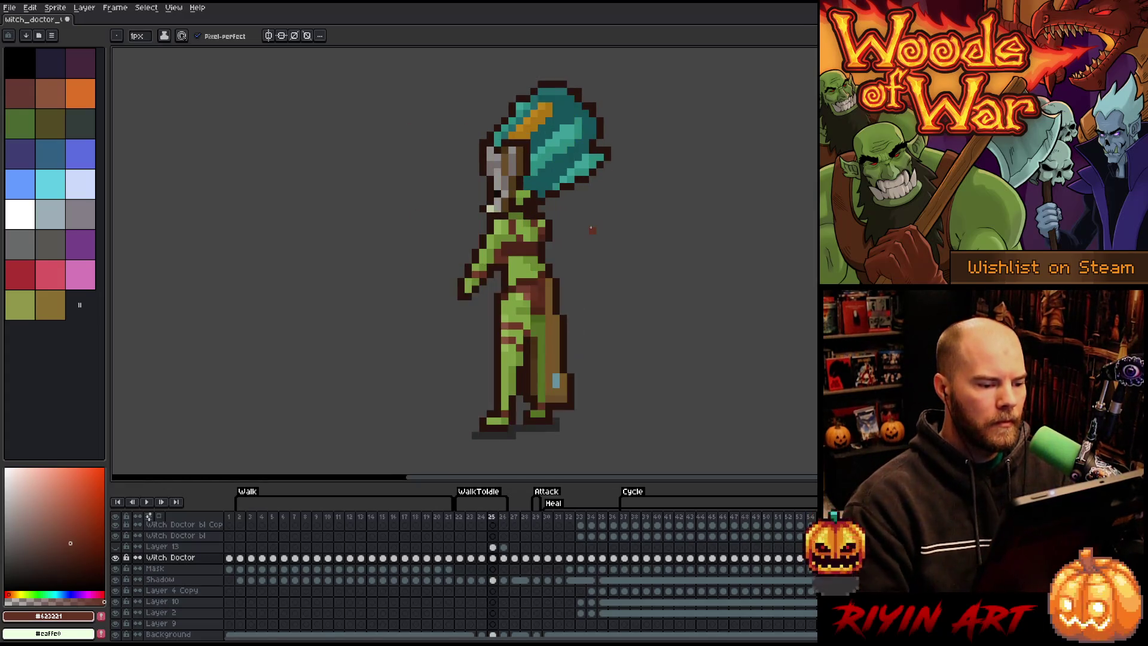
{"action": "left_click", "coordinate": [513, 251], "text": "alt"}
{"action": "left_click", "coordinate": [512, 238], "text": "alt"}
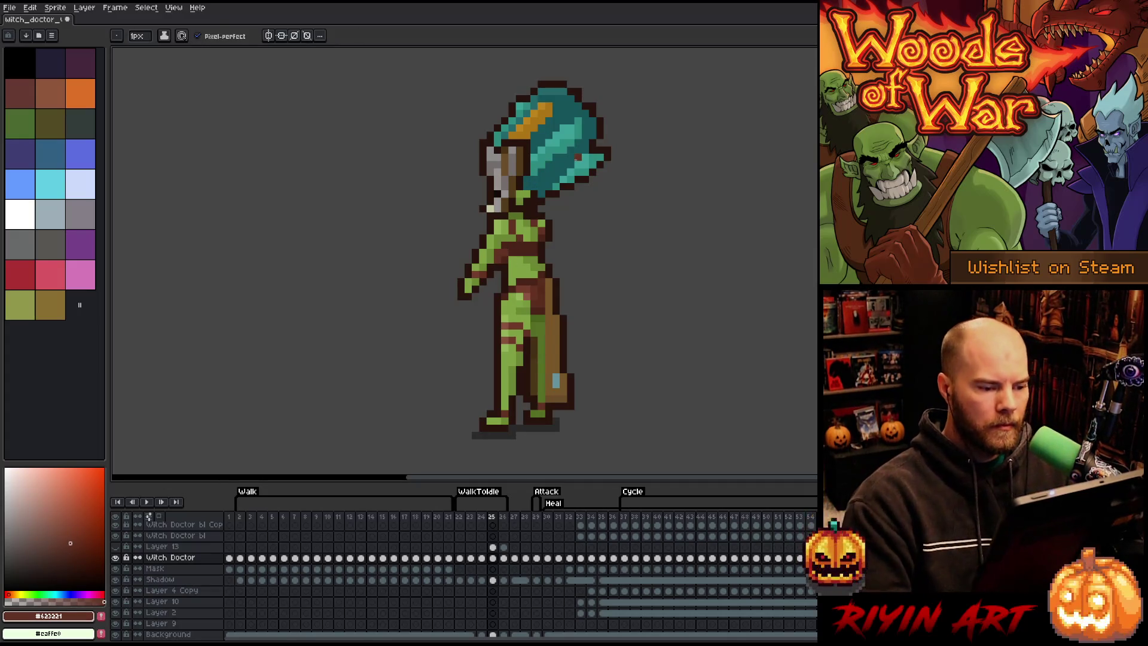
Step: Play the animation, stop on frame 26, and sample the dark outline brown
{"action": "key", "text": "Return"}
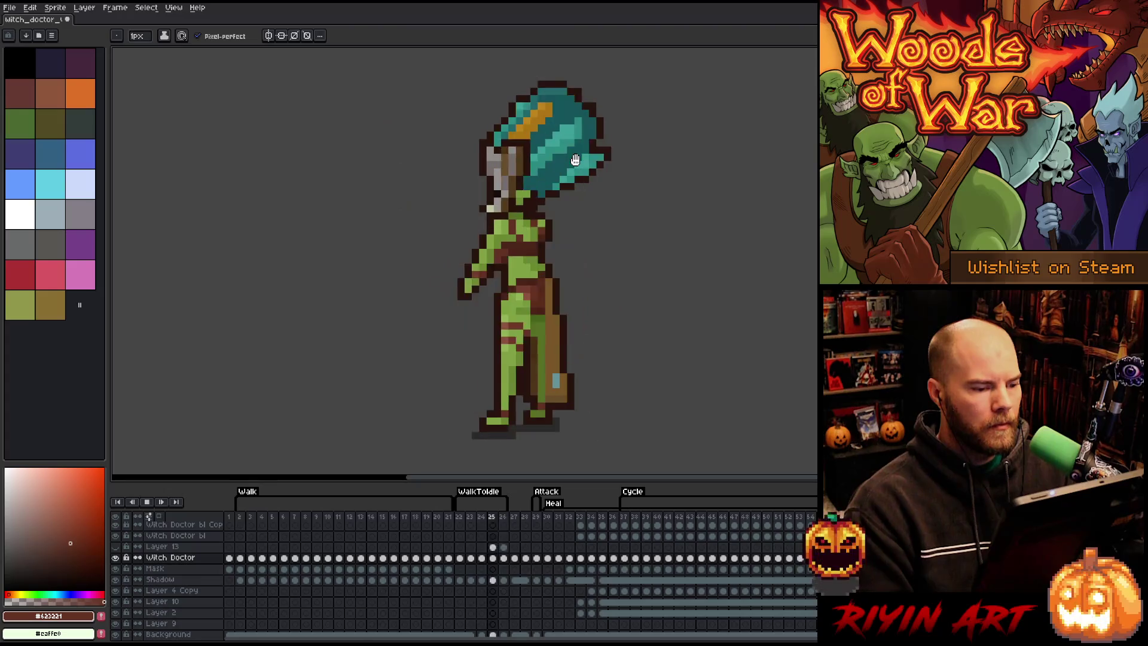
{"action": "key", "text": "Return"}
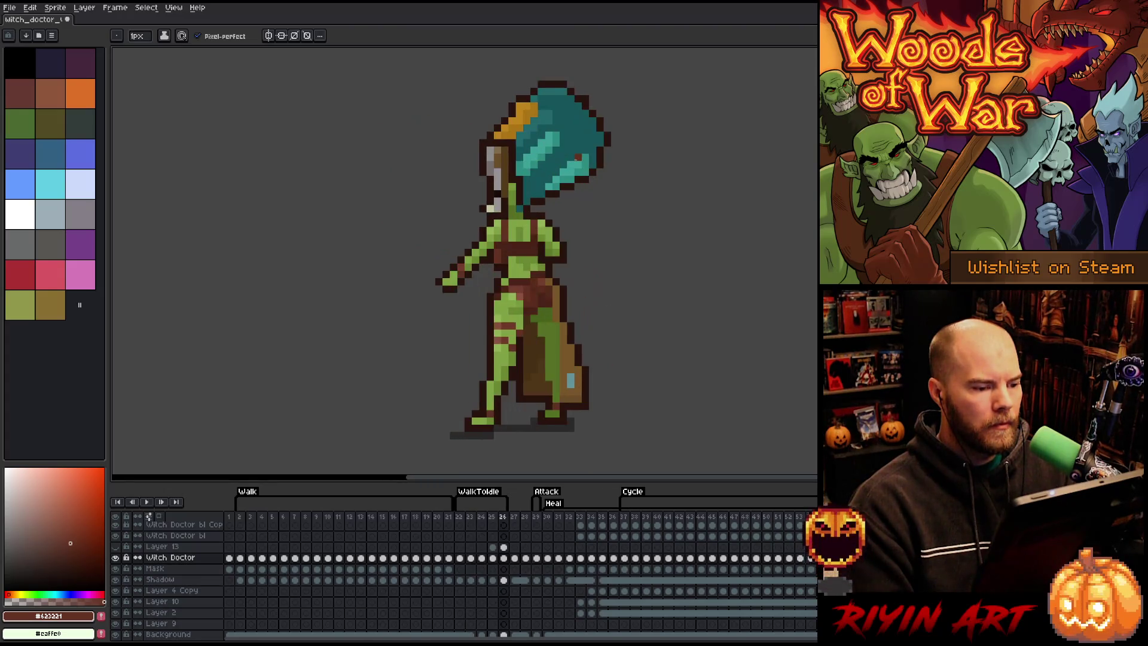
{"action": "left_click", "coordinate": [585, 128], "text": "alt"}
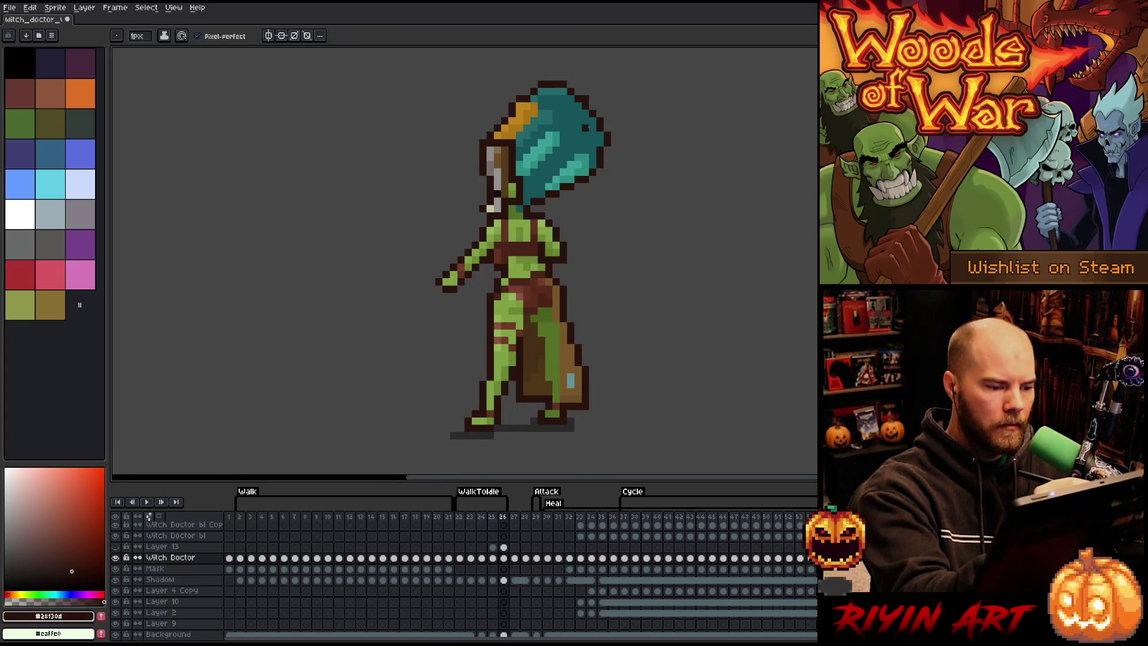
{"action": "key", "text": "Left"}
{"action": "key", "text": "Right"}
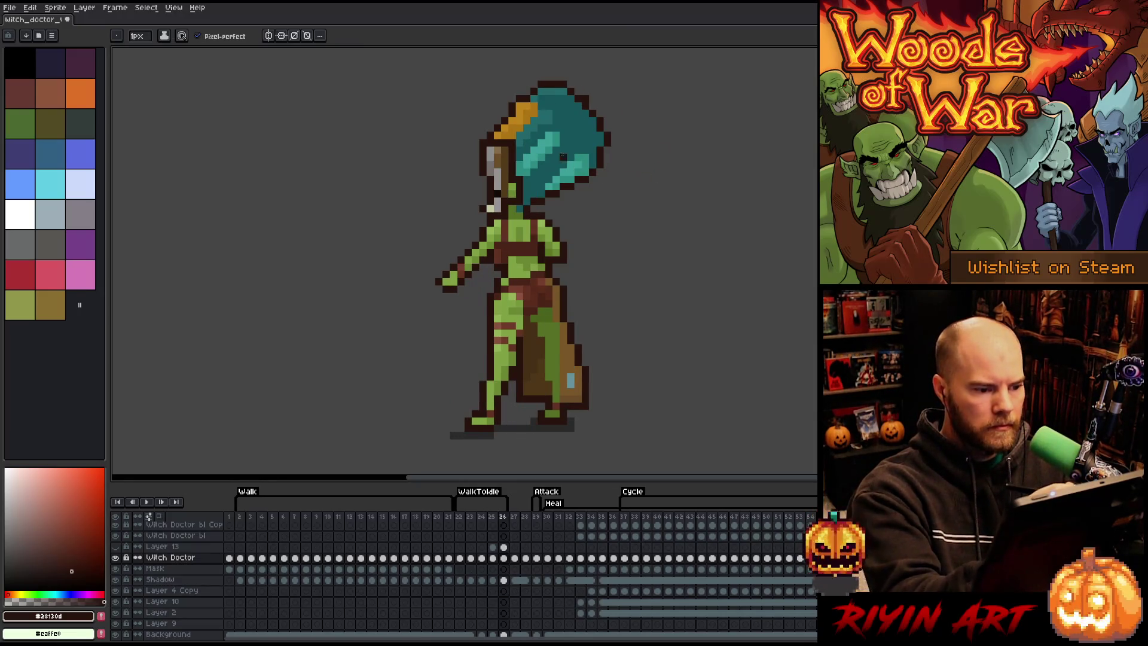
{"action": "key", "text": "Left"}
{"action": "key", "text": "Right"}
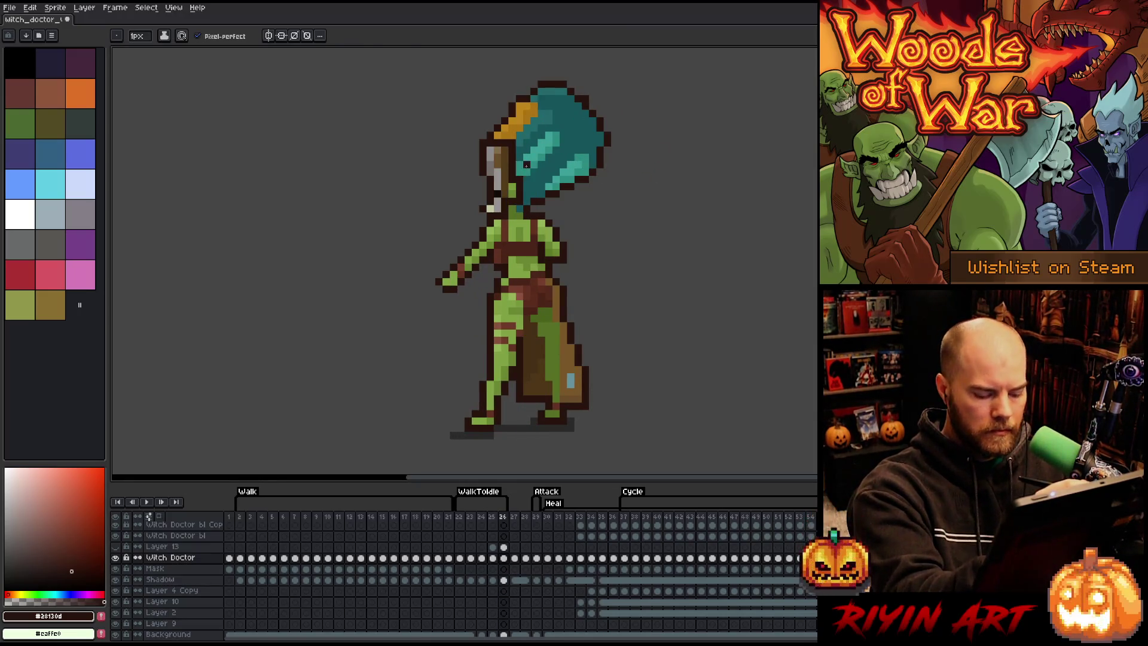
Step: Select and transform the neck area, deselect, and sample the hair's teal
{"action": "key", "text": "m"}
{"action": "left_click_drag", "start_coordinate": [506, 181], "coordinate": [527, 214]}
{"action": "key", "text": "ctrl+t"}
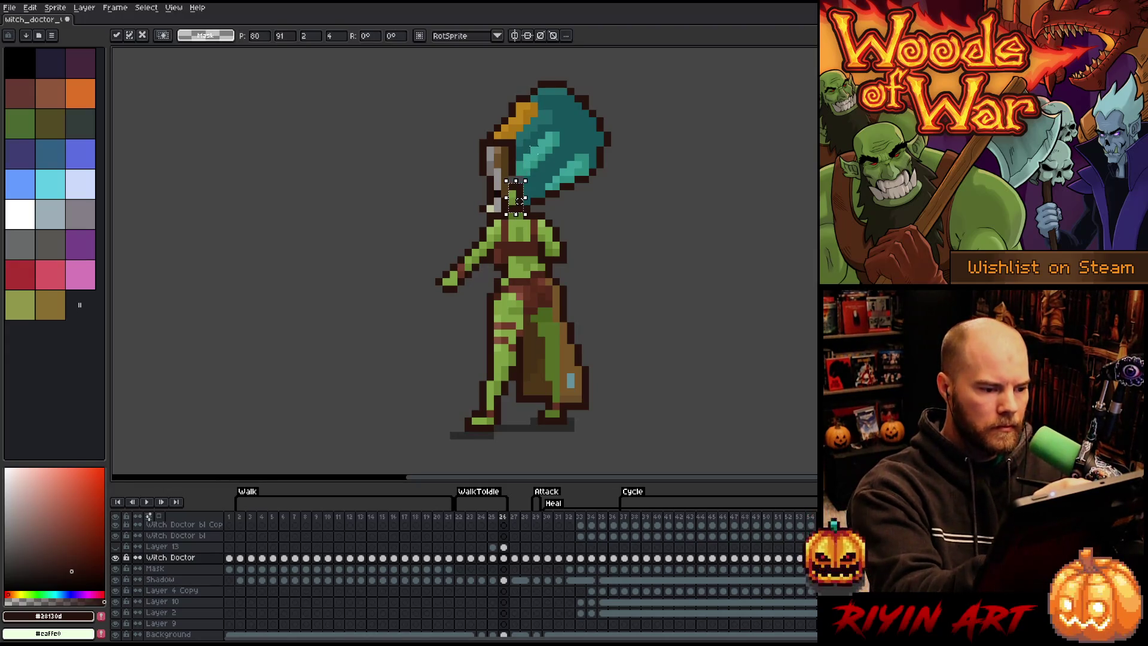
{"action": "key", "text": "ctrl+d"}
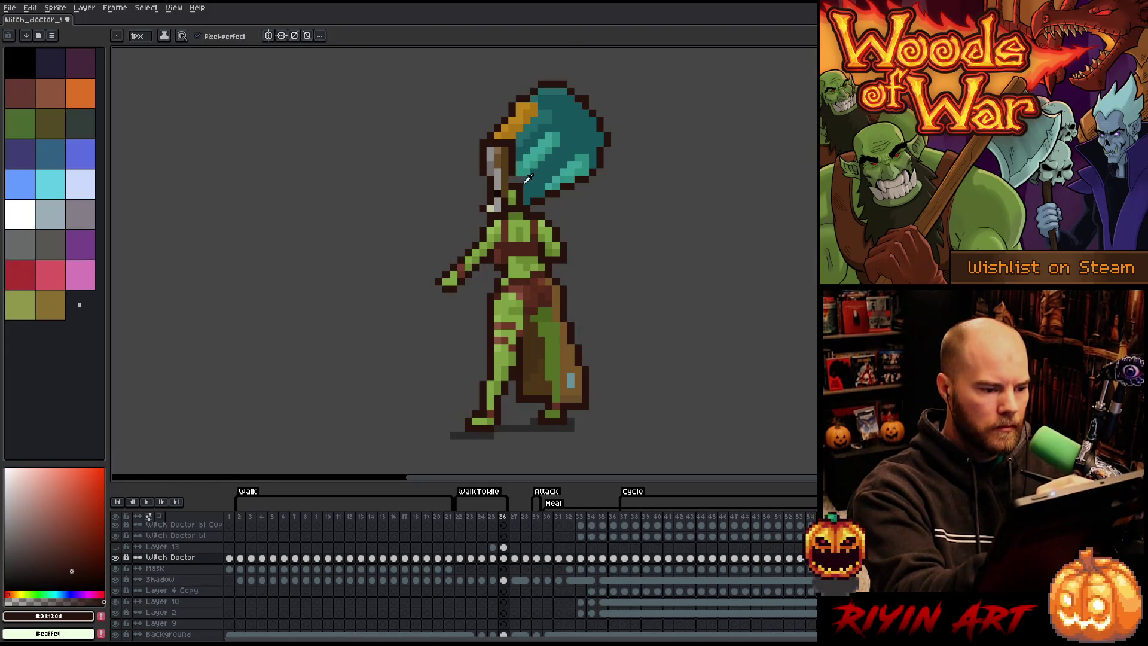
{"action": "left_click", "coordinate": [534, 178], "text": "alt"}
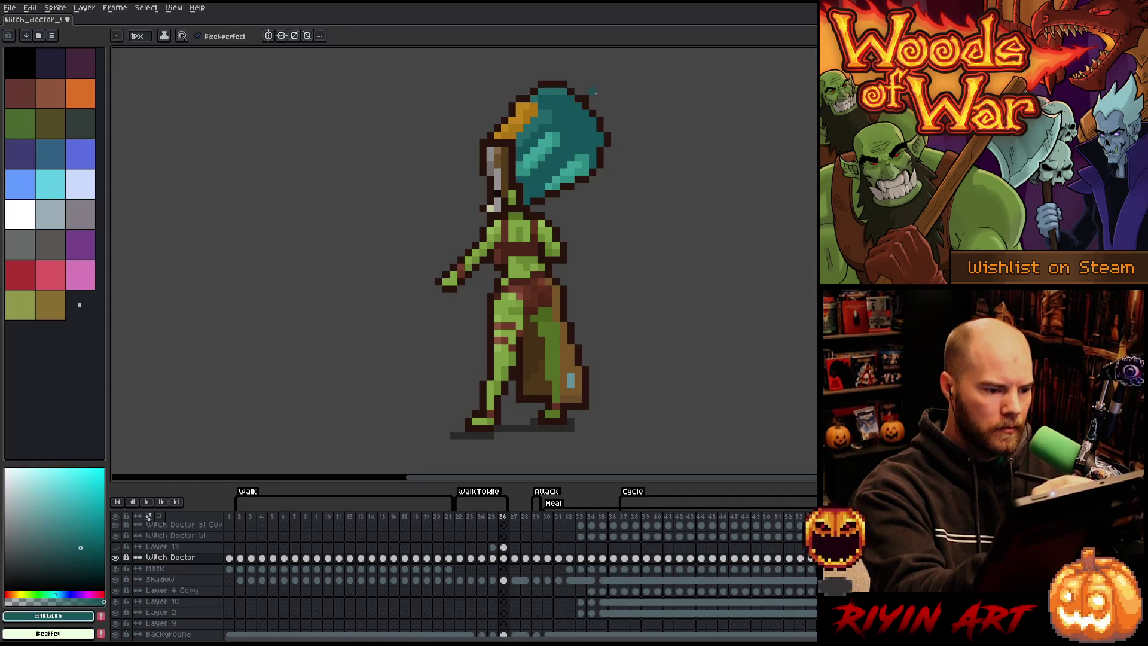
Step: Pick the cape's dark brown #28130d from frame 24 and return to frame 25
{"action": "key", "text": "Left"}
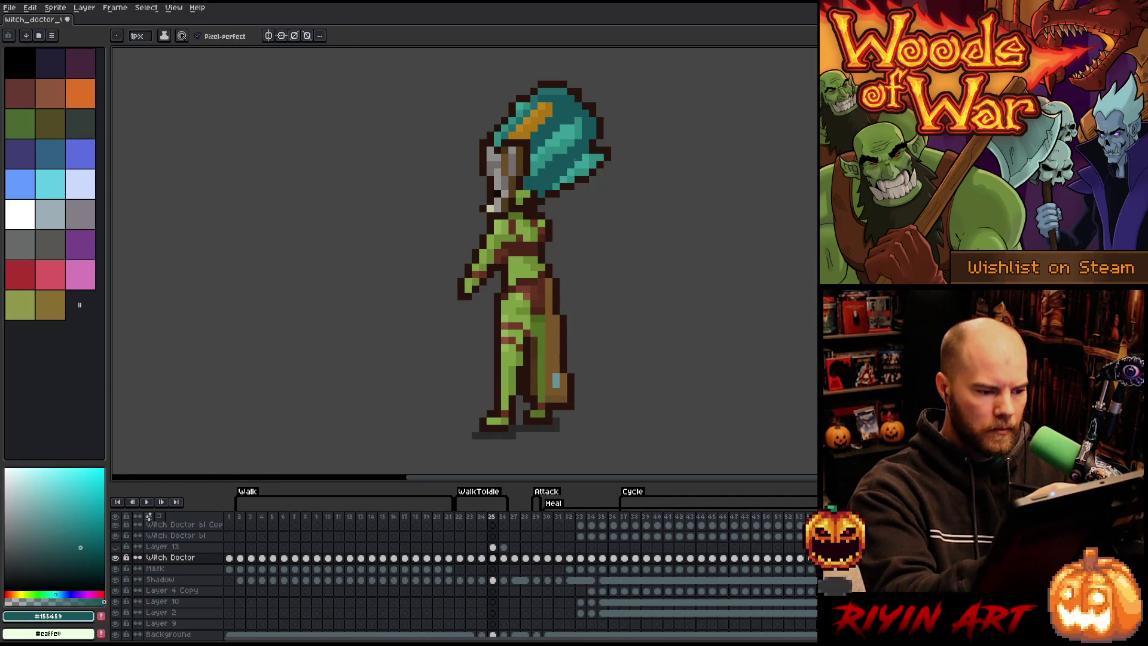
{"action": "key", "text": "Left"}
{"action": "left_click", "coordinate": [553, 195], "text": "alt"}
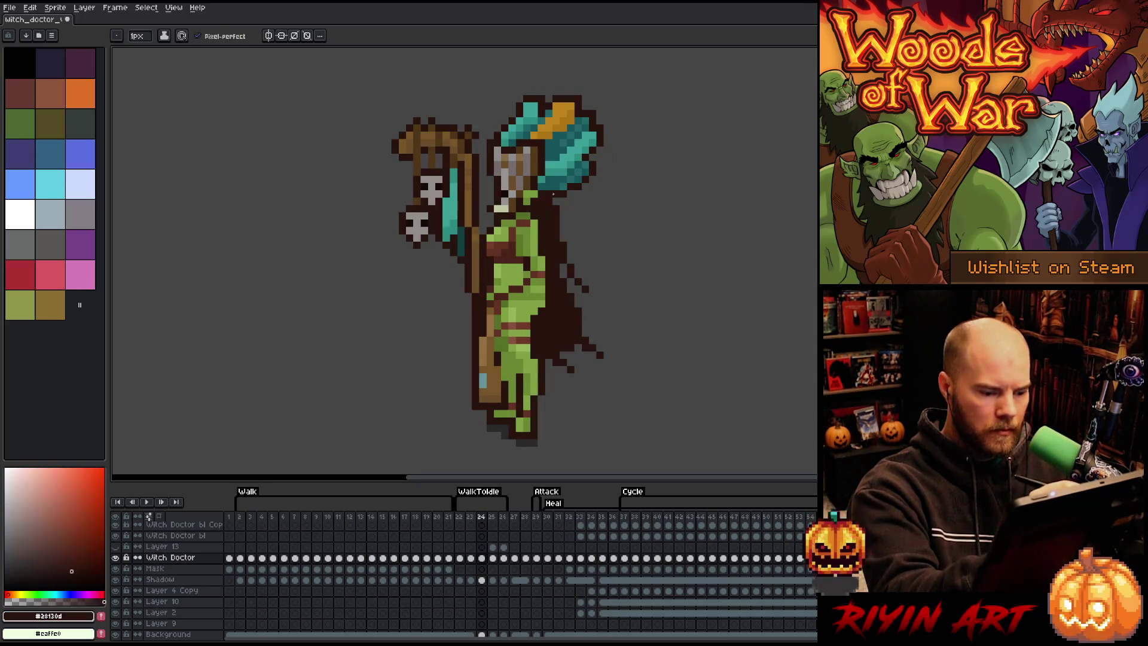
{"action": "key", "text": "Right"}
Step: Draw the cape's main strokes from the shoulder, redoing overlong ones, and its hooked lower edge
{"action": "mouse_move", "coordinate": [546, 206]}
{"action": "left_mouse_down"}
{"action": "mouse_move", "coordinate": [589, 256]}
{"action": "mouse_move", "coordinate": [615, 329]}
{"action": "left_mouse_up"}
{"action": "key", "text": "ctrl+z"}
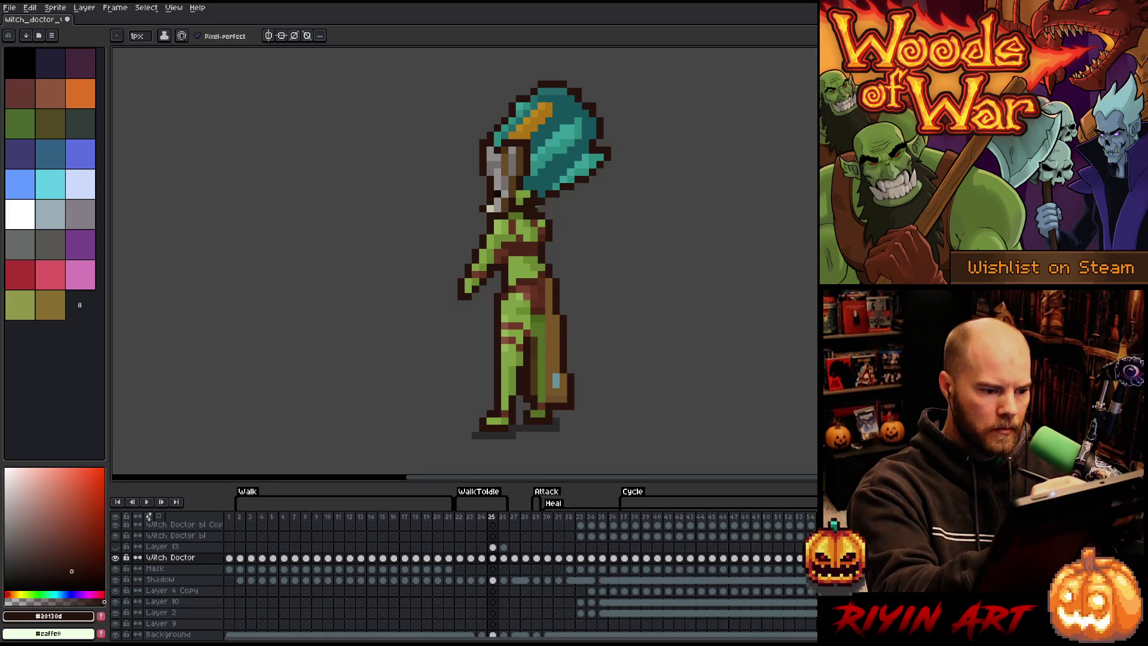
{"action": "mouse_move", "coordinate": [538, 203]}
{"action": "left_mouse_down"}
{"action": "mouse_move", "coordinate": [567, 241]}
{"action": "mouse_move", "coordinate": [613, 353]}
{"action": "left_mouse_up"}
{"action": "key", "text": "ctrl+z"}
{"action": "left_click_drag", "start_coordinate": [538, 205], "coordinate": [632, 357]}
{"action": "mouse_move", "coordinate": [546, 206]}
{"action": "left_mouse_down"}
{"action": "mouse_move", "coordinate": [601, 208]}
{"action": "mouse_move", "coordinate": [577, 239]}
{"action": "left_mouse_up"}
{"action": "mouse_move", "coordinate": [530, 208]}
{"action": "left_mouse_down"}
{"action": "mouse_move", "coordinate": [583, 305]}
{"action": "mouse_move", "coordinate": [556, 239]}
{"action": "mouse_move", "coordinate": [577, 272]}
{"action": "mouse_move", "coordinate": [563, 284]}
{"action": "mouse_move", "coordinate": [580, 367]}
{"action": "left_mouse_up"}
Step: Extend the cape beside the leg into a filled lower-right tail with jagged spikes
{"action": "left_click_drag", "start_coordinate": [577, 319], "coordinate": [585, 364]}
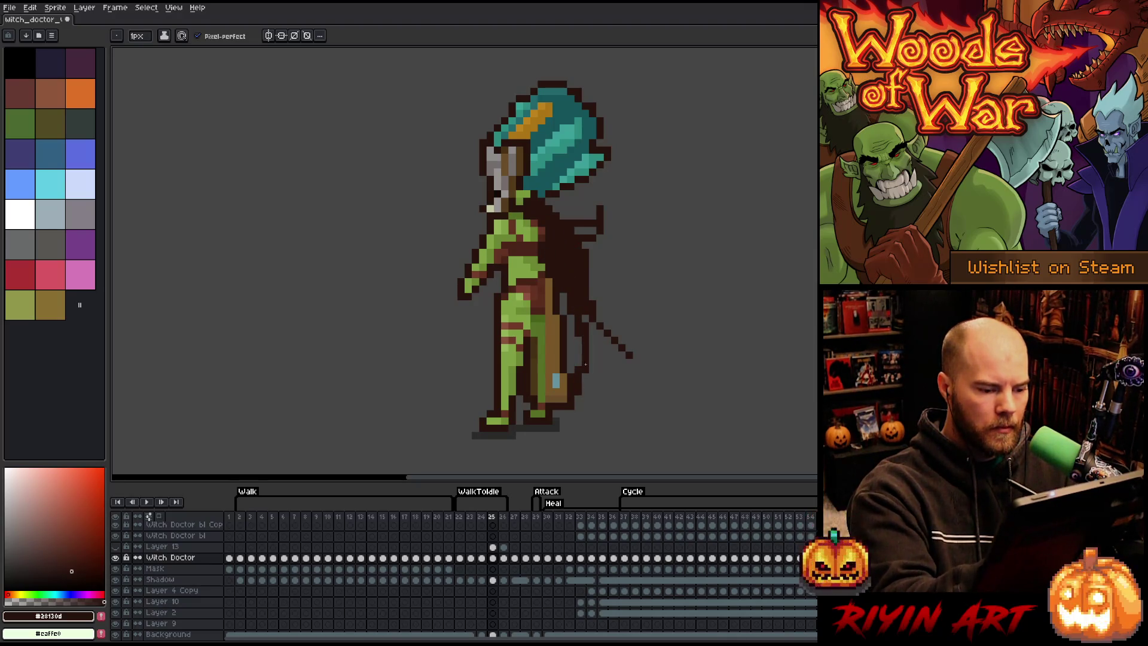
{"action": "key", "text": "ctrl+z"}
{"action": "left_click_drag", "start_coordinate": [571, 293], "coordinate": [593, 380]}
{"action": "left_click_drag", "start_coordinate": [576, 341], "coordinate": [561, 289]}
{"action": "mouse_move", "coordinate": [592, 362]}
{"action": "left_mouse_down"}
{"action": "mouse_move", "coordinate": [631, 380]}
{"action": "mouse_move", "coordinate": [596, 371]}
{"action": "mouse_move", "coordinate": [661, 334]}
{"action": "mouse_move", "coordinate": [625, 348]}
{"action": "mouse_move", "coordinate": [591, 325]}
{"action": "left_mouse_up"}
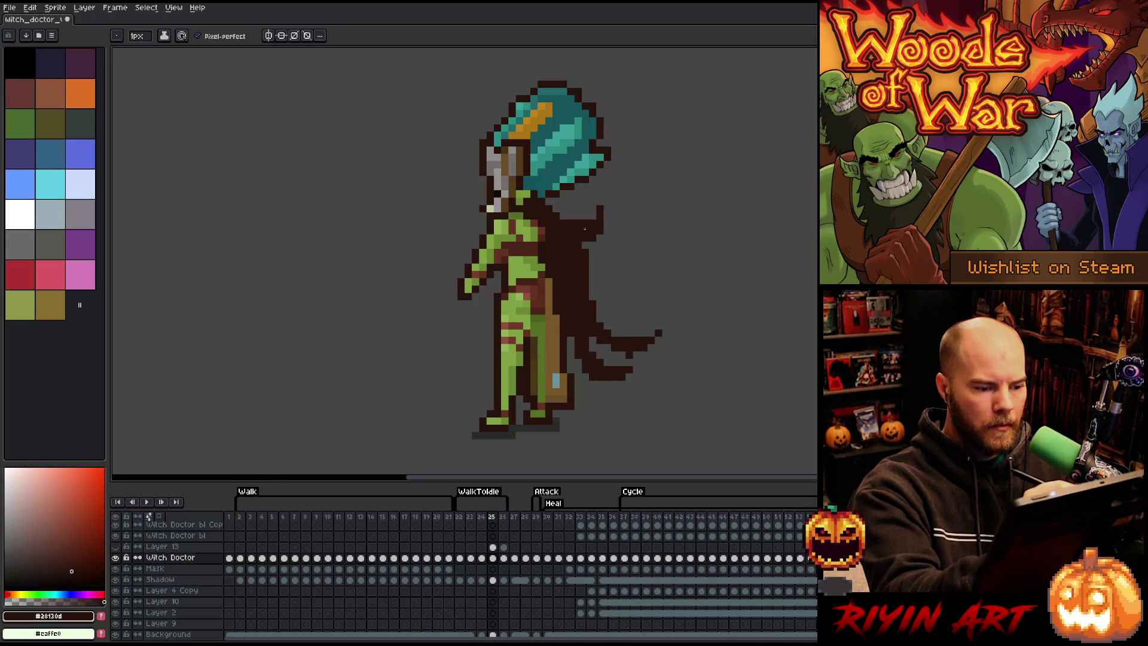
{"action": "left_click_drag", "start_coordinate": [625, 290], "coordinate": [591, 280]}
{"action": "left_click_drag", "start_coordinate": [615, 311], "coordinate": [595, 284]}
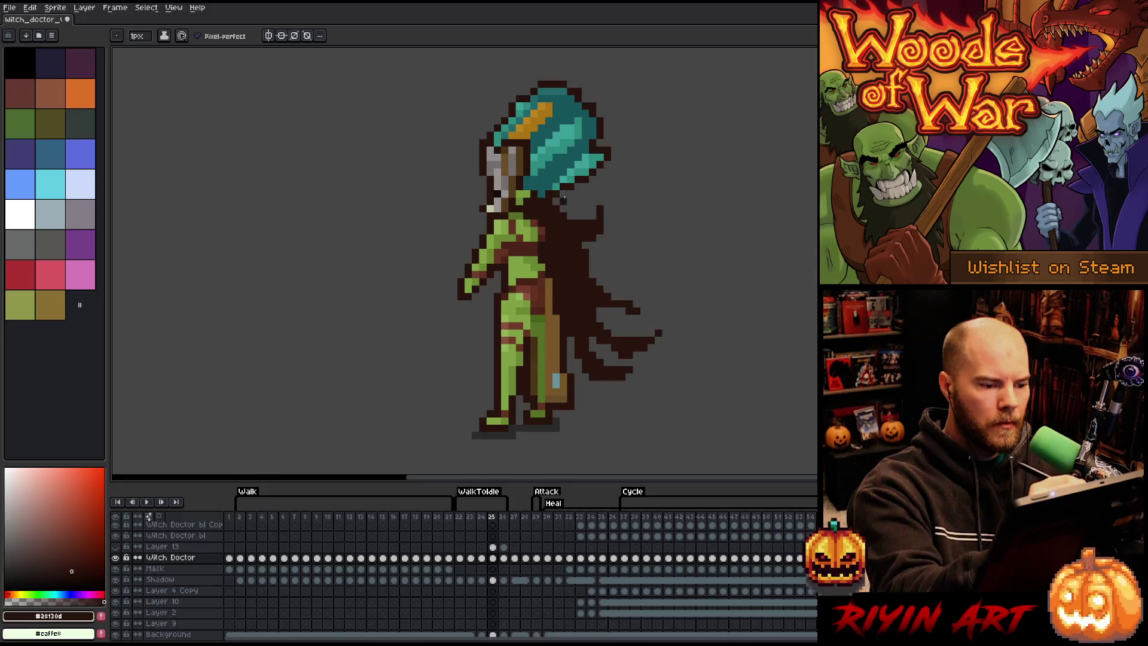
Step: Cover the green shoulder, trim the upper-right edge, erase stray tip pixels, and compare frame 24
{"action": "left_click_drag", "start_coordinate": [525, 220], "coordinate": [544, 240]}
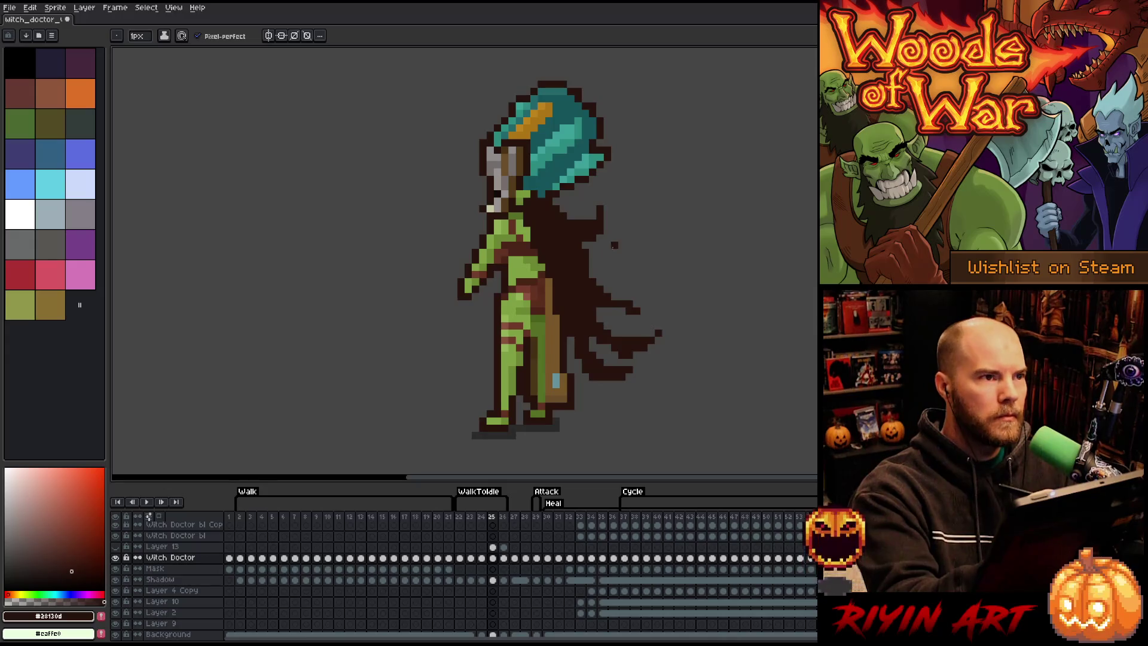
{"action": "mouse_move", "coordinate": [606, 259]}
{"action": "left_mouse_down"}
{"action": "mouse_move", "coordinate": [579, 215]}
{"action": "mouse_move", "coordinate": [600, 230]}
{"action": "mouse_move", "coordinate": [590, 212]}
{"action": "mouse_move", "coordinate": [598, 246]}
{"action": "left_mouse_up"}
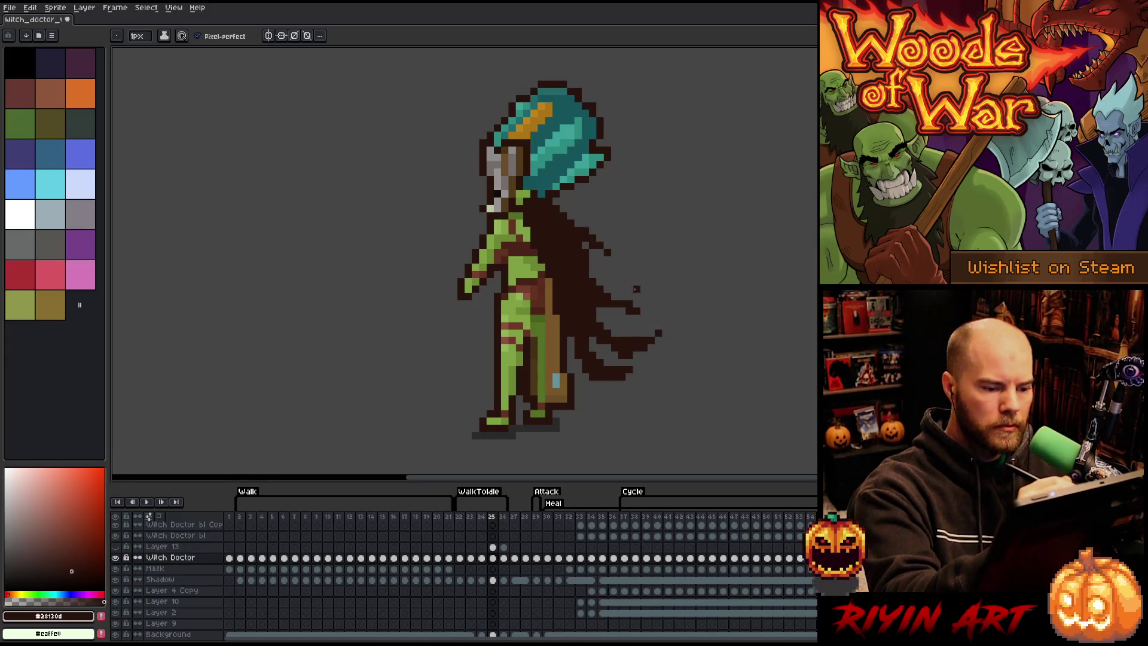
{"action": "key", "text": "e"}
{"action": "left_click", "coordinate": [637, 311]}
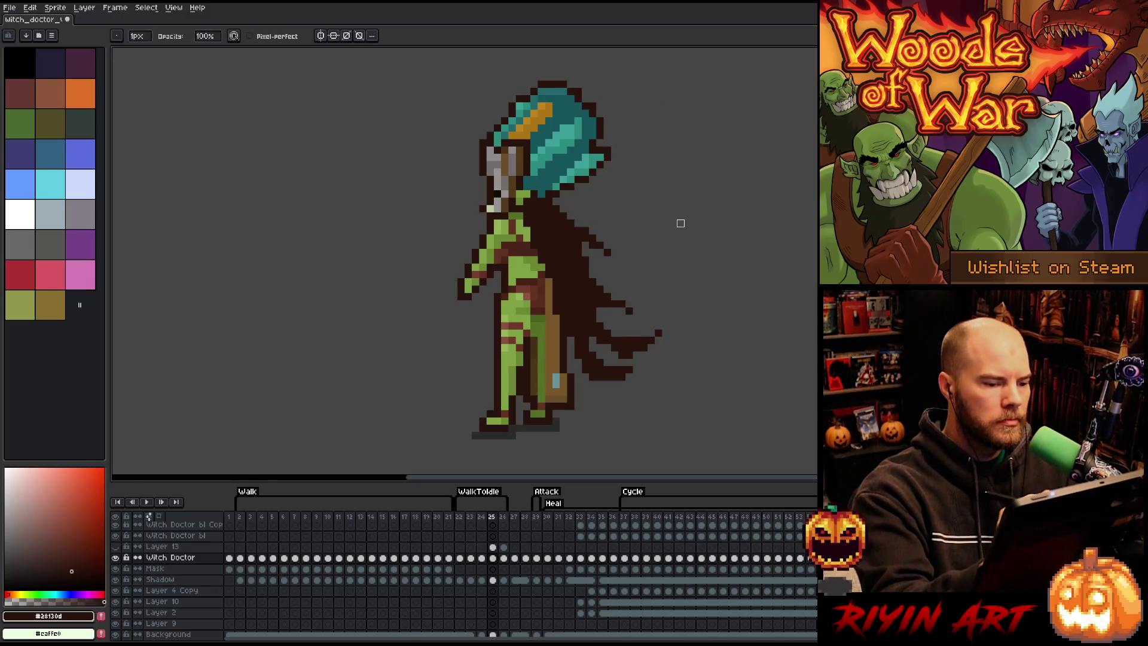
{"action": "key", "text": "b"}
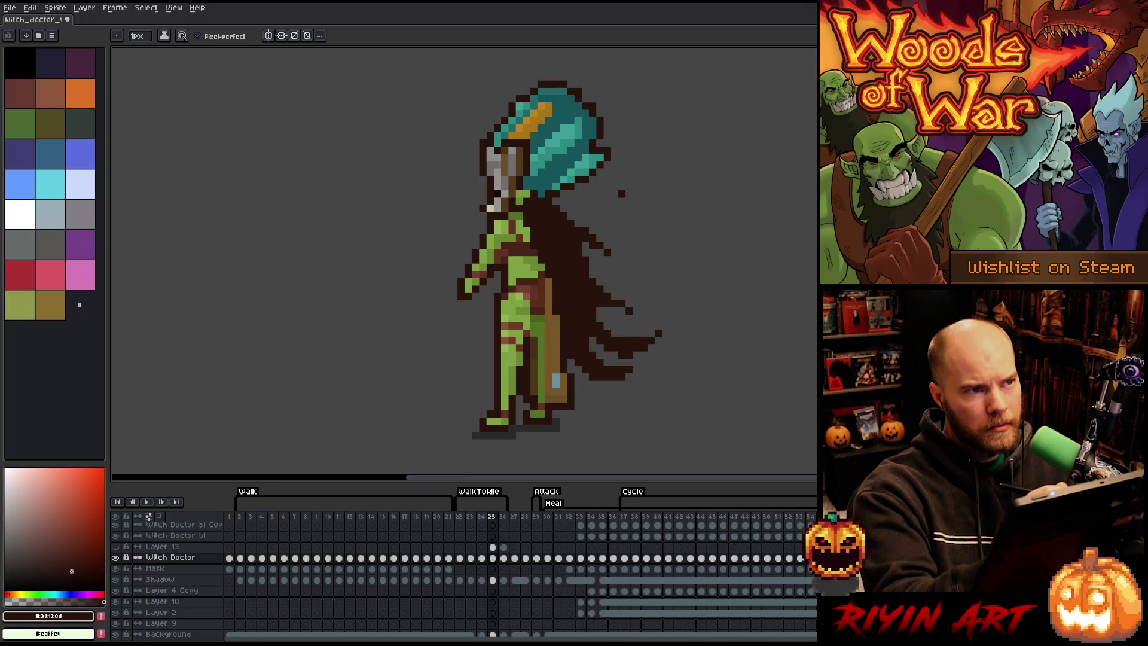
{"action": "key", "text": "Left"}
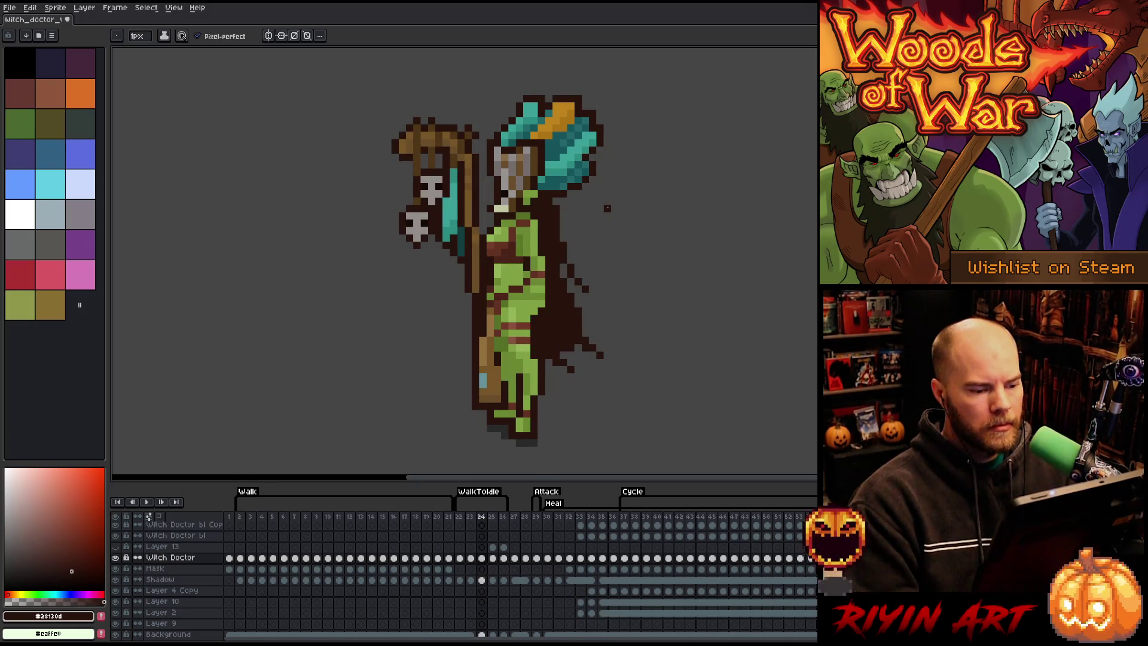
Step: Paint a dark brown outline along the witch doctor's back and arm on frame 26
{"action": "key", "text": "Right"}
{"action": "key", "text": "Right"}
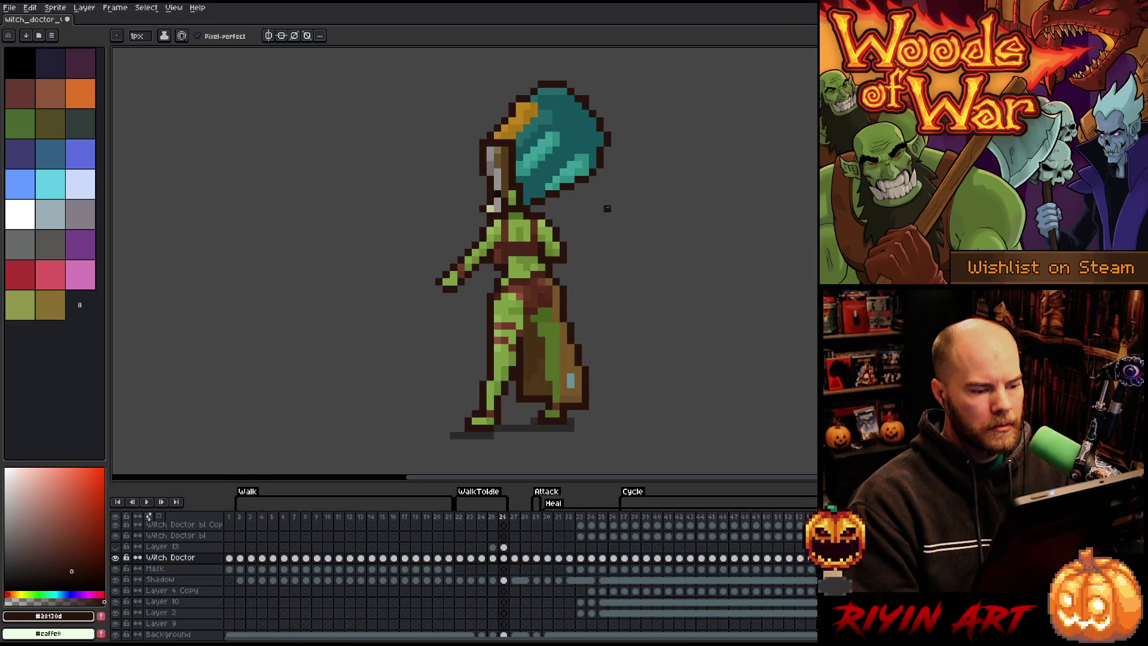
{"action": "key", "text": "Left"}
{"action": "key", "text": "Right"}
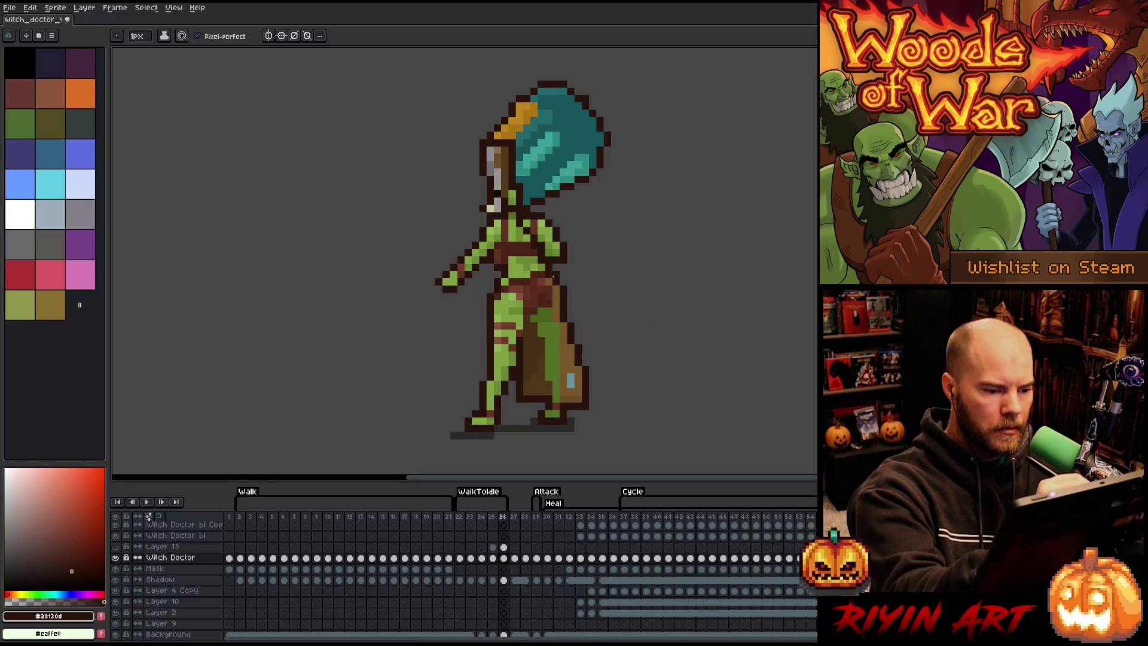
{"action": "mouse_move", "coordinate": [531, 205]}
{"action": "left_mouse_down"}
{"action": "mouse_move", "coordinate": [563, 272]}
{"action": "mouse_move", "coordinate": [527, 223]}
{"action": "mouse_move", "coordinate": [560, 277]}
{"action": "left_mouse_up"}
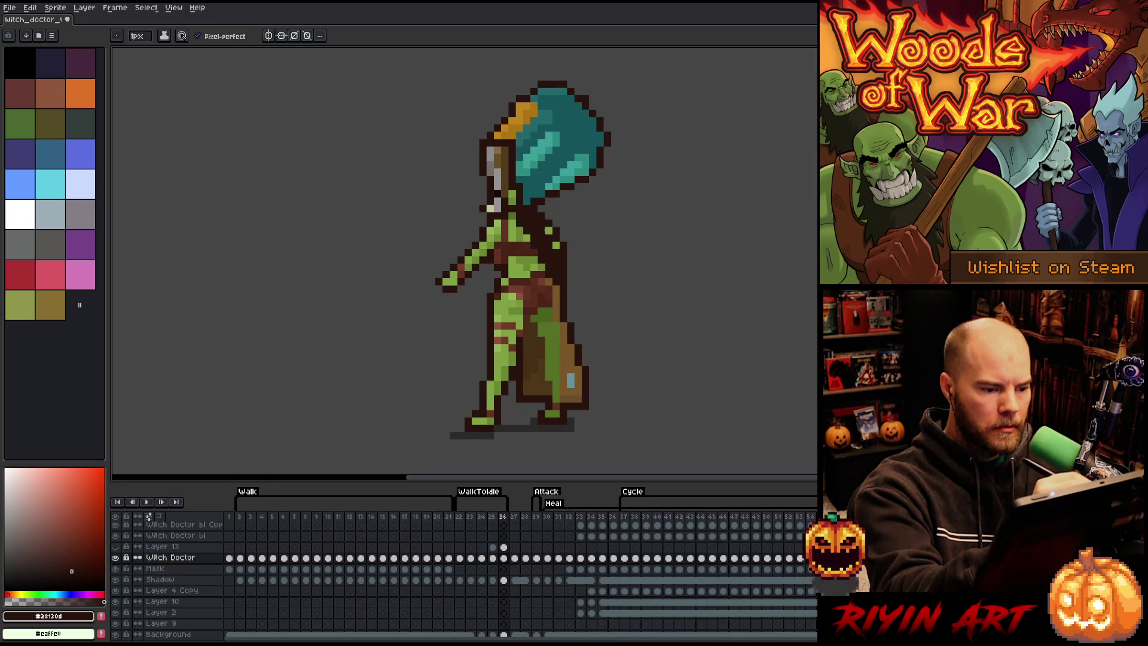
{"action": "left_click_drag", "start_coordinate": [545, 229], "coordinate": [577, 278]}
{"action": "left_click", "coordinate": [563, 223]}
Step: Extend the arm's dark outline down-right and touch it up, checking against frame 25
{"action": "key", "text": "period"}
{"action": "key", "text": "comma"}
{"action": "left_click_drag", "start_coordinate": [538, 222], "coordinate": [596, 283]}
{"action": "key", "text": "period"}
{"action": "key", "text": "comma"}
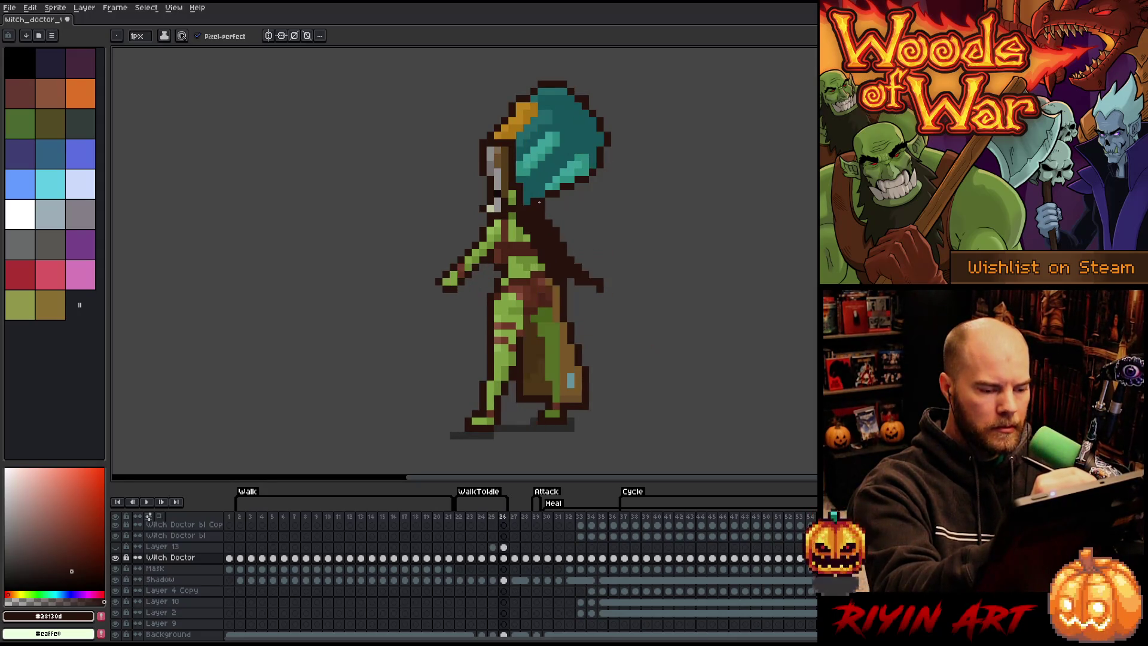
{"action": "key", "text": "period"}
{"action": "key", "text": "comma"}
{"action": "left_click_drag", "start_coordinate": [557, 231], "coordinate": [608, 289]}
Step: Clear stray hand pixels, then thicken and trim the dark strand down the back
{"action": "key", "text": "e"}
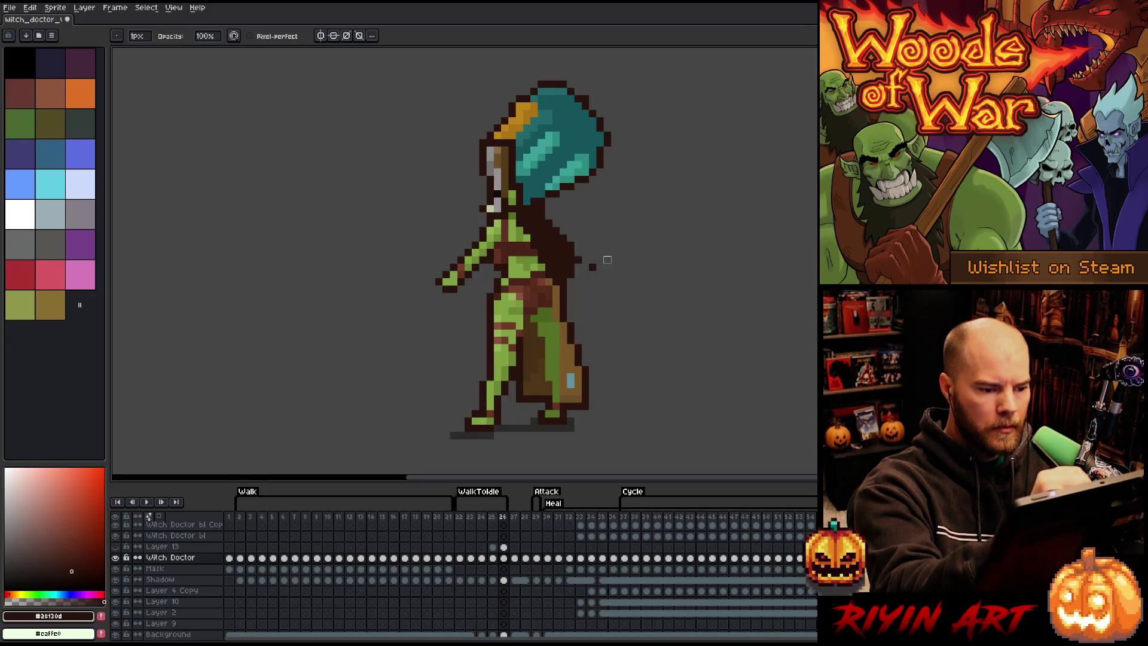
{"action": "key", "text": "b"}
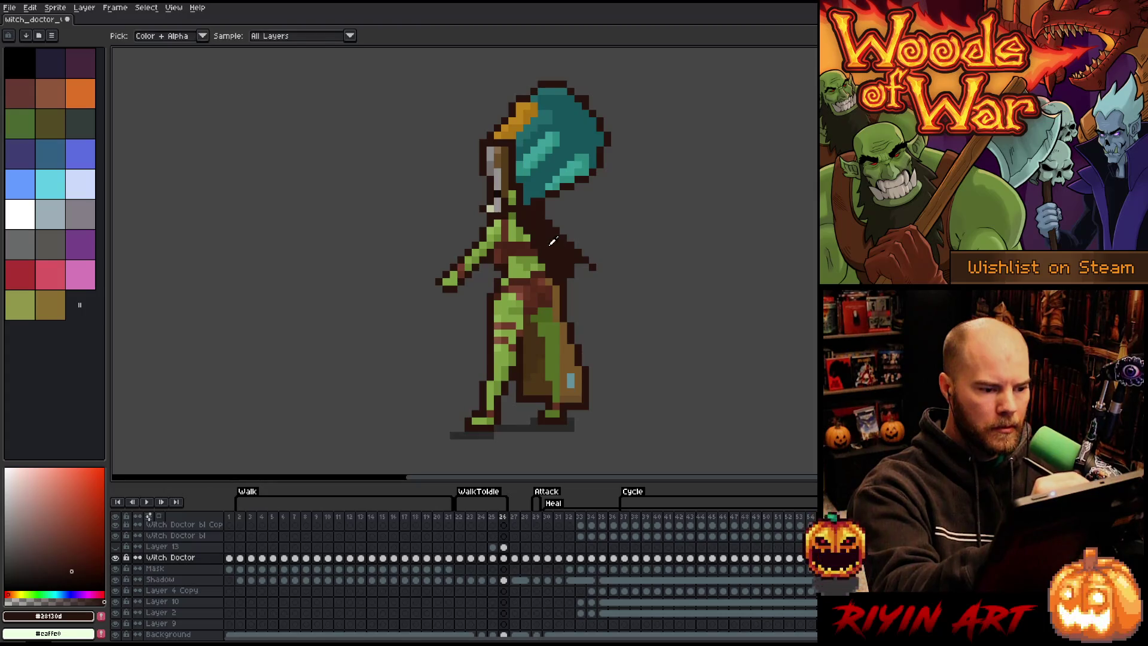
{"action": "key", "text": "Left"}
{"action": "key", "text": "Right"}
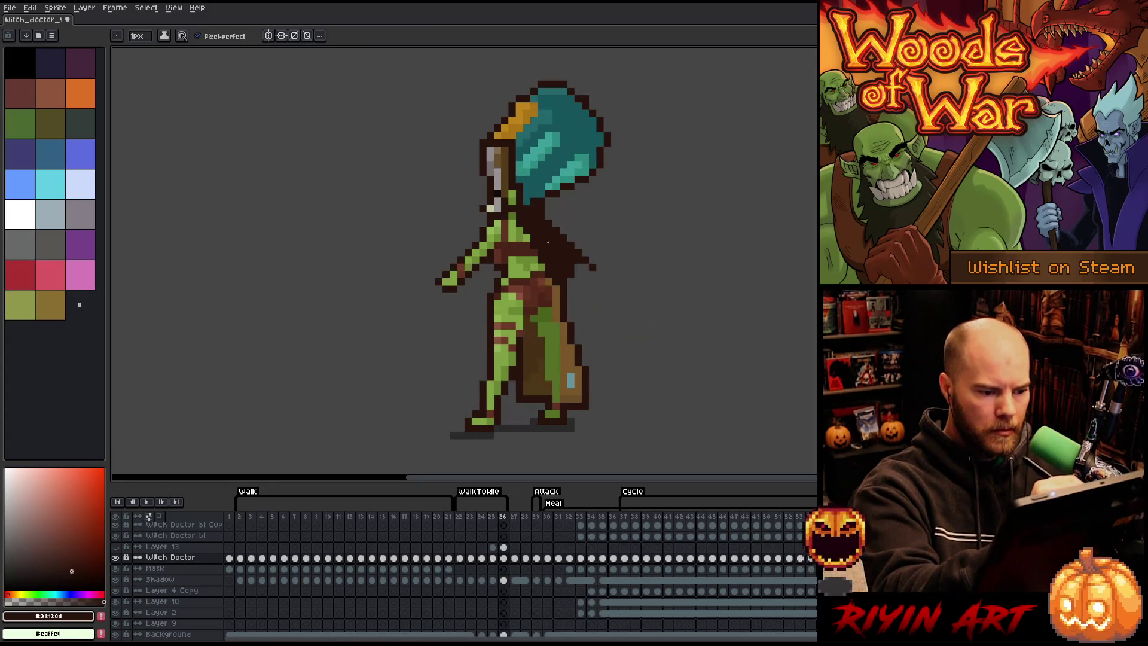
{"action": "mouse_move", "coordinate": [608, 328]}
{"action": "left_mouse_down"}
{"action": "mouse_move", "coordinate": [585, 290]}
{"action": "mouse_move", "coordinate": [607, 333]}
{"action": "left_mouse_up"}
{"action": "key", "text": "Left"}
{"action": "key", "text": "Right"}
{"action": "key", "text": "e"}
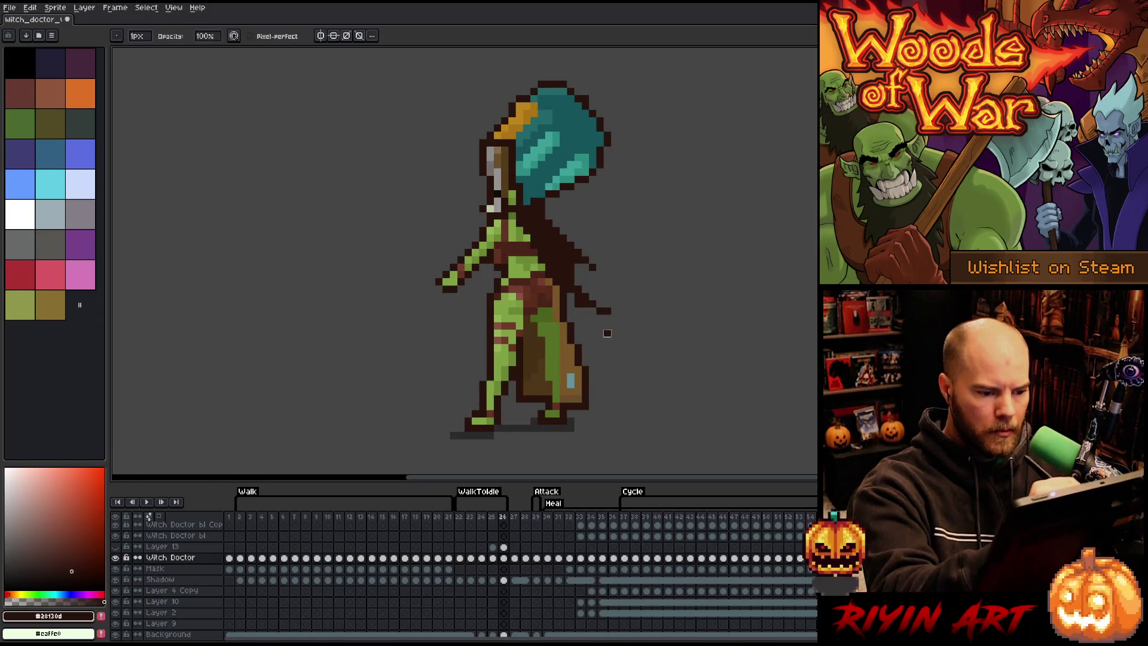
{"action": "key", "text": "Left"}
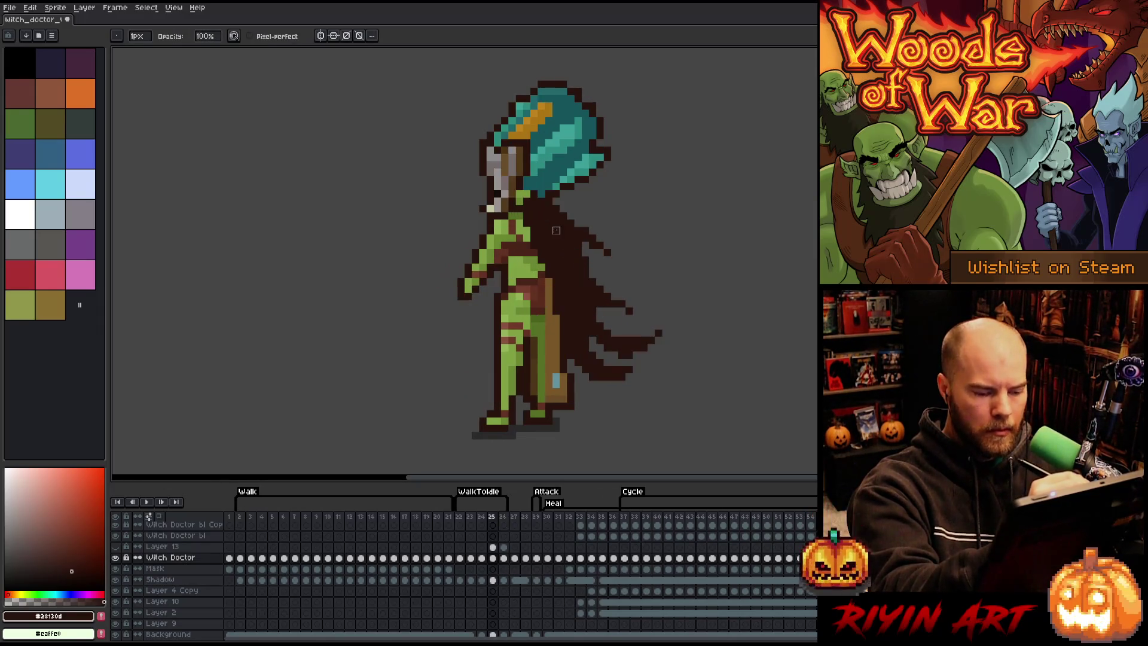
{"action": "key", "text": "Right"}
{"action": "key", "text": "b"}
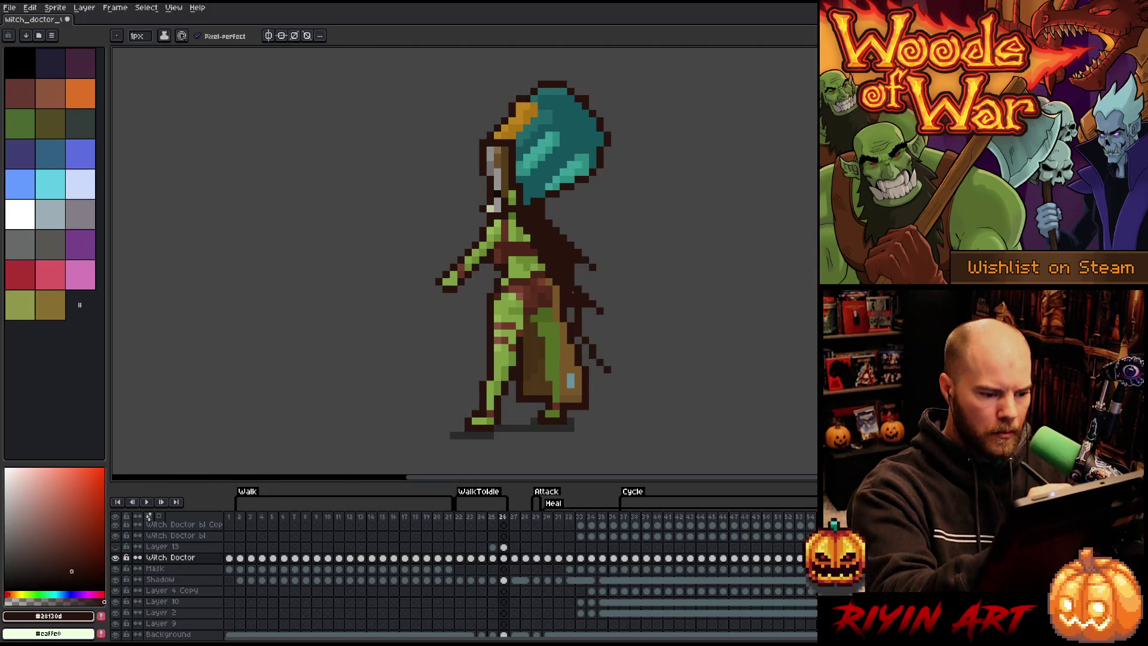
Step: Extend the cape's right edge downward and fill its inner edge with dark and lighter brown
{"action": "left_click_drag", "start_coordinate": [571, 293], "coordinate": [581, 350]}
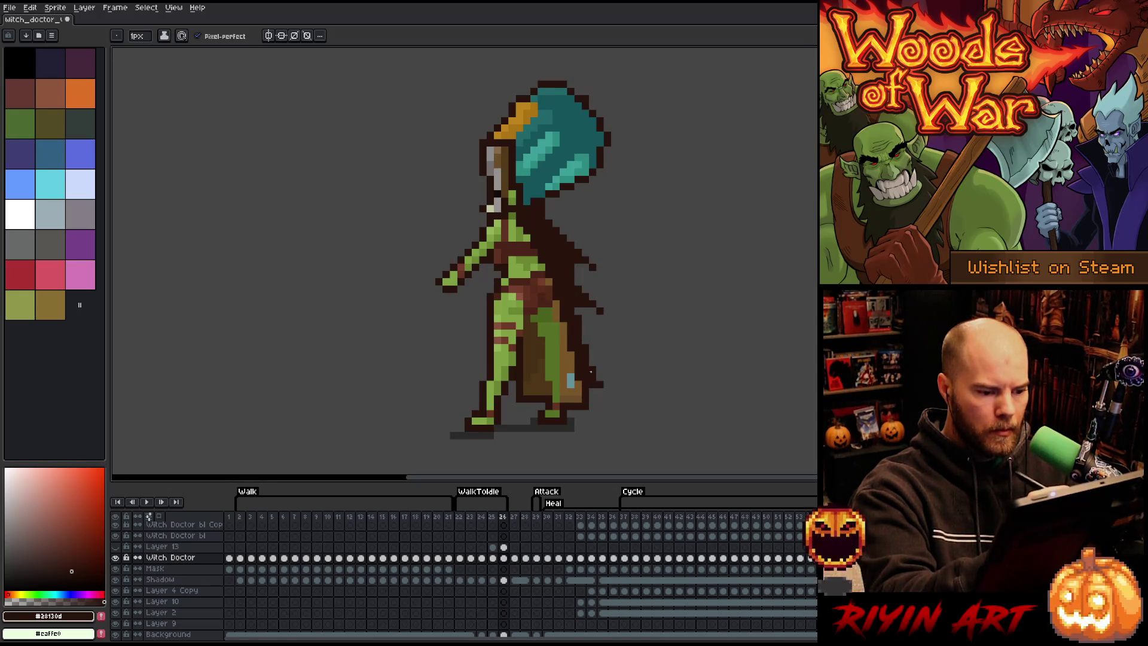
{"action": "left_click_drag", "start_coordinate": [572, 357], "coordinate": [563, 323]}
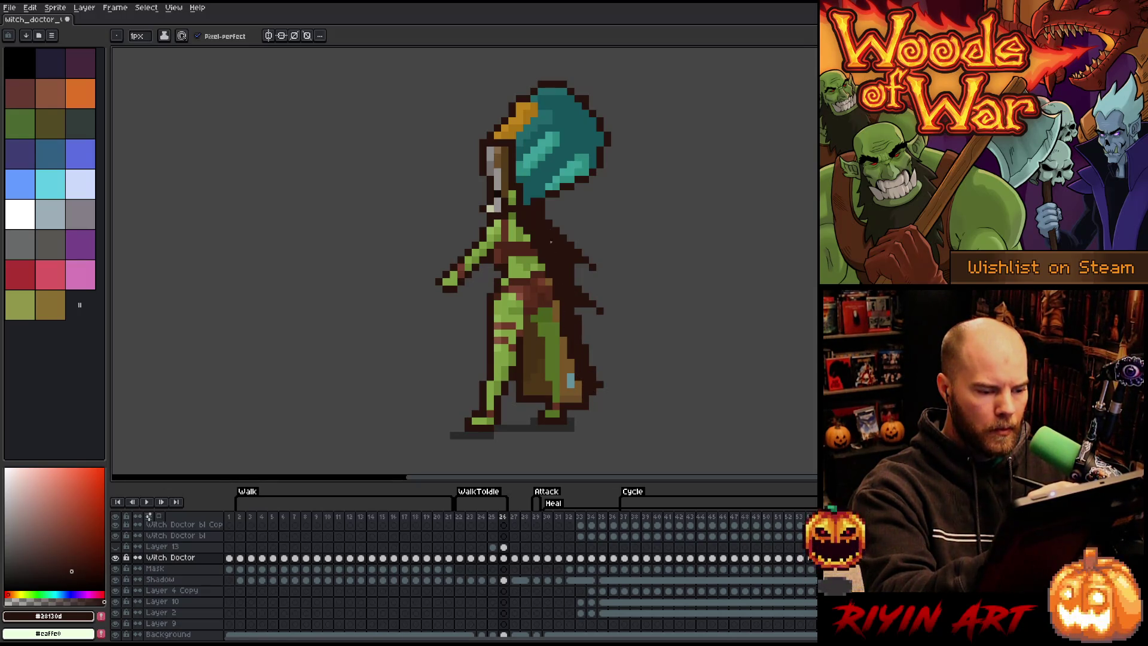
{"action": "left_click", "coordinate": [555, 299], "text": "alt"}
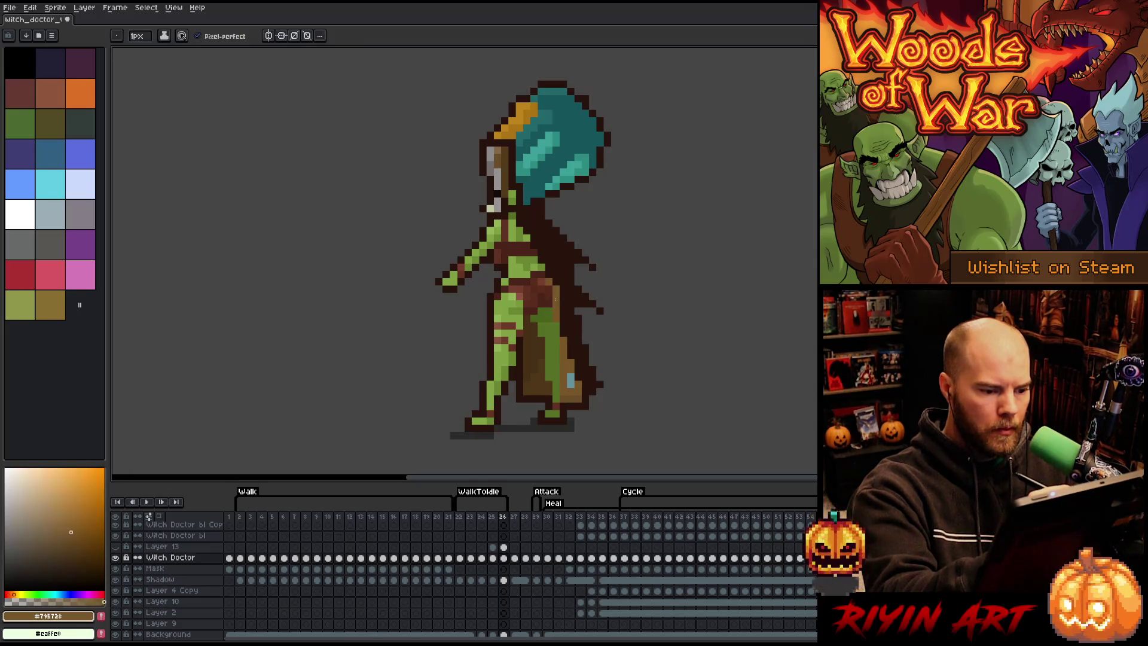
{"action": "left_click", "coordinate": [571, 317], "text": "alt"}
{"action": "left_click", "coordinate": [565, 340], "text": "alt"}
{"action": "left_click_drag", "start_coordinate": [565, 338], "coordinate": [565, 322]}
{"action": "left_click", "coordinate": [571, 304]}
{"action": "left_click", "coordinate": [566, 291], "text": "alt"}
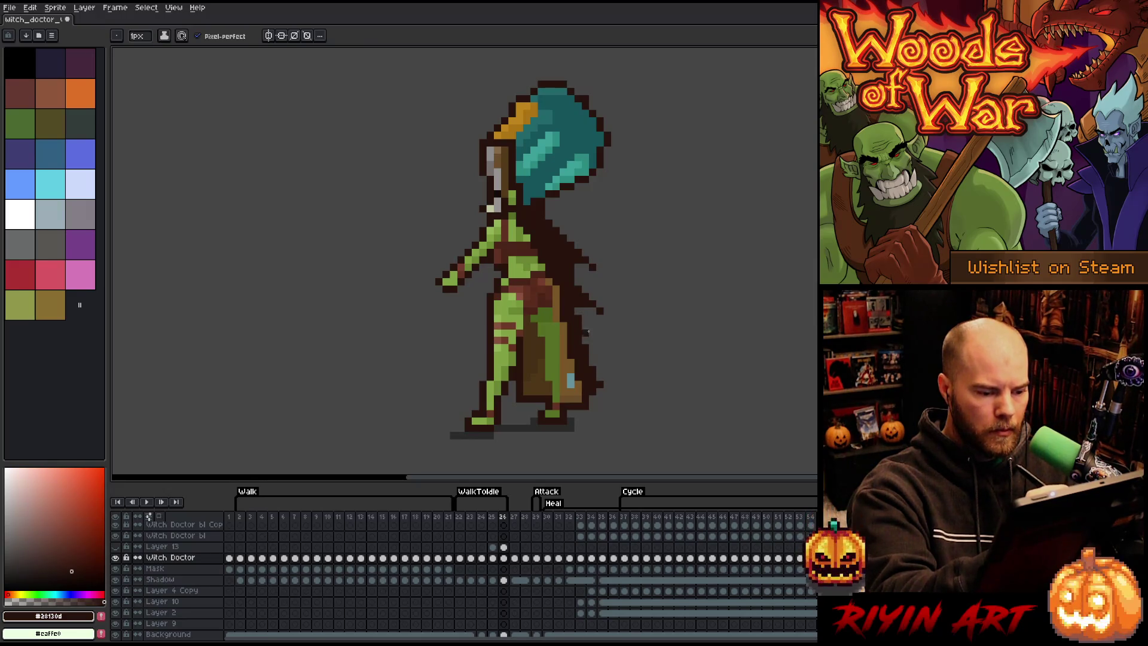
{"action": "left_click", "coordinate": [586, 340]}
{"action": "mouse_move", "coordinate": [575, 386]}
{"action": "left_mouse_down"}
{"action": "mouse_move", "coordinate": [580, 399]}
{"action": "mouse_move", "coordinate": [589, 347]}
{"action": "left_mouse_up"}
{"action": "key", "text": "ctrl+z"}
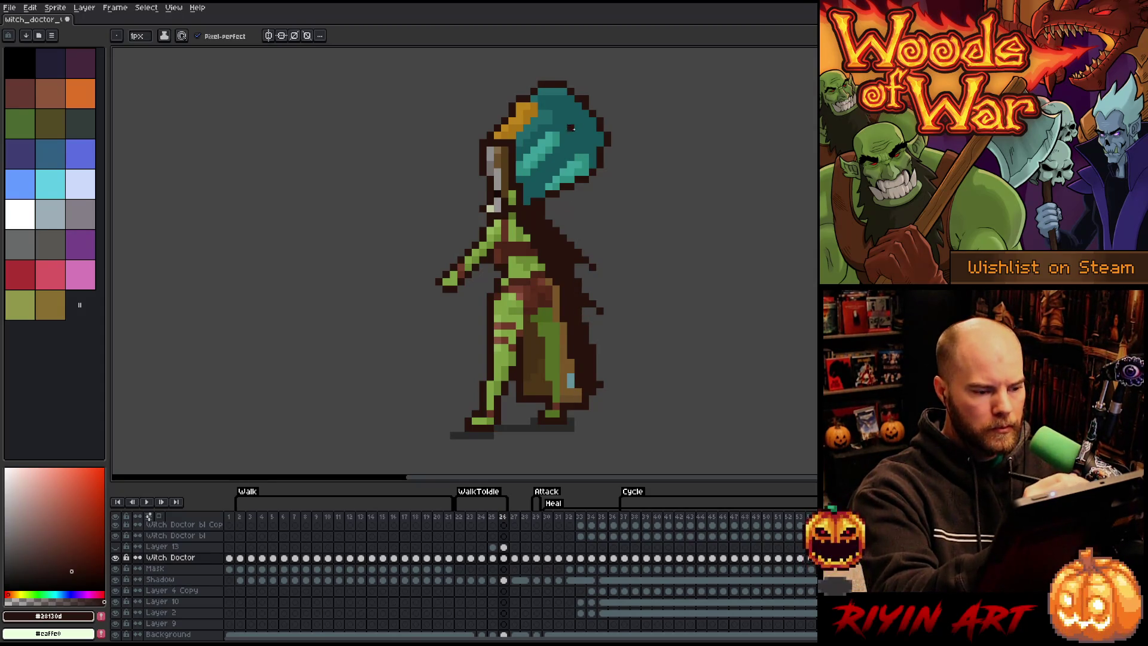
Step: Draw a jagged cloak tail at the cape's back and insert new frame 27
{"action": "key", "text": "e"}
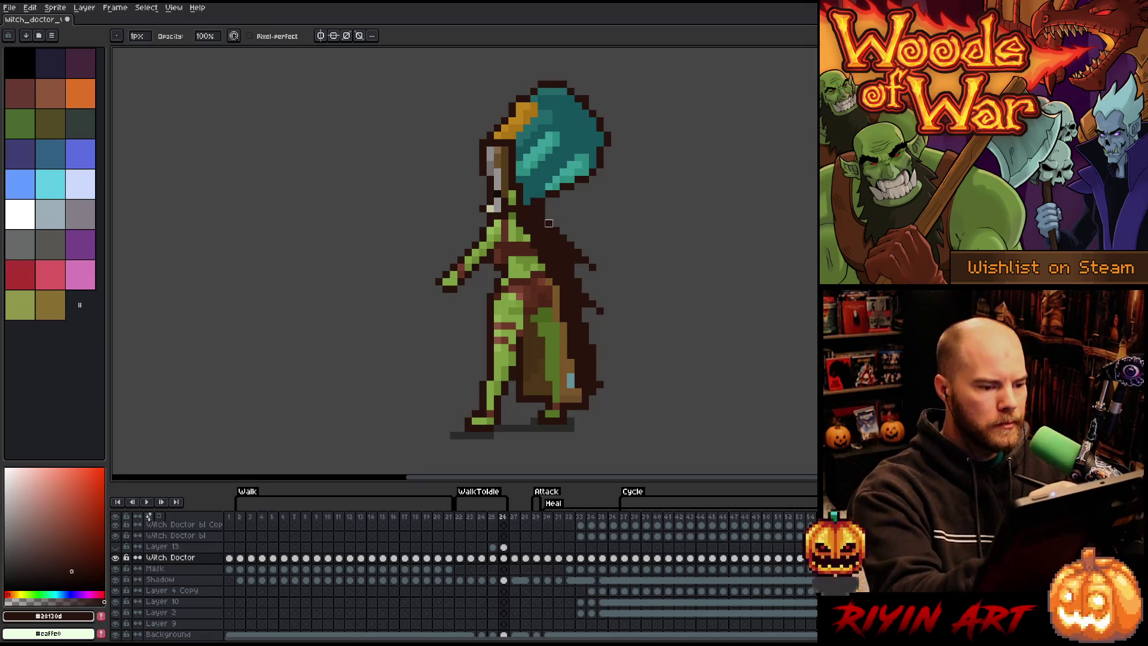
{"action": "key", "text": "b"}
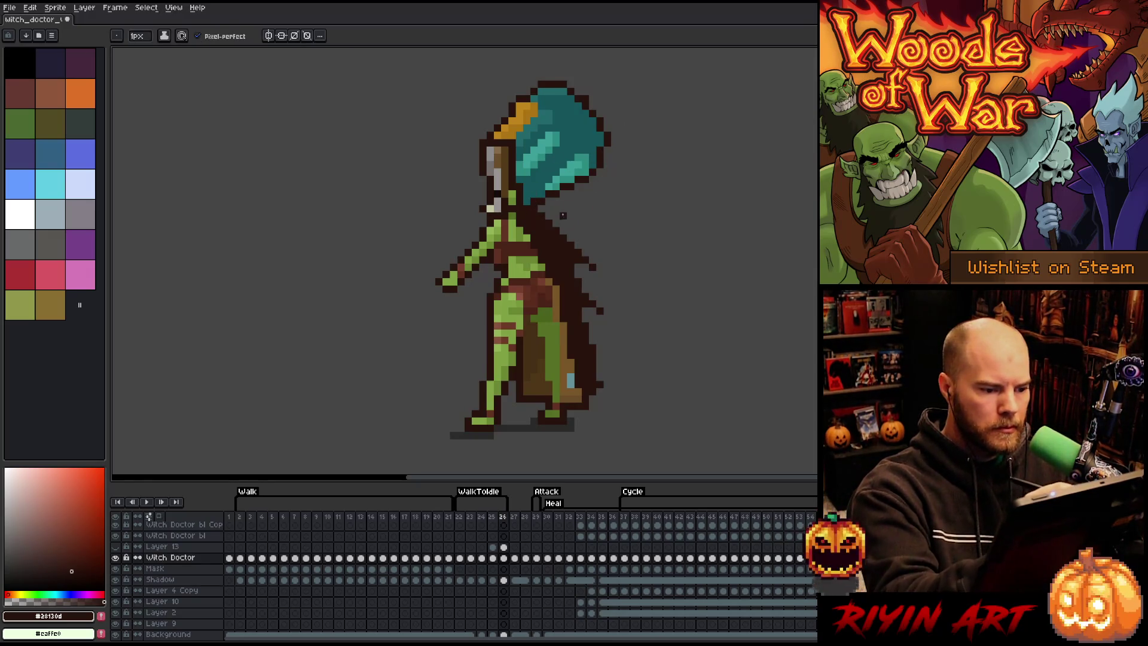
{"action": "key", "text": "comma"}
{"action": "key", "text": "period"}
{"action": "key", "text": "comma"}
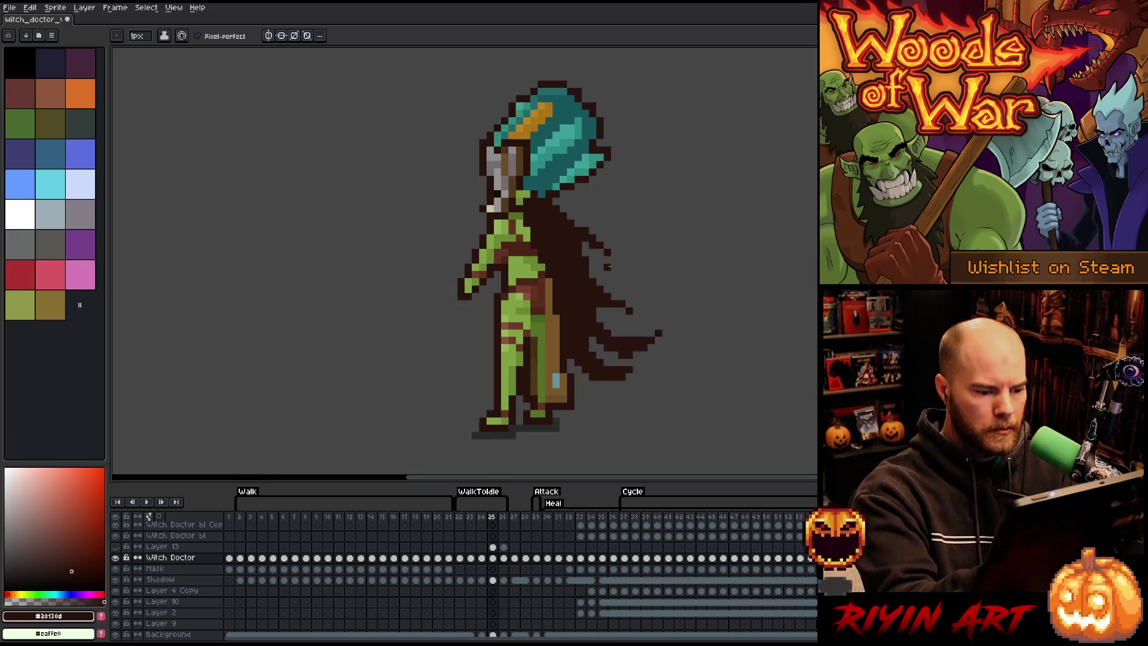
{"action": "key", "text": "period"}
{"action": "left_click_drag", "start_coordinate": [597, 371], "coordinate": [622, 362]}
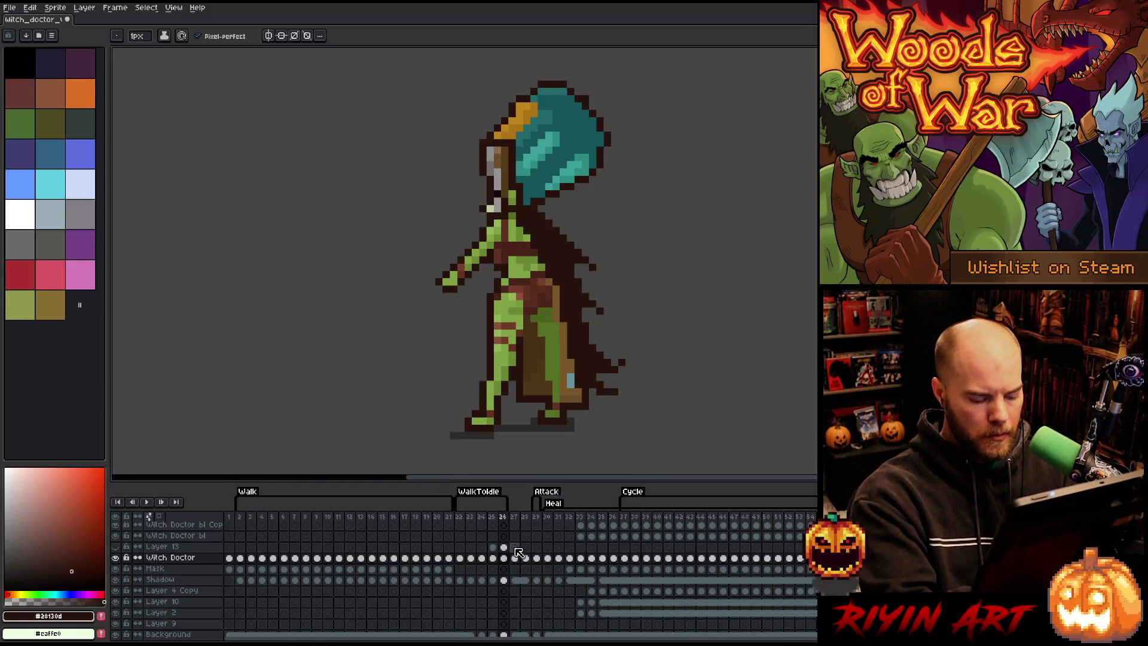
{"action": "key", "text": "alt+n"}
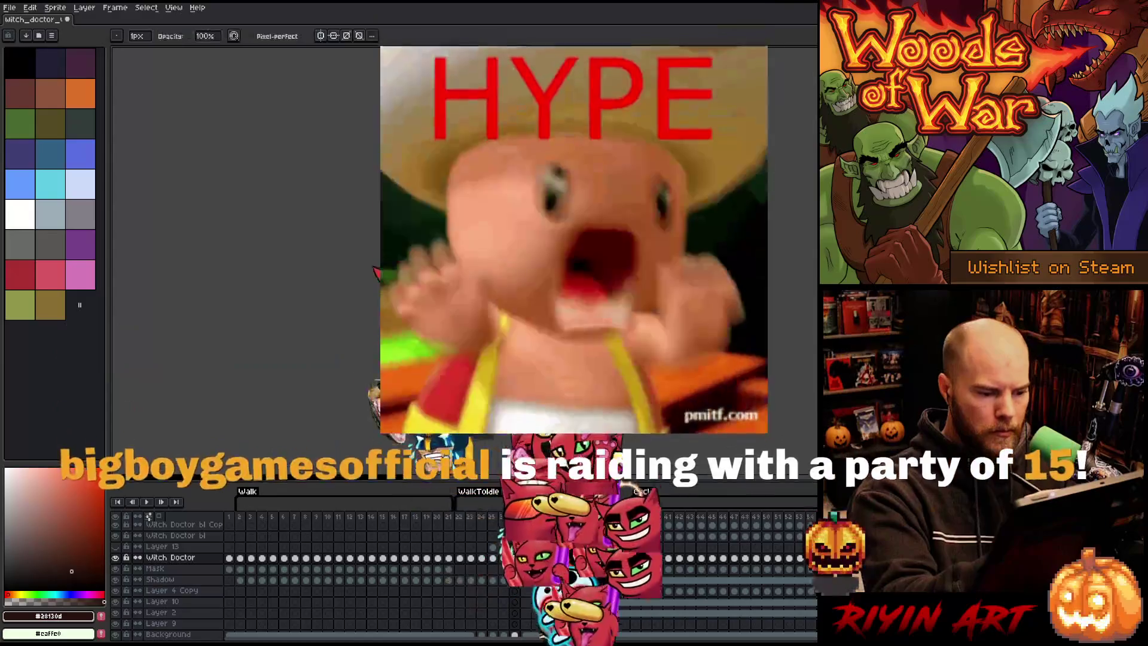
Step: Erase a few pixels on frame 27, then add frame 28 to the WalkToIdle tag
{"action": "key", "text": "e"}
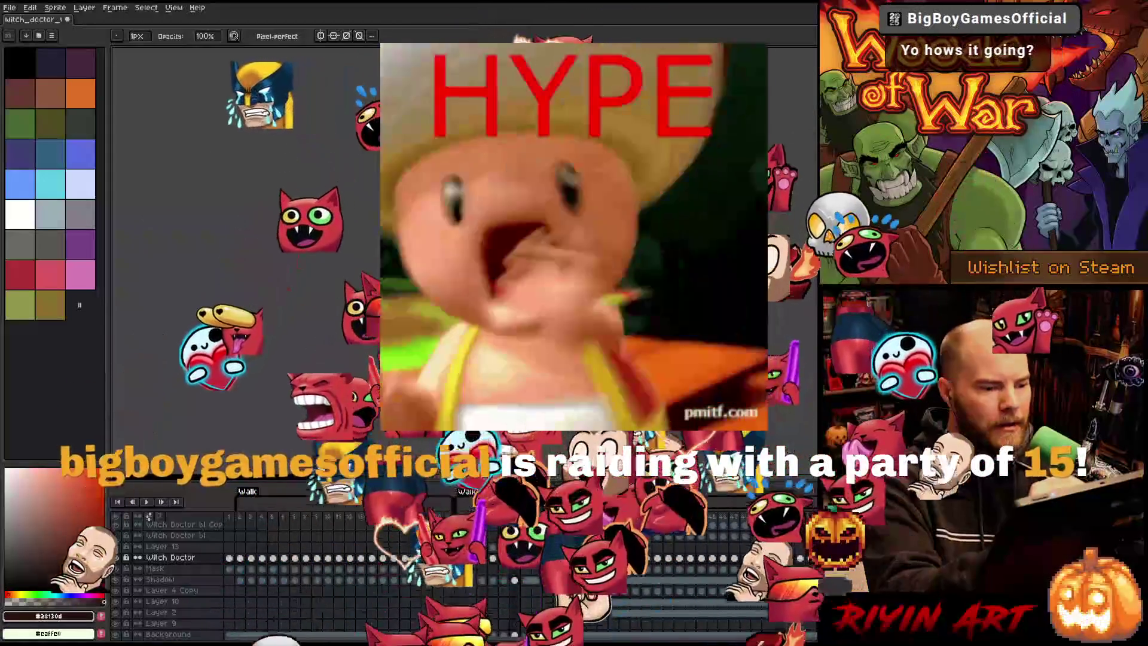
{"action": "key", "text": "e"}
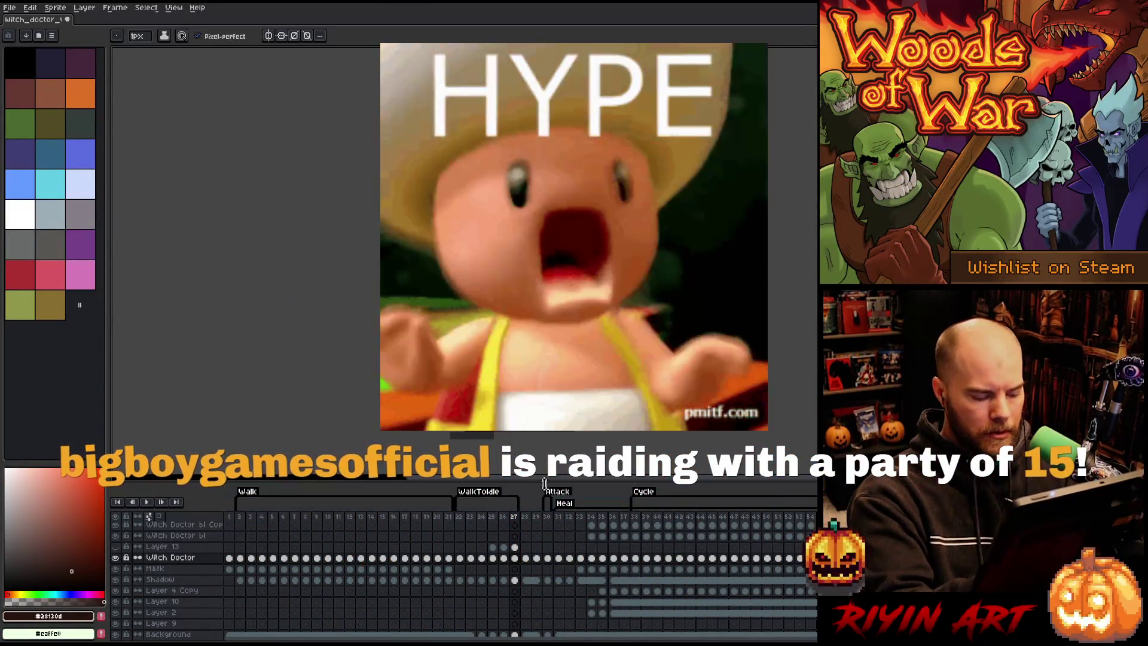
{"action": "key", "text": "alt+n"}
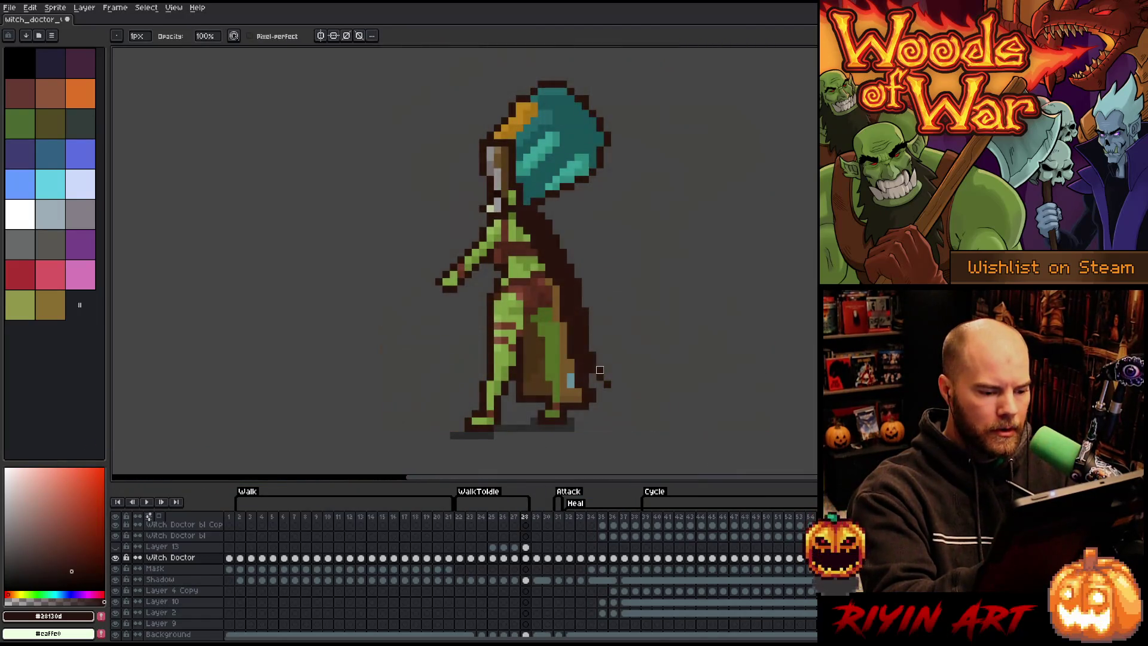
Step: Preview the animation once, stop it, and save the sprite
{"action": "key", "text": "e"}
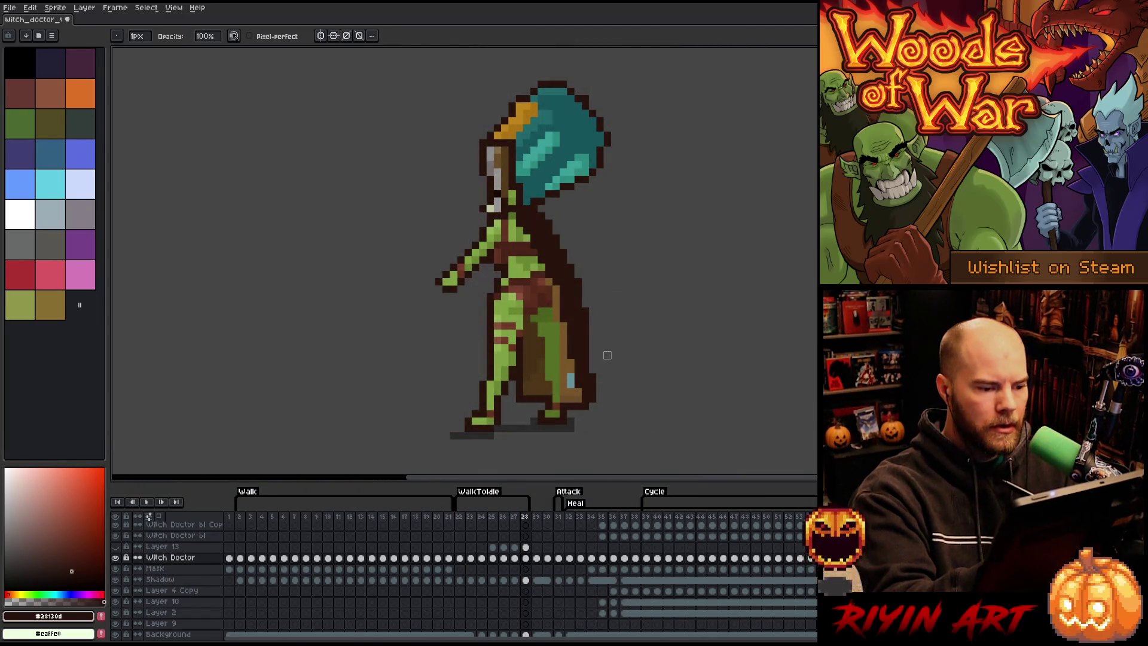
{"action": "key", "text": "Return"}
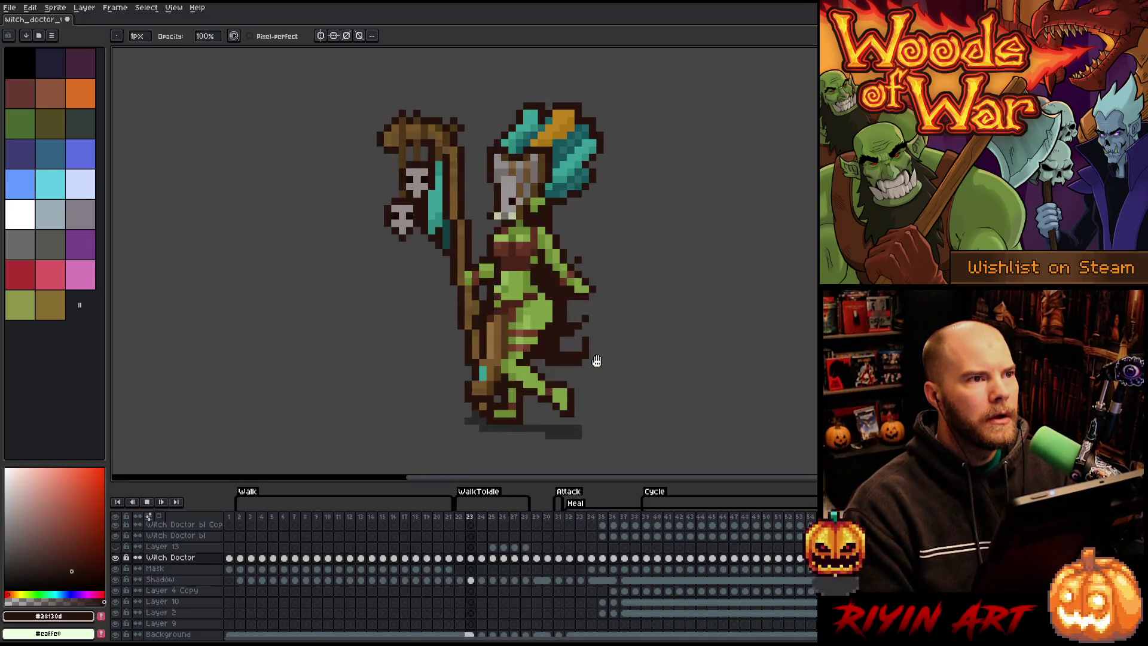
{"action": "key", "text": "Return"}
{"action": "key", "text": "ctrl+s"}
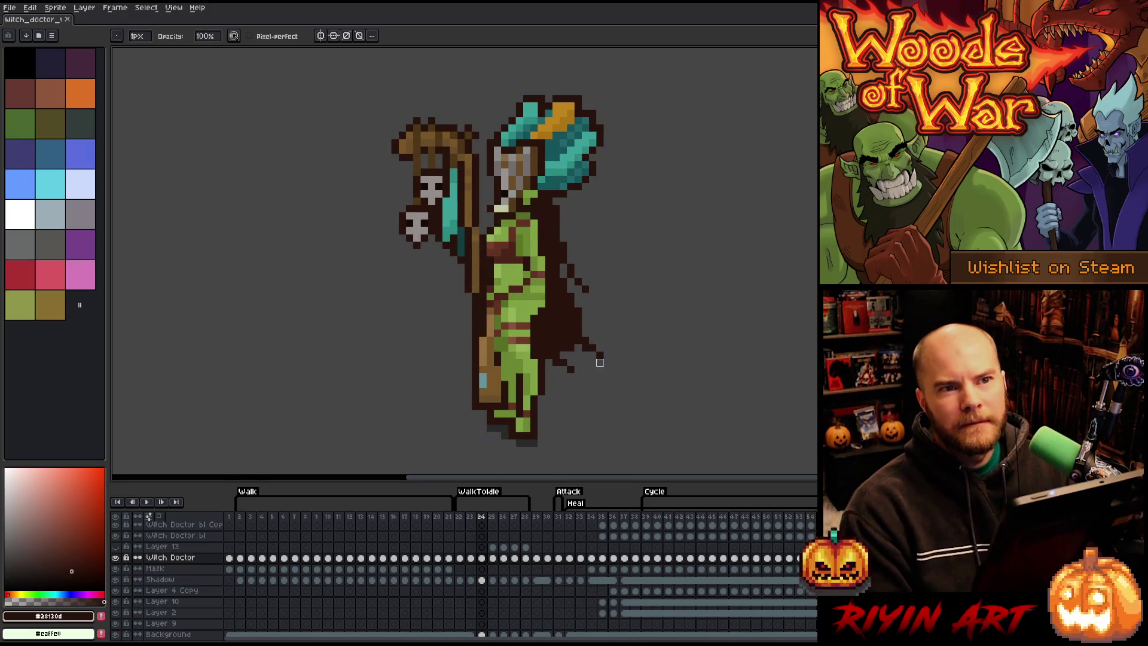
Step: Replay the walk and WalkToIdle loop, then stop playback on frame 24
{"action": "key", "text": "Return"}
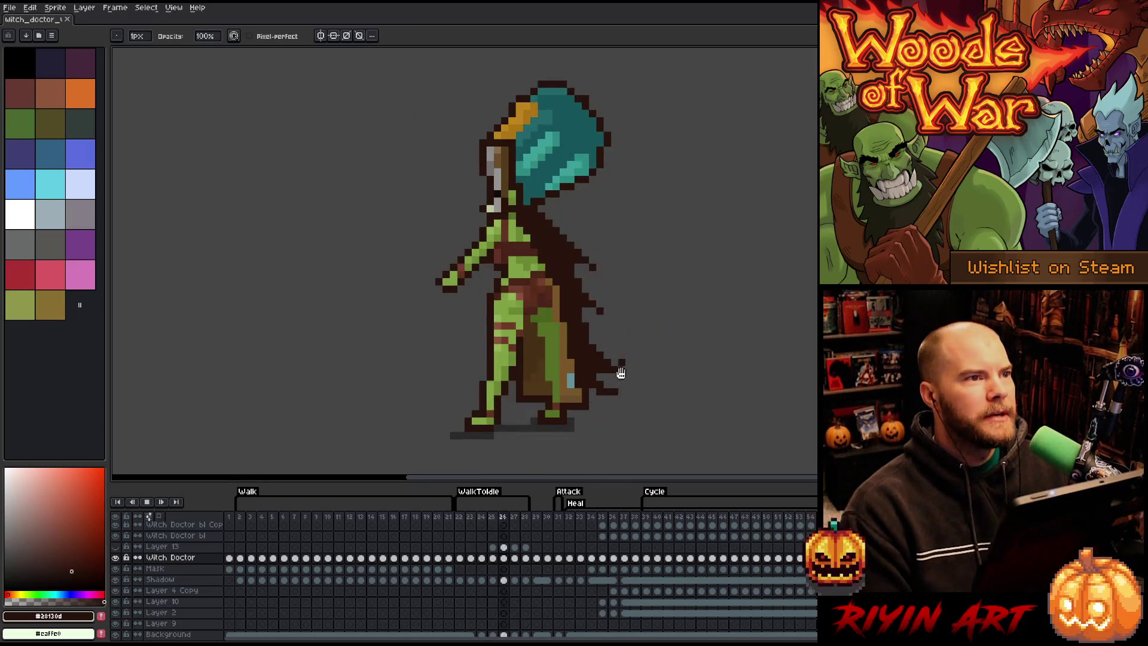
{"action": "key", "text": "Return"}
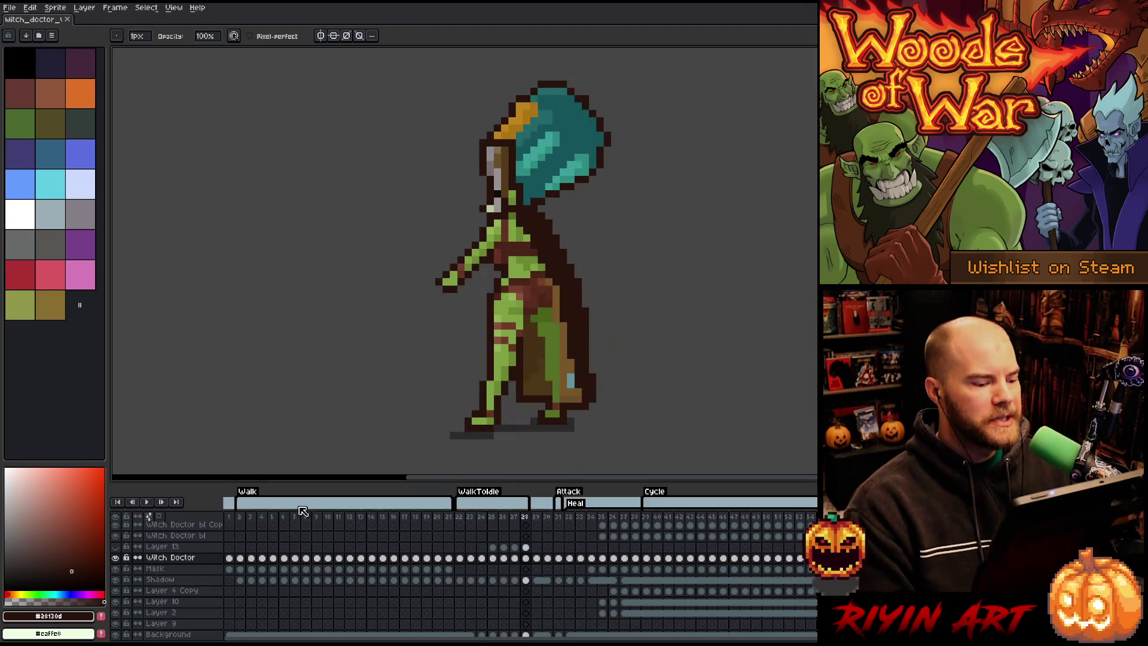
{"action": "key", "text": "Return"}
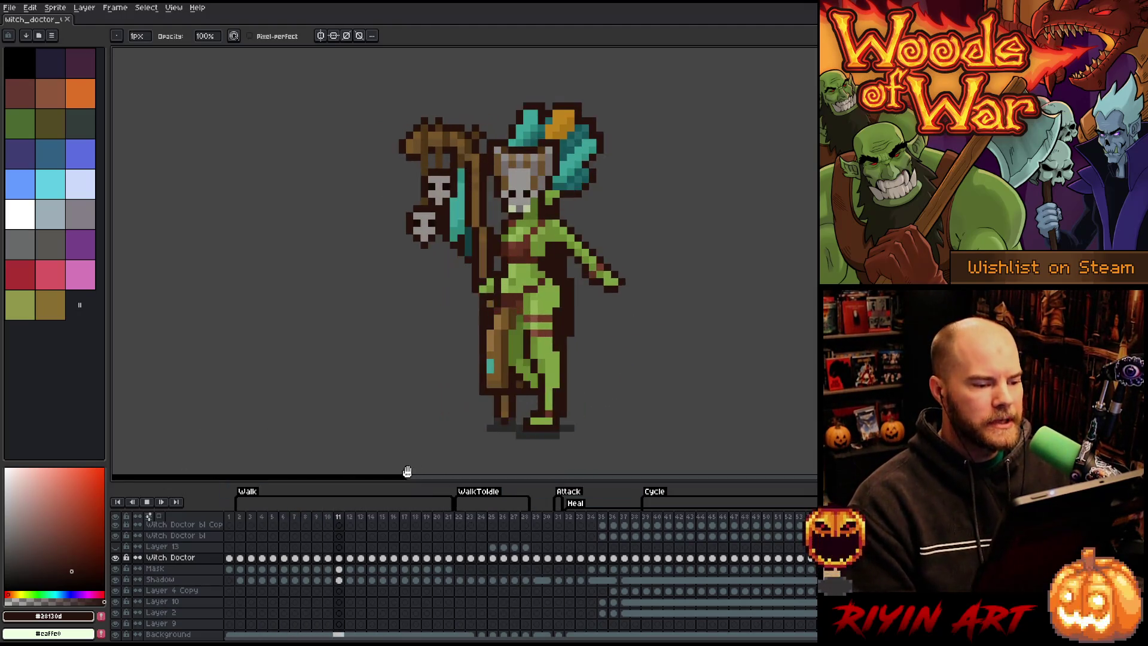
{"action": "scroll", "coordinate": [638, 346], "scroll_direction": "down", "scroll_amount": 2}
{"action": "scroll", "coordinate": [647, 354], "scroll_direction": "up", "scroll_amount": 2}
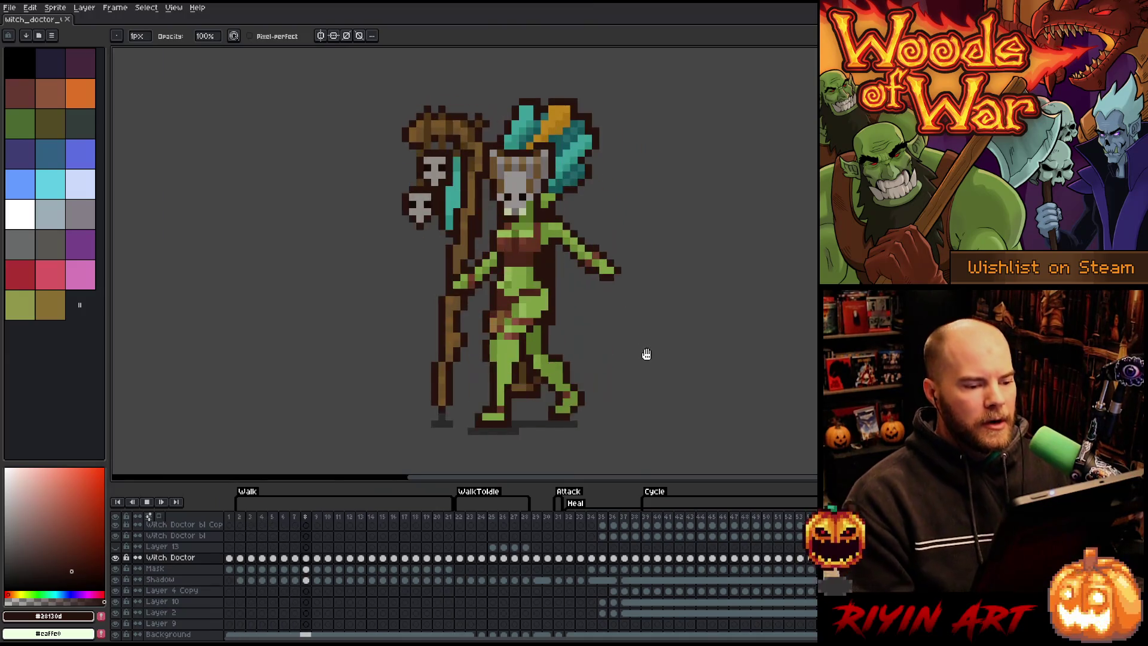
{"action": "key", "text": "space"}
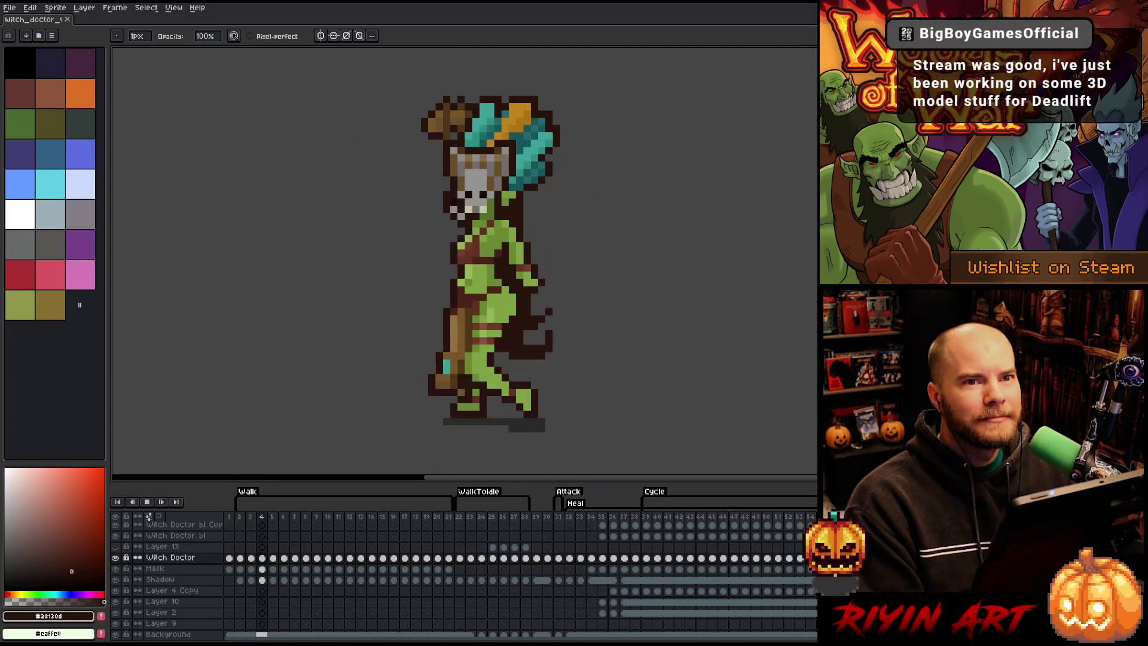
{"action": "key", "text": "Return"}
Step: Shift a small patch of the torso one pixel left on frame 24
{"action": "key", "text": "m"}
{"action": "left_click_drag", "start_coordinate": [454, 296], "coordinate": [489, 331]}
{"action": "key", "text": "Left"}
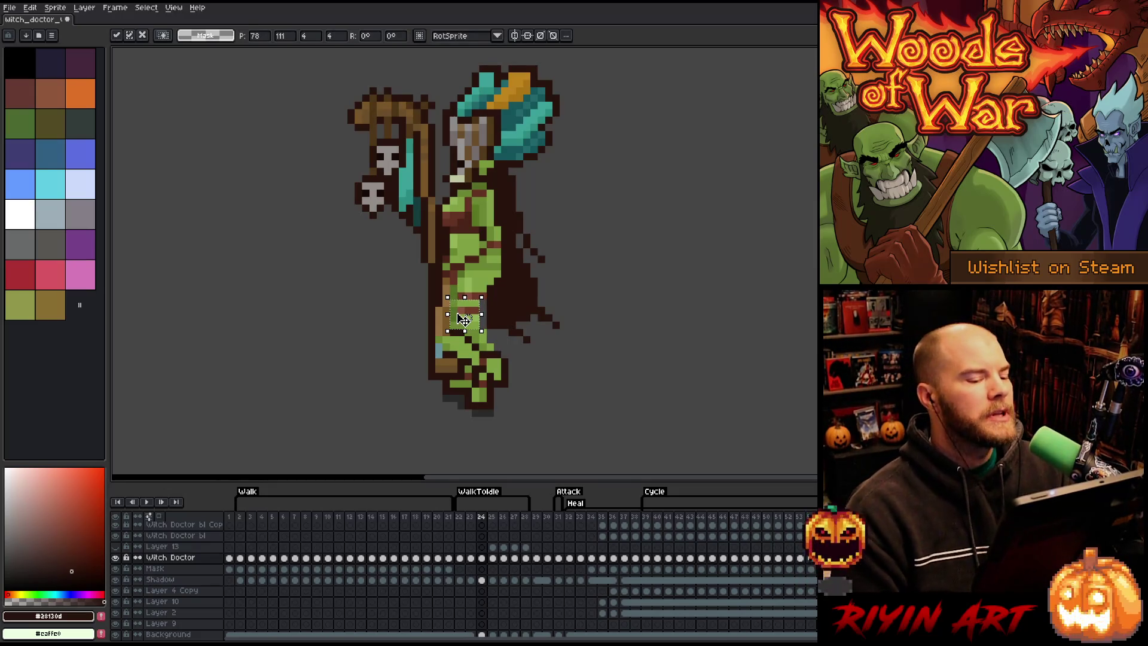
{"action": "key", "text": "Return"}
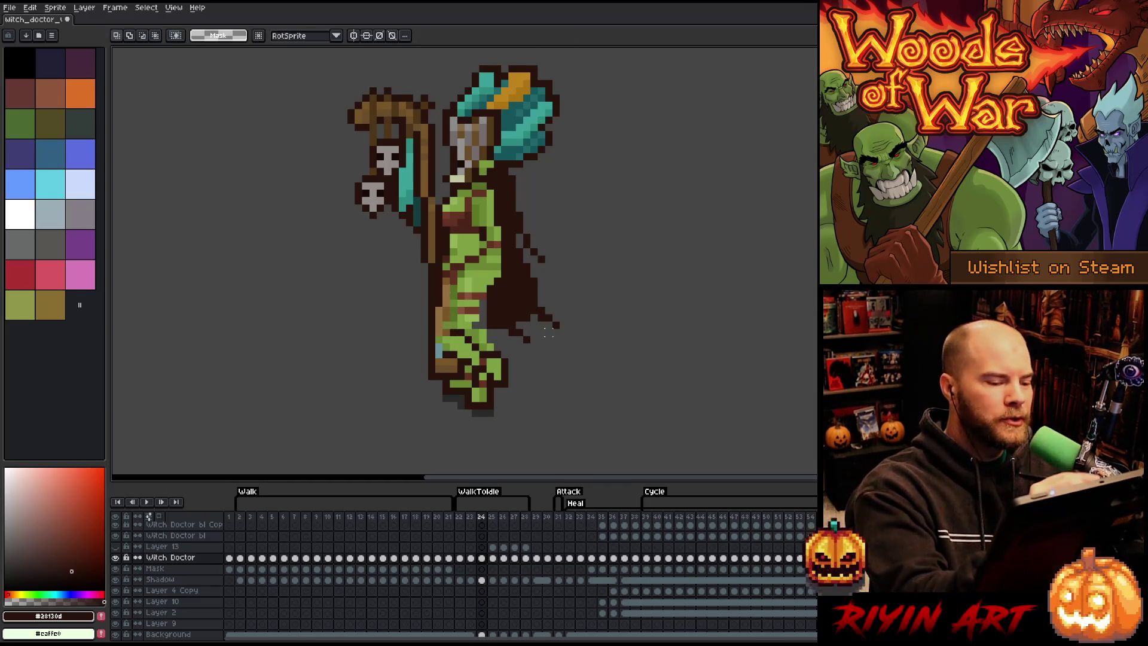
Step: Add a darker green shading pixel to the torso
{"action": "left_click", "coordinate": [468, 315], "text": "alt"}
{"action": "left_click", "coordinate": [470, 317], "text": "alt"}
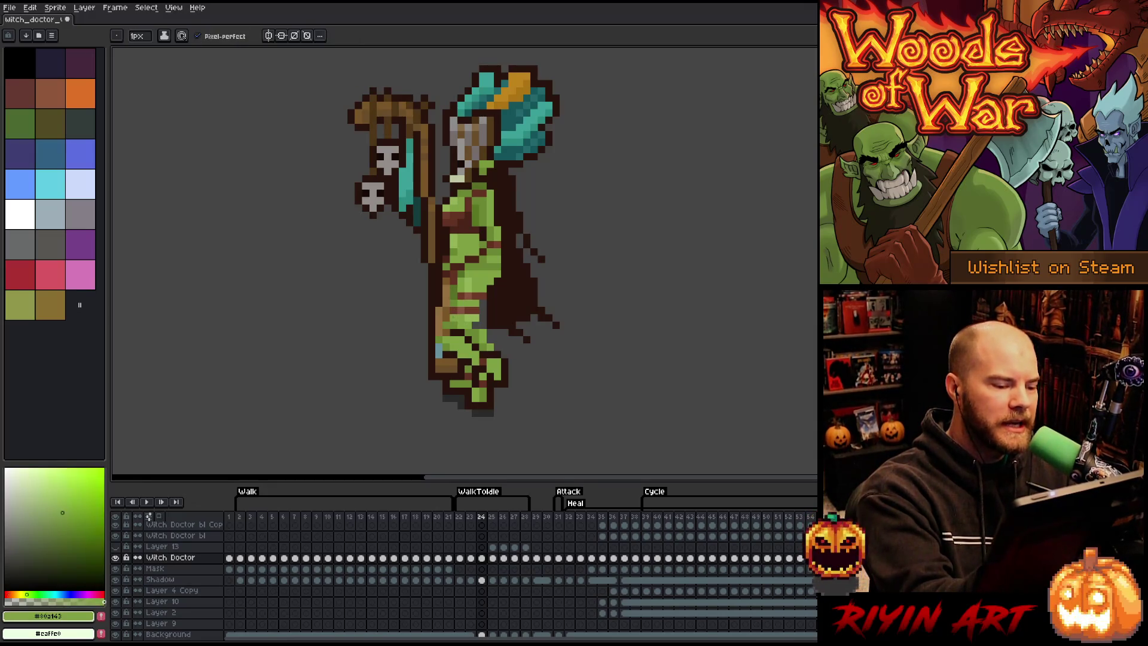
{"action": "left_click", "coordinate": [454, 311], "text": "alt"}
{"action": "left_click", "coordinate": [476, 252]}
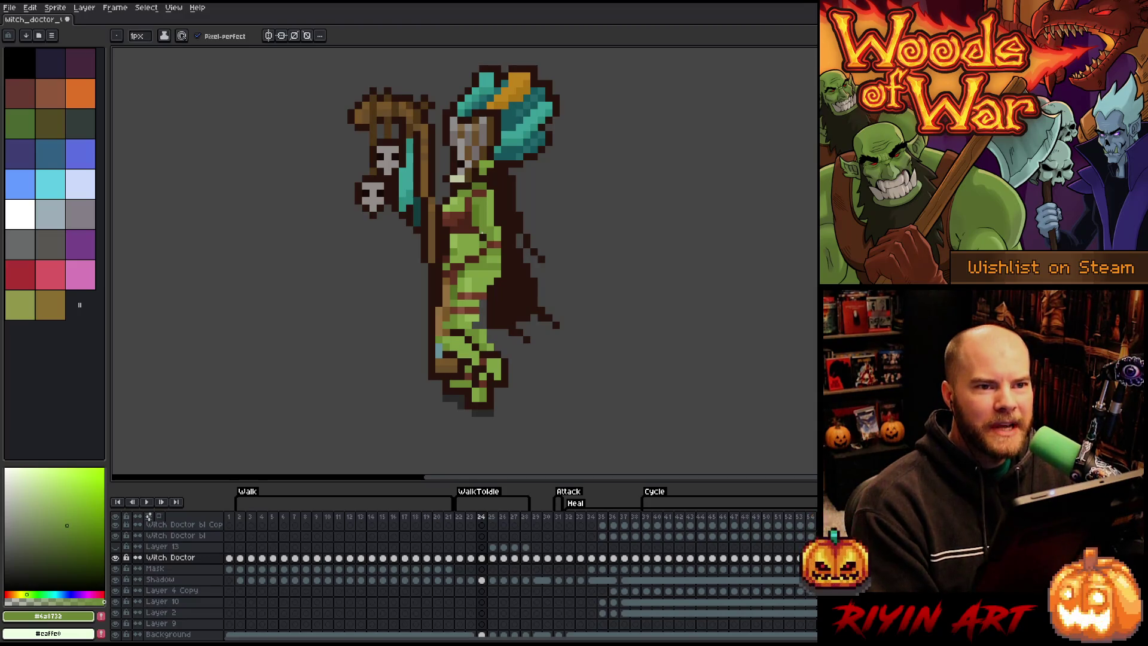
{"action": "key", "text": "e"}
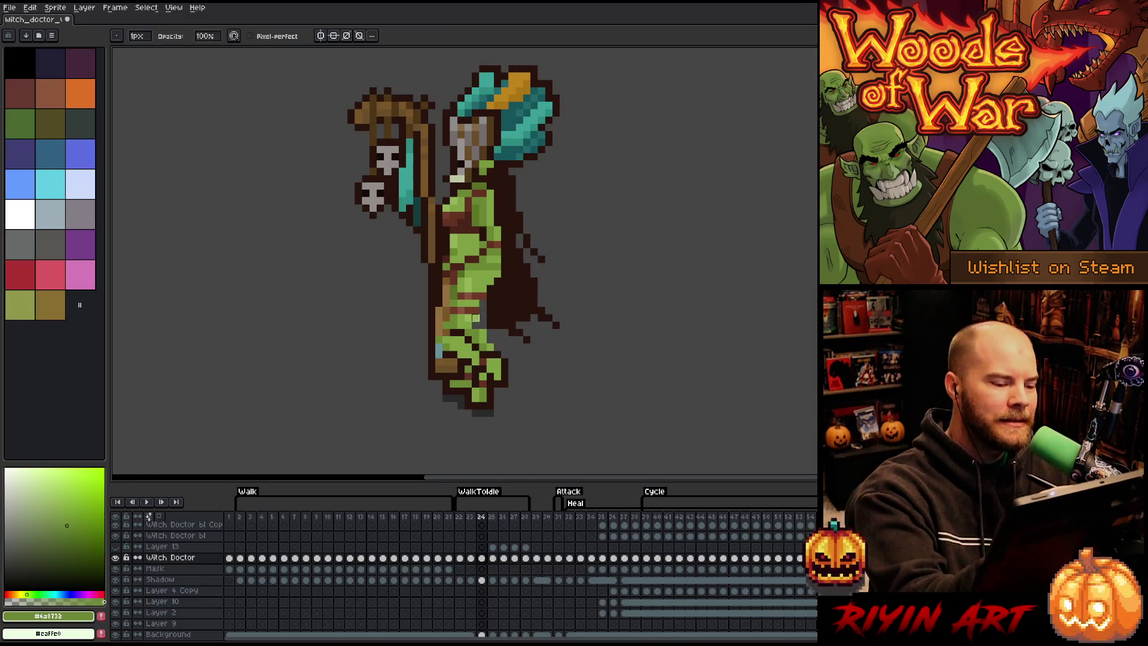
{"action": "key", "text": "i"}
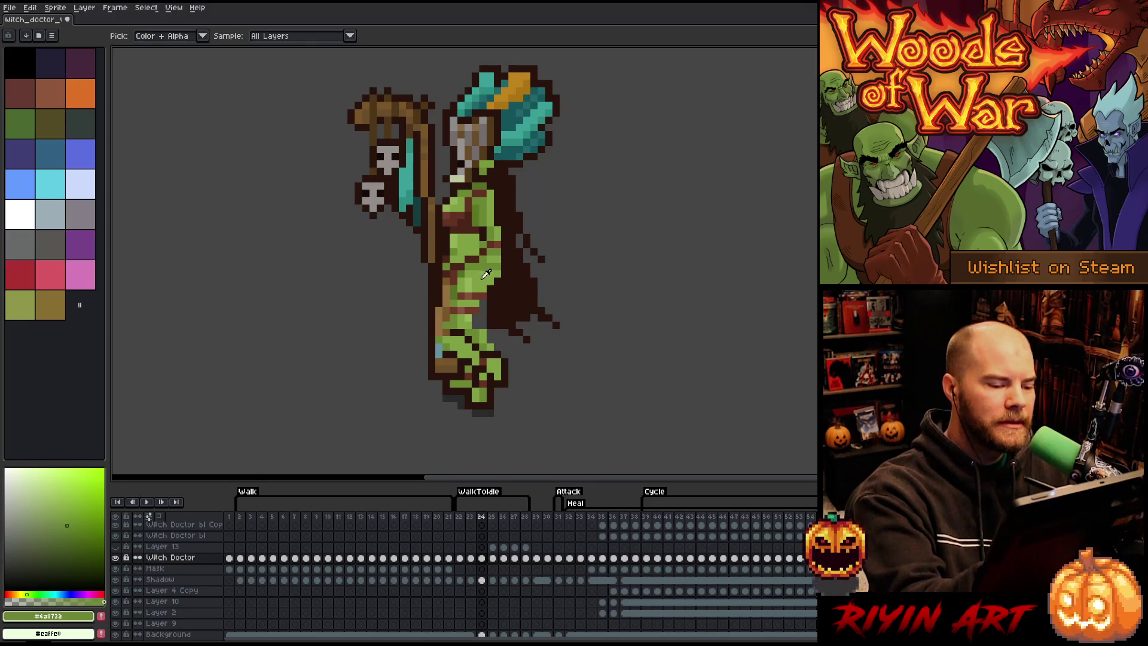
{"action": "key", "text": "b"}
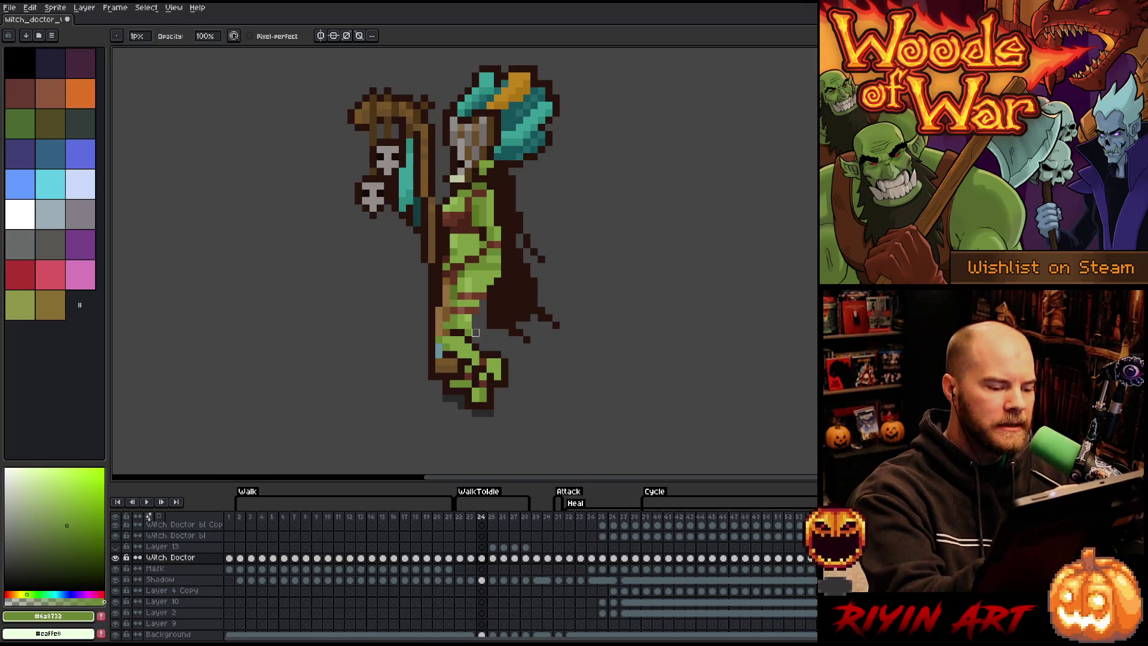
Step: Repaint the lower leg in green, add a brown pixel on the body, and save
{"action": "mouse_move", "coordinate": [483, 374]}
{"action": "left_mouse_down"}
{"action": "mouse_move", "coordinate": [491, 411]}
{"action": "mouse_move", "coordinate": [475, 409]}
{"action": "left_mouse_up"}
{"action": "left_click", "coordinate": [473, 383], "text": "alt"}
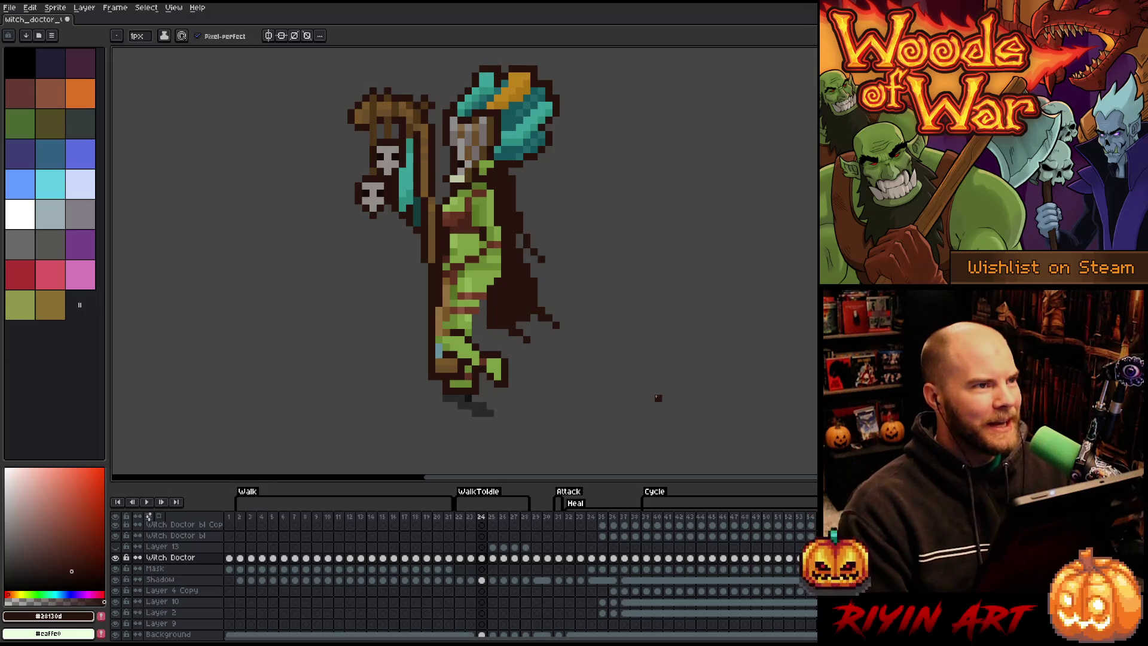
{"action": "key", "text": "e"}
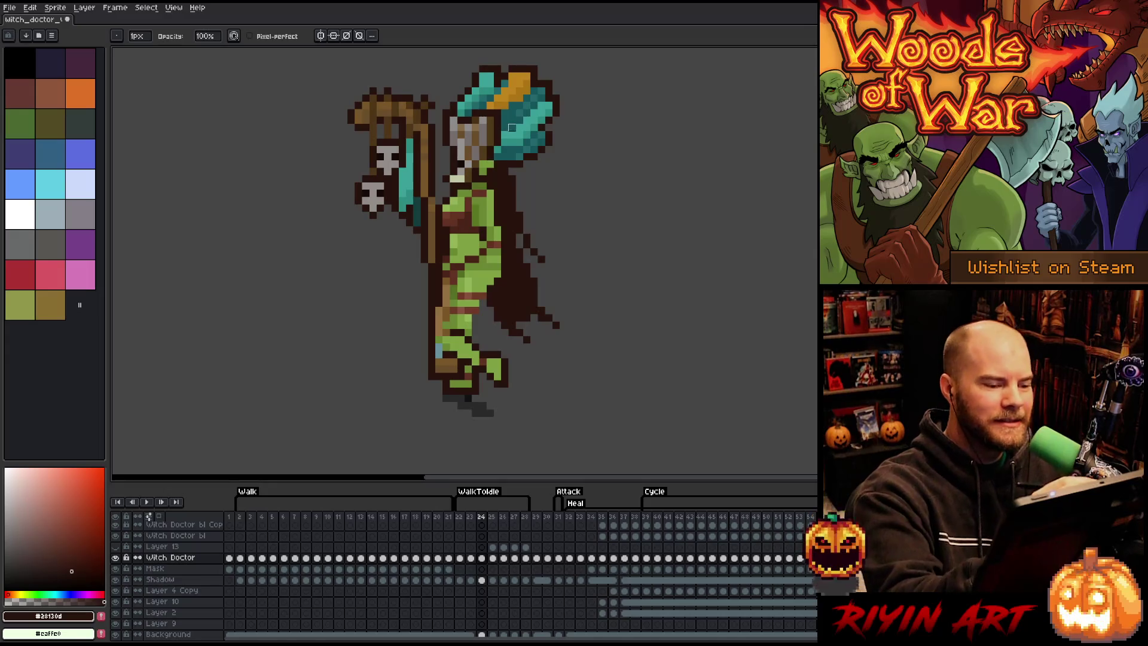
{"action": "key", "text": "b"}
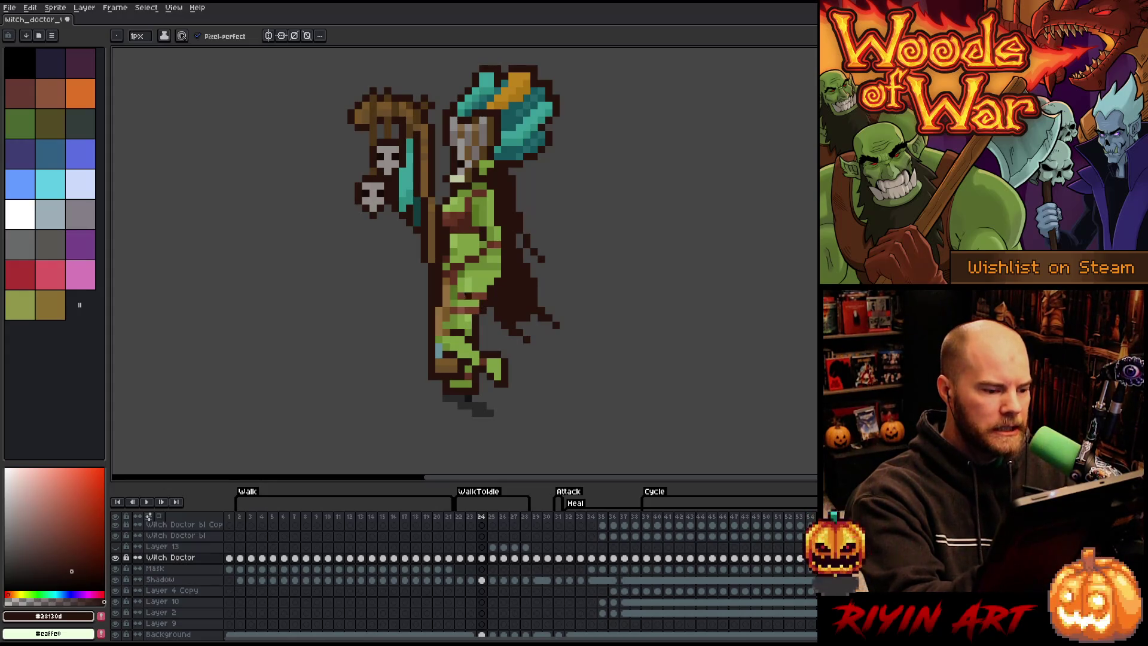
{"action": "left_click", "coordinate": [468, 298], "text": "alt"}
{"action": "left_click", "coordinate": [475, 273]}
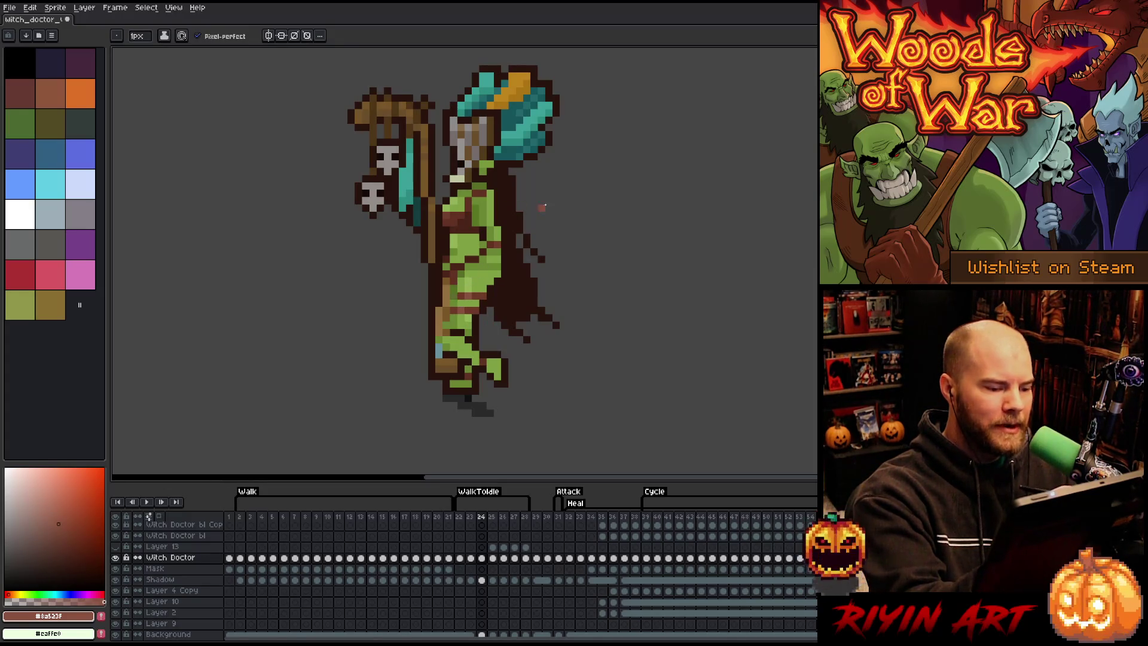
{"action": "key", "text": "ctrl+s"}
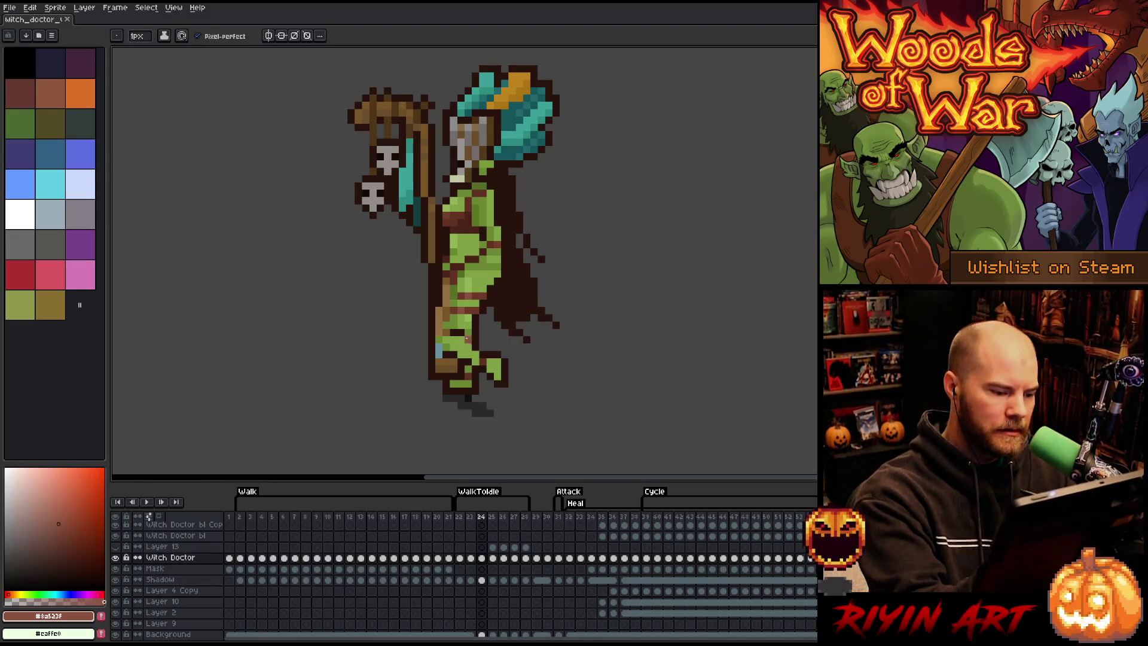
Step: Add dark brown pixels to the cape and touch up the leg with green and dark brown
{"action": "left_click", "coordinate": [474, 321], "text": "alt"}
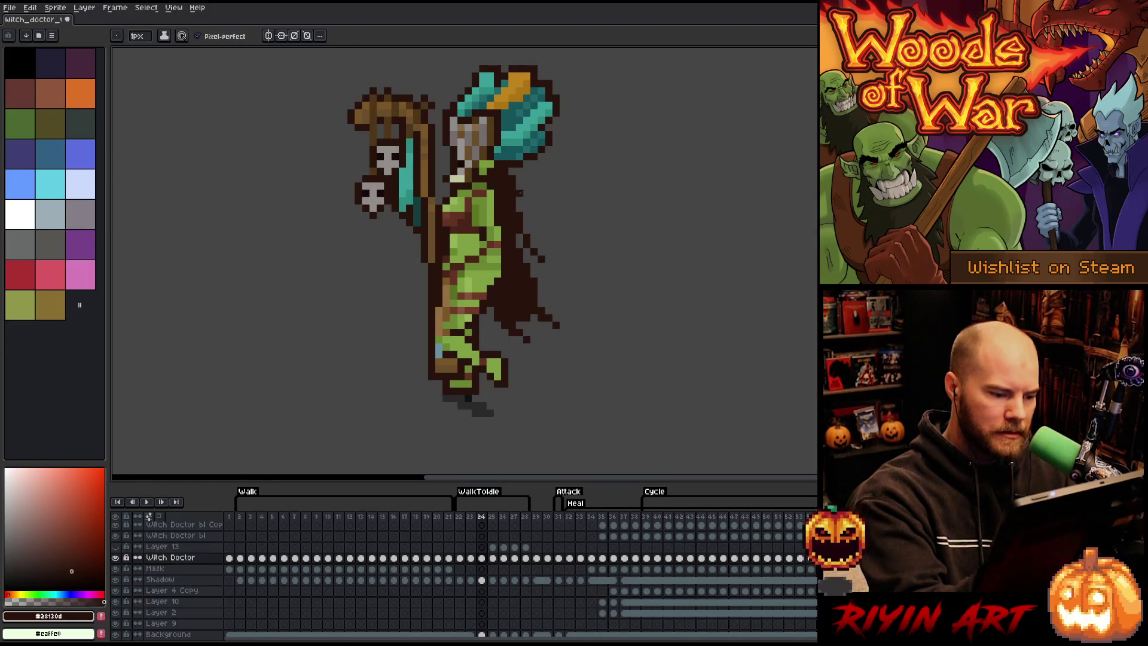
{"action": "left_click", "coordinate": [510, 174]}
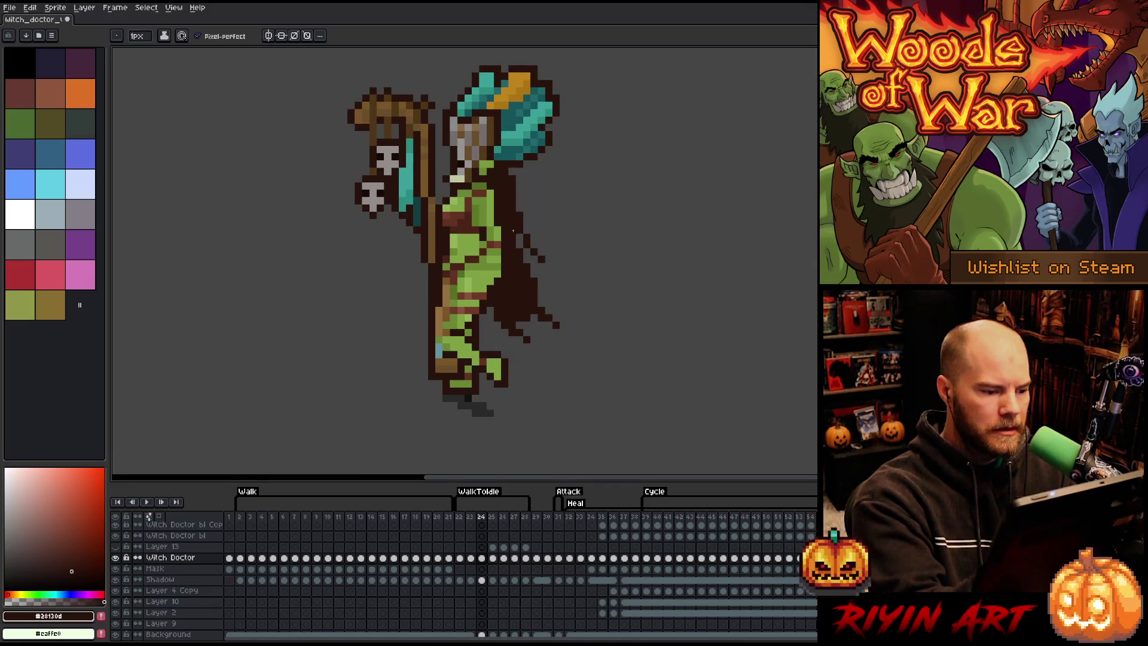
{"action": "left_click", "coordinate": [461, 326], "text": "alt"}
{"action": "left_click", "coordinate": [452, 328]}
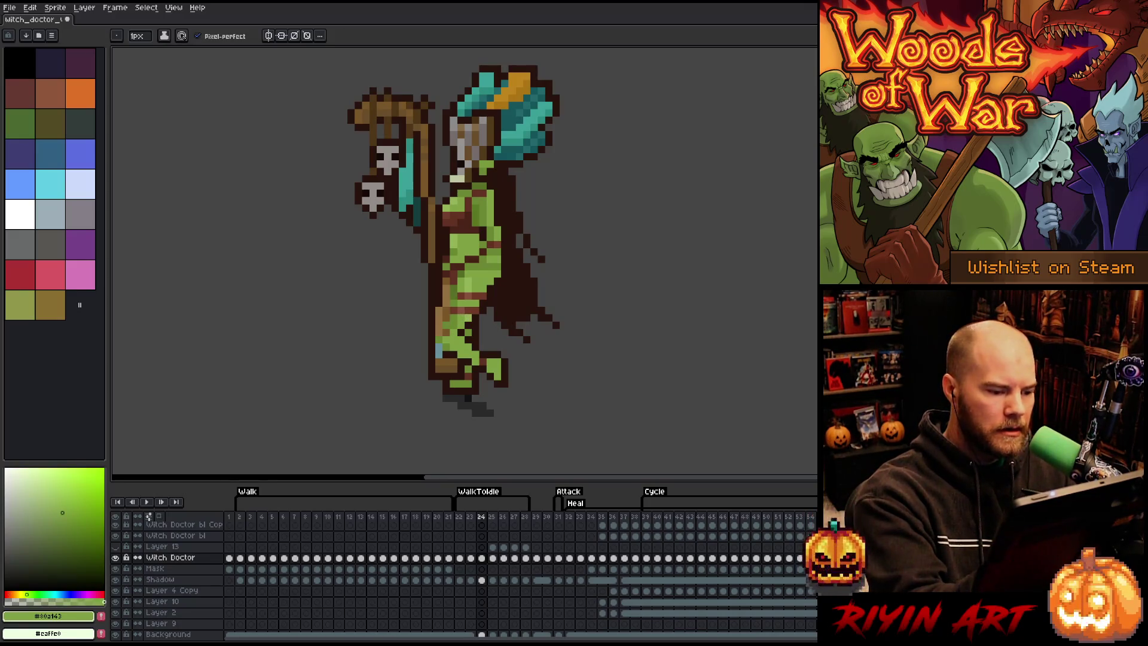
{"action": "left_click", "coordinate": [446, 281], "text": "alt"}
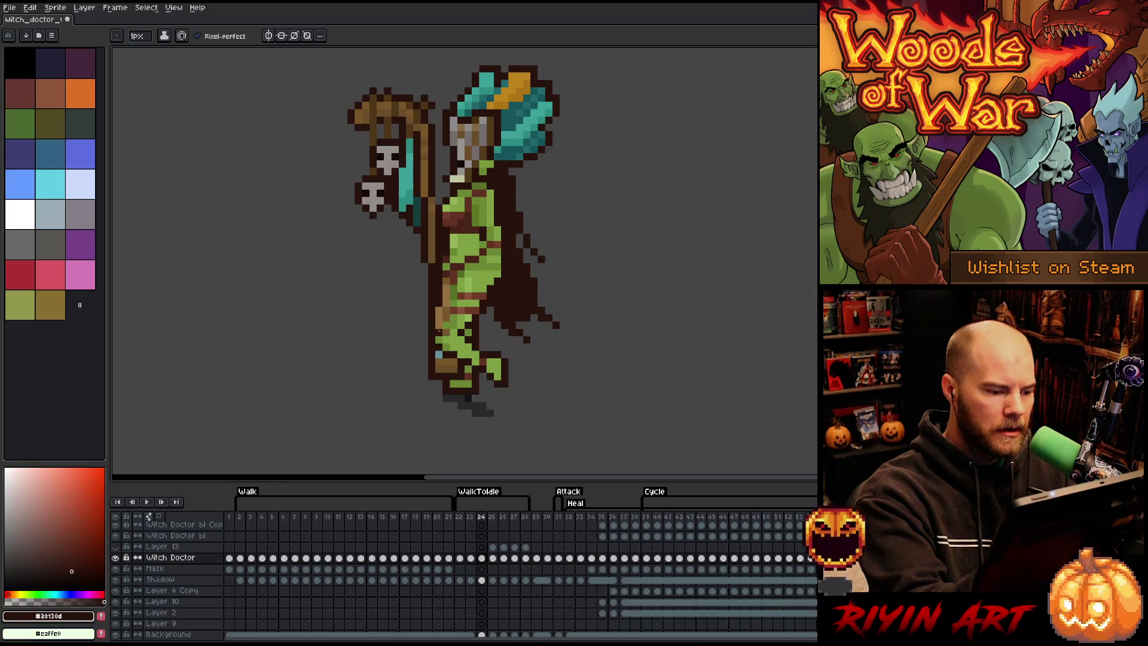
{"action": "left_click", "coordinate": [444, 327], "text": "alt"}
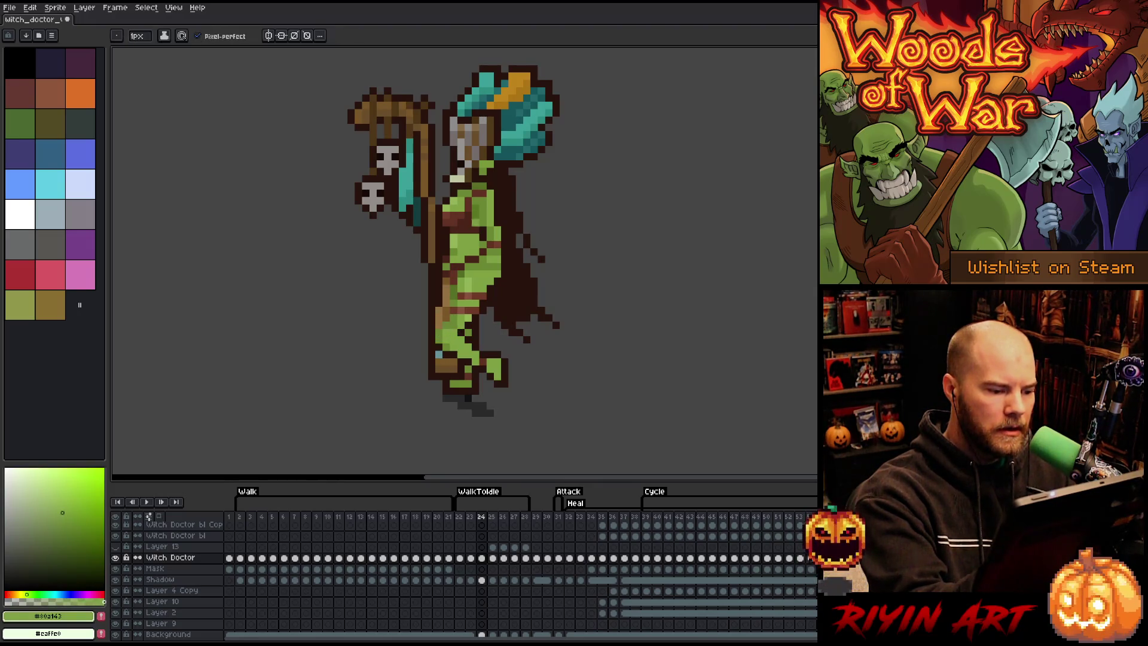
{"action": "left_click", "coordinate": [461, 303], "text": "alt"}
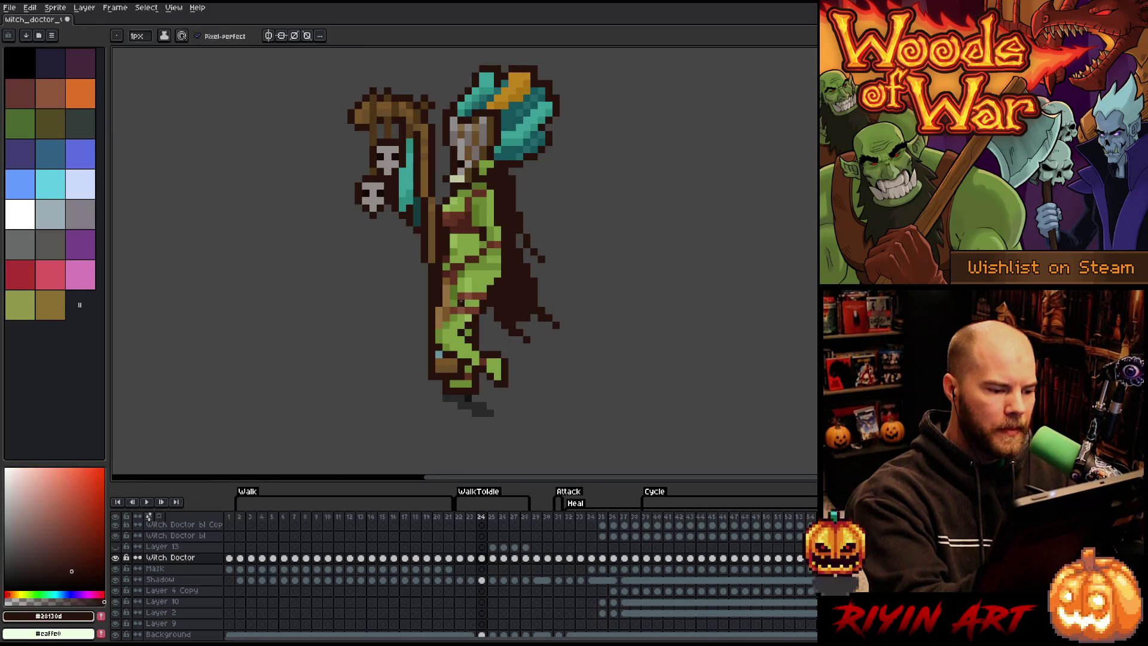
{"action": "left_click", "coordinate": [445, 303]}
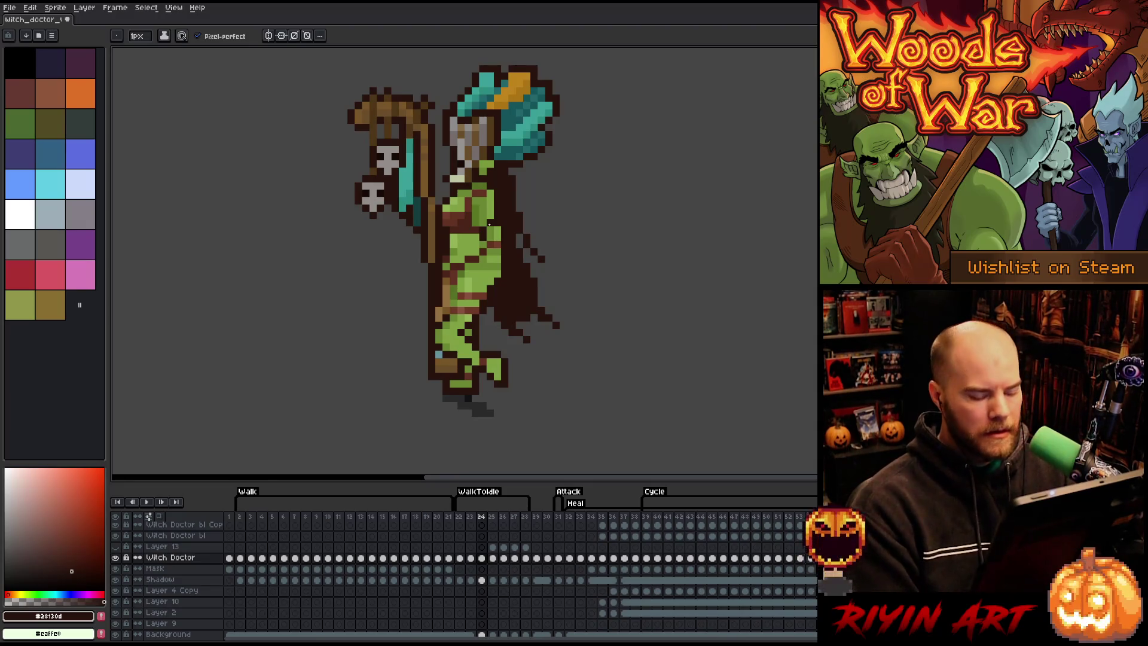
Step: Lasso-select the lower leg on frame 24 and move it one pixel left
{"action": "key", "text": "q"}
{"action": "left_click_drag", "start_coordinate": [512, 375], "coordinate": [425, 306]}
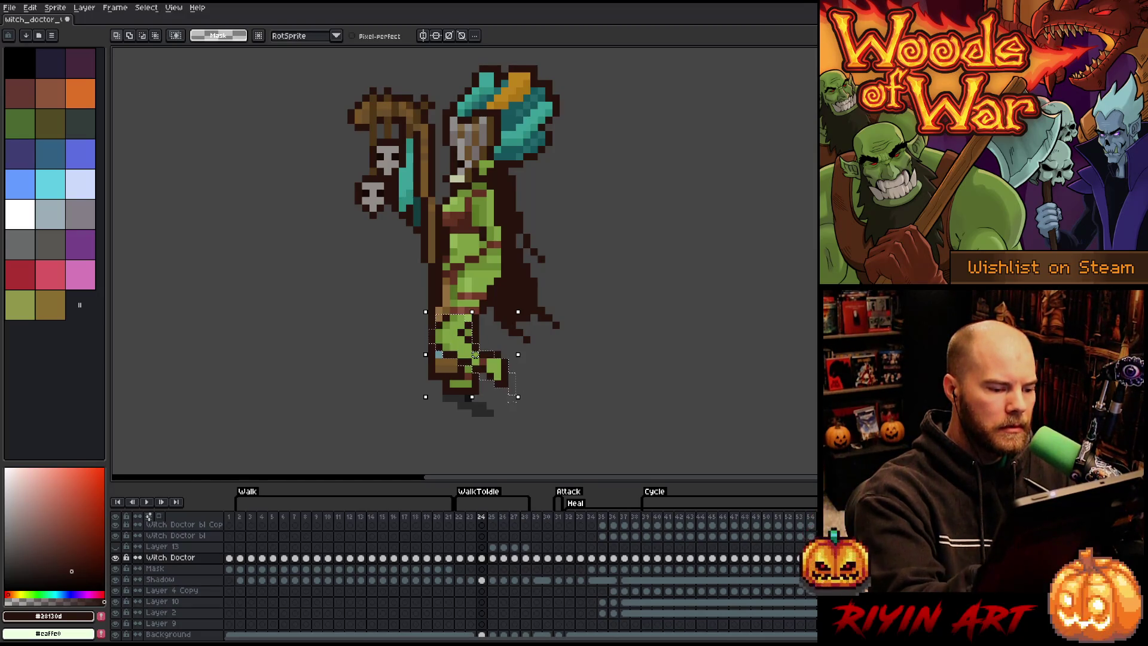
{"action": "key", "text": "ctrl+t"}
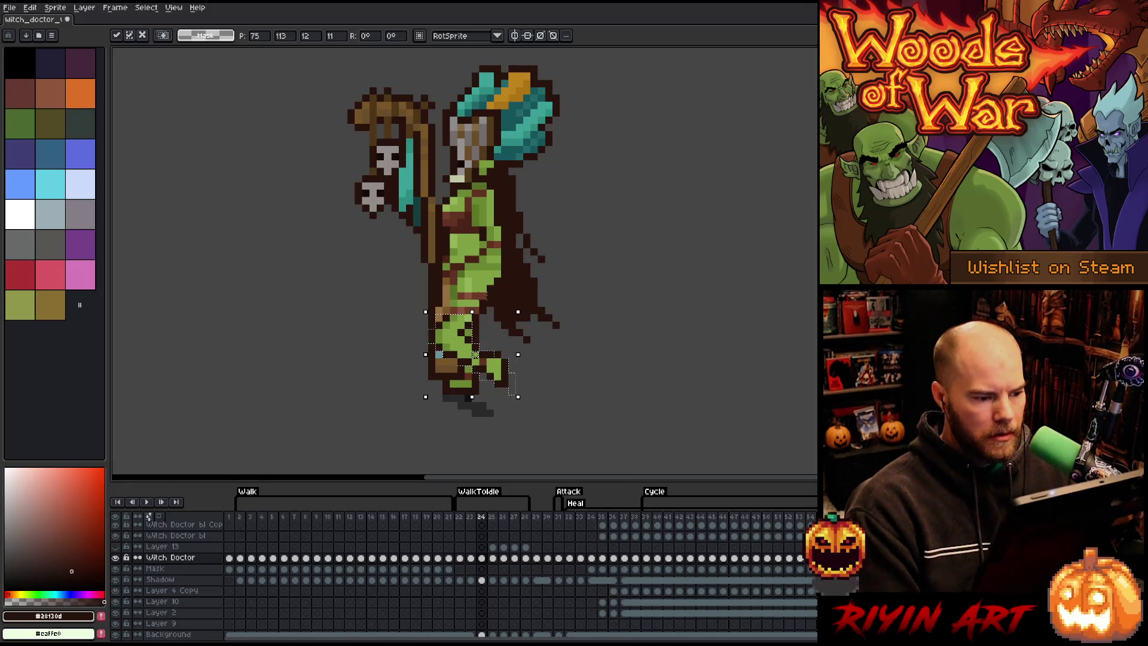
{"action": "key", "text": "Return"}
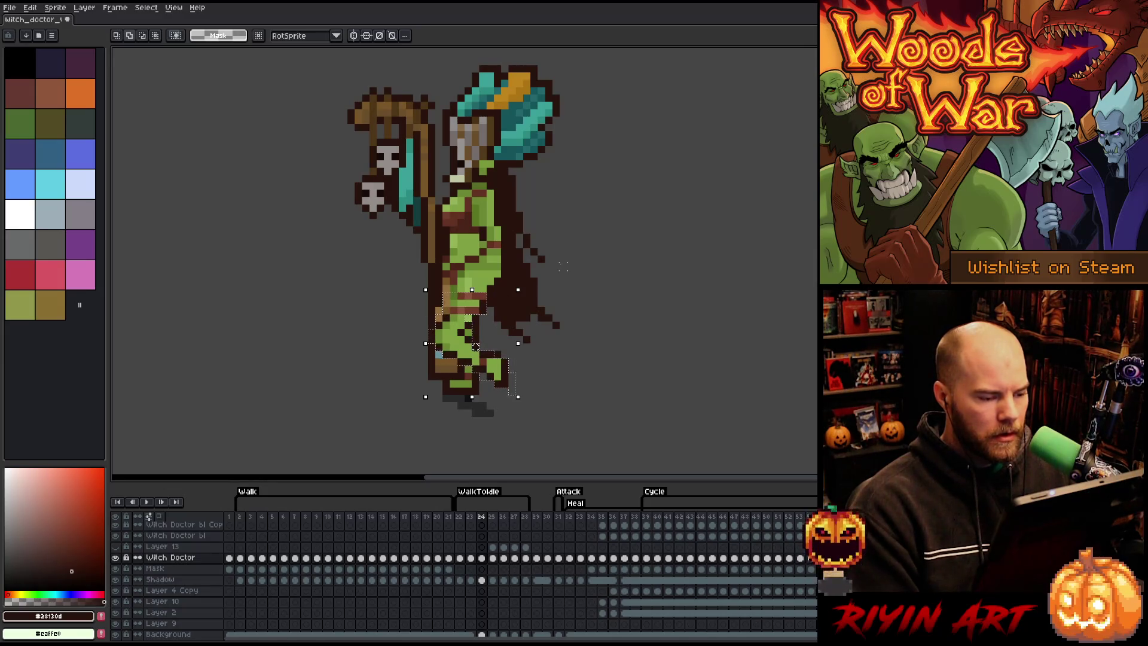
{"action": "left_click_drag", "start_coordinate": [475, 347], "coordinate": [469, 347]}
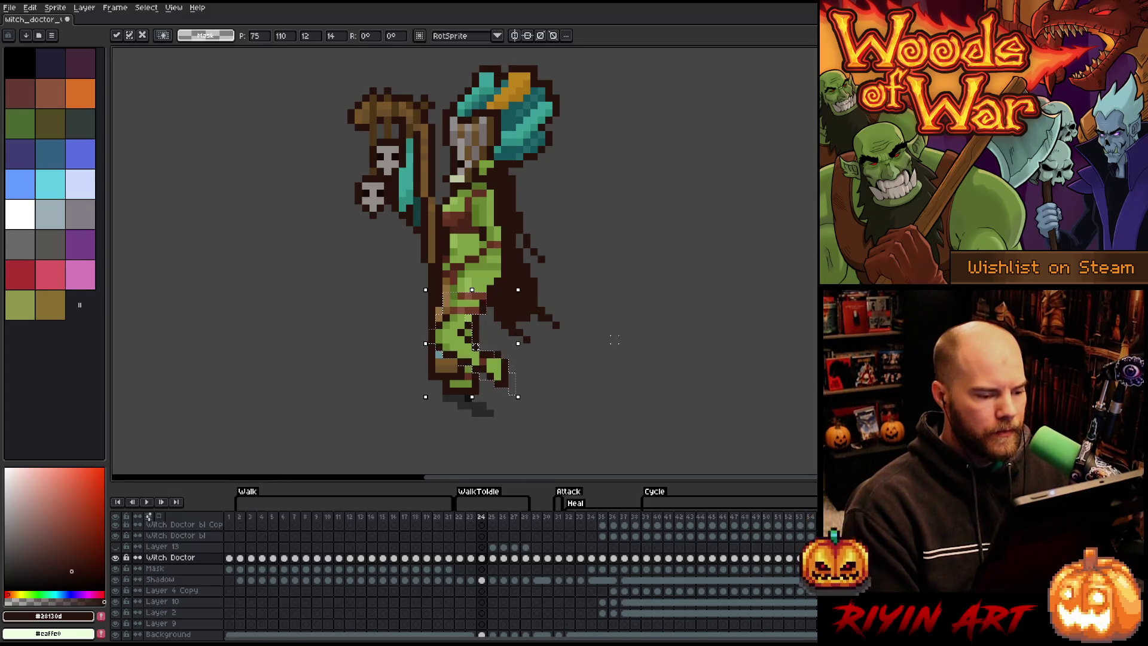
{"action": "mouse_move", "coordinate": [564, 249]}
{"action": "left_mouse_down"}
{"action": "mouse_move", "coordinate": [416, 303]}
{"action": "mouse_move", "coordinate": [400, 321]}
{"action": "mouse_move", "coordinate": [402, 310]}
{"action": "left_mouse_up"}
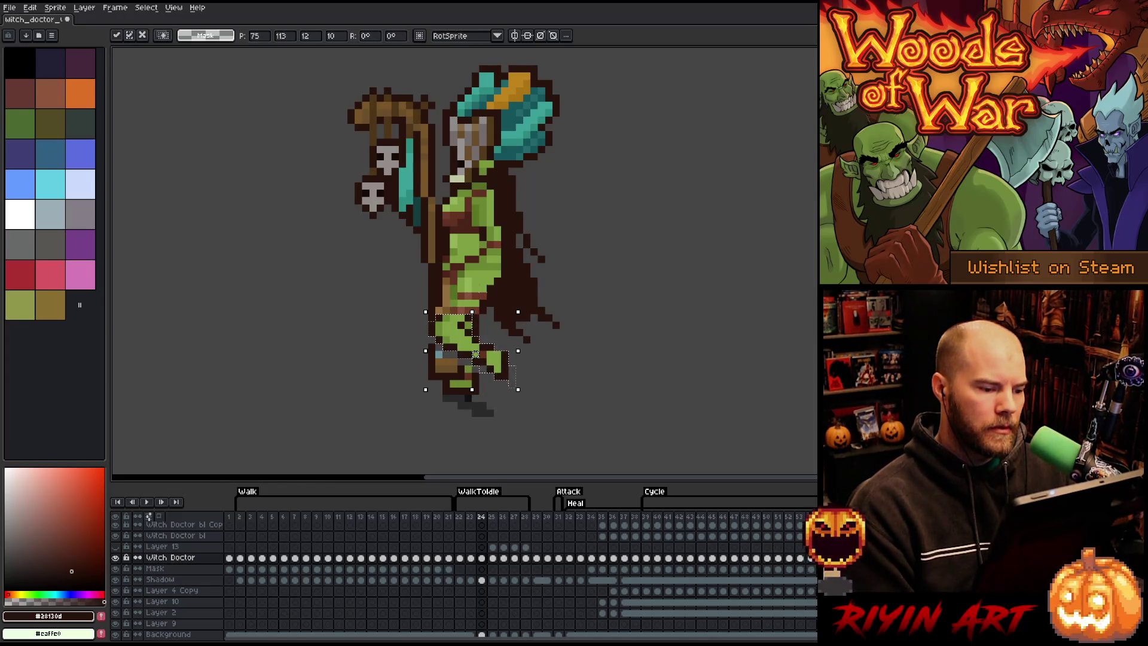
{"action": "key", "text": "ctrl+d"}
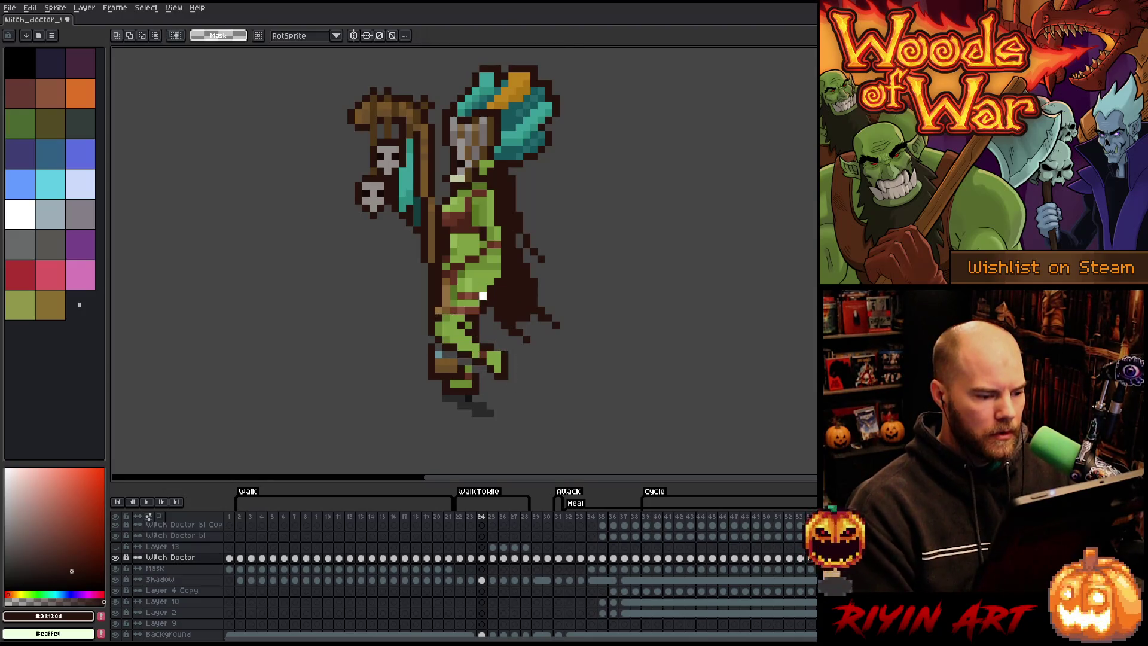
{"action": "key", "text": "ctrl+d"}
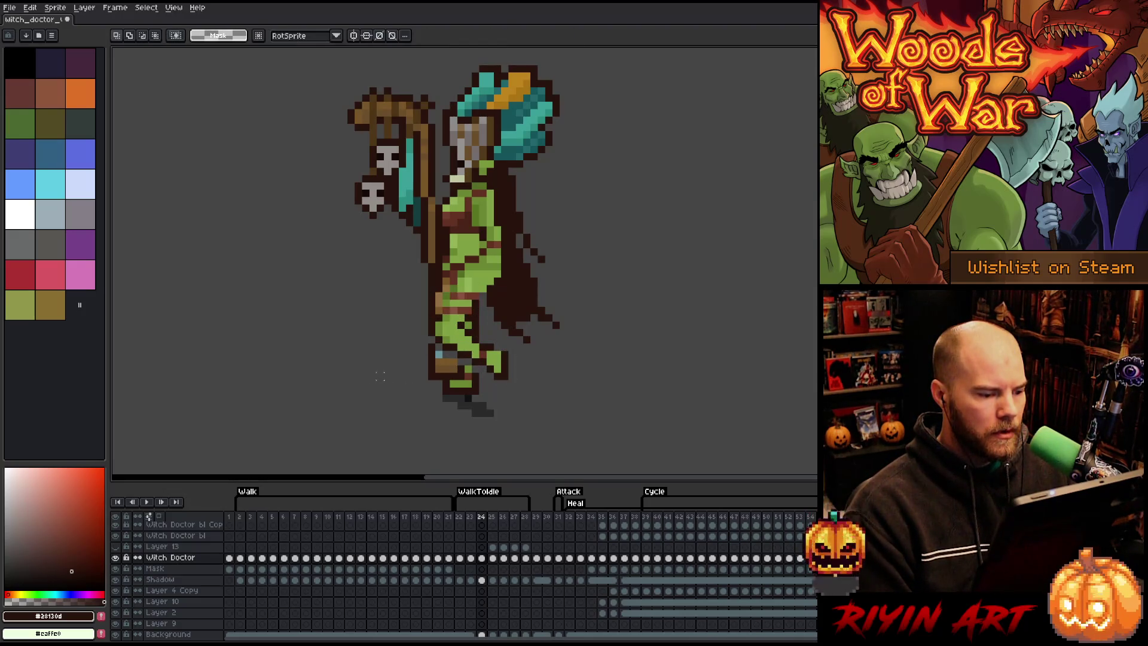
Step: Sample the leg's blue-grey, dark outline, green skin and dark cape colours
{"action": "key", "text": "b"}
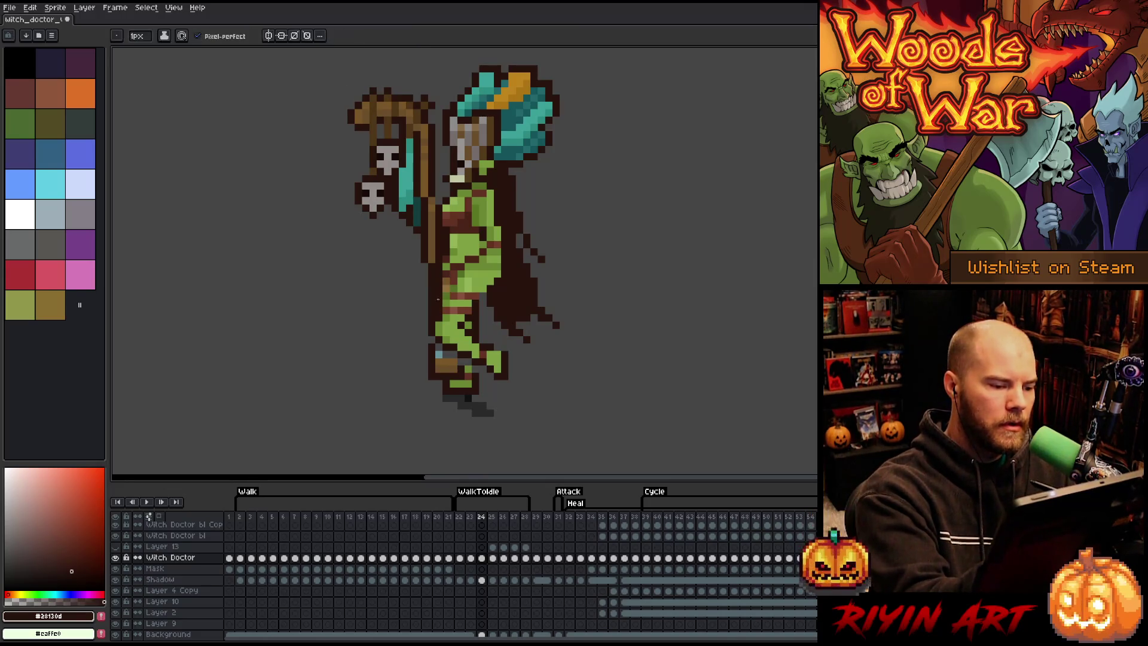
{"action": "left_click", "coordinate": [440, 353], "text": "alt"}
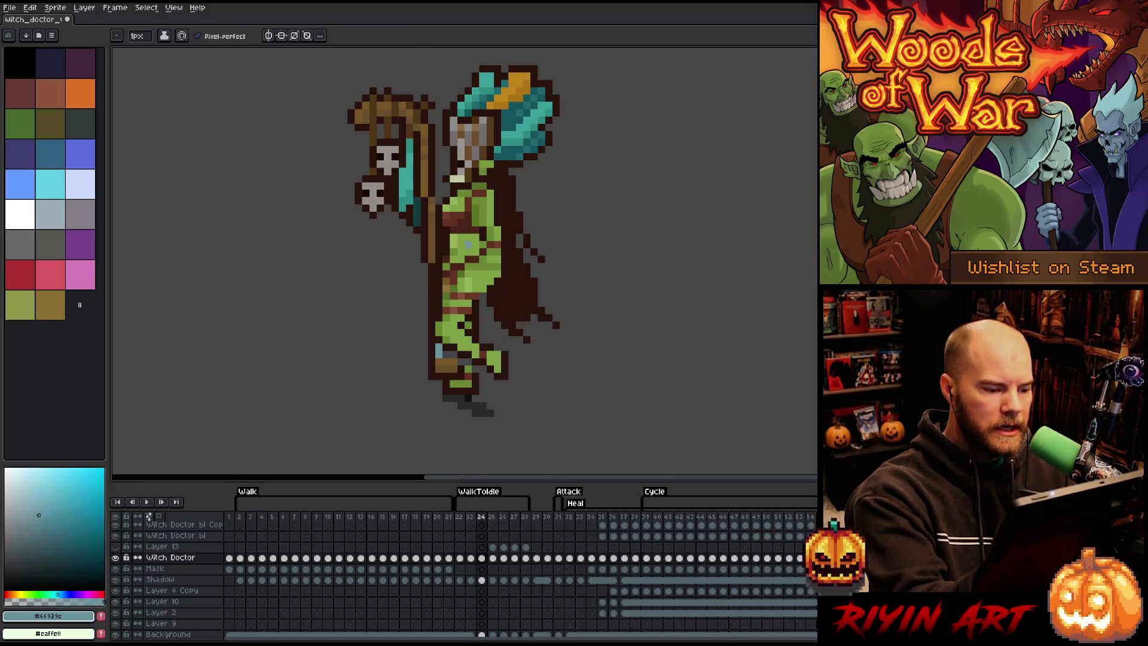
{"action": "left_click", "coordinate": [476, 348], "text": "alt"}
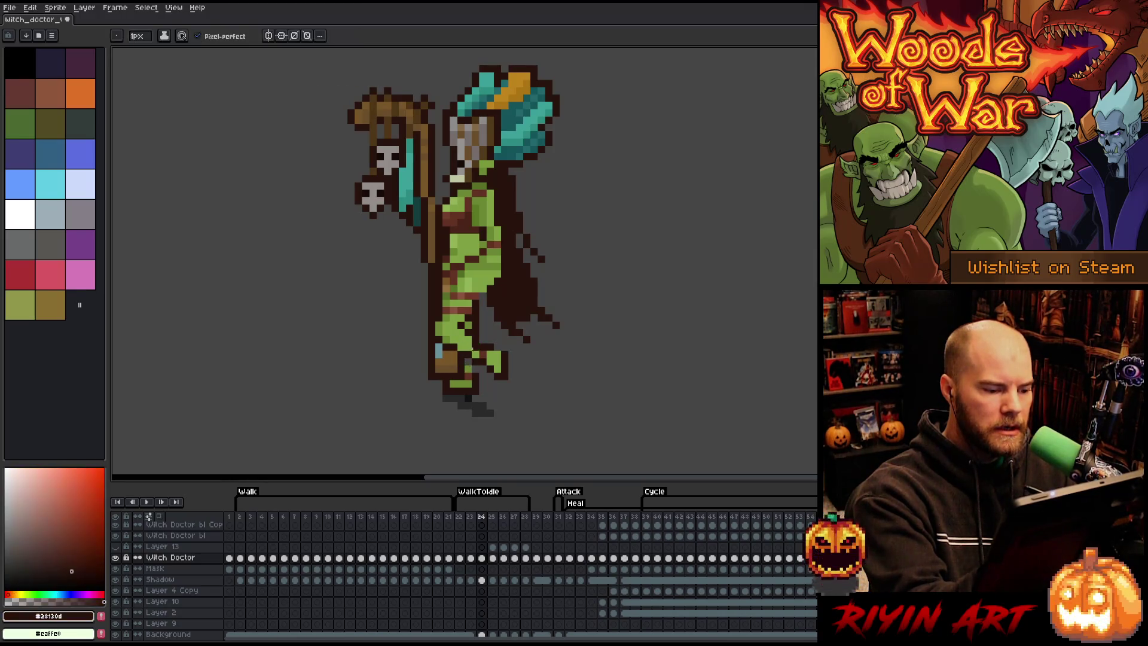
{"action": "left_click", "coordinate": [476, 367], "text": "alt"}
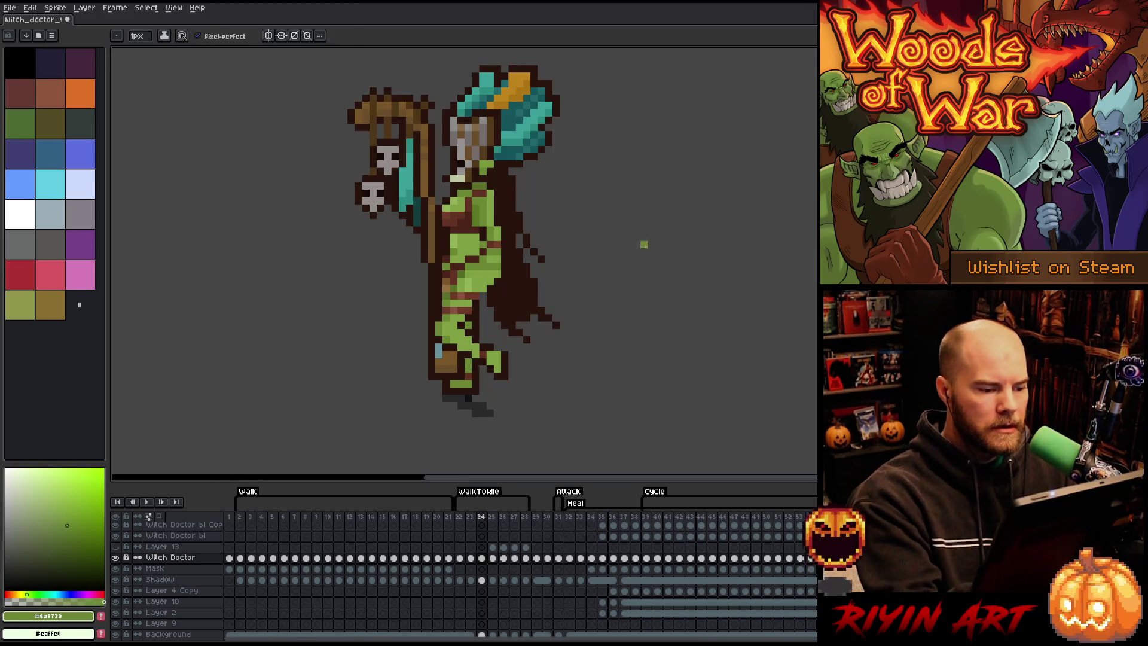
{"action": "left_click", "coordinate": [508, 257], "text": "alt"}
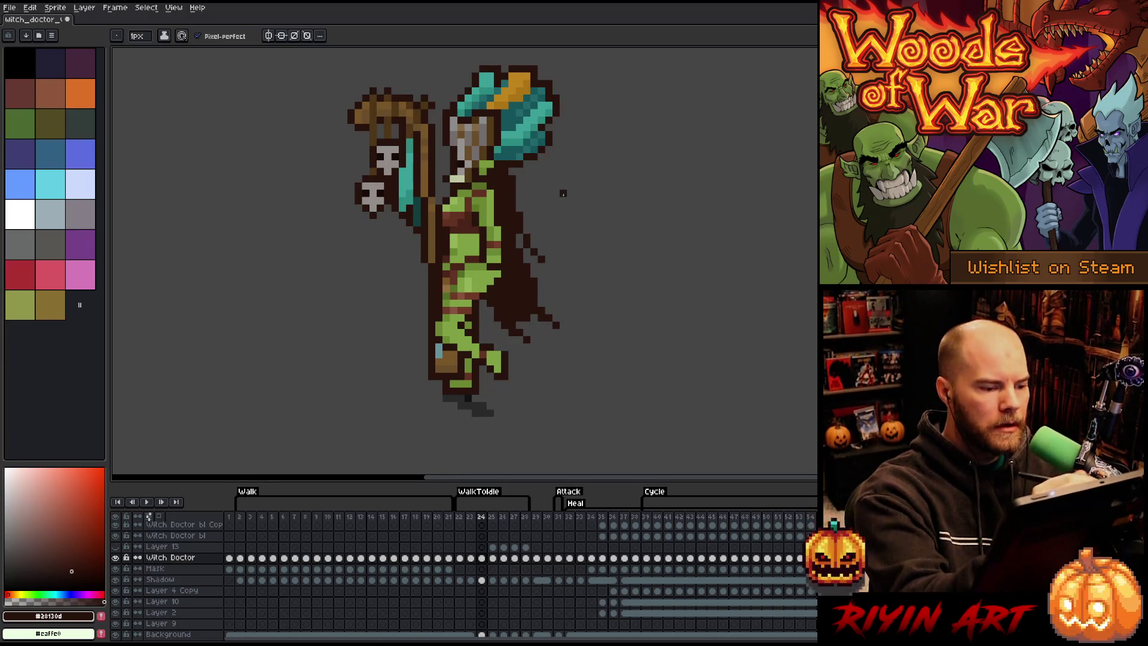
Step: Step through frames 23 to 25 to compare the leg, ending on frame 25
{"action": "key", "text": "Left"}
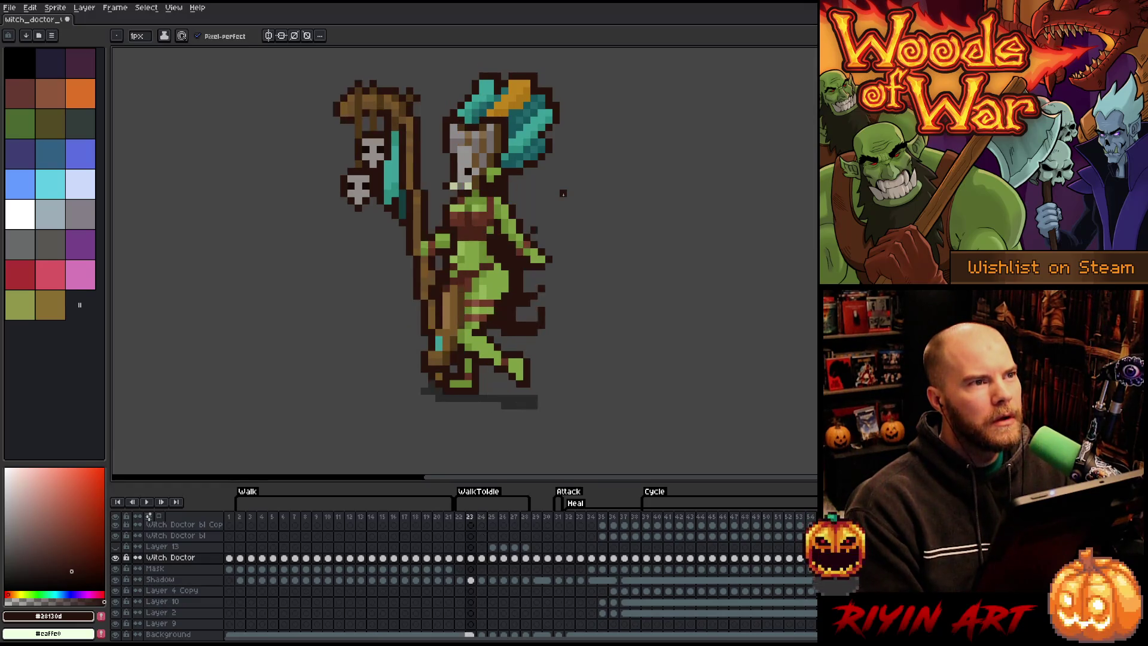
{"action": "key", "text": "Right"}
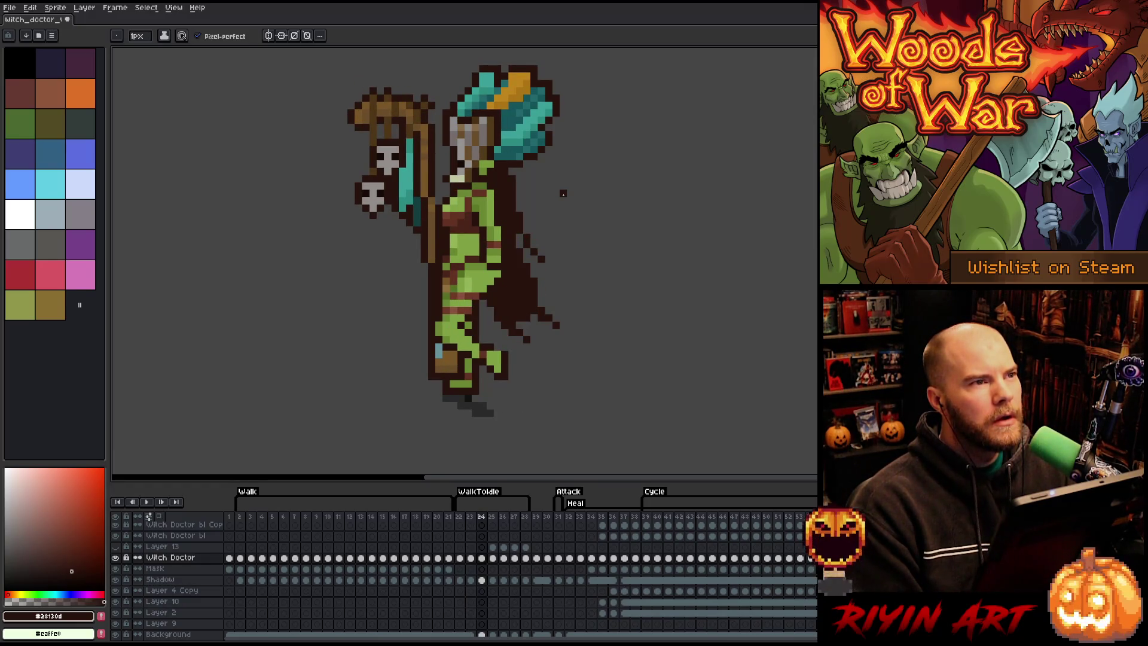
{"action": "key", "text": "Right"}
{"action": "key", "text": "Left"}
{"action": "key", "text": "Right"}
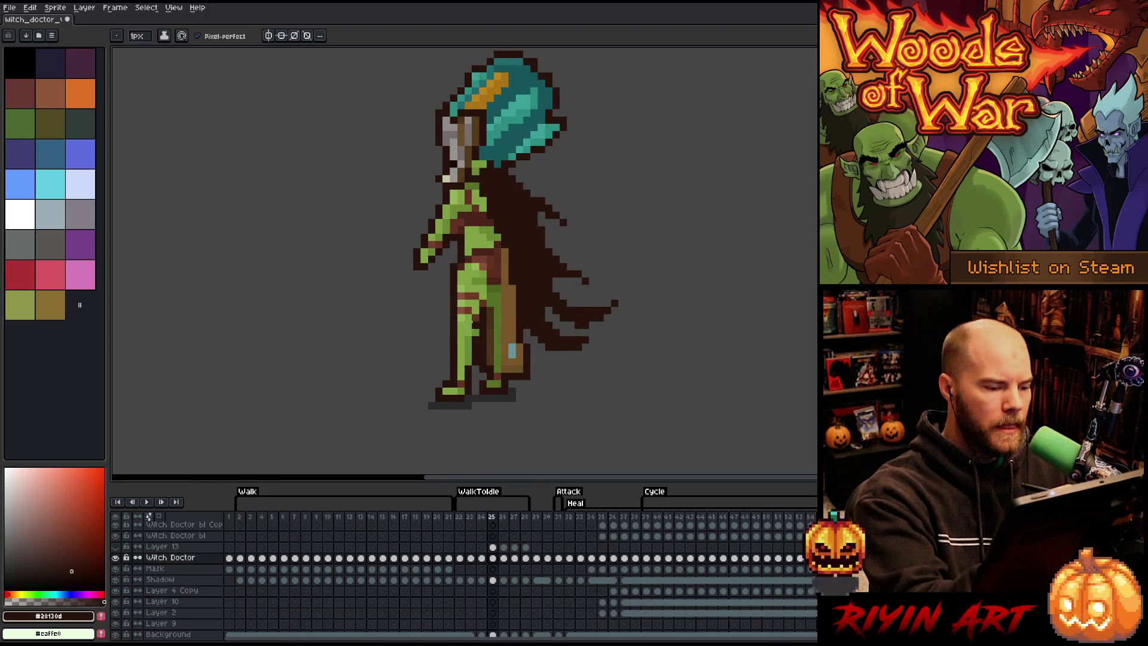
Step: Paint green skin on the left of the leg and brown shading onto the hip
{"action": "left_click", "coordinate": [468, 245], "text": "alt"}
{"action": "left_click_drag", "start_coordinate": [446, 308], "coordinate": [453, 326]}
{"action": "left_click", "coordinate": [453, 293], "text": "alt"}
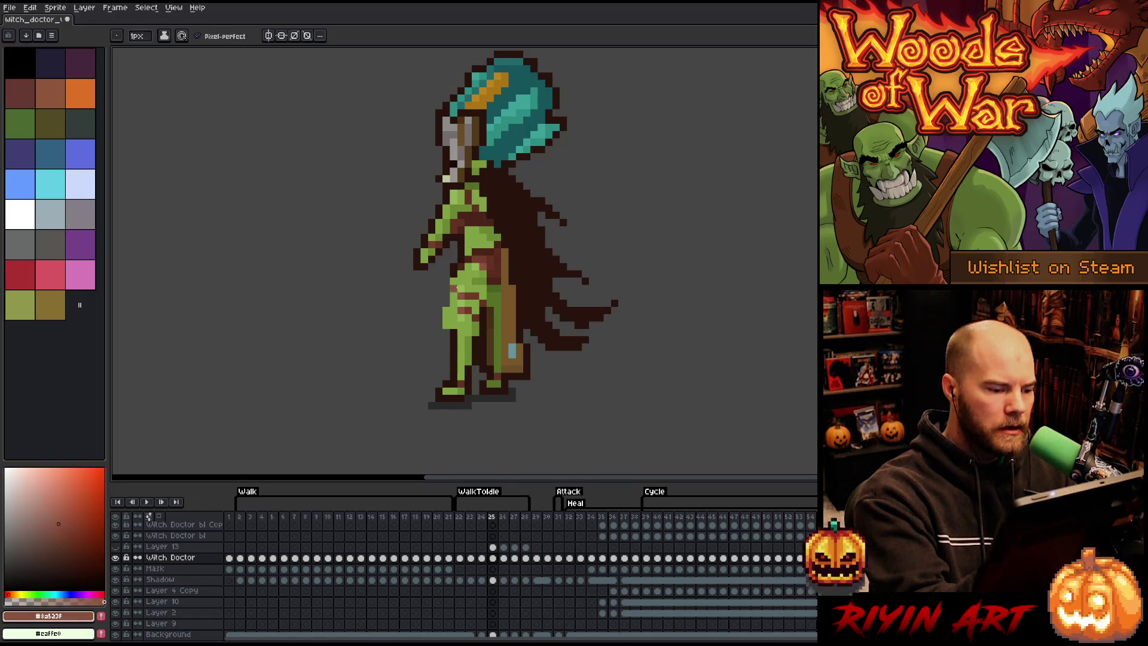
{"action": "left_click_drag", "start_coordinate": [466, 263], "coordinate": [458, 274]}
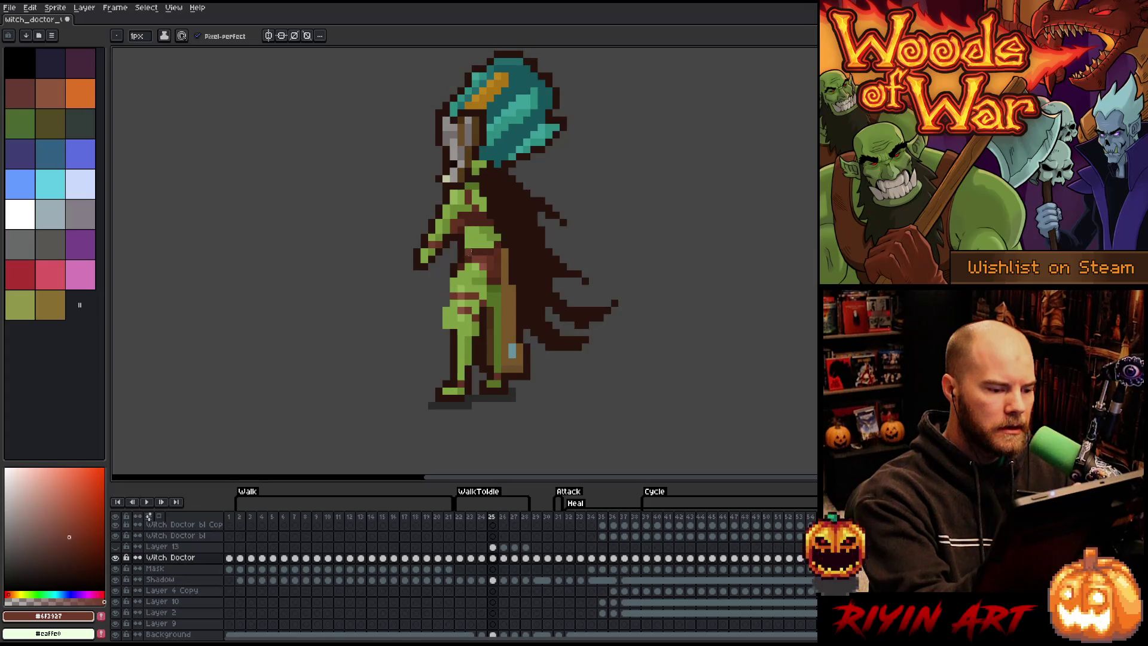
Step: Compare the leg's greens and browns and add a dark outline pixel to the left leg
{"action": "left_click", "coordinate": [459, 297], "text": "alt"}
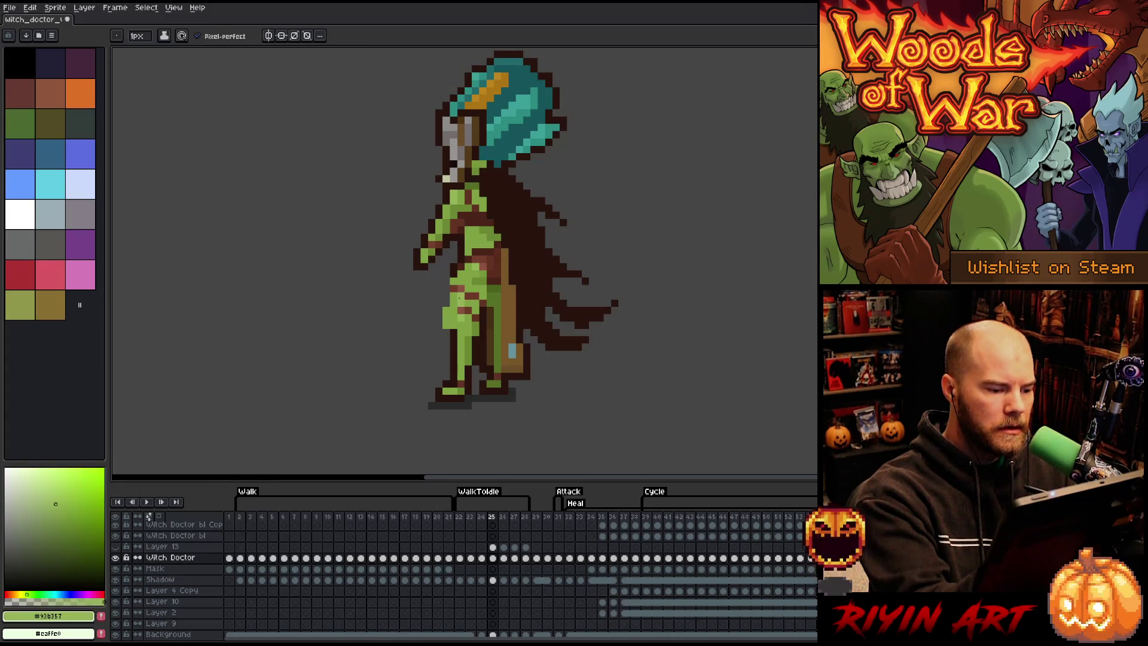
{"action": "left_click", "coordinate": [445, 310], "text": "alt"}
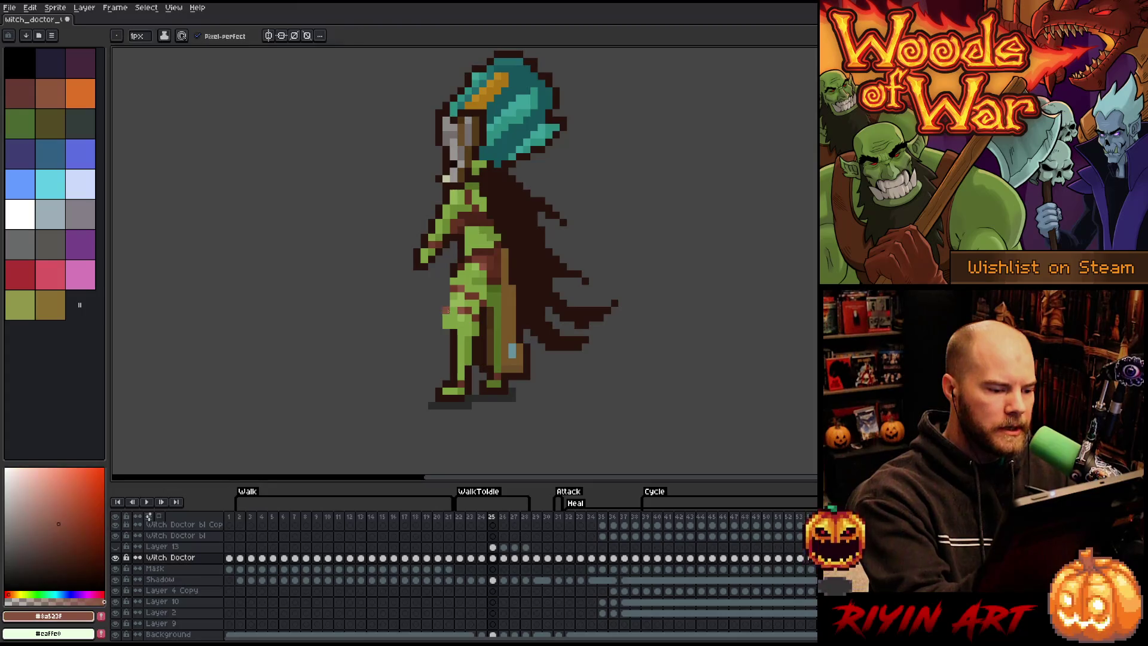
{"action": "left_click", "coordinate": [457, 310], "text": "alt"}
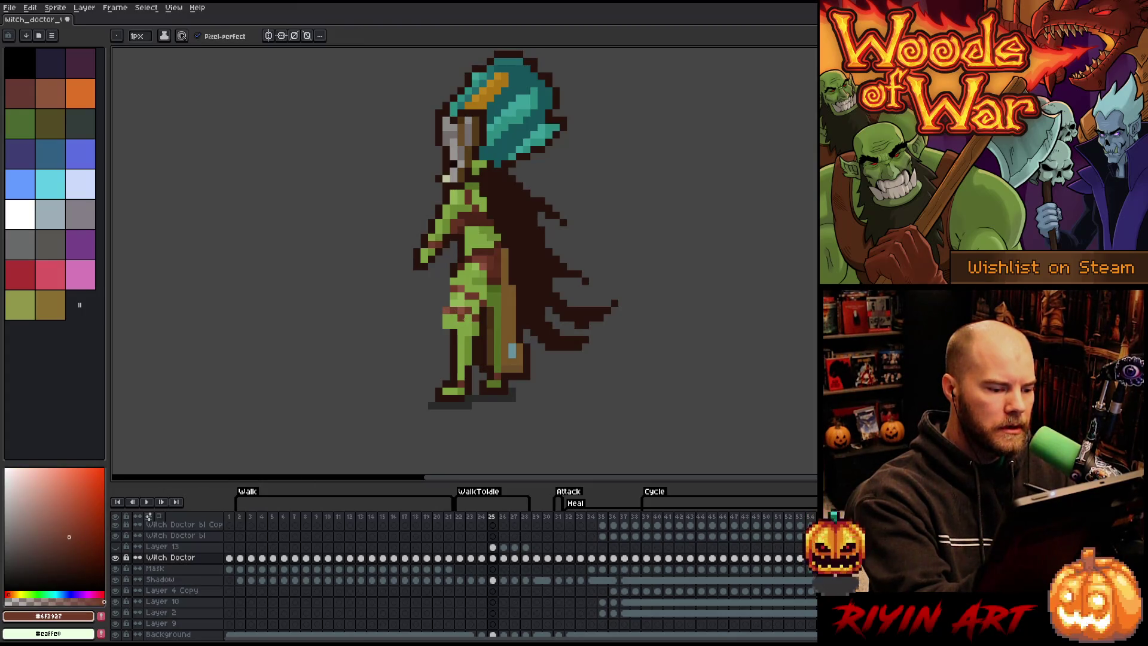
{"action": "left_click", "coordinate": [462, 320], "text": "alt"}
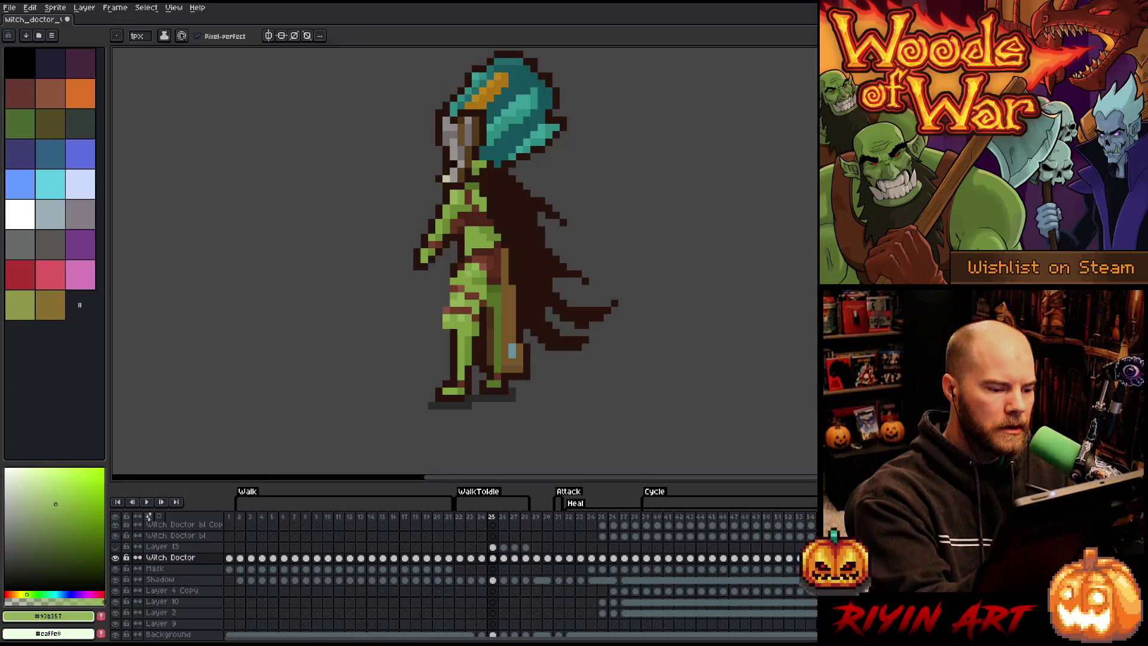
{"action": "left_click", "coordinate": [461, 316], "text": "alt"}
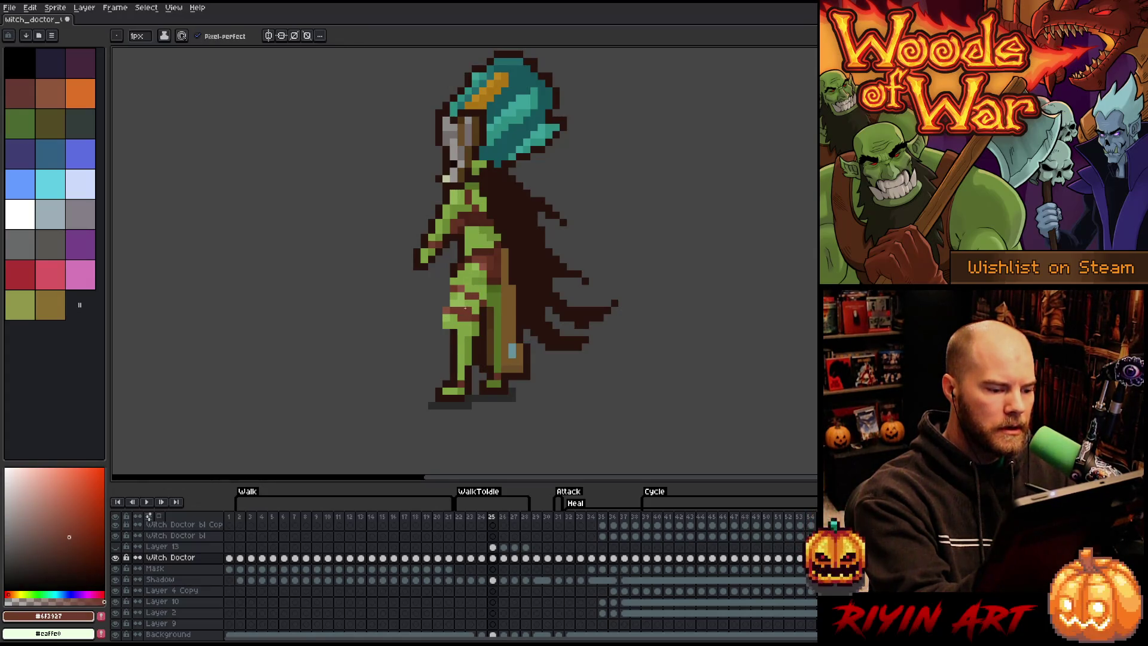
{"action": "left_click", "coordinate": [462, 323], "text": "alt"}
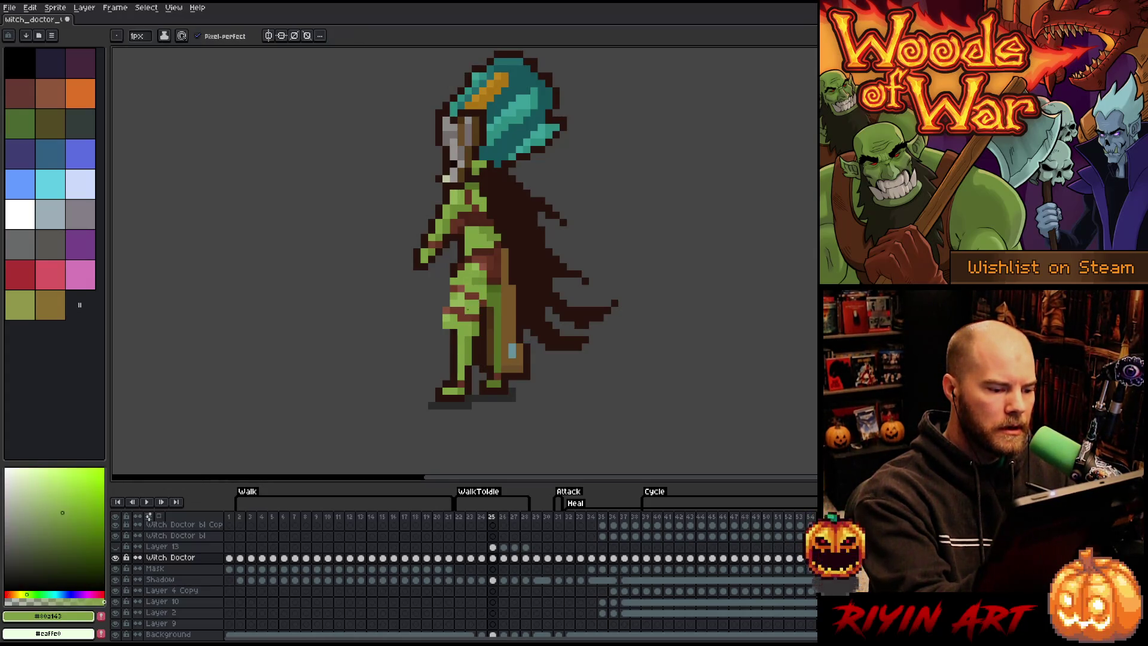
{"action": "left_click", "coordinate": [479, 316], "text": "alt"}
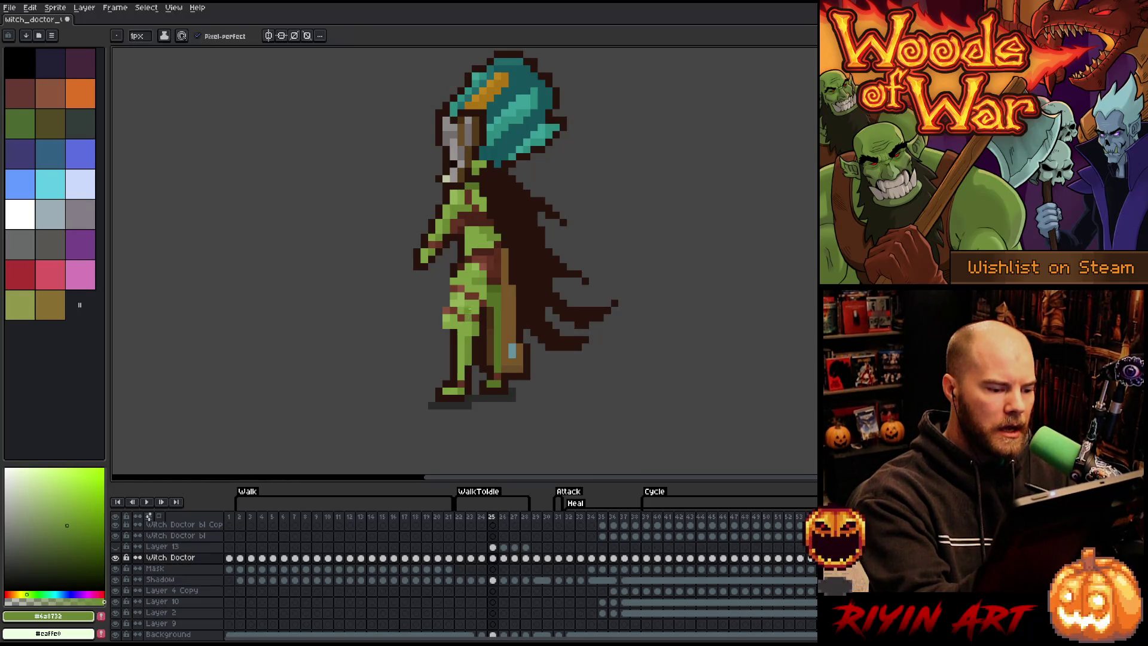
{"action": "left_click", "coordinate": [481, 321], "text": "alt"}
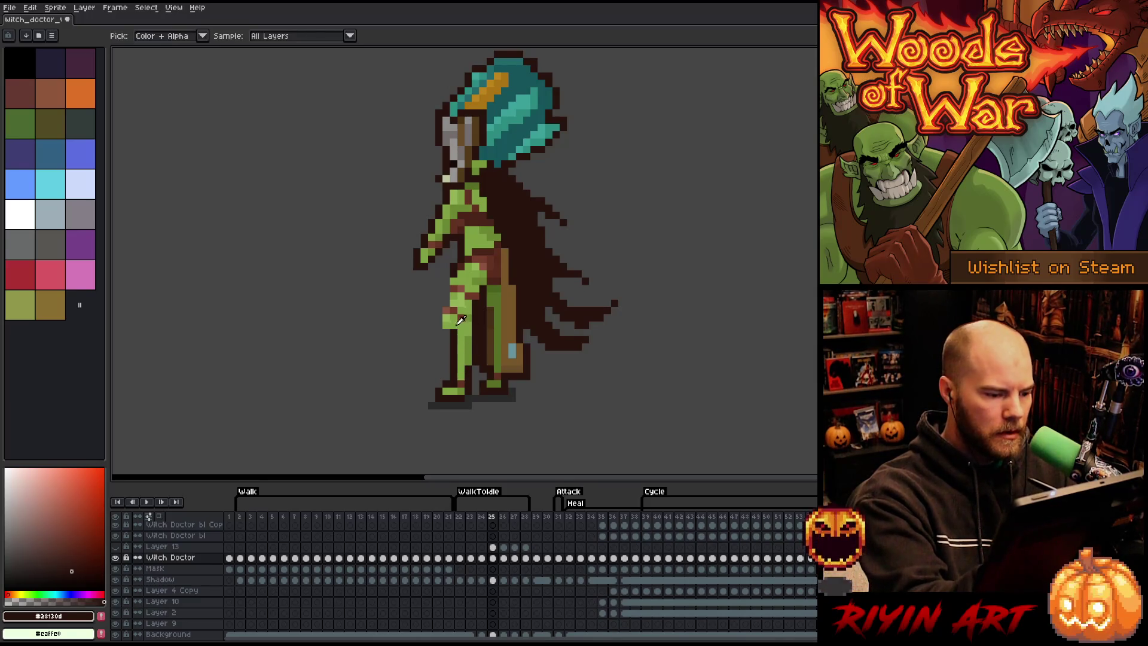
{"action": "left_click", "coordinate": [476, 279], "text": "alt"}
{"action": "left_click", "coordinate": [467, 320], "text": "alt"}
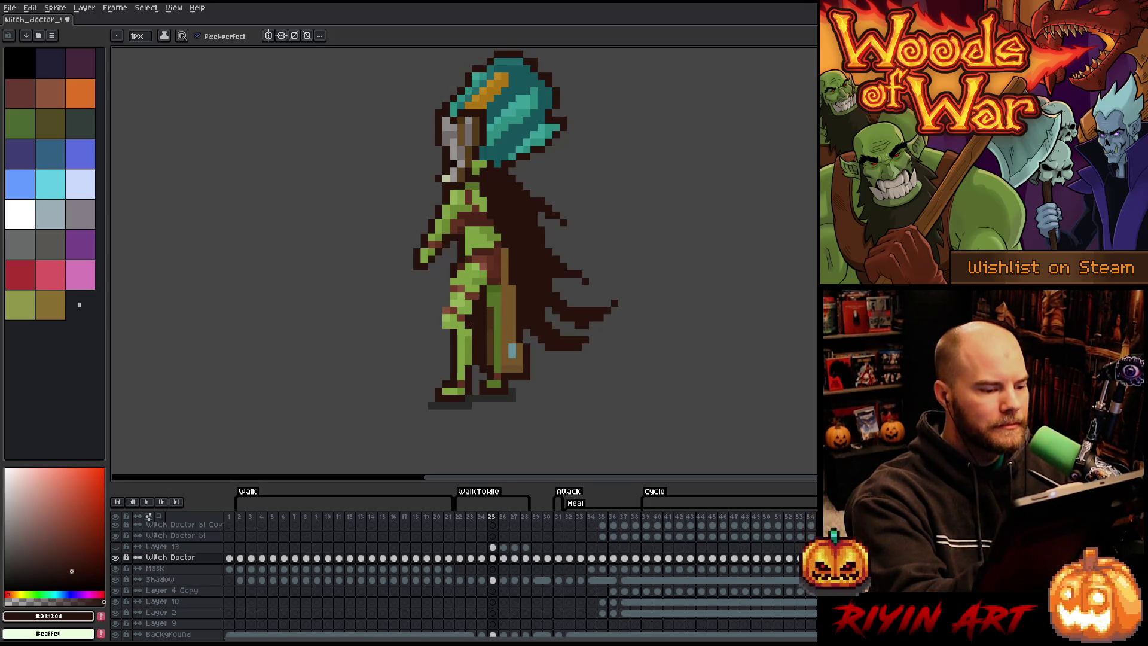
{"action": "left_click", "coordinate": [453, 332]}
{"action": "left_click", "coordinate": [454, 341], "text": "alt"}
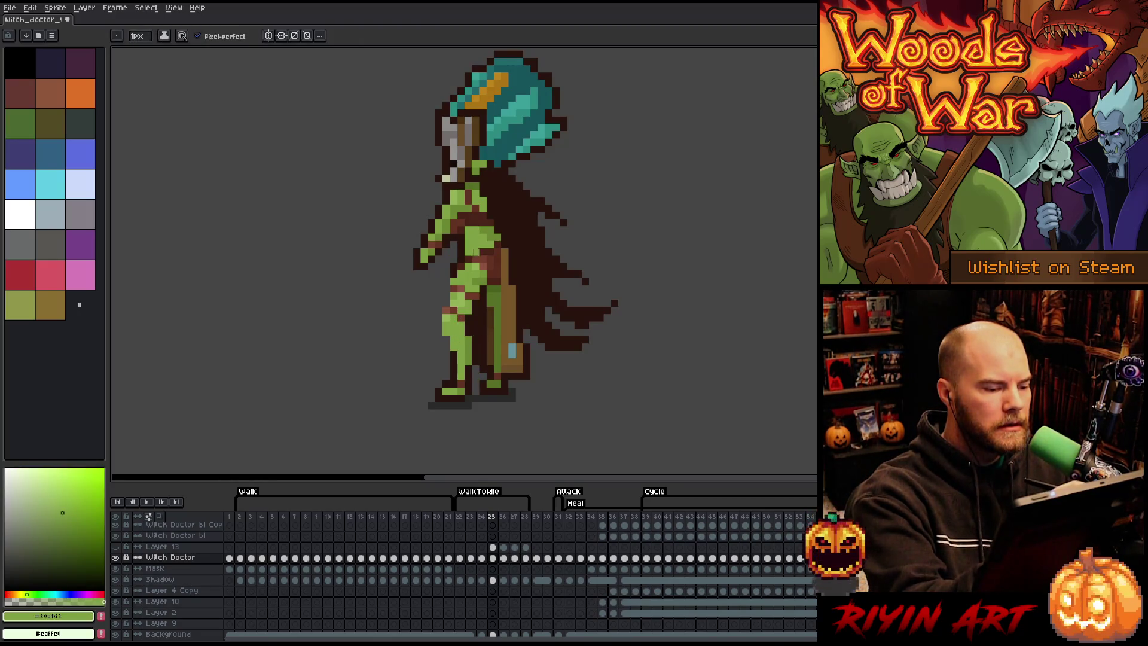
Step: Select the front lower leg and foot on frame 25 and nudge them one pixel left
{"action": "key", "text": "m"}
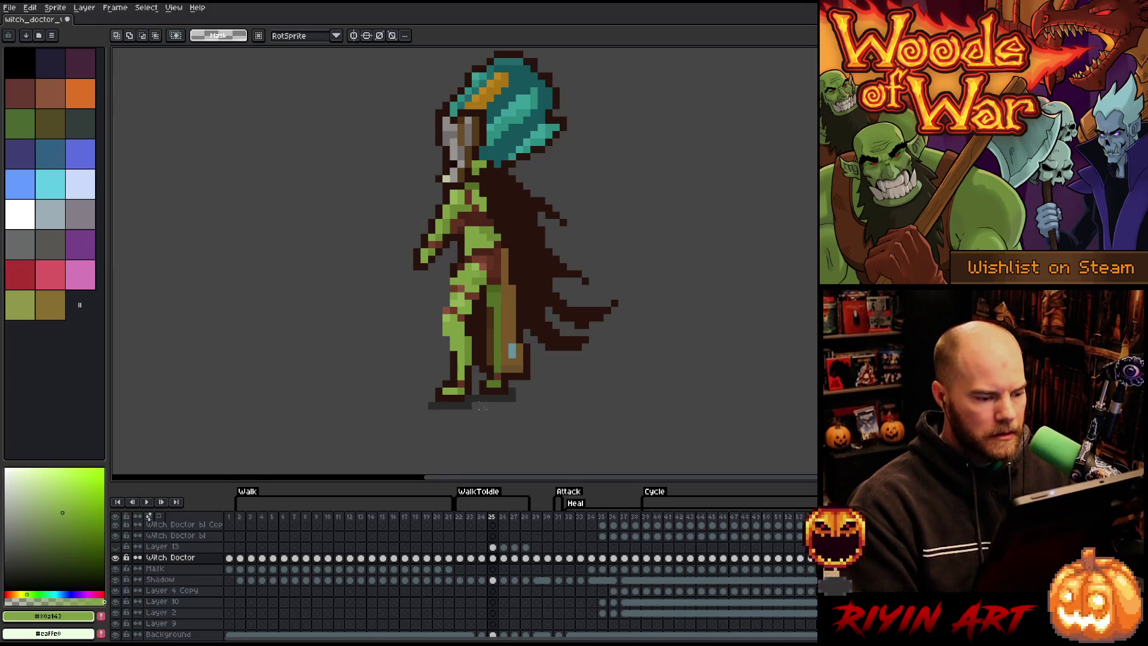
{"action": "left_click_drag", "start_coordinate": [486, 416], "coordinate": [421, 381]}
{"action": "key", "text": "ctrl+d"}
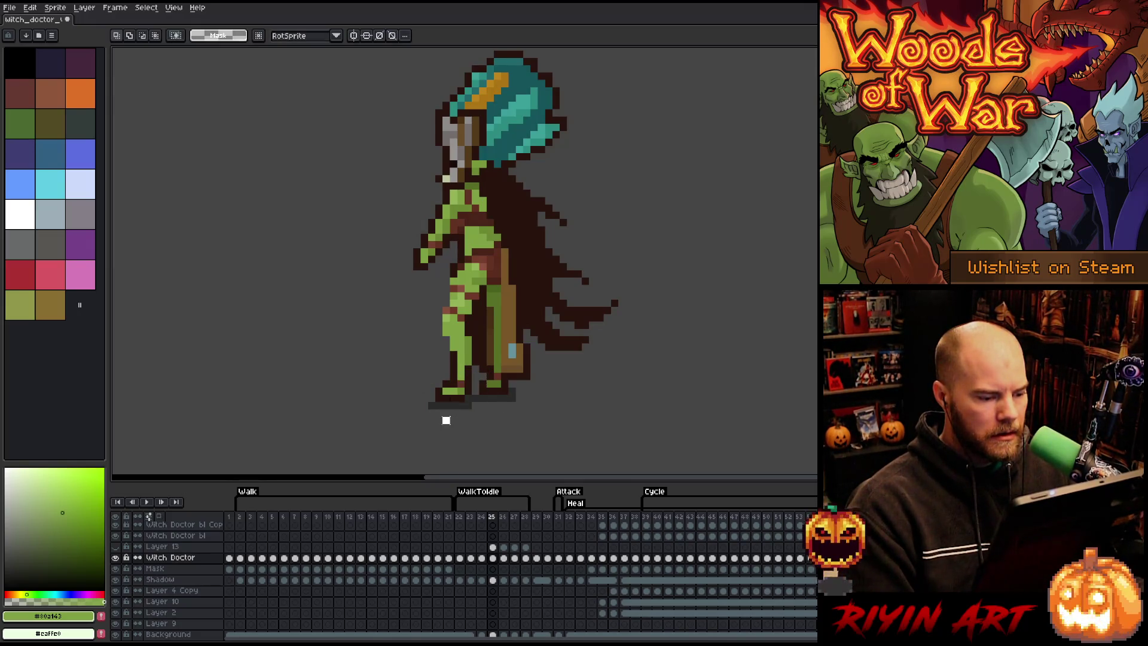
{"action": "mouse_move", "coordinate": [473, 412]}
{"action": "left_mouse_down"}
{"action": "mouse_move", "coordinate": [420, 364]}
{"action": "mouse_move", "coordinate": [436, 381]}
{"action": "left_mouse_up"}
{"action": "key", "text": "ctrl+d"}
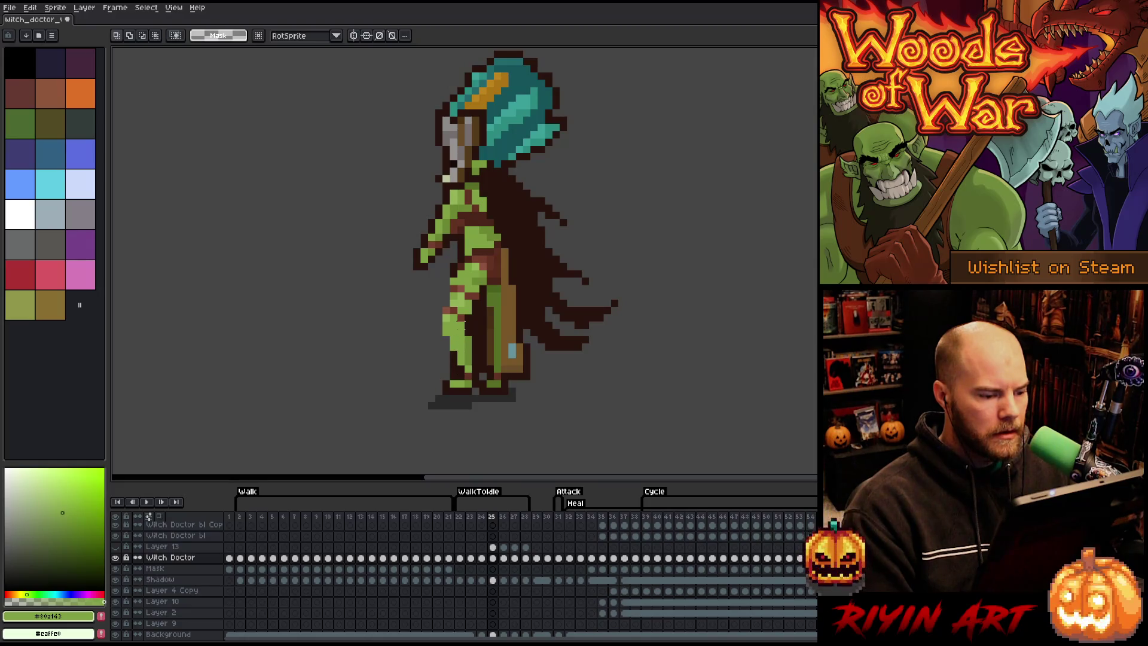
{"action": "left_click_drag", "start_coordinate": [465, 319], "coordinate": [404, 411]}
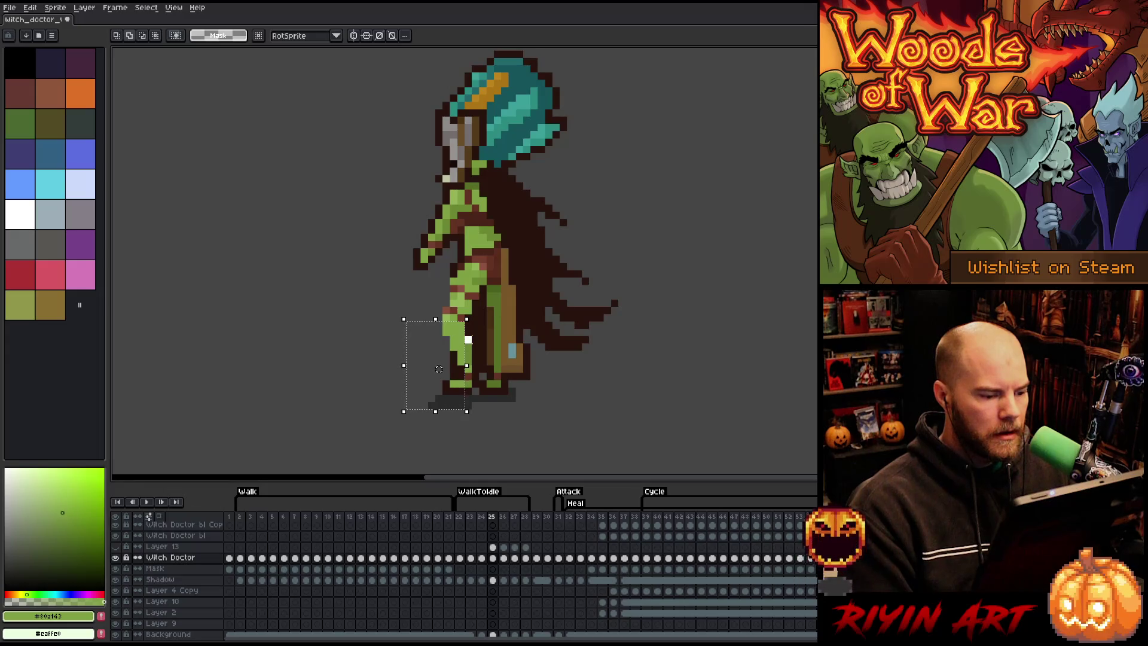
{"action": "left_click_drag", "start_coordinate": [439, 369], "coordinate": [432, 369]}
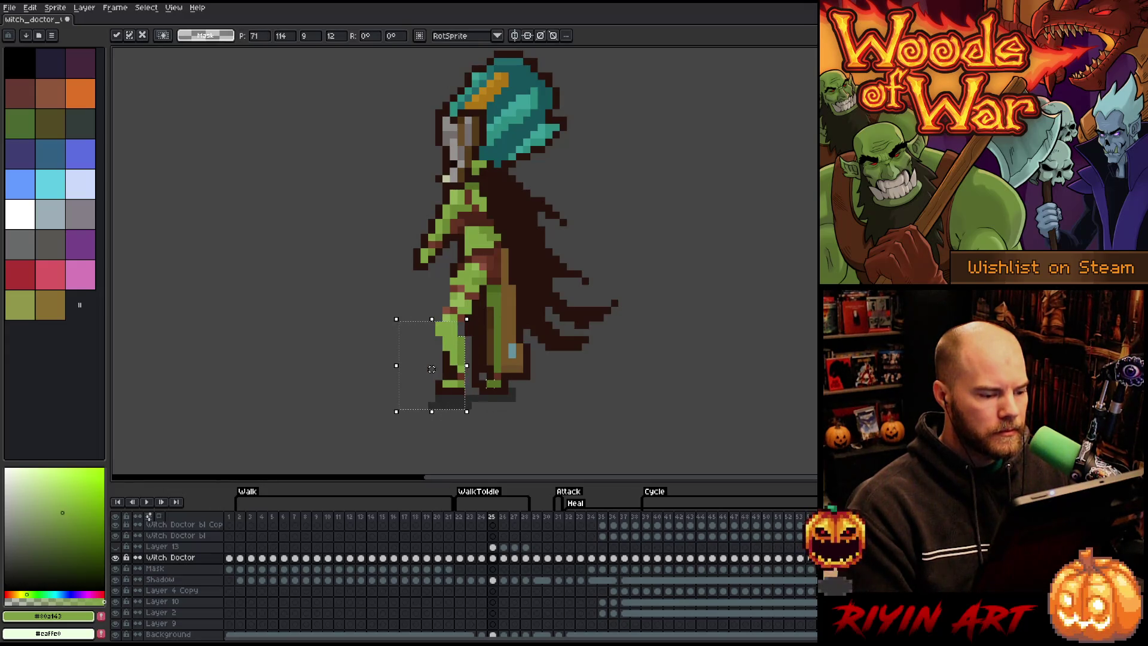
{"action": "left_click_drag", "start_coordinate": [478, 436], "coordinate": [374, 337]}
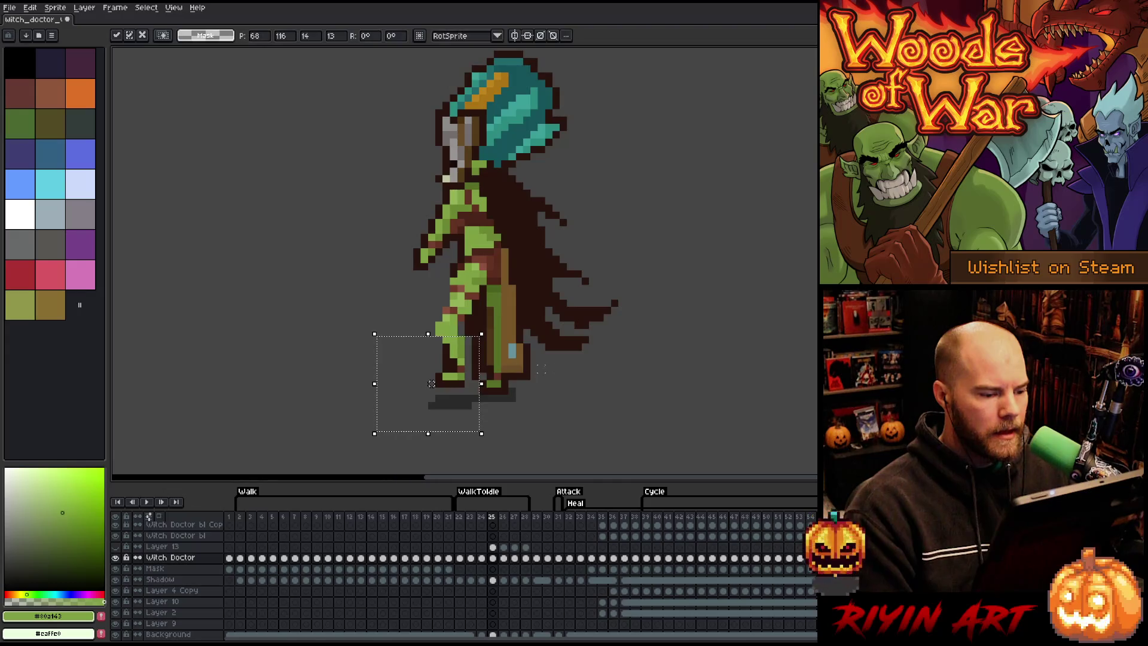
Step: Pick dark outline brown and add an outline pixel beside the lower leg
{"action": "left_click", "coordinate": [555, 369]}
{"action": "left_click", "coordinate": [467, 373], "text": "alt"}
{"action": "left_click", "coordinate": [467, 362], "text": "alt"}
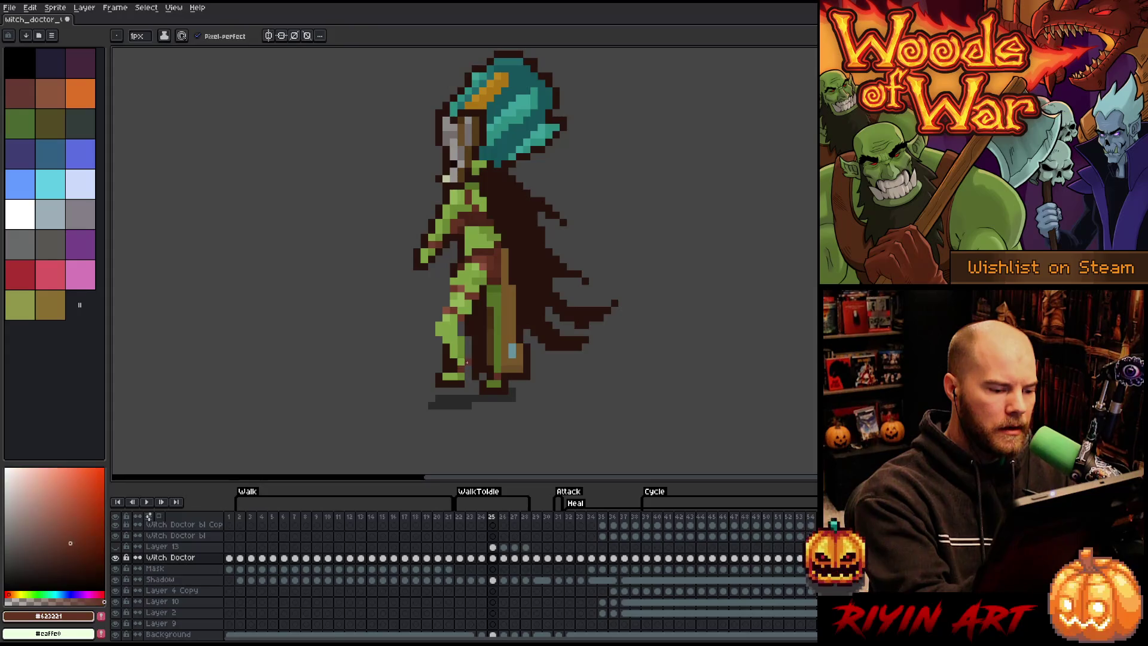
{"action": "left_click", "coordinate": [468, 311], "text": "alt"}
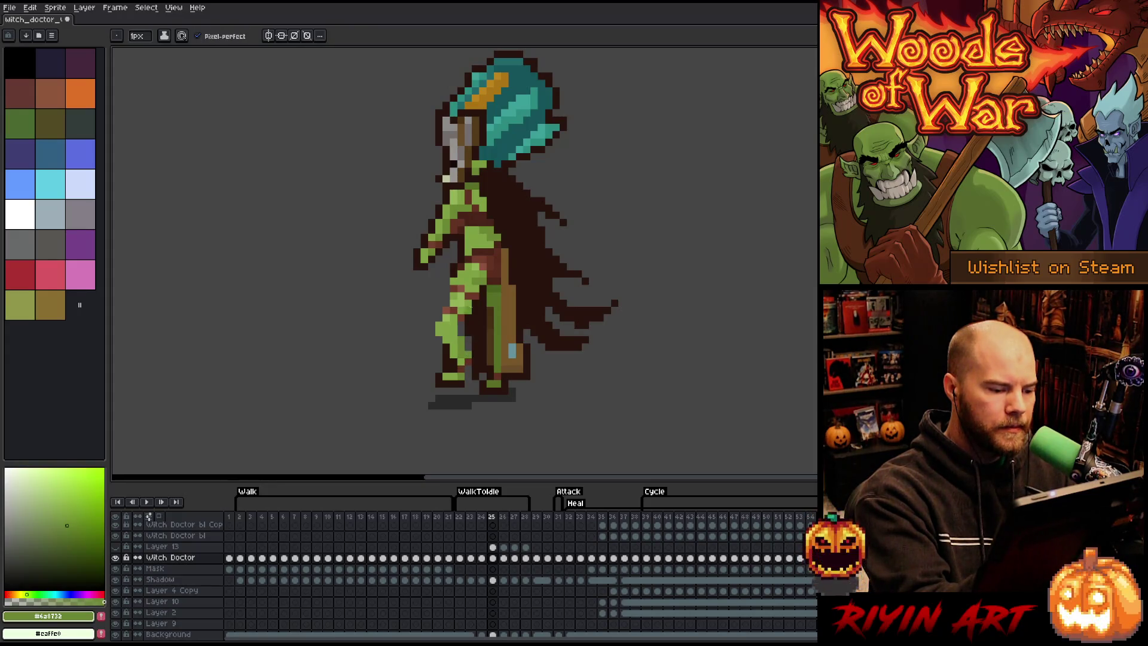
{"action": "left_click", "coordinate": [470, 369], "text": "alt"}
{"action": "left_click", "coordinate": [461, 376], "text": "alt"}
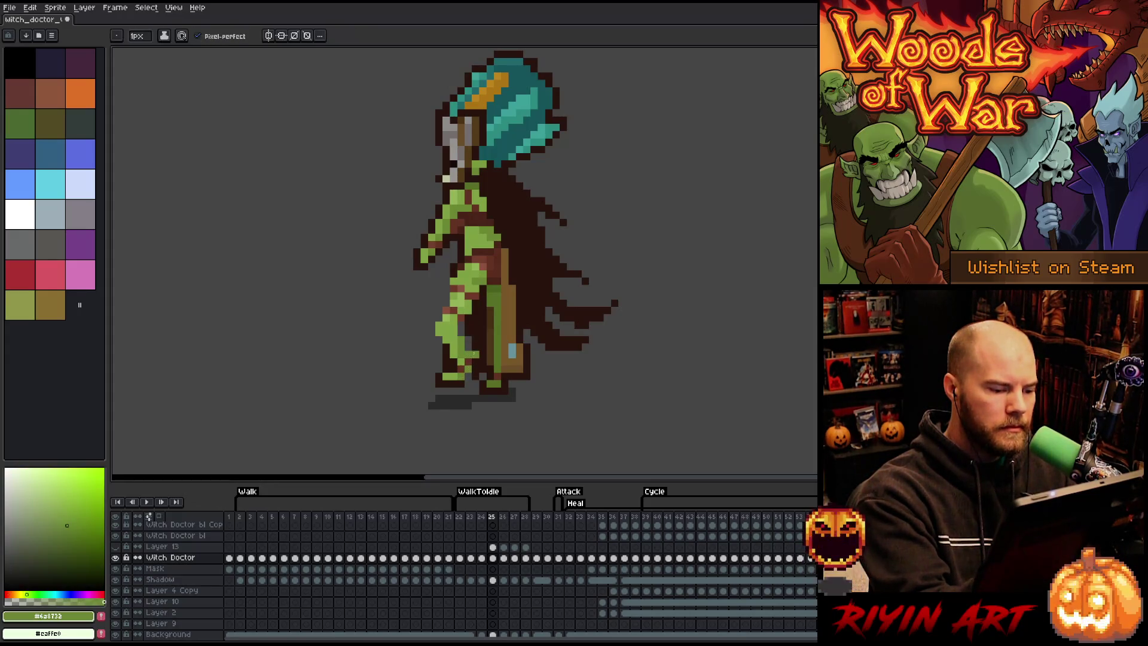
{"action": "left_click", "coordinate": [461, 354], "text": "alt"}
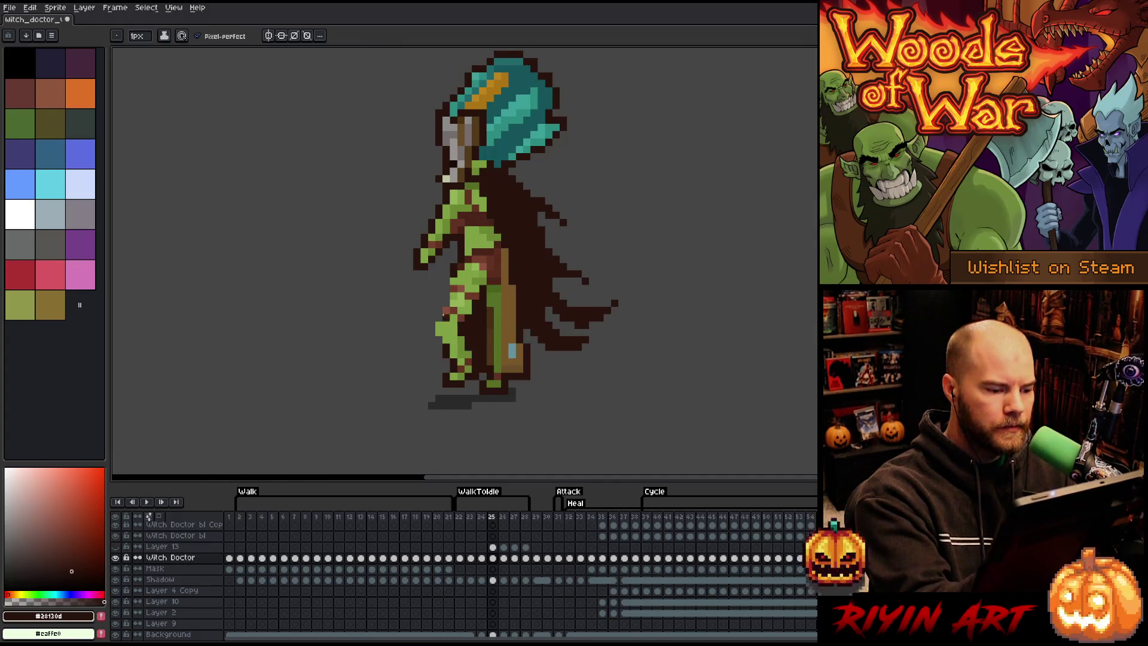
{"action": "left_click", "coordinate": [431, 328]}
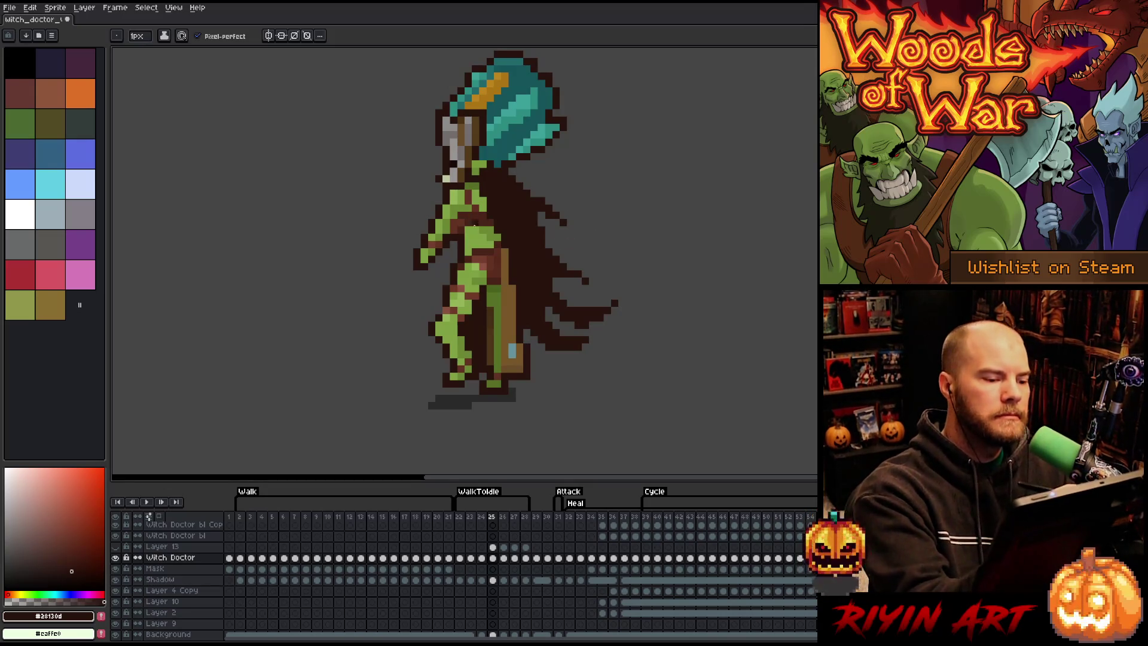
{"action": "key", "text": "e"}
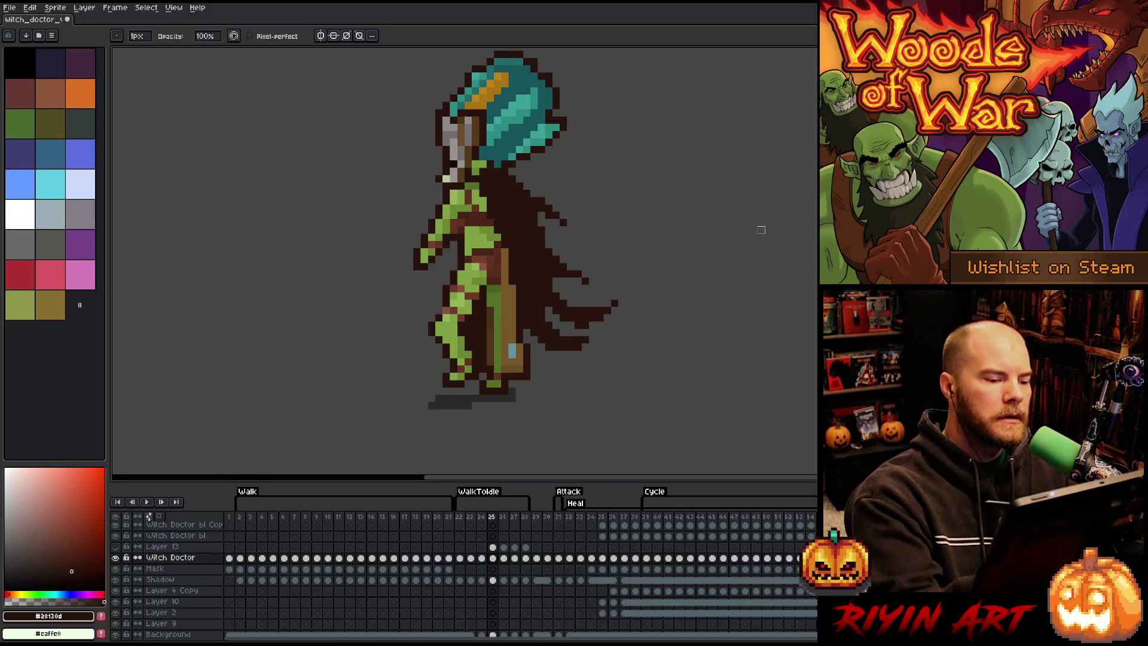
Step: Add a dark pixel to the cape's trailing edge on frame 25
{"action": "key", "text": "Left"}
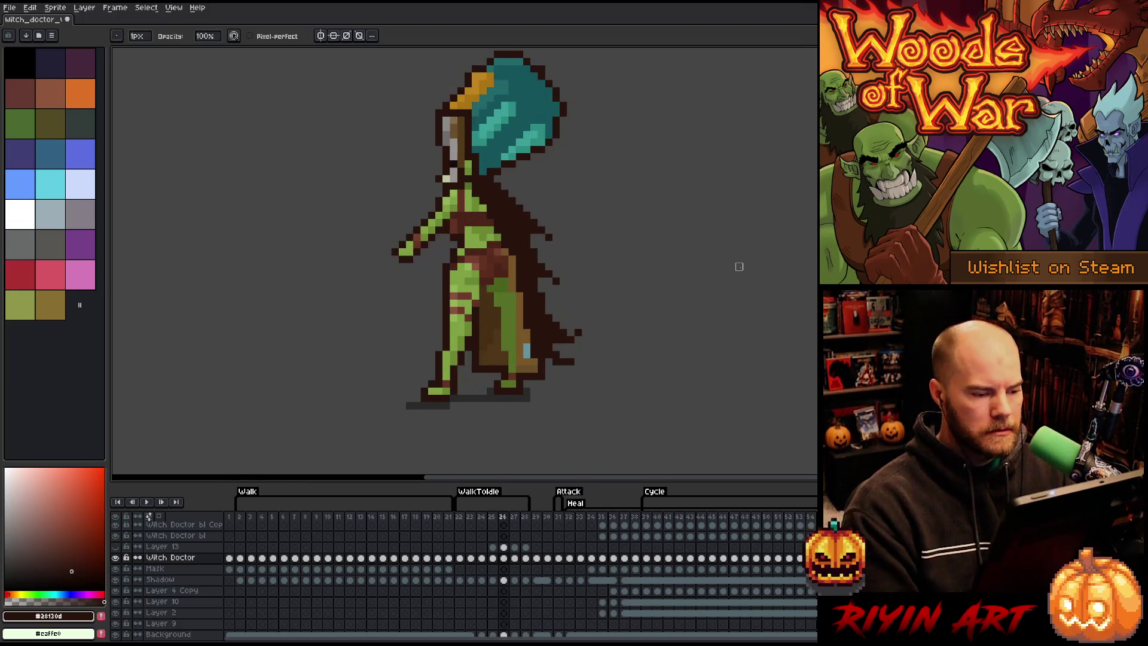
{"action": "key", "text": "Right"}
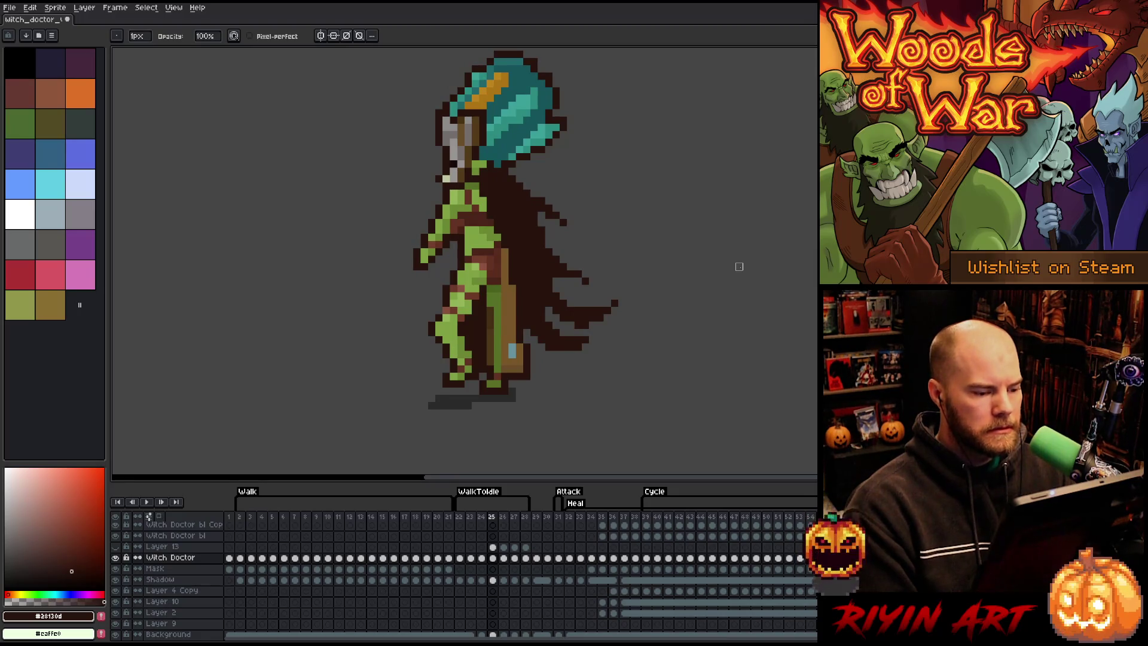
{"action": "key", "text": "m"}
{"action": "left_click_drag", "start_coordinate": [476, 310], "coordinate": [395, 401]}
{"action": "key", "text": "ctrl+d"}
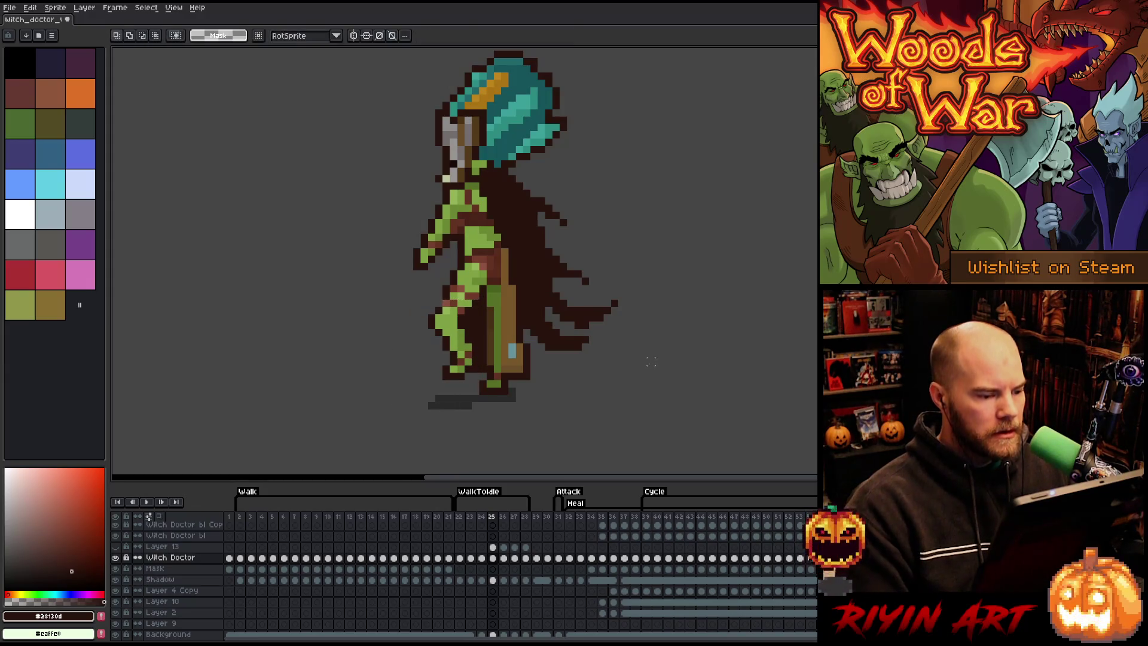
{"action": "key", "text": "b"}
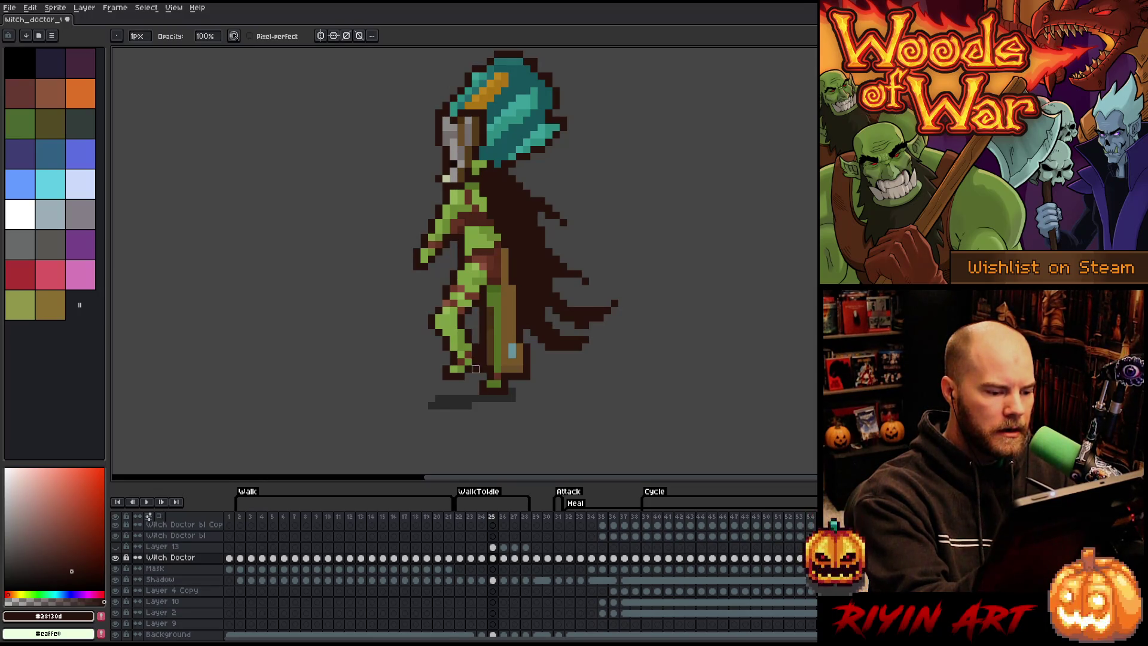
{"action": "key", "text": "e"}
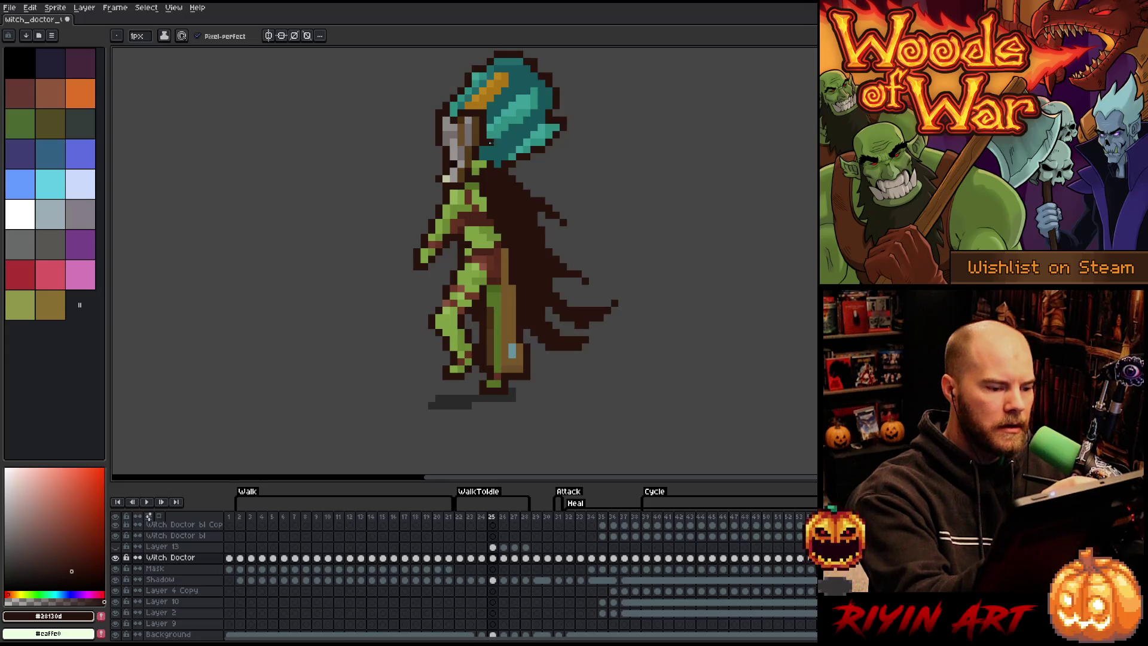
{"action": "left_click", "coordinate": [570, 229]}
Step: Play the walk animation to check the motion, then stop playback
{"action": "key", "text": "Left"}
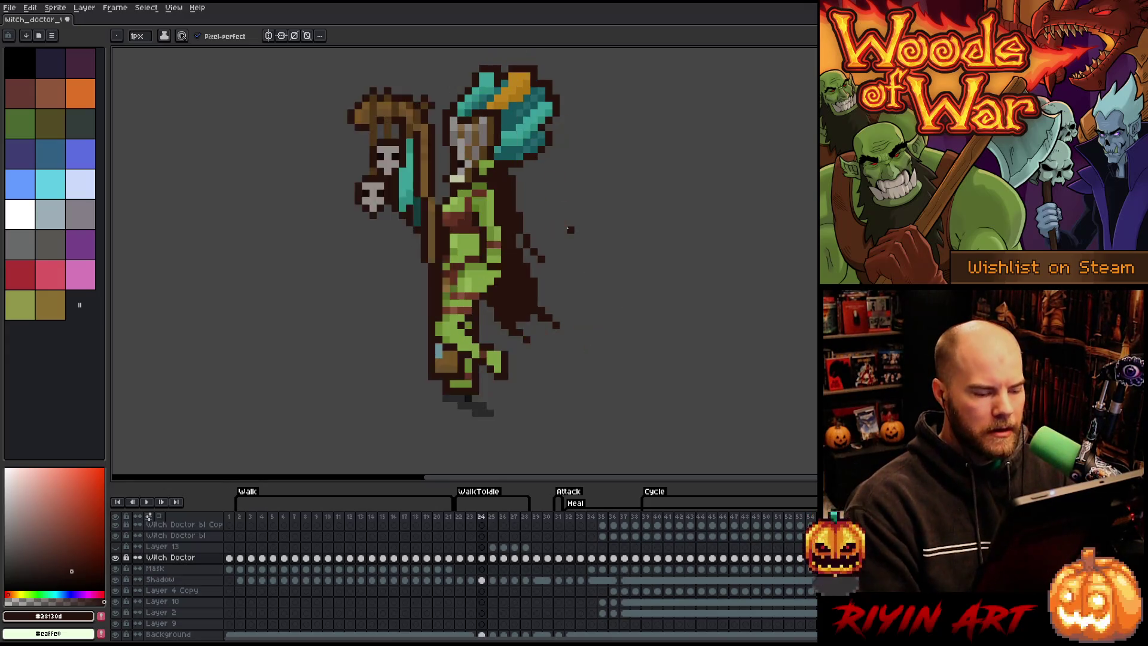
{"action": "key", "text": "Right"}
{"action": "key", "text": "Right"}
{"action": "key", "text": "Return"}
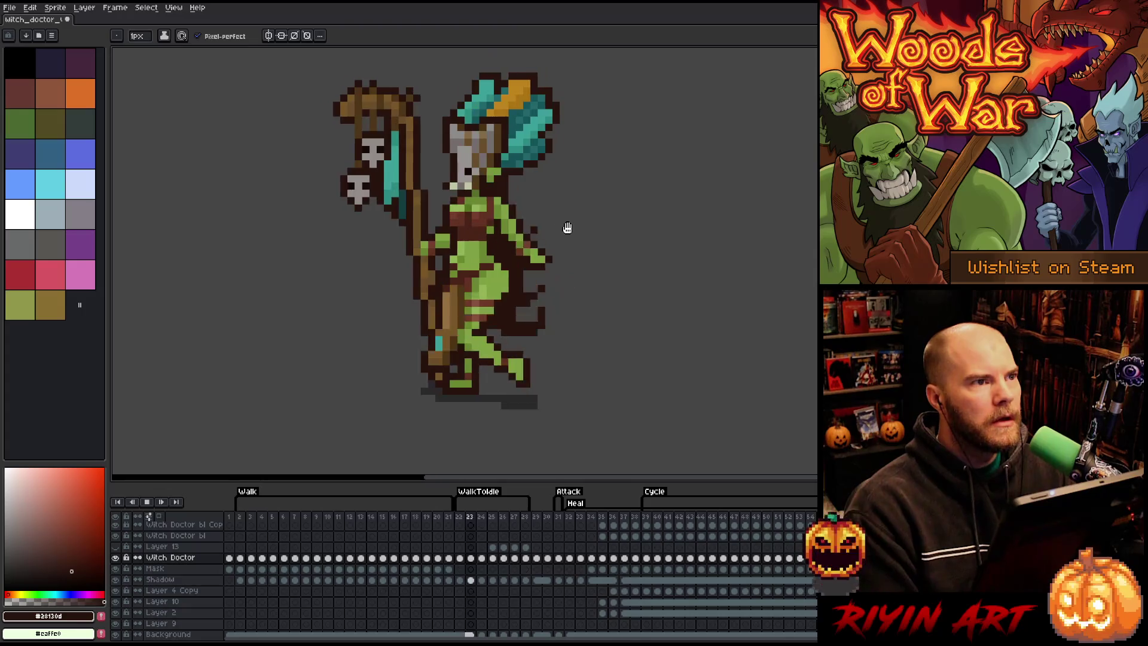
{"action": "key", "text": "Return"}
Step: Return to frame 24 and select its Shadow layer cel
{"action": "key", "text": "Left"}
{"action": "key", "text": "Left"}
{"action": "key", "text": "Left"}
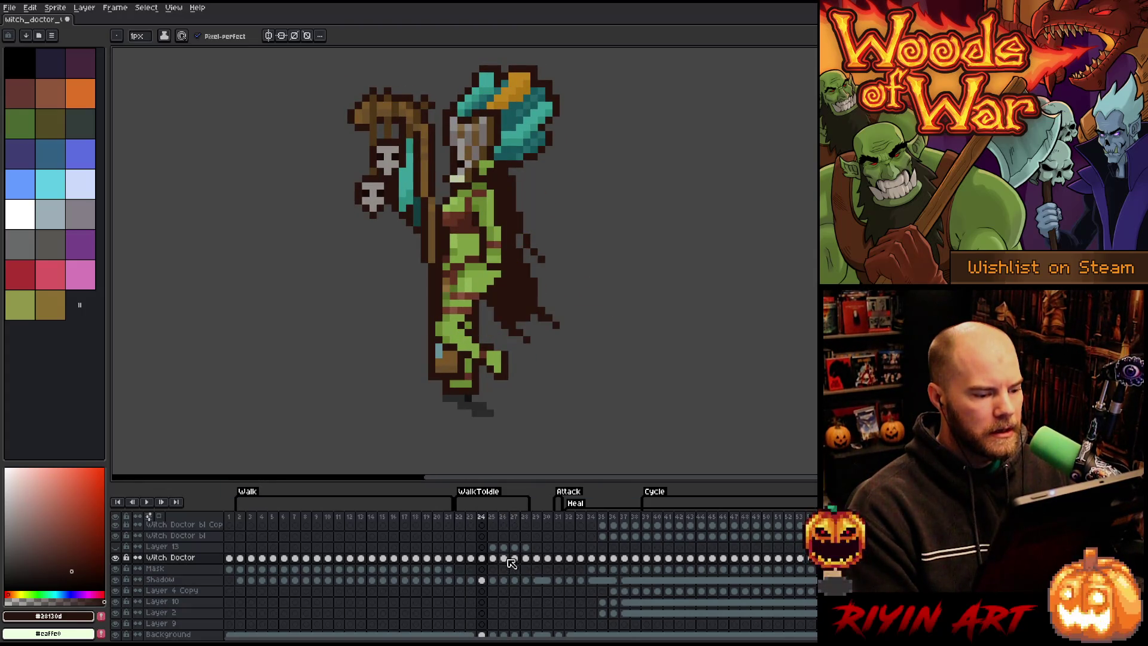
{"action": "key", "text": "Right"}
{"action": "key", "text": "Left"}
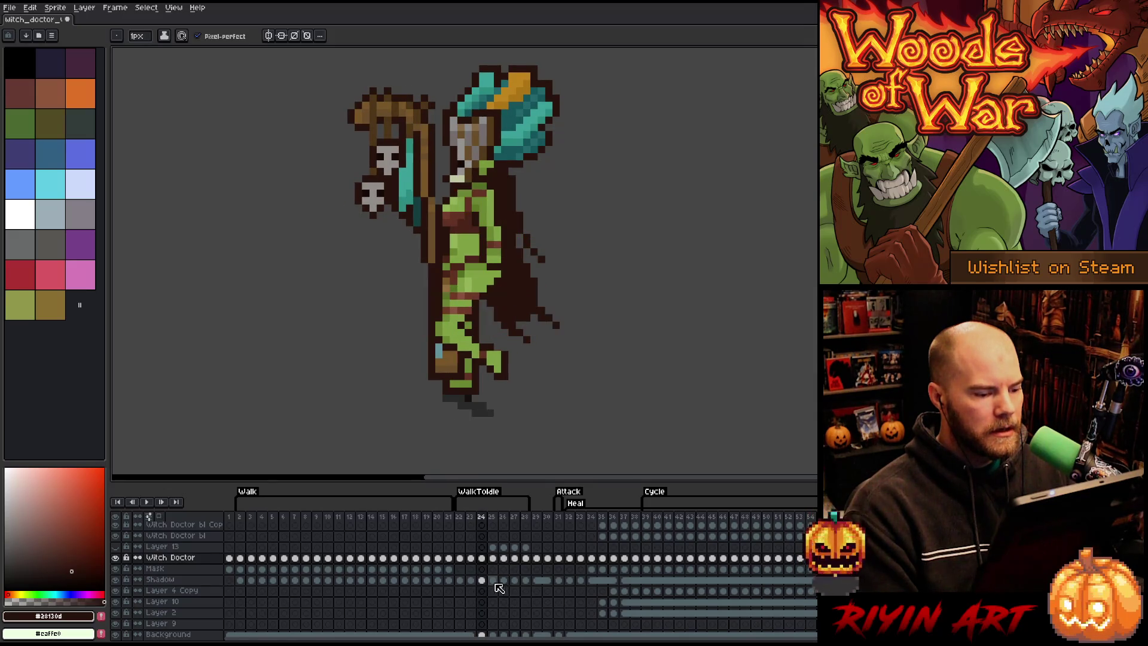
{"action": "left_click", "coordinate": [482, 581]}
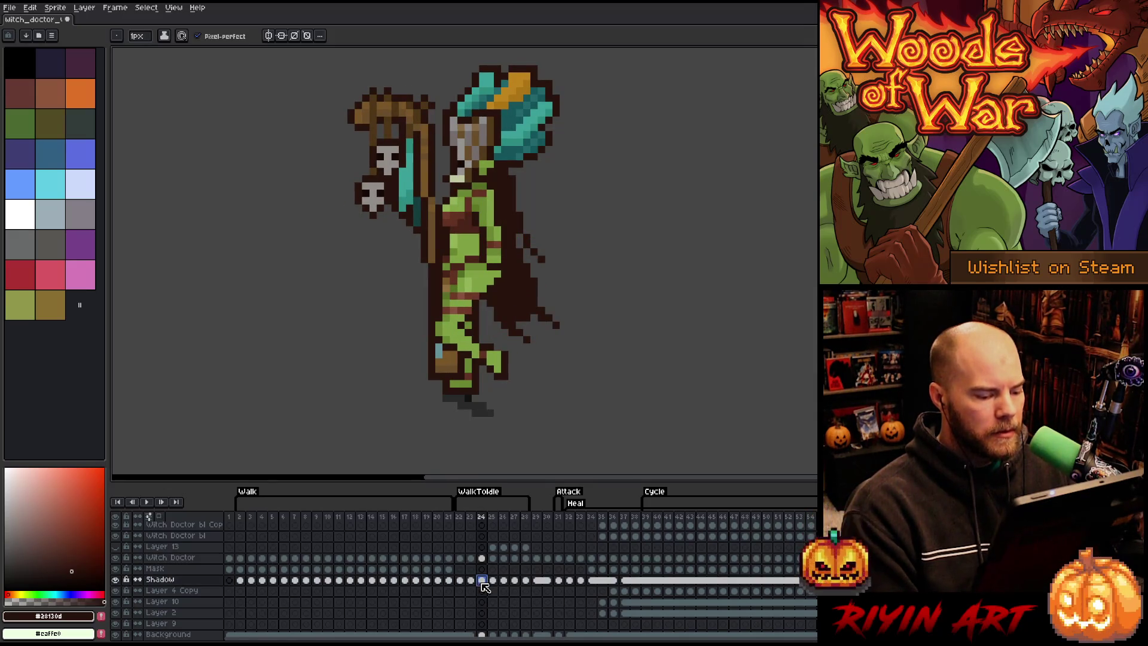
Step: Select the frame 24 shadow, nudge it right beneath the feet, and deselect
{"action": "left_click", "coordinate": [467, 412]}
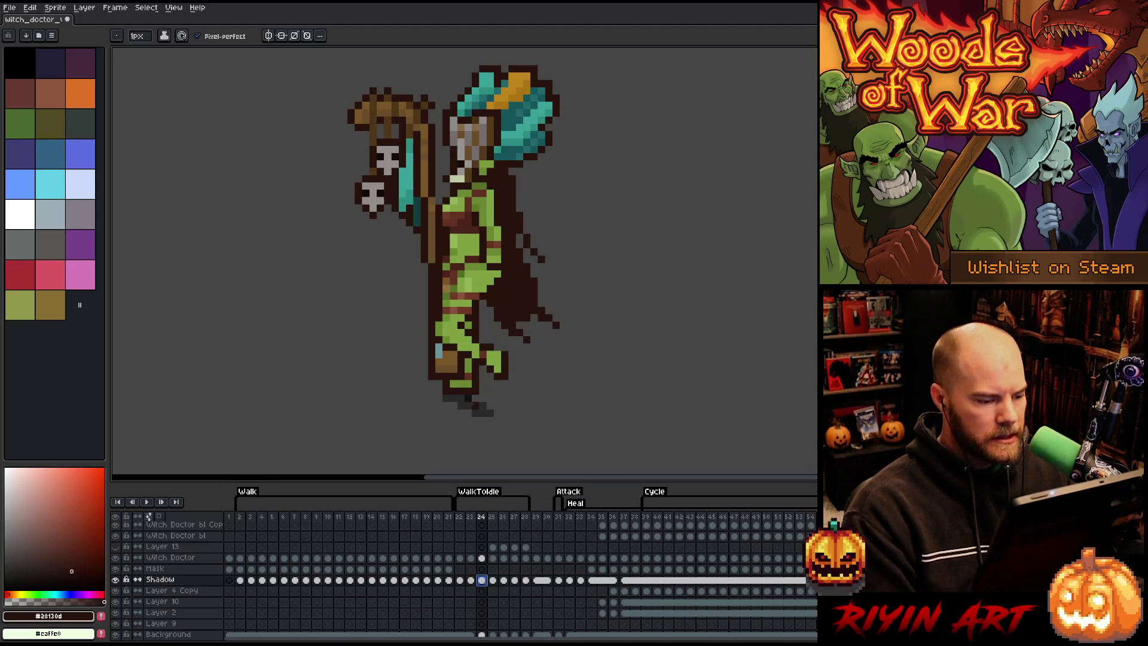
{"action": "key", "text": "m"}
{"action": "mouse_move", "coordinate": [523, 439]}
{"action": "left_mouse_down"}
{"action": "mouse_move", "coordinate": [440, 392]}
{"action": "mouse_move", "coordinate": [490, 405]}
{"action": "left_mouse_up"}
{"action": "left_click", "coordinate": [477, 399]}
{"action": "left_click_drag", "start_coordinate": [530, 439], "coordinate": [428, 402]}
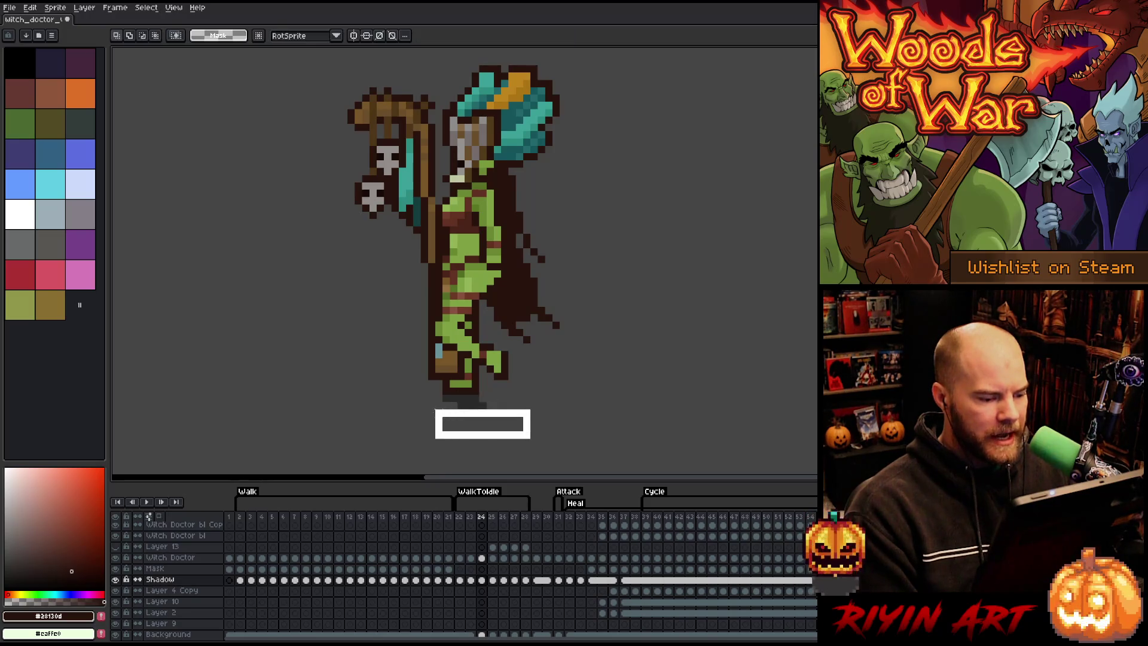
{"action": "key", "text": "Right"}
{"action": "key", "text": "Right"}
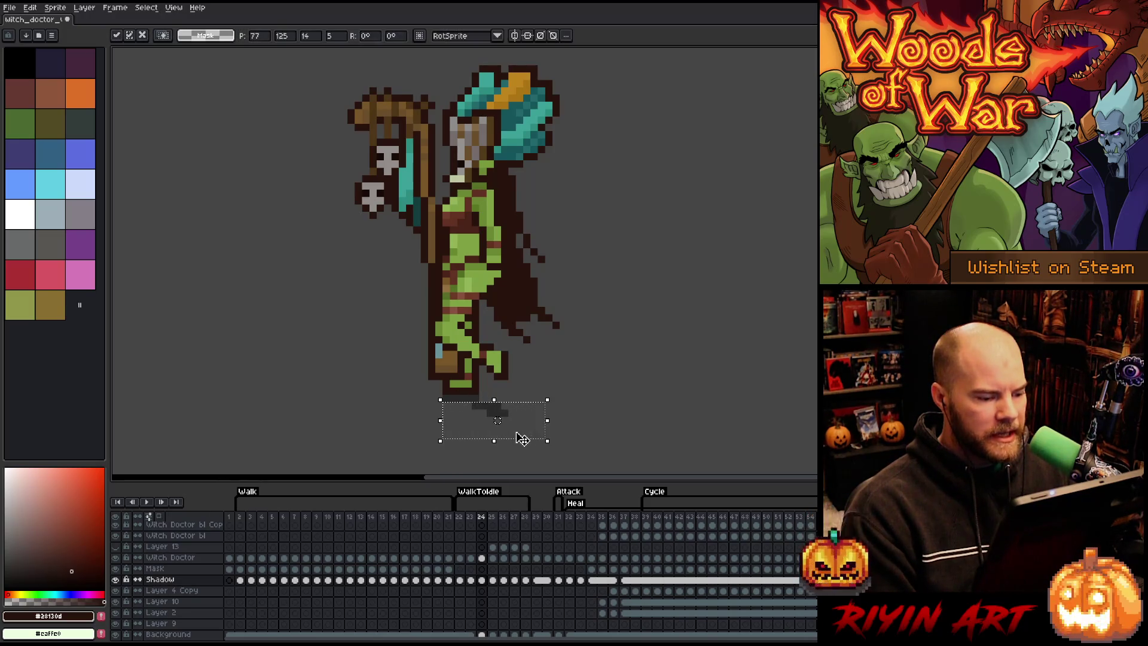
{"action": "key", "text": "ctrl+d"}
Step: Compare frames 23 and 24 on the Witch Doctor layer, then reselect the Shadow layer
{"action": "key", "text": "b"}
{"action": "left_click", "coordinate": [489, 347], "text": "ctrl"}
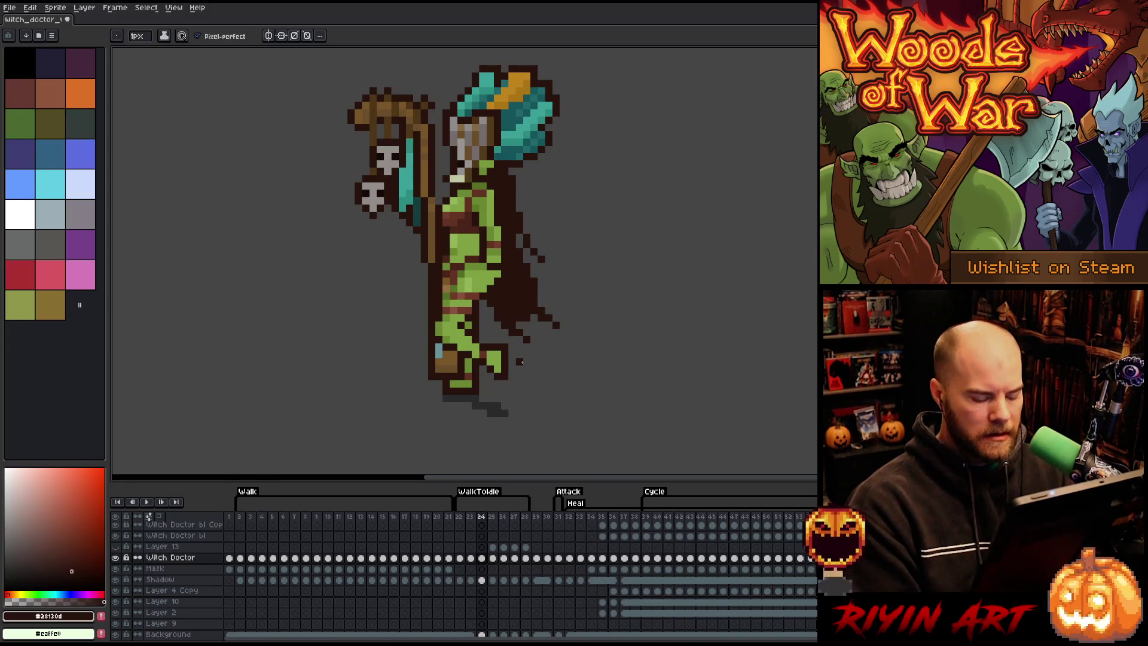
{"action": "key", "text": "comma"}
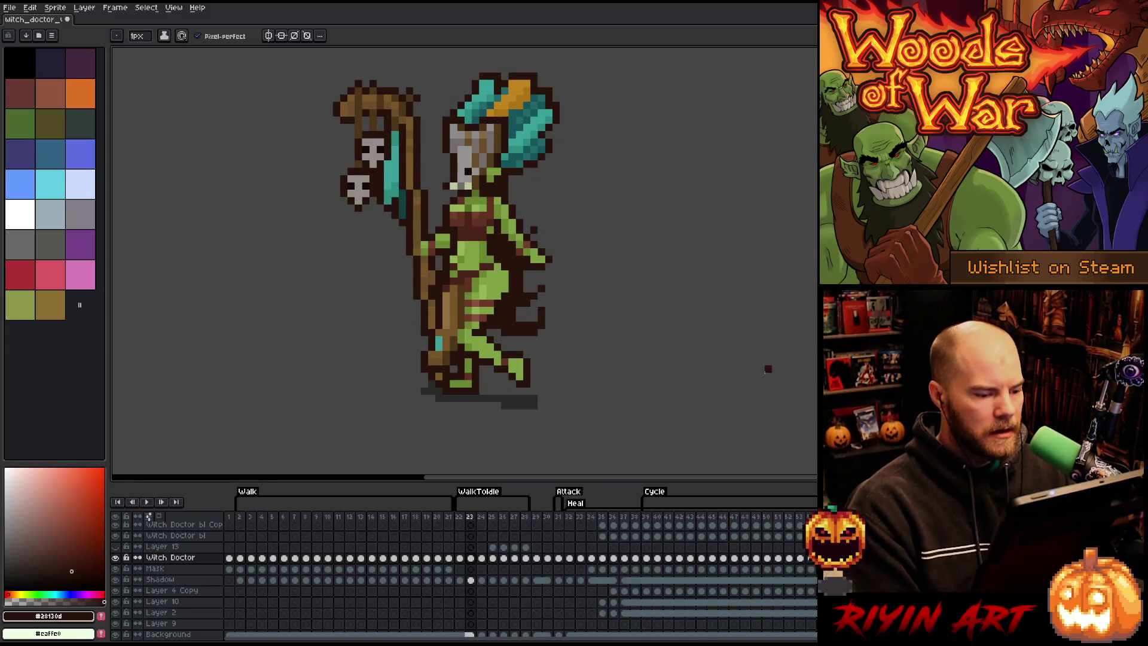
{"action": "key", "text": "period"}
{"action": "key", "text": "e"}
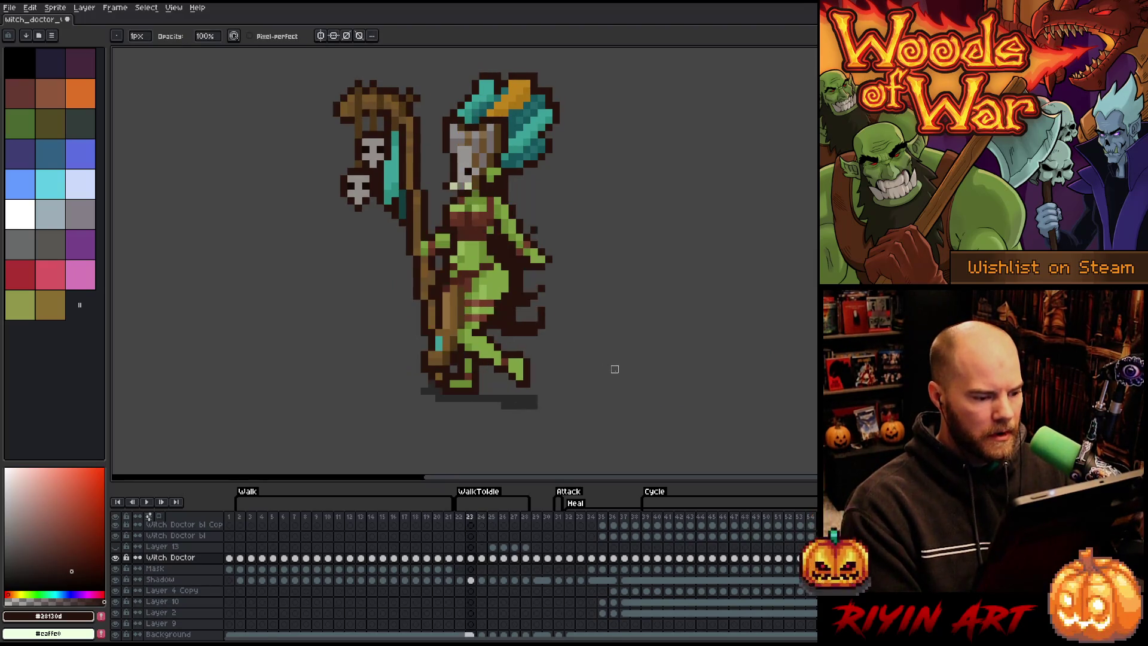
{"action": "key", "text": "v"}
{"action": "left_click", "coordinate": [450, 399]}
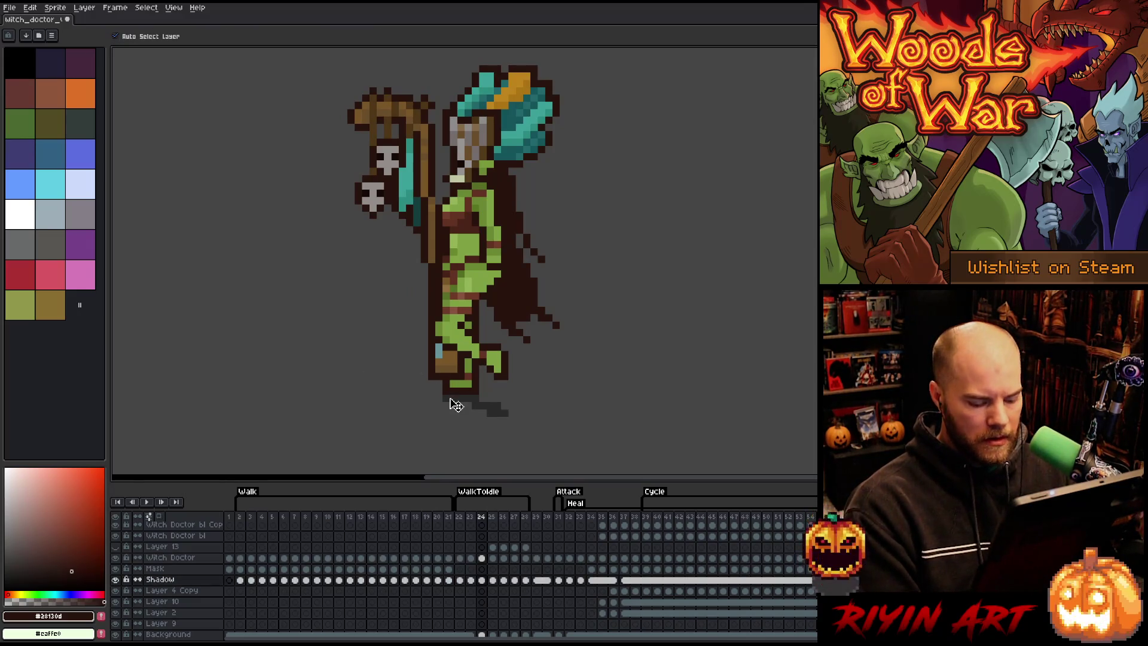
{"action": "key", "text": "m"}
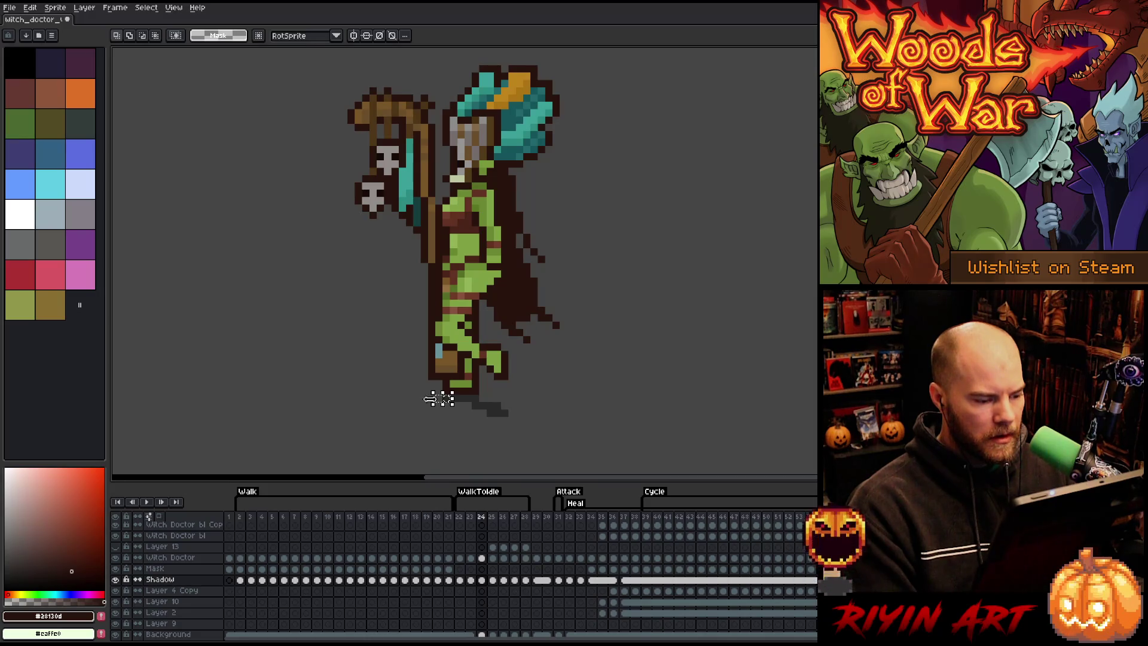
{"action": "key", "text": "period"}
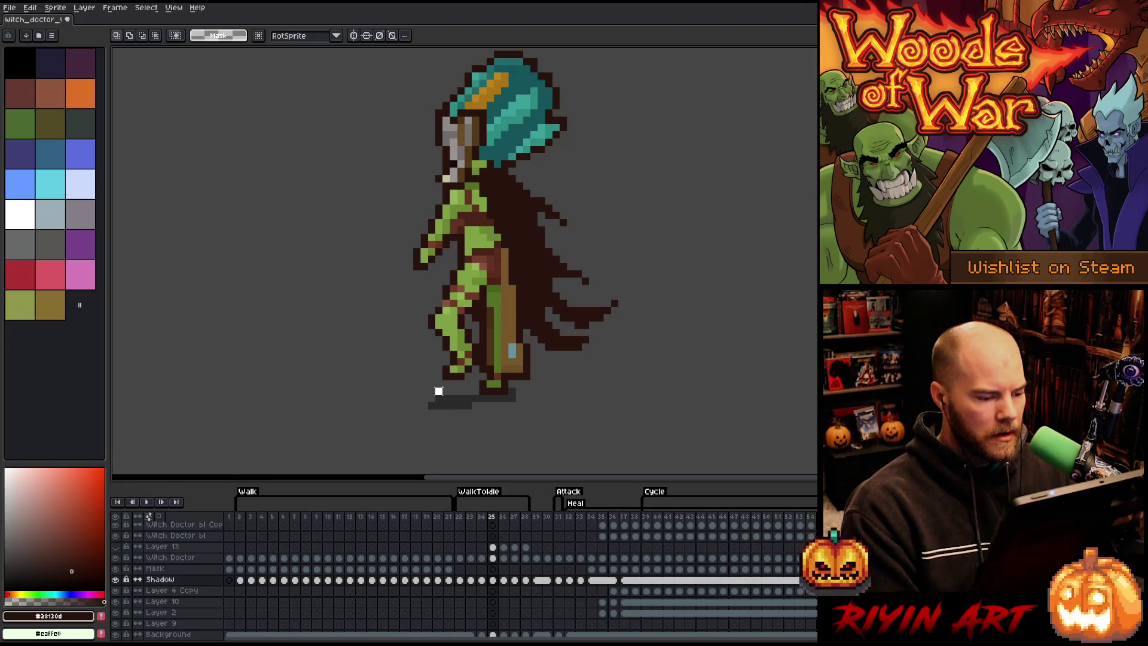
{"action": "left_click_drag", "start_coordinate": [392, 379], "coordinate": [433, 423]}
{"action": "left_click", "coordinate": [512, 427]}
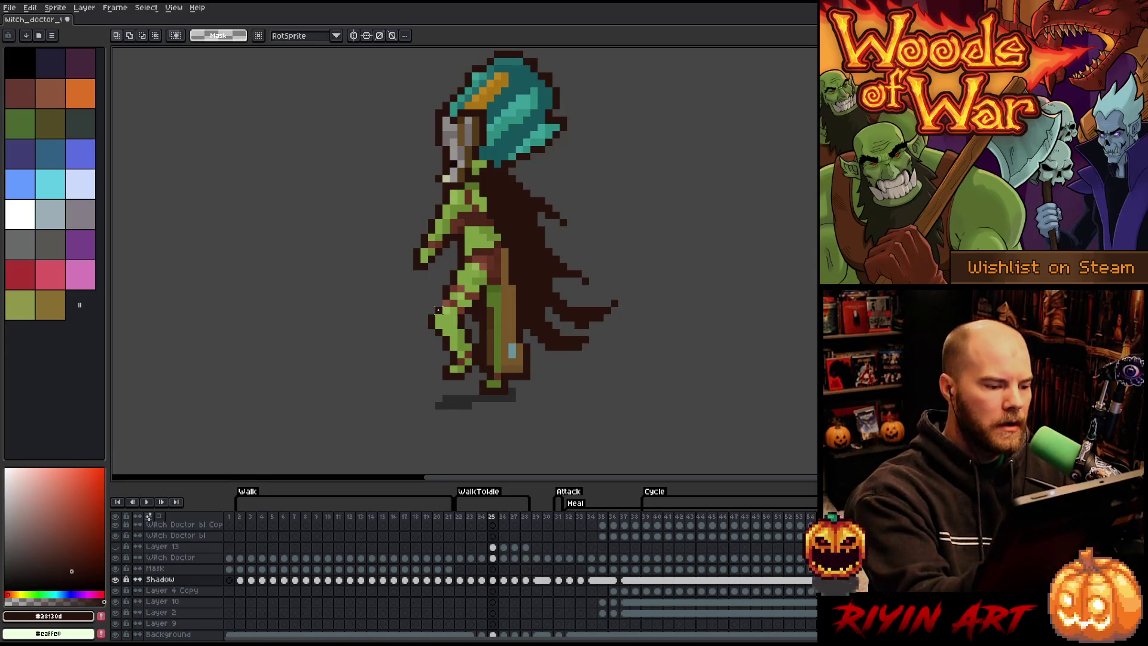
{"action": "key", "text": "b"}
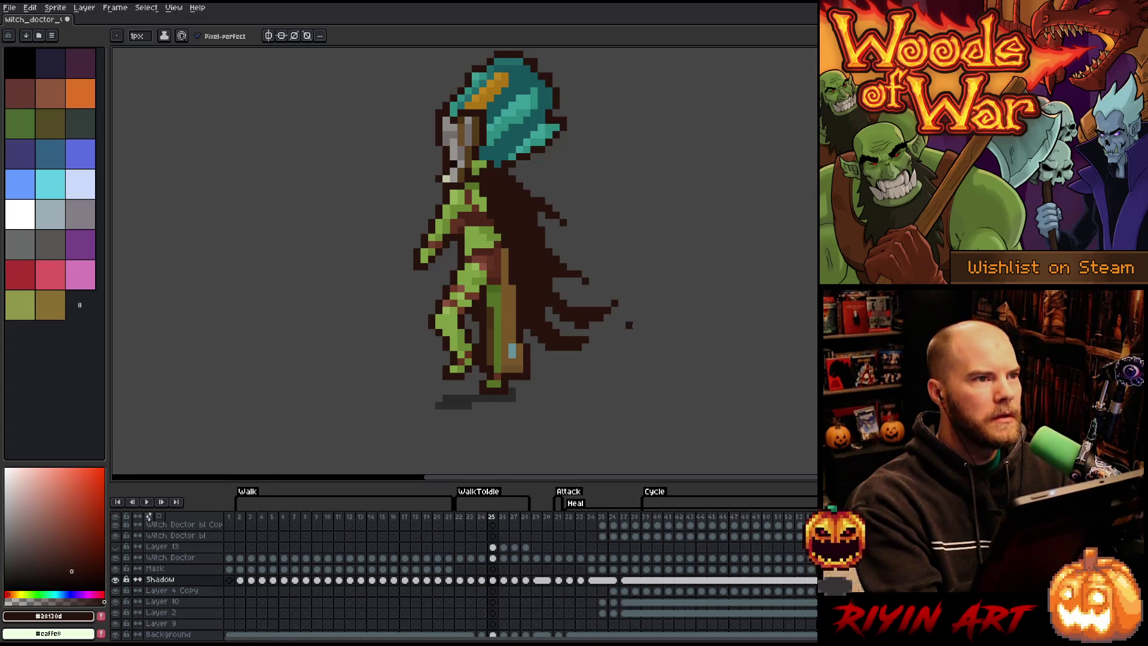
{"action": "key", "text": "Left"}
{"action": "key", "text": "Left"}
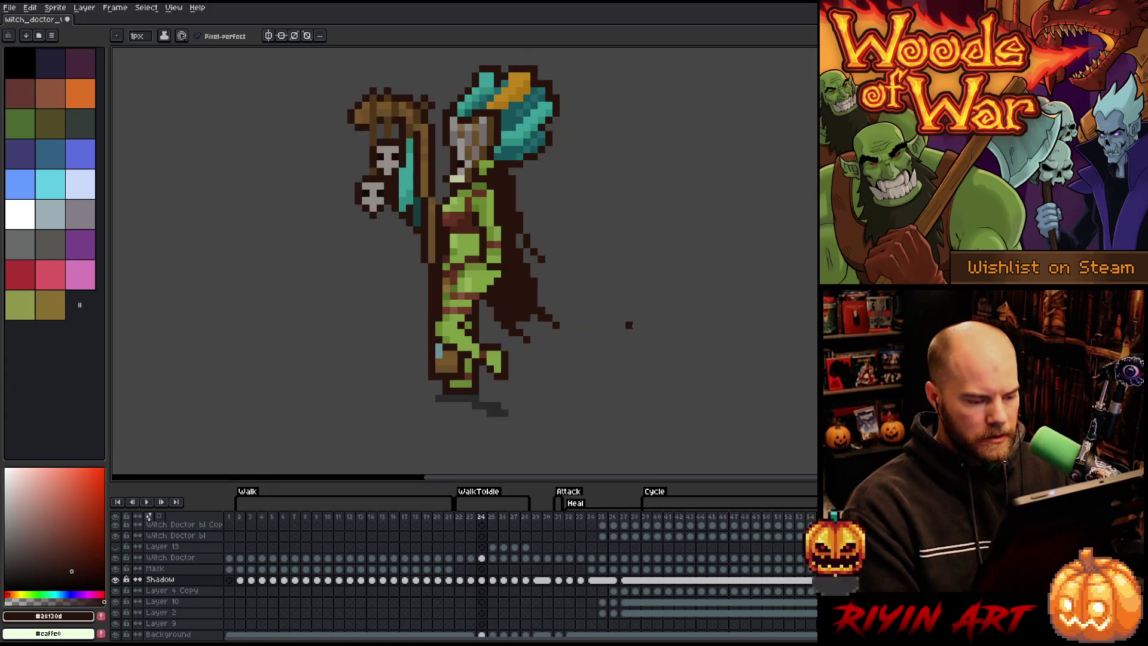
{"action": "key", "text": "Right"}
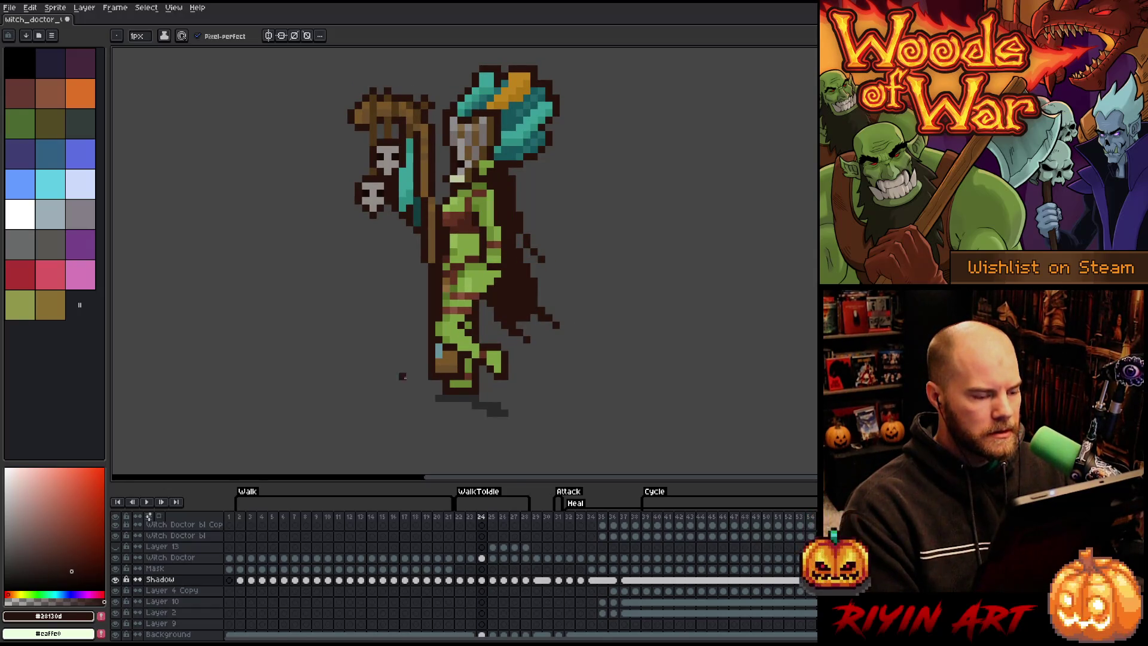
{"action": "key", "text": "Right"}
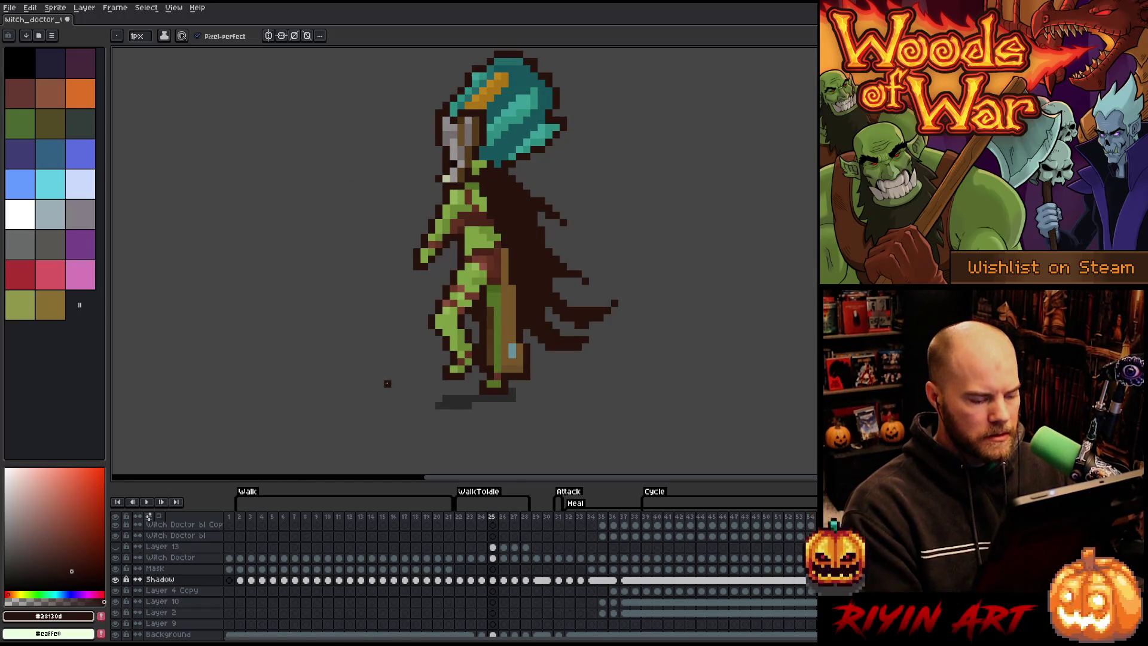
Step: Move the frame 25 witch doctor cels left and compare against frame 24
{"action": "left_click_drag", "start_coordinate": [492, 547], "coordinate": [499, 580]}
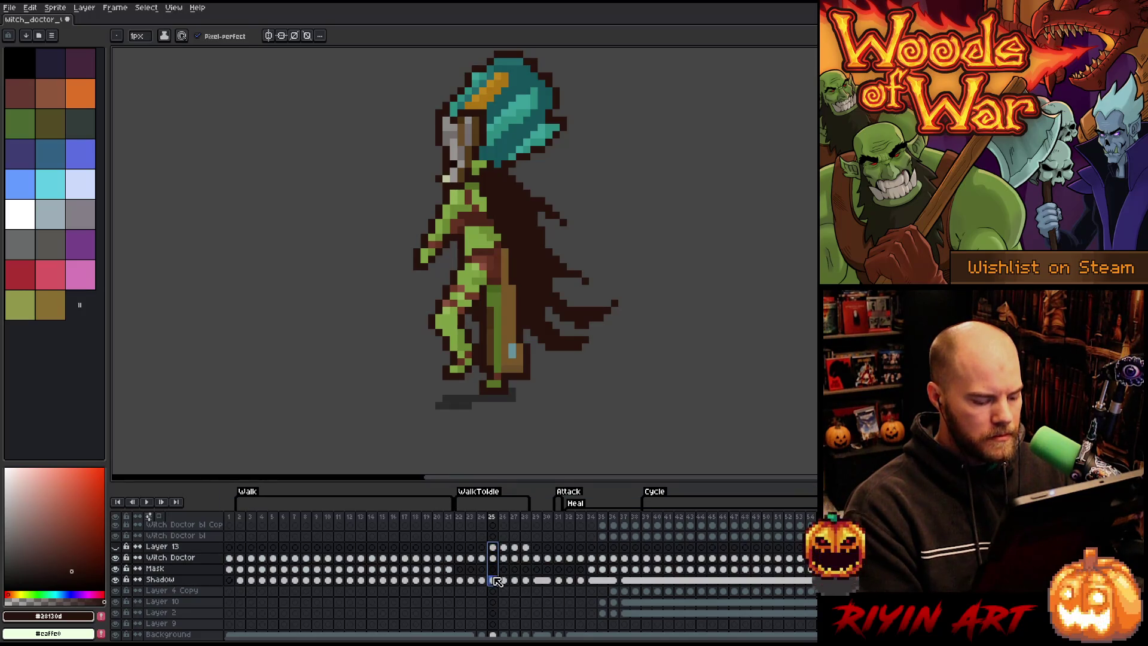
{"action": "key", "text": "v"}
{"action": "left_click_drag", "start_coordinate": [502, 397], "coordinate": [477, 398]}
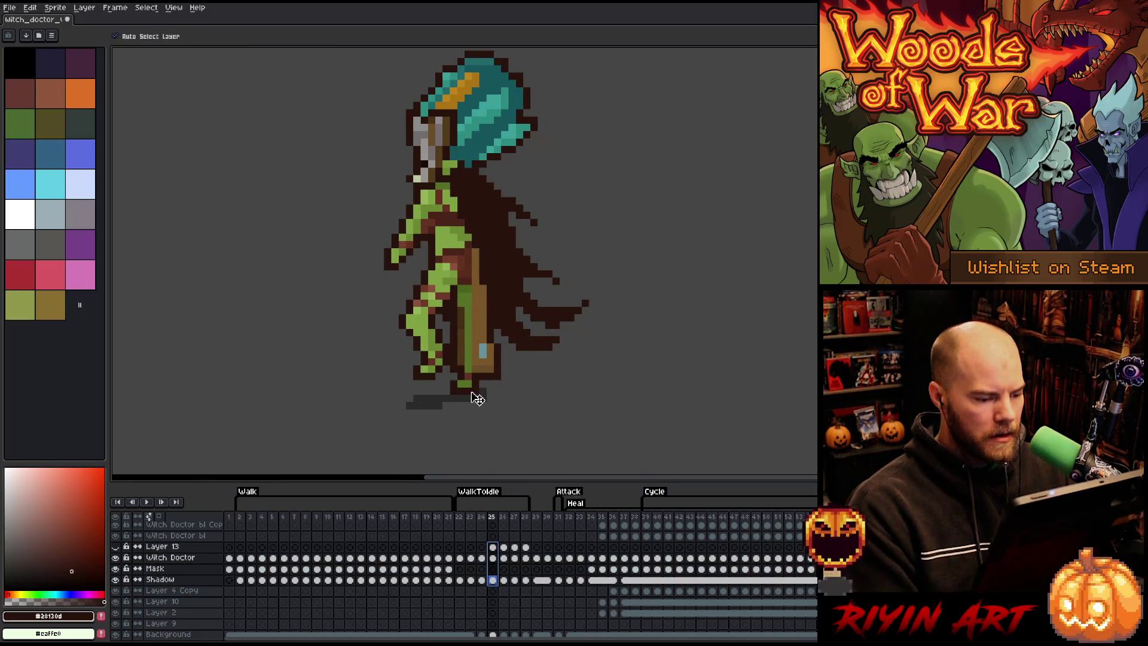
{"action": "key", "text": "Left"}
{"action": "key", "text": "Right"}
{"action": "key", "text": "Left"}
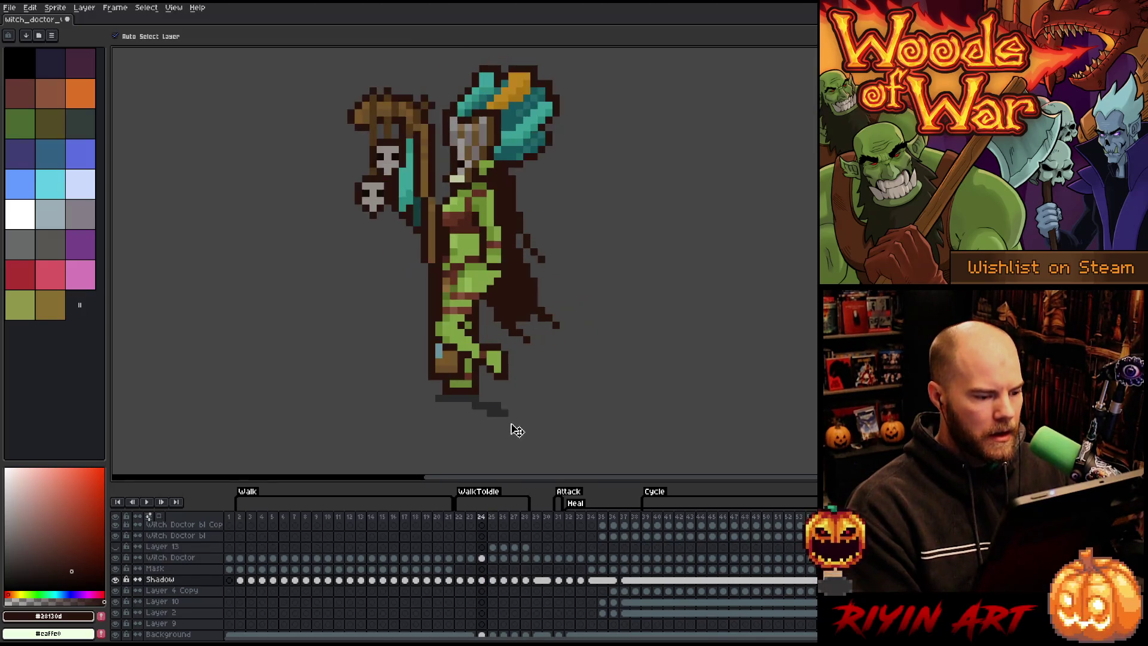
{"action": "key", "text": "Right"}
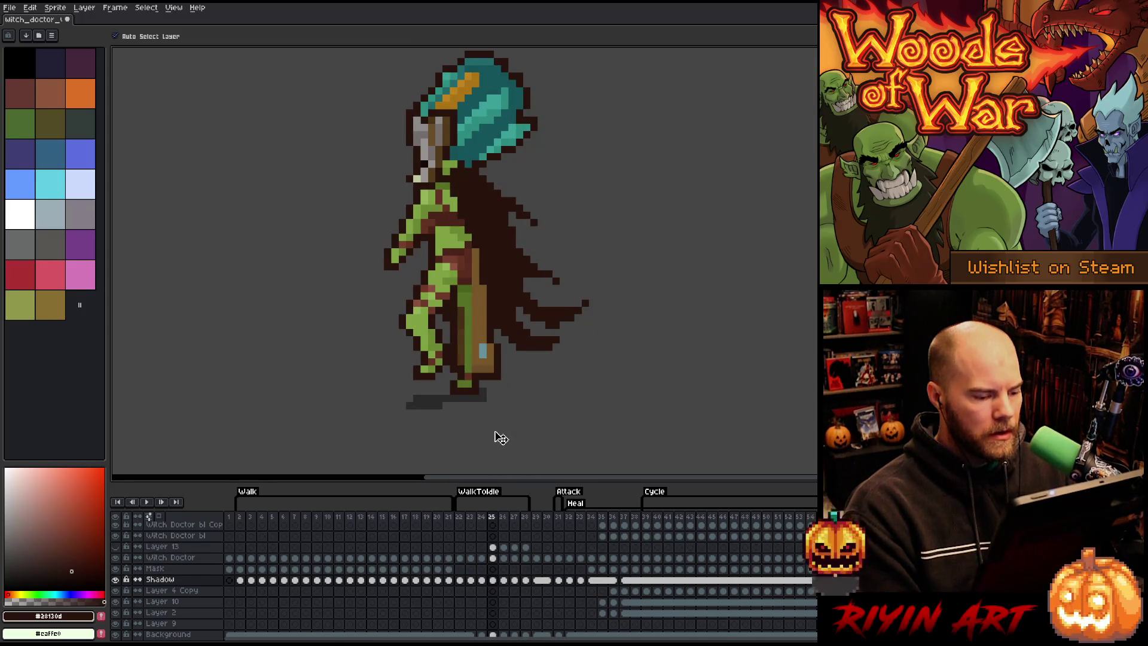
Step: Shift frames 26–28 left and down, nudge them up one pixel, and compare alignment
{"action": "left_click", "coordinate": [505, 558]}
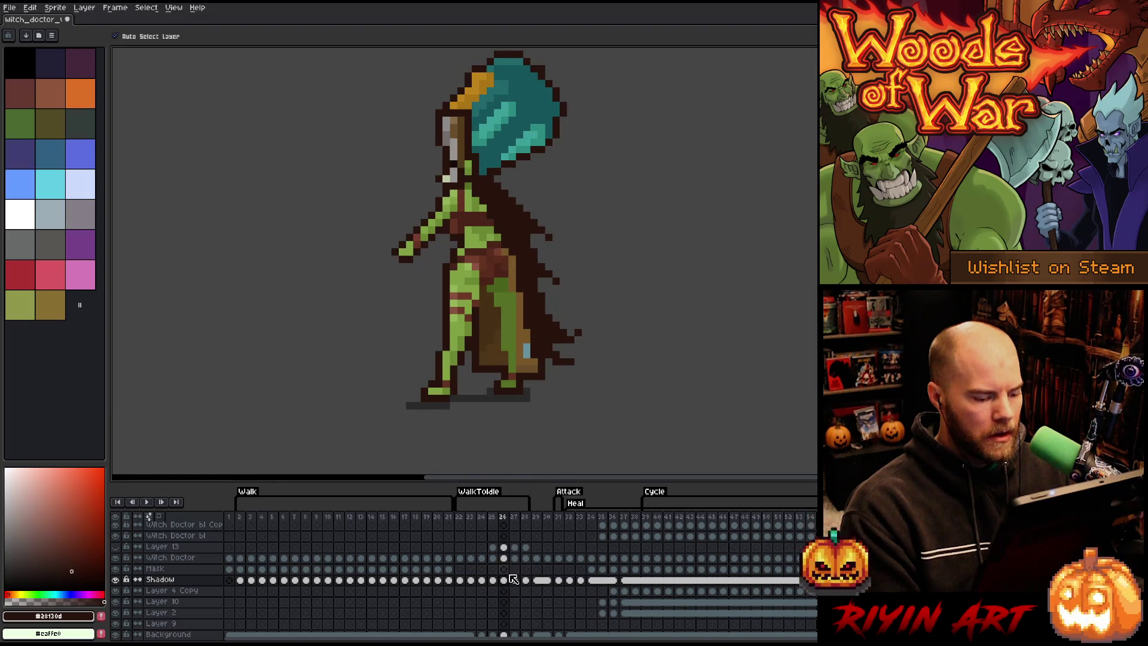
{"action": "mouse_move", "coordinate": [505, 579]}
{"action": "left_mouse_down"}
{"action": "mouse_move", "coordinate": [505, 538]}
{"action": "mouse_move", "coordinate": [512, 579]}
{"action": "left_mouse_up"}
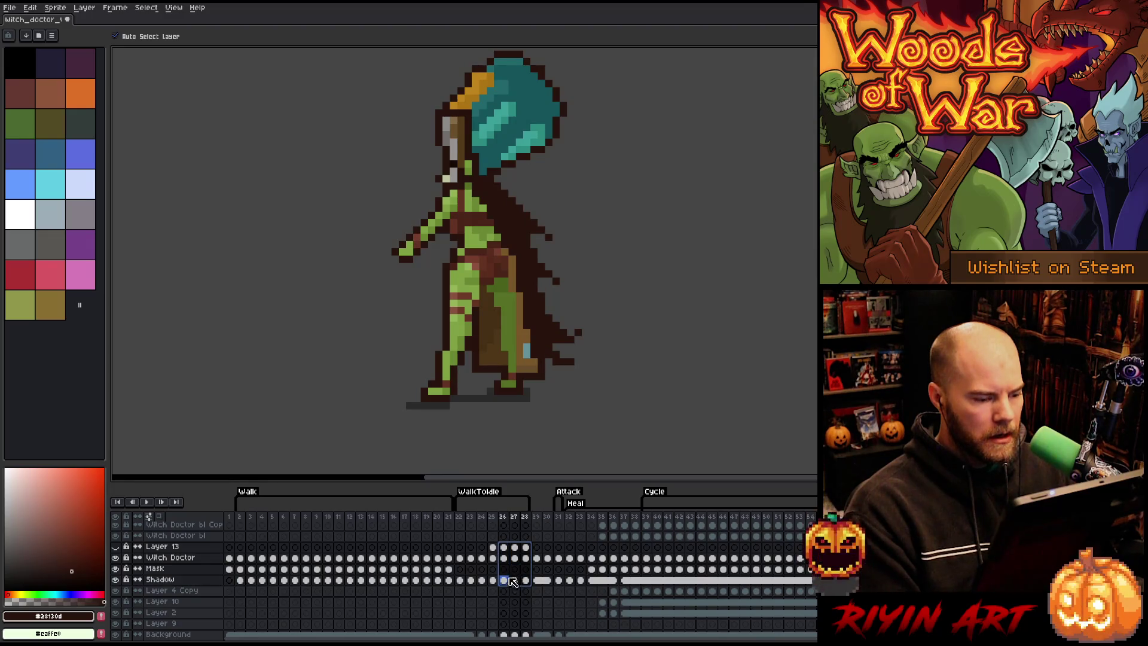
{"action": "left_click_drag", "start_coordinate": [513, 390], "coordinate": [488, 400]}
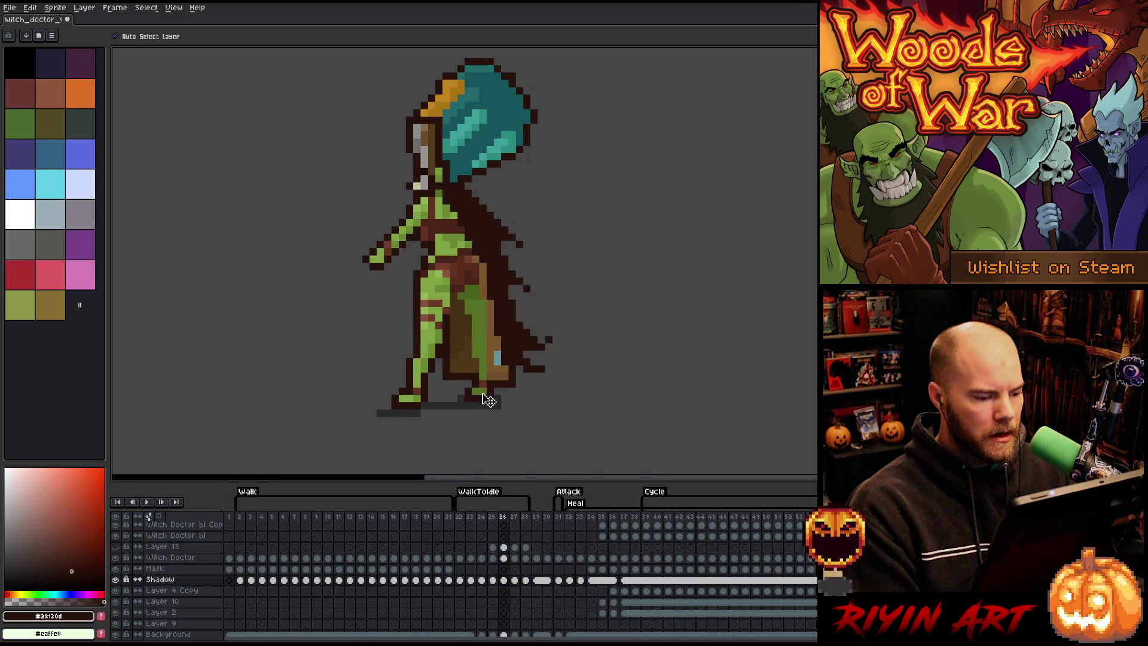
{"action": "mouse_move", "coordinate": [526, 547]}
{"action": "left_mouse_down"}
{"action": "mouse_move", "coordinate": [525, 568]}
{"action": "mouse_move", "coordinate": [506, 580]}
{"action": "left_mouse_up"}
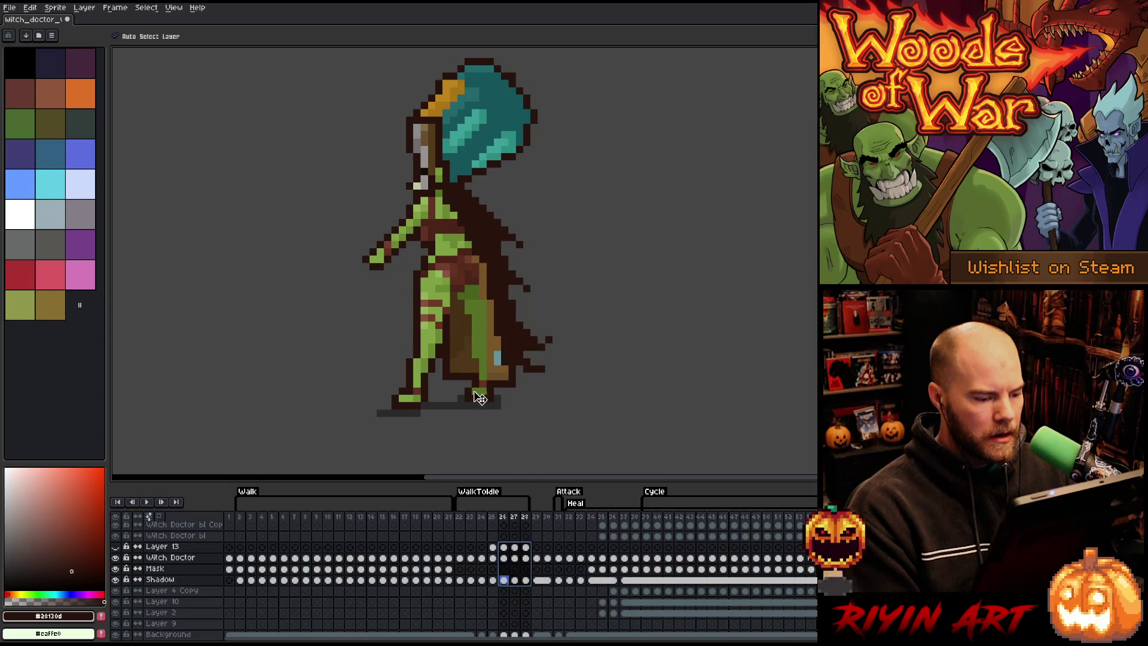
{"action": "left_click_drag", "start_coordinate": [483, 397], "coordinate": [479, 390]}
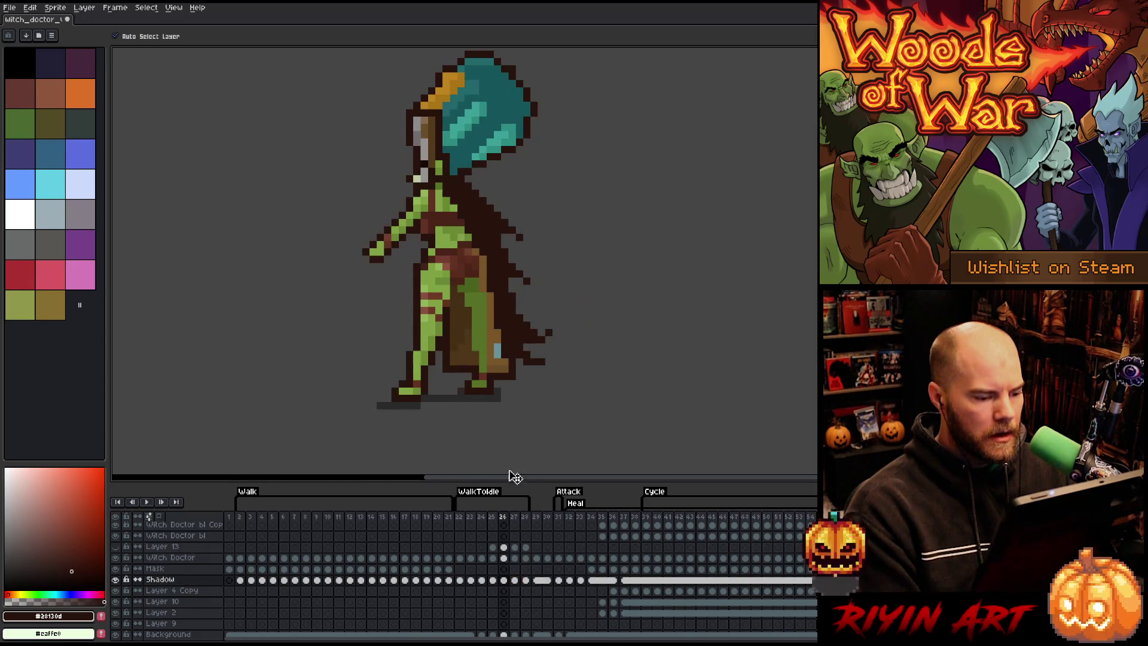
{"action": "key", "text": "Left"}
{"action": "key", "text": "Right"}
{"action": "key", "text": "Left"}
{"action": "key", "text": "Left"}
{"action": "key", "text": "Right"}
{"action": "key", "text": "Left"}
{"action": "key", "text": "Right"}
{"action": "key", "text": "Right"}
{"action": "key", "text": "Left"}
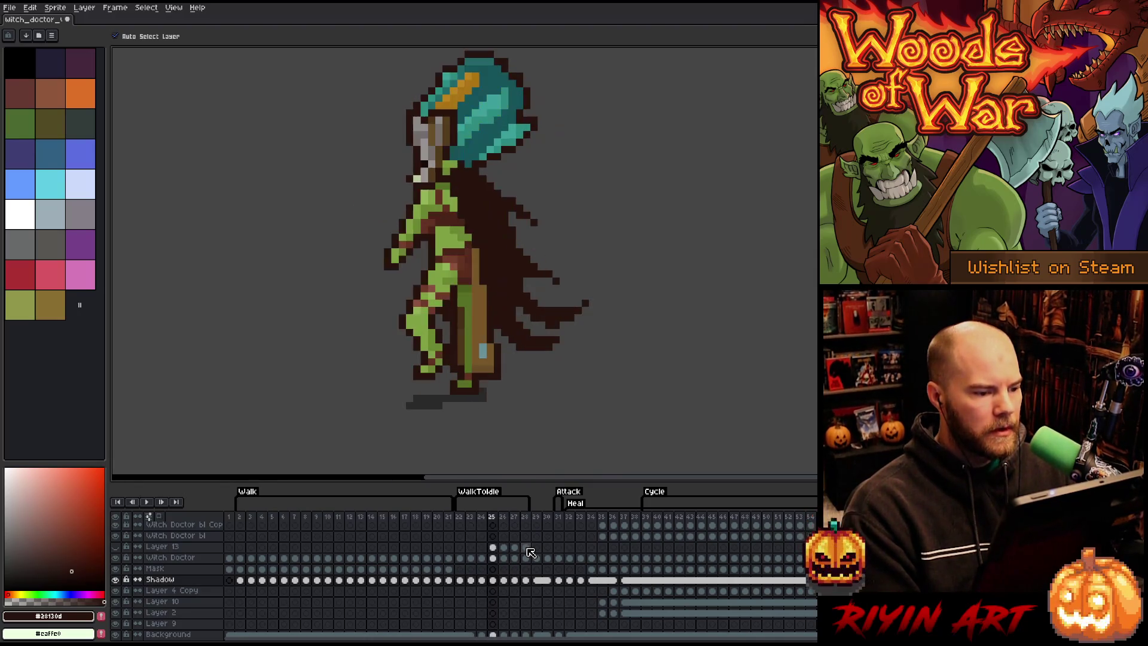
Step: Play the transition to check it, then select the frame 27–28 cels
{"action": "key", "text": "Return"}
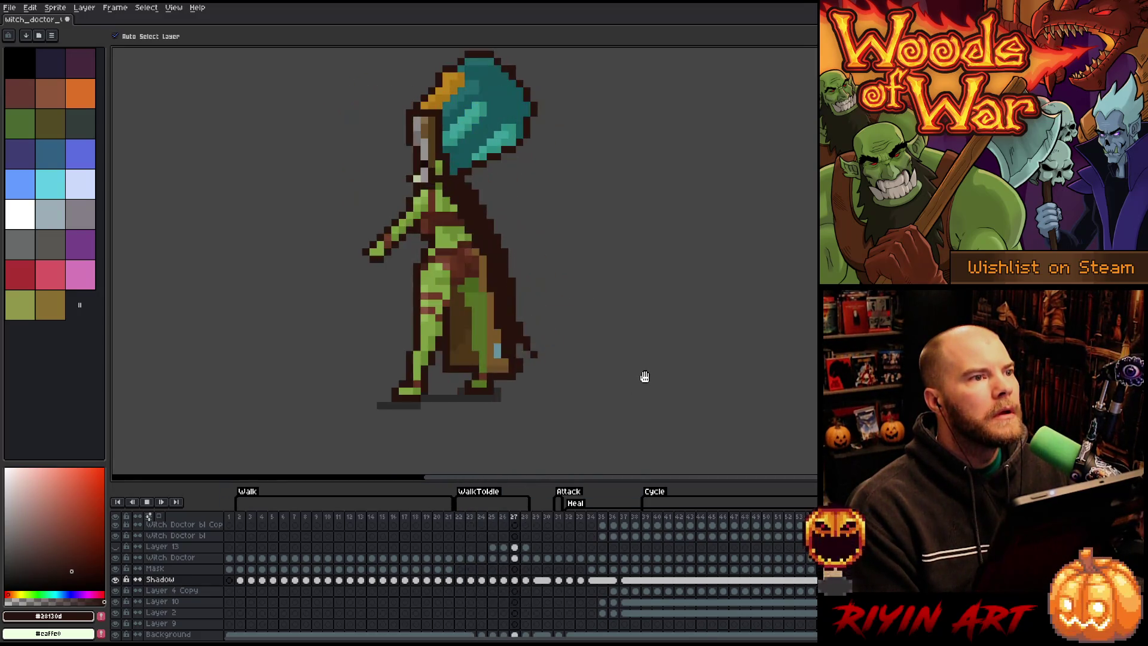
{"action": "key", "text": "Return"}
{"action": "left_click_drag", "start_coordinate": [525, 548], "coordinate": [508, 581]}
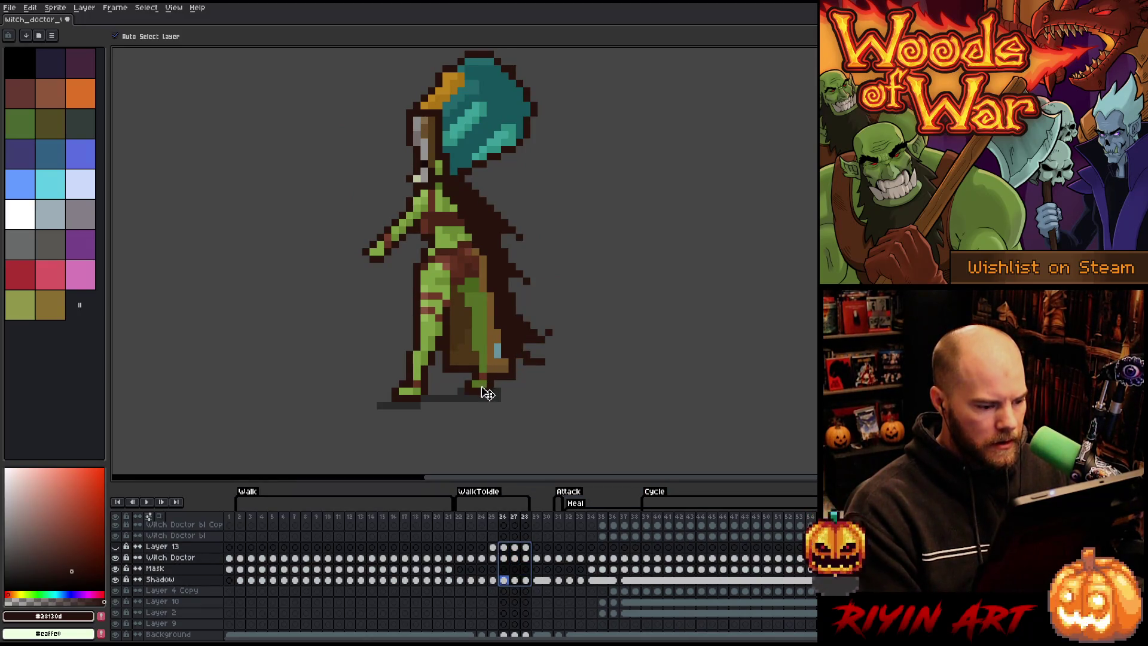
{"action": "key", "text": "Left"}
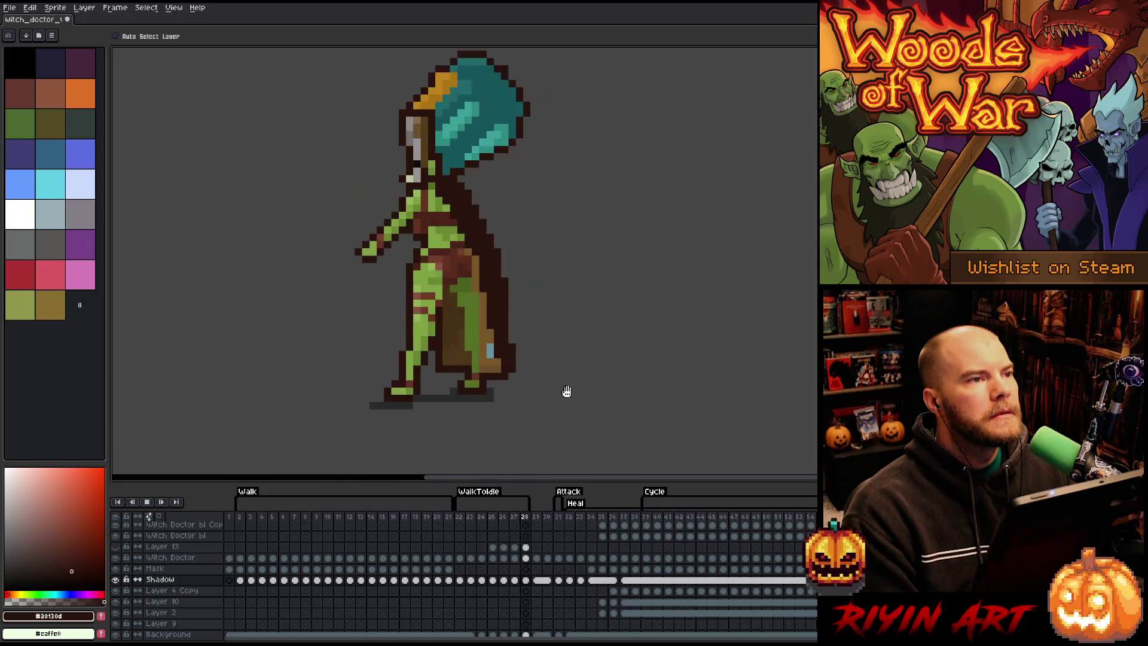
Step: On frame 24, pick the cape colour and paint dark pixels extending the cape's lower tip
{"action": "key", "text": "Return"}
{"action": "key", "text": "Right"}
{"action": "key", "text": "Right"}
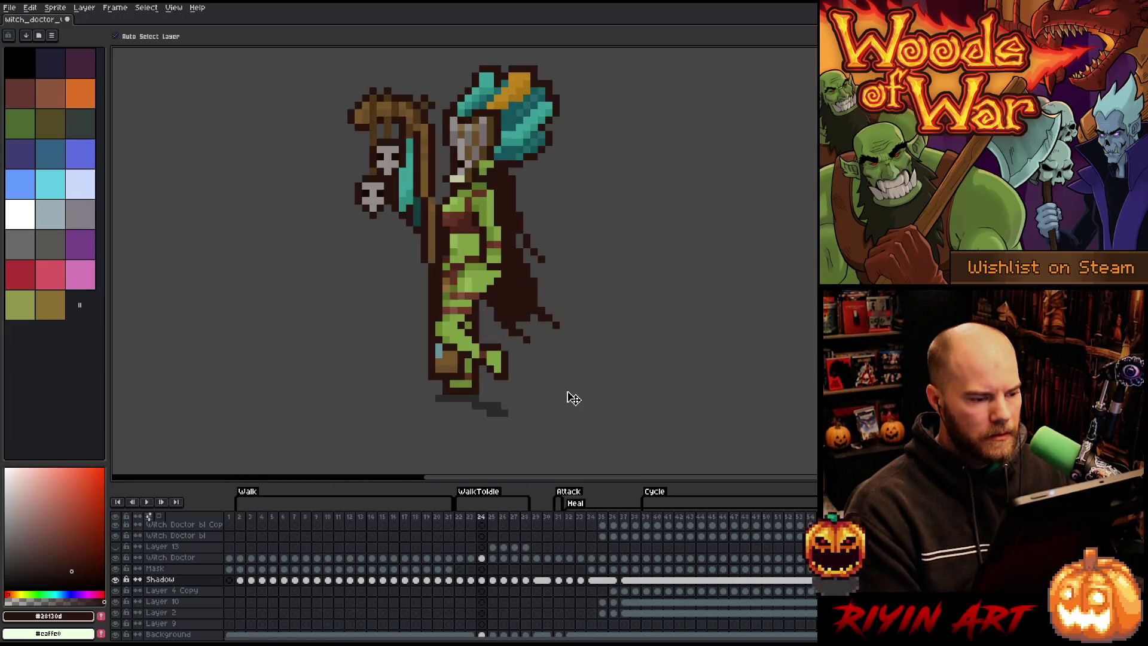
{"action": "key", "text": "Left"}
{"action": "key", "text": "Left"}
{"action": "key", "text": "Left"}
{"action": "key", "text": "Left"}
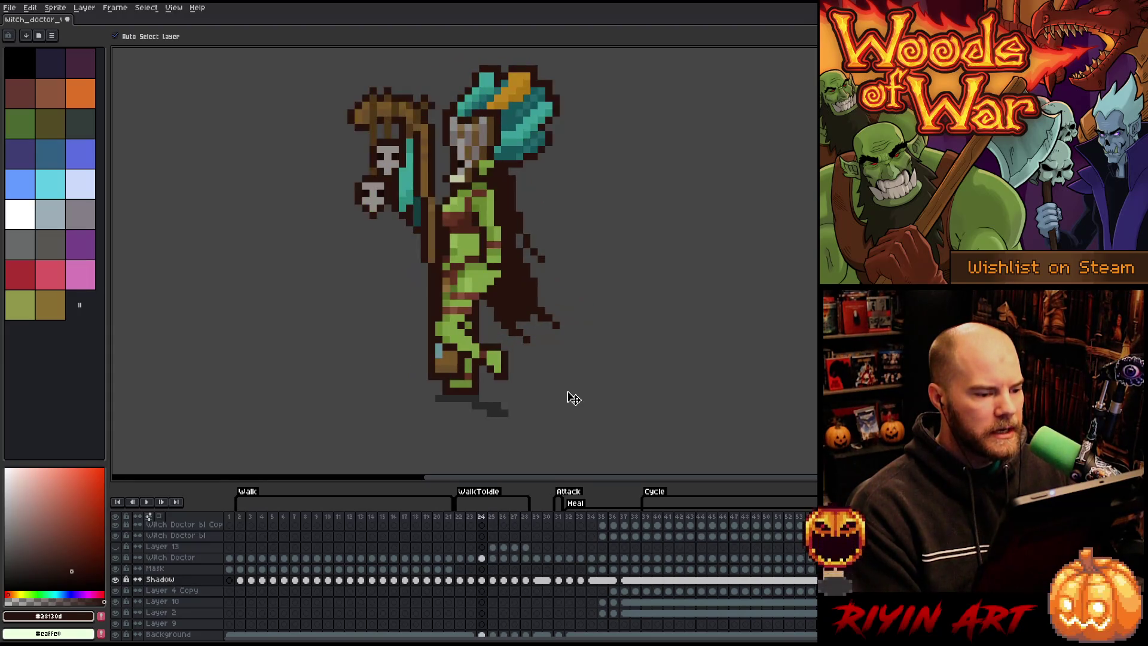
{"action": "key", "text": "Left"}
{"action": "key", "text": "Right"}
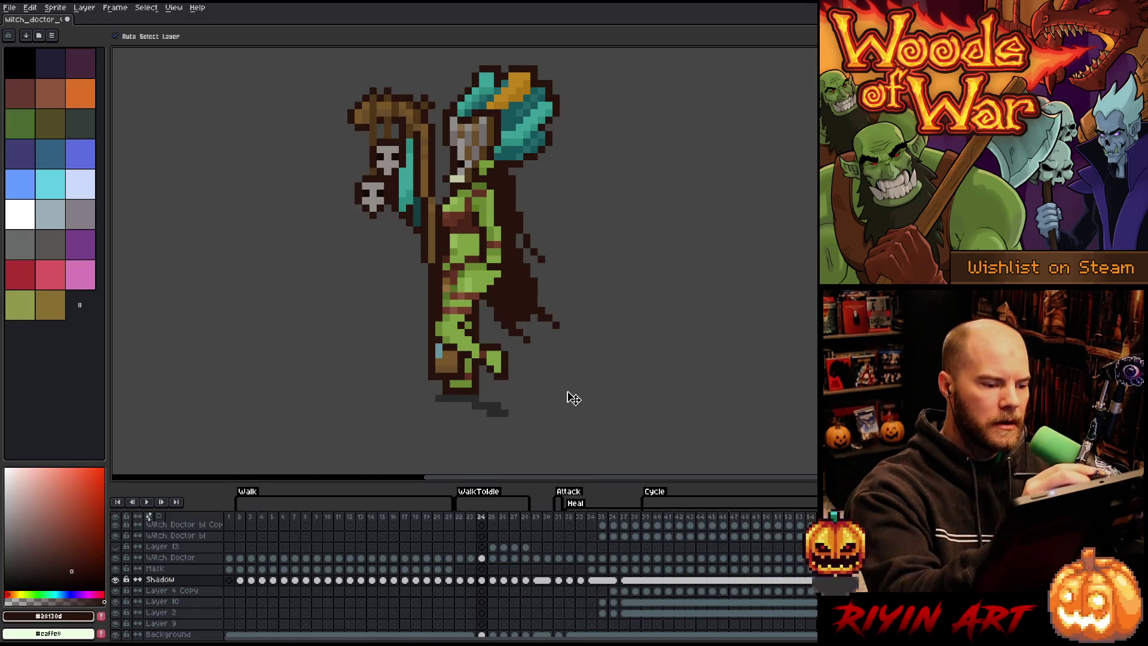
{"action": "key", "text": "i"}
{"action": "key", "text": "b"}
{"action": "mouse_move", "coordinate": [486, 307]}
{"action": "left_mouse_down"}
{"action": "mouse_move", "coordinate": [500, 335]}
{"action": "mouse_move", "coordinate": [528, 349]}
{"action": "mouse_move", "coordinate": [566, 332]}
{"action": "left_mouse_up"}
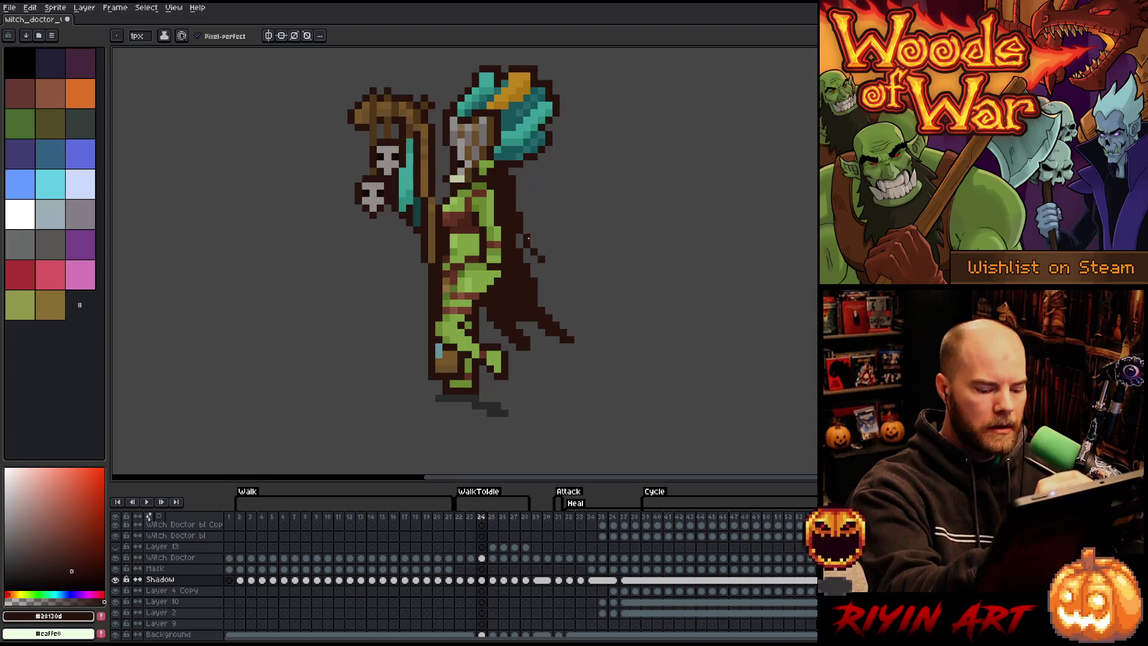
Step: Try filling the cape gap on frame 24, then undo it and the extended tip pixels
{"action": "key", "text": "period"}
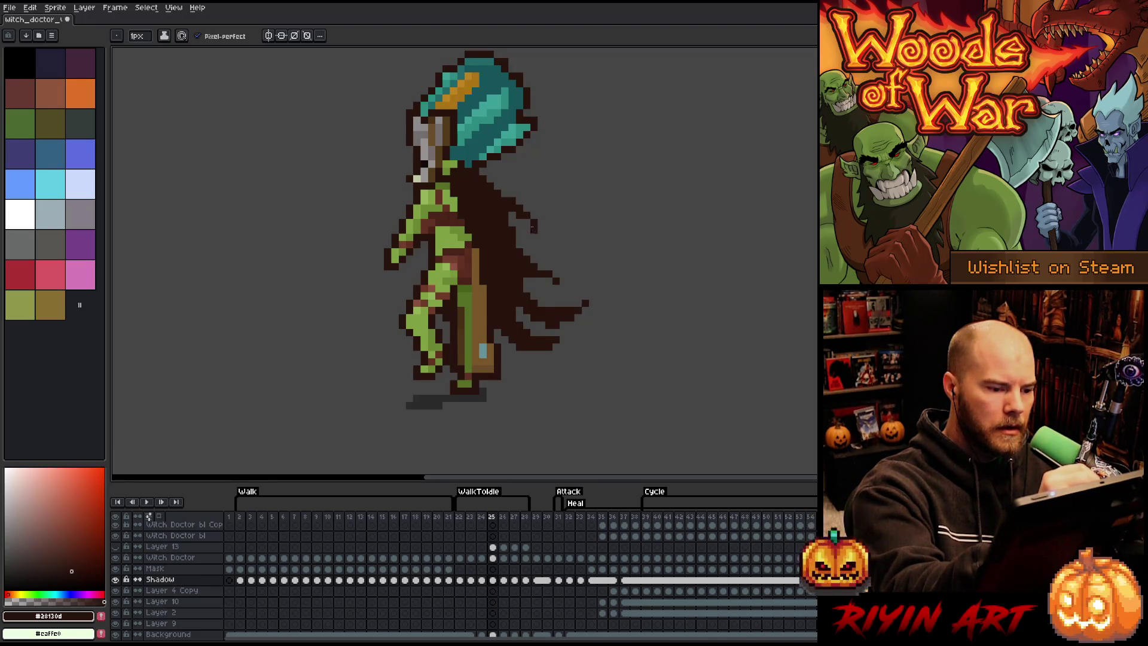
{"action": "key", "text": "comma"}
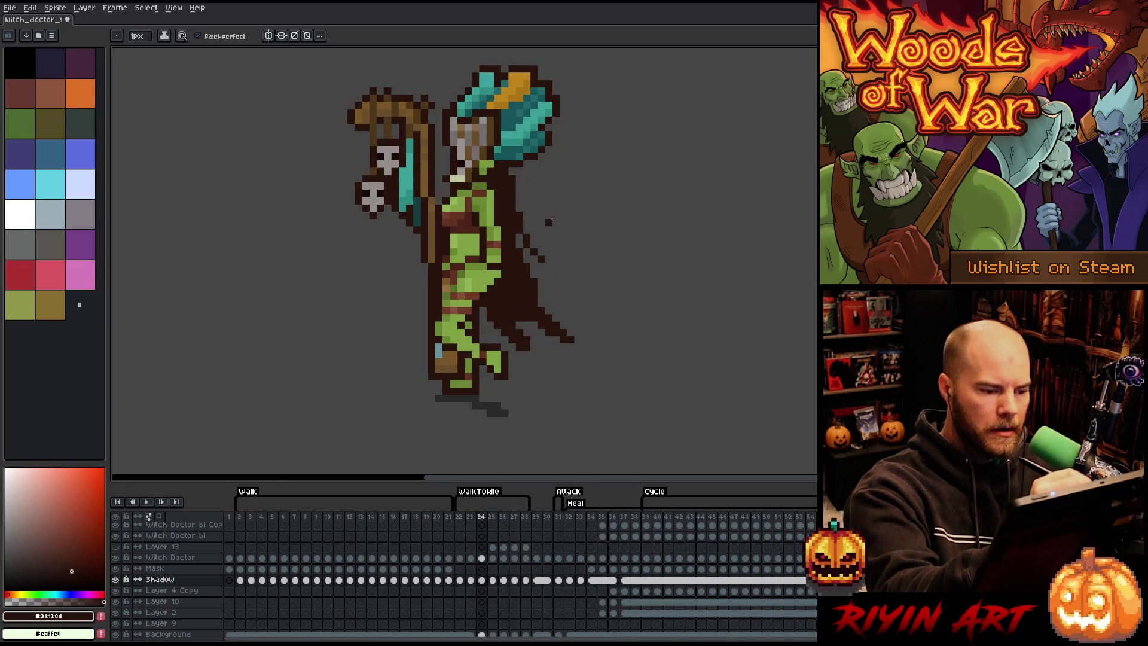
{"action": "left_click_drag", "start_coordinate": [524, 216], "coordinate": [541, 266]}
{"action": "key", "text": "e"}
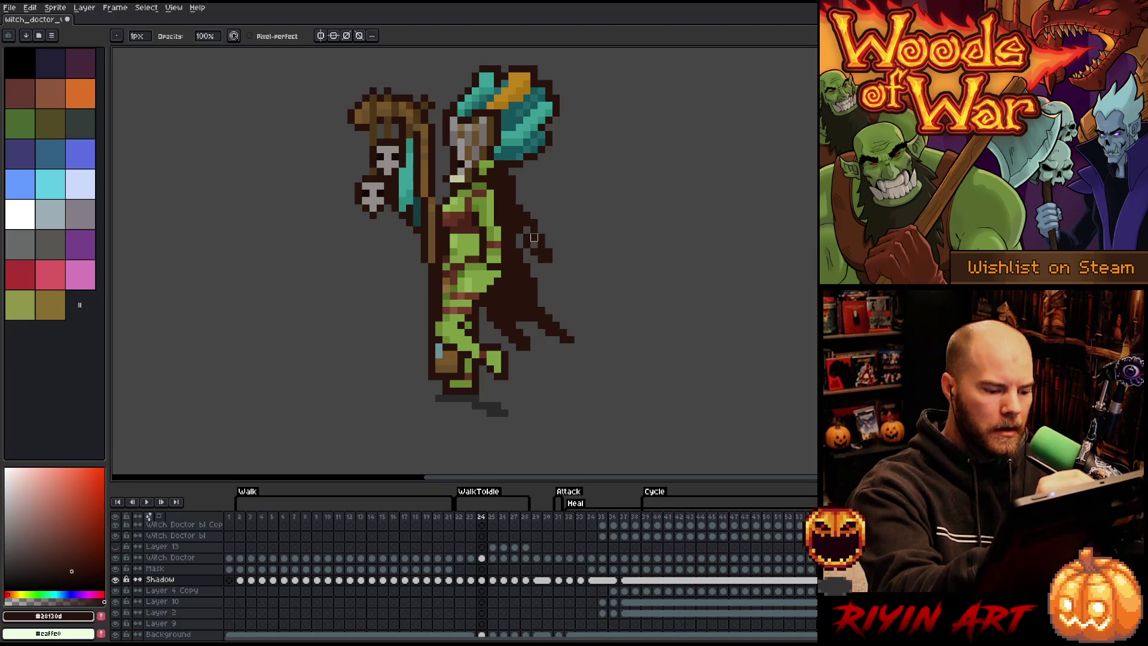
{"action": "key", "text": "ctrl+z"}
{"action": "key", "text": "ctrl+z"}
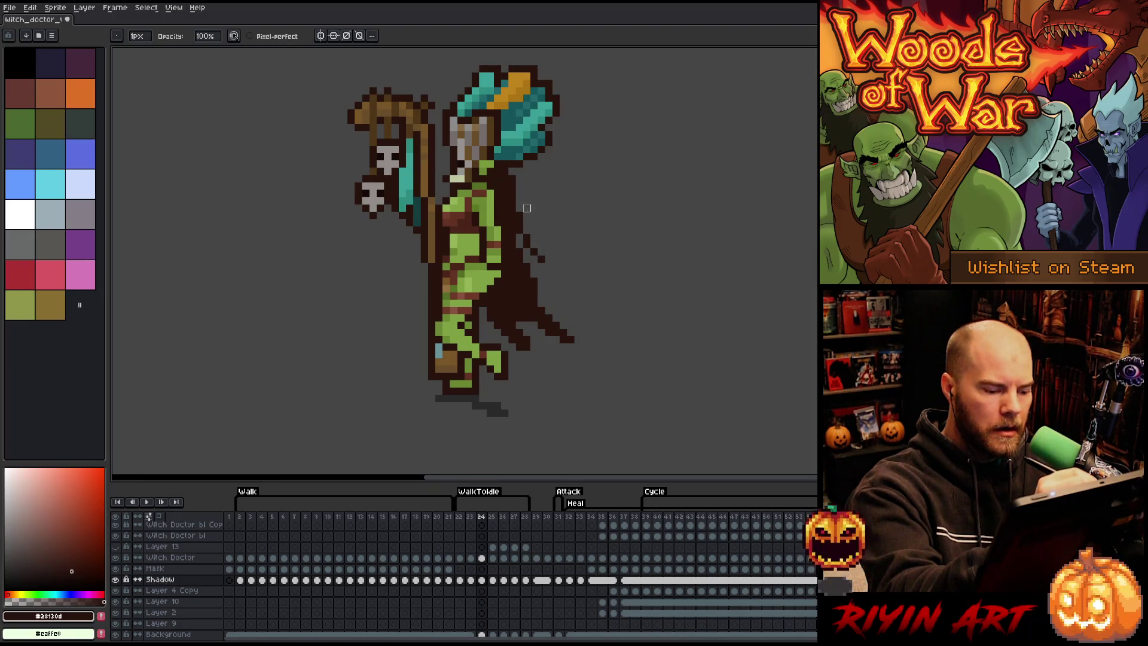
{"action": "key", "text": "ctrl+z"}
{"action": "key", "text": "ctrl+z"}
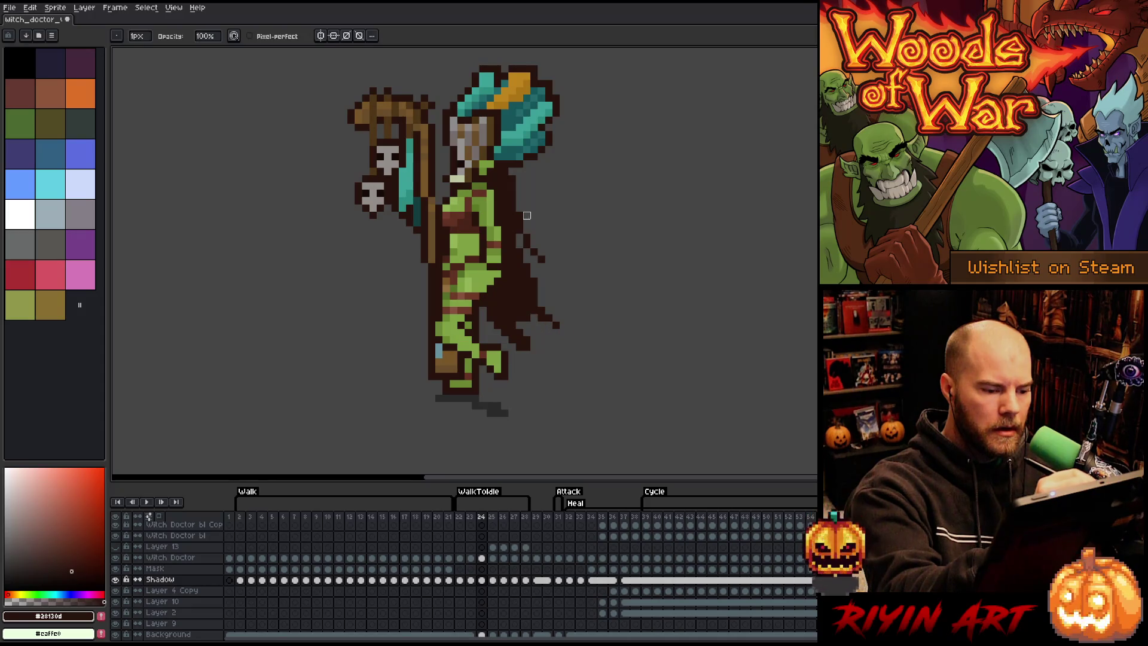
Step: Nudge the frame 26–28 cels one pixel left
{"action": "left_click_drag", "start_coordinate": [525, 547], "coordinate": [503, 580]}
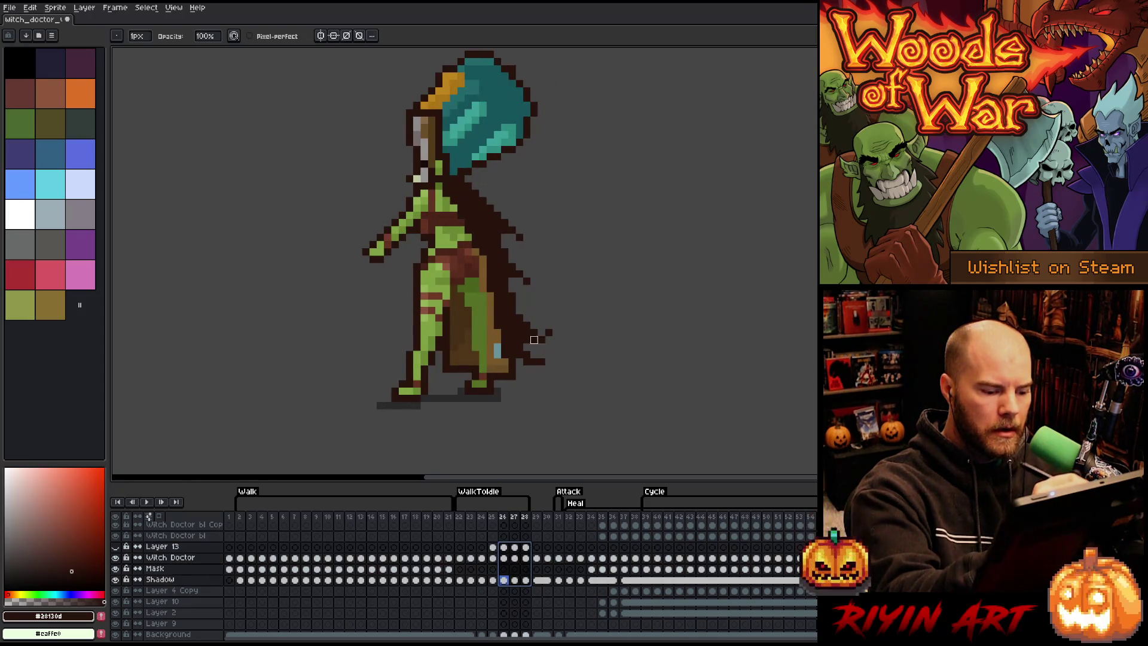
{"action": "key", "text": "Left"}
{"action": "left_click", "coordinate": [504, 558]}
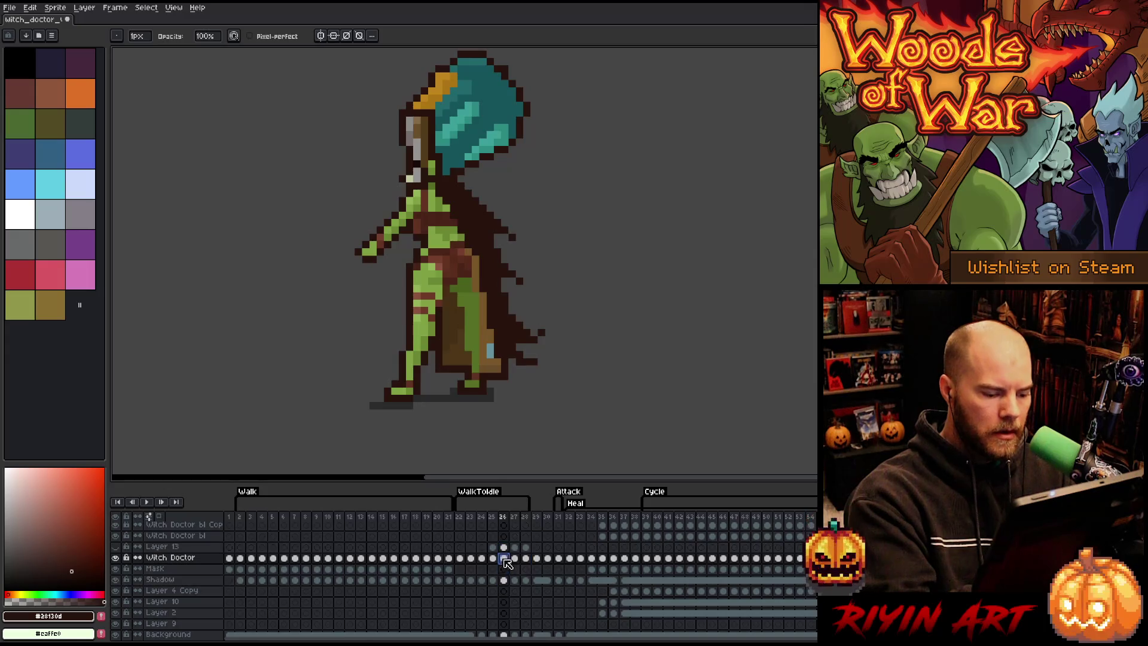
Step: On frame 22, redraw the cape tip with dark pixels trailing downward
{"action": "left_click", "coordinate": [469, 502]}
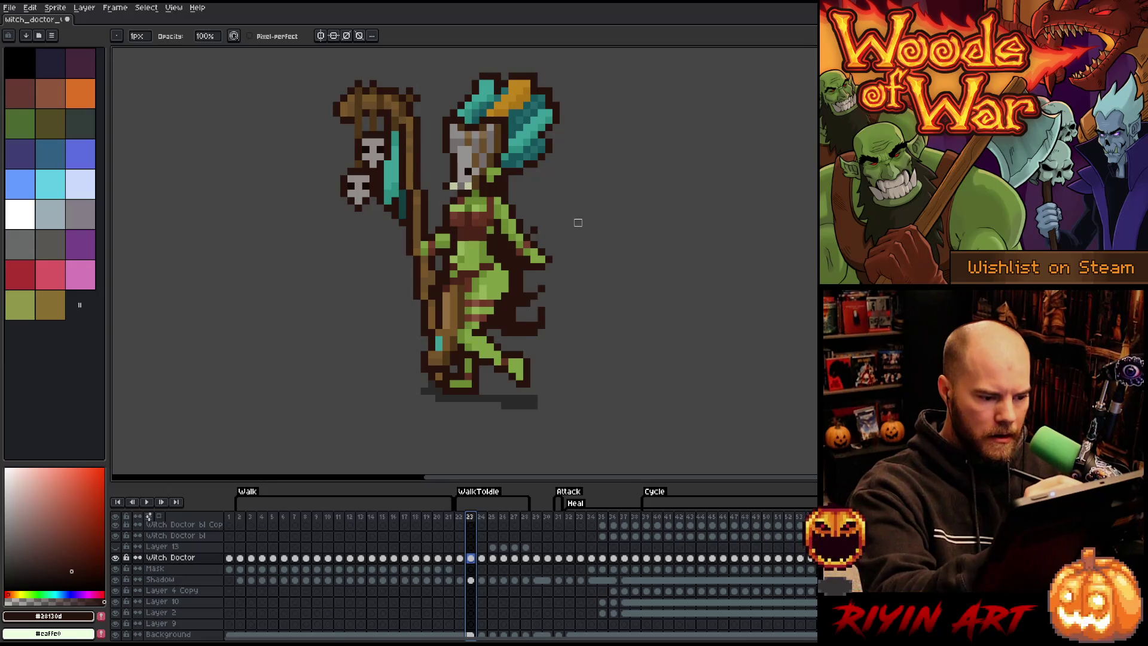
{"action": "key", "text": "m"}
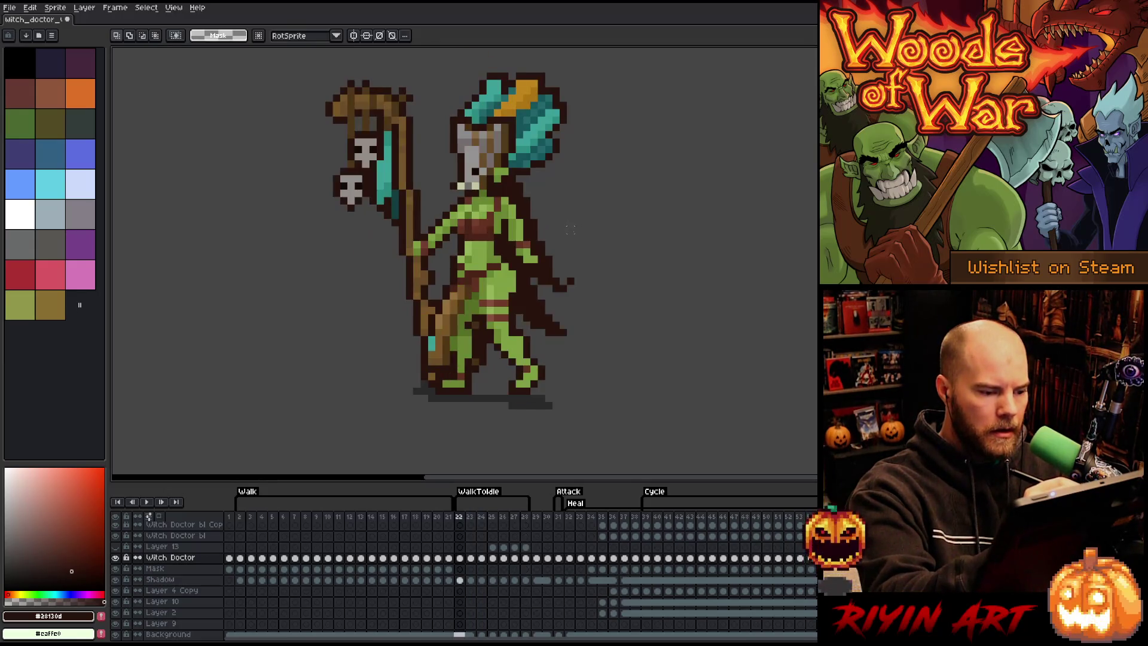
{"action": "key", "text": "Right"}
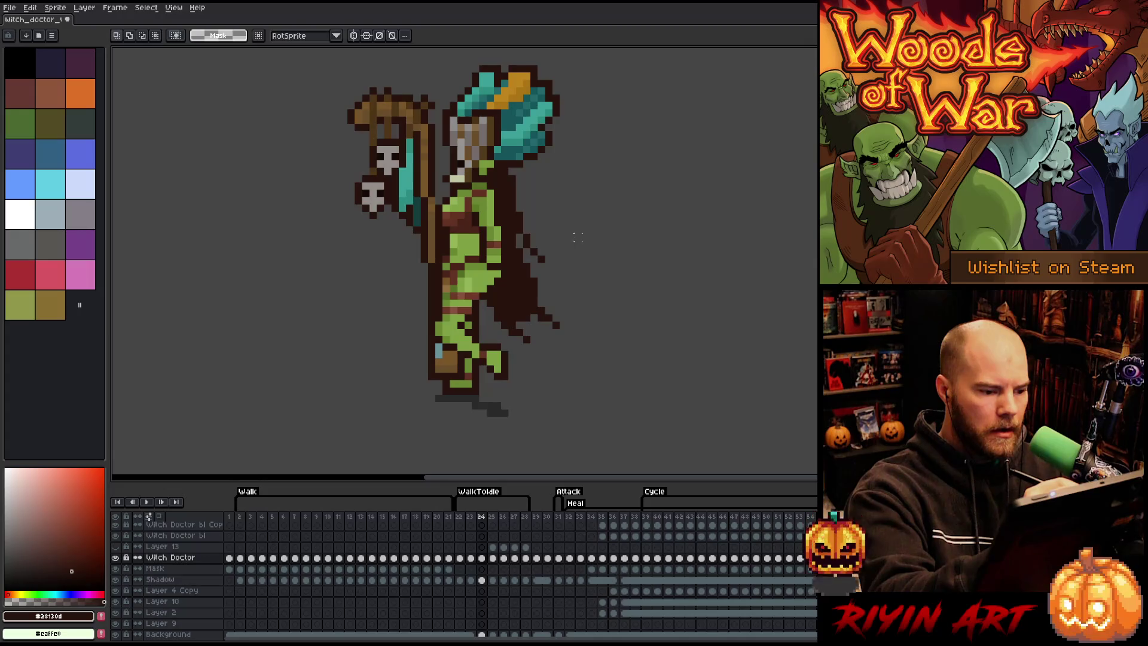
{"action": "key", "text": "Left"}
{"action": "key", "text": "Left"}
{"action": "key", "text": "Left"}
{"action": "key", "text": "Right"}
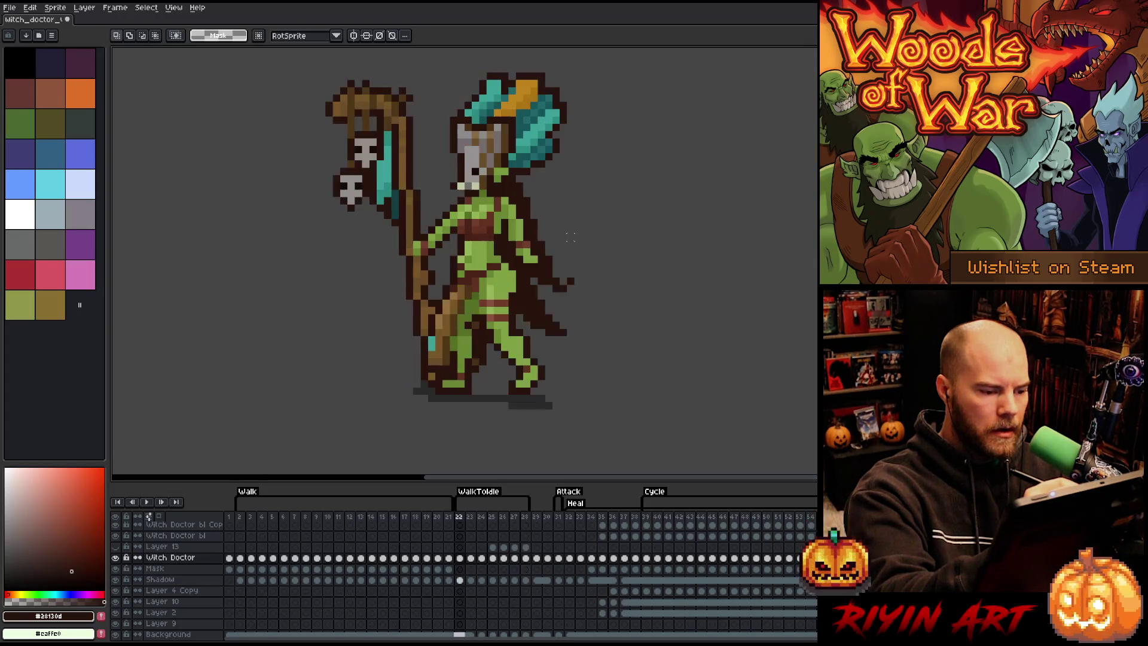
{"action": "key", "text": "b"}
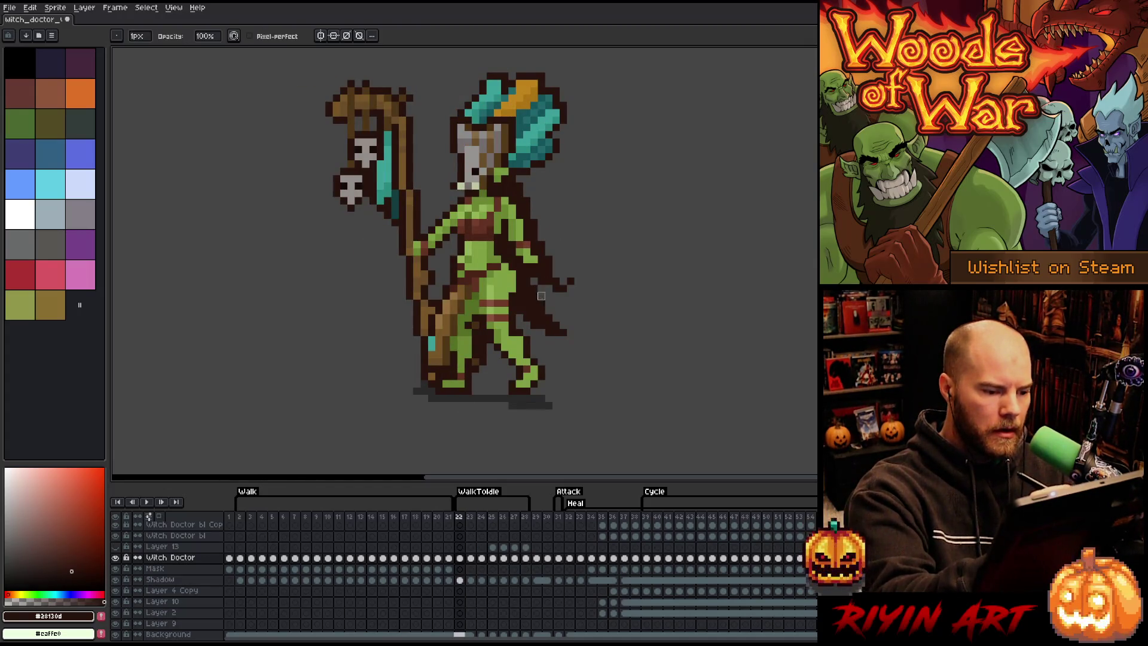
{"action": "key", "text": "ctrl+z"}
{"action": "key", "text": "ctrl+z"}
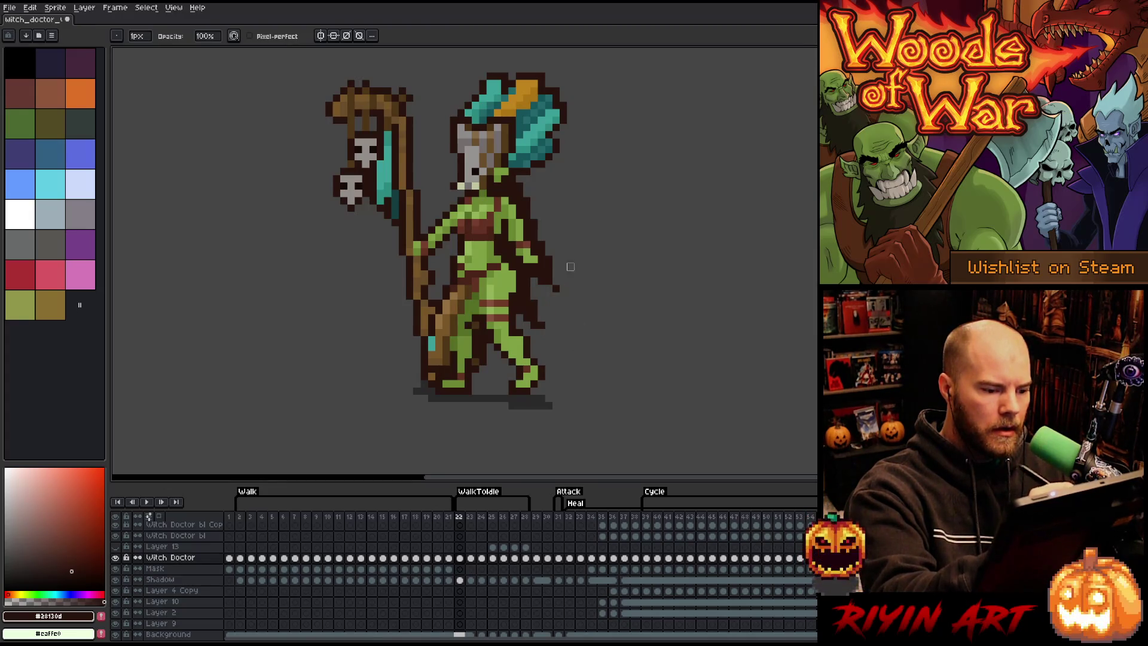
{"action": "mouse_move", "coordinate": [553, 286]}
{"action": "left_mouse_down"}
{"action": "mouse_move", "coordinate": [564, 328]}
{"action": "mouse_move", "coordinate": [543, 353]}
{"action": "left_mouse_up"}
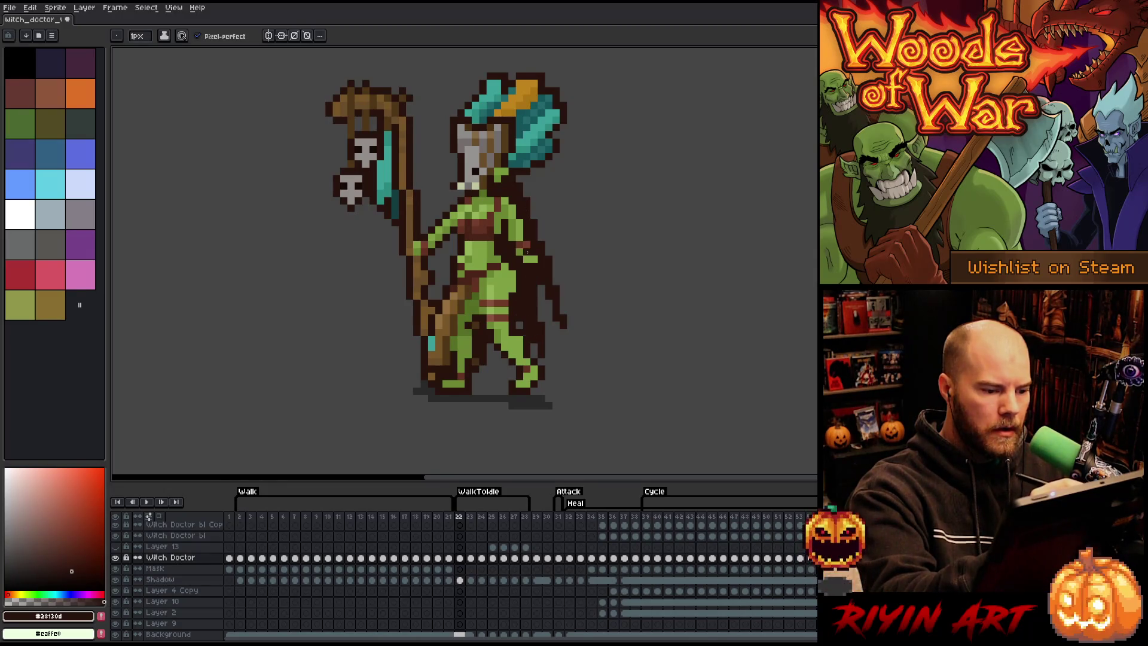
{"action": "key", "text": "e"}
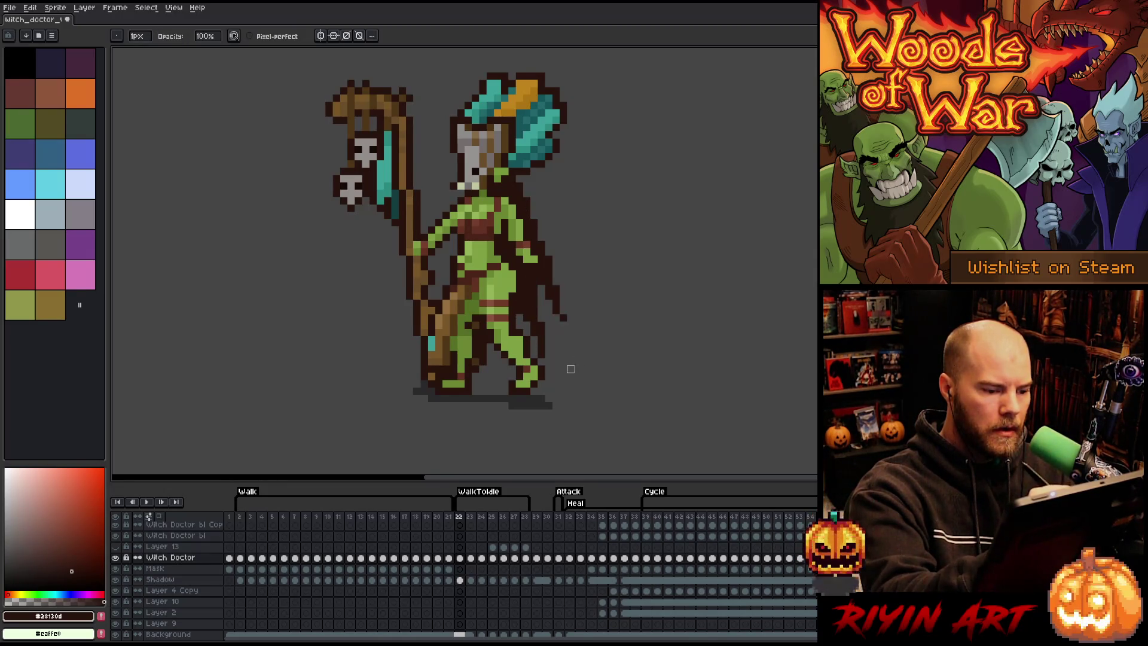
{"action": "key", "text": "b"}
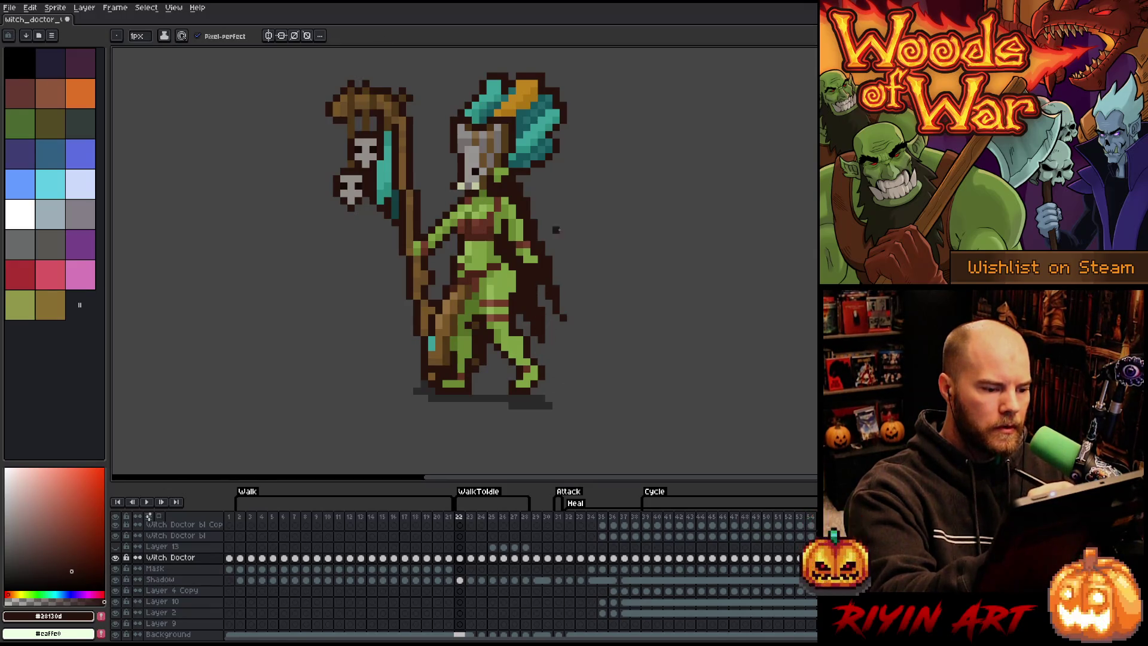
{"action": "left_click_drag", "start_coordinate": [547, 347], "coordinate": [525, 314]}
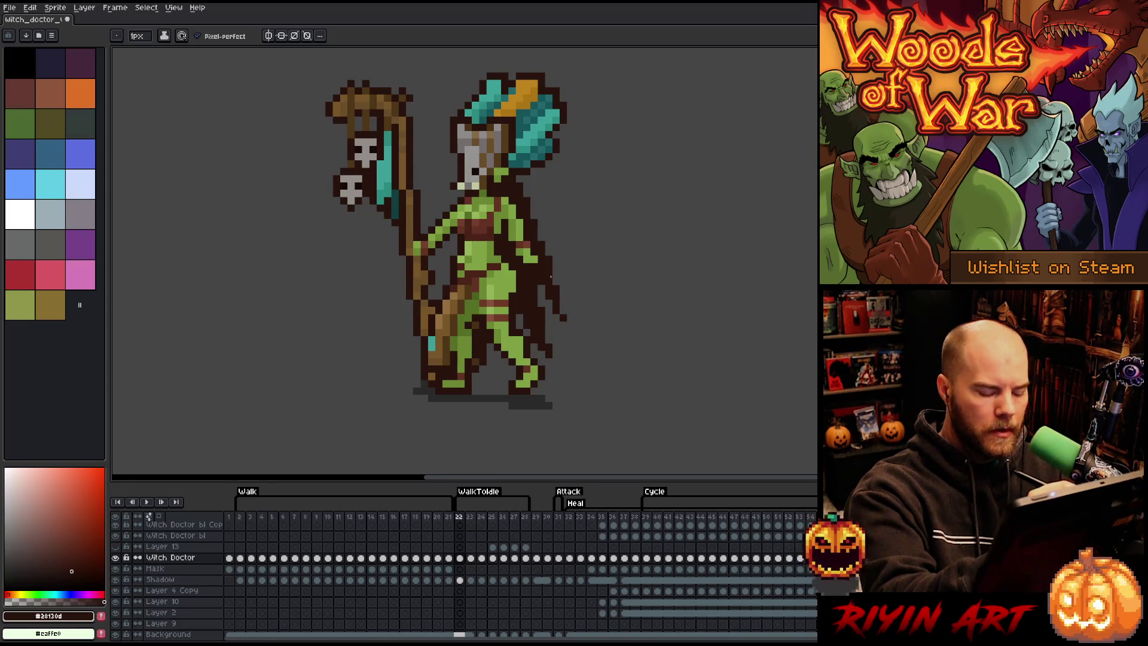
Step: On frame 23, erase a strip of the cape's lower edge
{"action": "key", "text": "period"}
{"action": "key", "text": "e"}
{"action": "mouse_move", "coordinate": [504, 324]}
{"action": "left_mouse_down"}
{"action": "mouse_move", "coordinate": [525, 332]}
{"action": "mouse_move", "coordinate": [531, 308]}
{"action": "left_mouse_up"}
{"action": "key", "text": "b"}
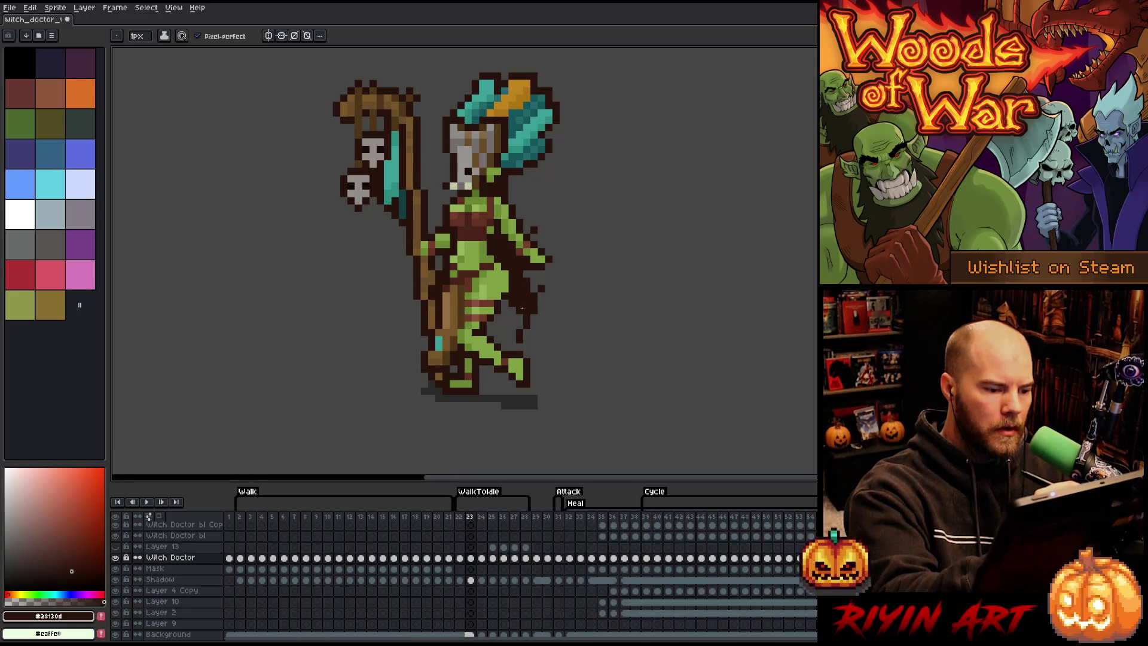
Step: Paint dark cape pixels behind the legs and along the torso's right side
{"action": "left_click_drag", "start_coordinate": [522, 268], "coordinate": [537, 304]}
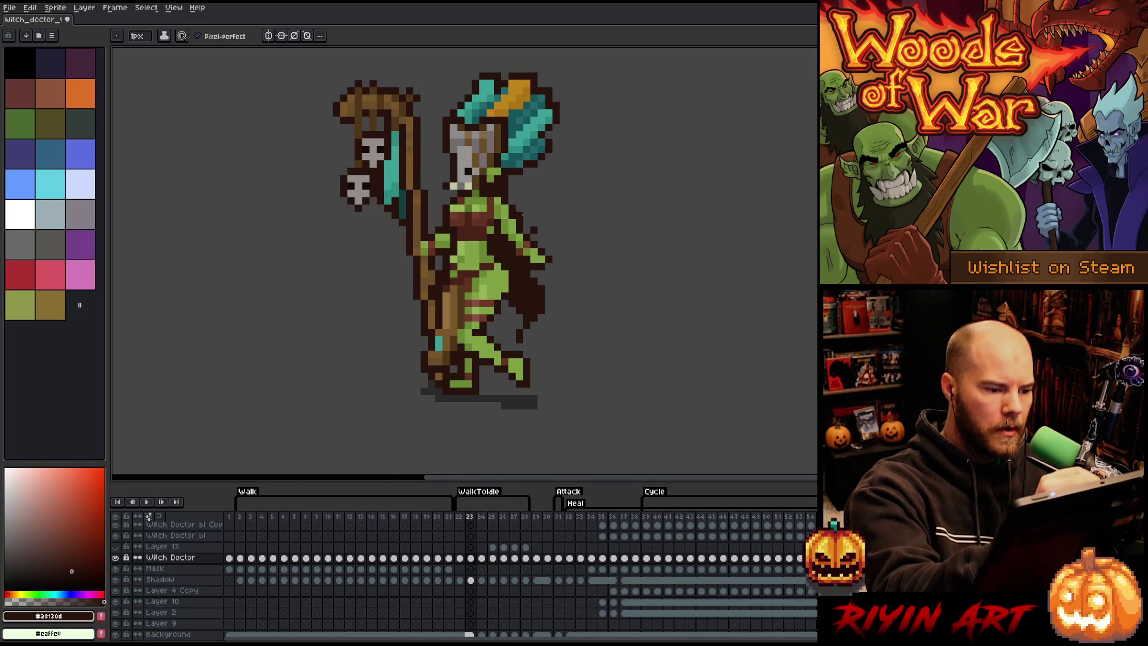
{"action": "mouse_move", "coordinate": [512, 192]}
{"action": "left_mouse_down"}
{"action": "mouse_move", "coordinate": [535, 228]}
{"action": "mouse_move", "coordinate": [517, 201]}
{"action": "left_mouse_up"}
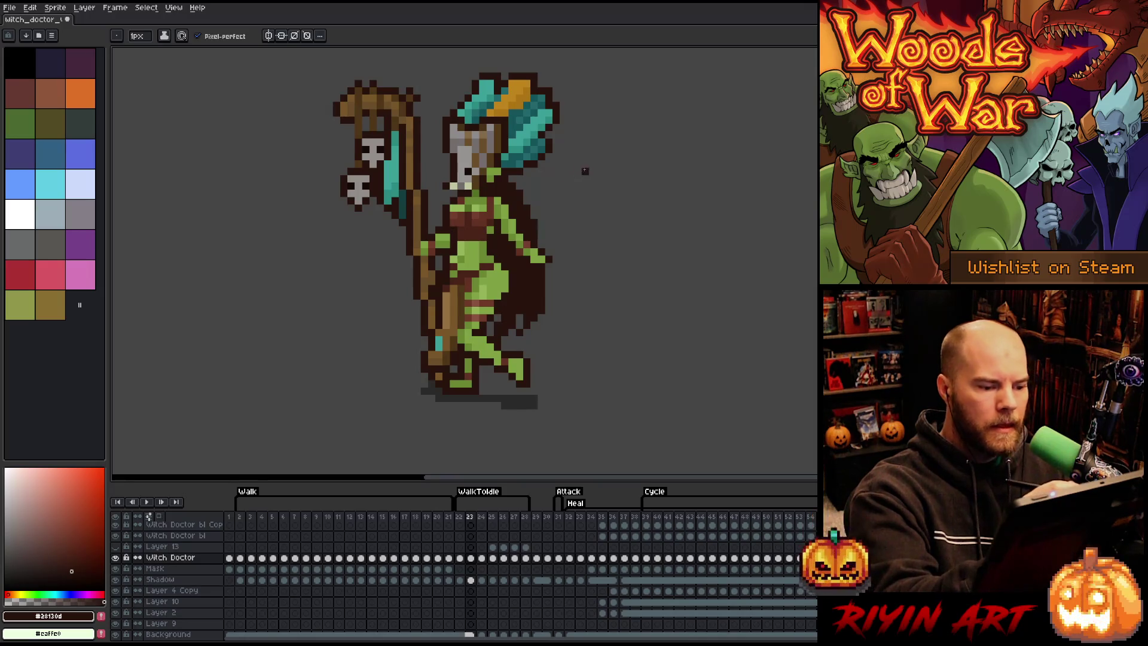
{"action": "key", "text": "Right"}
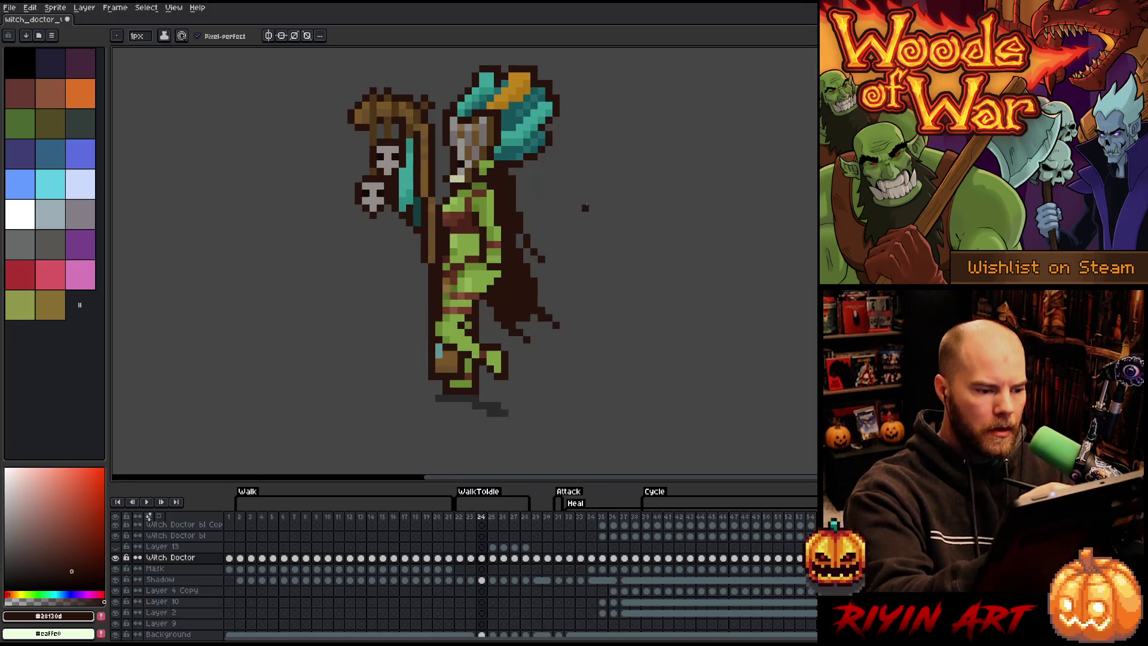
Step: Redraw frame 24's cloak right edge longer, extending it down and outward
{"action": "key", "text": "e"}
{"action": "key", "text": "ctrl+z"}
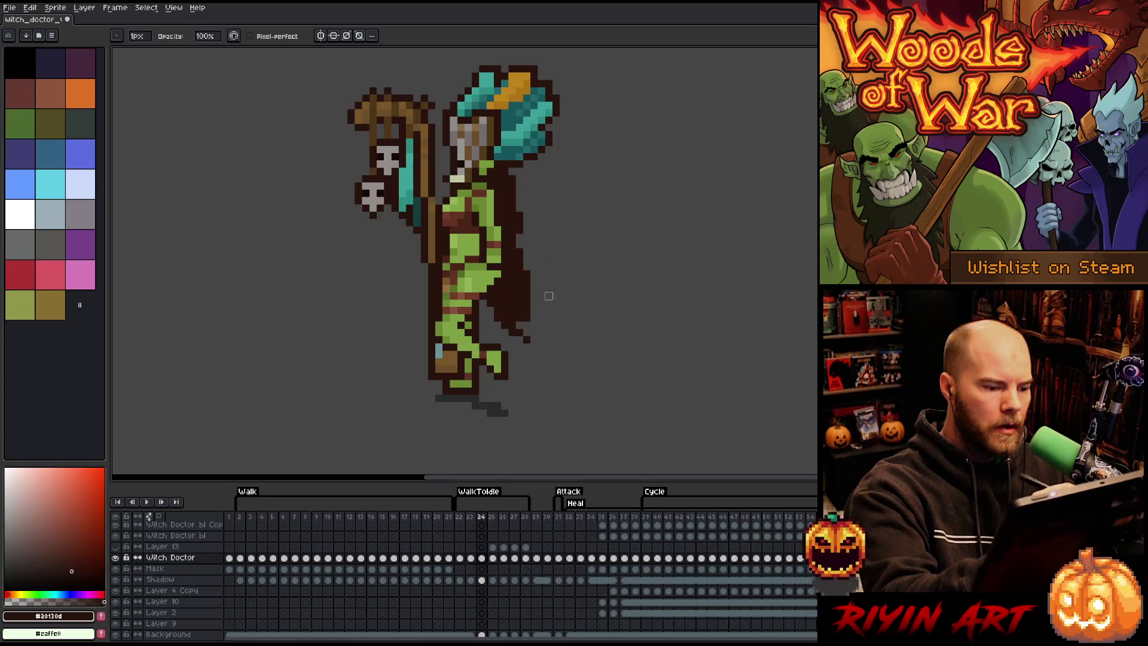
{"action": "key", "text": "b"}
{"action": "left_click_drag", "start_coordinate": [518, 191], "coordinate": [546, 242]}
{"action": "key", "text": "ctrl+z"}
{"action": "left_click_drag", "start_coordinate": [518, 183], "coordinate": [544, 281]}
{"action": "key", "text": "ctrl+z"}
{"action": "mouse_move", "coordinate": [517, 177]}
{"action": "left_mouse_down"}
{"action": "mouse_move", "coordinate": [558, 262]}
{"action": "mouse_move", "coordinate": [520, 197]}
{"action": "mouse_move", "coordinate": [550, 323]}
{"action": "left_mouse_up"}
{"action": "left_click_drag", "start_coordinate": [525, 250], "coordinate": [565, 343]}
Step: Erase stray inner pixels, fill outline gaps, tidy the upper cape, and trim a strand tip
{"action": "key", "text": "e"}
{"action": "mouse_move", "coordinate": [516, 305]}
{"action": "left_mouse_down"}
{"action": "mouse_move", "coordinate": [495, 311]}
{"action": "mouse_move", "coordinate": [534, 357]}
{"action": "left_mouse_up"}
{"action": "key", "text": "b"}
{"action": "left_click_drag", "start_coordinate": [527, 236], "coordinate": [527, 249]}
{"action": "left_click", "coordinate": [533, 259]}
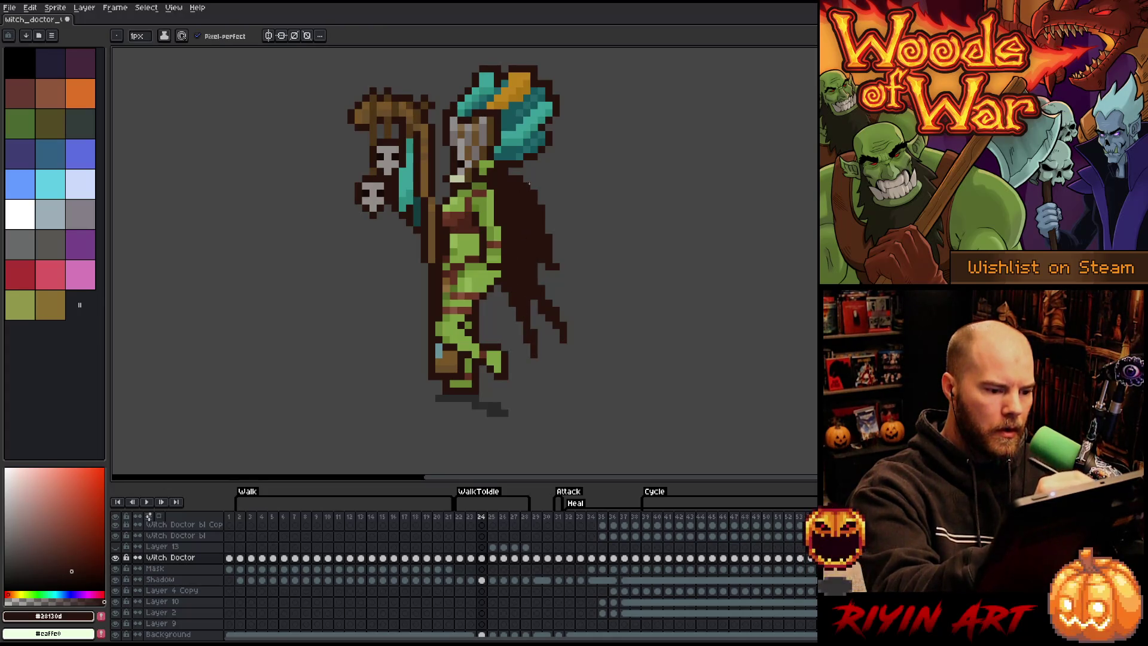
{"action": "key", "text": "e"}
{"action": "left_click_drag", "start_coordinate": [532, 194], "coordinate": [541, 224]}
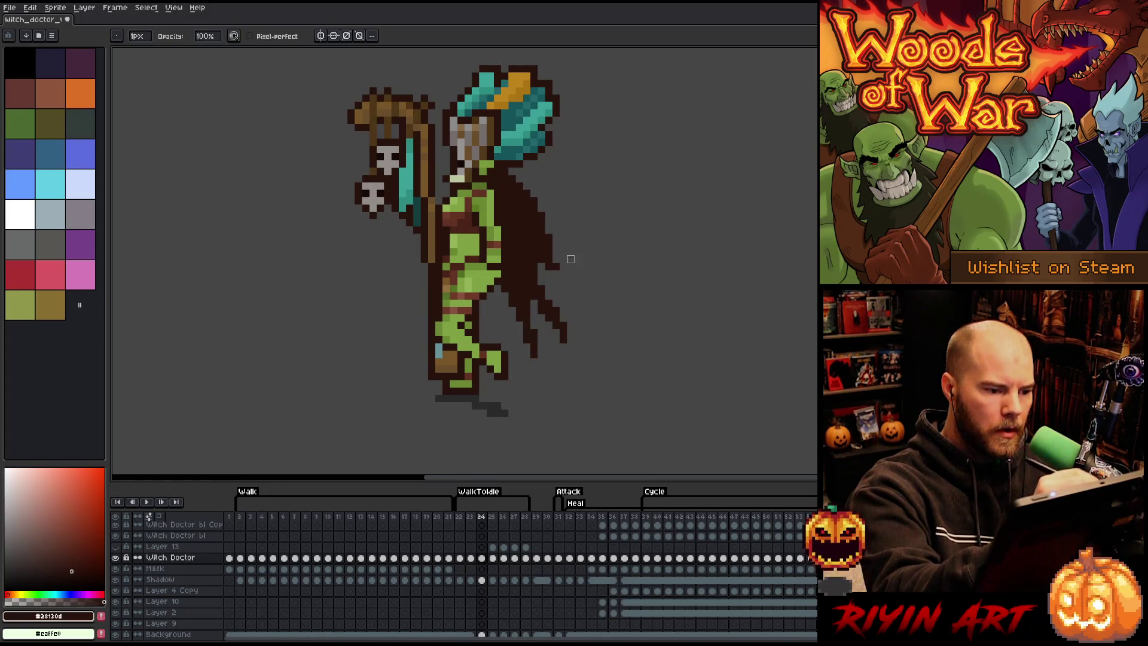
{"action": "key", "text": "b"}
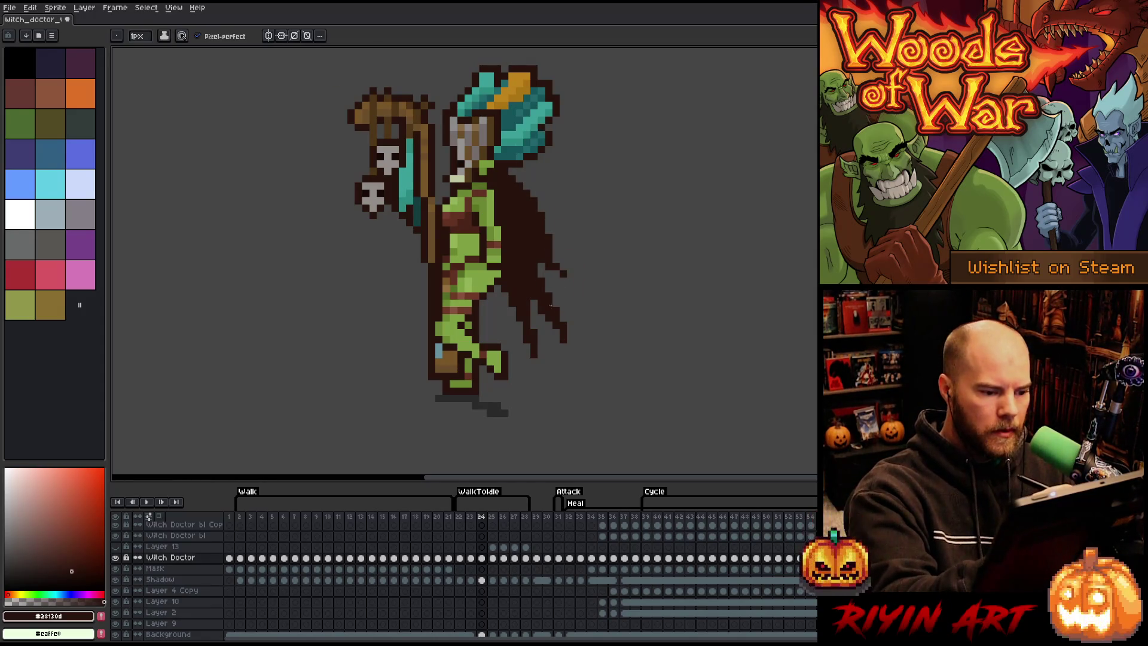
{"action": "key", "text": "e"}
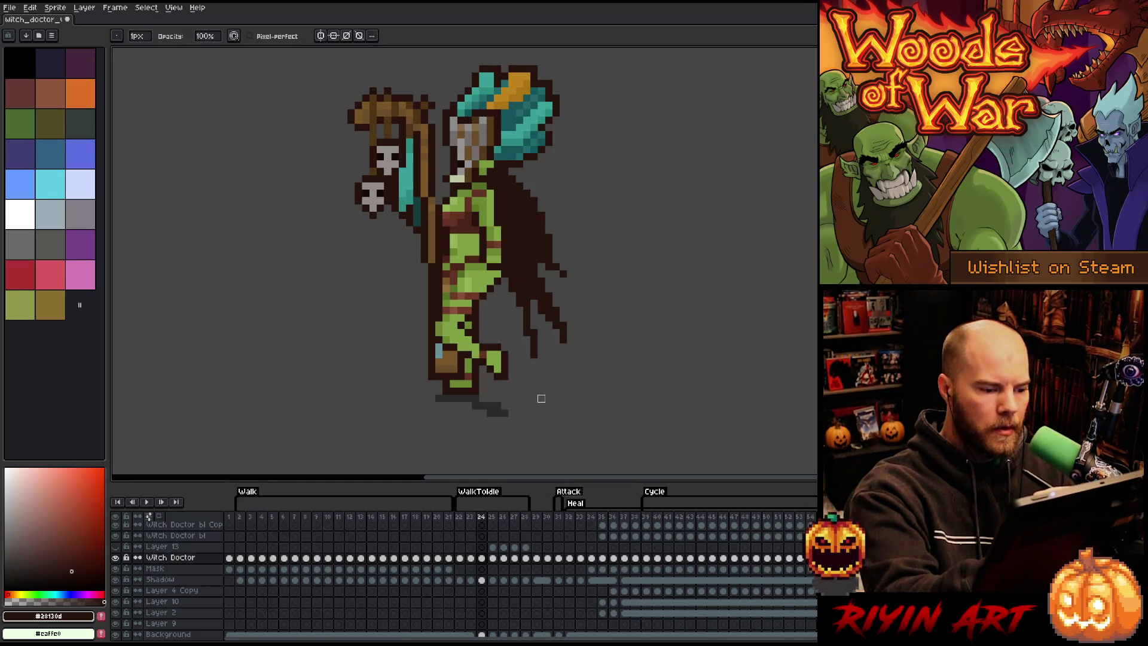
{"action": "left_click_drag", "start_coordinate": [533, 355], "coordinate": [533, 344]}
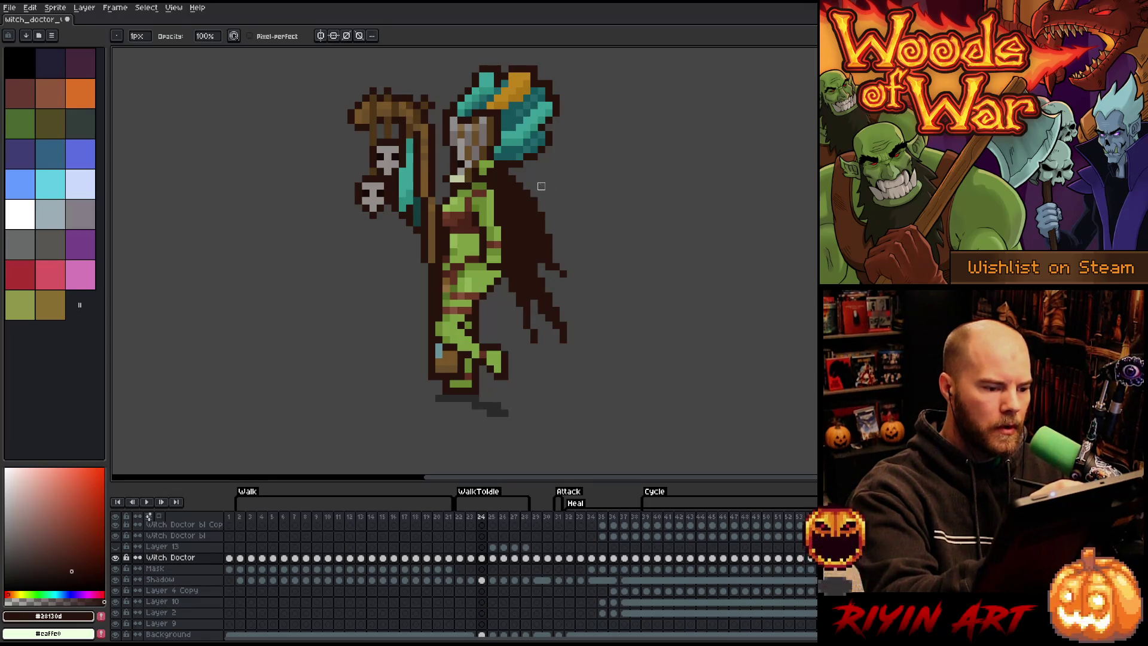
Step: After checking frame 25, add upper cape pixels and a diagonal strand down to the tip
{"action": "left_click", "coordinate": [493, 548]}
{"action": "left_click", "coordinate": [493, 558]}
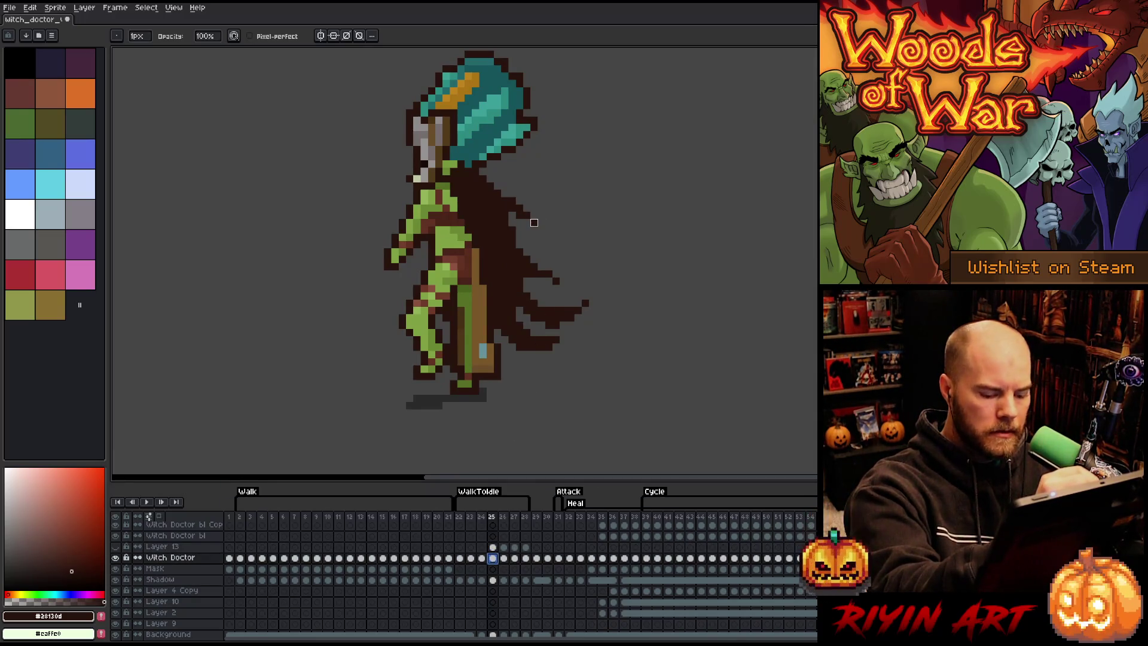
{"action": "key", "text": "Left"}
{"action": "key", "text": "b"}
{"action": "mouse_move", "coordinate": [556, 218]}
{"action": "left_mouse_down"}
{"action": "mouse_move", "coordinate": [557, 233]}
{"action": "mouse_move", "coordinate": [565, 223]}
{"action": "left_mouse_up"}
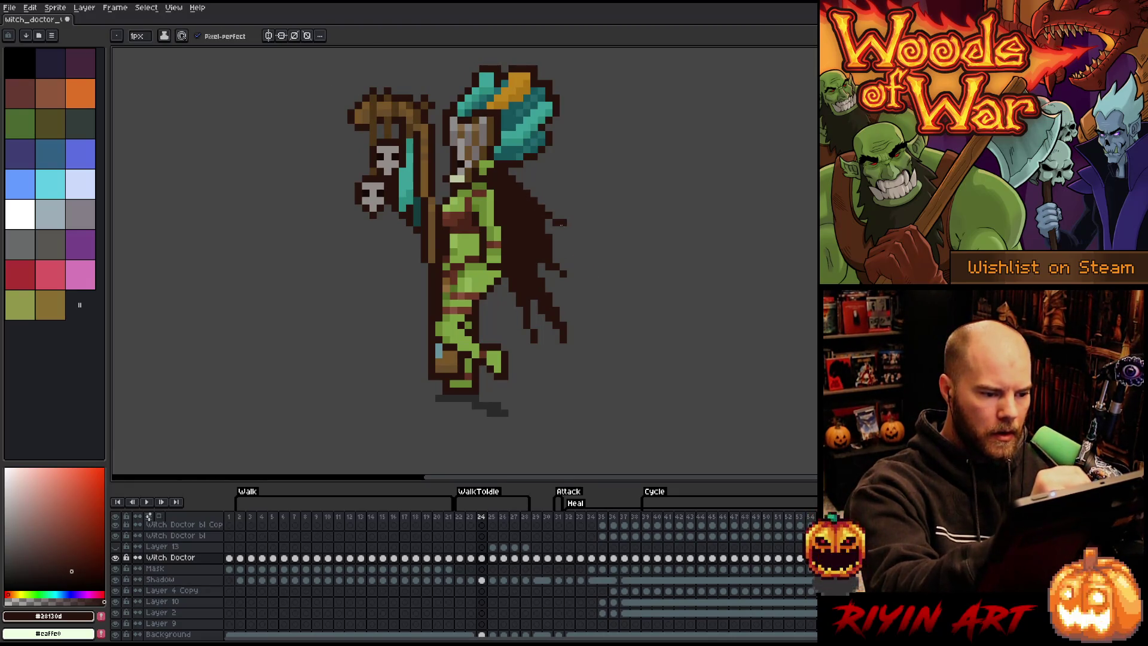
{"action": "key", "text": "e"}
{"action": "key", "text": "b"}
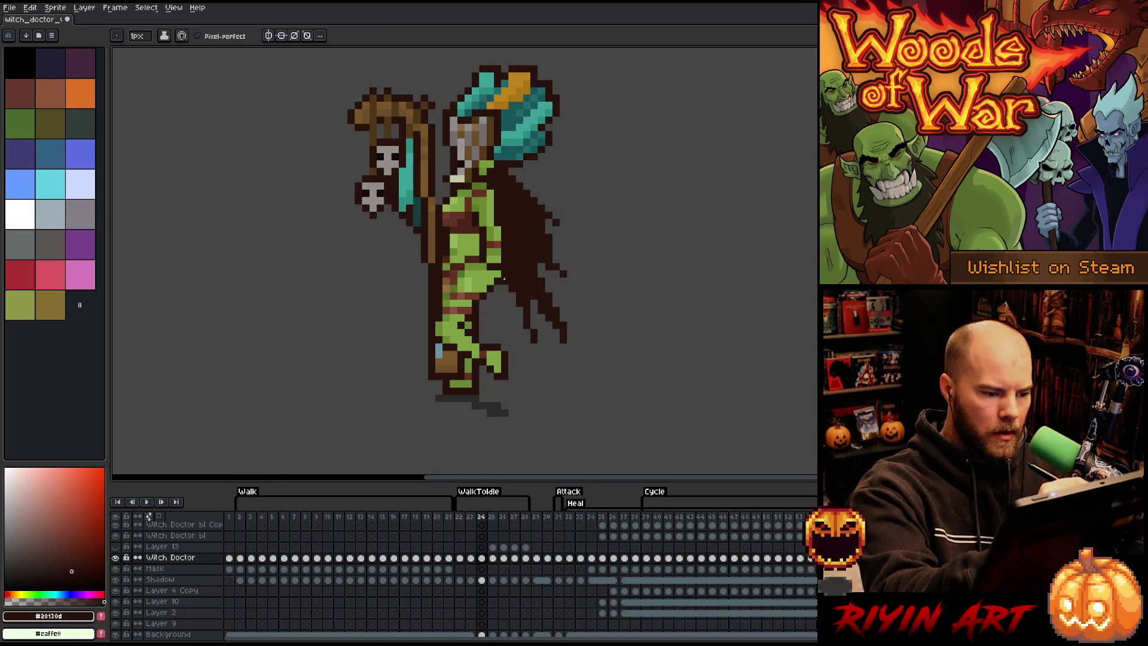
{"action": "left_click_drag", "start_coordinate": [505, 288], "coordinate": [534, 355]}
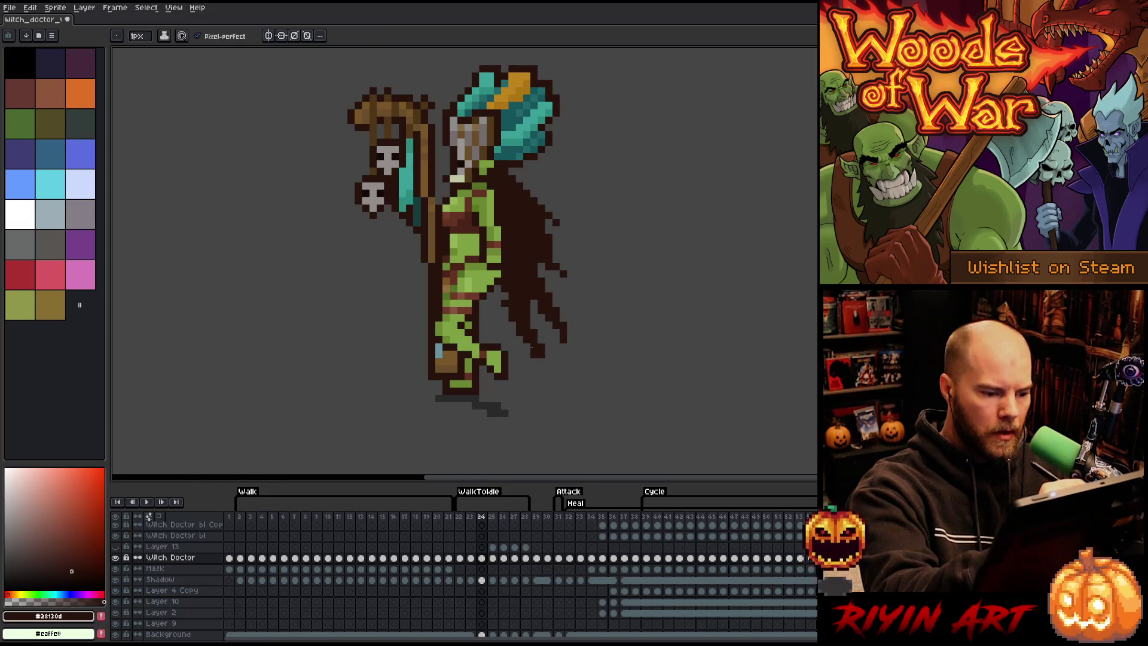
{"action": "key", "text": "e"}
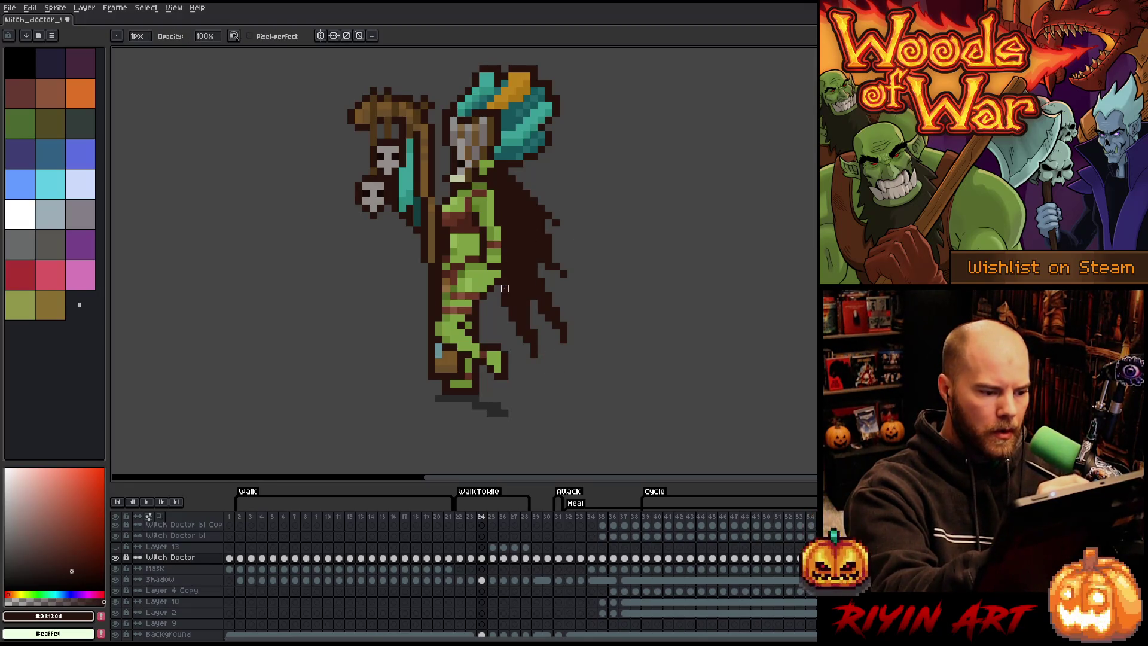
Step: On frame 25, extend the cape rightward into a pointed tail
{"action": "key", "text": "b"}
{"action": "key", "text": "Right"}
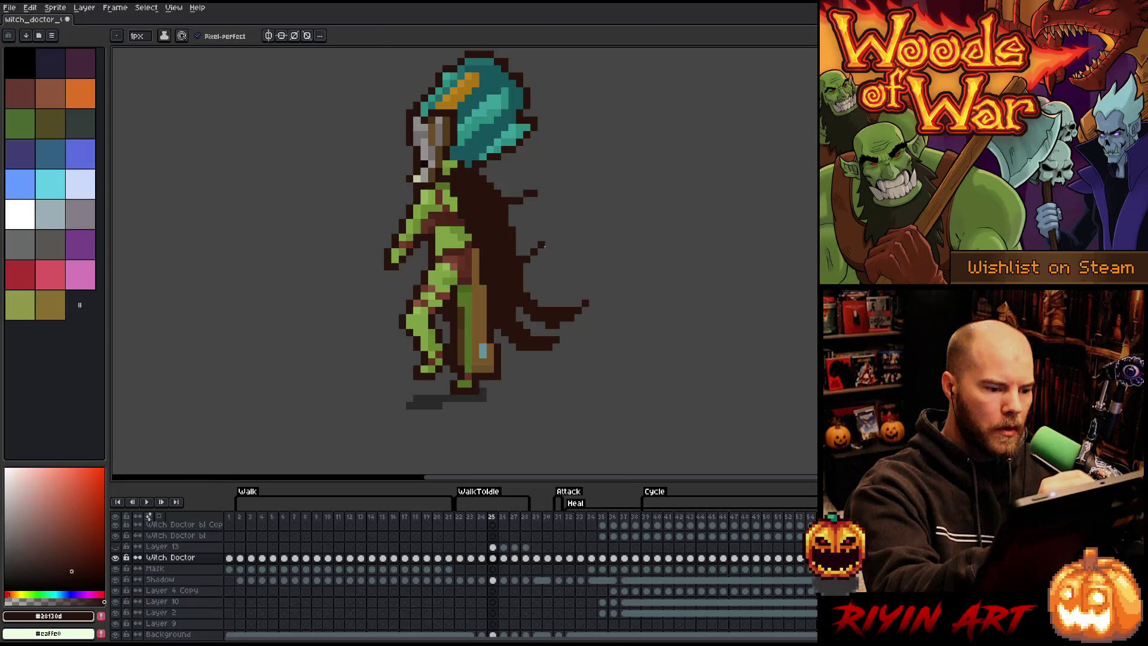
{"action": "left_click_drag", "start_coordinate": [531, 266], "coordinate": [557, 266]}
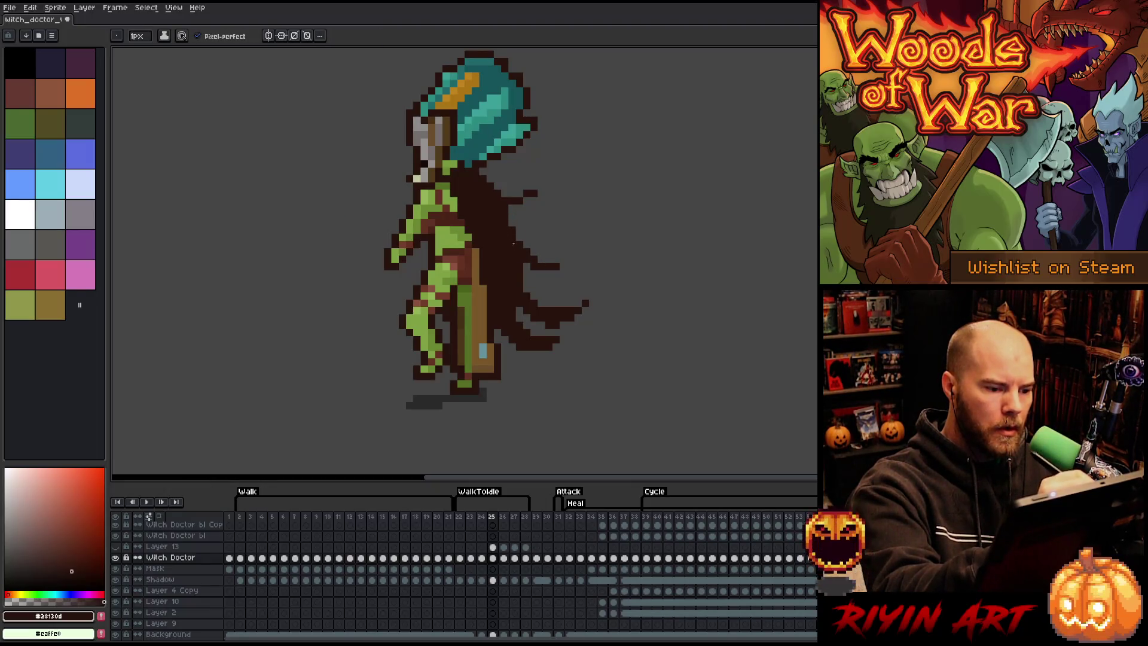
Step: Trim the cape's lower-right tip and remove a stray pixel
{"action": "key", "text": "e"}
{"action": "mouse_move", "coordinate": [491, 288]}
{"action": "left_mouse_down"}
{"action": "mouse_move", "coordinate": [534, 347]}
{"action": "mouse_move", "coordinate": [504, 325]}
{"action": "left_mouse_up"}
{"action": "key", "text": "b"}
{"action": "key", "text": "e"}
{"action": "key", "text": "b"}
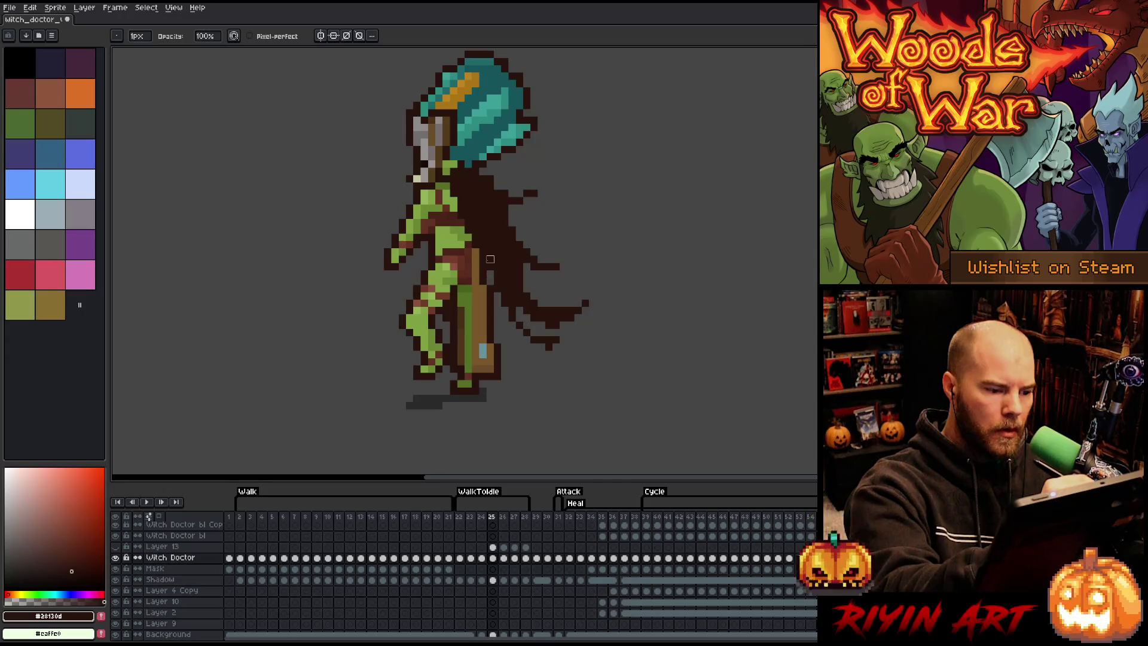
{"action": "key", "text": "e"}
{"action": "key", "text": "b"}
{"action": "key", "text": "e"}
{"action": "left_click_drag", "start_coordinate": [496, 287], "coordinate": [534, 325]}
{"action": "key", "text": "b"}
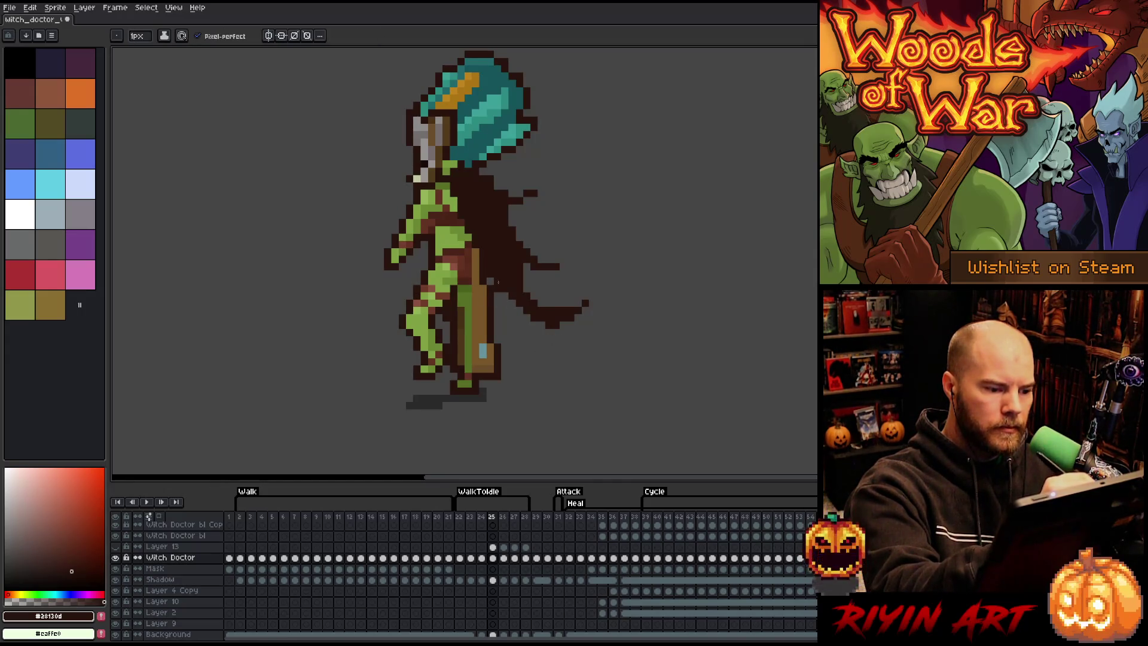
{"action": "key", "text": "ctrl+z"}
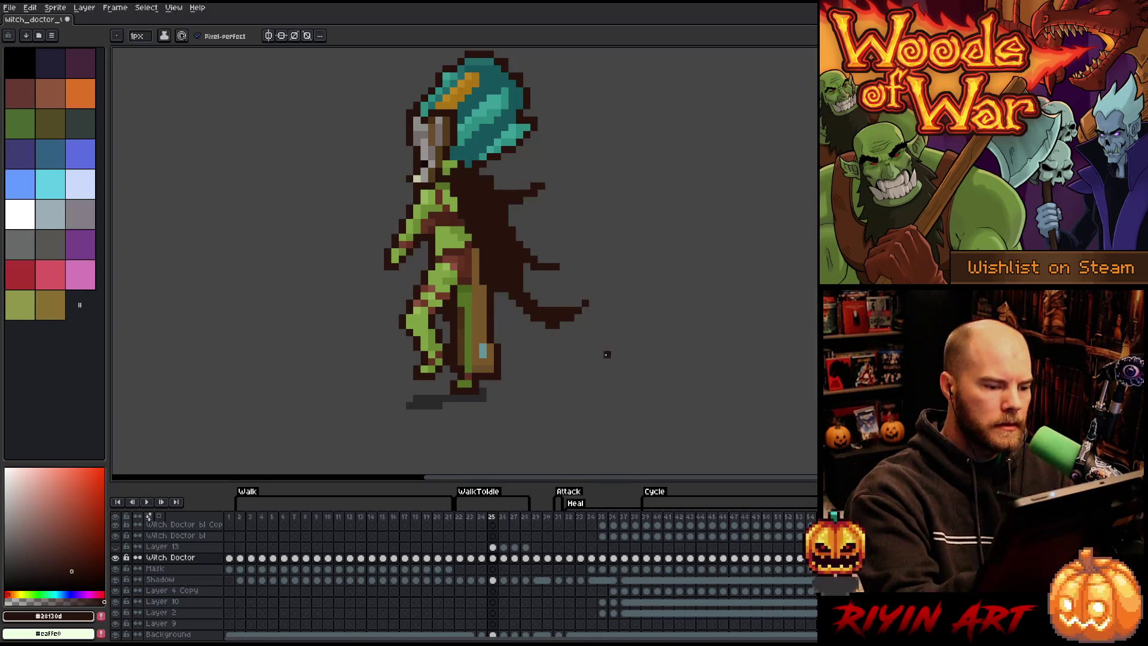
Step: Show frame 26, make the Witch Doctor layer active and save the sprite
{"action": "left_click", "coordinate": [503, 547]}
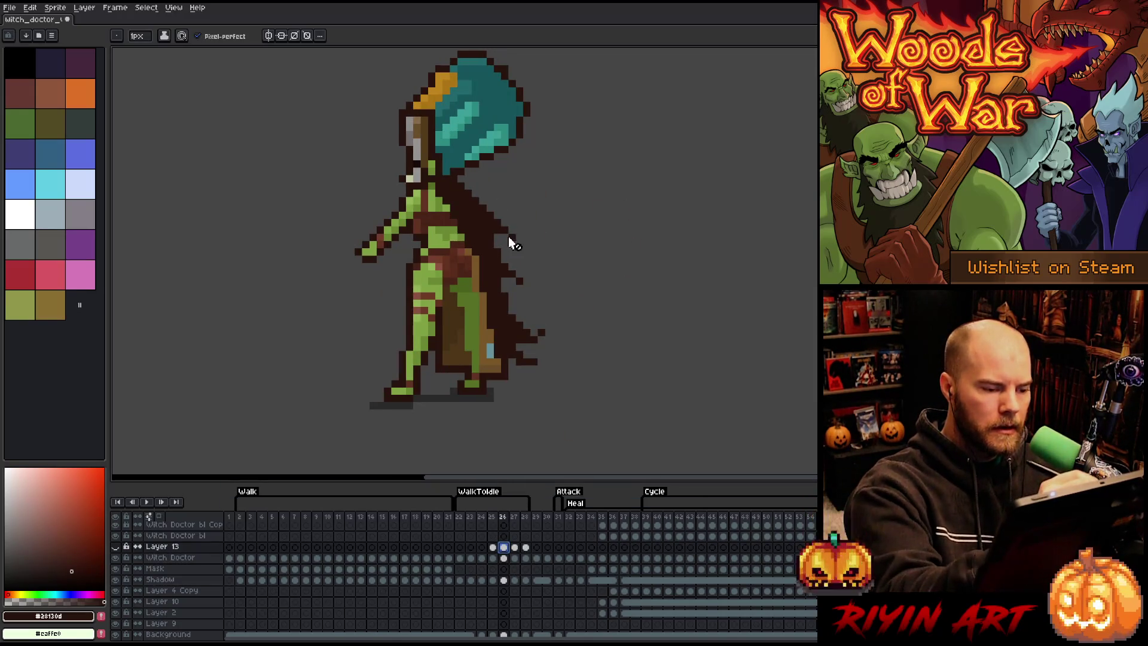
{"action": "left_click", "coordinate": [508, 281], "text": "ctrl"}
{"action": "key", "text": "ctrl+s"}
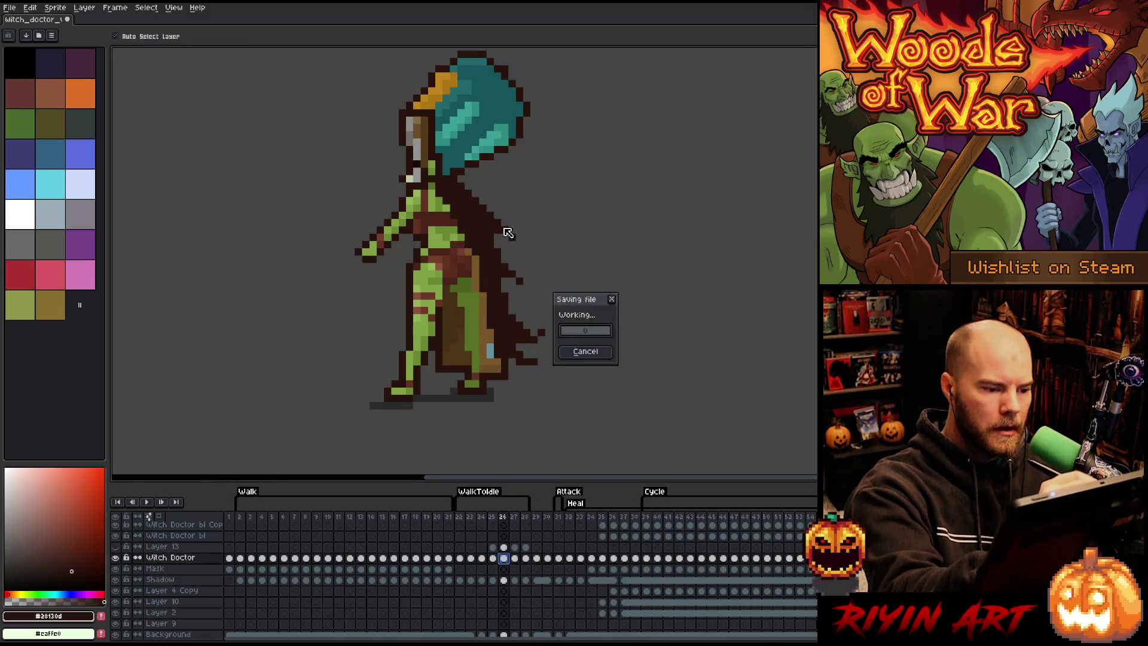
Step: Draw dark diagonal pixels along the cape edge, erase stray pixels, then go to frame 27
{"action": "mouse_move", "coordinate": [513, 226]}
{"action": "left_mouse_down"}
{"action": "mouse_move", "coordinate": [520, 200]}
{"action": "mouse_move", "coordinate": [527, 215]}
{"action": "left_mouse_up"}
{"action": "key", "text": "e"}
{"action": "key", "text": "b"}
{"action": "left_click_drag", "start_coordinate": [519, 274], "coordinate": [534, 259]}
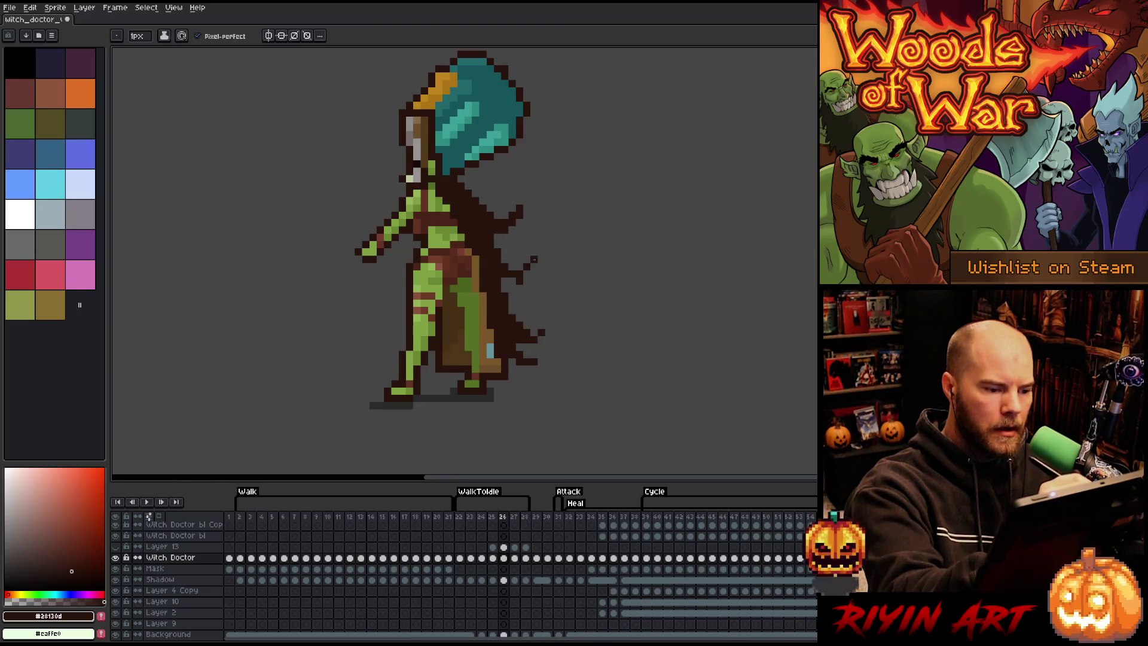
{"action": "key", "text": "e"}
{"action": "left_click", "coordinate": [516, 280]}
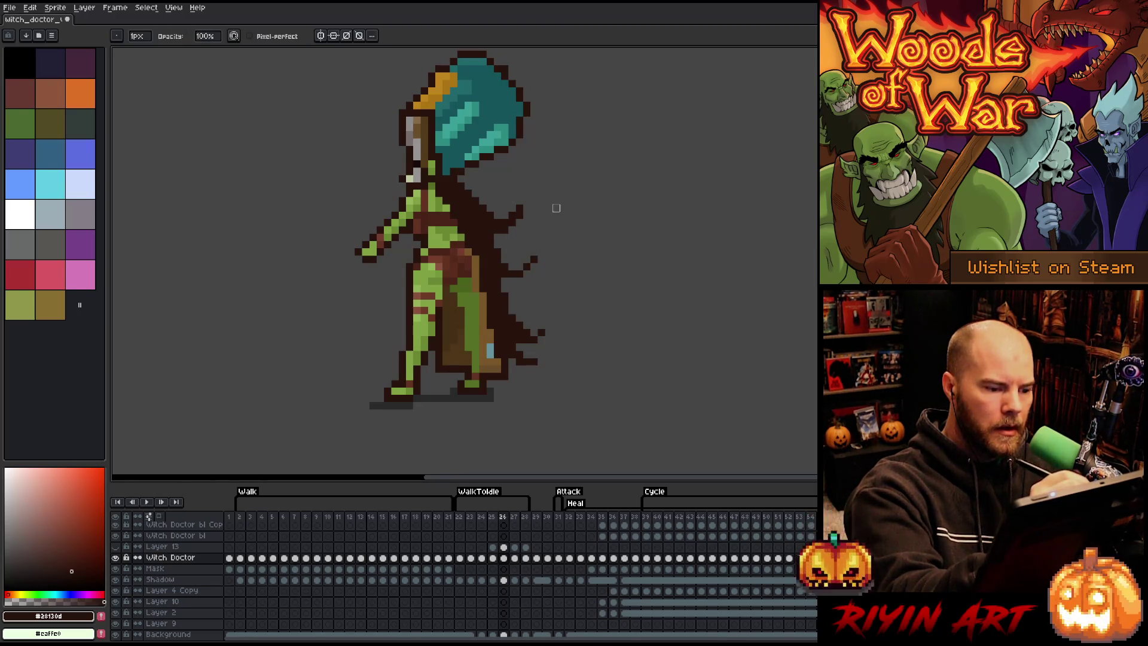
{"action": "key", "text": "b"}
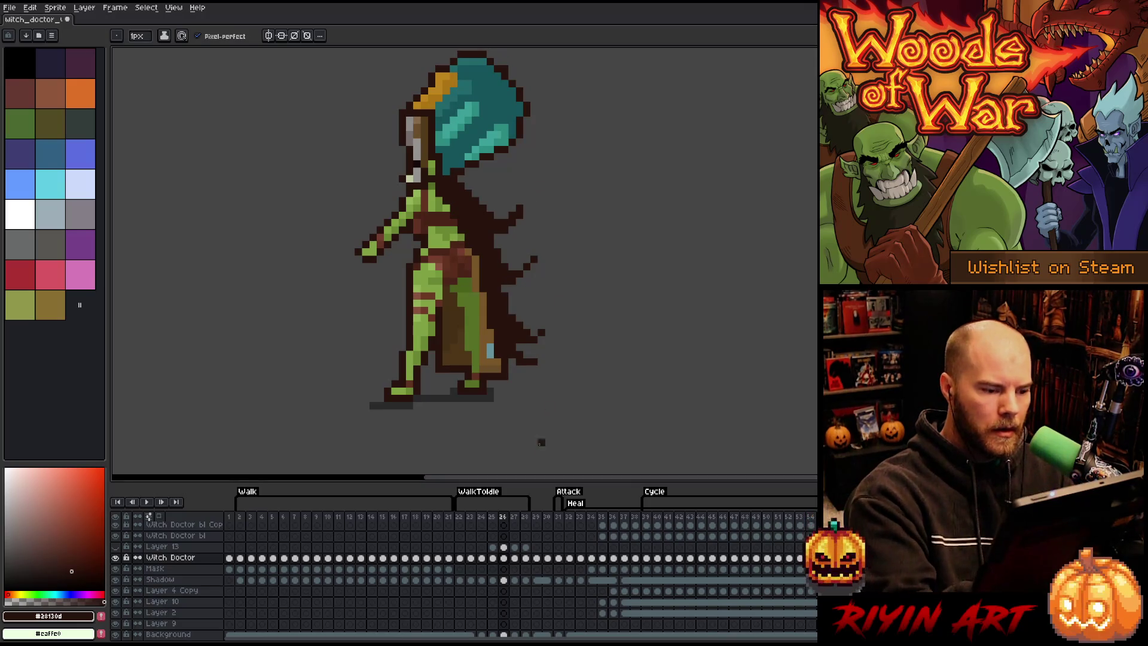
{"action": "left_click", "coordinate": [515, 556]}
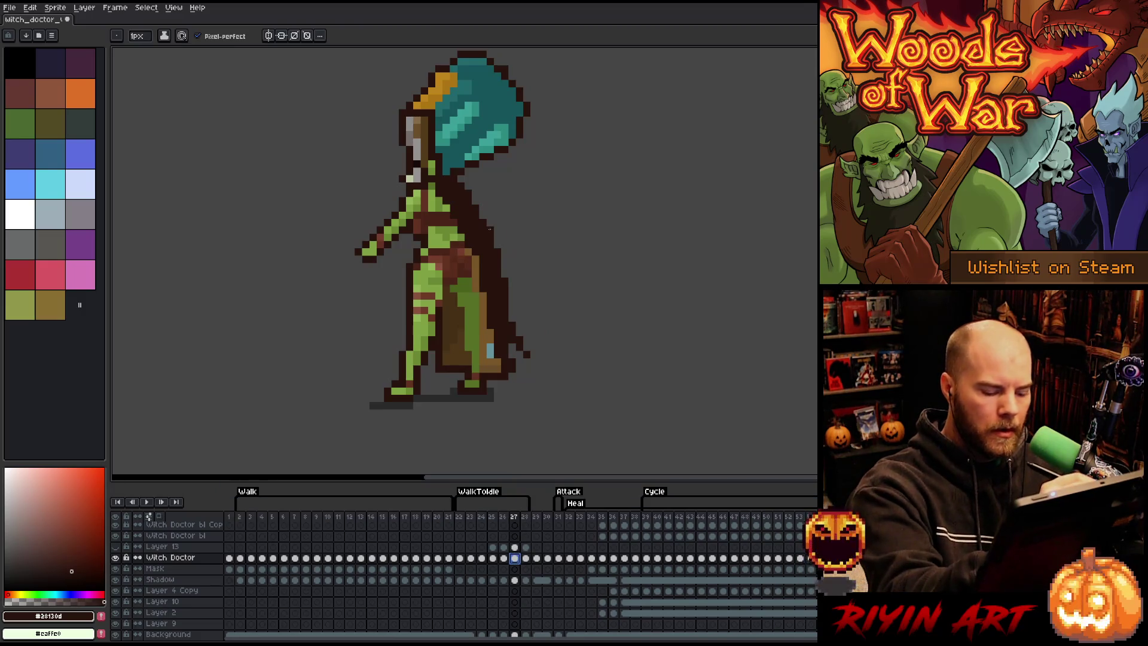
Step: Touch up frame 27's cape tips against frame 26 with pencil and eraser, then show Layer 13's frame 28
{"action": "key", "text": "Left"}
{"action": "key", "text": "Right"}
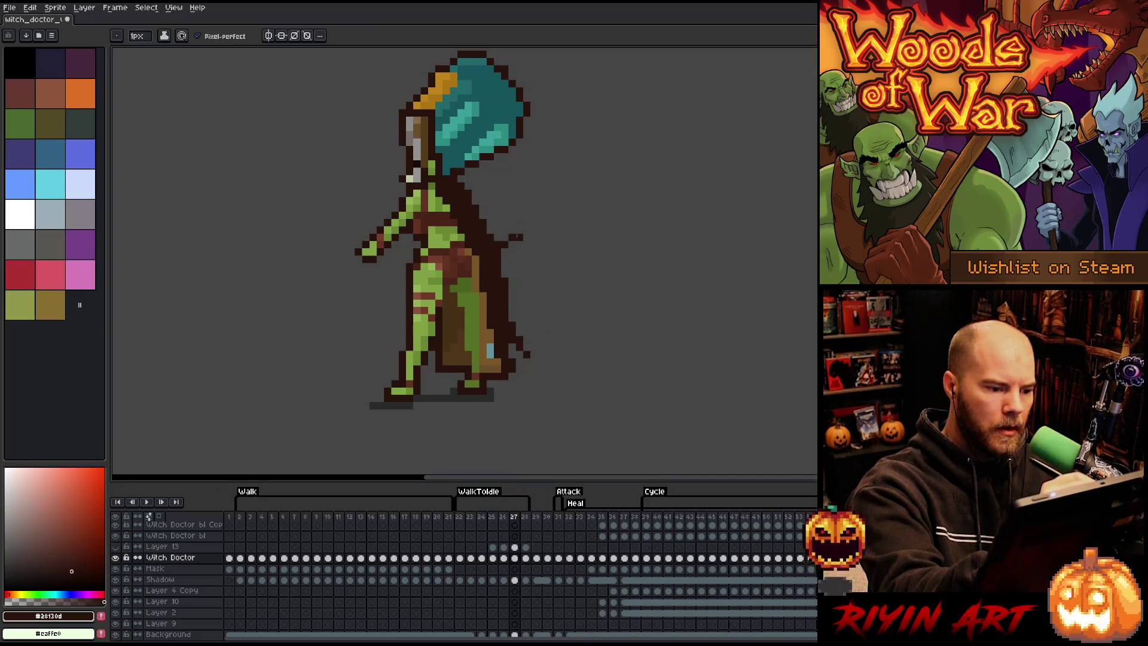
{"action": "key", "text": "e"}
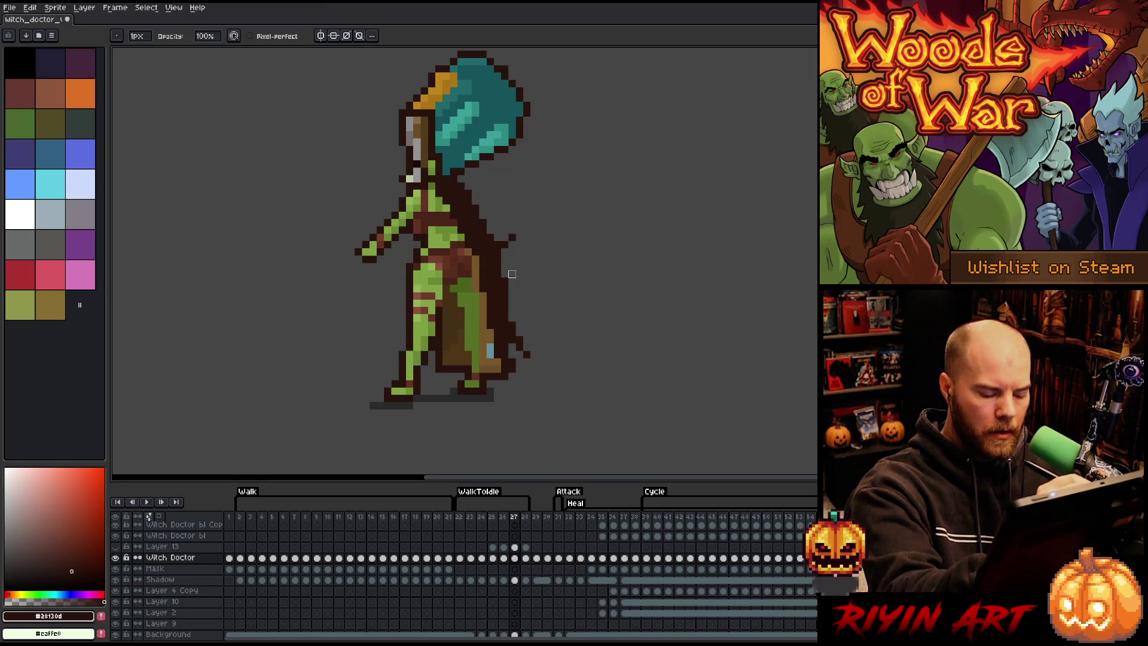
{"action": "key", "text": "Left"}
{"action": "key", "text": "Right"}
{"action": "key", "text": "b"}
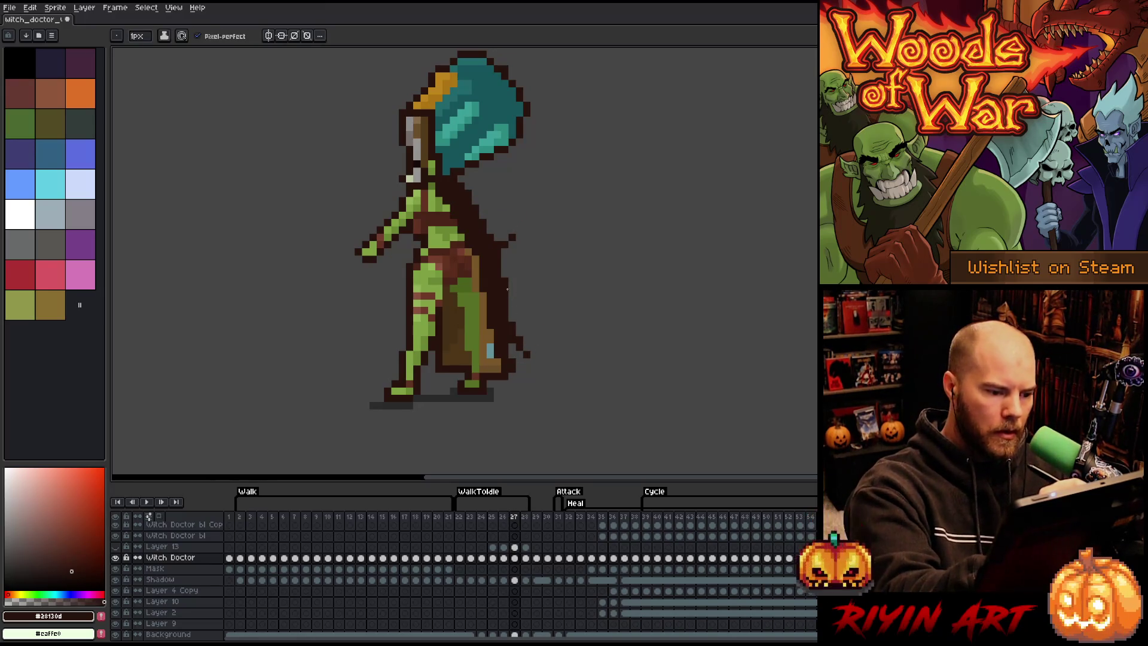
{"action": "key", "text": "e"}
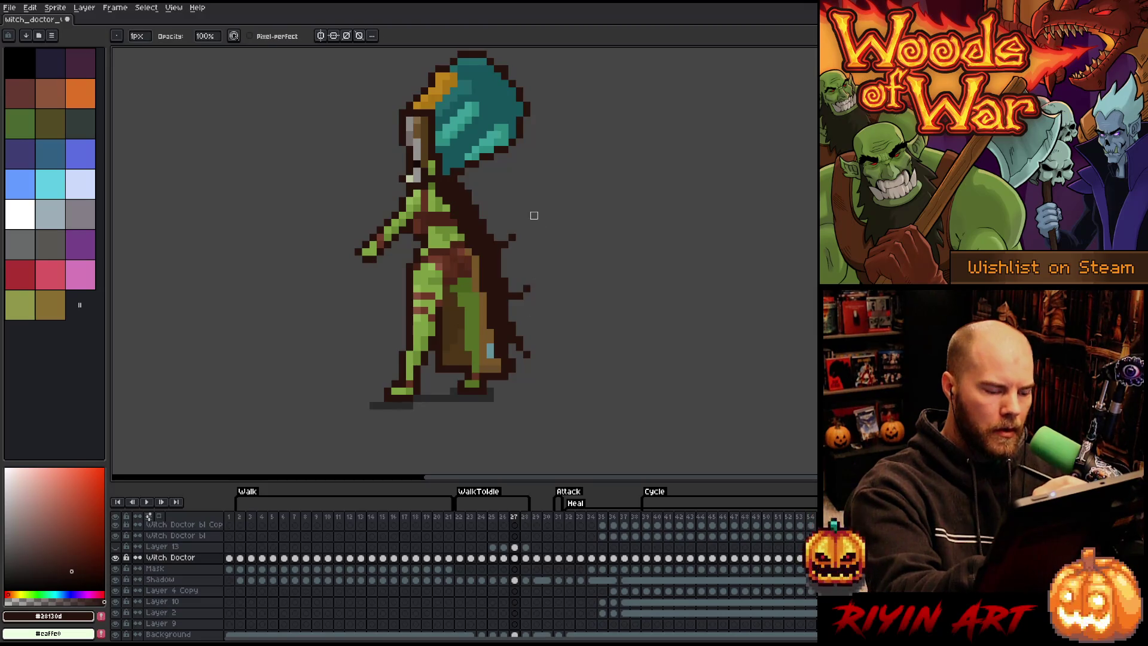
{"action": "key", "text": "Left"}
{"action": "key", "text": "Right"}
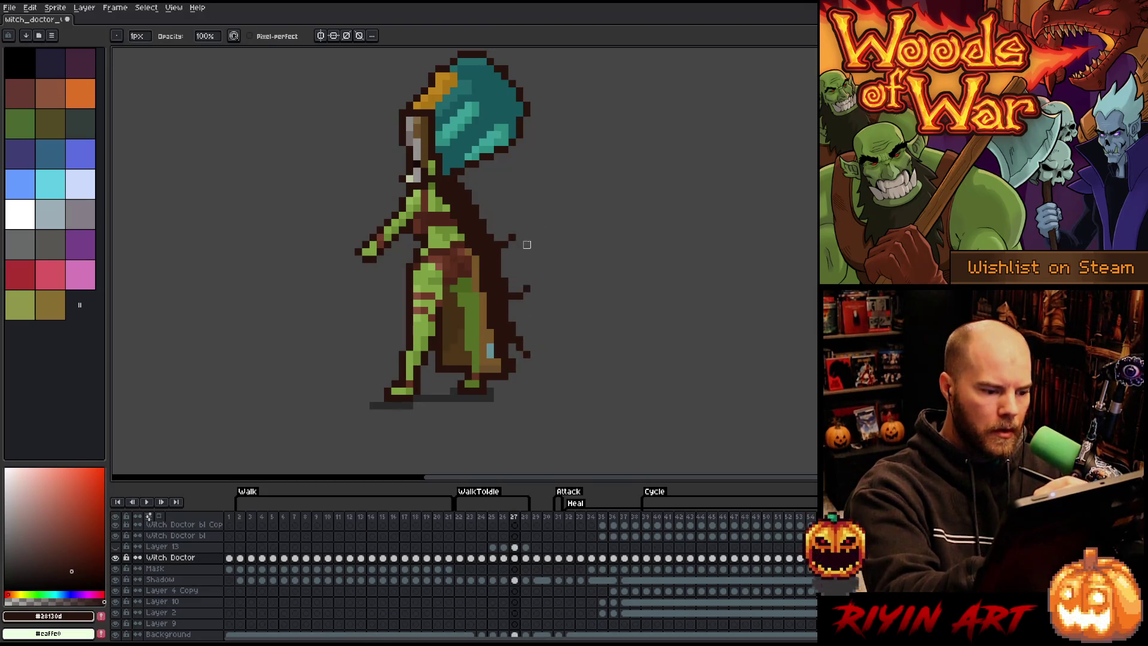
{"action": "left_click", "coordinate": [526, 546]}
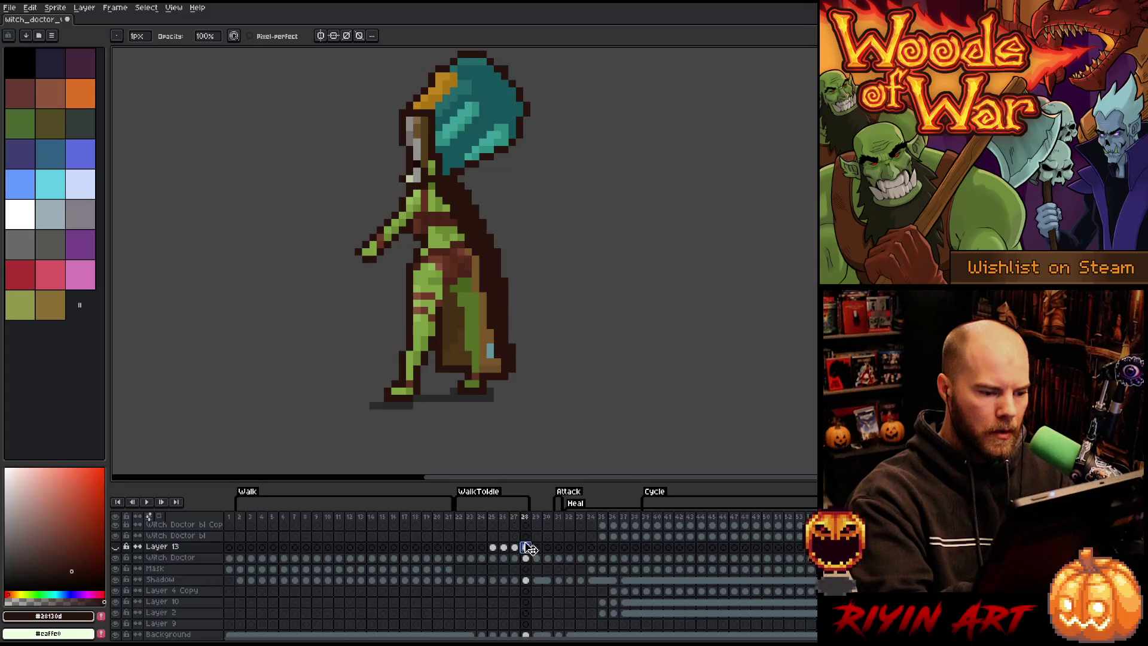
Step: Add a new frame 29 after frame 28 and try dark brown robe pixels, then undo them
{"action": "key", "text": "b"}
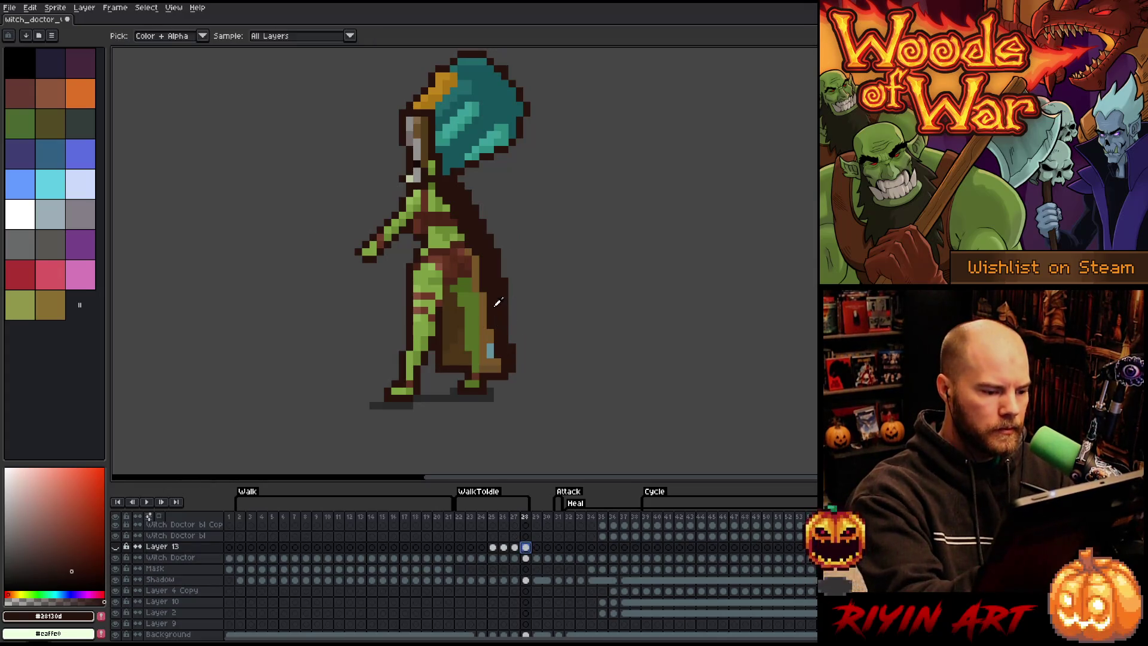
{"action": "key", "text": "alt+n"}
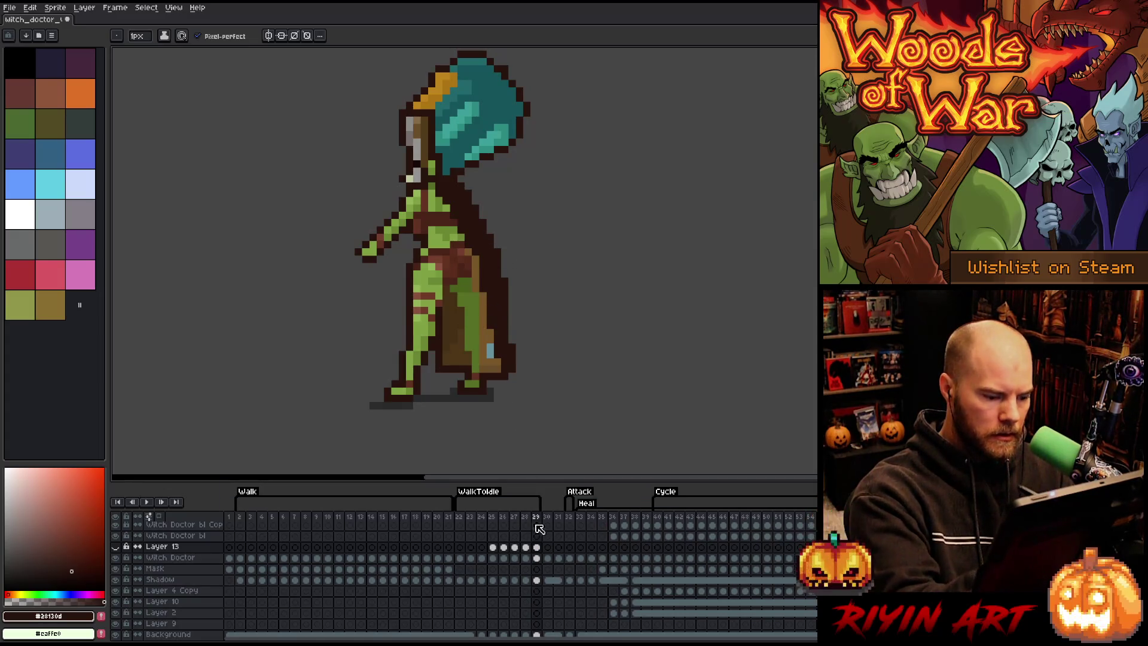
{"action": "key", "text": "Down"}
{"action": "key", "text": "alt"}
{"action": "left_click_drag", "start_coordinate": [481, 341], "coordinate": [481, 320]}
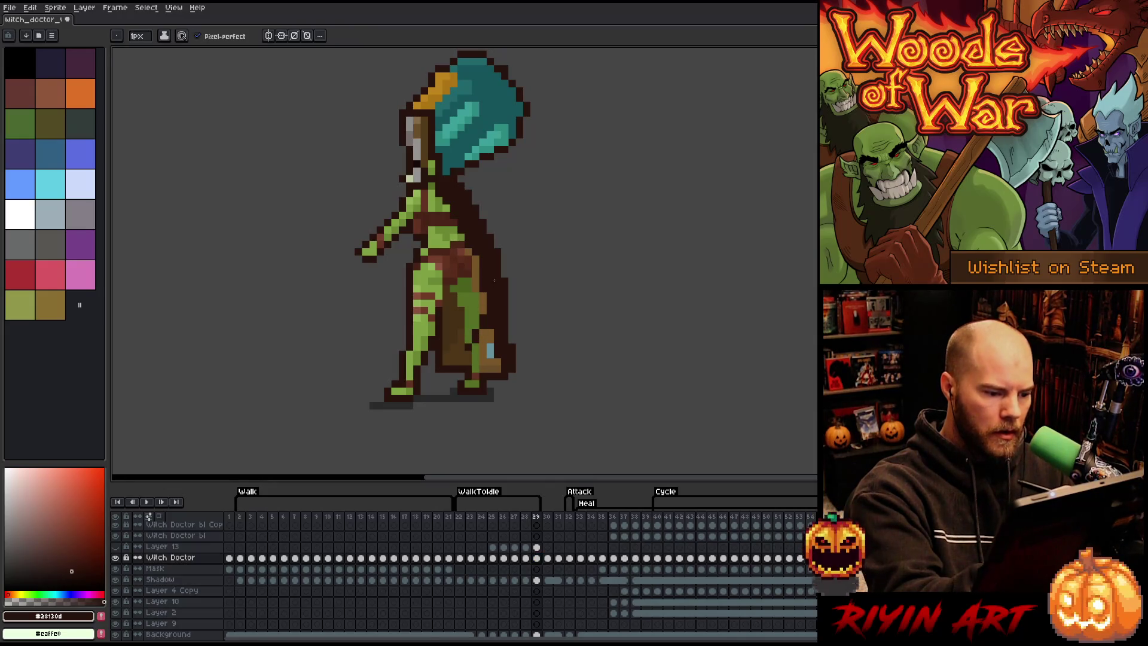
{"action": "key", "text": "ctrl+z"}
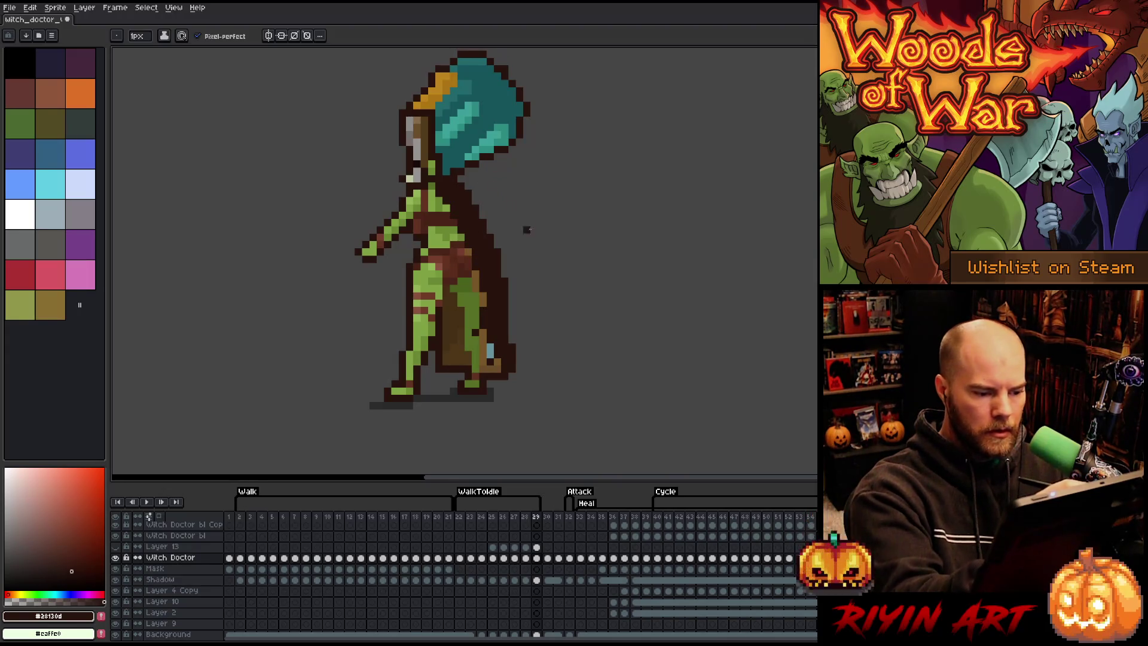
Step: Flip between frames 28 and 29 to compare the cloak poses
{"action": "left_click", "coordinate": [537, 518]}
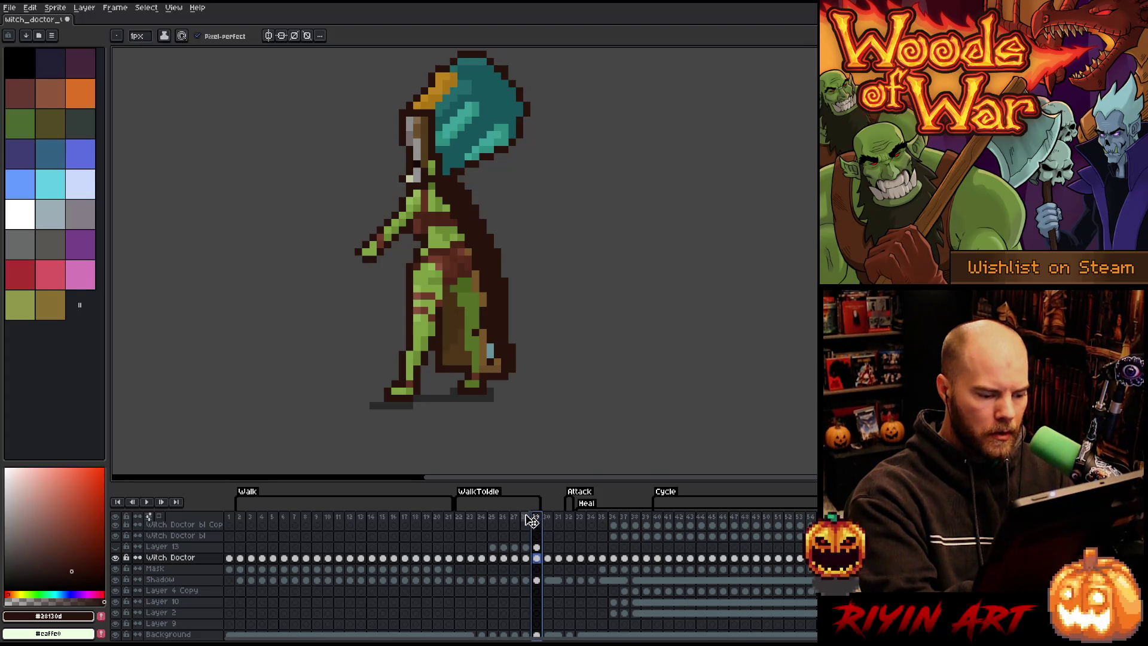
{"action": "left_click", "coordinate": [522, 518]}
{"action": "left_click", "coordinate": [536, 518]}
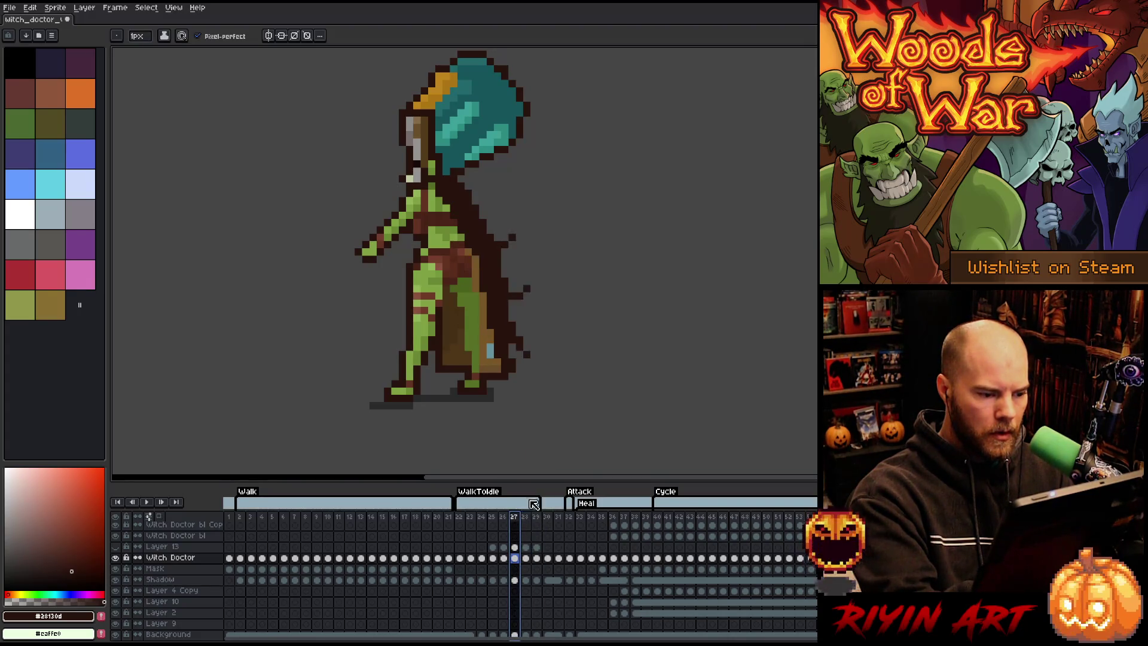
{"action": "left_click", "coordinate": [525, 518]}
{"action": "key", "text": "Right"}
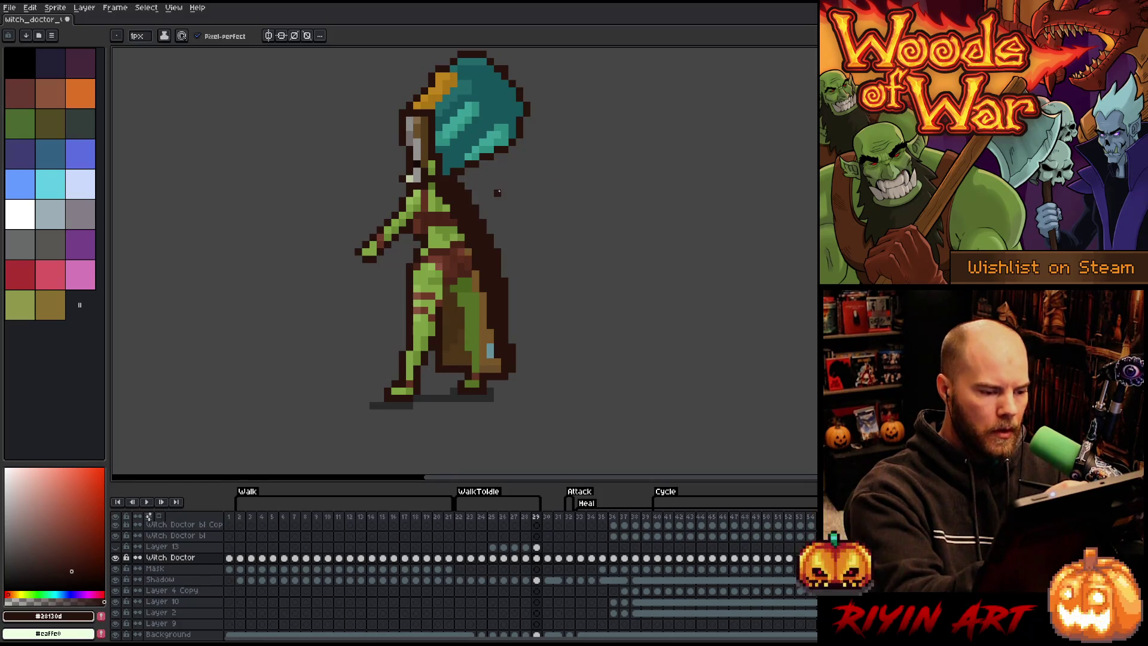
{"action": "key", "text": "Left"}
{"action": "key", "text": "Right"}
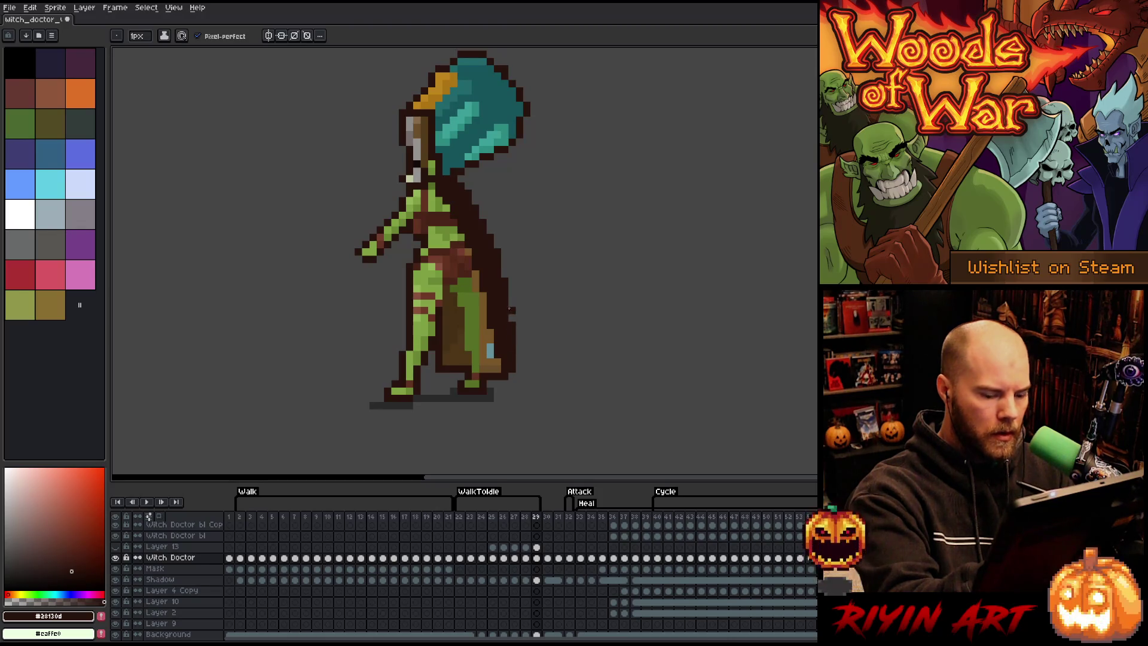
{"action": "key", "text": "Left"}
{"action": "key", "text": "Right"}
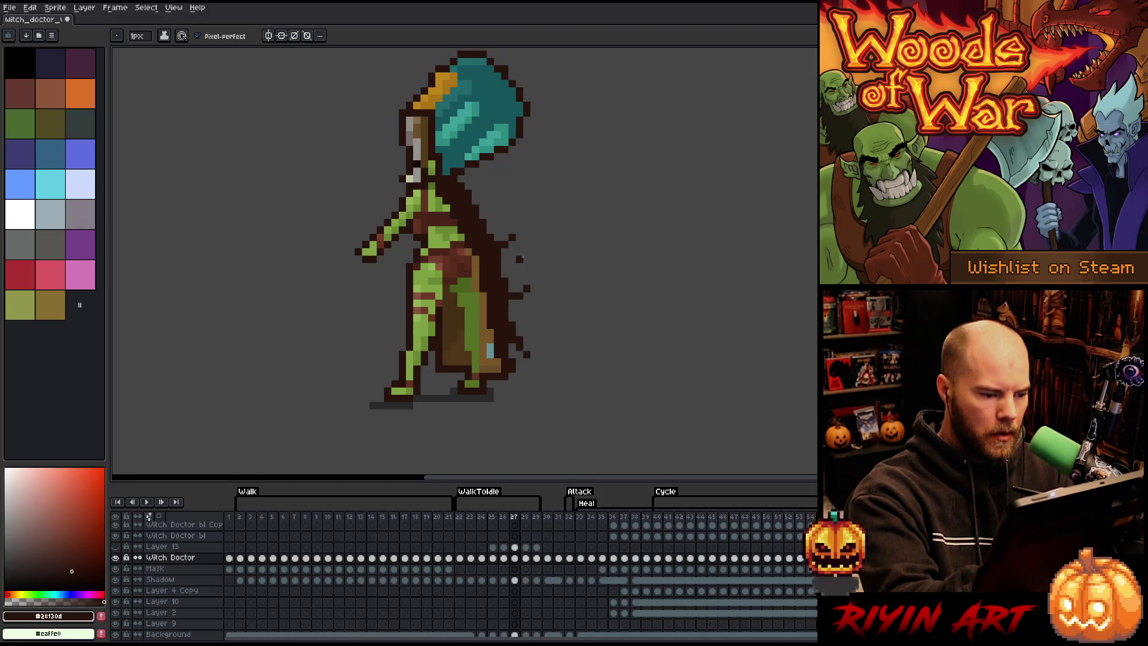
{"action": "key", "text": "Left"}
{"action": "key", "text": "Right"}
{"action": "key", "text": "Left"}
{"action": "key", "text": "Left"}
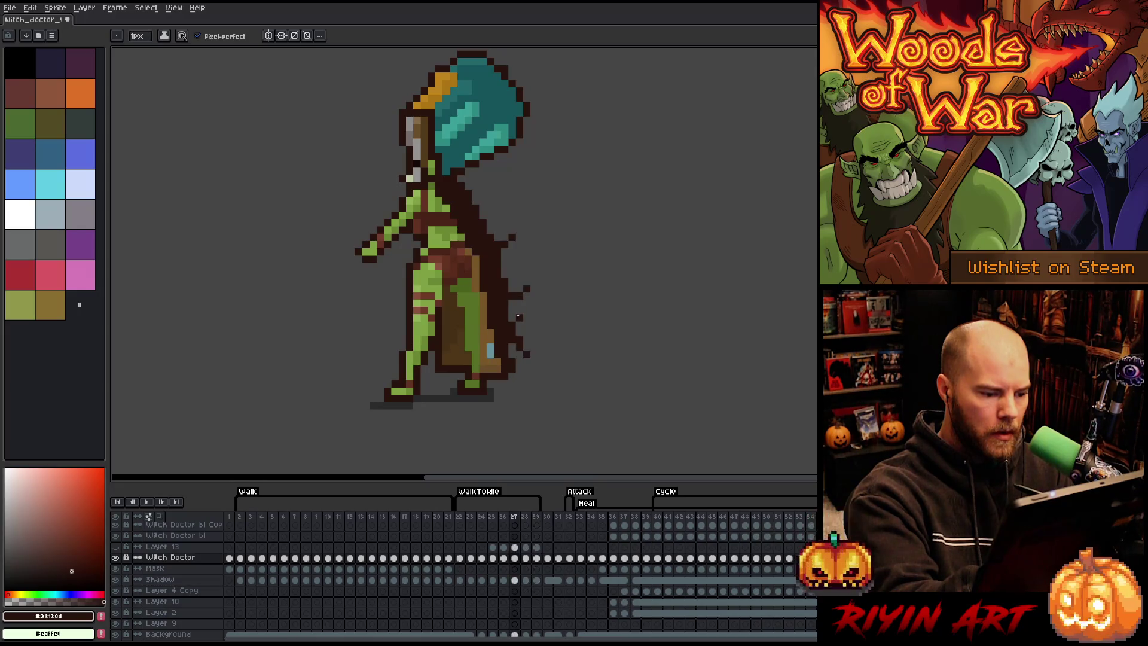
Step: Erase dark pixels at the cape's lower right edge on frame 28, checking neighbouring frames
{"action": "key", "text": "e"}
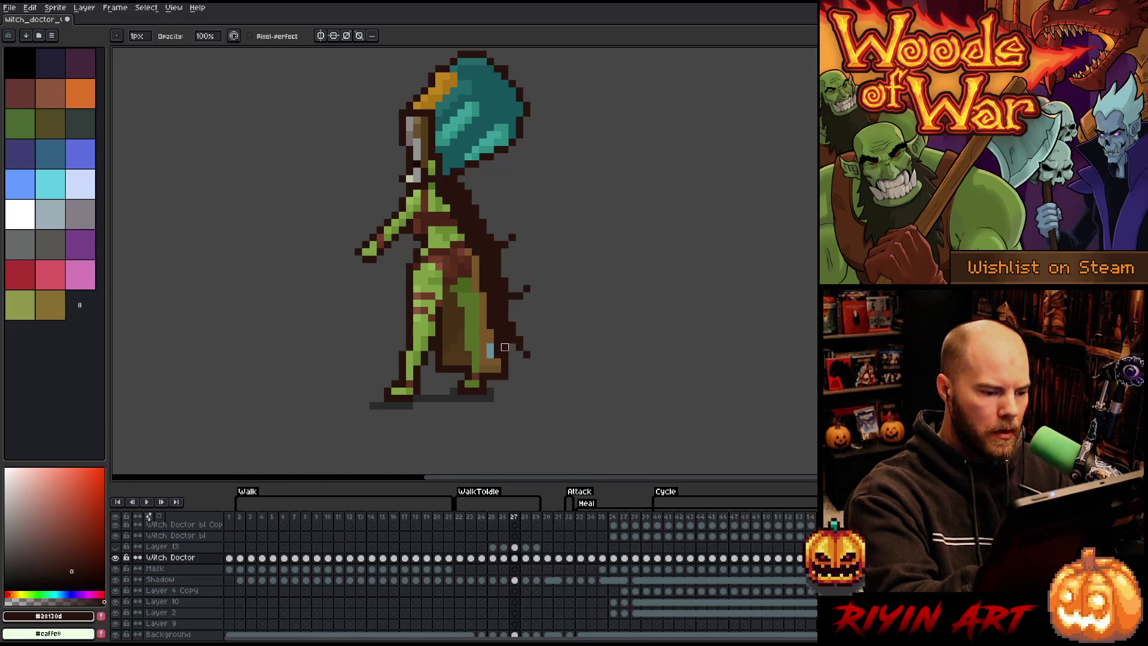
{"action": "key", "text": "Right"}
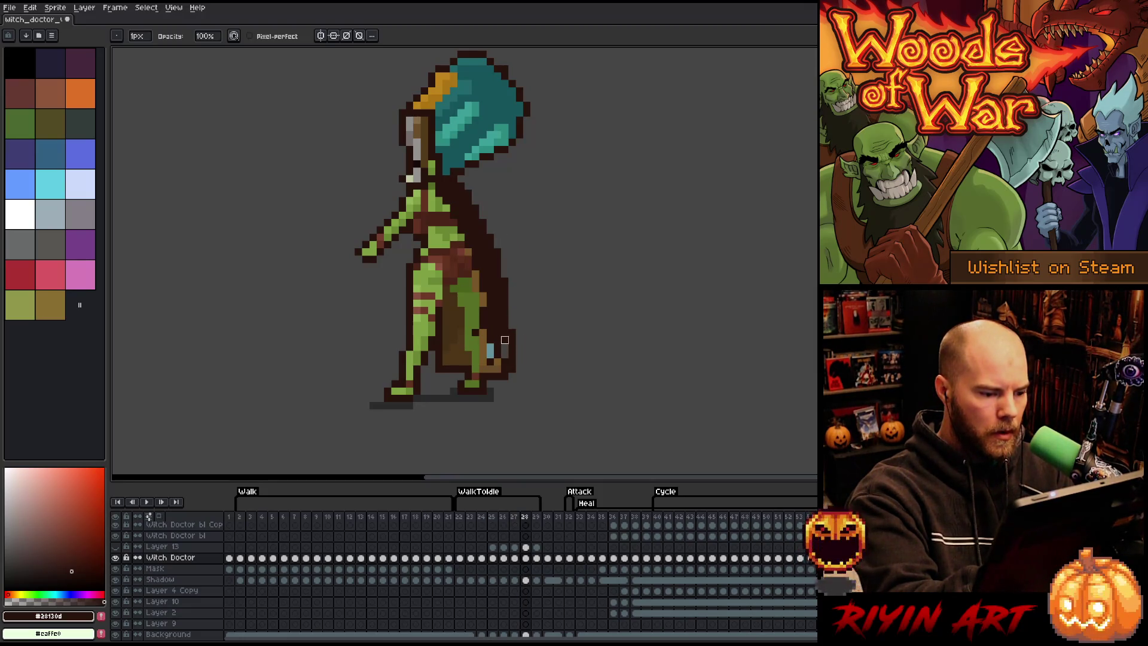
{"action": "left_click_drag", "start_coordinate": [512, 352], "coordinate": [512, 369]}
{"action": "key", "text": "Right"}
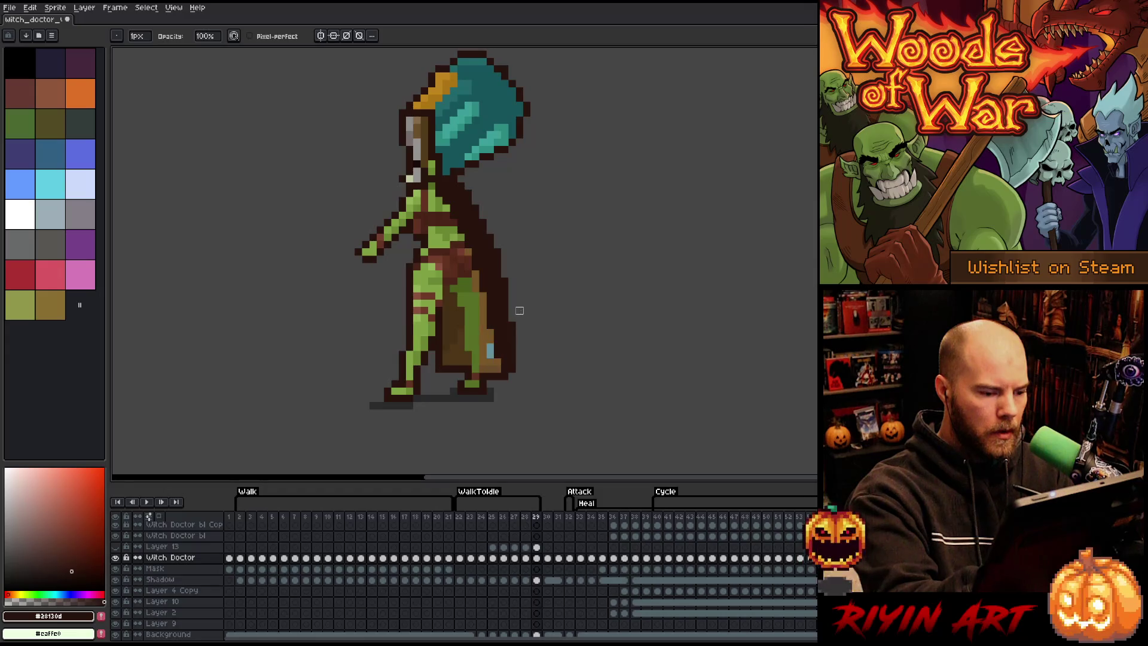
{"action": "key", "text": "Left"}
{"action": "key", "text": "b"}
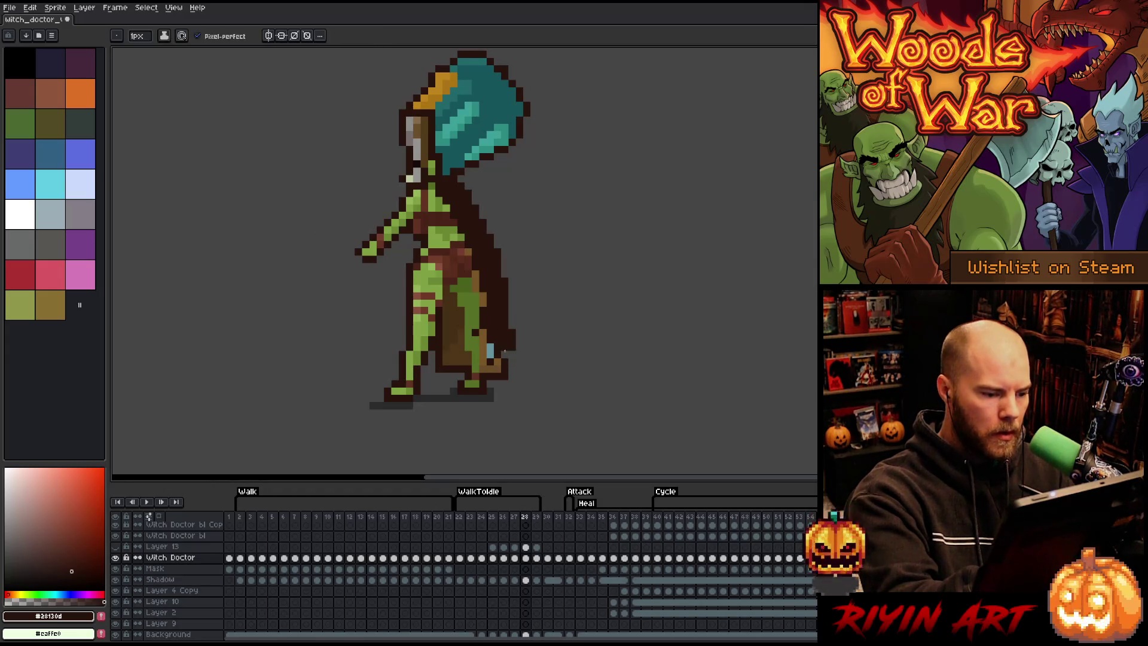
{"action": "key", "text": "e"}
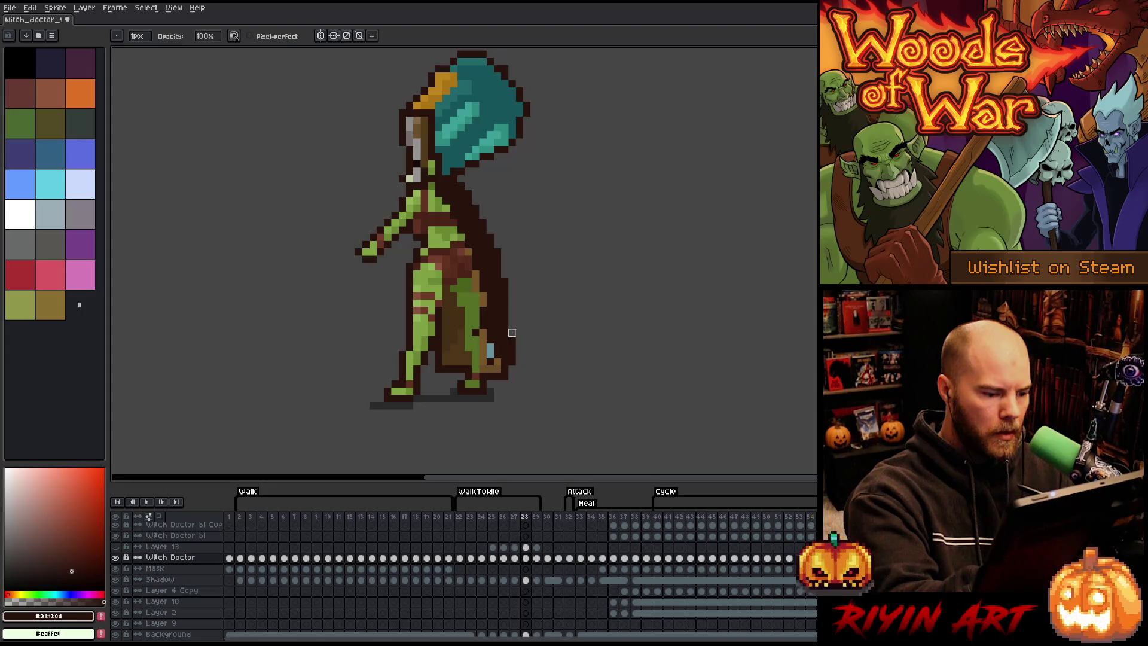
{"action": "key", "text": "period"}
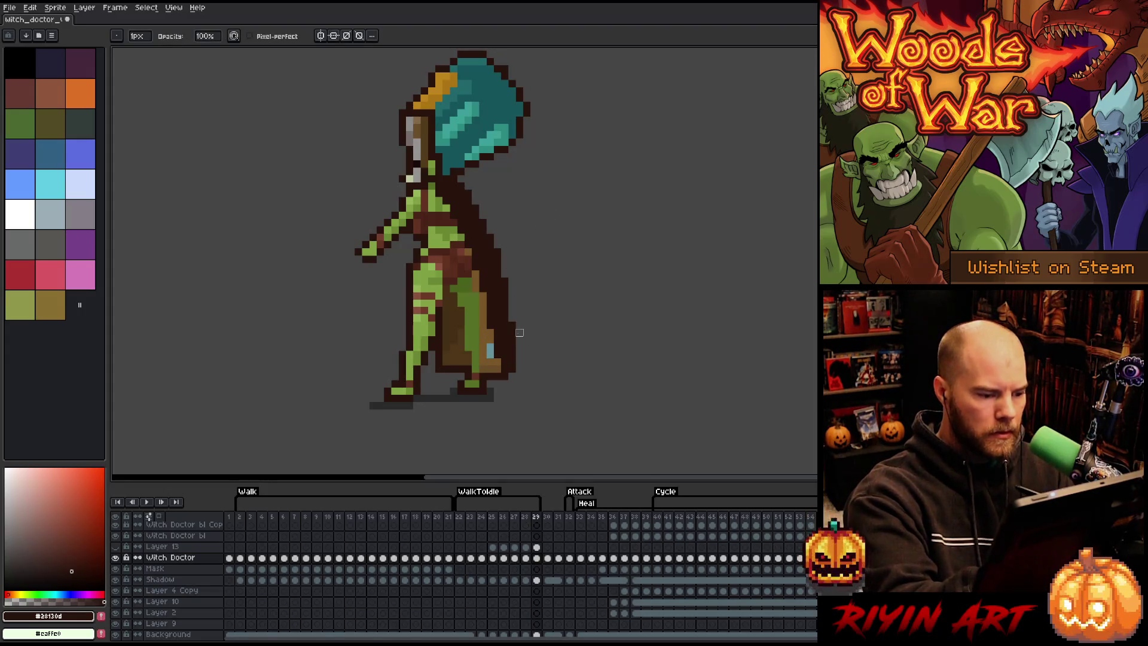
{"action": "key", "text": "comma"}
{"action": "key", "text": "b"}
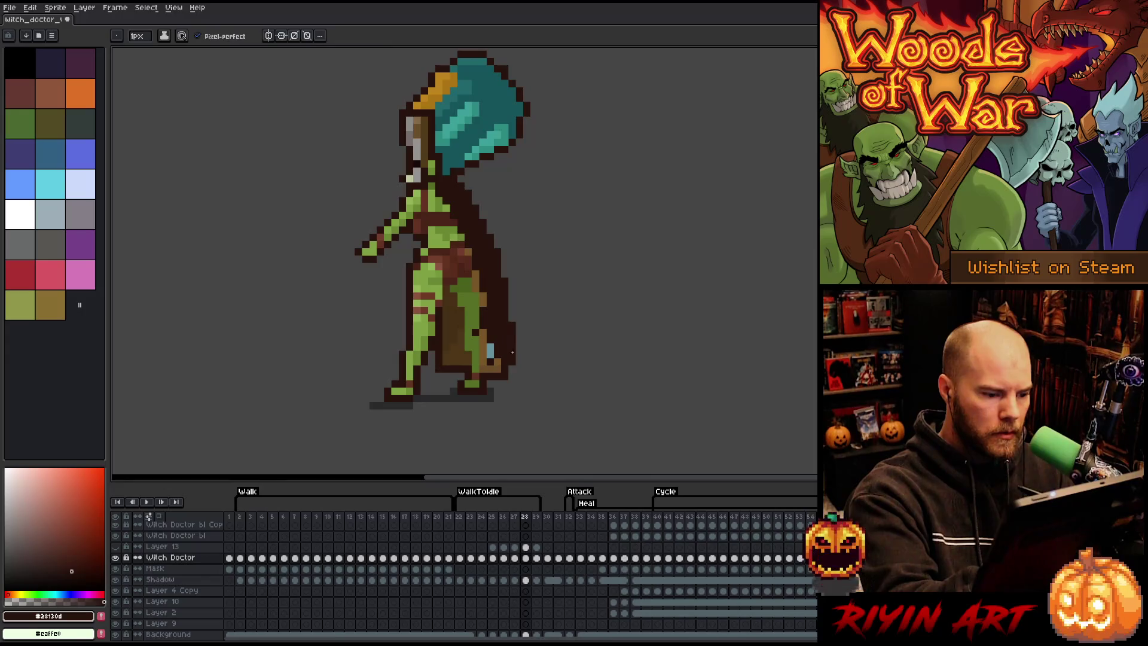
{"action": "key", "text": "comma"}
{"action": "key", "text": "period"}
{"action": "key", "text": "period"}
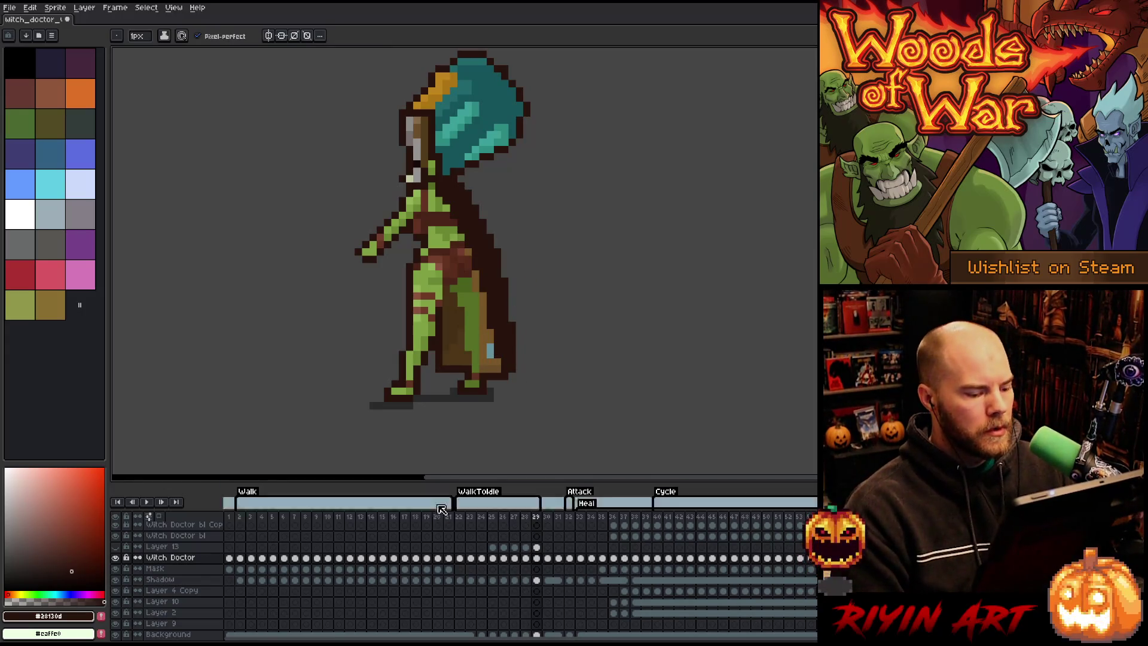
Step: Add a skin-green #80a143 pixel to the hood, sample the cloak colours, save, and preview the animation
{"action": "left_click", "coordinate": [439, 189], "text": "alt"}
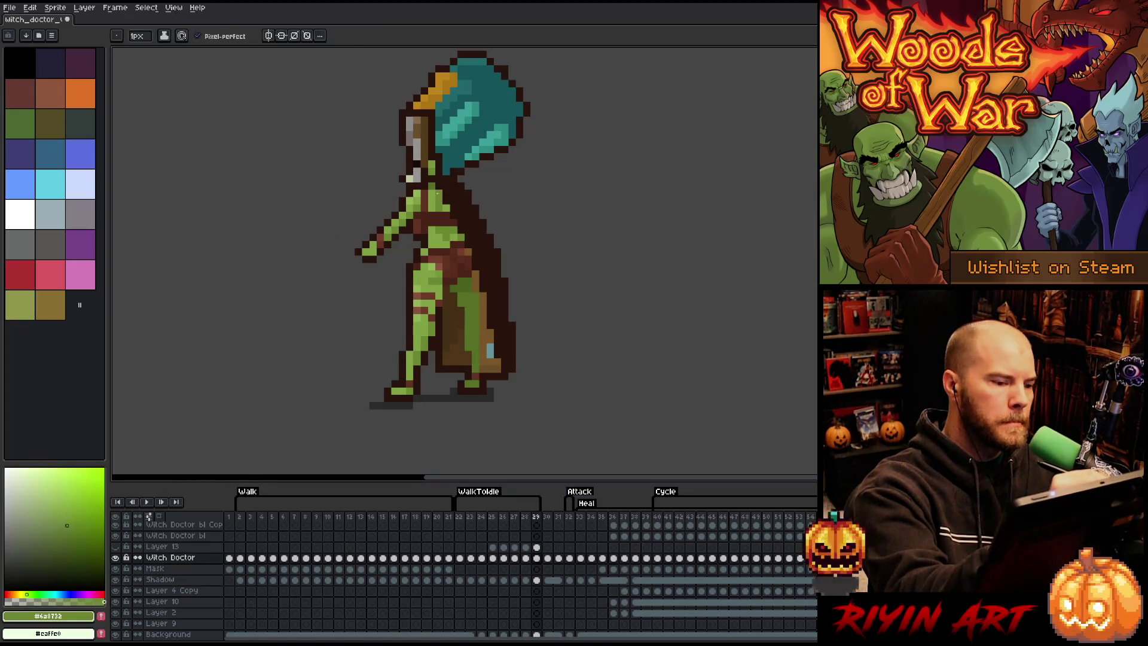
{"action": "key", "text": "ctrl+s"}
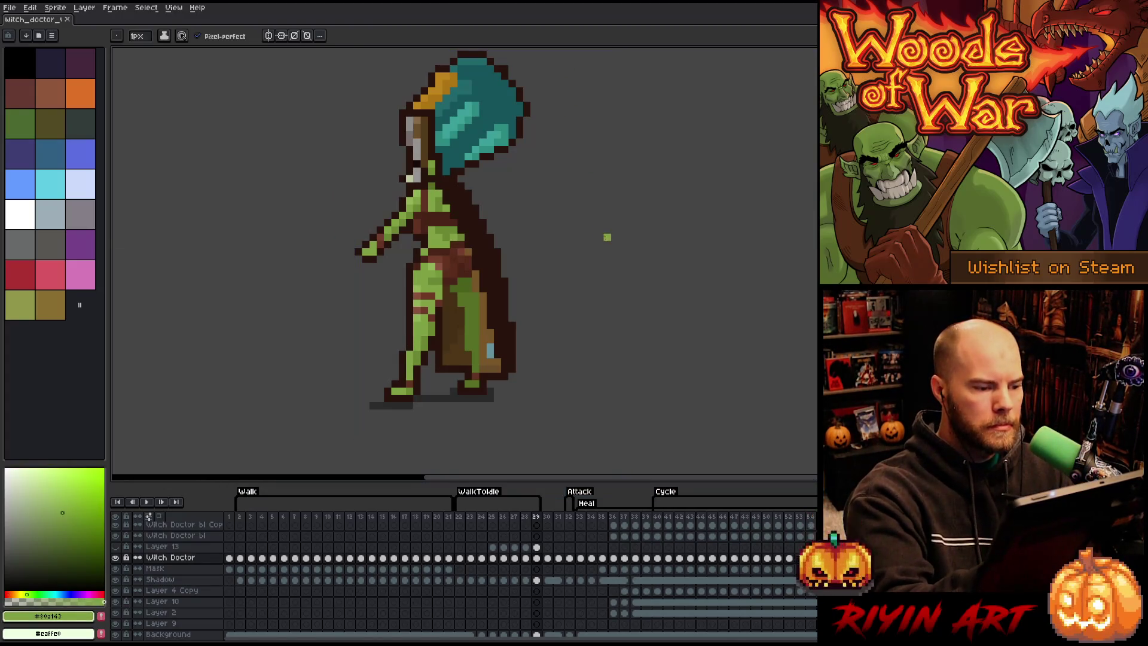
{"action": "left_click", "coordinate": [476, 84]}
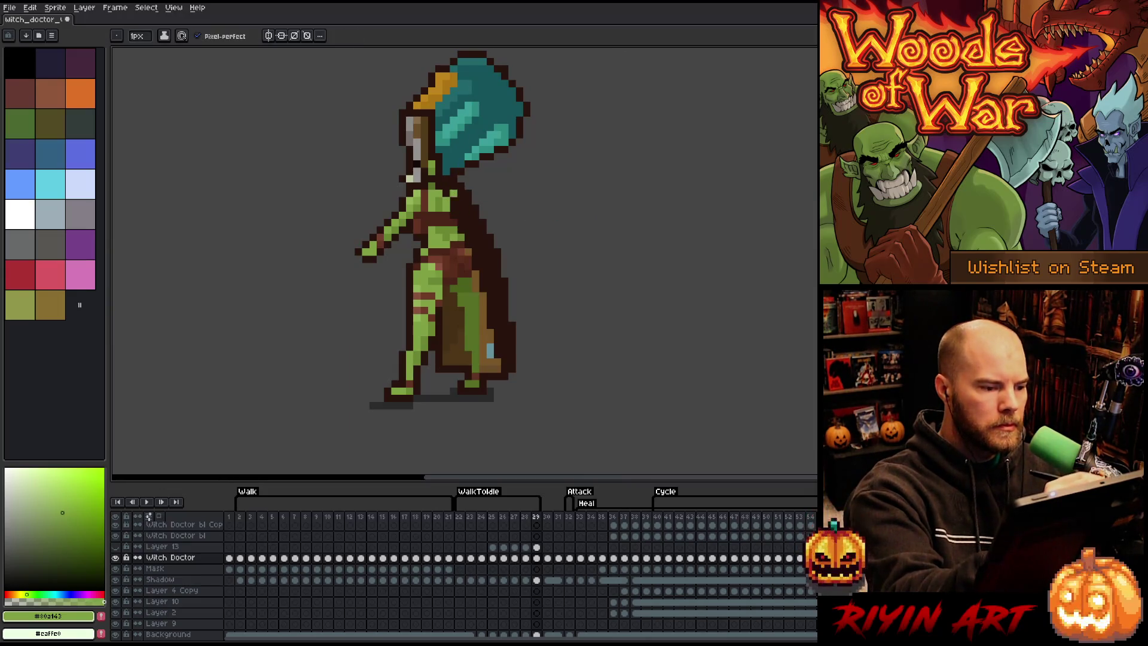
{"action": "left_click", "coordinate": [453, 214], "text": "alt"}
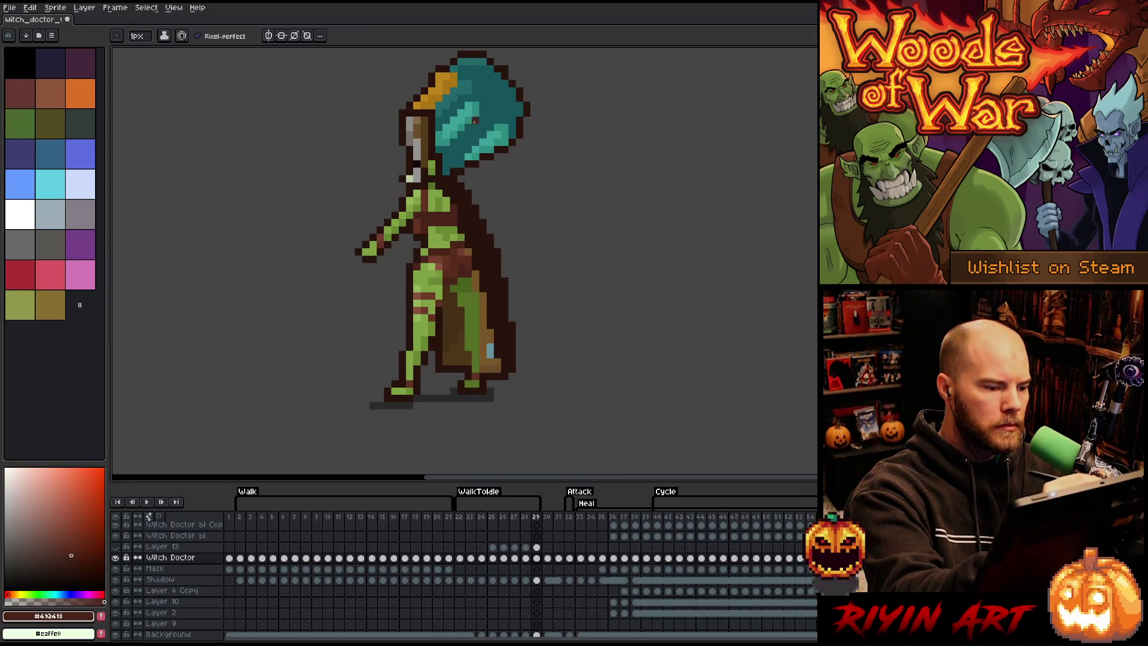
{"action": "left_click", "coordinate": [461, 226], "text": "alt"}
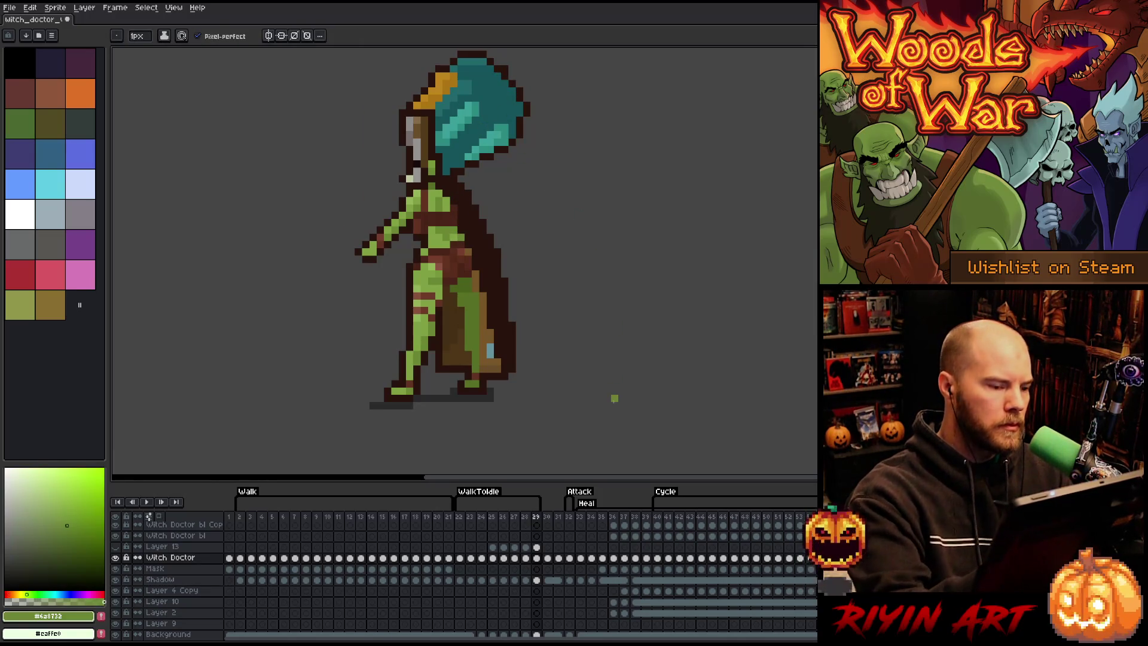
{"action": "left_click", "coordinate": [455, 205], "text": "alt"}
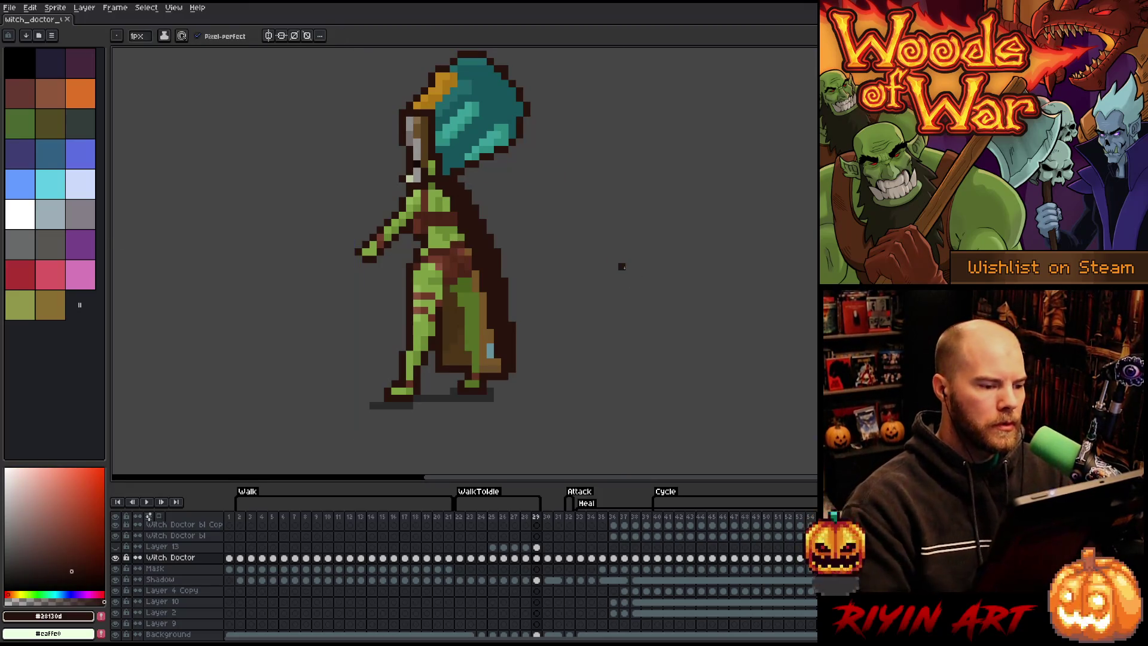
{"action": "key", "text": "ctrl+s"}
{"action": "key", "text": "Return"}
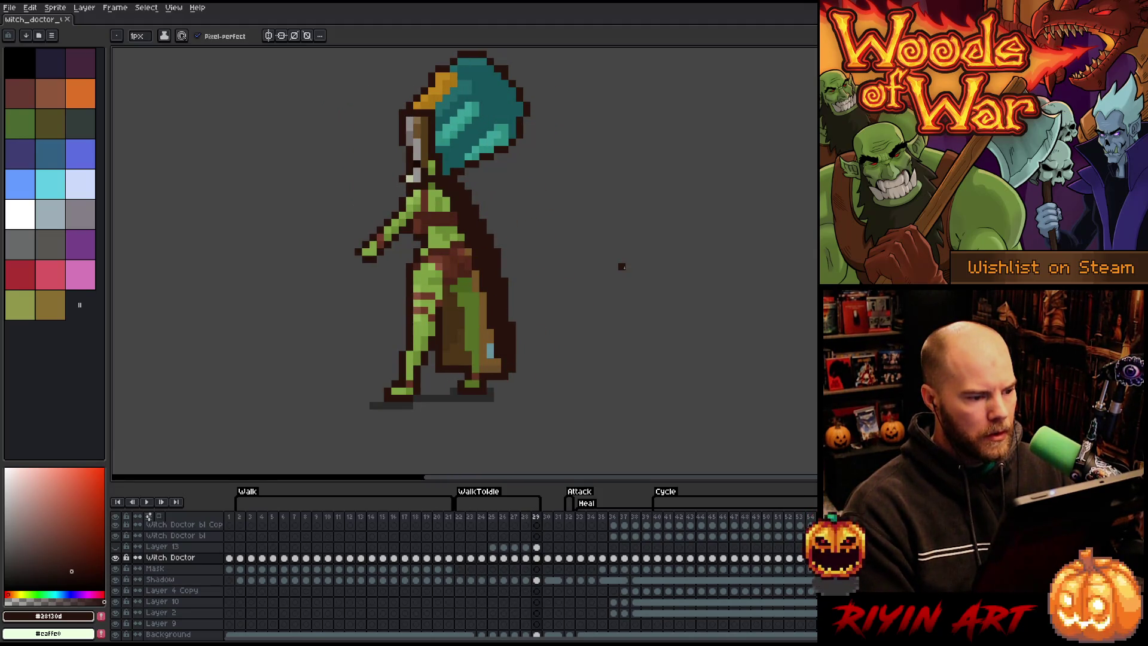
Step: Clear the existing small selection with the rectangular marquee
{"action": "key", "text": "e"}
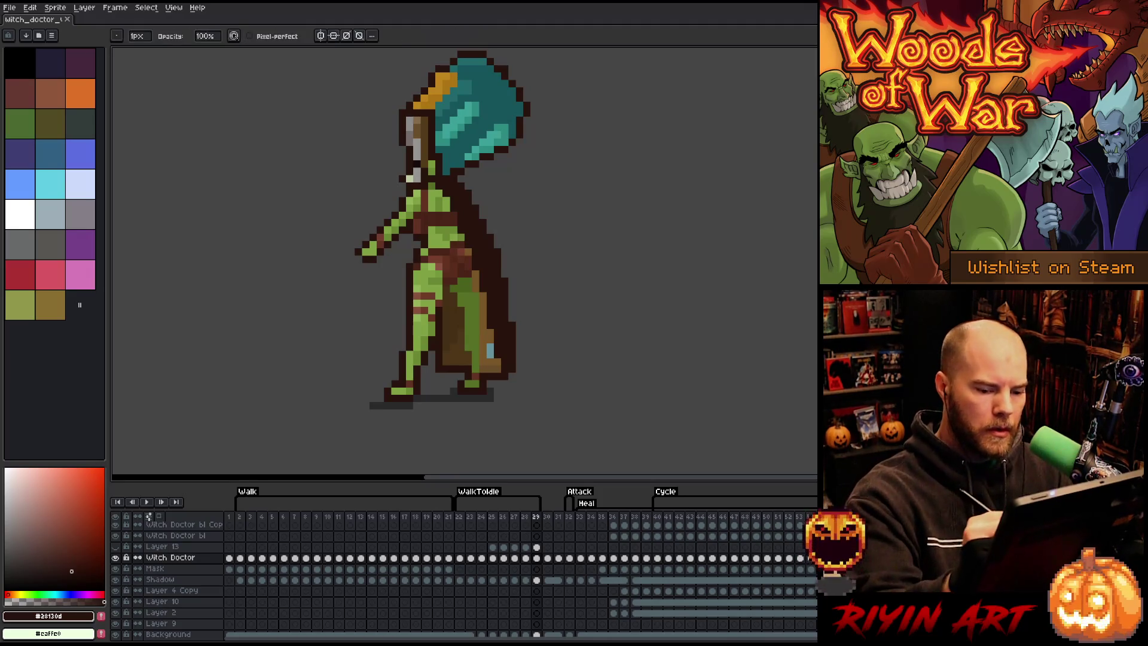
{"action": "key", "text": "m"}
{"action": "left_click", "coordinate": [461, 201]}
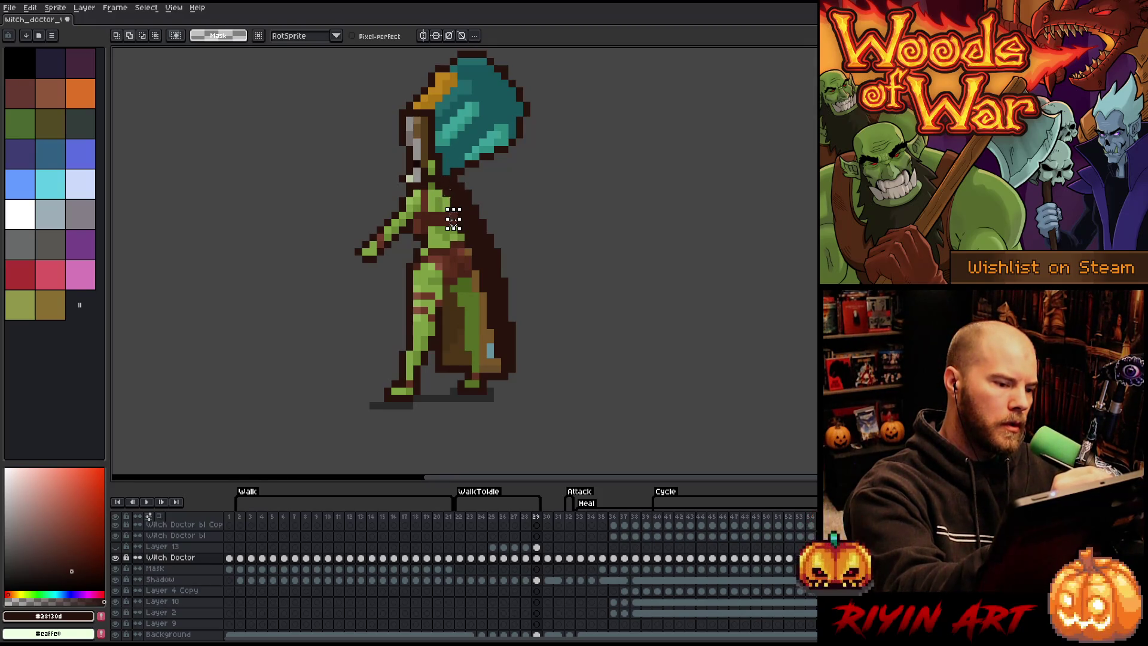
Step: Select the witch doctor's chest area and compare it across frames 25 to 28
{"action": "left_click_drag", "start_coordinate": [458, 228], "coordinate": [425, 187]}
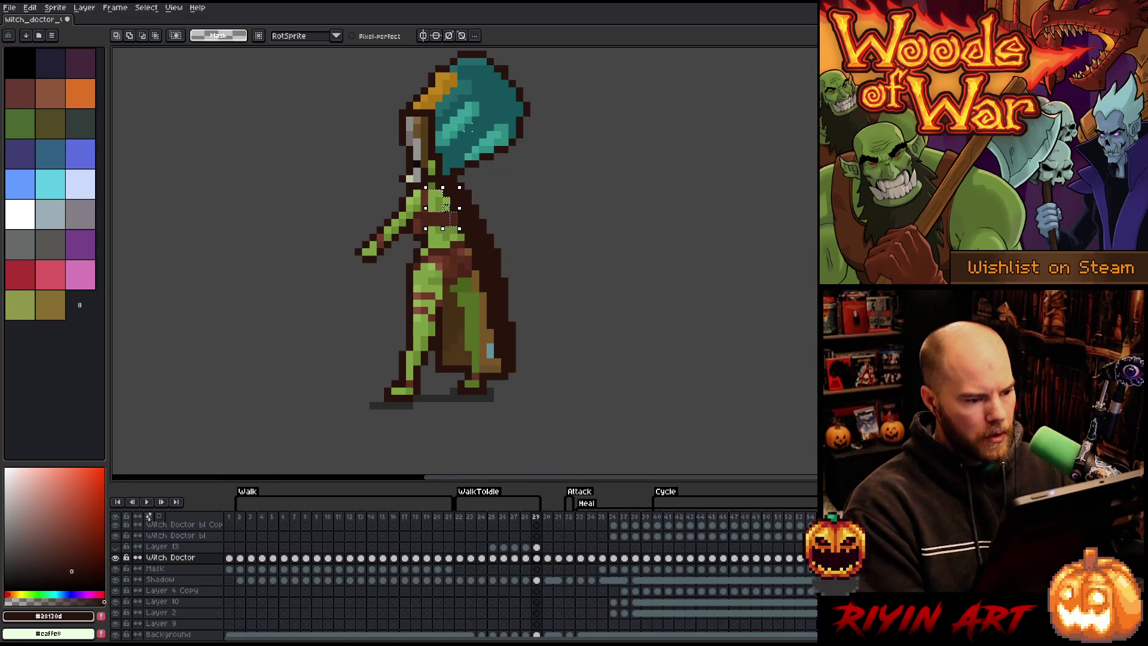
{"action": "key", "text": "v"}
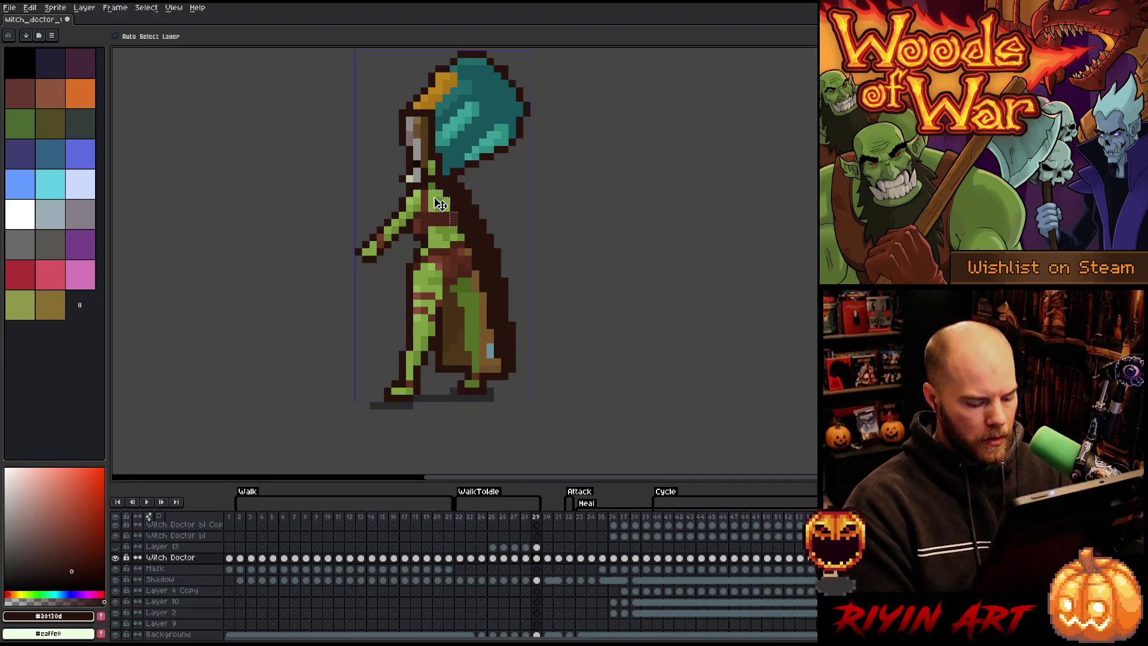
{"action": "key", "text": "Left"}
{"action": "key", "text": "Left"}
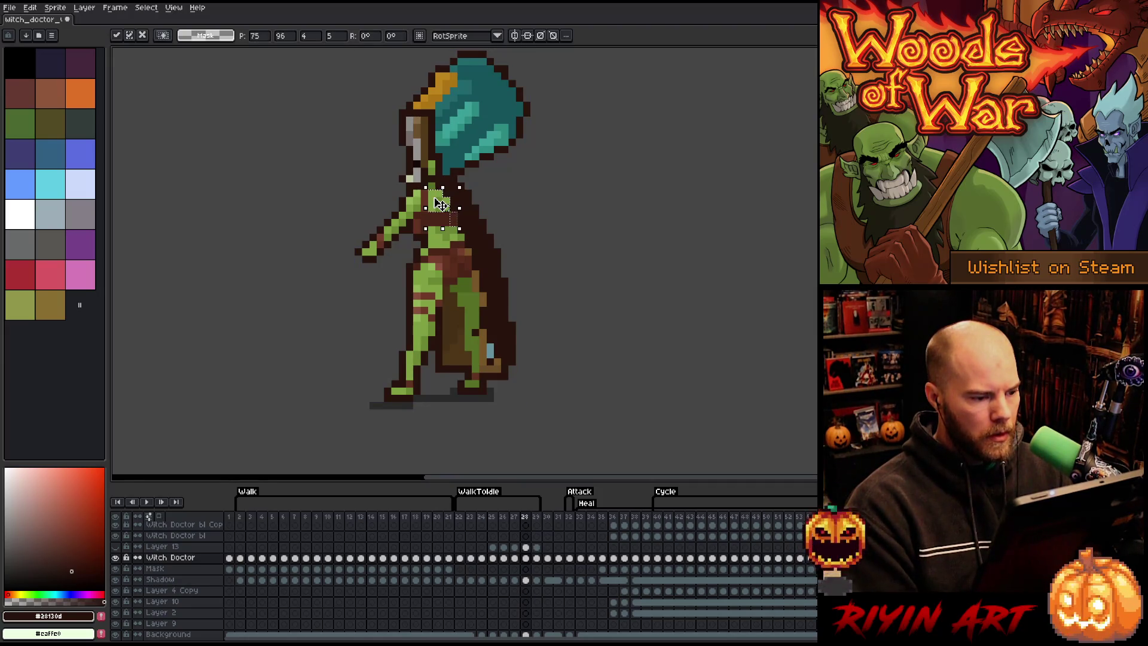
{"action": "left_click", "coordinate": [441, 203]}
{"action": "key", "text": "Return"}
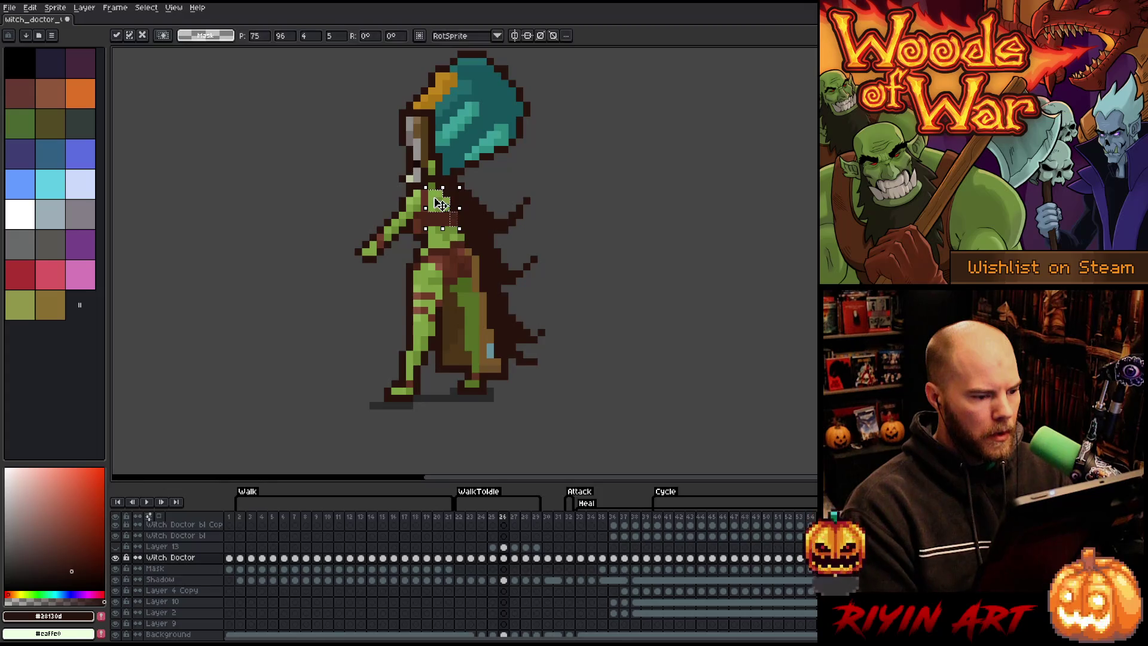
{"action": "key", "text": "Left"}
{"action": "key", "text": "Left"}
{"action": "key", "text": "Left"}
{"action": "key", "text": "Right"}
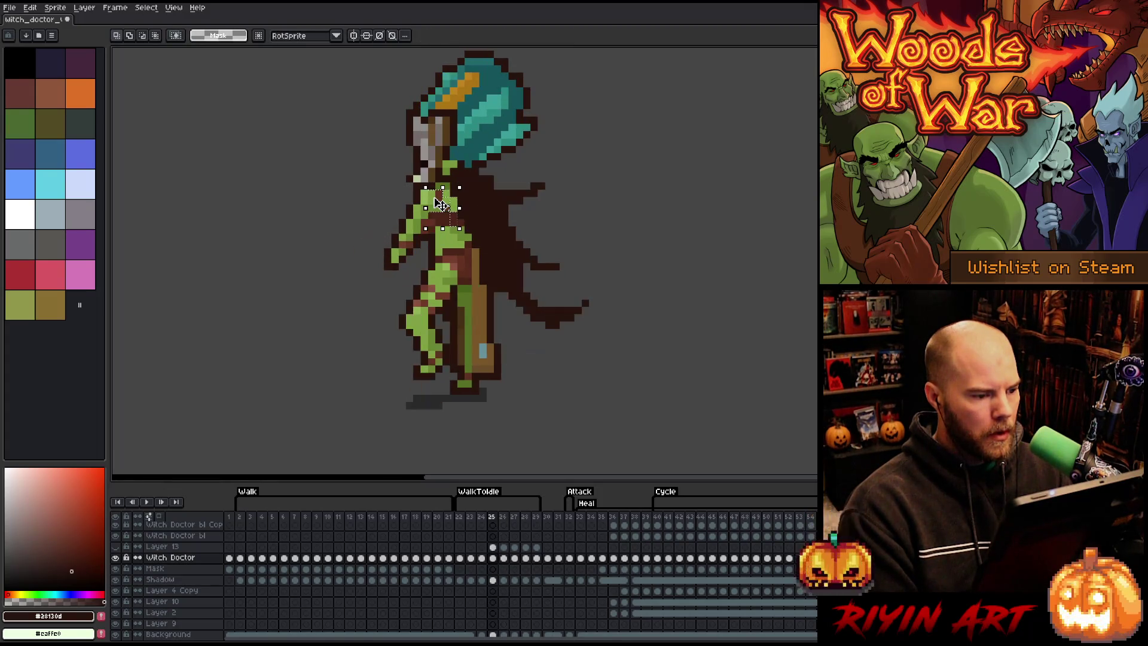
{"action": "key", "text": "Right"}
Step: Deselect, play back the walk, and insert a new frame 29 into WalkToIdle
{"action": "key", "text": "ctrl+d"}
{"action": "key", "text": "Return"}
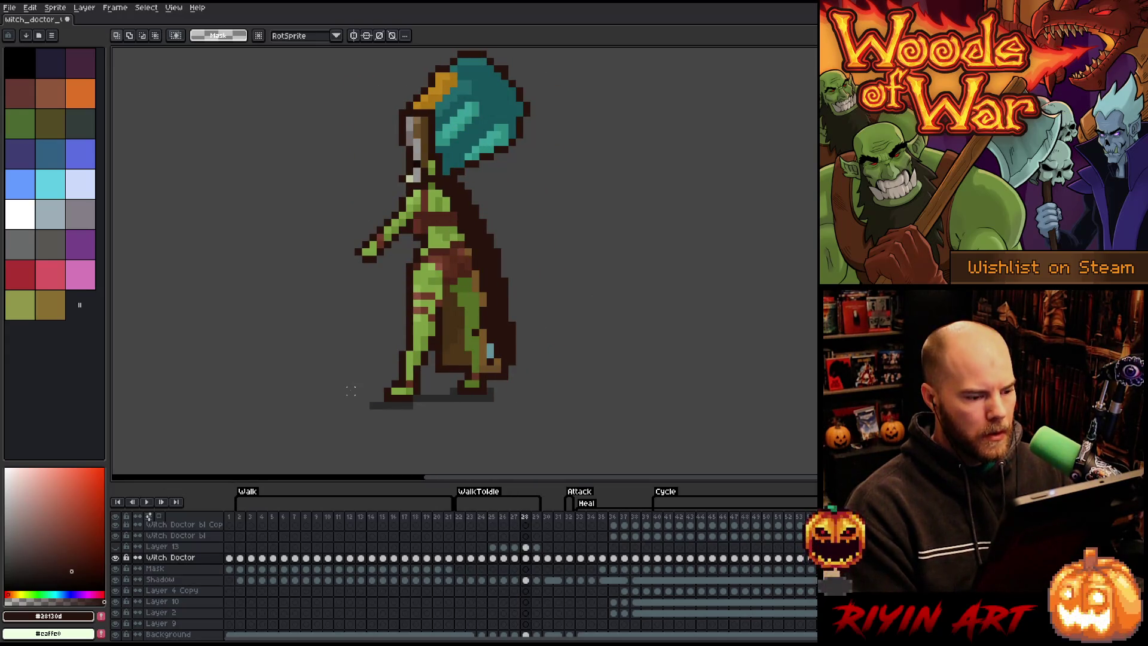
{"action": "key", "text": "alt+n"}
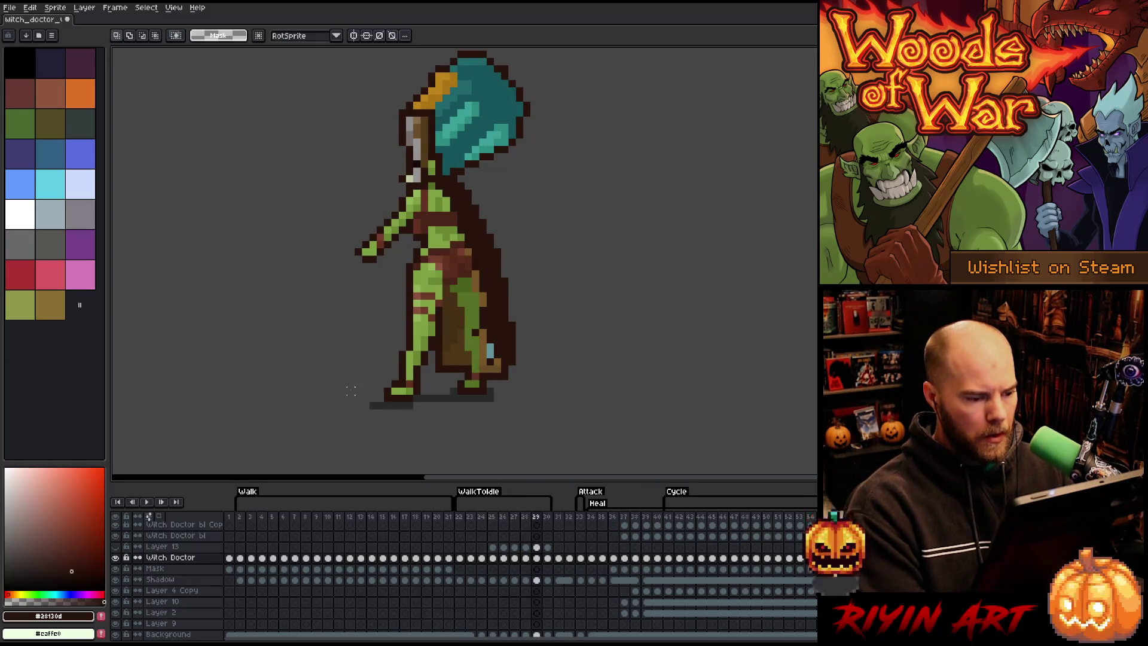
Step: Sample the mid brown, dark cloak and darker green colours to paint the new frame's cloak
{"action": "key", "text": "b"}
{"action": "key", "text": "i"}
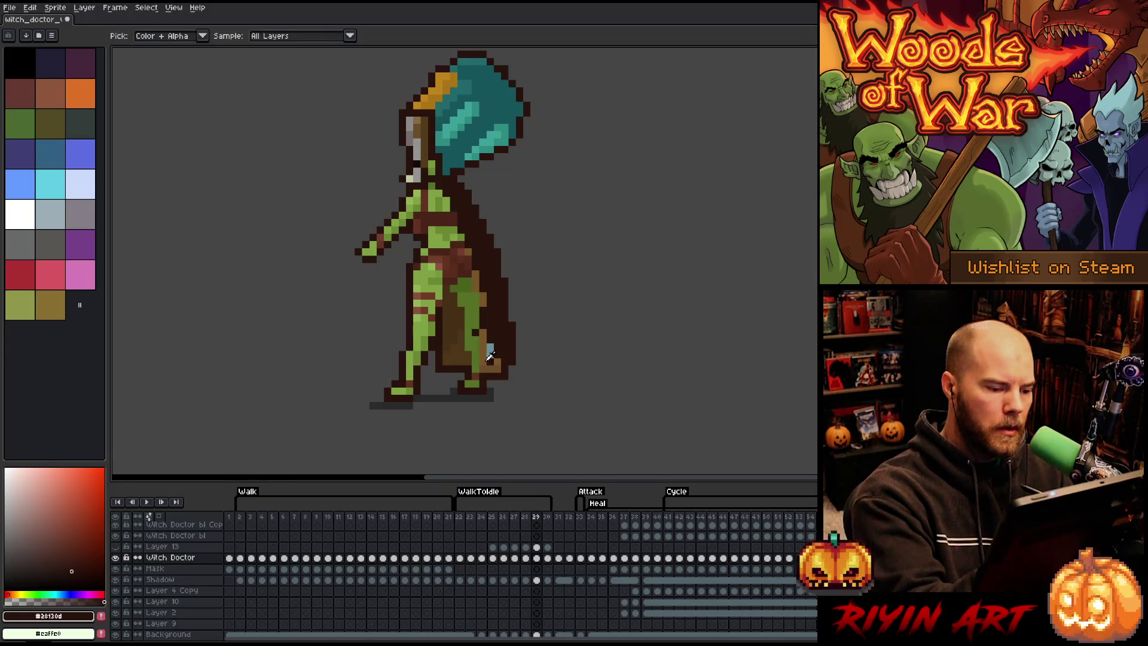
{"action": "left_click", "coordinate": [489, 355]}
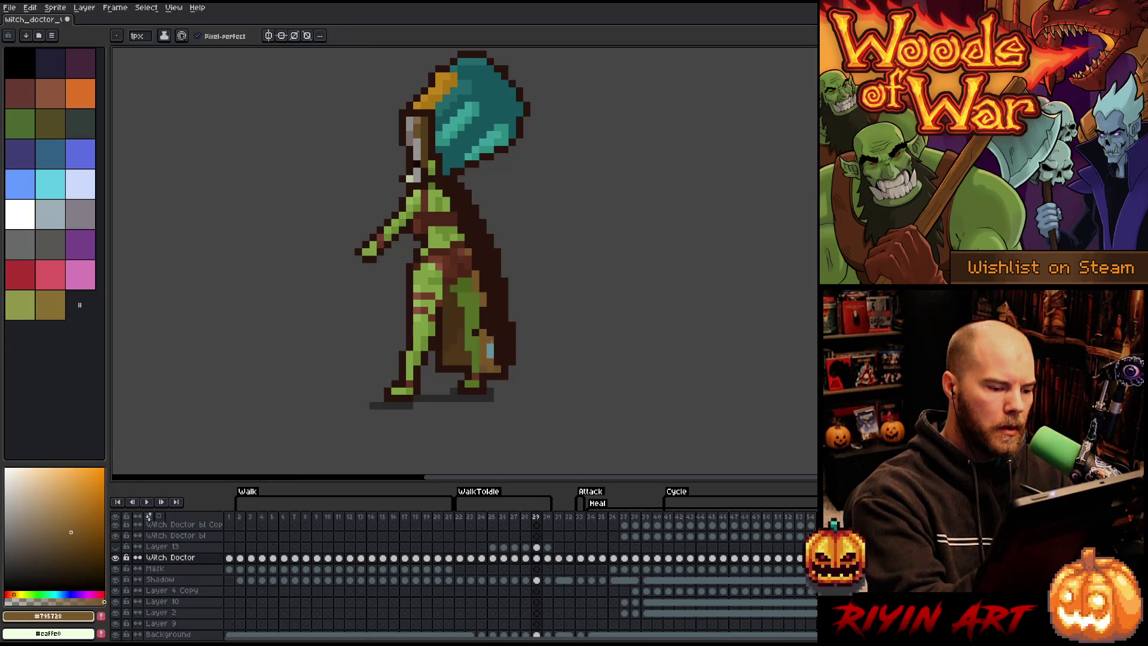
{"action": "left_click", "coordinate": [483, 330], "text": "alt"}
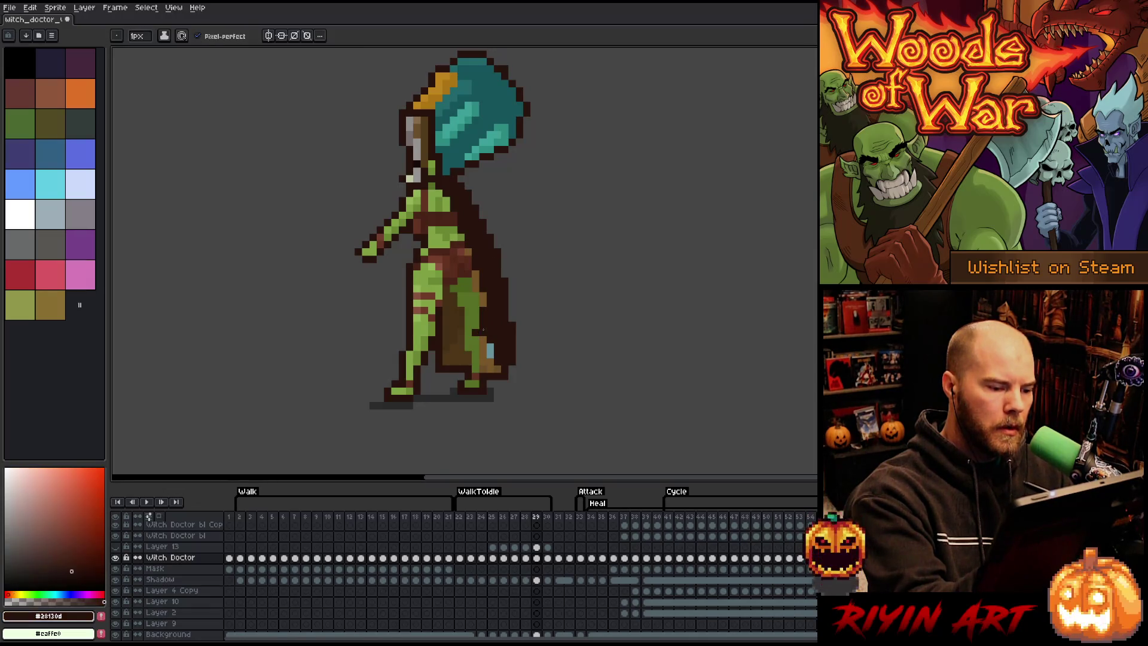
{"action": "left_click", "coordinate": [483, 281], "text": "alt"}
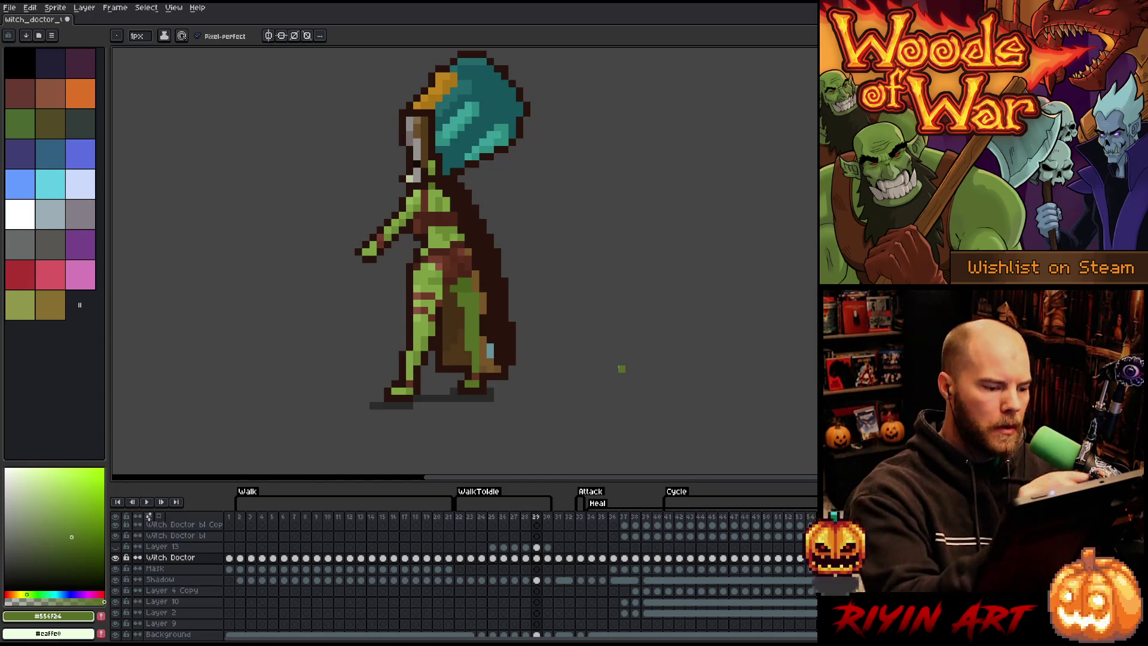
{"action": "left_click", "coordinate": [488, 317], "text": "alt"}
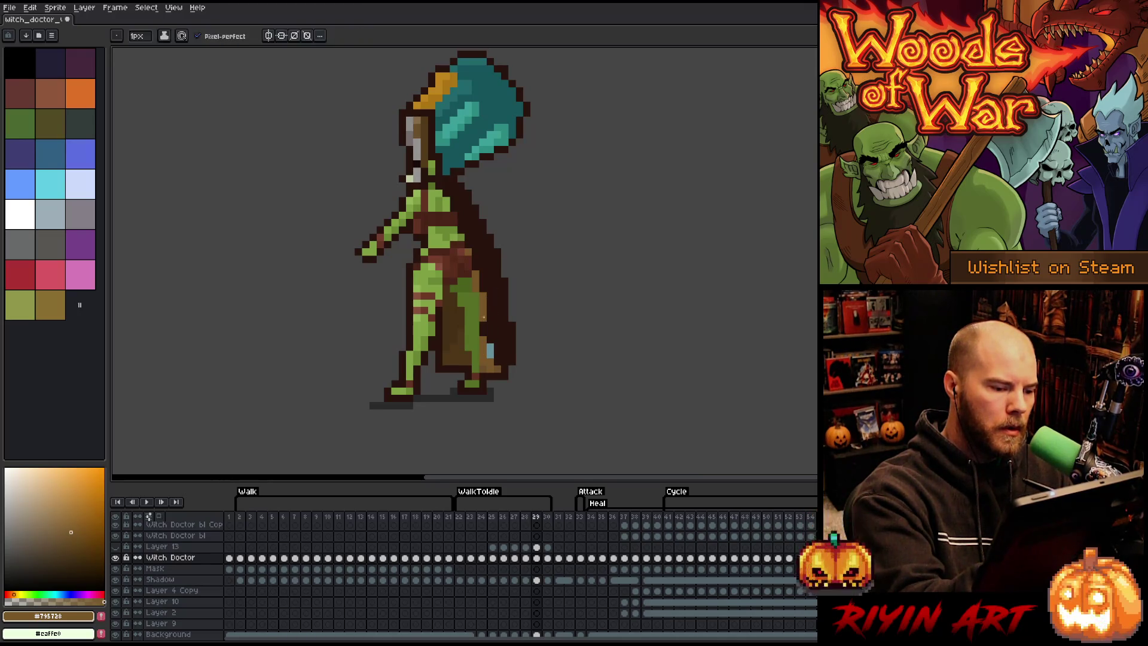
{"action": "left_click", "coordinate": [483, 337], "text": "alt"}
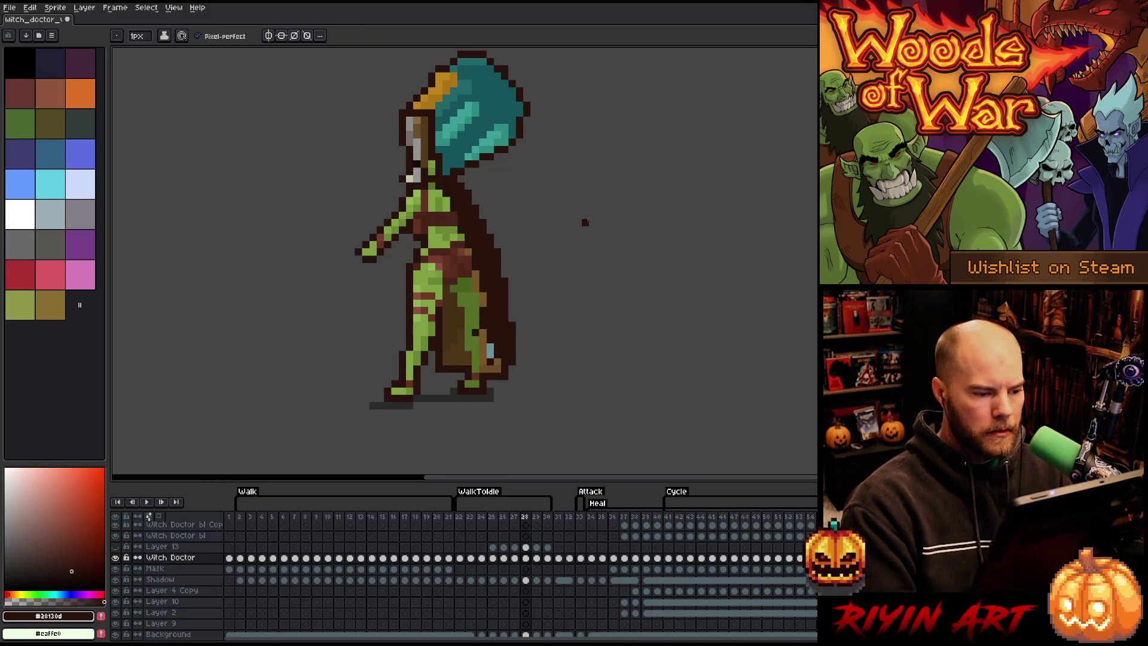
Step: Check the cloak's flow across frames 28 to 31, sample a cloak brown, and play the animation
{"action": "key", "text": "Left"}
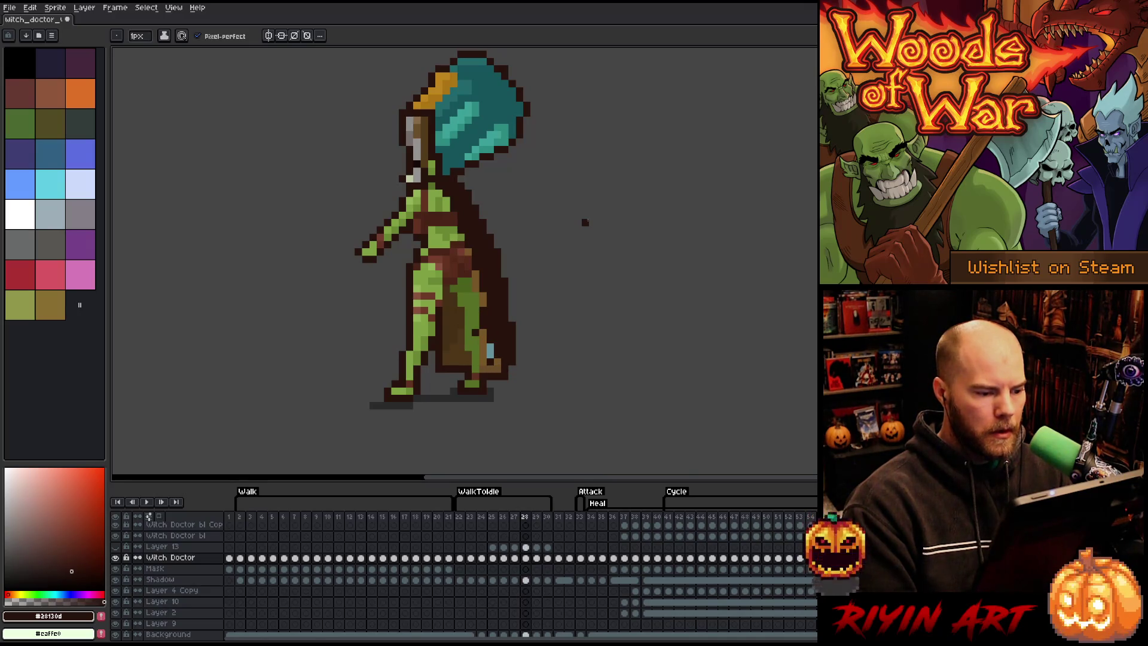
{"action": "key", "text": "Right"}
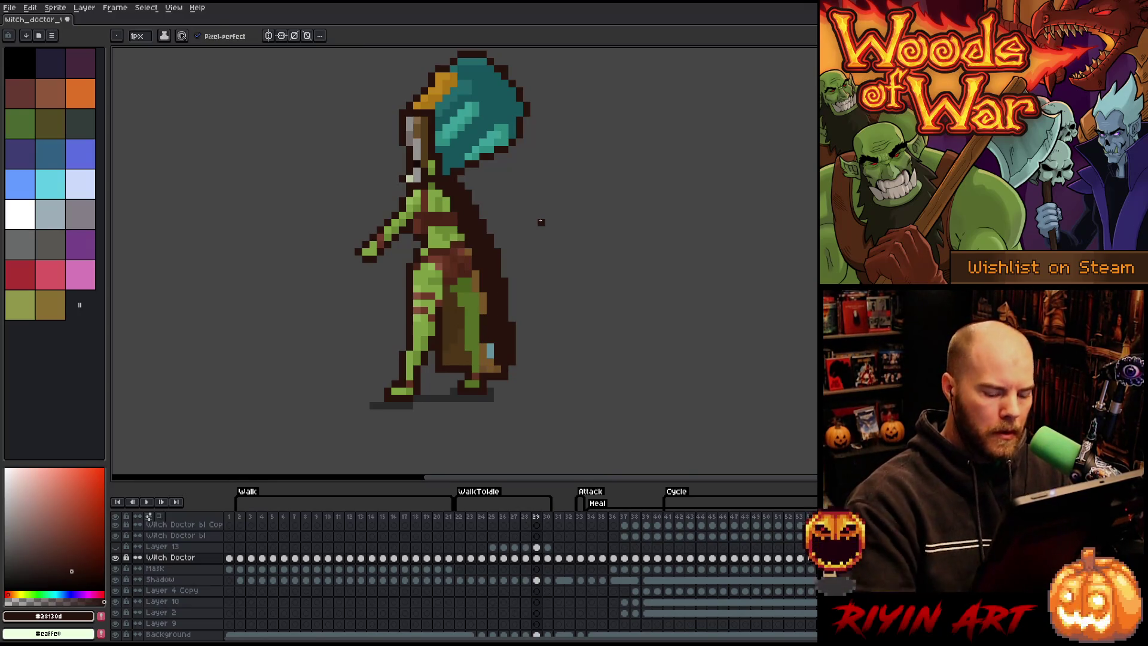
{"action": "key", "text": "Right"}
{"action": "key", "text": "Left"}
{"action": "key", "text": "Right"}
{"action": "key", "text": "Left"}
{"action": "key", "text": "Right"}
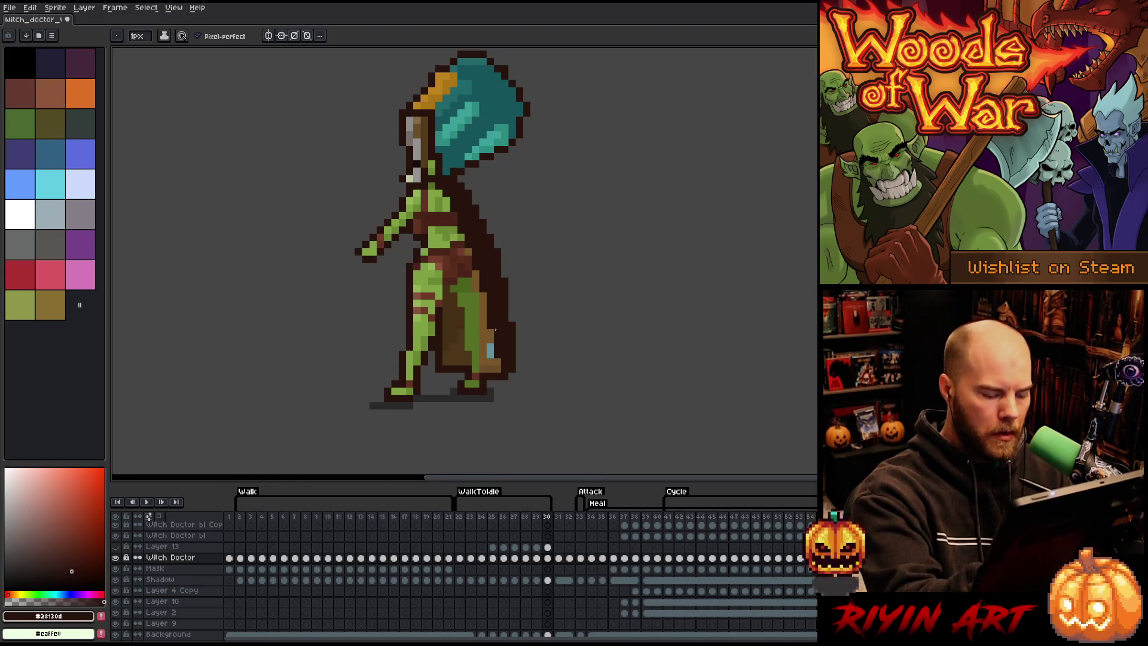
{"action": "key", "text": "Right"}
{"action": "key", "text": "Left"}
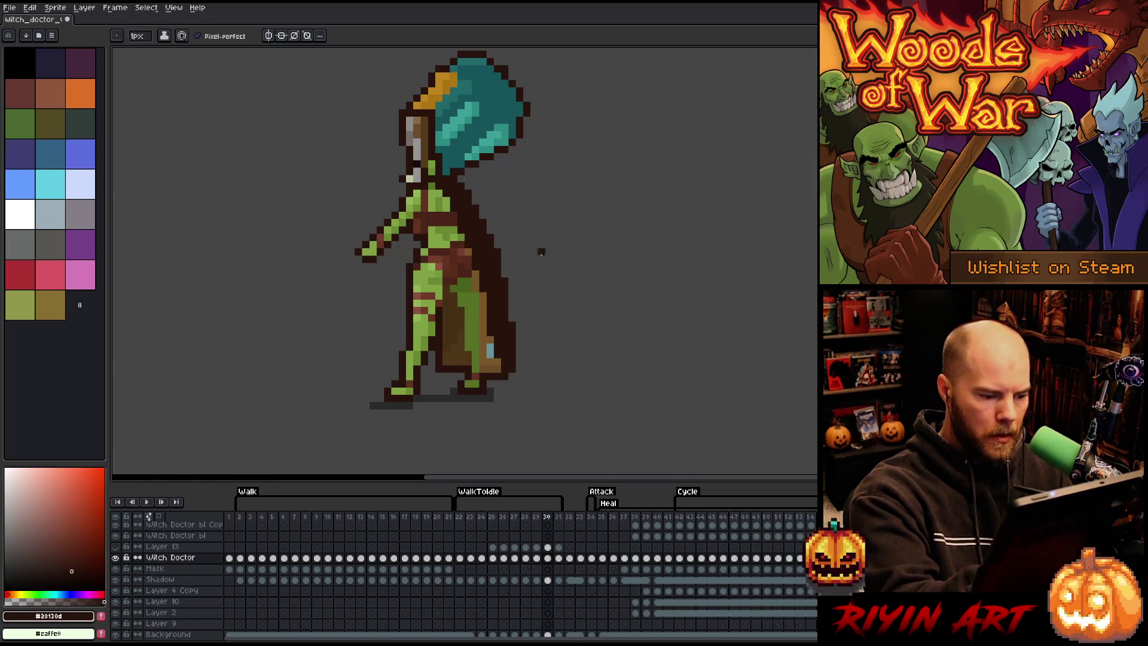
{"action": "key", "text": "Left"}
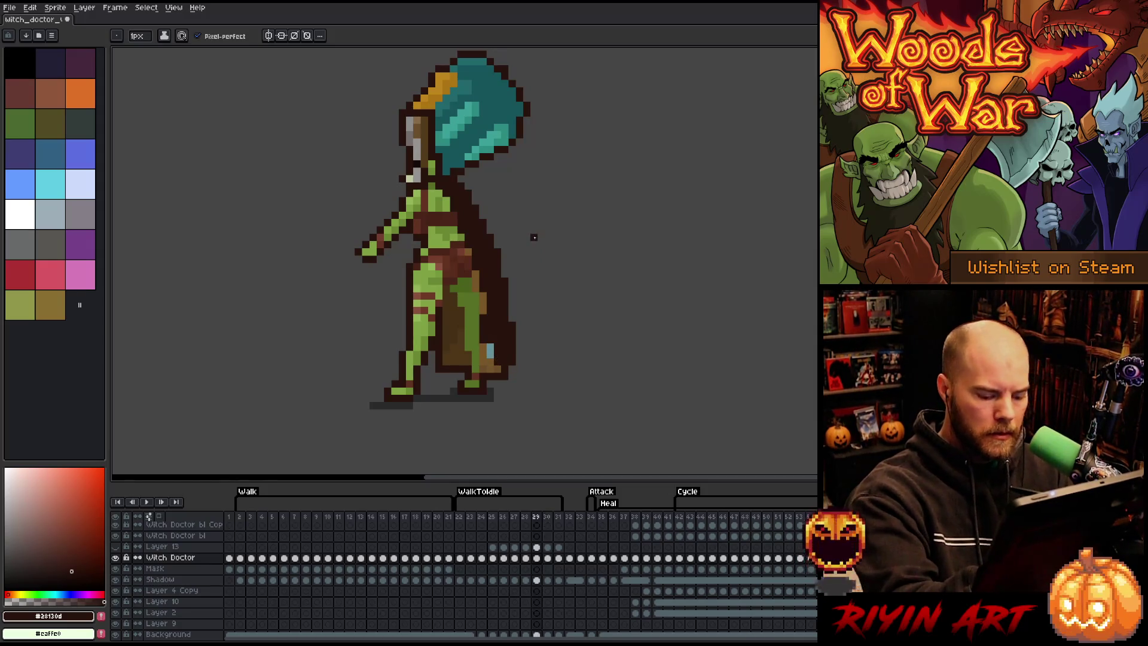
{"action": "left_click", "coordinate": [460, 326], "text": "alt"}
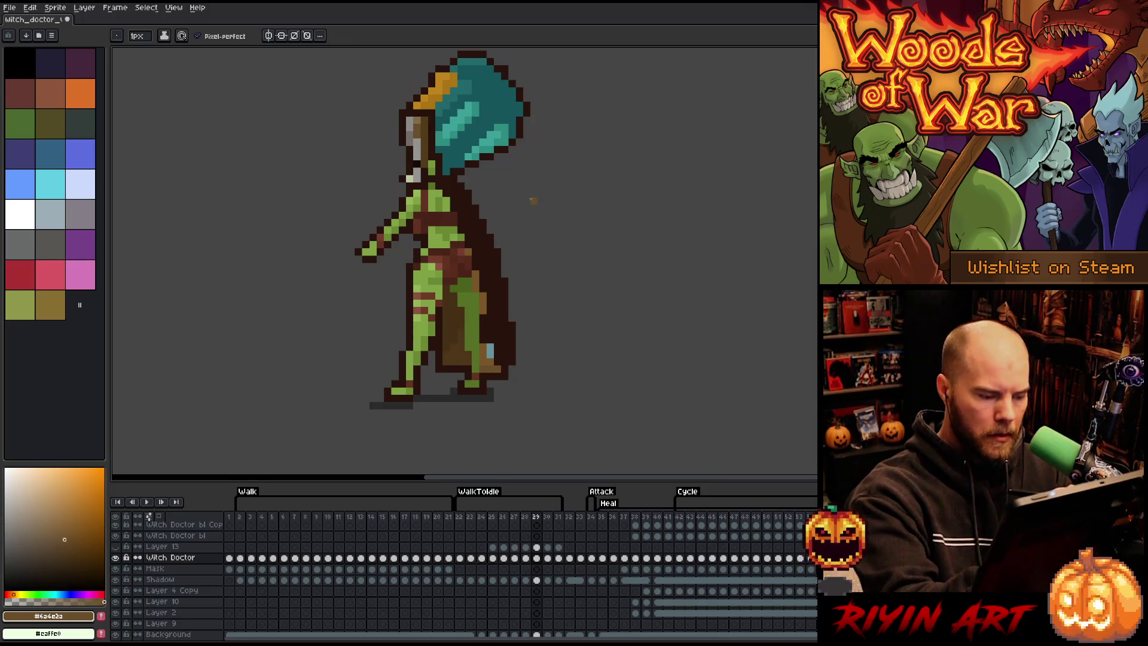
{"action": "key", "text": "Left"}
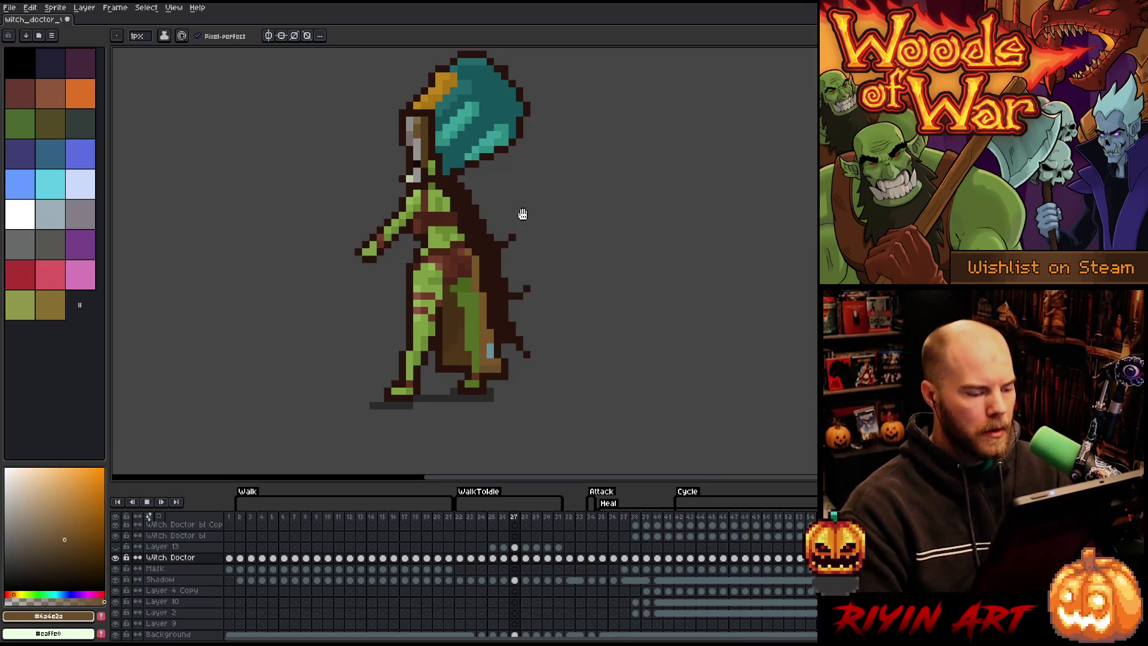
{"action": "key", "text": "Return"}
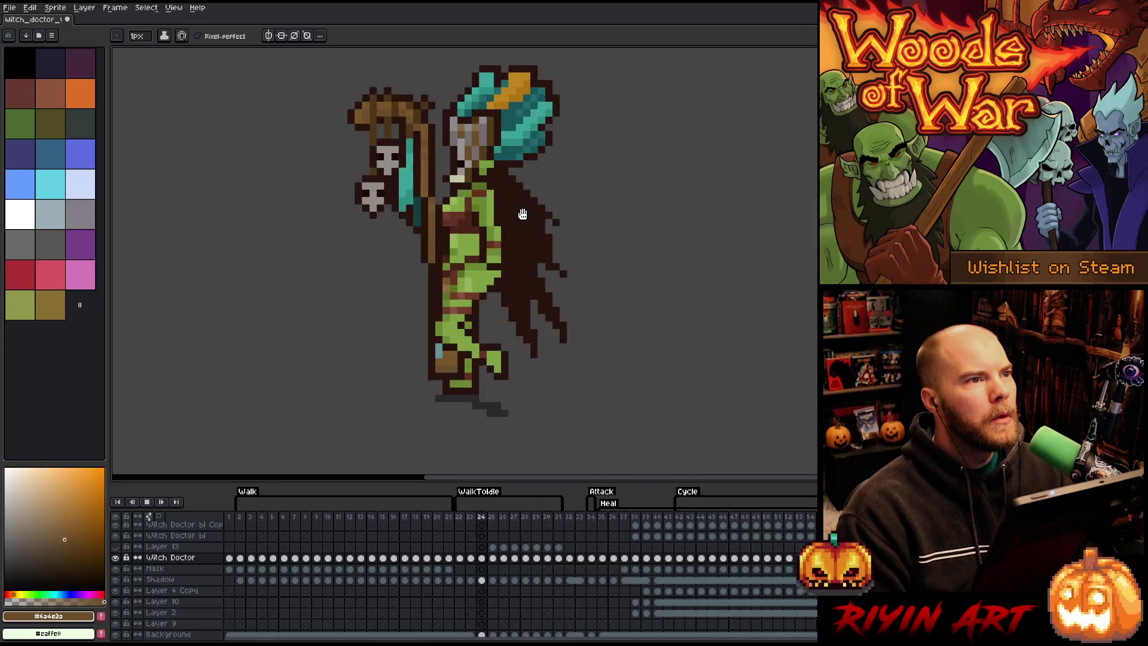
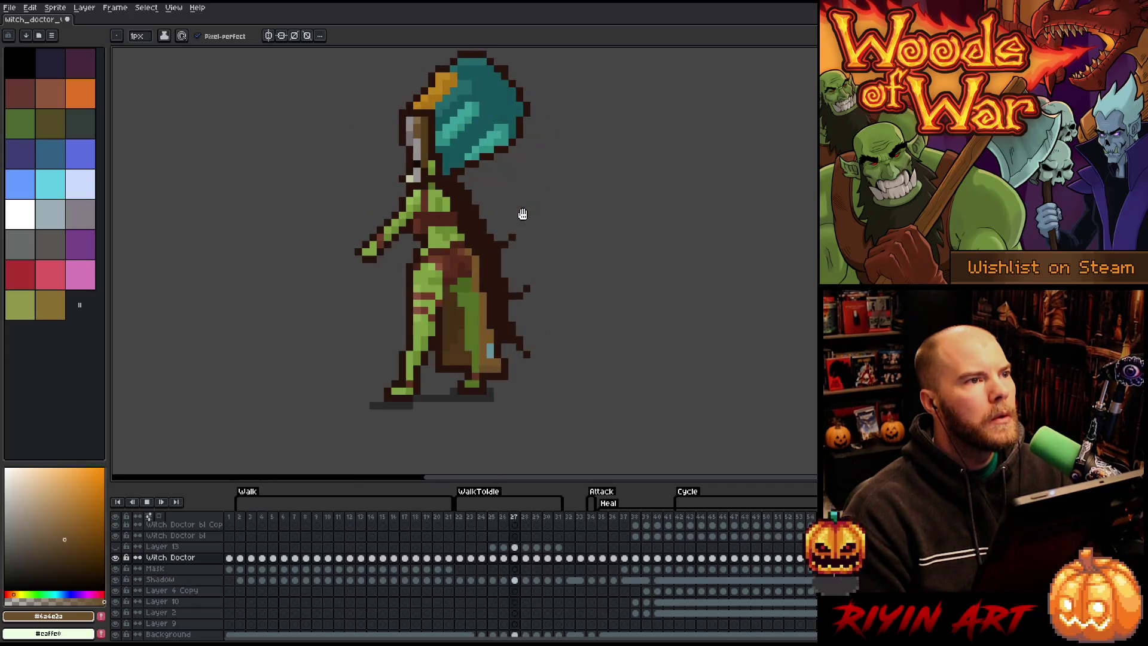
Step: Stop playback and step through WalkToIdle frames 27, 26 and 25, settling on frame 26
{"action": "key", "text": "Return"}
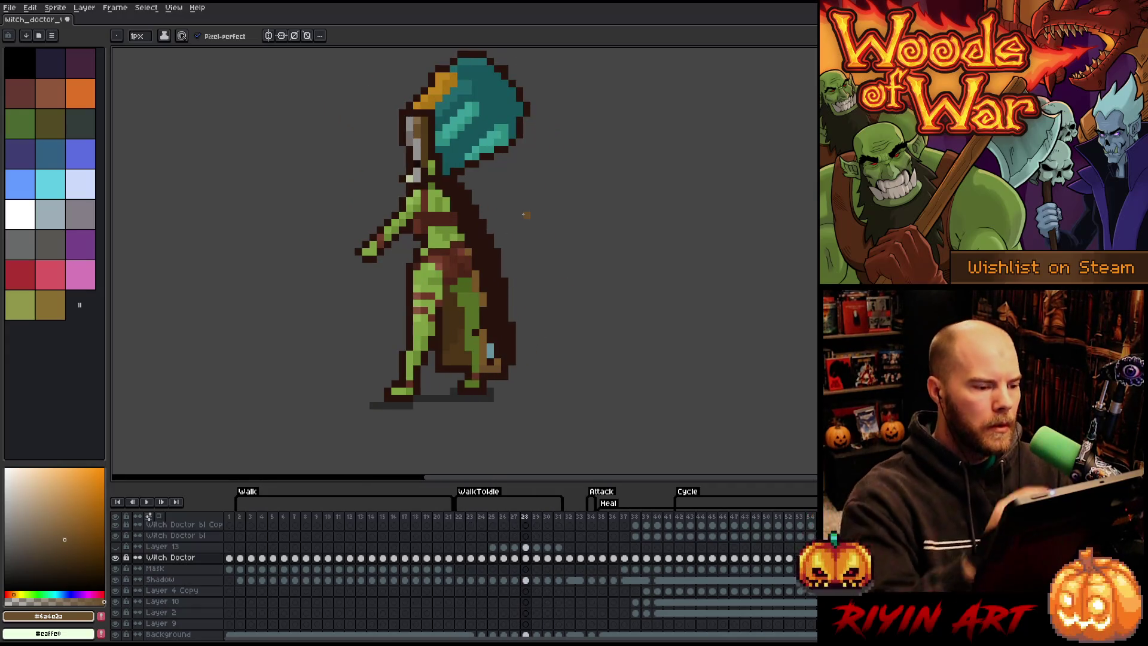
{"action": "left_click", "coordinate": [515, 558]}
{"action": "left_click", "coordinate": [503, 557]}
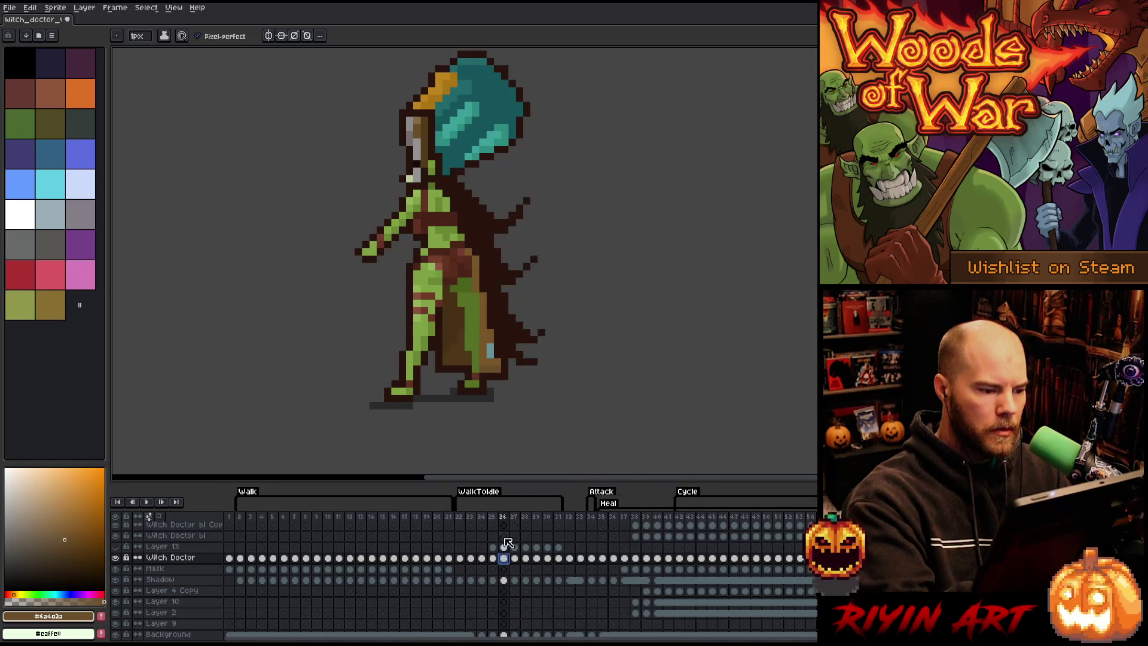
{"action": "left_click", "coordinate": [493, 558]}
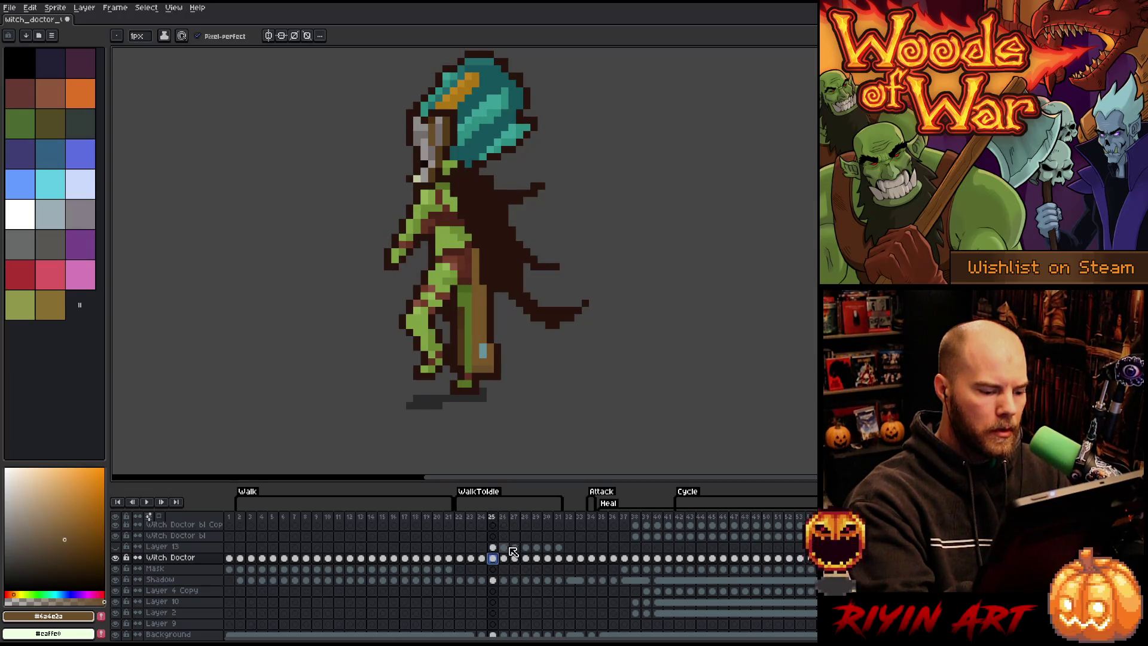
{"action": "left_click", "coordinate": [504, 558]}
Step: Sample the cape brown, torso green and outline colours, then magic-wand select the dark cape
{"action": "left_click", "coordinate": [436, 187], "text": "alt"}
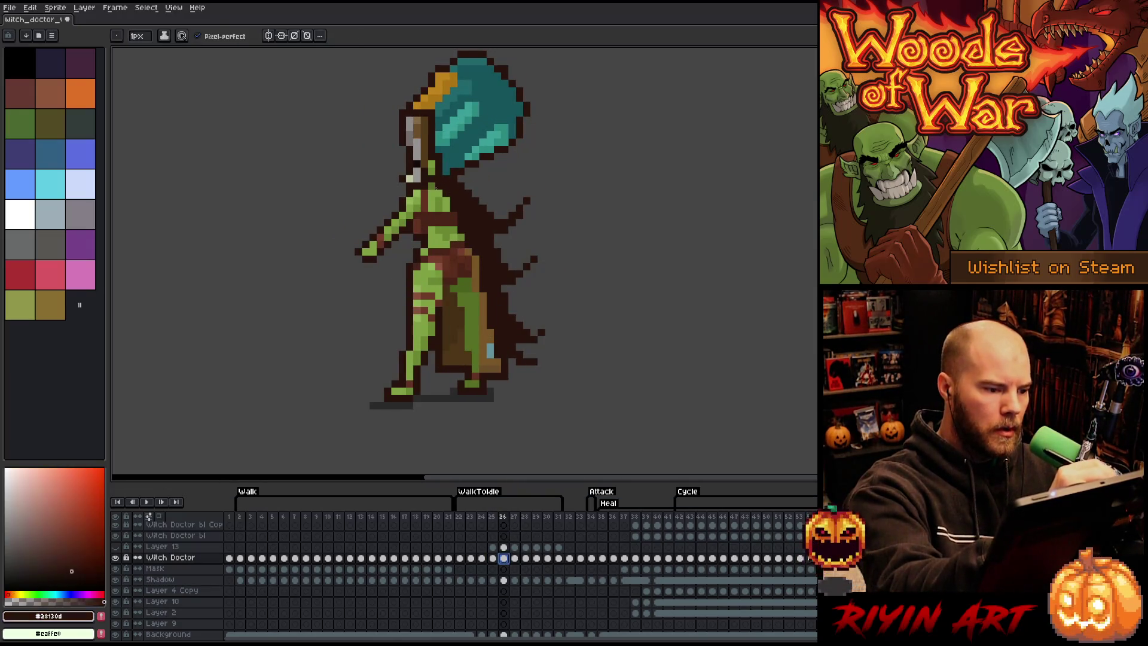
{"action": "left_click", "coordinate": [438, 140]}
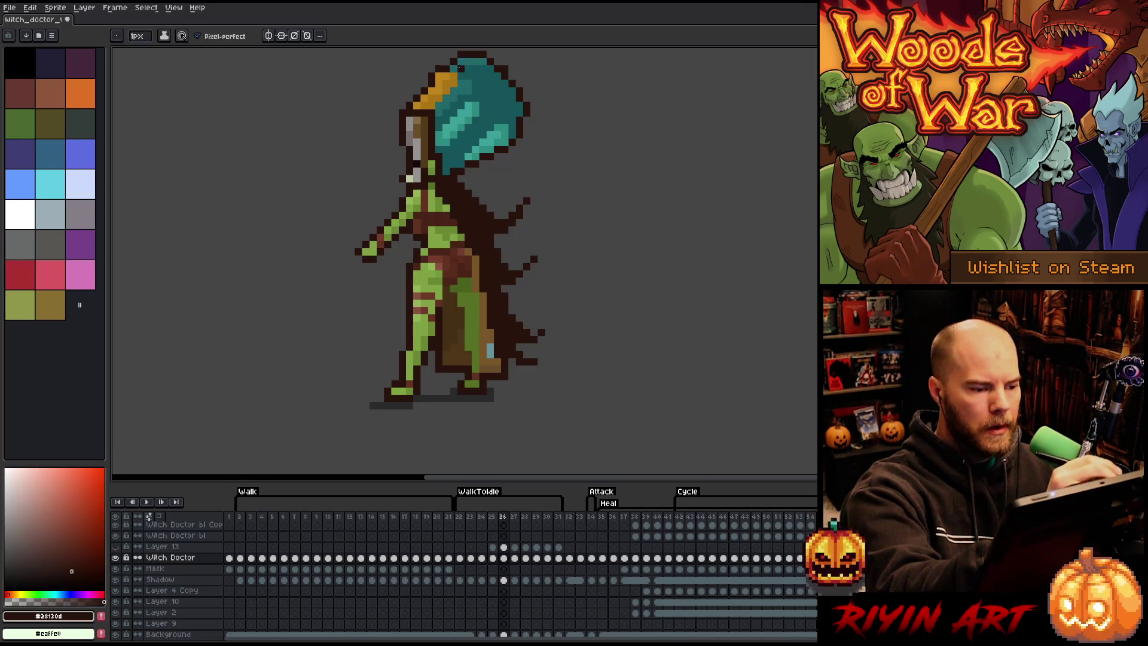
{"action": "left_click", "coordinate": [446, 222], "text": "alt"}
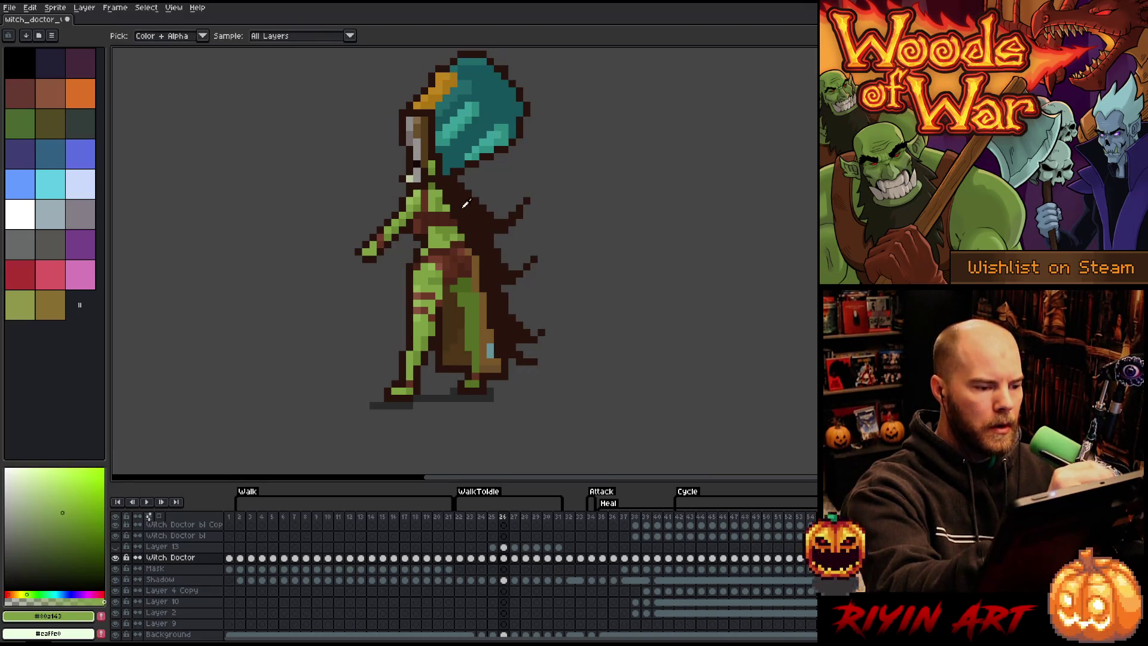
{"action": "left_click", "coordinate": [451, 68], "text": "alt"}
{"action": "key", "text": "w"}
{"action": "left_click", "coordinate": [466, 149]}
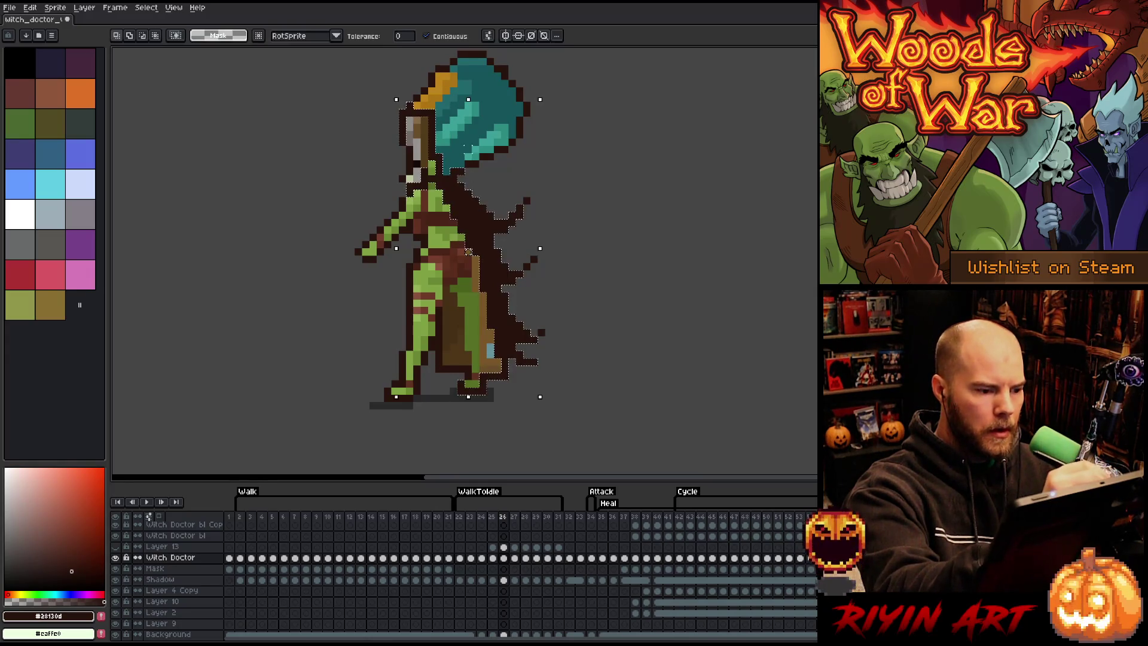
Step: Review frames 27–29, drop the cape selection and add Layer 14 above Witch Doctor
{"action": "key", "text": "Right"}
{"action": "key", "text": "b"}
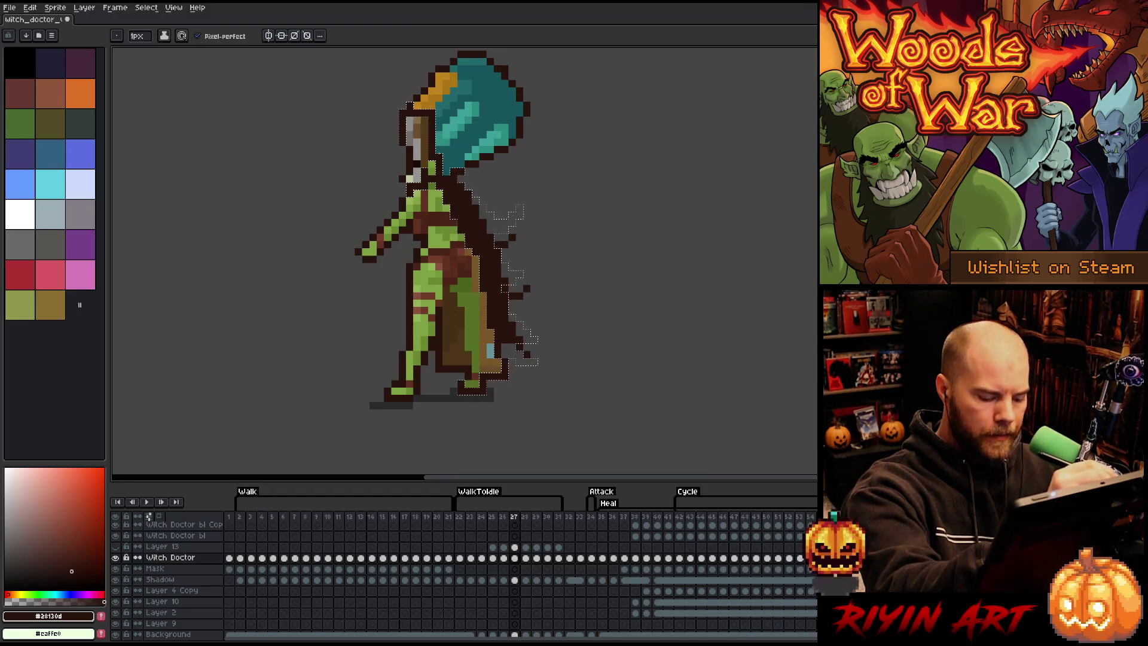
{"action": "key", "text": "Right"}
{"action": "key", "text": "Right"}
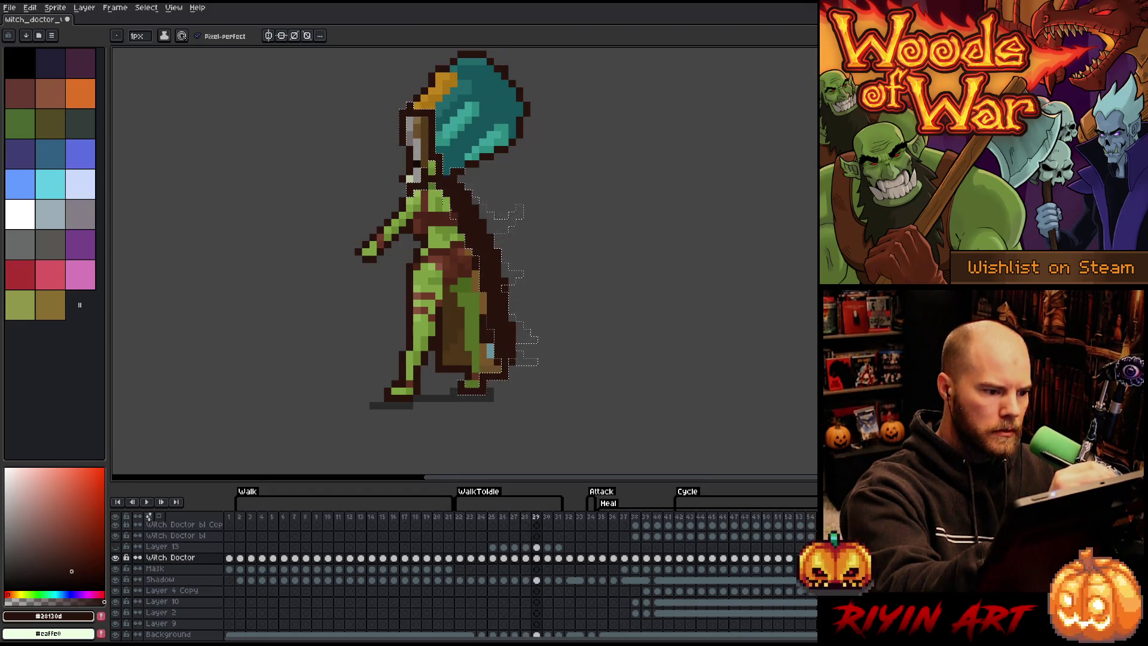
{"action": "key", "text": "Right"}
{"action": "key", "text": "Right"}
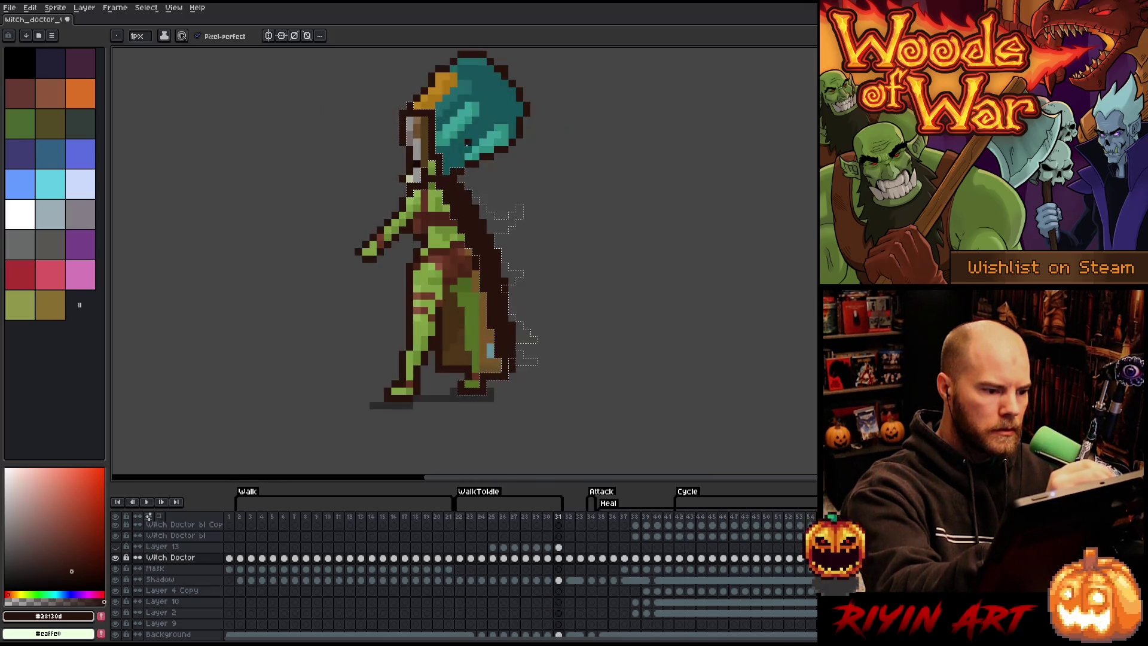
{"action": "key", "text": "ctrl+d"}
{"action": "key", "text": "shift+n"}
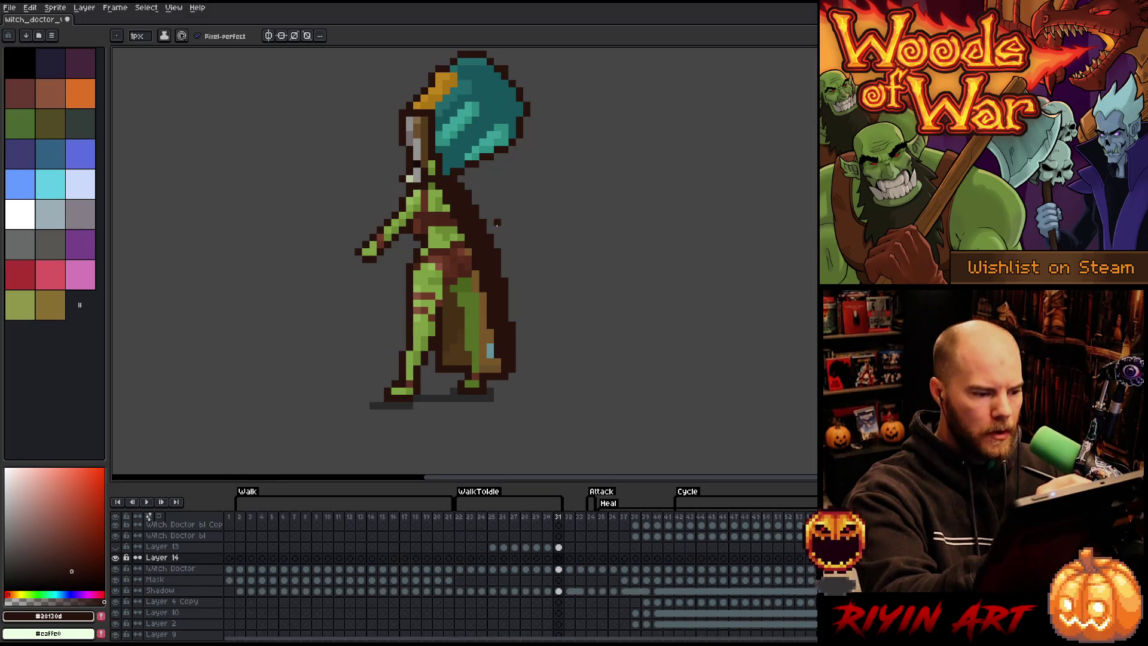
Step: Draw dark outline strokes down the belt, leg, chest and robe, redoing several strokes
{"action": "left_click_drag", "start_coordinate": [446, 234], "coordinate": [440, 261]}
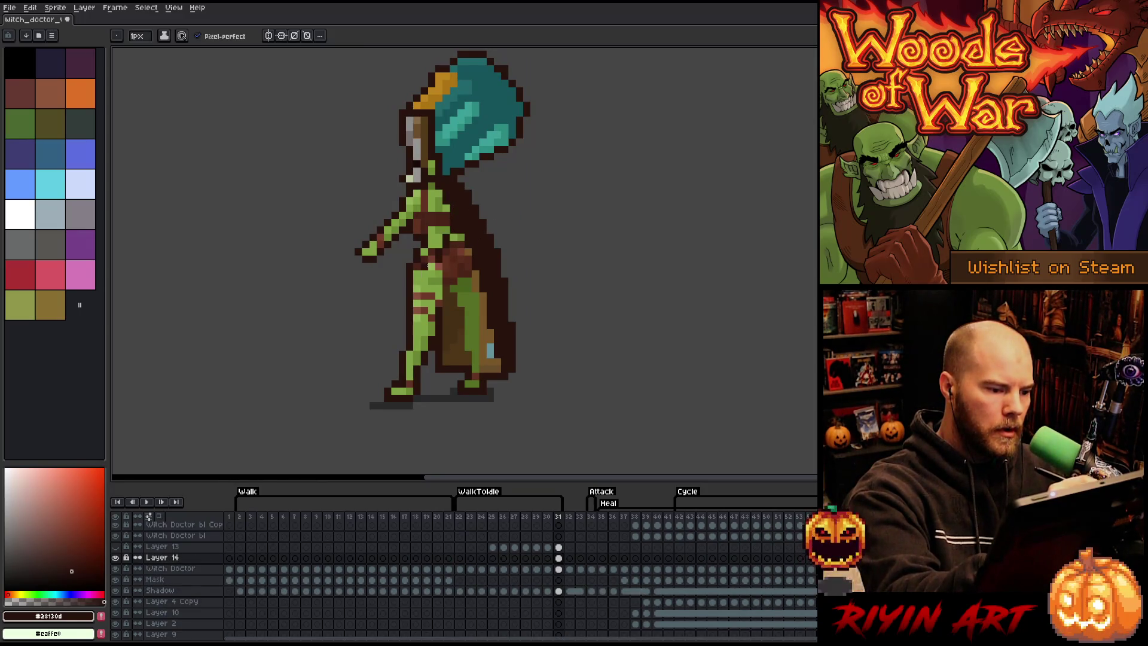
{"action": "key", "text": "ctrl+z"}
{"action": "left_click_drag", "start_coordinate": [456, 220], "coordinate": [430, 297]}
{"action": "key", "text": "ctrl+z"}
{"action": "key", "text": "ctrl+z"}
{"action": "left_click_drag", "start_coordinate": [446, 205], "coordinate": [425, 298]}
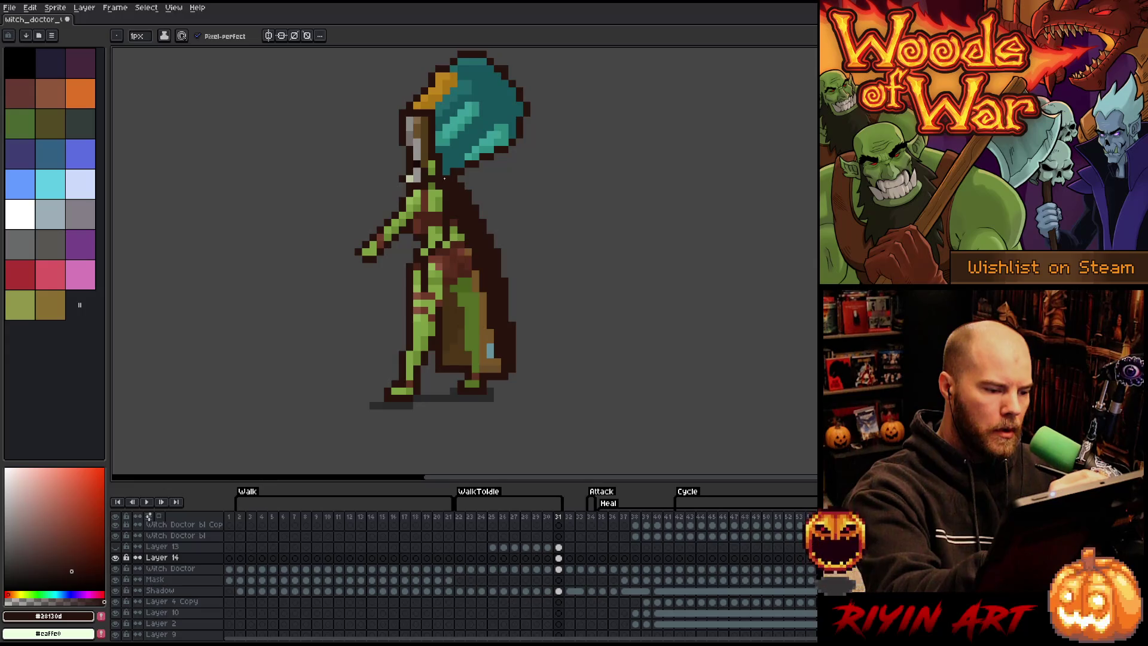
{"action": "left_click_drag", "start_coordinate": [445, 197], "coordinate": [441, 232]}
{"action": "key", "text": "ctrl+z"}
{"action": "key", "text": "ctrl+z"}
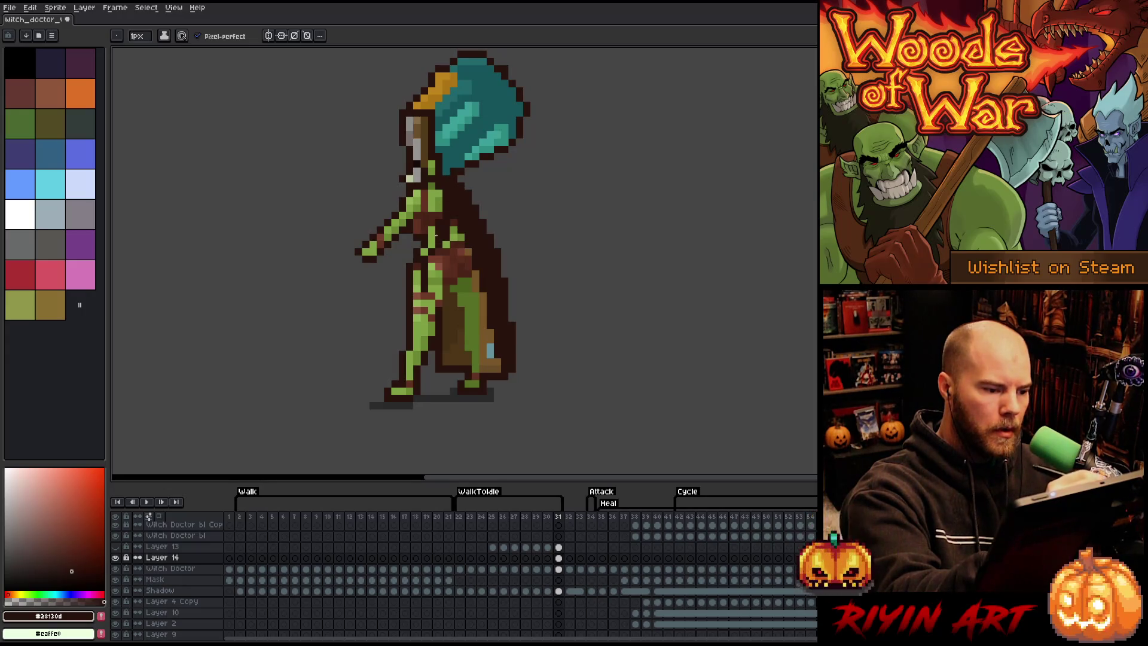
{"action": "left_click", "coordinate": [432, 244]}
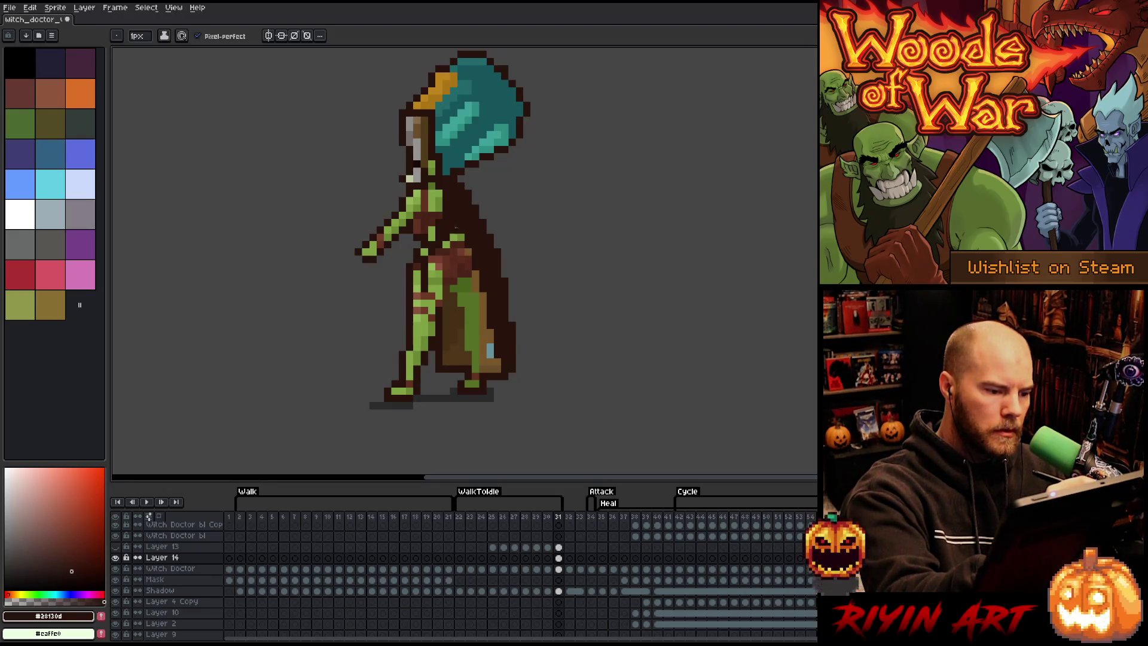
{"action": "left_click_drag", "start_coordinate": [456, 227], "coordinate": [464, 308]}
{"action": "key", "text": "ctrl+z"}
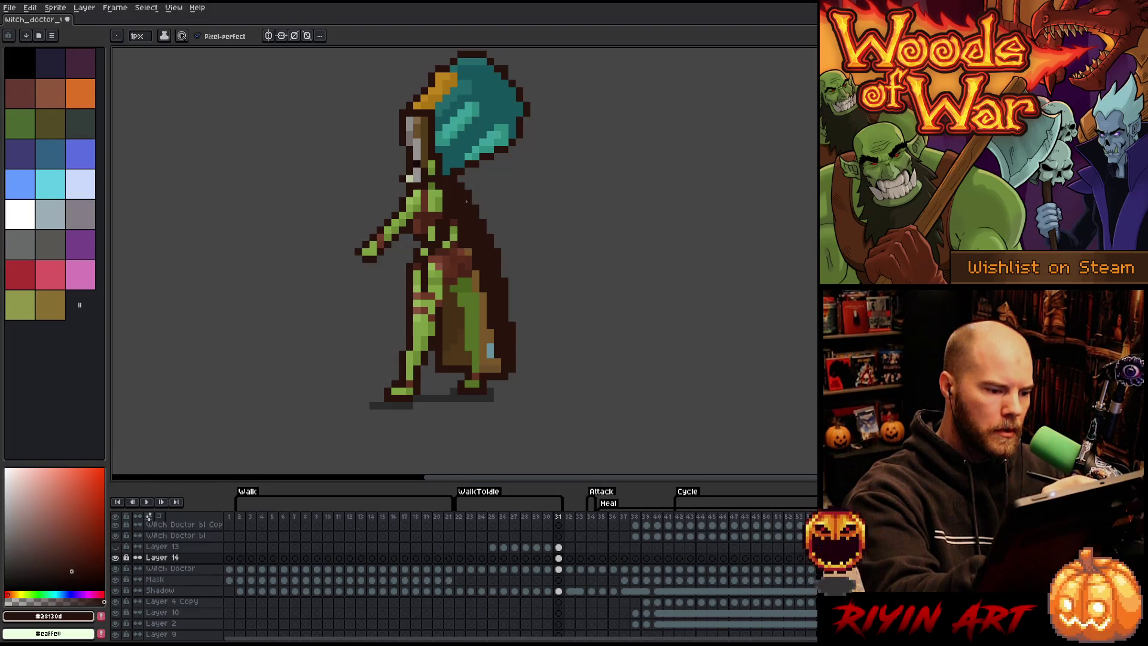
{"action": "mouse_move", "coordinate": [469, 258]}
{"action": "left_mouse_down"}
{"action": "mouse_move", "coordinate": [468, 352]}
{"action": "mouse_move", "coordinate": [465, 330]}
{"action": "left_mouse_up"}
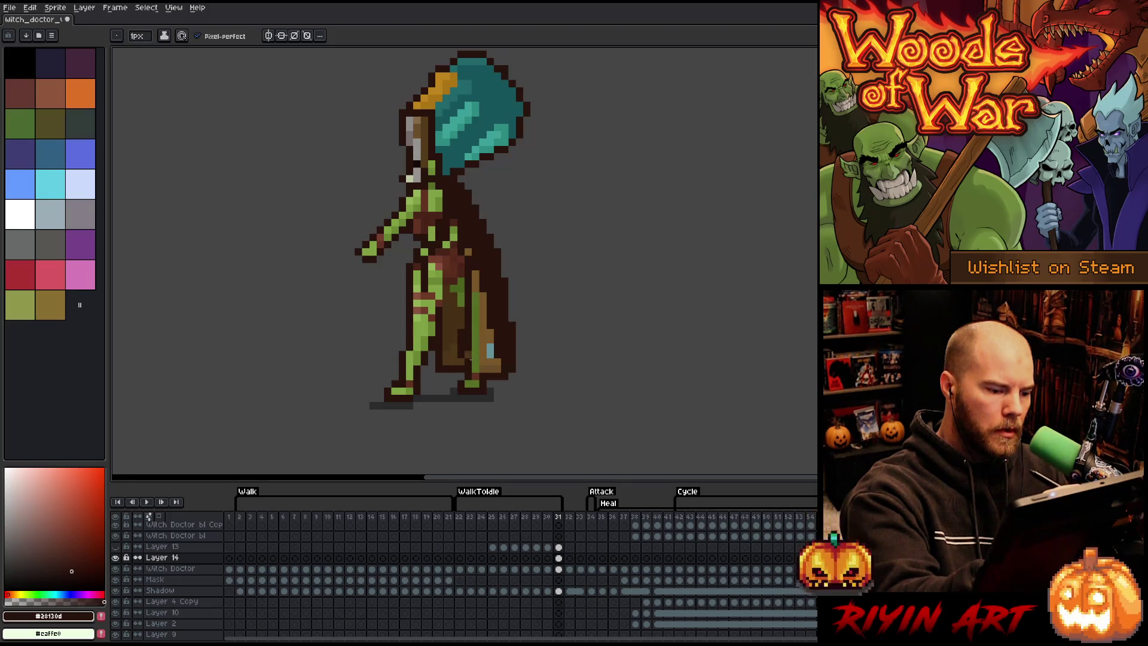
Step: Erase stray dark pixels on the robe and belly, then play the animation to review
{"action": "key", "text": "e"}
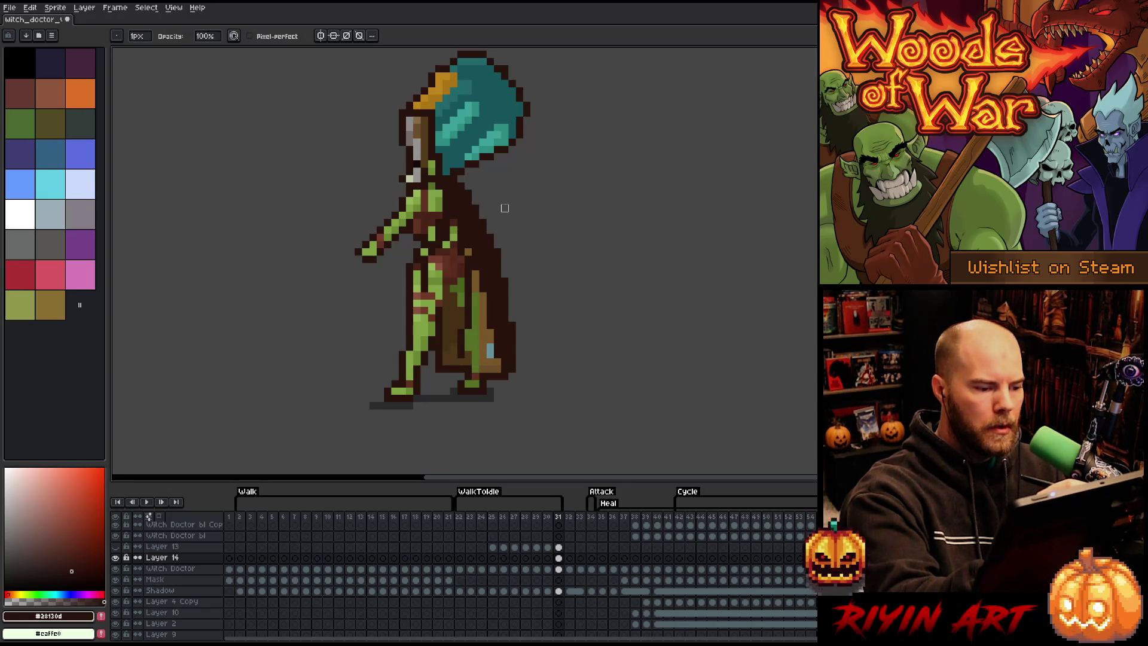
{"action": "left_click_drag", "start_coordinate": [462, 353], "coordinate": [462, 361]}
{"action": "key", "text": "b"}
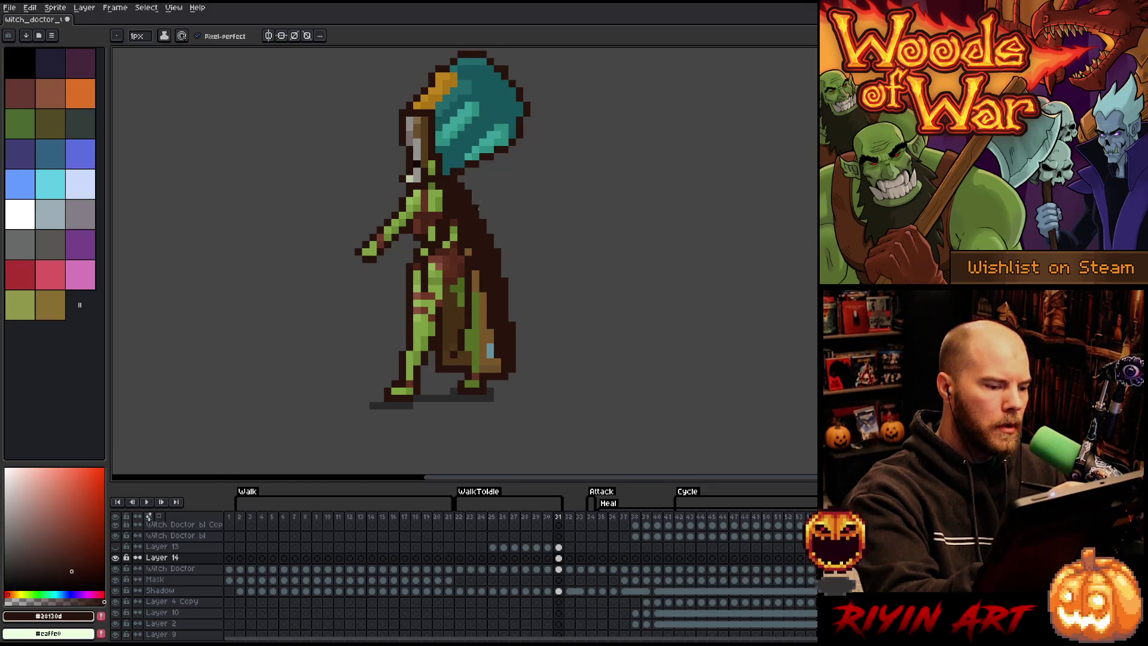
{"action": "key", "text": "e"}
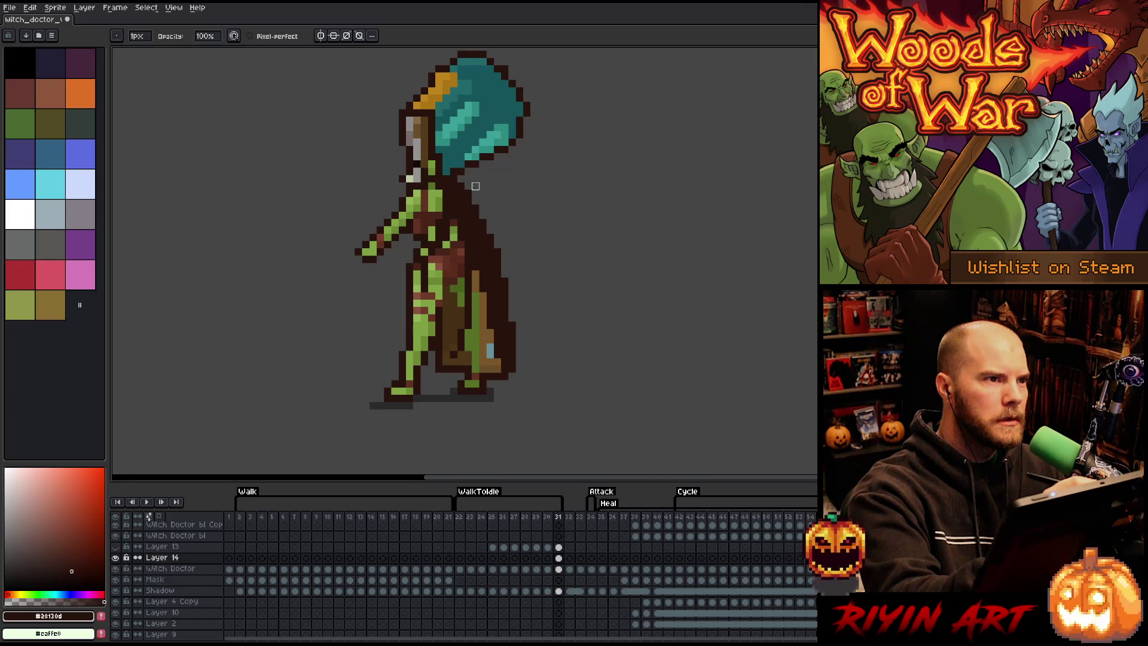
{"action": "left_click_drag", "start_coordinate": [446, 222], "coordinate": [429, 287]}
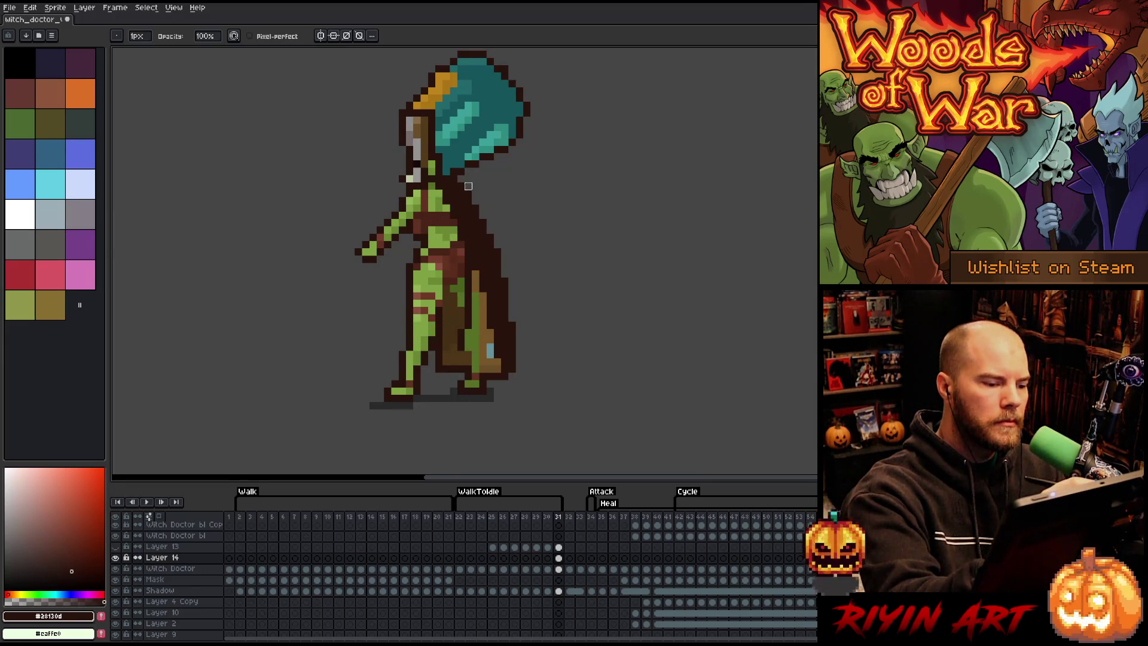
{"action": "left_click_drag", "start_coordinate": [468, 326], "coordinate": [460, 369]}
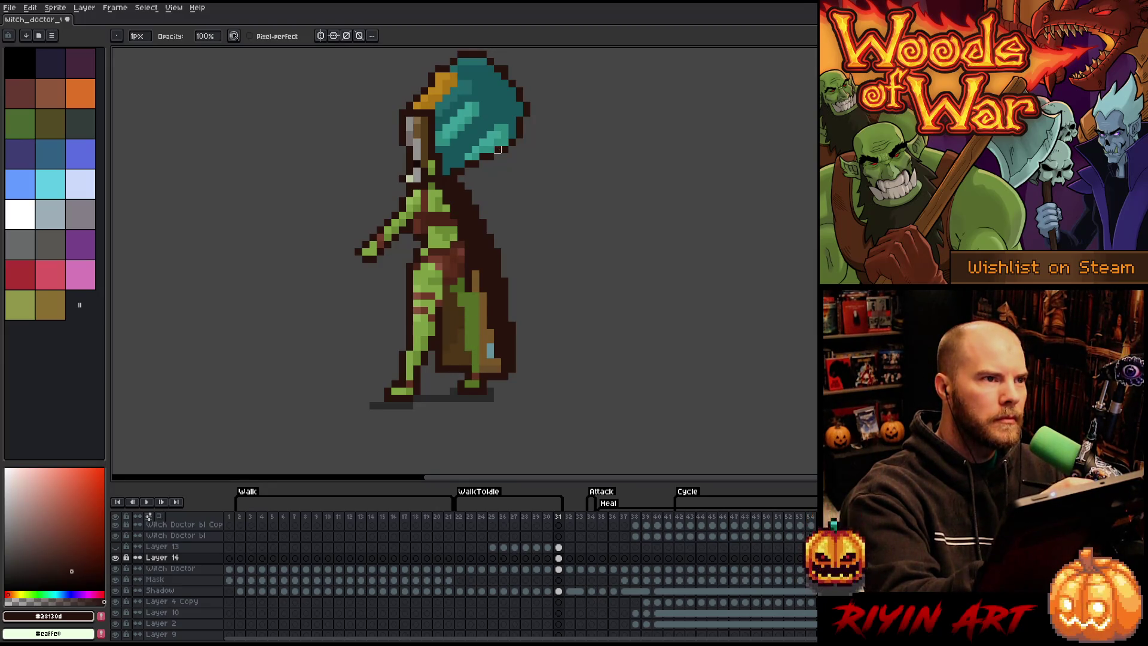
{"action": "key", "text": "ctrl+z"}
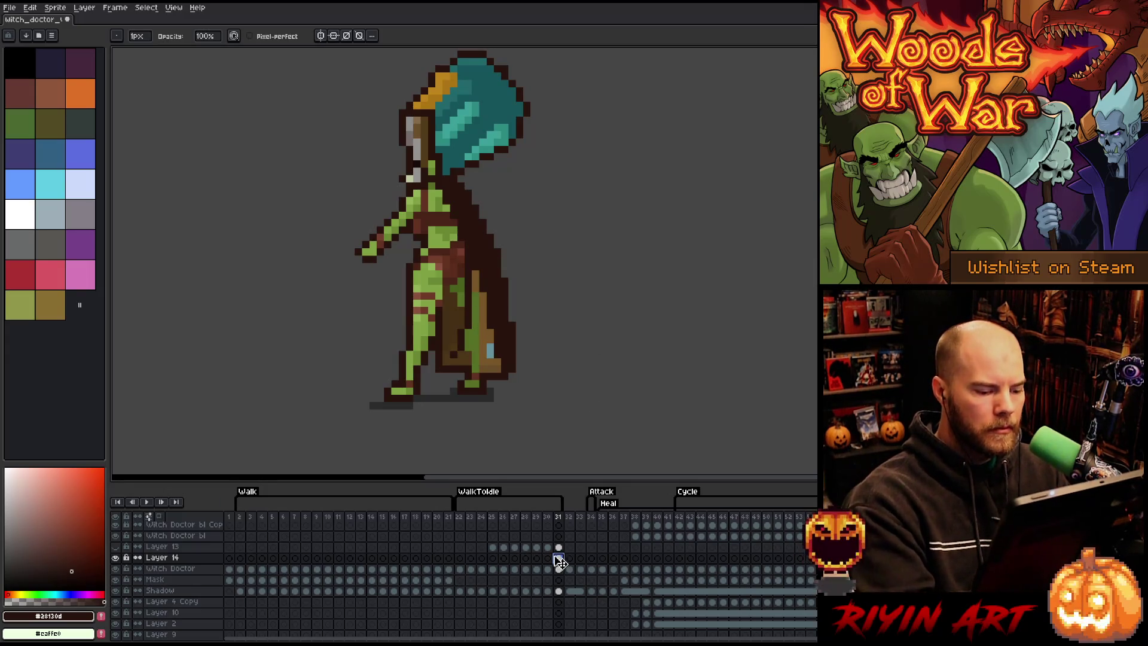
{"action": "key", "text": "Return"}
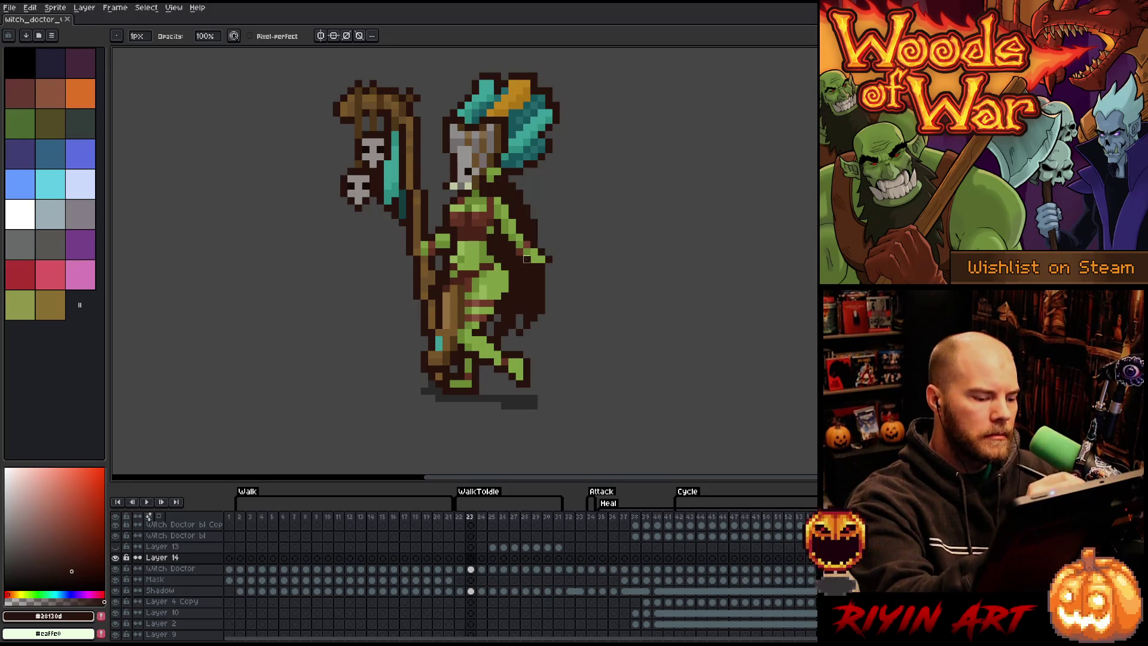
Step: Lasso the rear arm, nudge it up and outward, and commit the moved shoulder section
{"action": "key", "text": "m"}
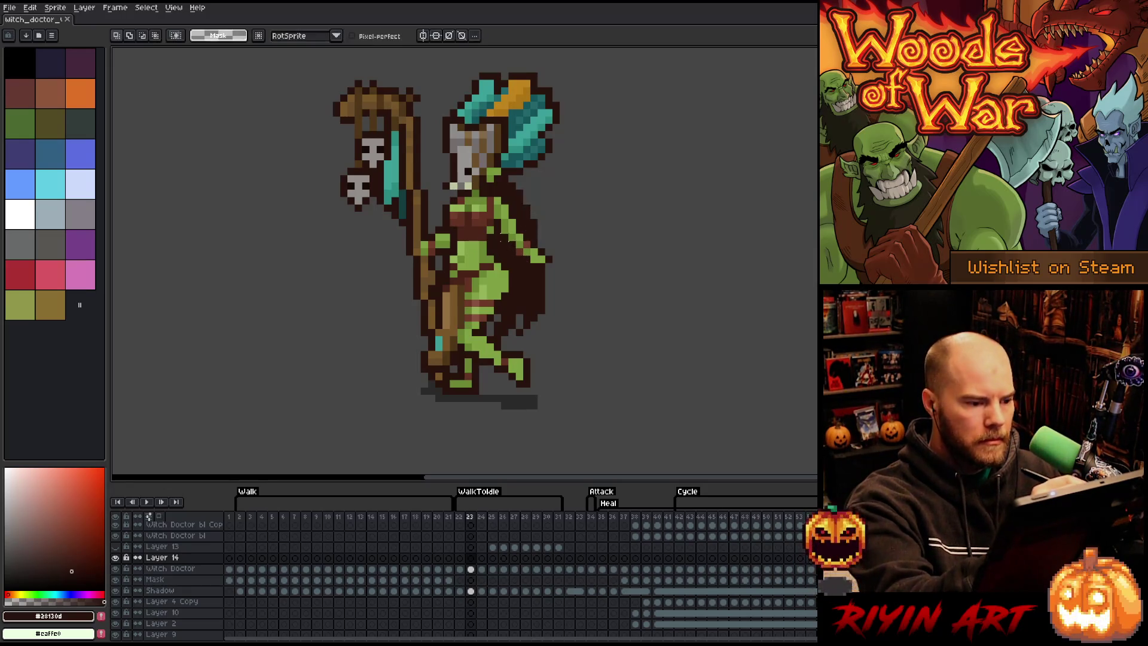
{"action": "mouse_move", "coordinate": [505, 226]}
{"action": "left_mouse_down"}
{"action": "mouse_move", "coordinate": [526, 272]}
{"action": "mouse_move", "coordinate": [505, 226]}
{"action": "left_mouse_up"}
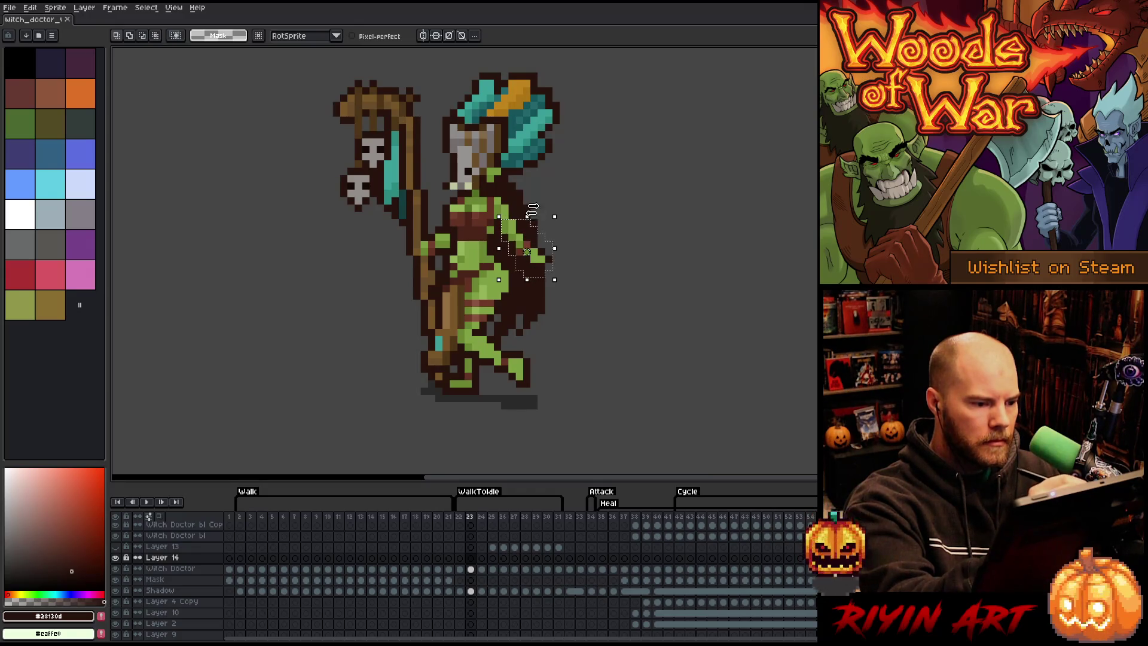
{"action": "left_click", "coordinate": [514, 229]}
{"action": "key", "text": "Down"}
{"action": "key", "text": "Return"}
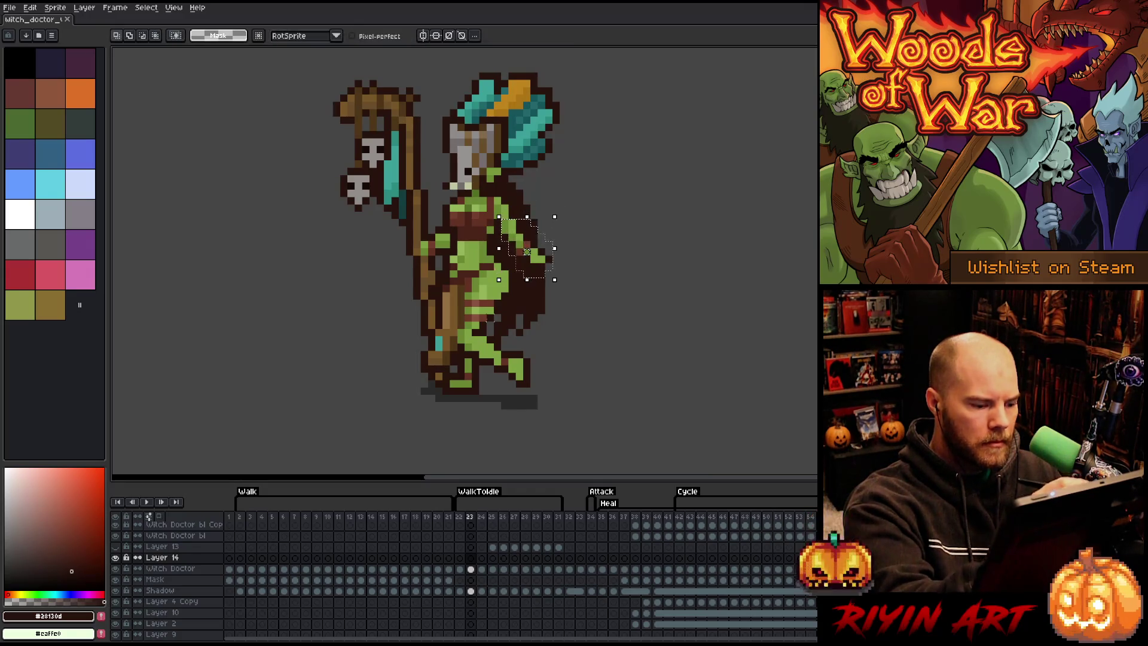
{"action": "key", "text": "Down"}
{"action": "key", "text": "Up"}
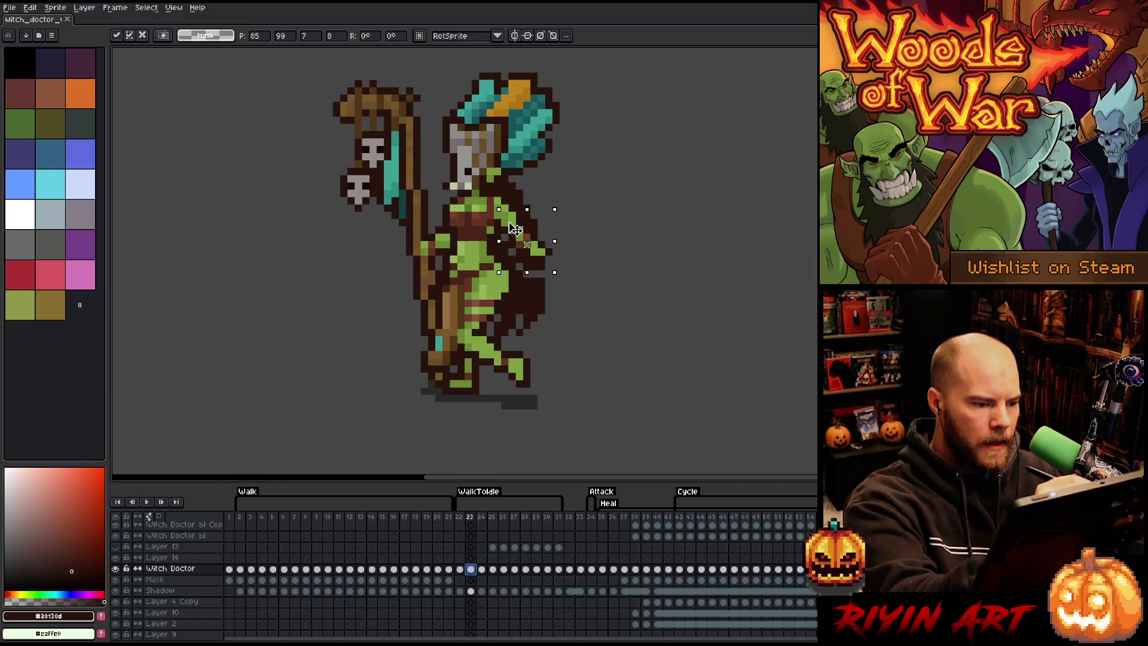
{"action": "left_click", "coordinate": [555, 187]}
{"action": "mouse_move", "coordinate": [574, 258]}
{"action": "left_mouse_down"}
{"action": "mouse_move", "coordinate": [510, 242]}
{"action": "mouse_move", "coordinate": [536, 221]}
{"action": "mouse_move", "coordinate": [526, 235]}
{"action": "left_mouse_up"}
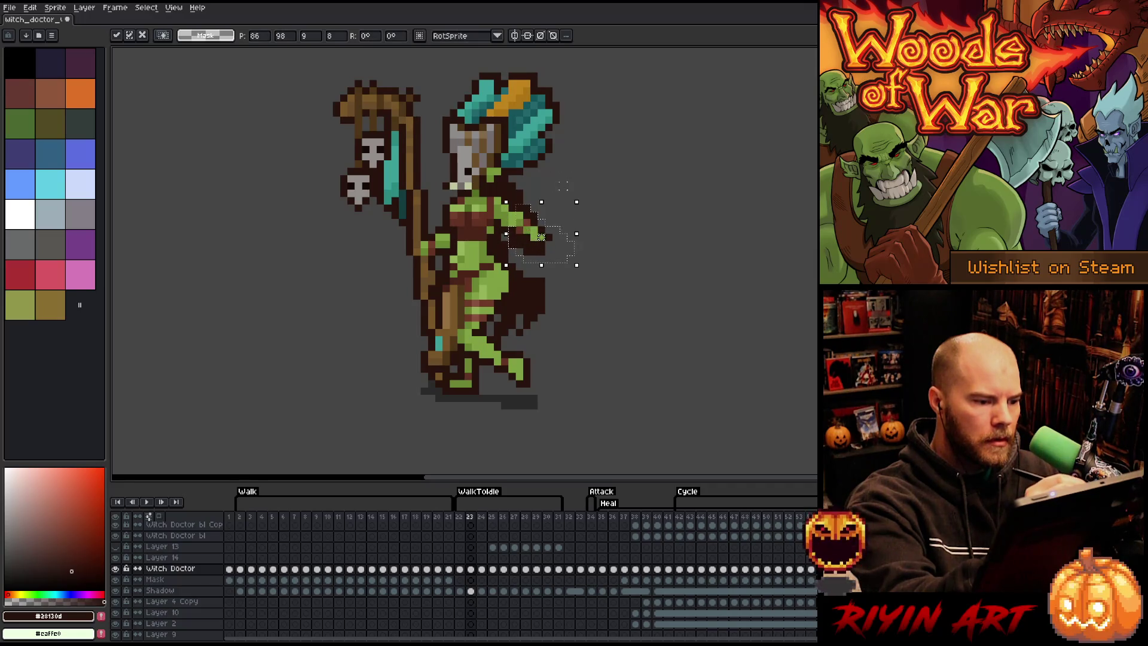
{"action": "left_click", "coordinate": [542, 194]}
{"action": "key", "text": "b"}
{"action": "left_click", "coordinate": [536, 206], "text": "alt"}
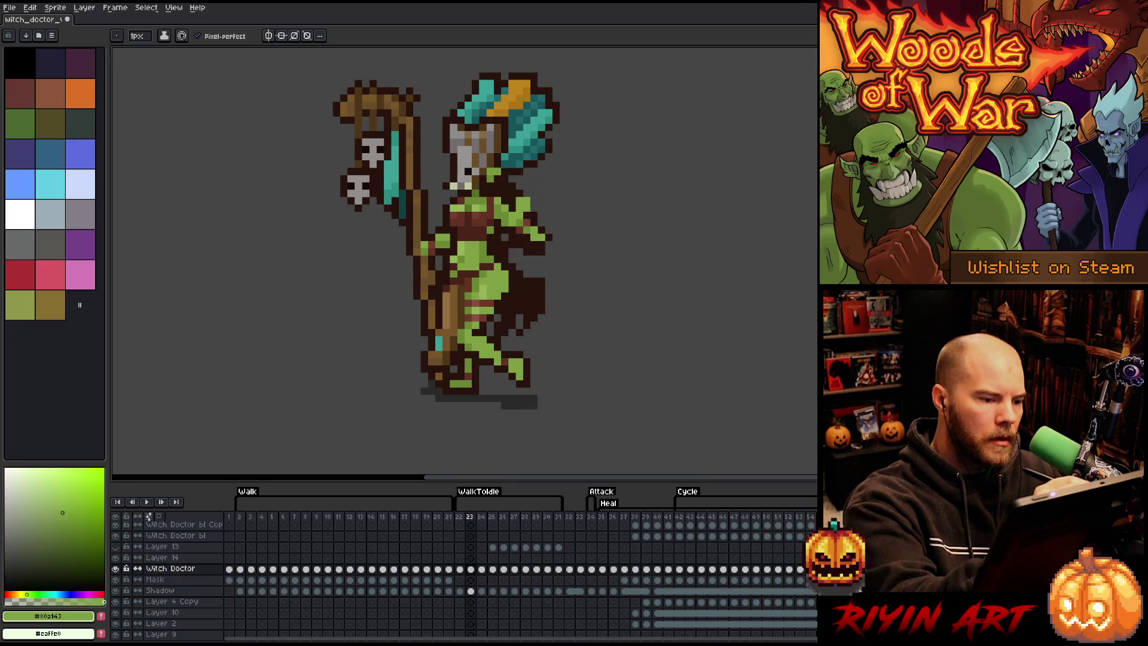
Step: Sample the dark brown outline and paint it along the right shoulder and arm edge
{"action": "left_click", "coordinate": [521, 215], "text": "alt"}
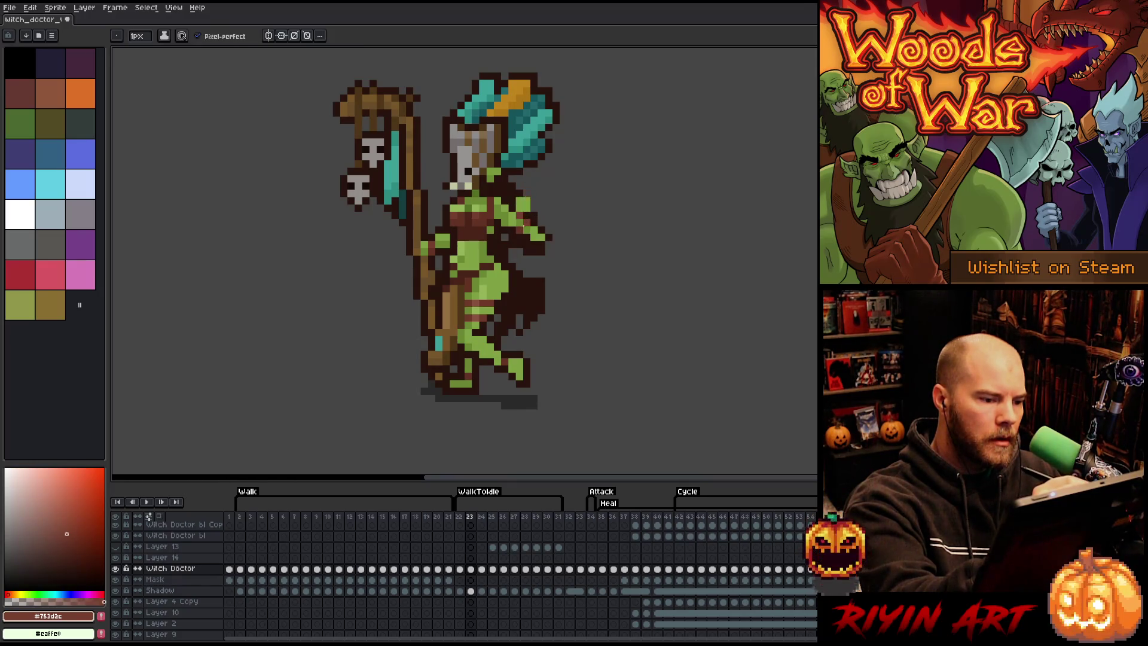
{"action": "left_click", "coordinate": [529, 230], "text": "alt"}
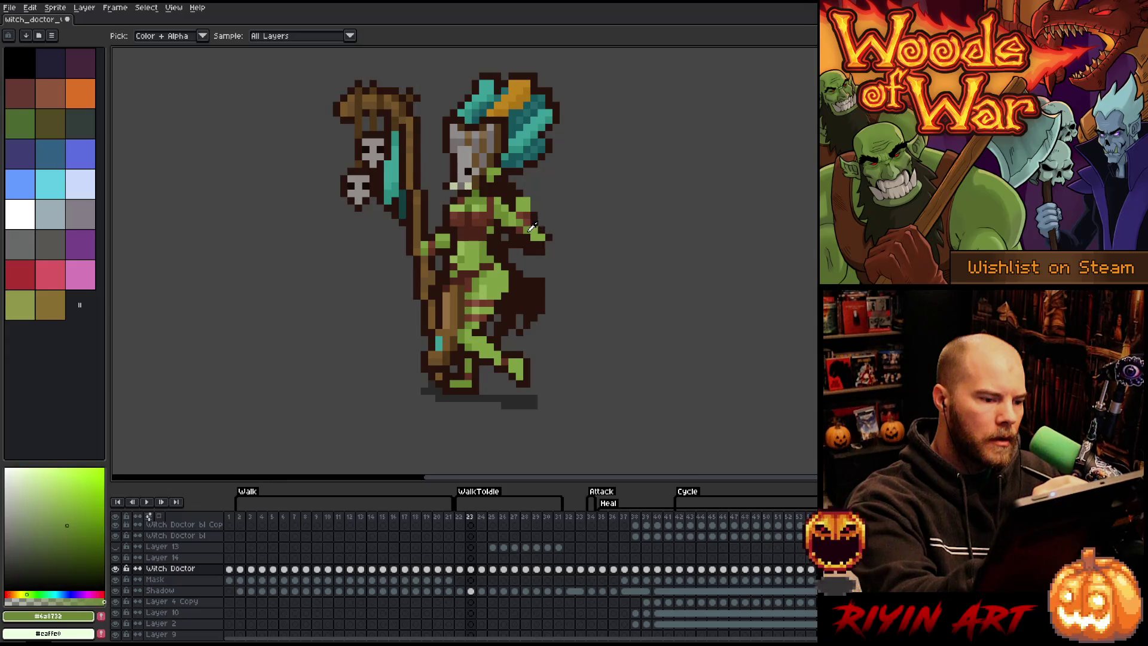
{"action": "left_click", "coordinate": [529, 223], "text": "alt"}
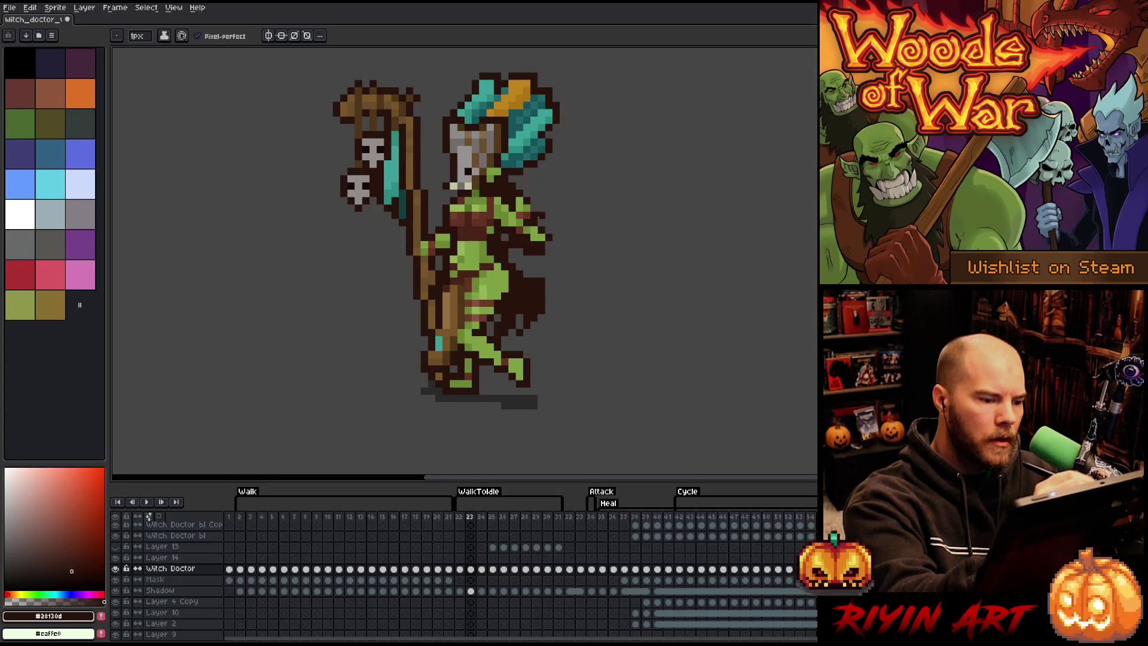
{"action": "key", "text": "e"}
{"action": "key", "text": "b"}
{"action": "mouse_move", "coordinate": [514, 184]}
{"action": "left_mouse_down"}
{"action": "mouse_move", "coordinate": [539, 197]}
{"action": "mouse_move", "coordinate": [526, 192]}
{"action": "left_mouse_up"}
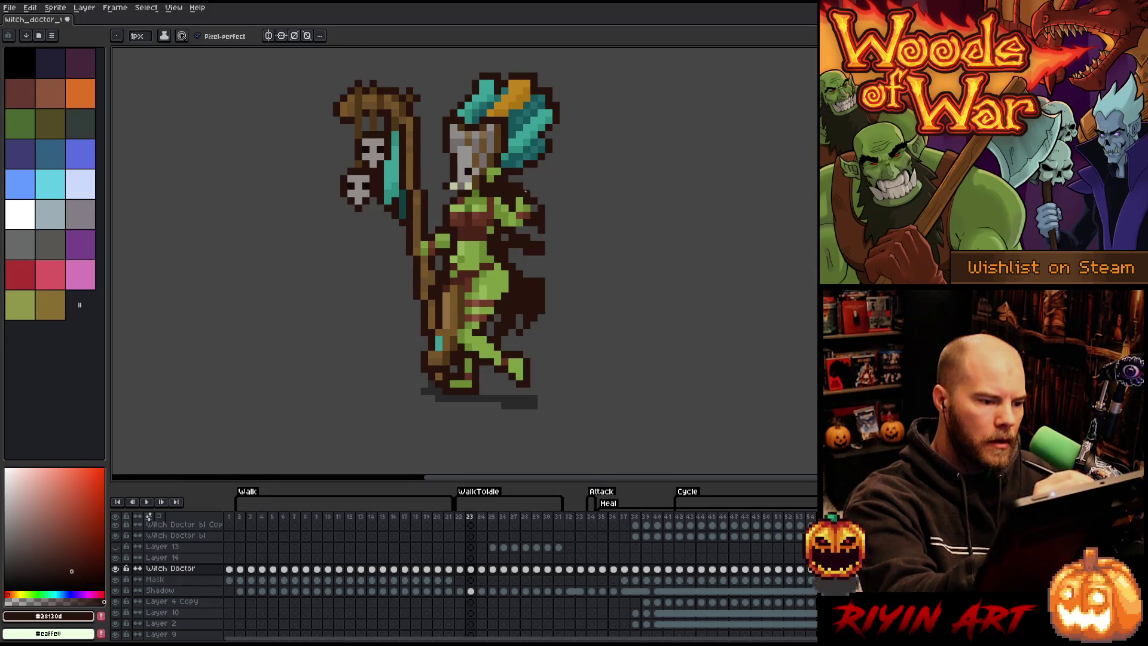
{"action": "mouse_move", "coordinate": [545, 230]}
{"action": "left_mouse_down"}
{"action": "mouse_move", "coordinate": [537, 280]}
{"action": "mouse_move", "coordinate": [509, 246]}
{"action": "left_mouse_up"}
Step: Resample the dark brown cloak colour, step to frame 24, then jump to frame 41
{"action": "key", "text": "e"}
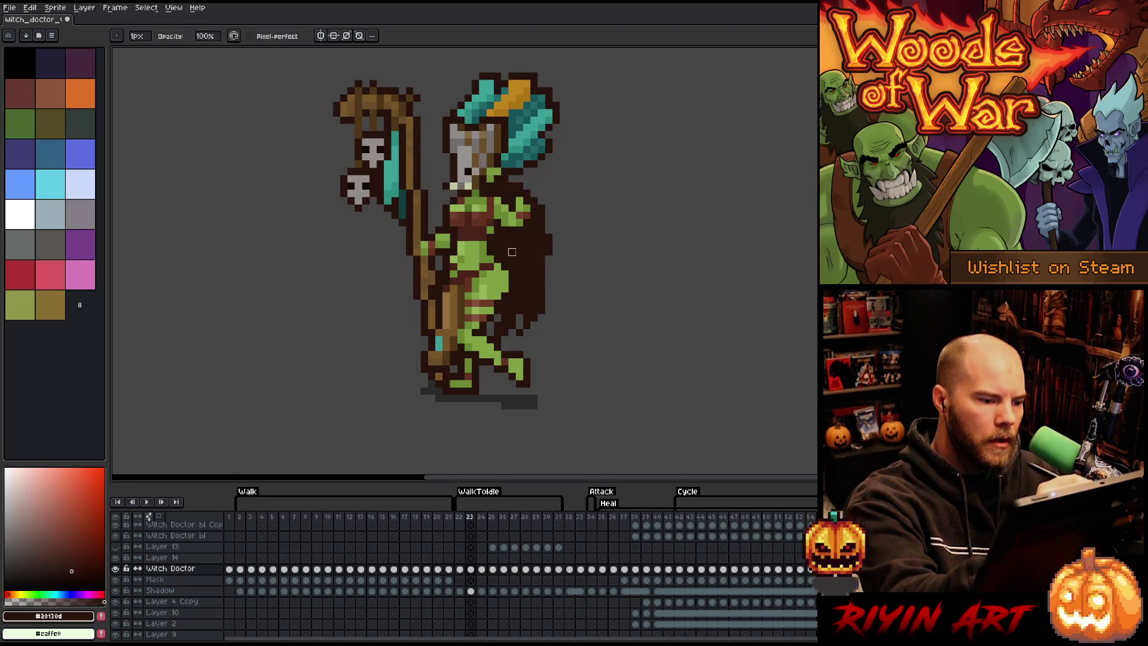
{"action": "key", "text": "b"}
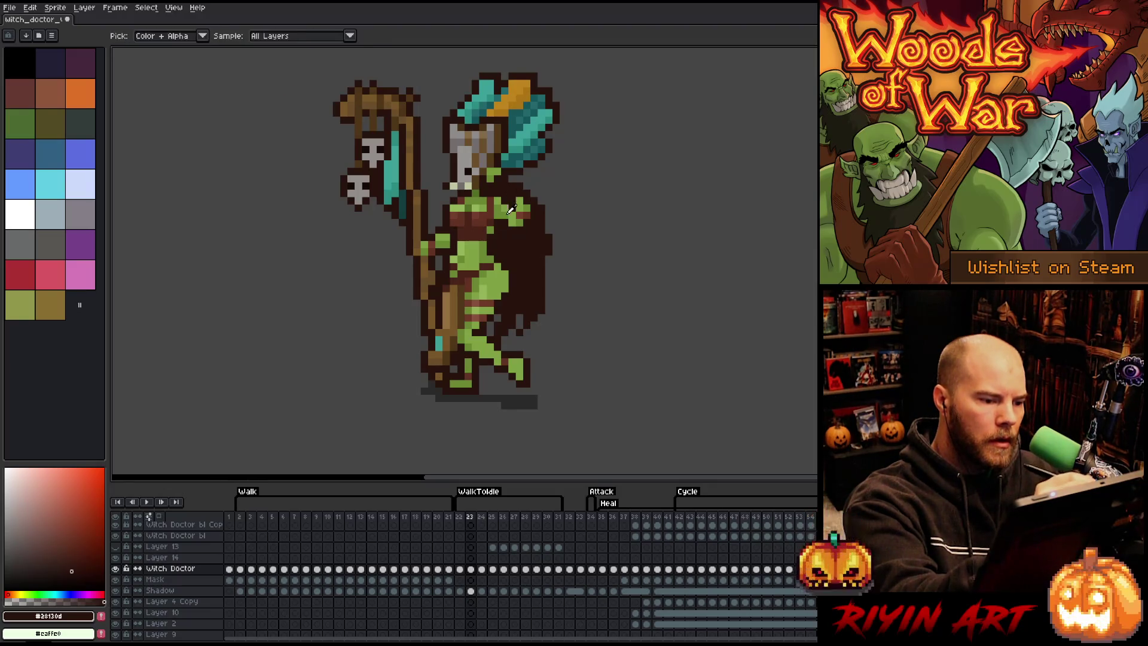
{"action": "left_click", "coordinate": [505, 225], "text": "alt"}
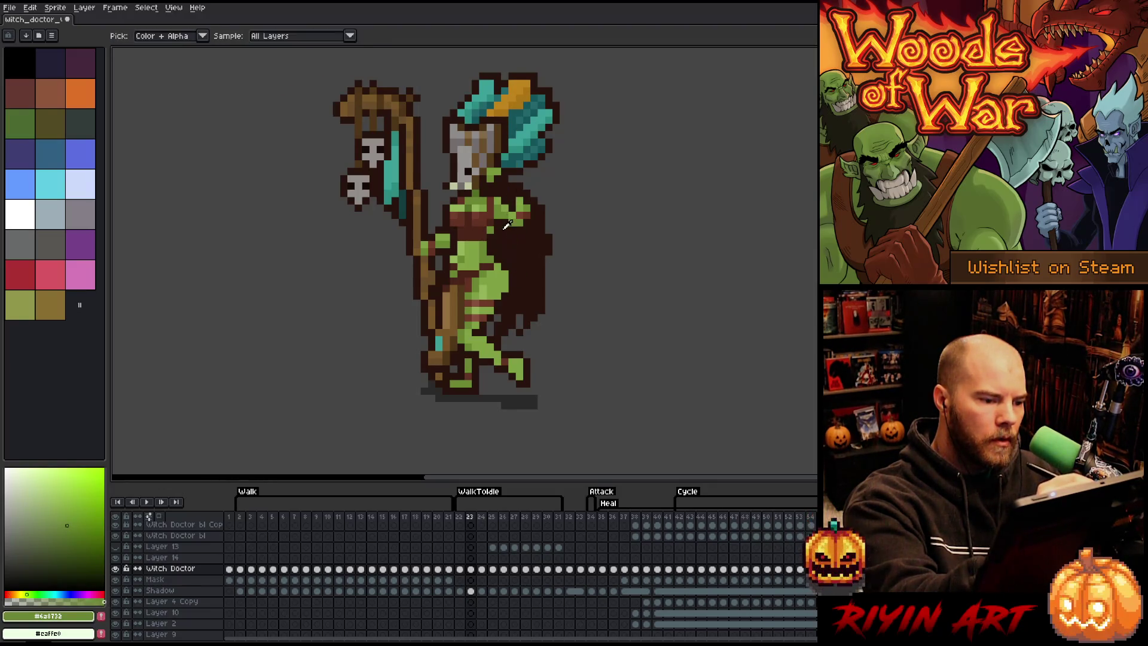
{"action": "left_click", "coordinate": [501, 223], "text": "alt"}
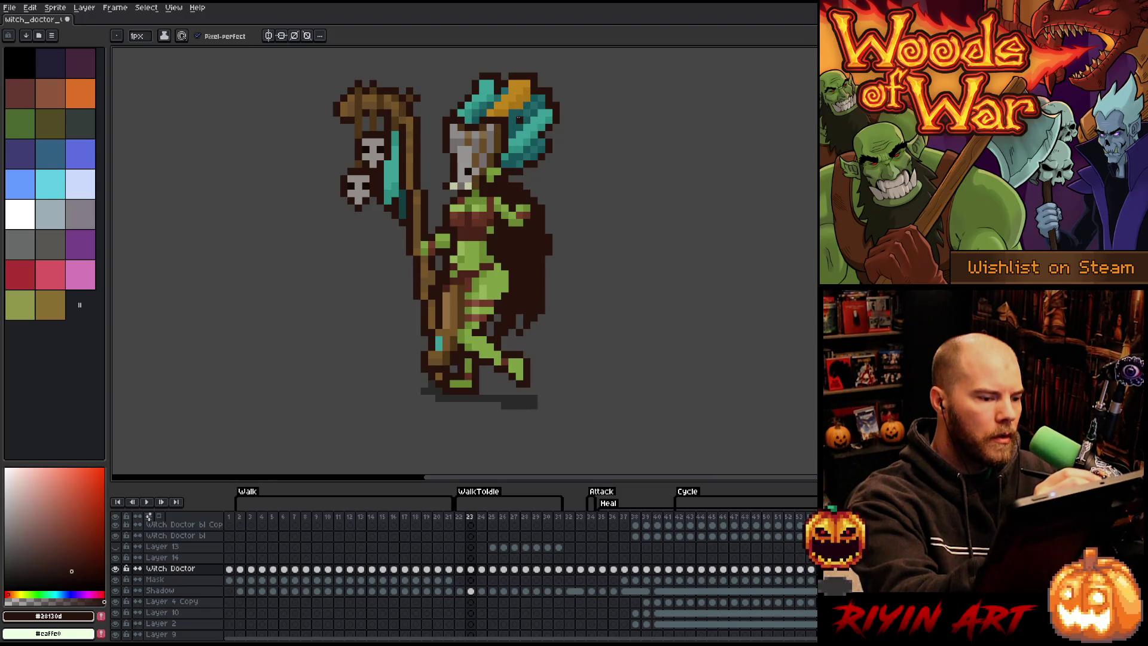
{"action": "key", "text": "e"}
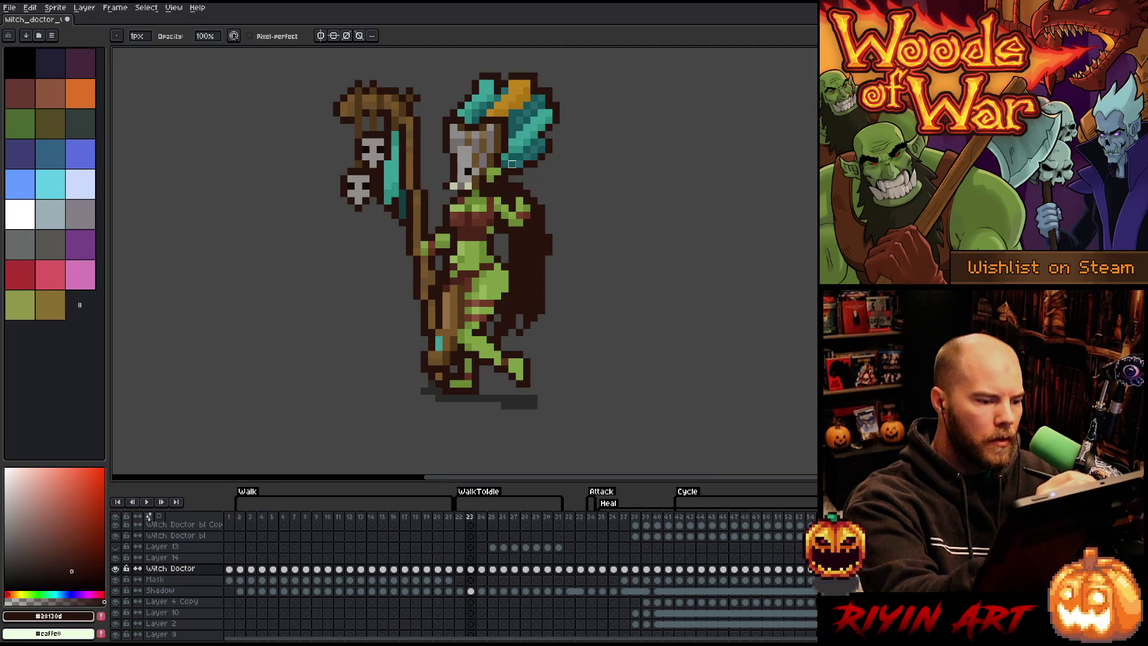
{"action": "key", "text": "b"}
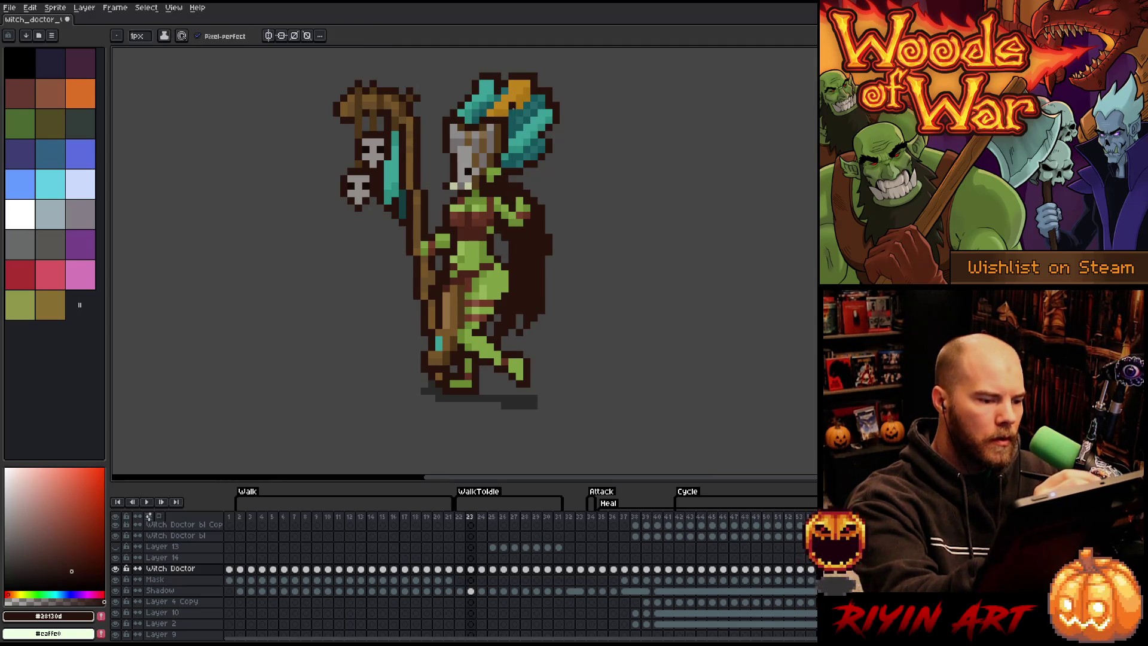
{"action": "key", "text": "Right"}
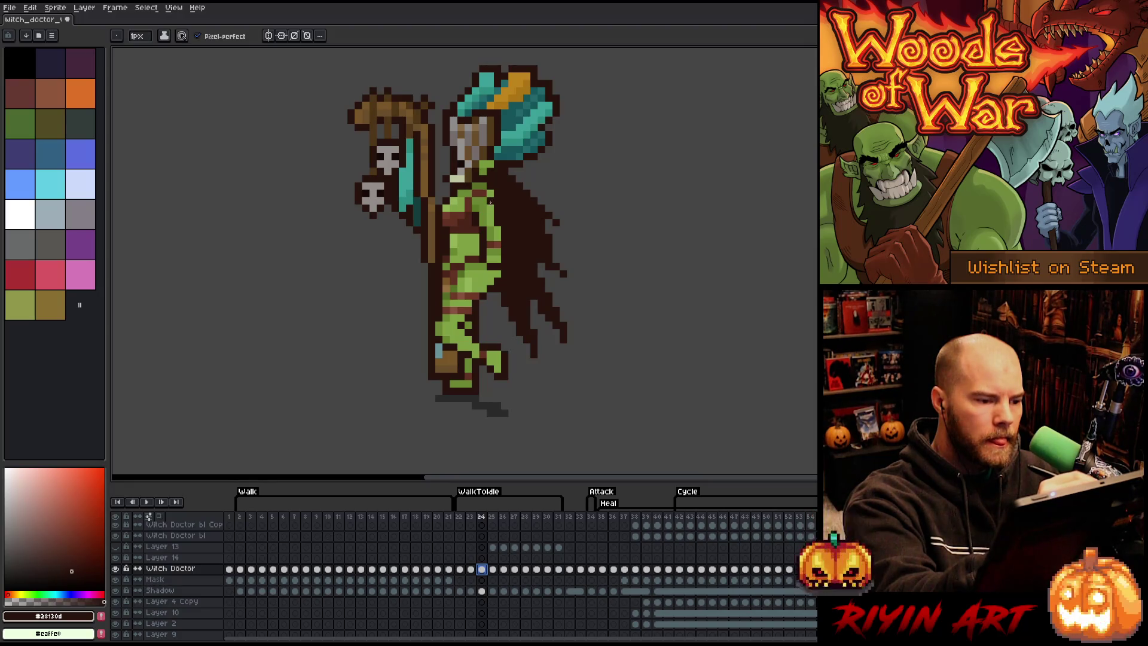
{"action": "left_click", "coordinate": [668, 517]}
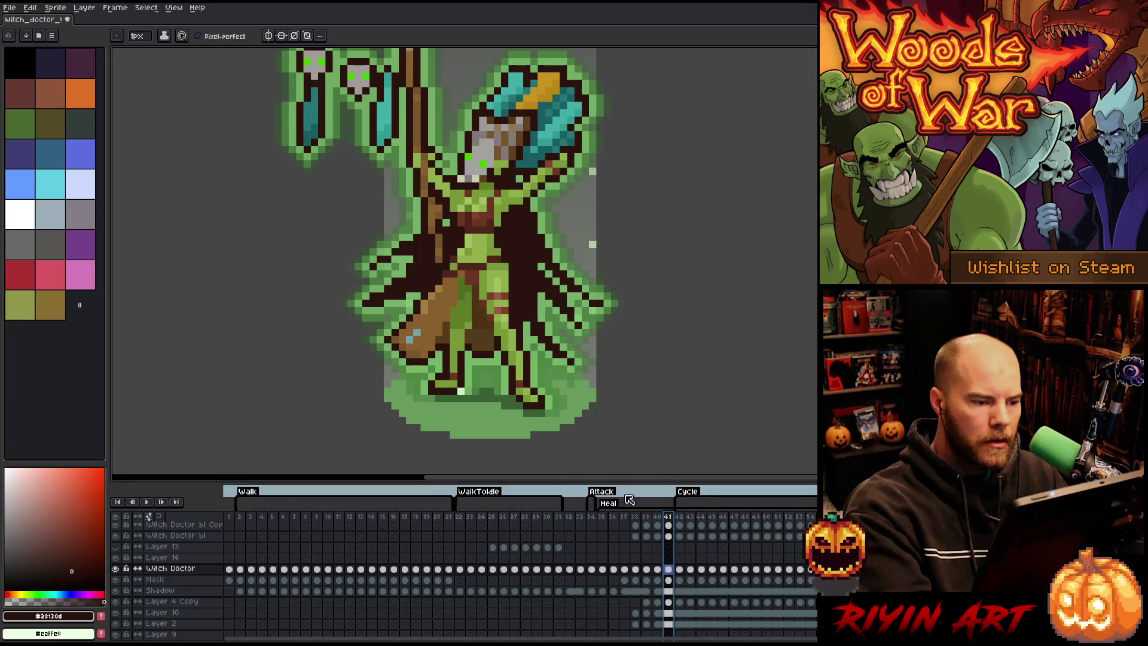
Step: On frame 24, draw a light-green arm reaching up-right and shade it with darker green
{"action": "left_click", "coordinate": [491, 517]}
{"action": "key", "text": "Left"}
{"action": "key", "text": "Left"}
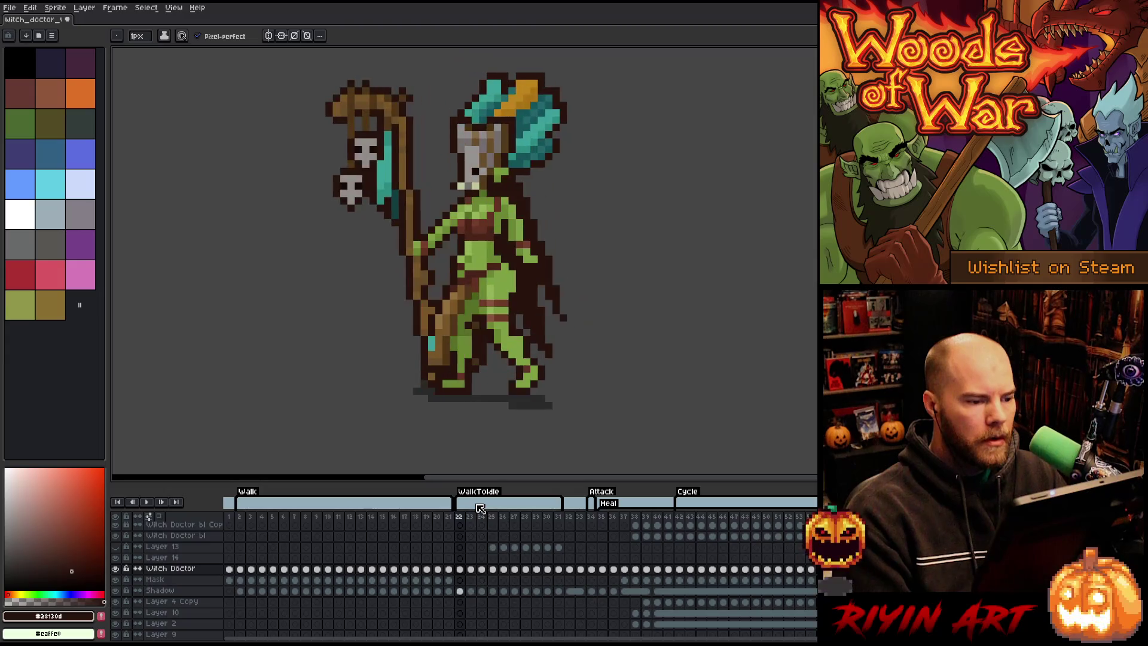
{"action": "key", "text": "Right"}
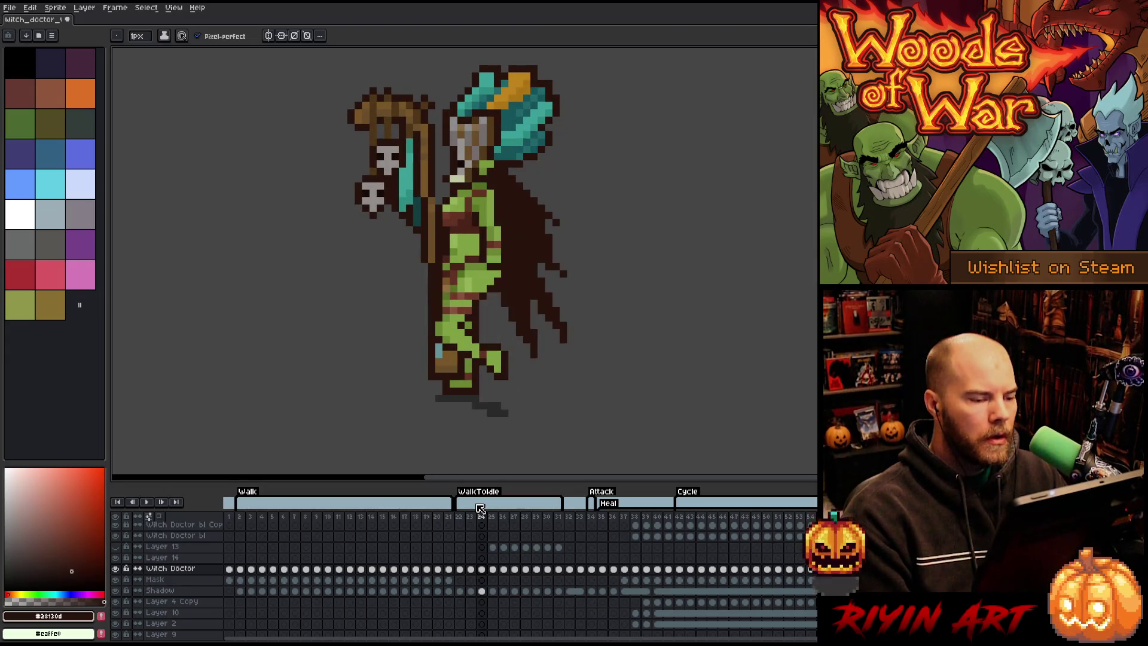
{"action": "key", "text": "alt"}
{"action": "left_click", "coordinate": [494, 198]}
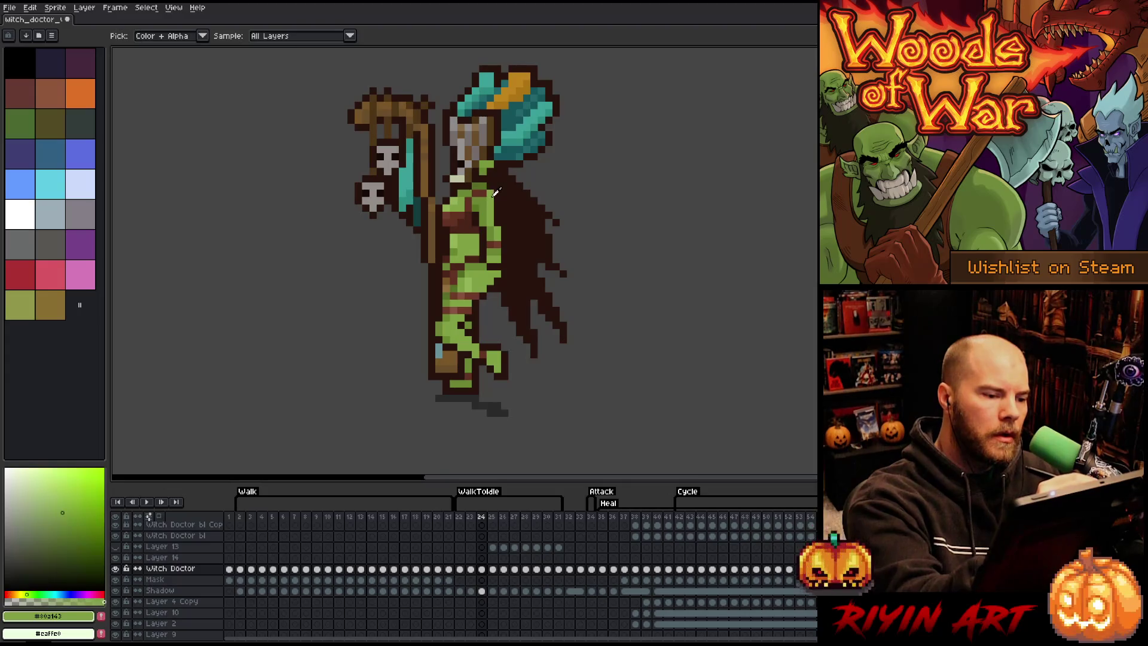
{"action": "left_click_drag", "start_coordinate": [509, 187], "coordinate": [549, 172]}
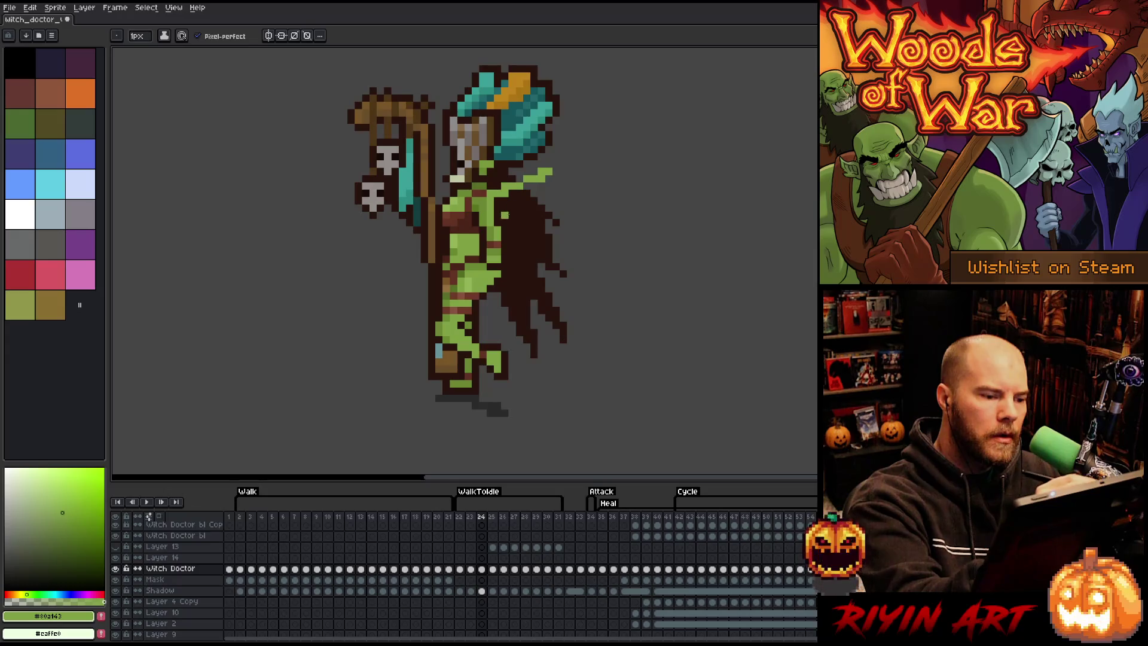
{"action": "left_click", "coordinate": [501, 200], "text": "alt"}
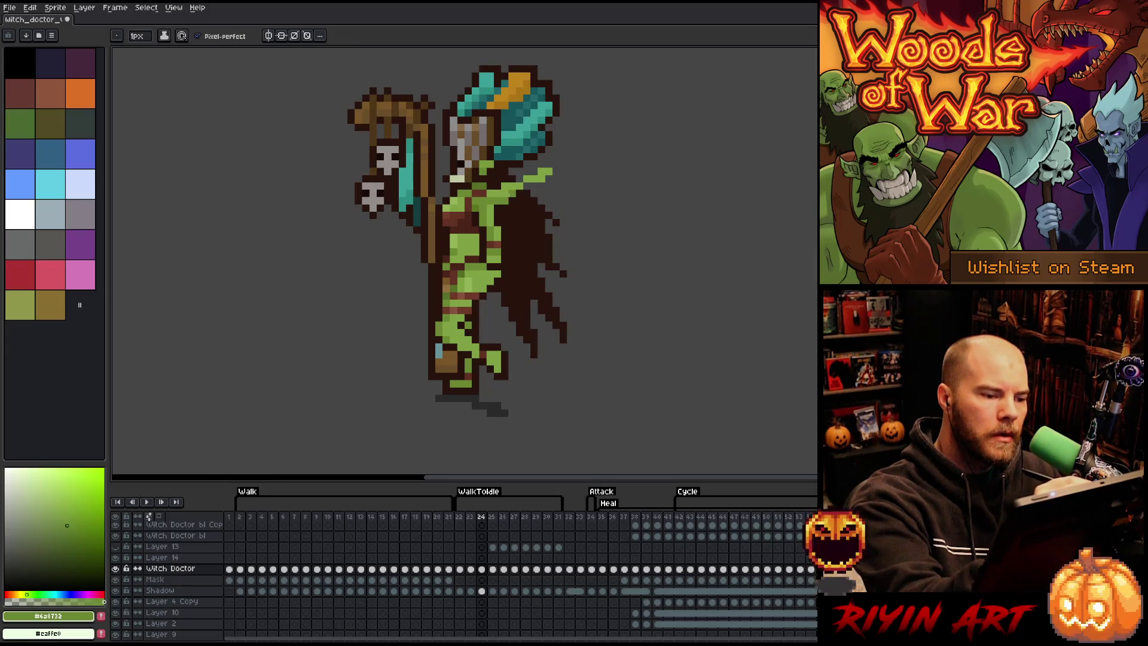
{"action": "left_click_drag", "start_coordinate": [520, 188], "coordinate": [550, 173]}
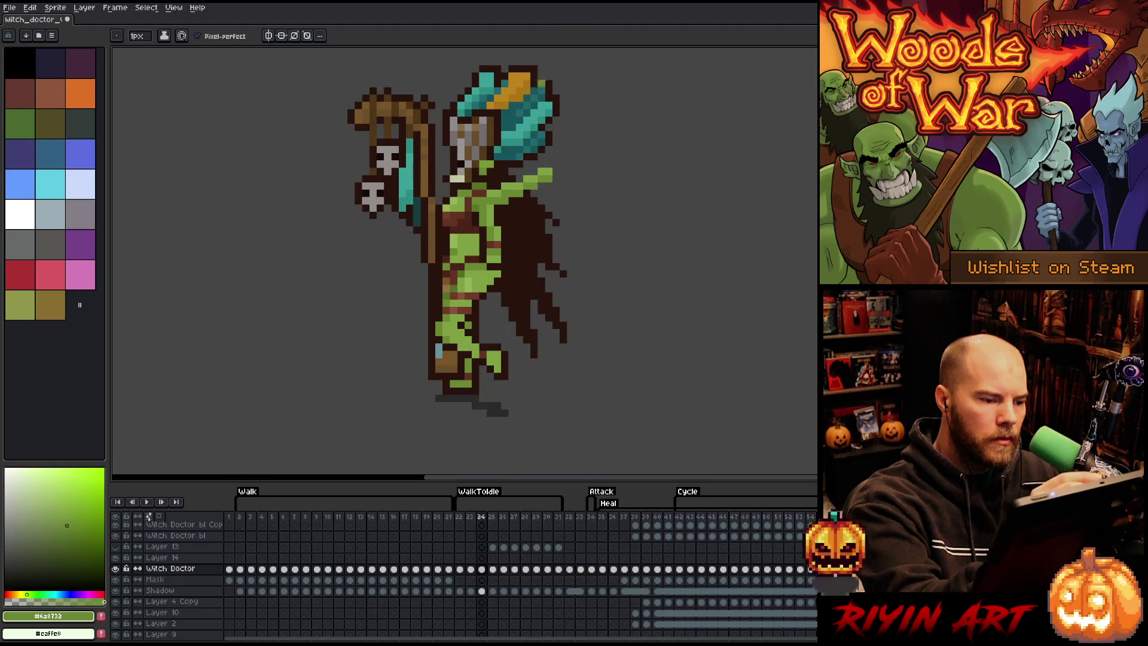
Step: Sample the dark cloak brown and paint a dark column over the green beside the body
{"action": "left_click", "coordinate": [507, 203], "text": "alt"}
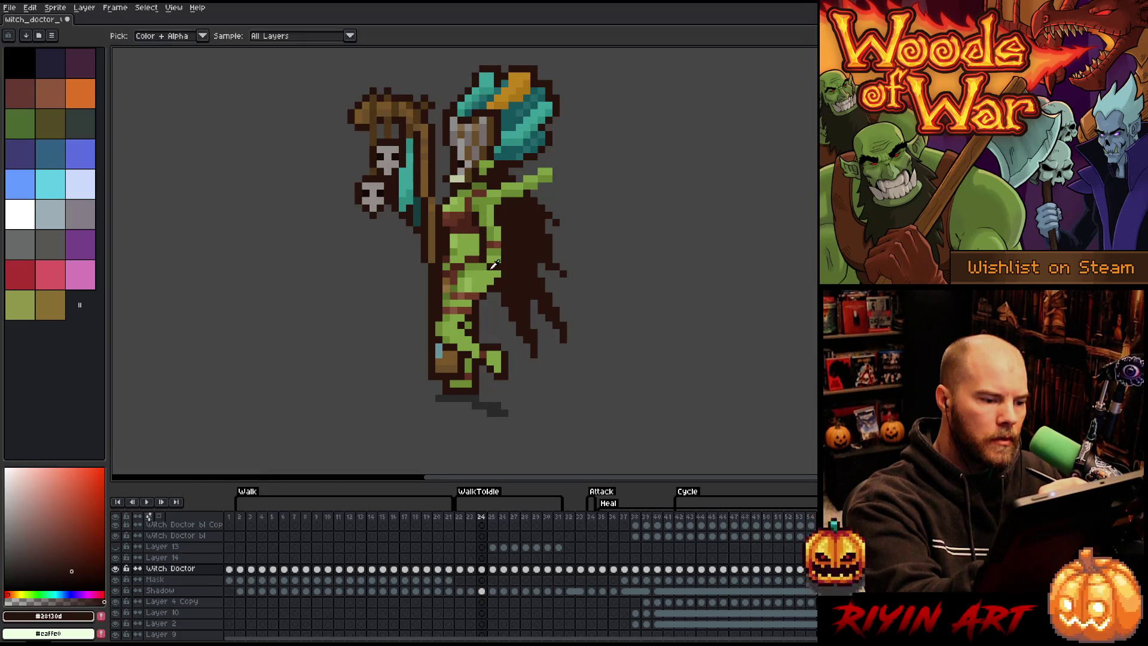
{"action": "left_click", "coordinate": [490, 267], "text": "alt"}
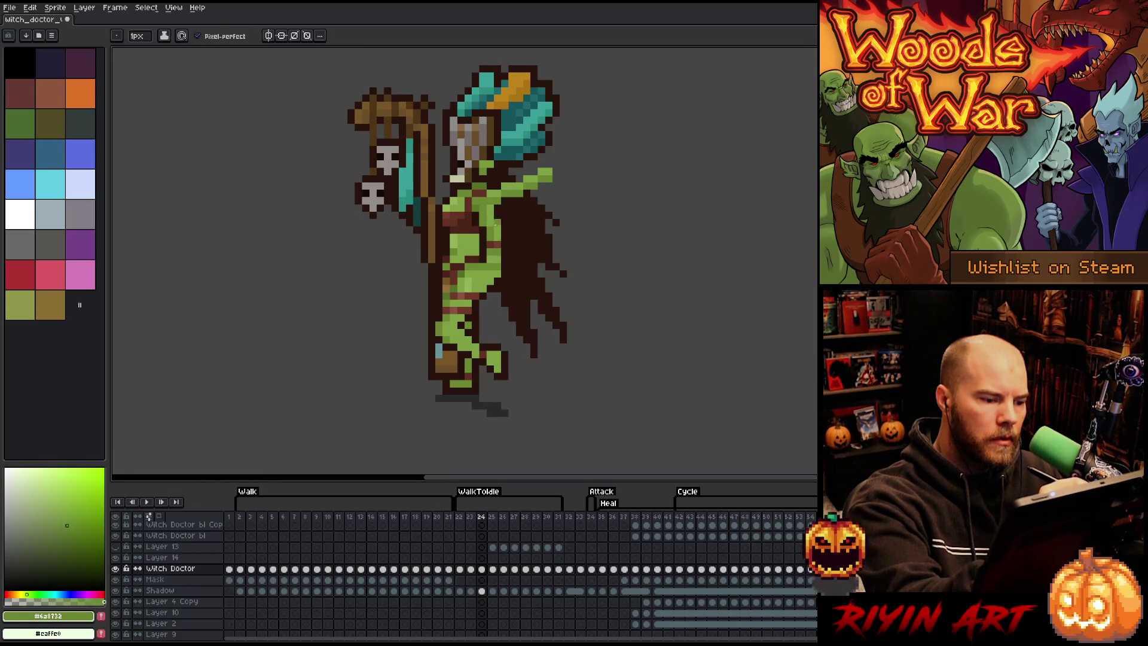
{"action": "left_click", "coordinate": [484, 223], "text": "alt"}
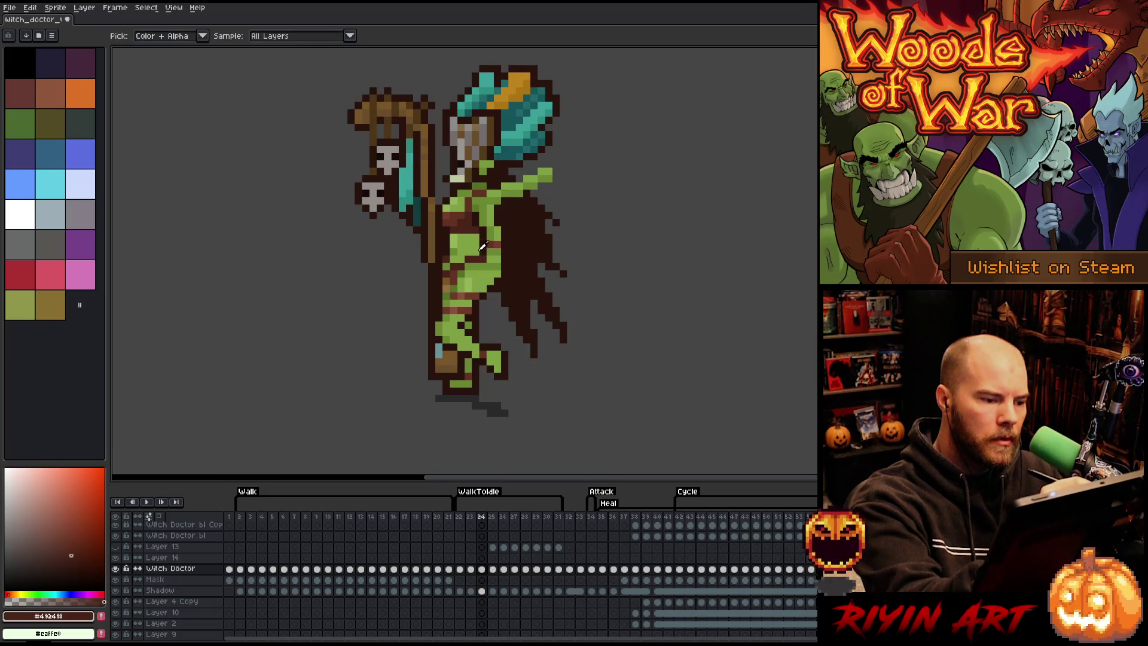
{"action": "left_click", "coordinate": [483, 246], "text": "alt"}
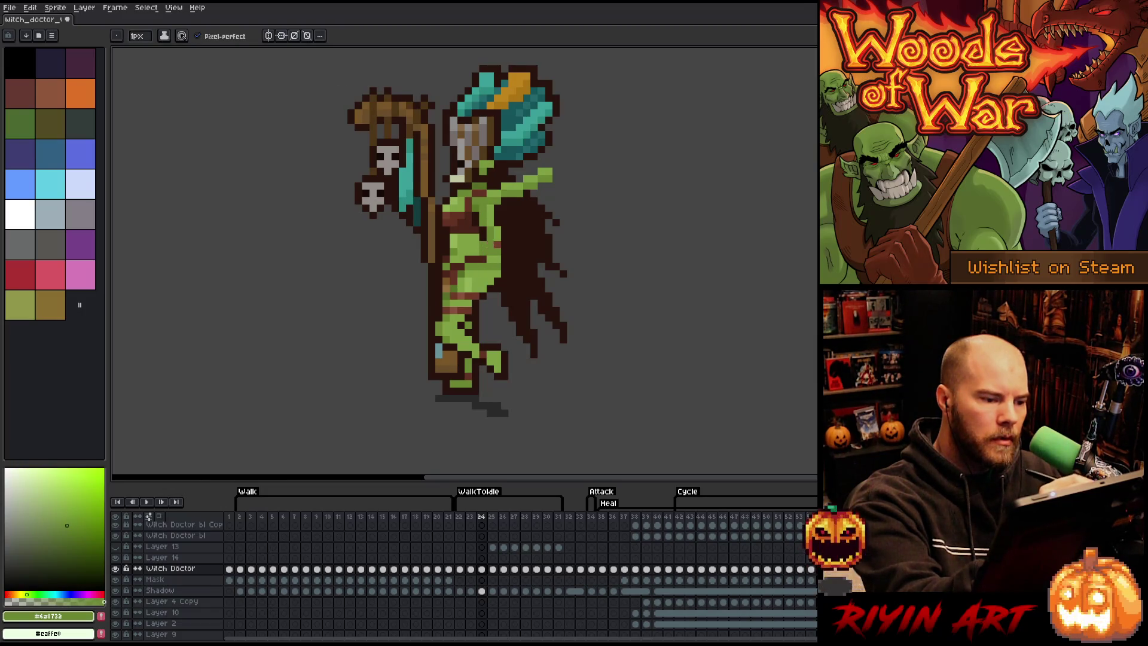
{"action": "left_click", "coordinate": [497, 197], "text": "alt"}
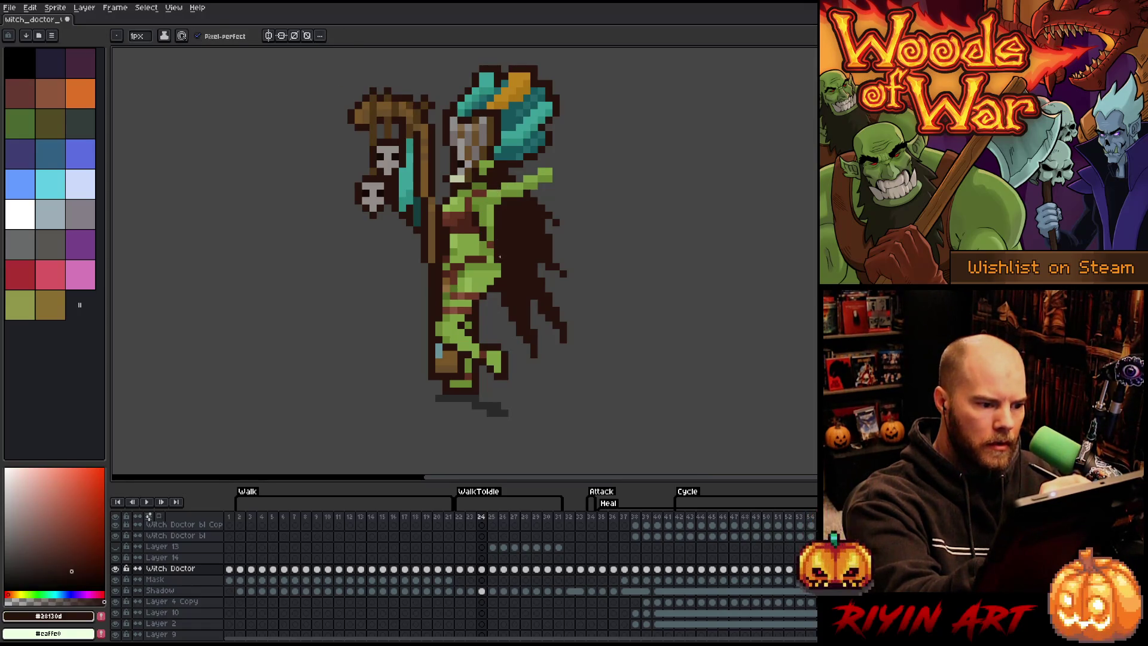
{"action": "left_click_drag", "start_coordinate": [491, 252], "coordinate": [490, 228]}
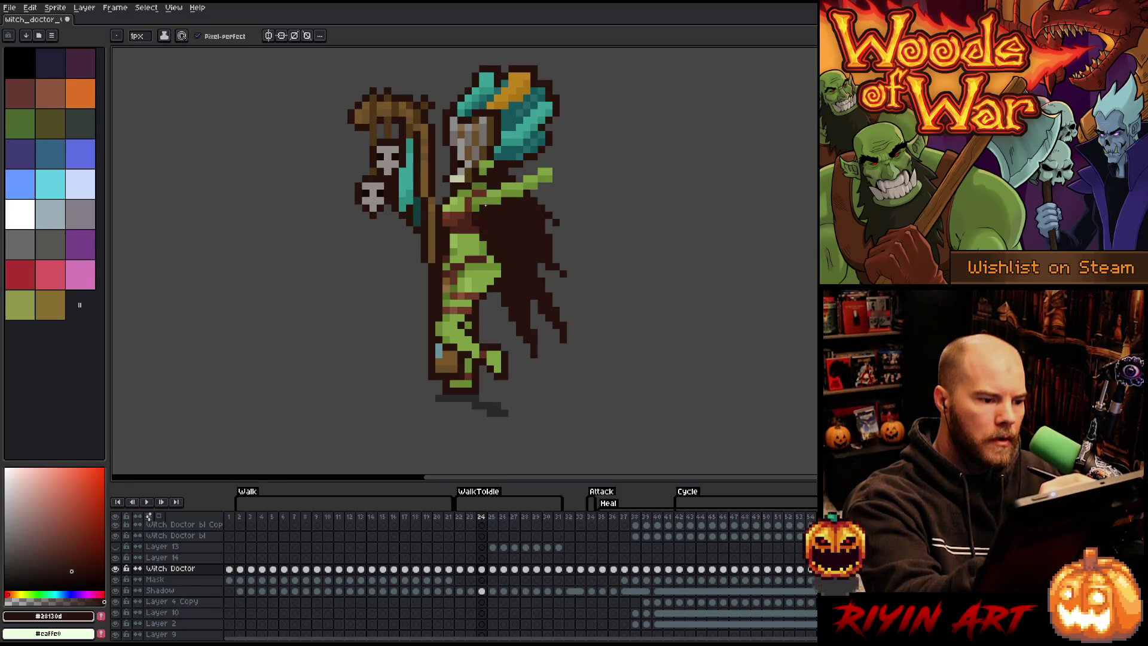
Step: Compare frames 23 and 24 while sampling the shoulder green and reddish brown
{"action": "left_click", "coordinate": [484, 214], "text": "alt"}
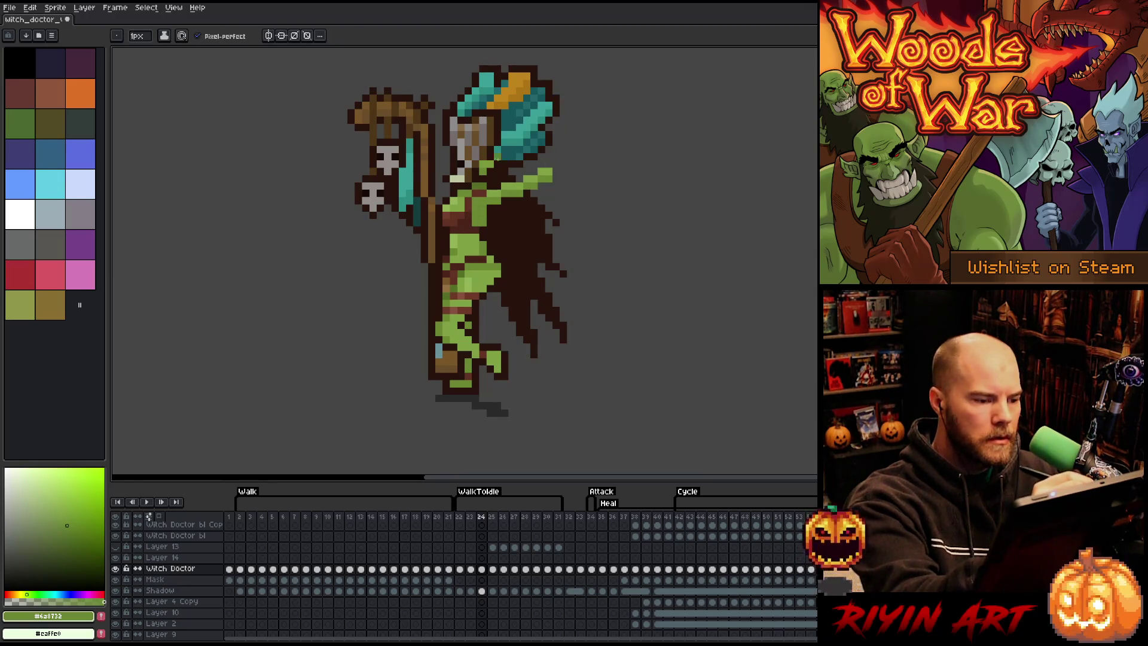
{"action": "key", "text": "comma"}
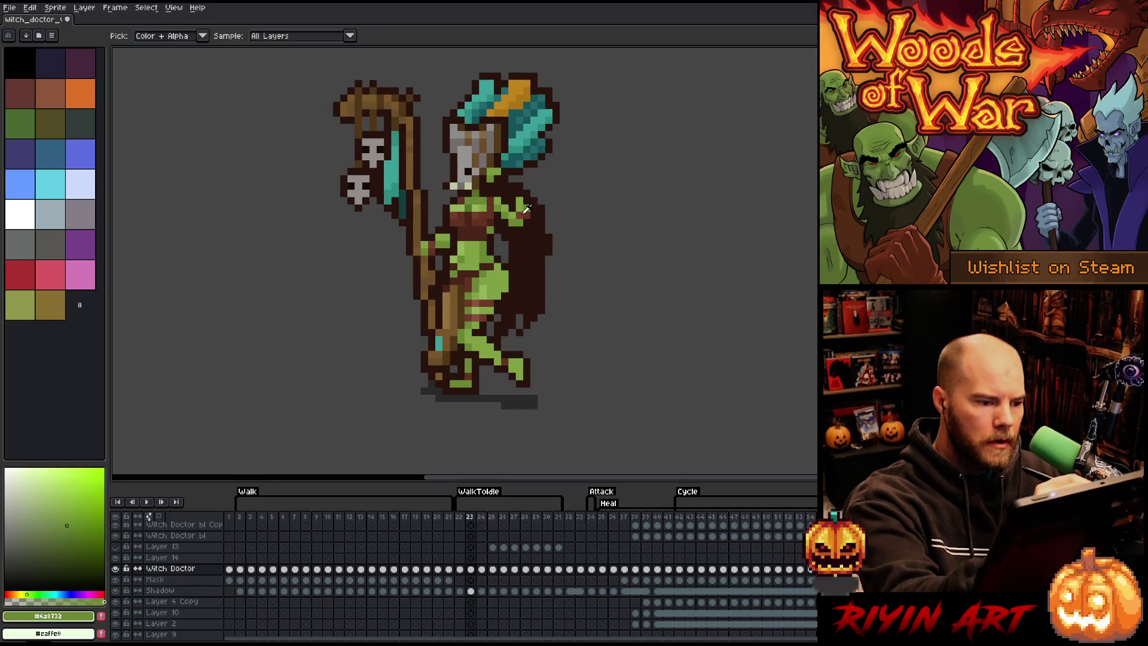
{"action": "left_click", "coordinate": [527, 165], "text": "alt"}
{"action": "key", "text": "period"}
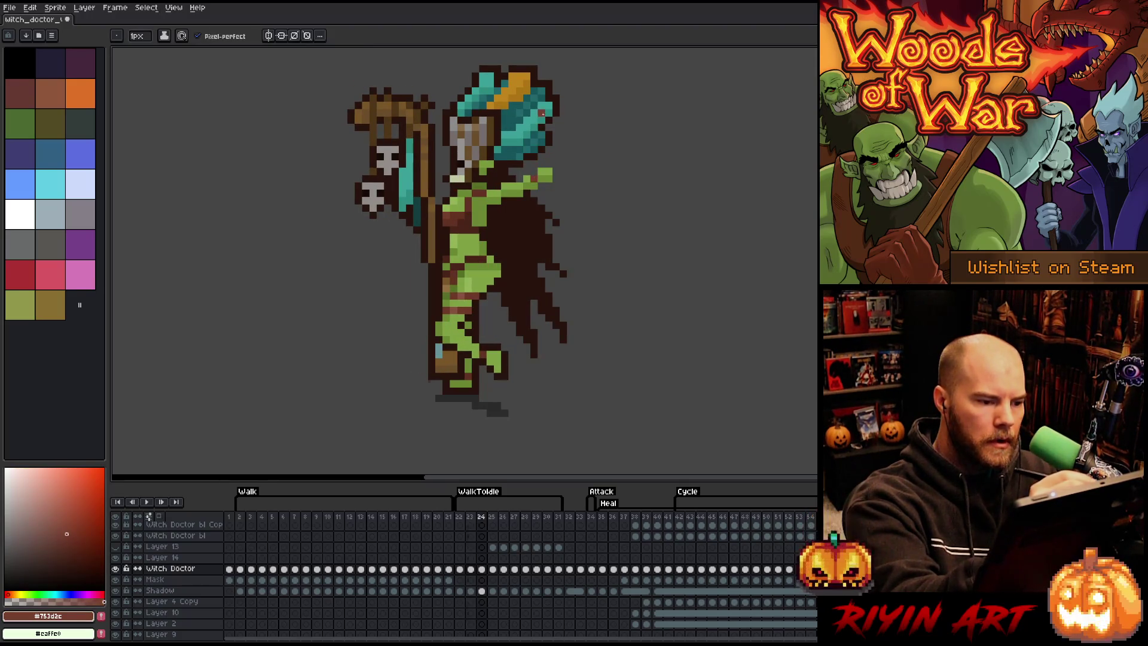
{"action": "key", "text": "comma"}
{"action": "left_click", "coordinate": [531, 182], "text": "alt"}
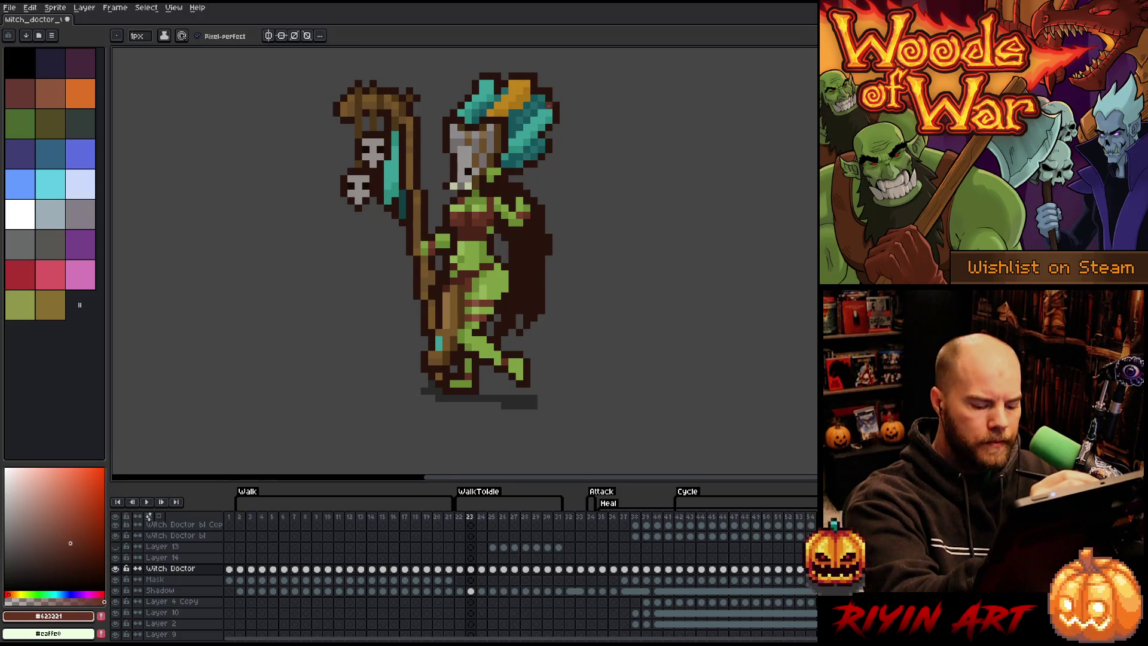
{"action": "key", "text": "period"}
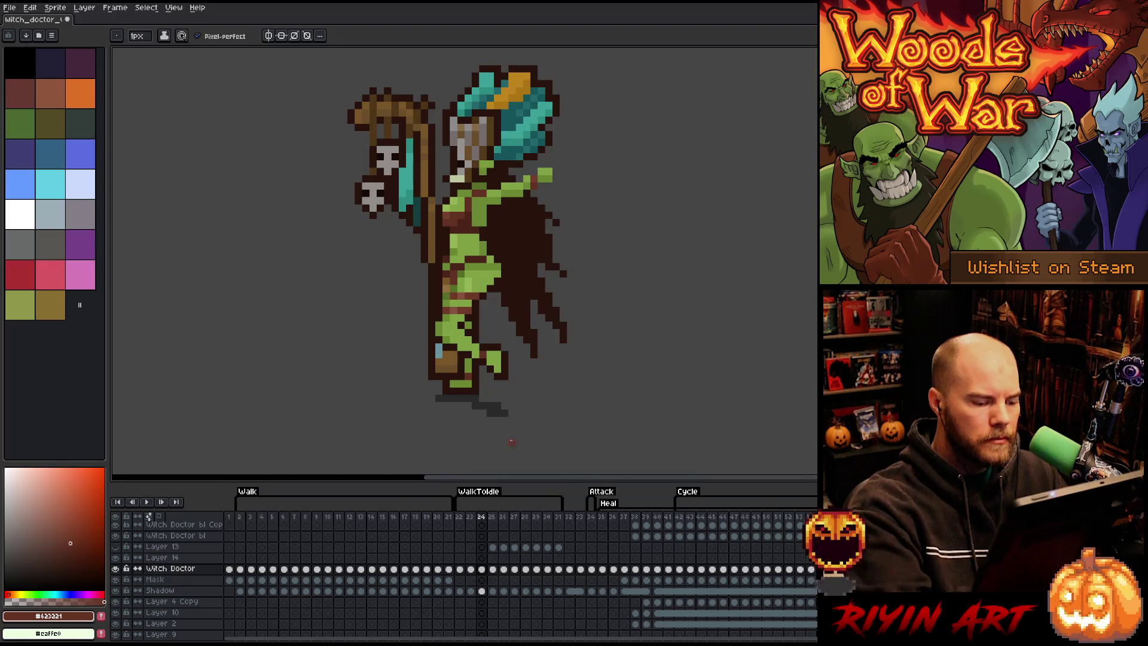
Step: Draw the darkest-brown cape edge down behind the shoulder, redrawing the overshooting stroke vertically
{"action": "left_click", "coordinate": [513, 174], "text": "alt"}
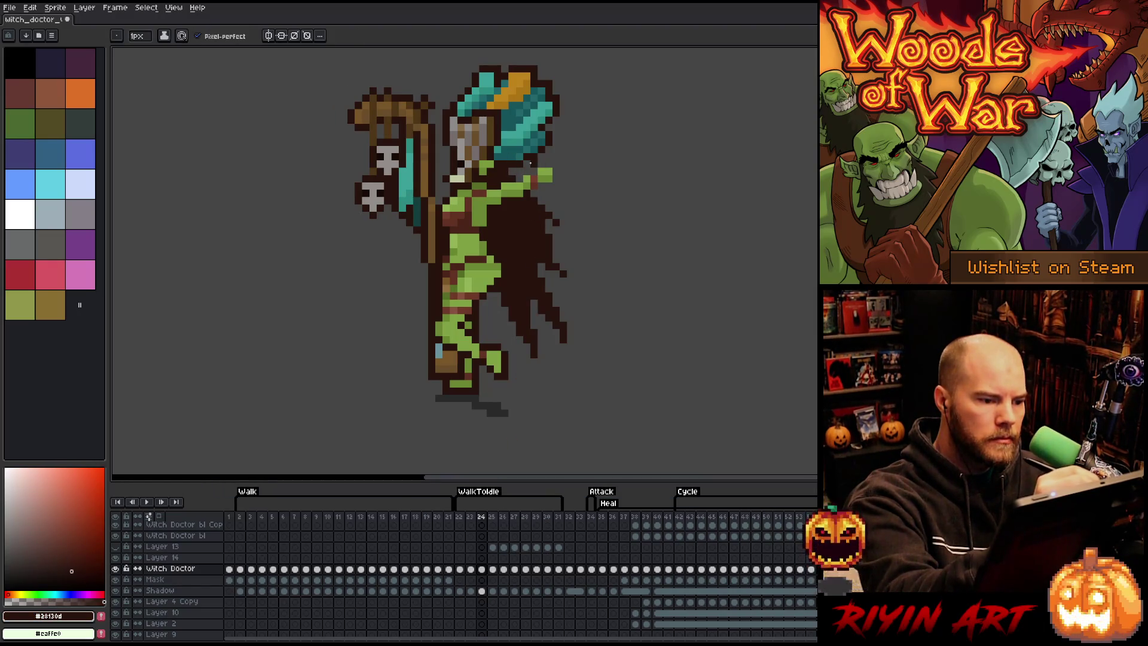
{"action": "mouse_move", "coordinate": [538, 156]}
{"action": "left_mouse_down"}
{"action": "mouse_move", "coordinate": [589, 197]}
{"action": "mouse_move", "coordinate": [562, 165]}
{"action": "mouse_move", "coordinate": [581, 182]}
{"action": "mouse_move", "coordinate": [566, 226]}
{"action": "left_mouse_up"}
{"action": "key", "text": "ctrl+z"}
{"action": "key", "text": "ctrl+z"}
{"action": "key", "text": "ctrl+z"}
{"action": "key", "text": "ctrl+z"}
{"action": "left_click_drag", "start_coordinate": [562, 167], "coordinate": [559, 217]}
{"action": "mouse_move", "coordinate": [558, 177]}
{"action": "left_mouse_down"}
{"action": "mouse_move", "coordinate": [547, 225]}
{"action": "mouse_move", "coordinate": [539, 198]}
{"action": "left_mouse_up"}
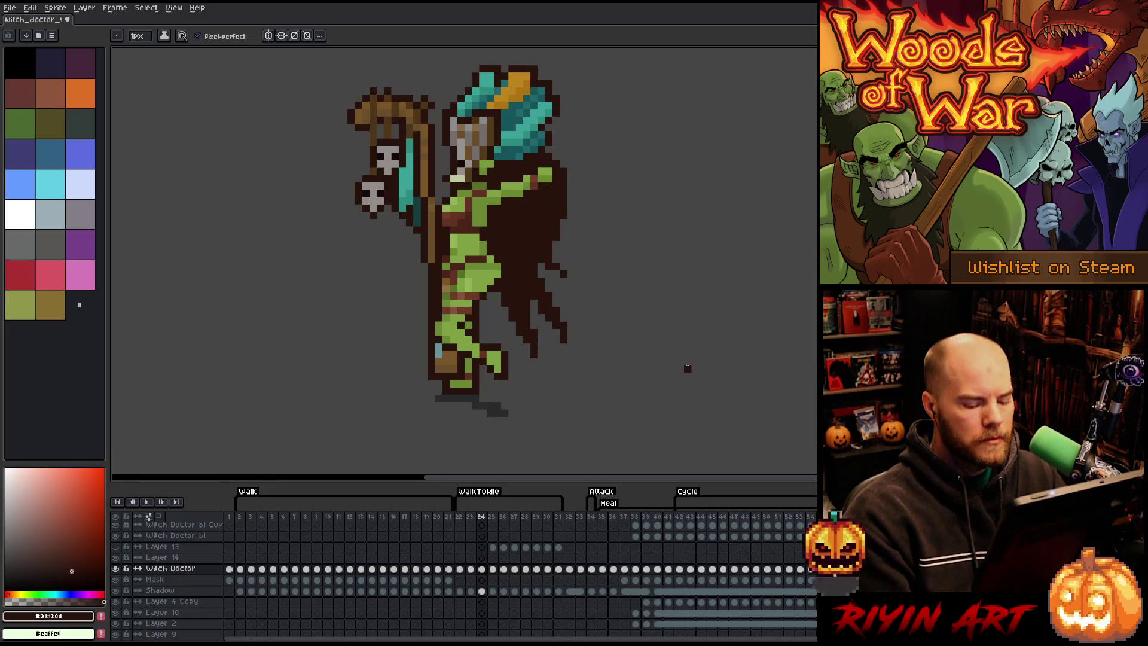
{"action": "key", "text": "Right"}
Step: On frame 25, outline the cape beside the hood and fill the dark cloak below it
{"action": "key", "text": "Left"}
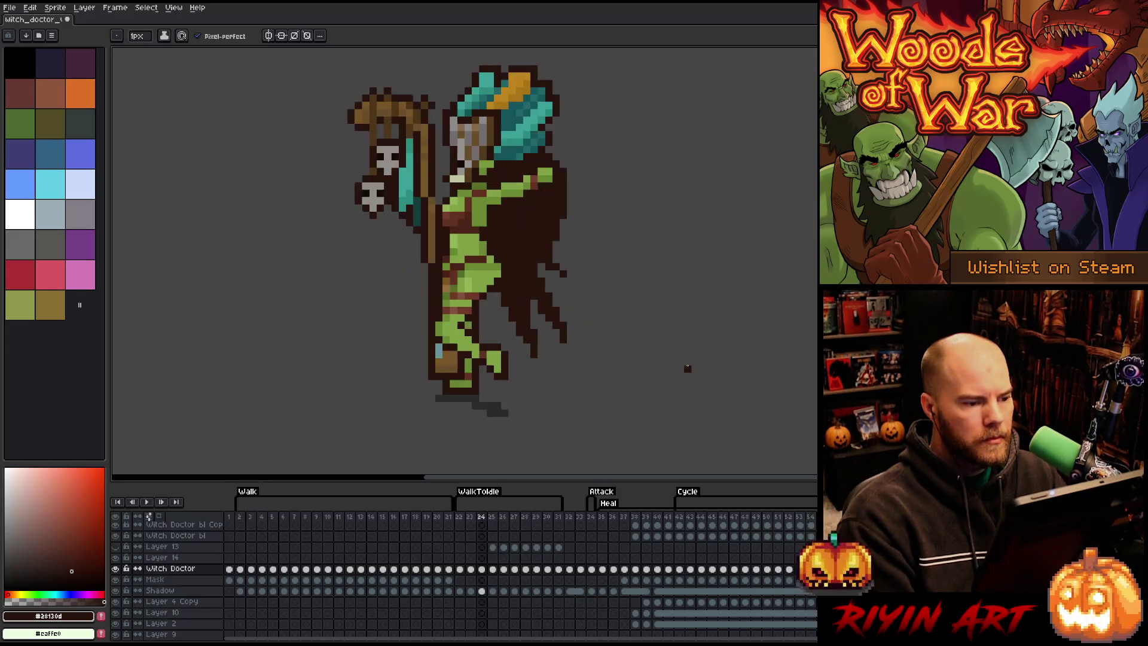
{"action": "key", "text": "Right"}
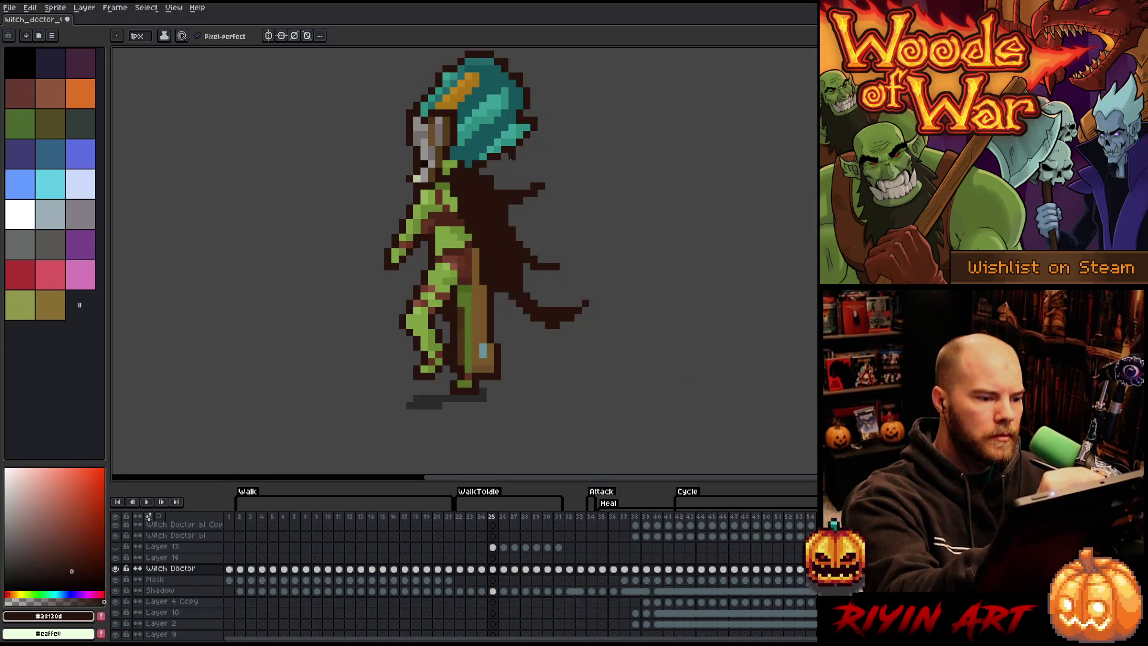
{"action": "mouse_move", "coordinate": [519, 156]}
{"action": "left_mouse_down"}
{"action": "mouse_move", "coordinate": [504, 157]}
{"action": "mouse_move", "coordinate": [534, 174]}
{"action": "mouse_move", "coordinate": [523, 151]}
{"action": "mouse_move", "coordinate": [526, 182]}
{"action": "mouse_move", "coordinate": [547, 209]}
{"action": "mouse_move", "coordinate": [512, 210]}
{"action": "mouse_move", "coordinate": [516, 157]}
{"action": "mouse_move", "coordinate": [509, 164]}
{"action": "mouse_move", "coordinate": [496, 145]}
{"action": "mouse_move", "coordinate": [497, 186]}
{"action": "left_mouse_up"}
{"action": "key", "text": "ctrl+z"}
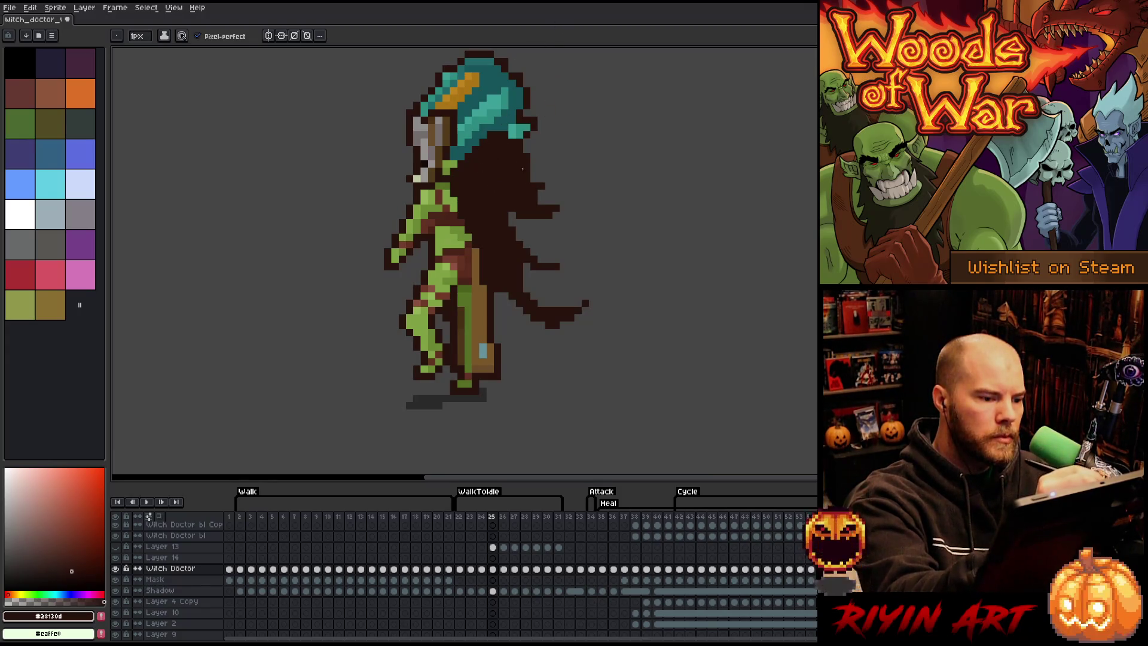
{"action": "key", "text": "Left"}
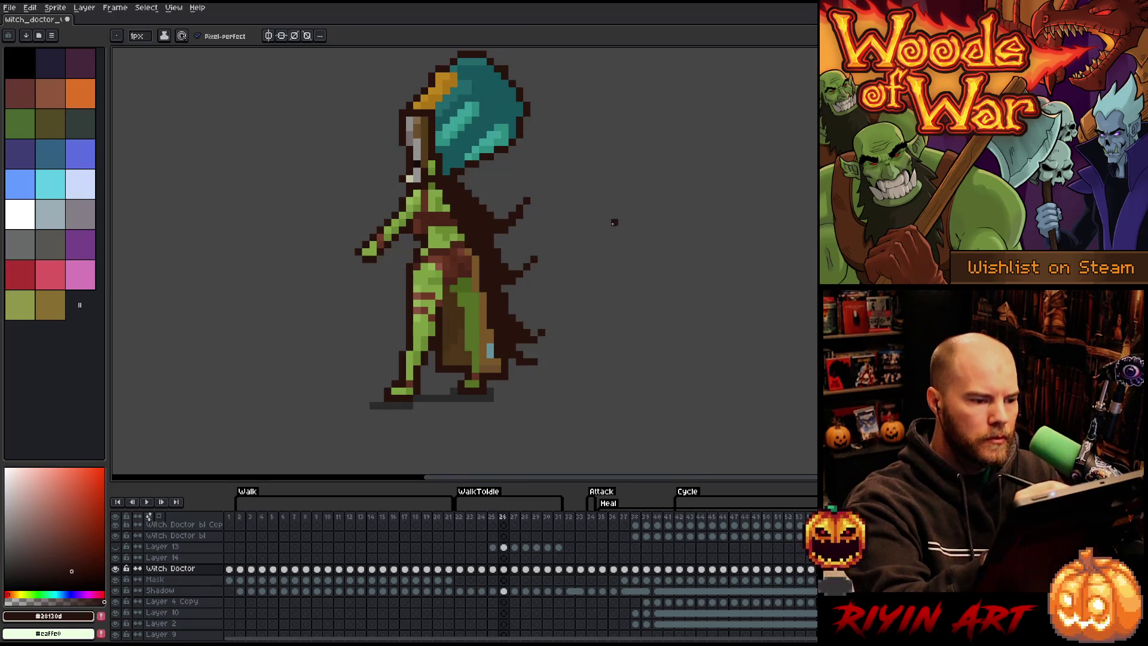
{"action": "key", "text": "Right"}
{"action": "key", "text": "Right"}
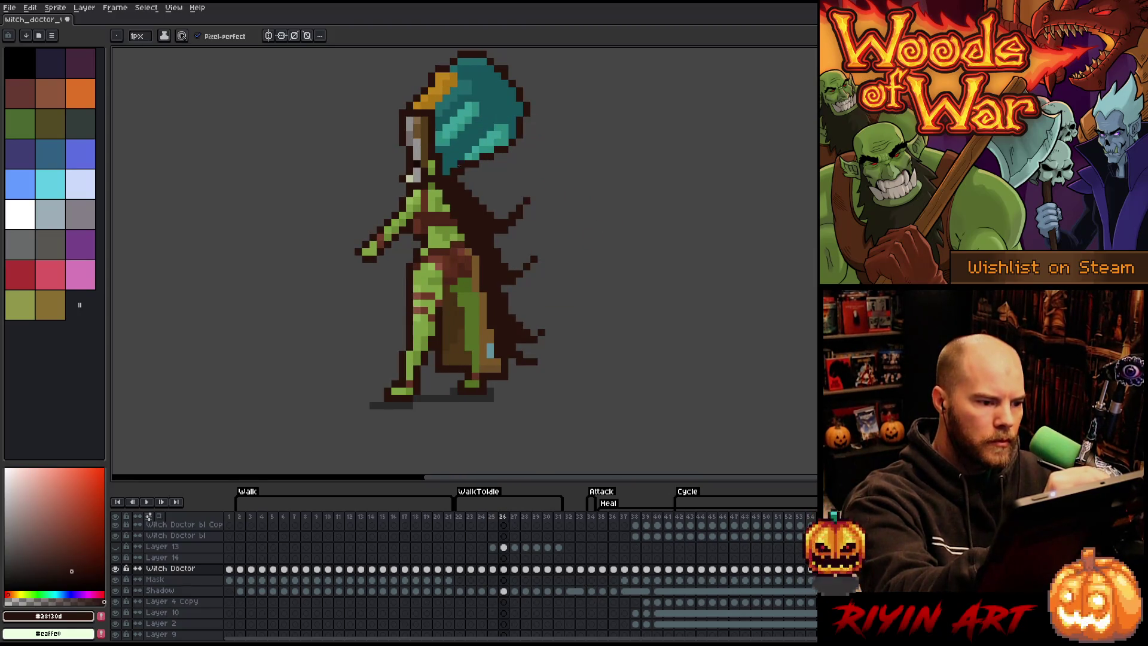
{"action": "mouse_move", "coordinate": [475, 170]}
{"action": "left_mouse_down"}
{"action": "mouse_move", "coordinate": [497, 200]}
{"action": "mouse_move", "coordinate": [446, 171]}
{"action": "mouse_move", "coordinate": [477, 179]}
{"action": "mouse_move", "coordinate": [468, 172]}
{"action": "mouse_move", "coordinate": [492, 212]}
{"action": "left_mouse_up"}
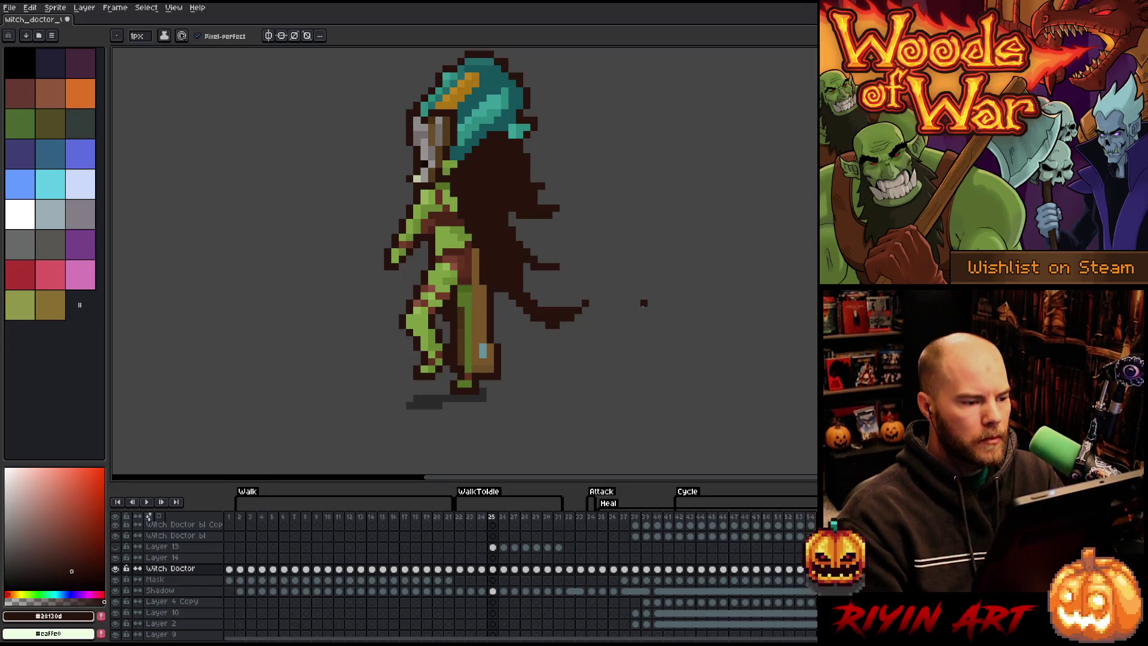
Step: Play the animation to preview the motion, then return to frame 25
{"action": "key", "text": "Right"}
{"action": "key", "text": "Return"}
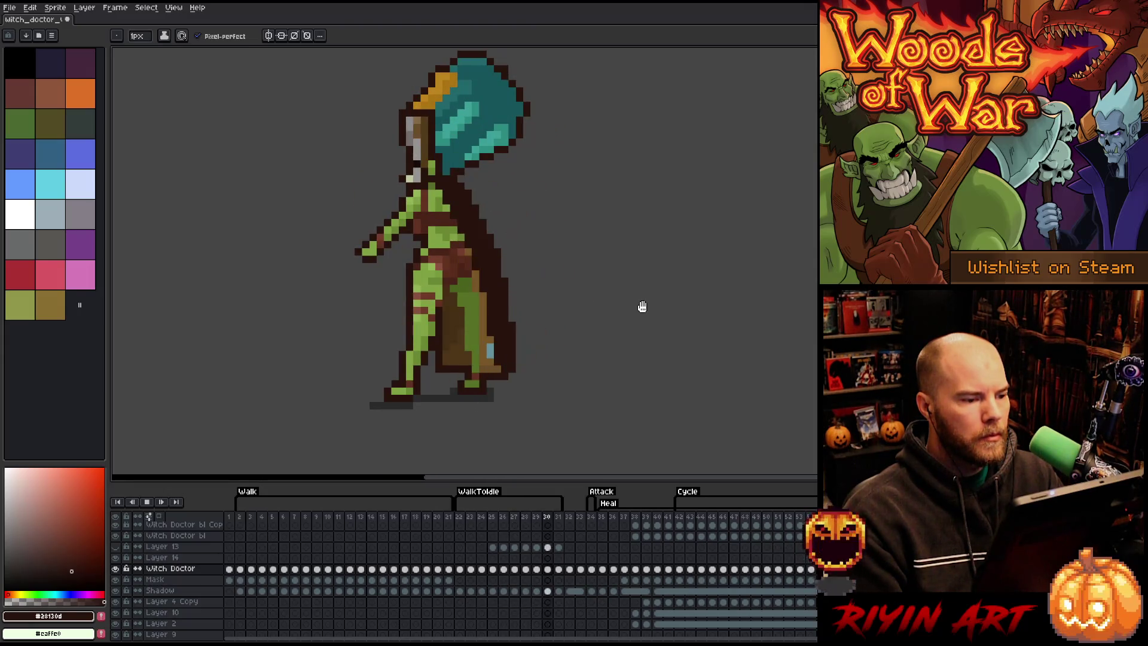
{"action": "key", "text": "Return"}
{"action": "key", "text": "Left"}
{"action": "key", "text": "Left"}
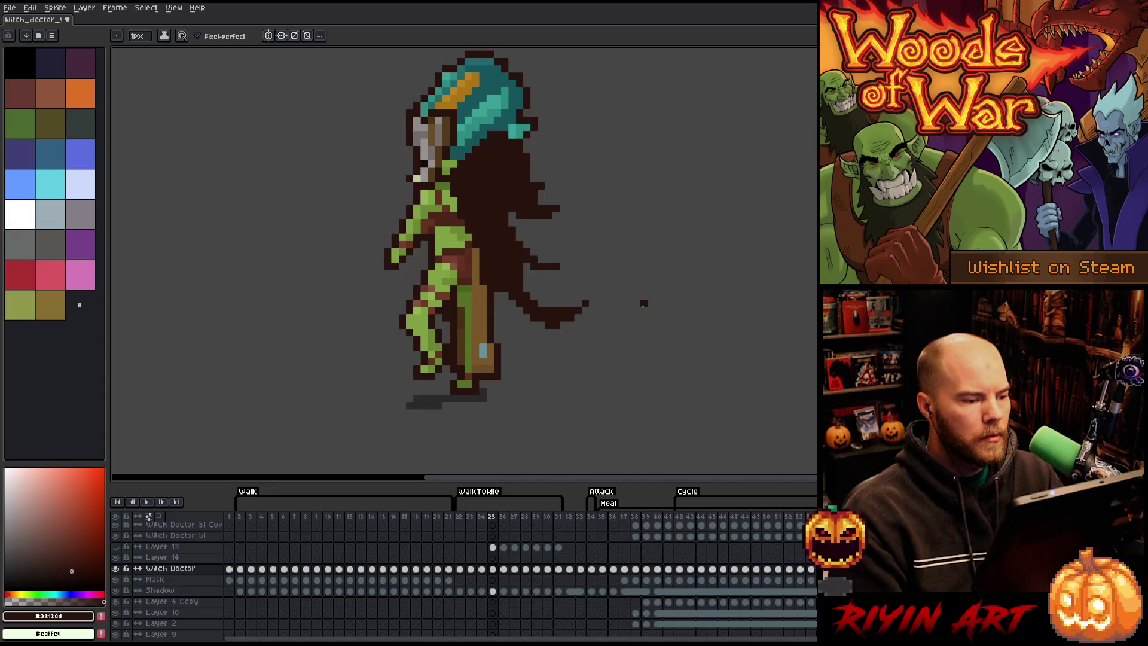
{"action": "key", "text": "Right"}
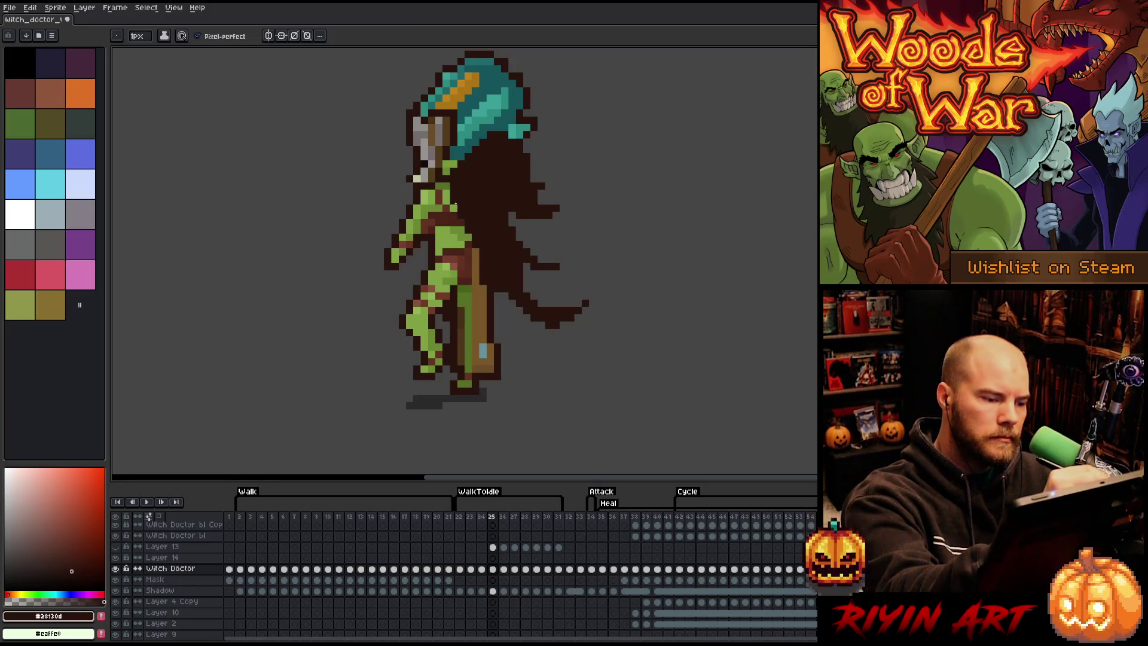
Step: Sample the skin greens and browns and add a light-green highlight pixel on the torso
{"action": "left_click", "coordinate": [453, 192], "text": "alt"}
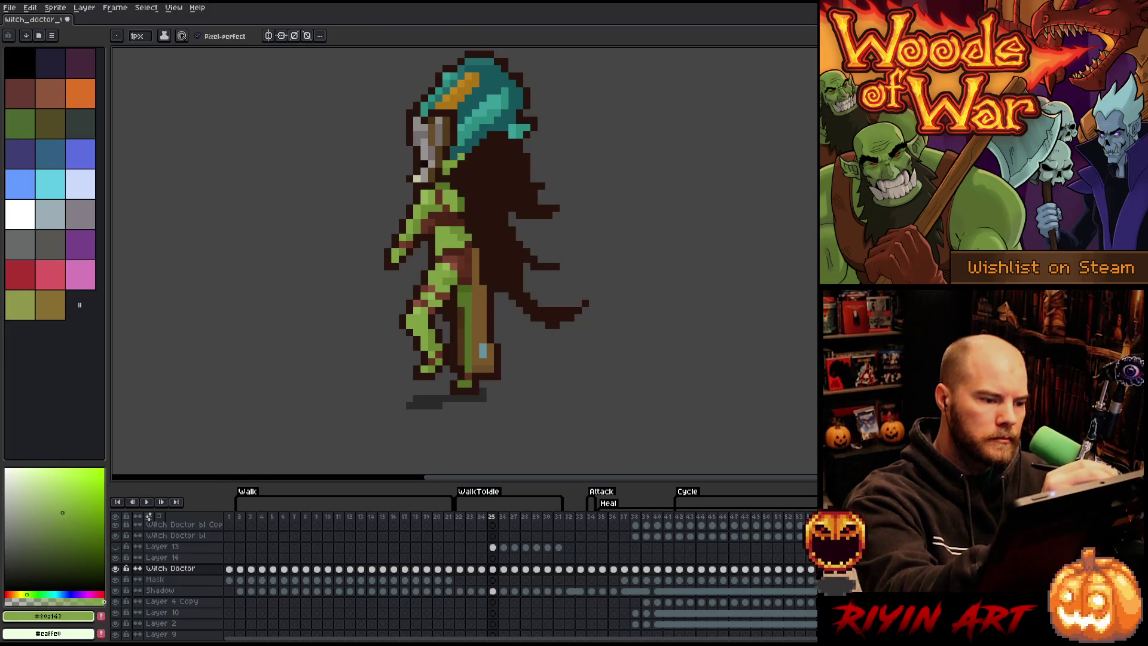
{"action": "left_click", "coordinate": [454, 232], "text": "alt"}
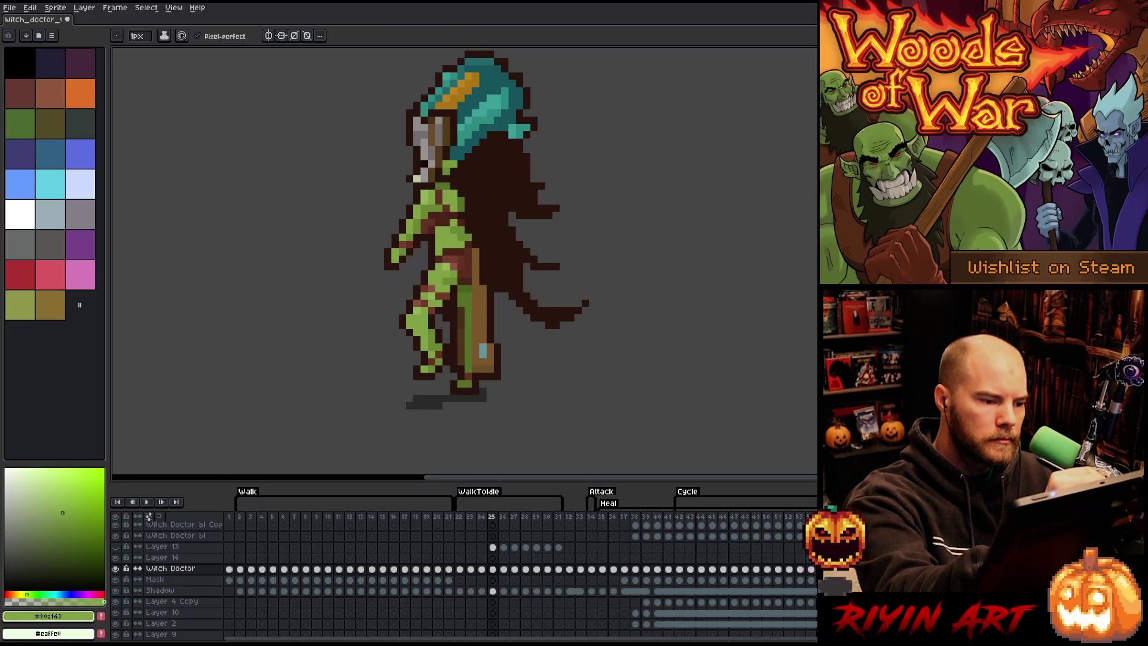
{"action": "left_click", "coordinate": [452, 203], "text": "alt"}
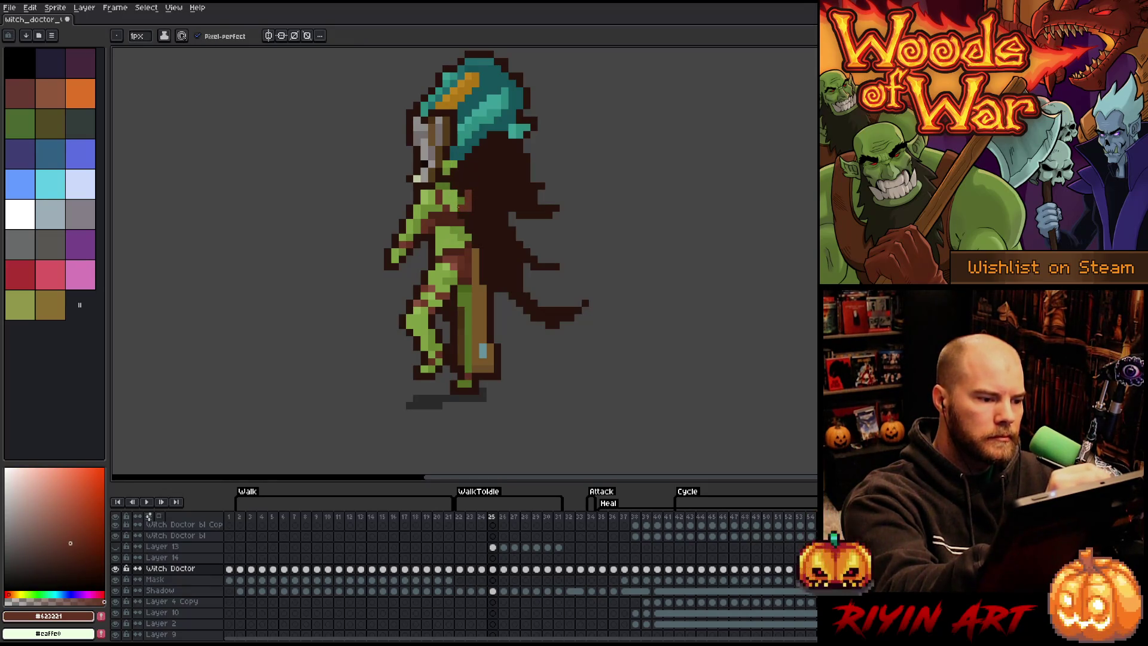
{"action": "left_click", "coordinate": [452, 171], "text": "alt"}
{"action": "left_click", "coordinate": [461, 186]}
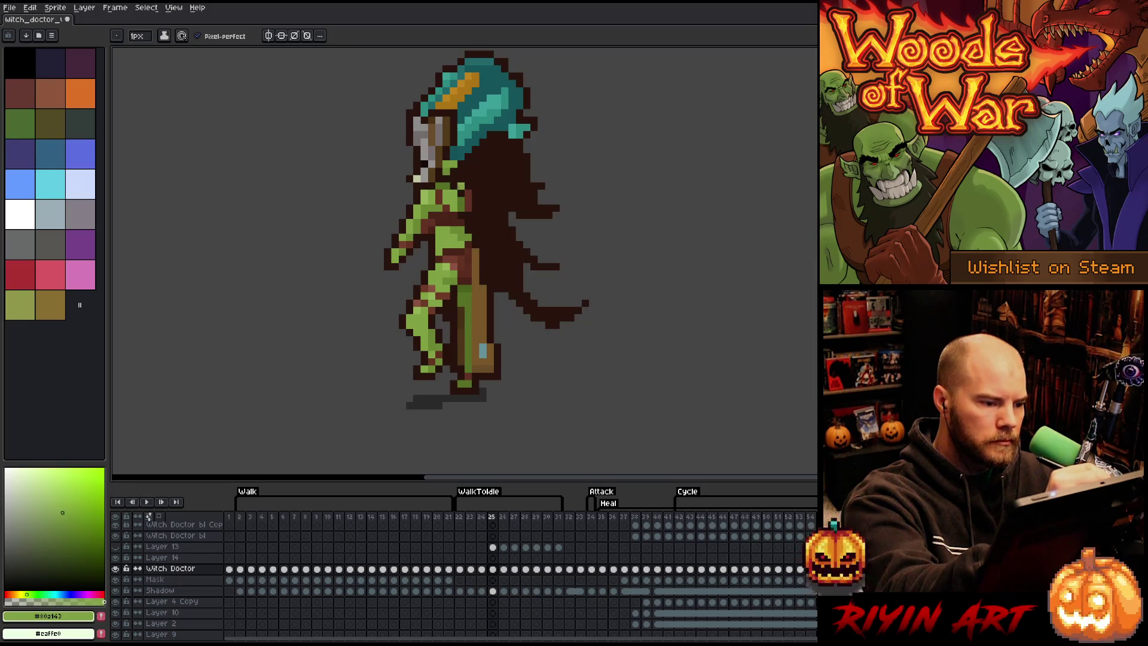
{"action": "left_click", "coordinate": [461, 192], "text": "alt"}
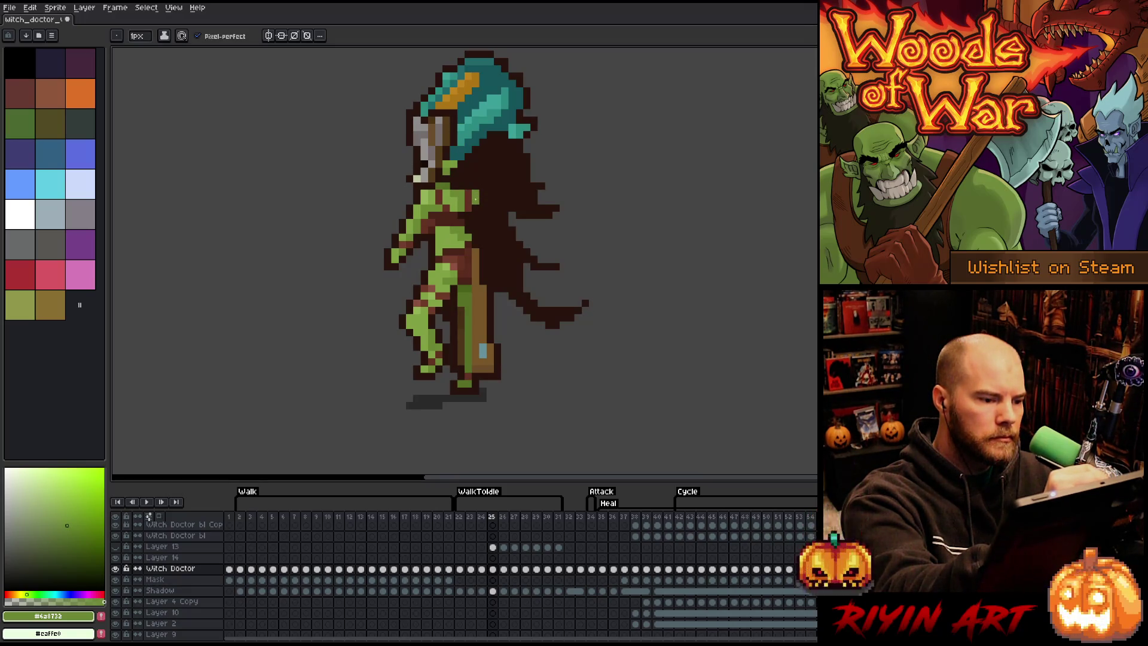
{"action": "left_click", "coordinate": [462, 221], "text": "alt"}
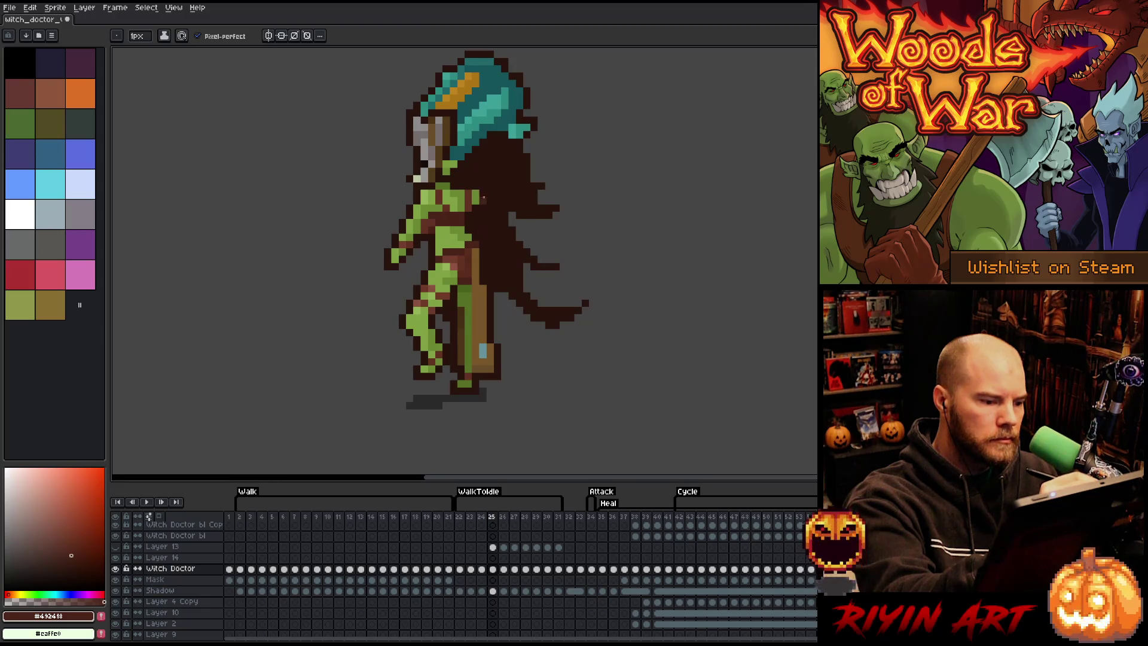
{"action": "left_click", "coordinate": [483, 257], "text": "alt"}
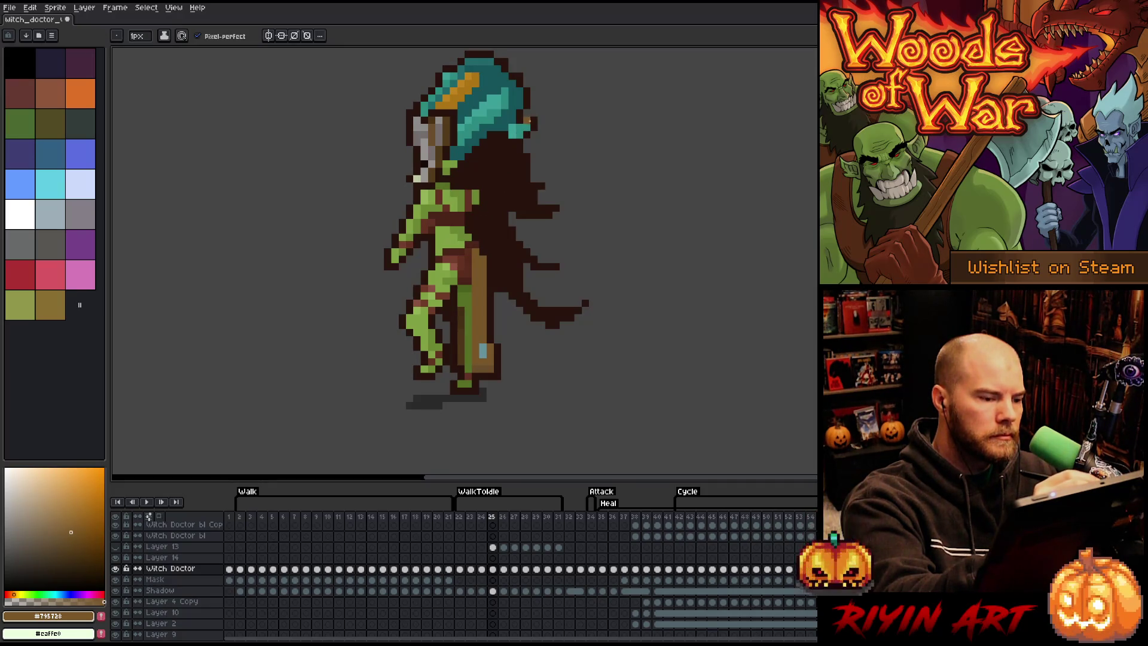
Step: Compare frames 25 and 26, then paint a darker green pixel into the dark area at the neck
{"action": "key", "text": "e"}
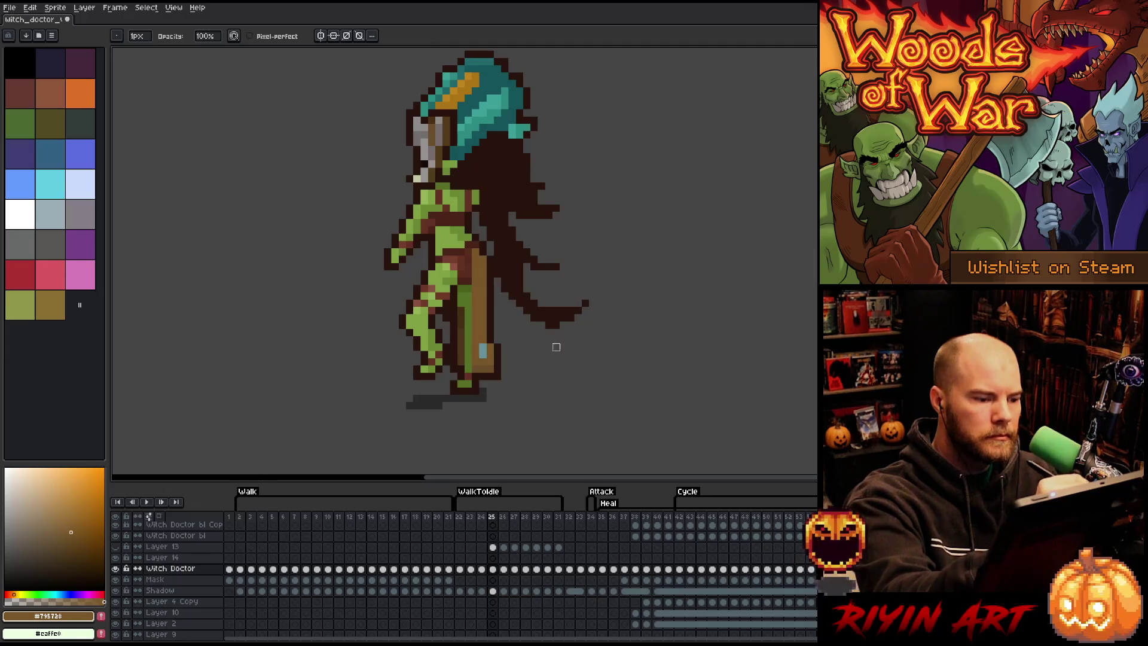
{"action": "key", "text": "Right"}
{"action": "key", "text": "Left"}
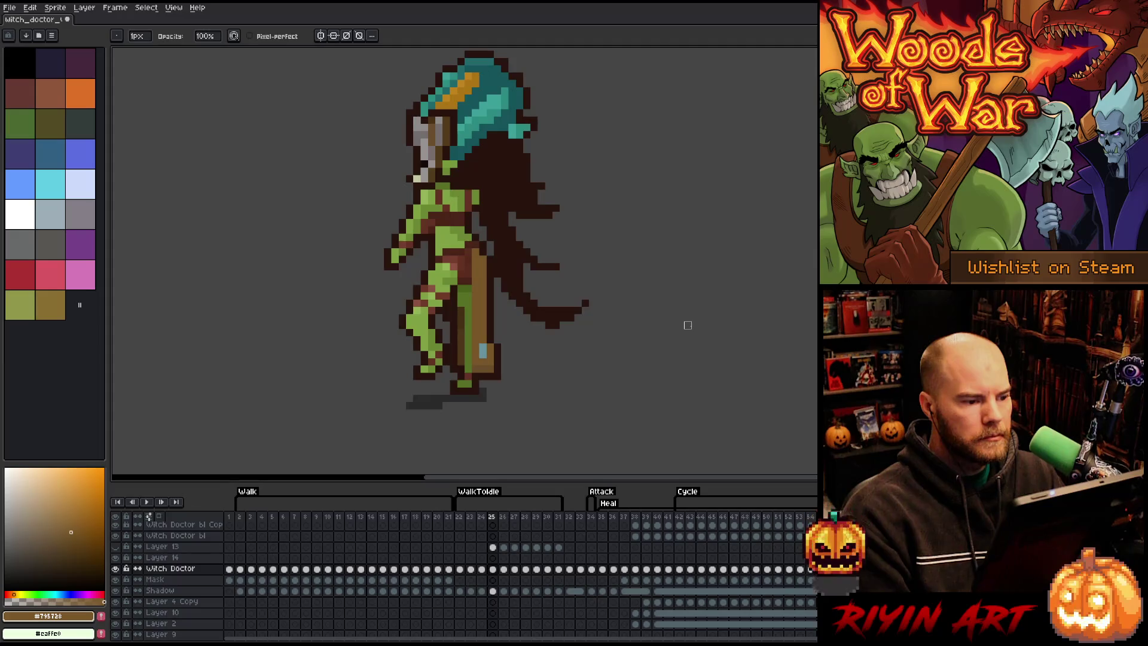
{"action": "key", "text": "Right"}
{"action": "key", "text": "Left"}
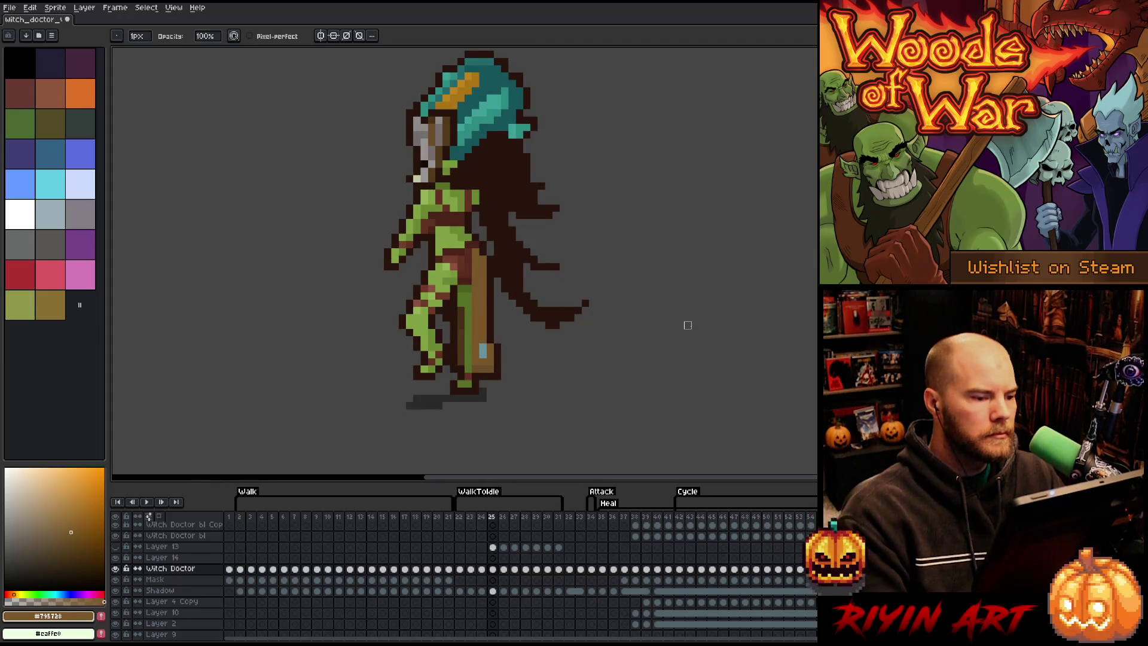
{"action": "left_click", "coordinate": [472, 190], "text": "alt"}
{"action": "left_click", "coordinate": [484, 164]}
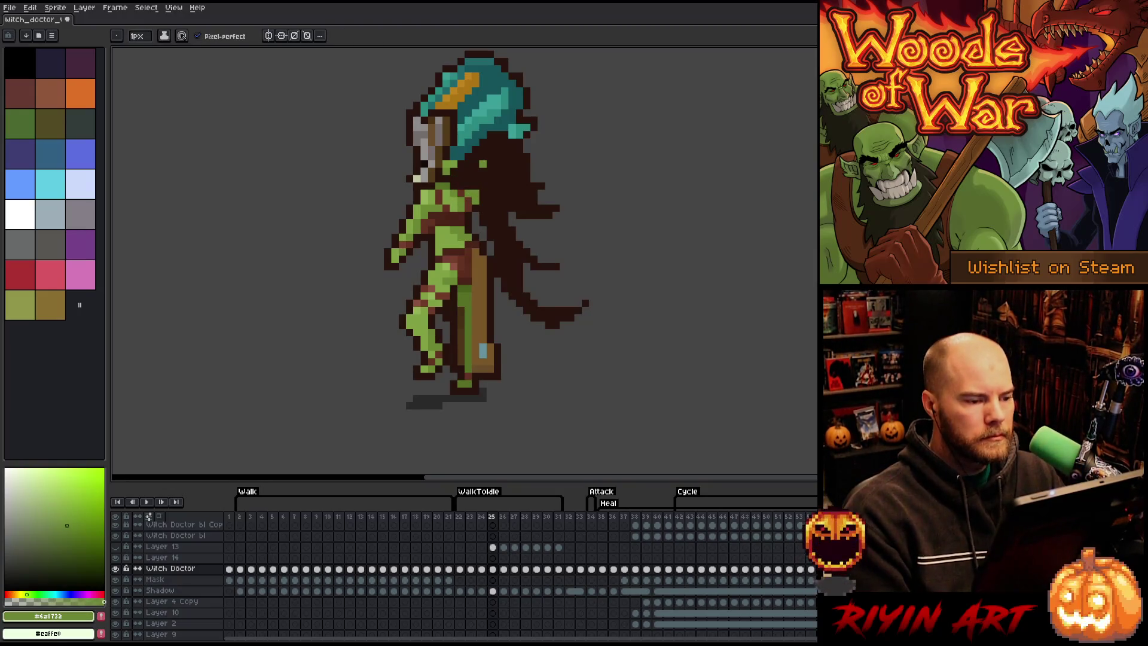
Step: Flip between frames 25–27 to compare the poses
{"action": "key", "text": "period"}
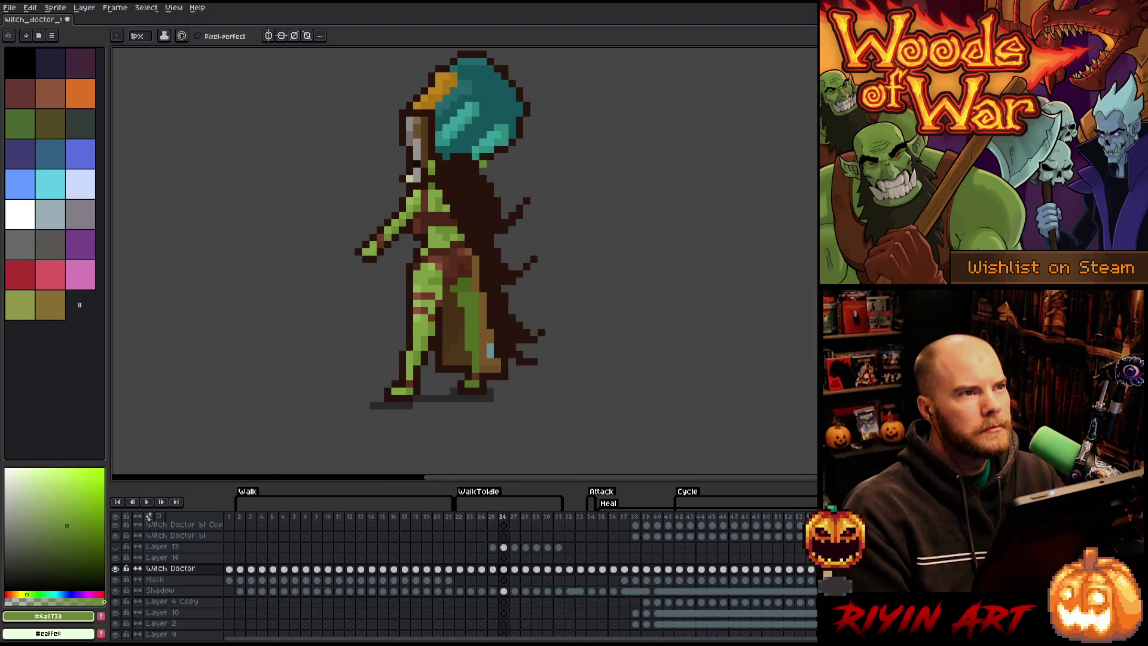
{"action": "key", "text": "period"}
{"action": "key", "text": "comma"}
{"action": "key", "text": "comma"}
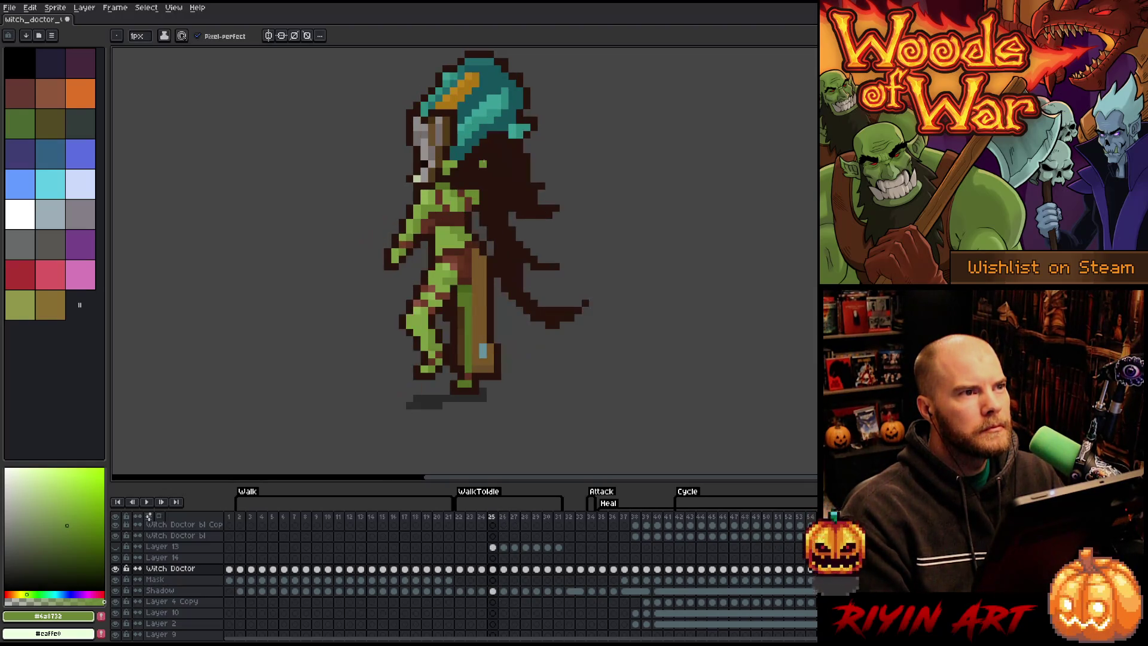
{"action": "key", "text": "period"}
{"action": "key", "text": "comma"}
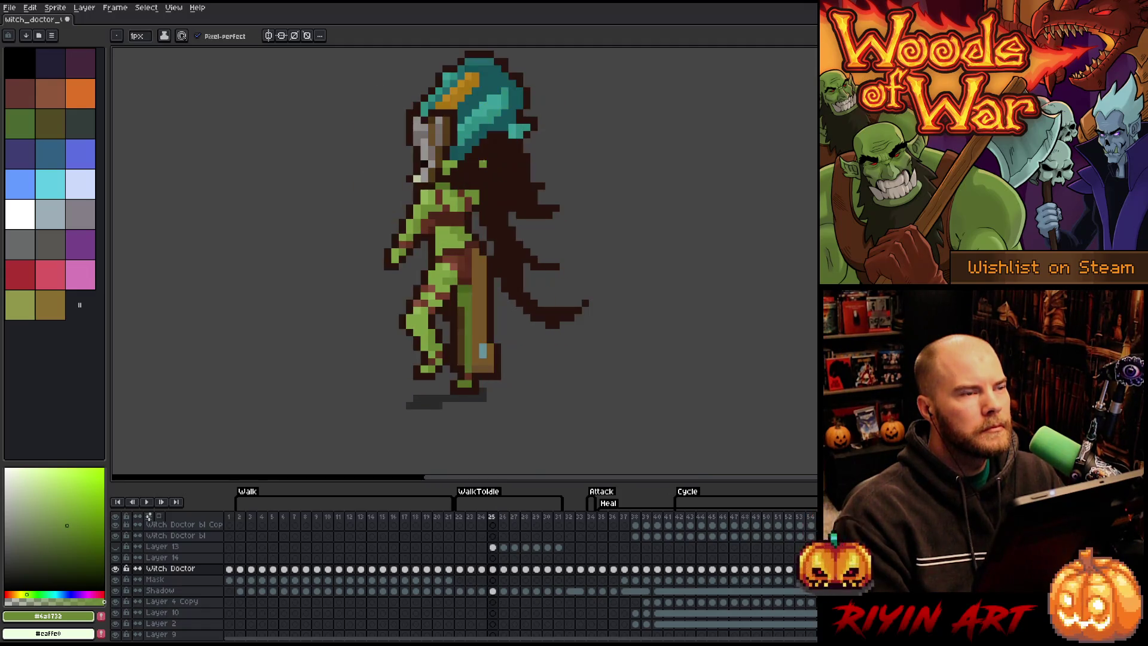
Step: Compare the cape across WalkToIdle frames 26–28 and sample its dark and mid browns
{"action": "key", "text": "comma"}
{"action": "key", "text": "period"}
{"action": "key", "text": "period"}
{"action": "key", "text": "period"}
{"action": "key", "text": "period"}
{"action": "key", "text": "comma"}
{"action": "key", "text": "comma"}
{"action": "key", "text": "period"}
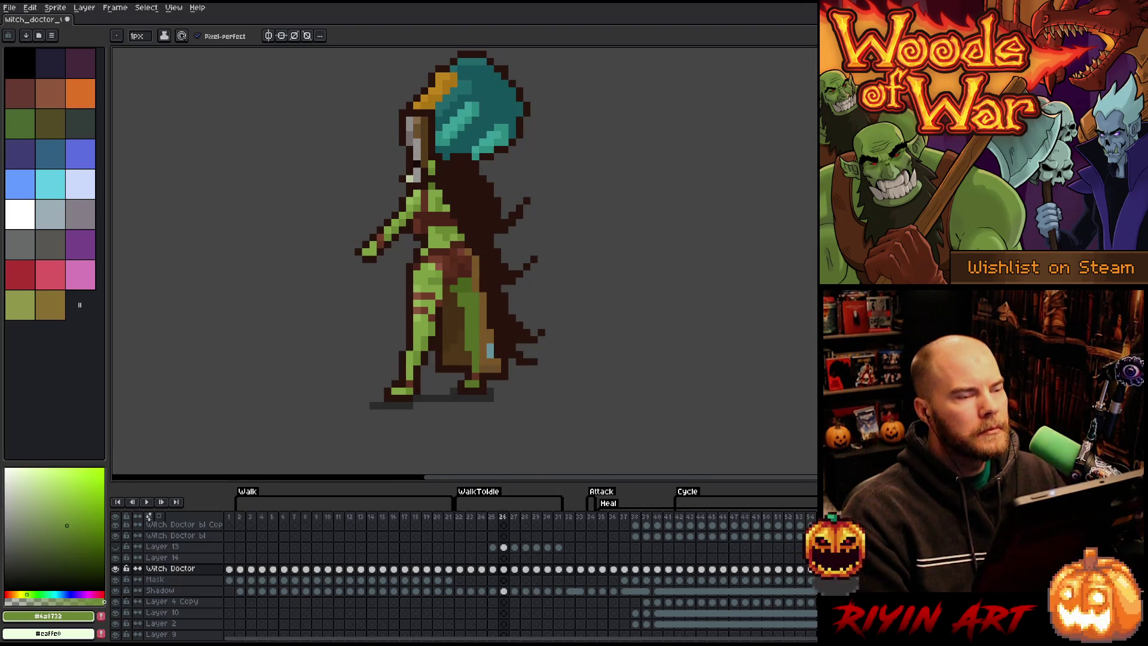
{"action": "key", "text": "period"}
{"action": "left_click", "coordinate": [449, 173], "text": "alt"}
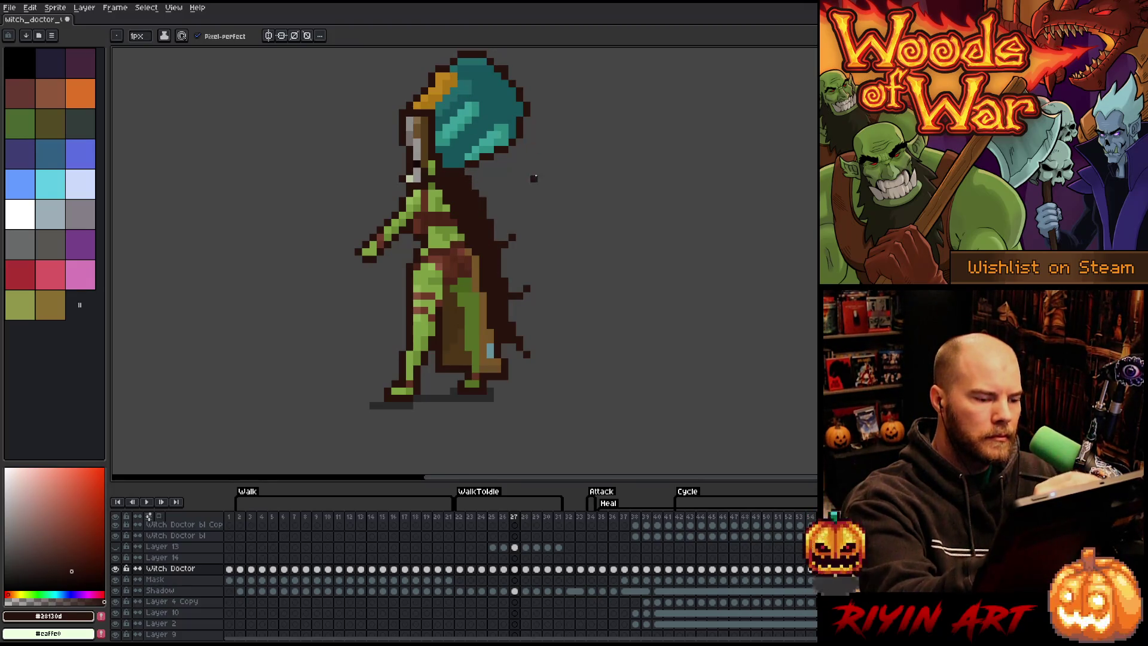
{"action": "key", "text": "Right"}
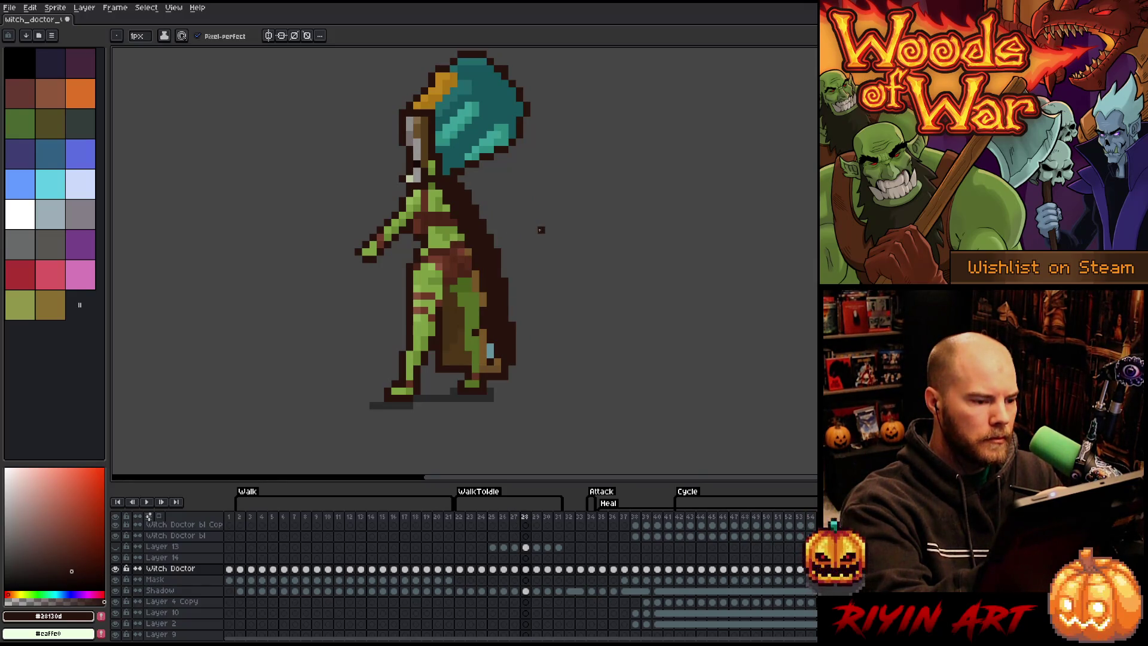
{"action": "key", "text": "Left"}
{"action": "key", "text": "Left"}
{"action": "key", "text": "Left"}
{"action": "key", "text": "Right"}
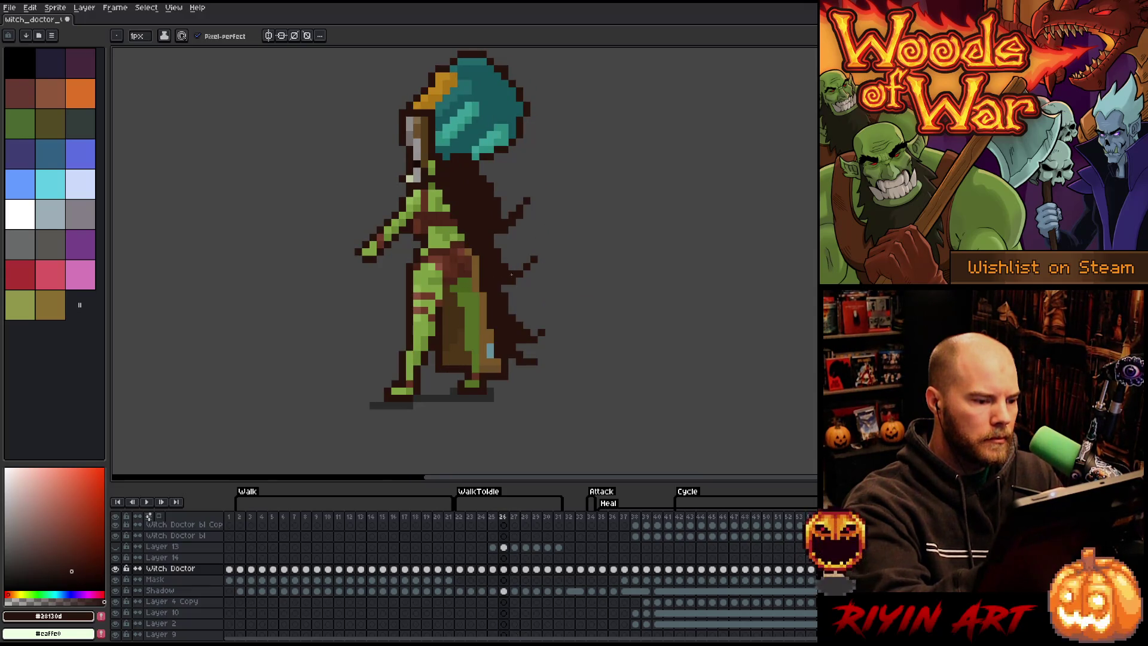
{"action": "left_click", "coordinate": [483, 286], "text": "alt"}
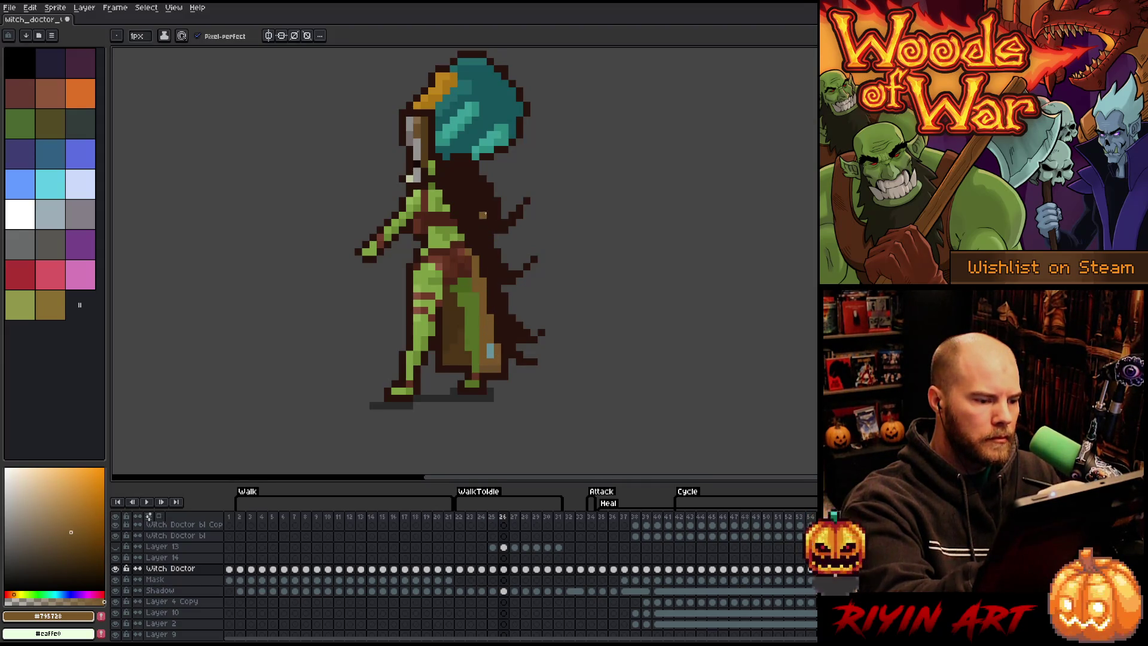
Step: Sample dark brown on frame 27 and add a missing dark brown cape-edge pixel on frame 28
{"action": "key", "text": "Right"}
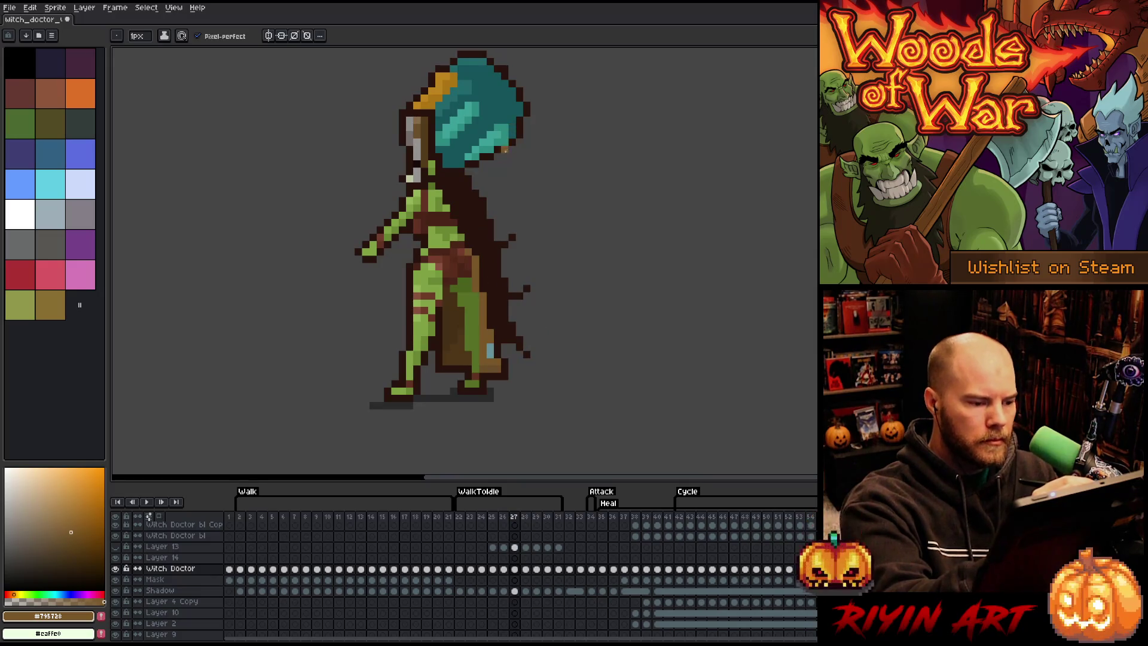
{"action": "key", "text": "Left"}
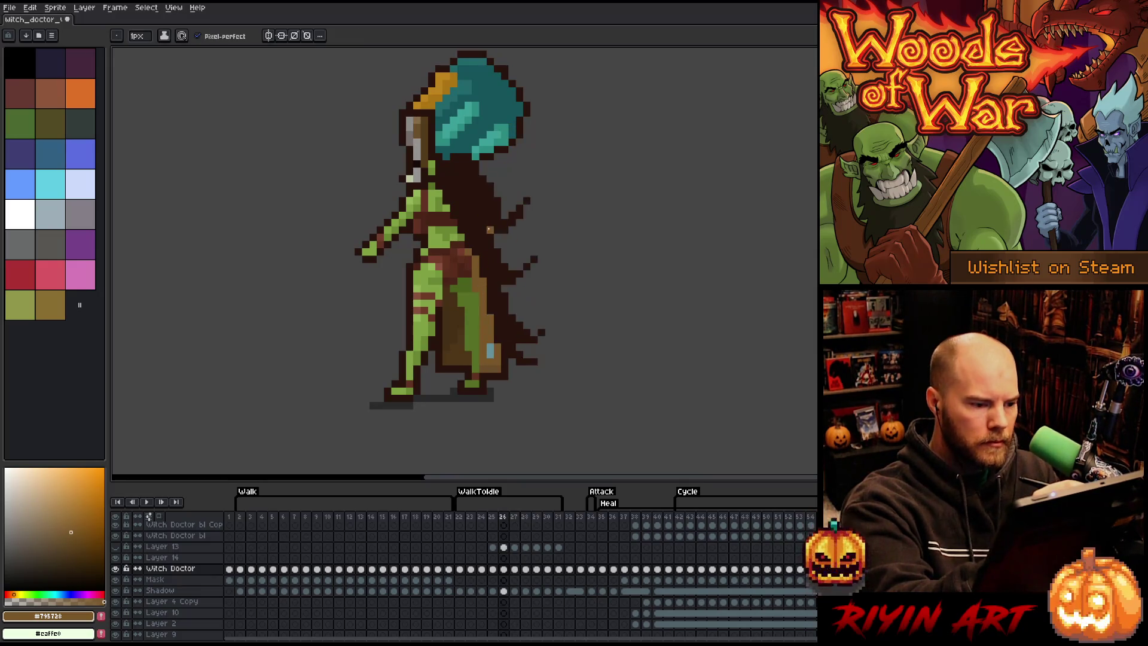
{"action": "key", "text": "Right"}
{"action": "key", "text": "Left"}
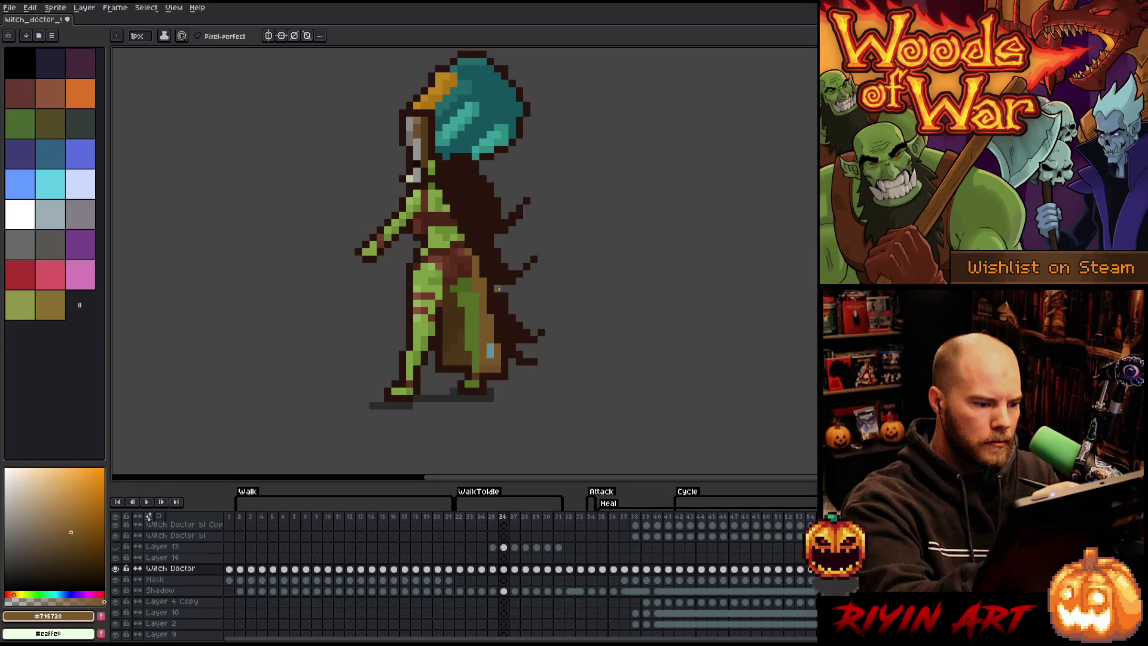
{"action": "key", "text": "Right"}
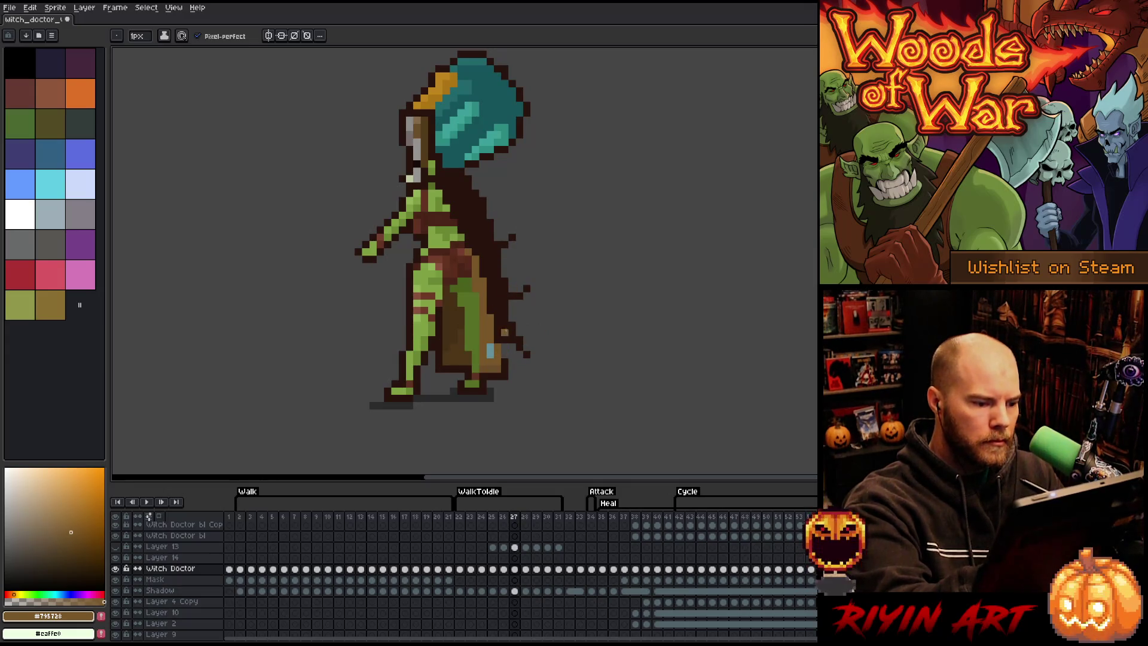
{"action": "left_click", "coordinate": [505, 346], "text": "alt"}
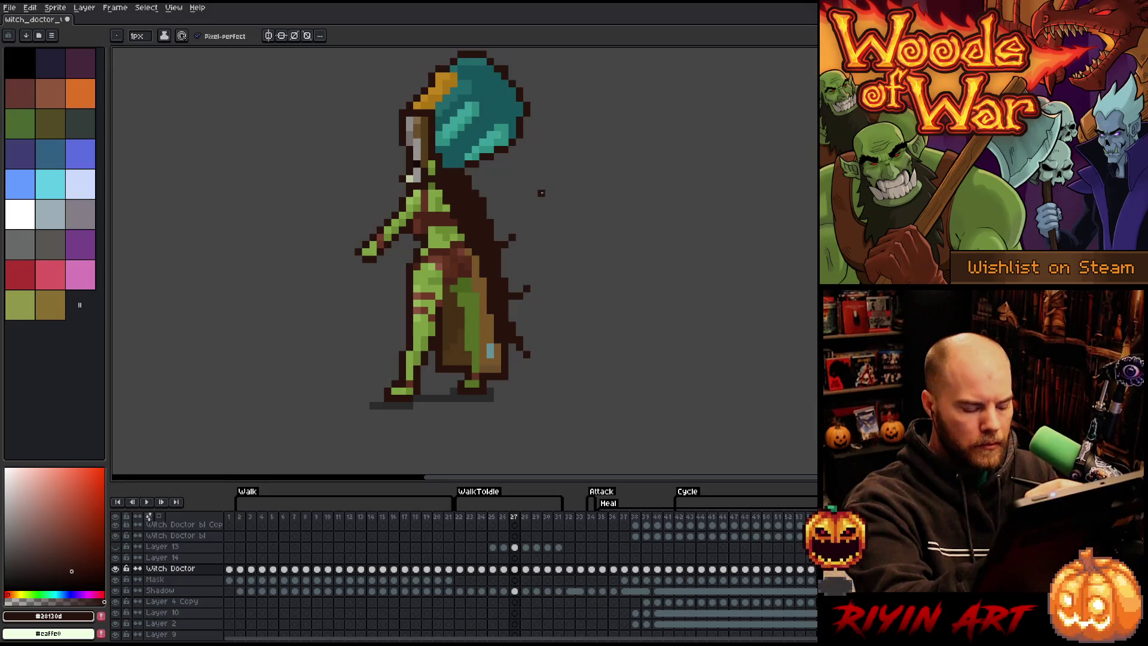
{"action": "key", "text": "Right"}
{"action": "left_click", "coordinate": [505, 259]}
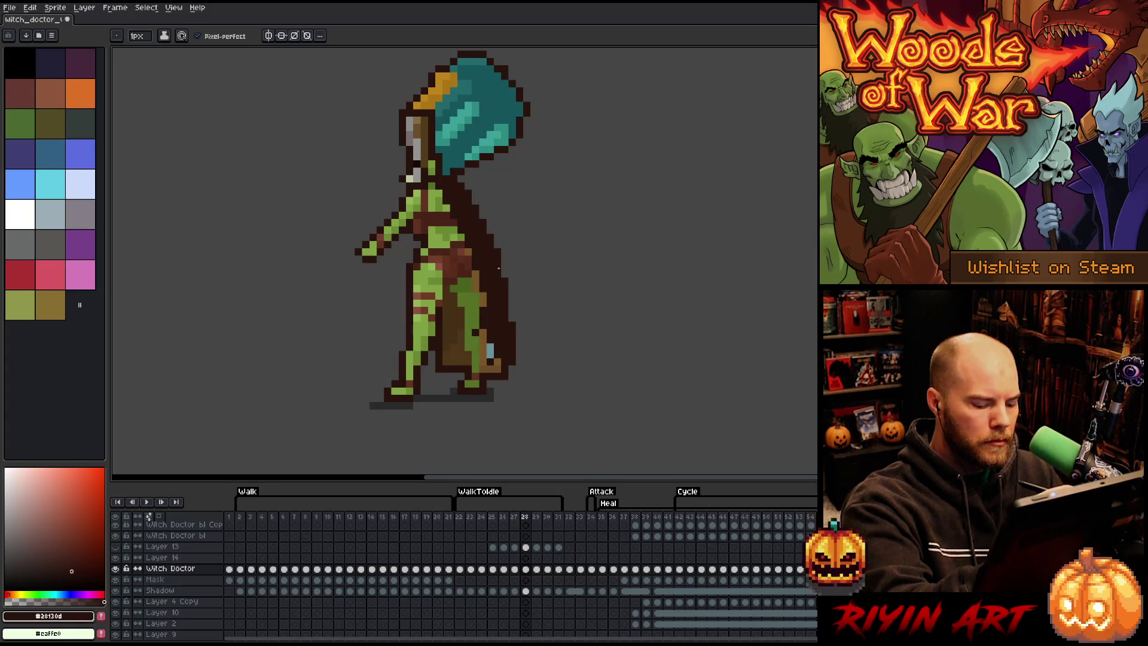
{"action": "key", "text": "Right"}
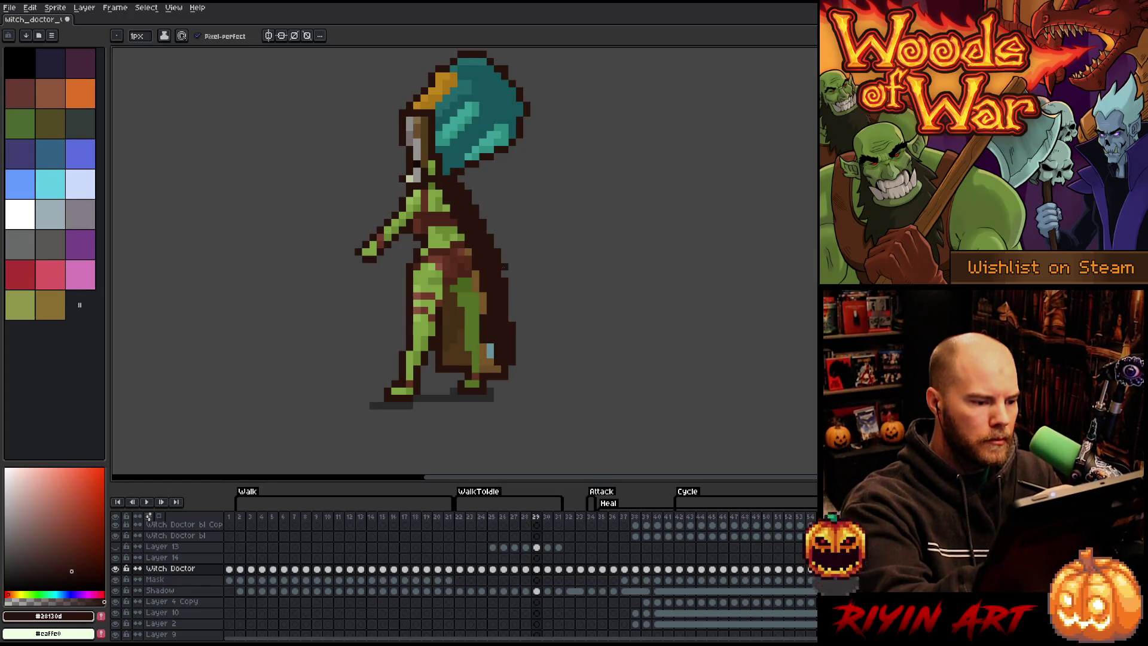
Step: Sample the cape's mid-brown and paint lighter tan pixels up the lower cape on frame 30
{"action": "left_click", "coordinate": [476, 259], "text": "alt"}
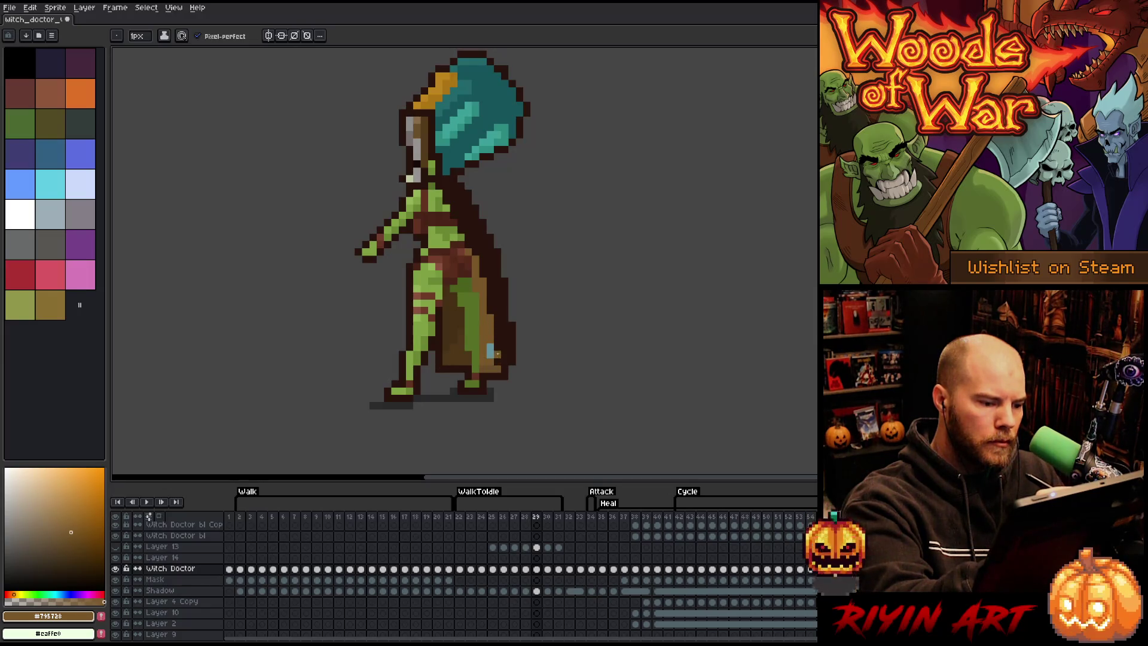
{"action": "key", "text": "Right"}
{"action": "key", "text": "Left"}
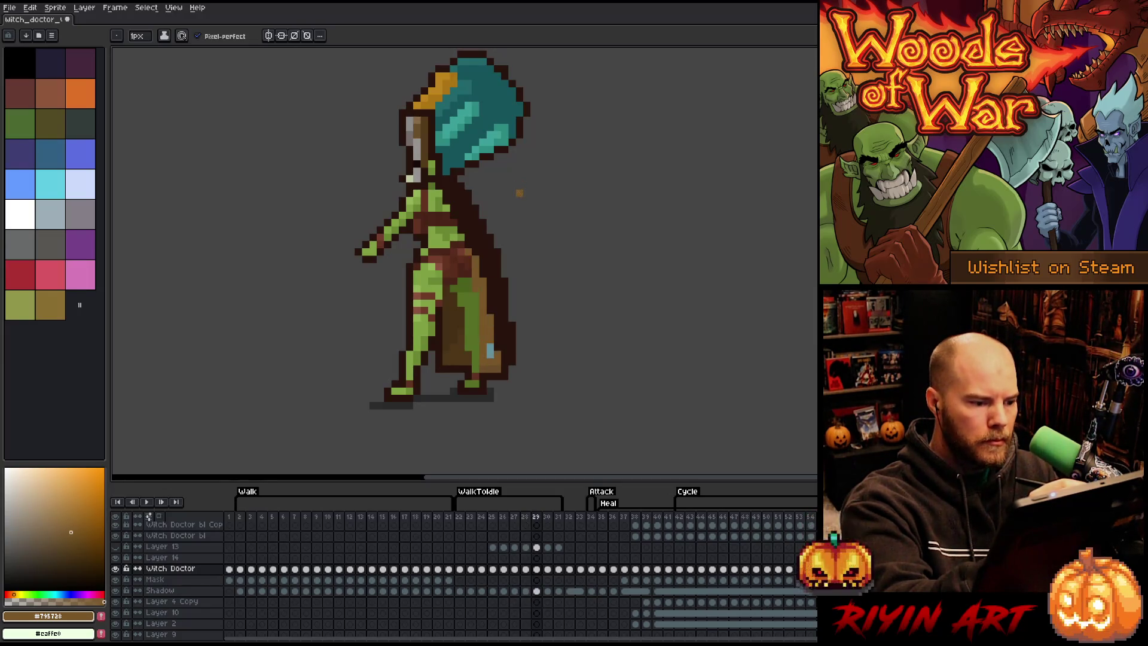
{"action": "key", "text": "Right"}
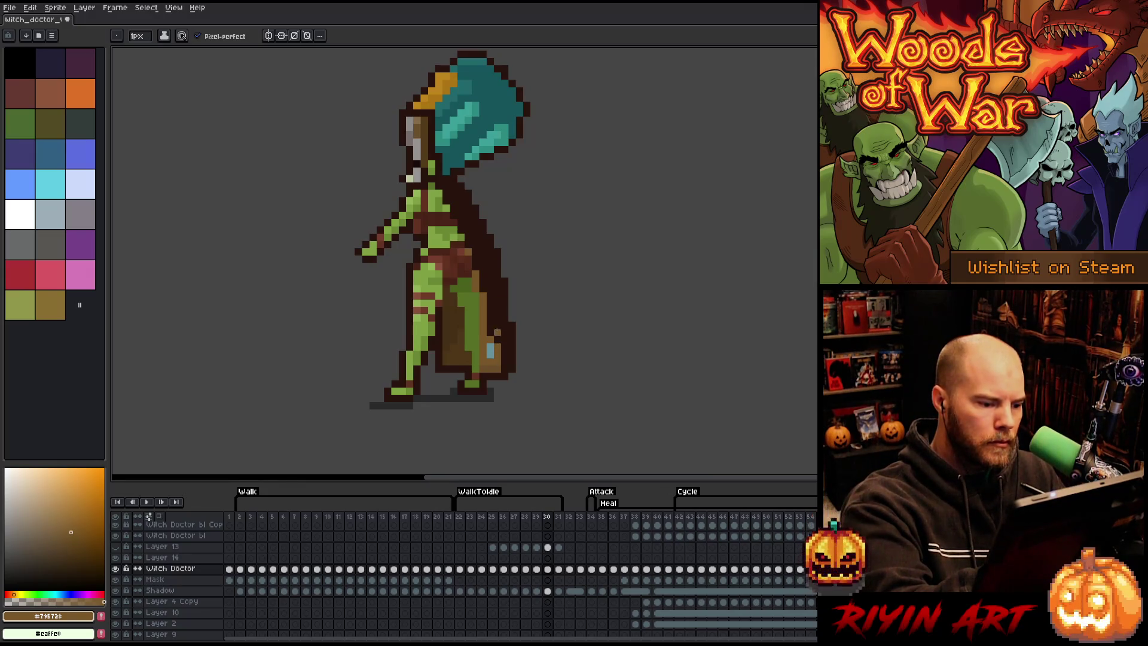
{"action": "left_click_drag", "start_coordinate": [491, 323], "coordinate": [490, 338]}
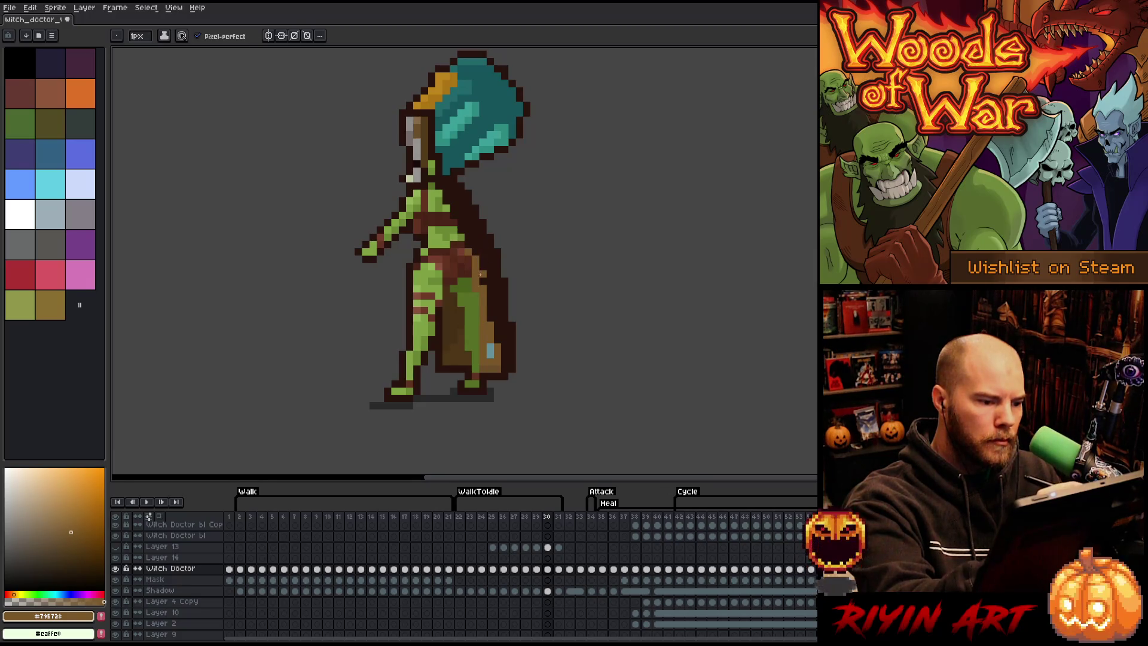
Step: Flip through frames 28–30 to check the cape's motion, then save the sprite
{"action": "key", "text": "comma"}
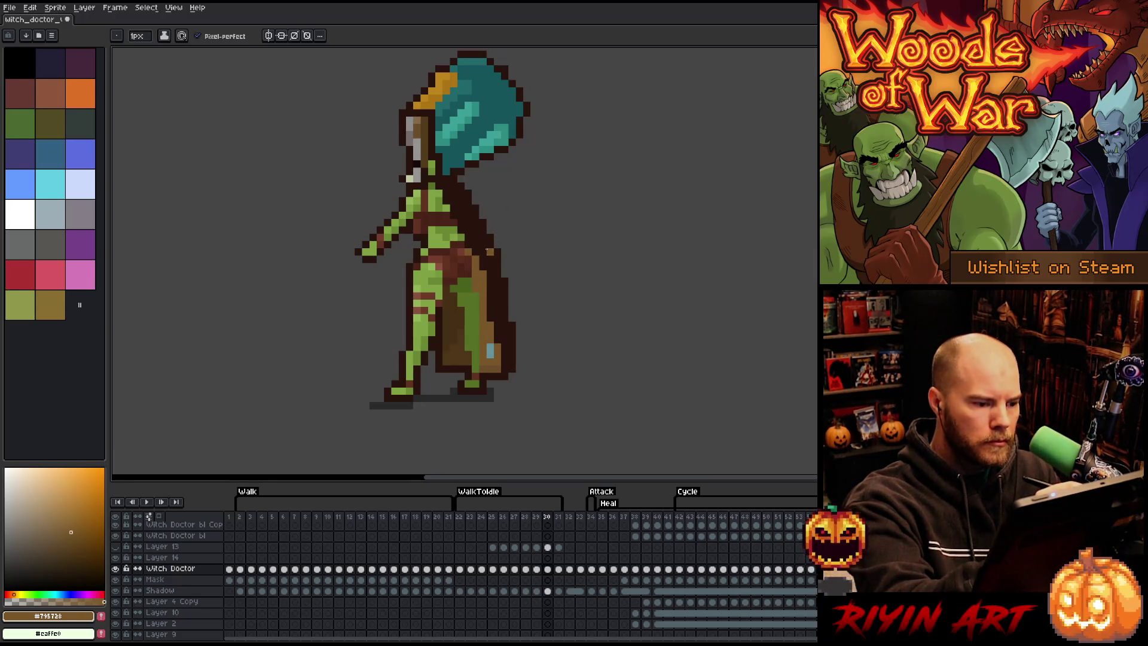
{"action": "key", "text": "period"}
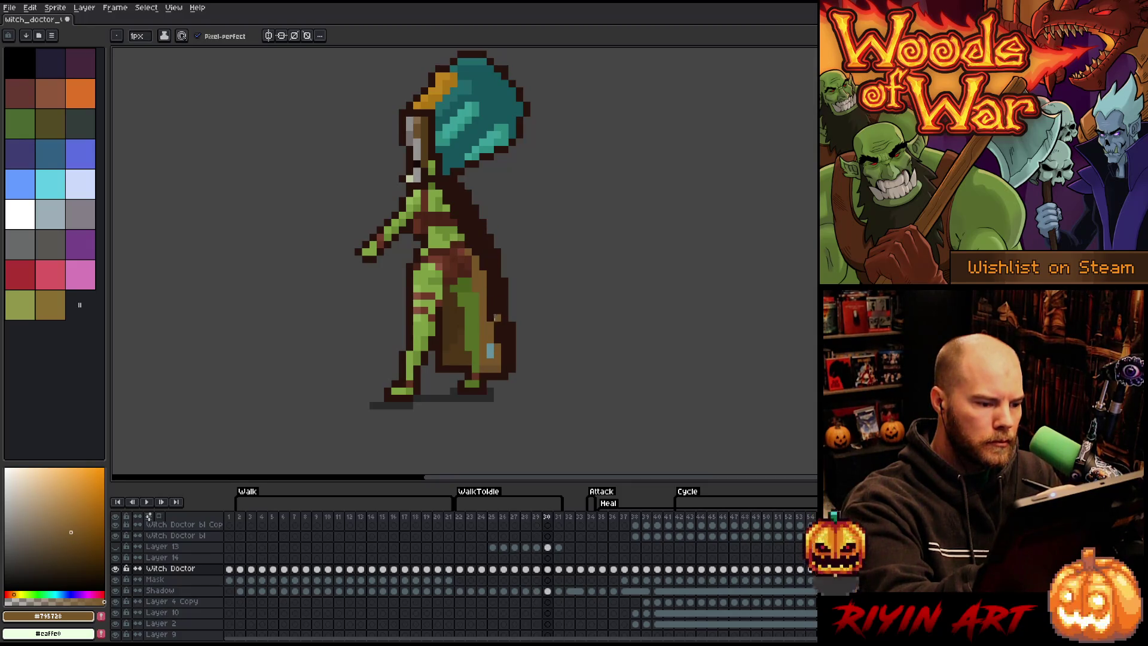
{"action": "key", "text": "comma"}
{"action": "key", "text": "period"}
{"action": "key", "text": "comma"}
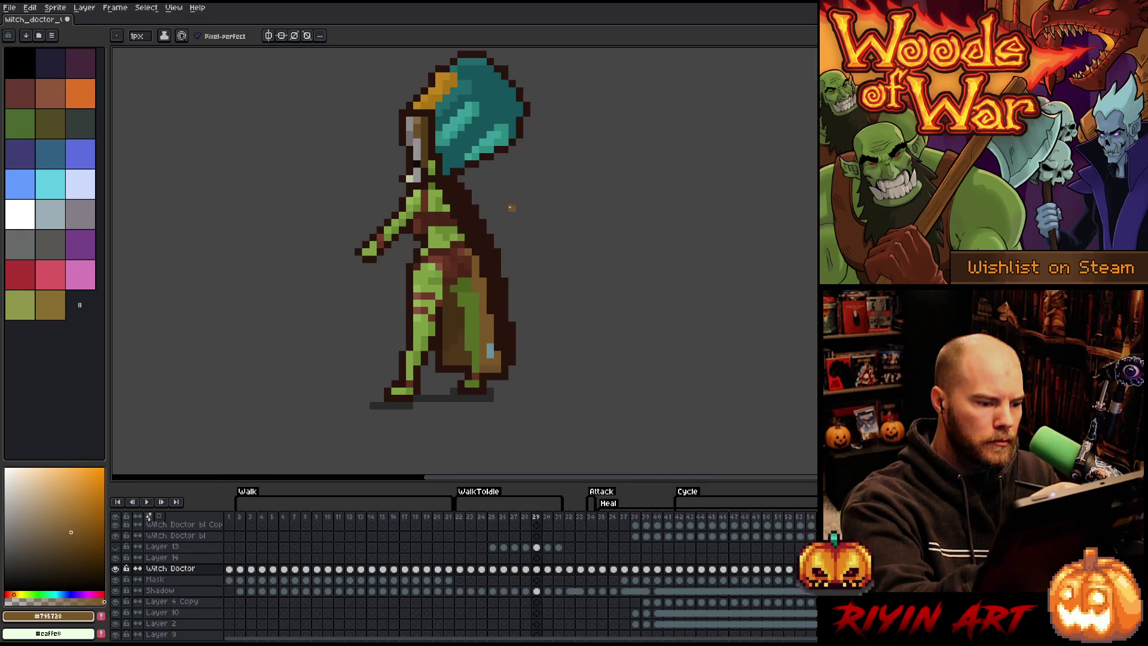
{"action": "key", "text": "period"}
{"action": "key", "text": "comma"}
{"action": "key", "text": "comma"}
{"action": "key", "text": "period"}
{"action": "key", "text": "period"}
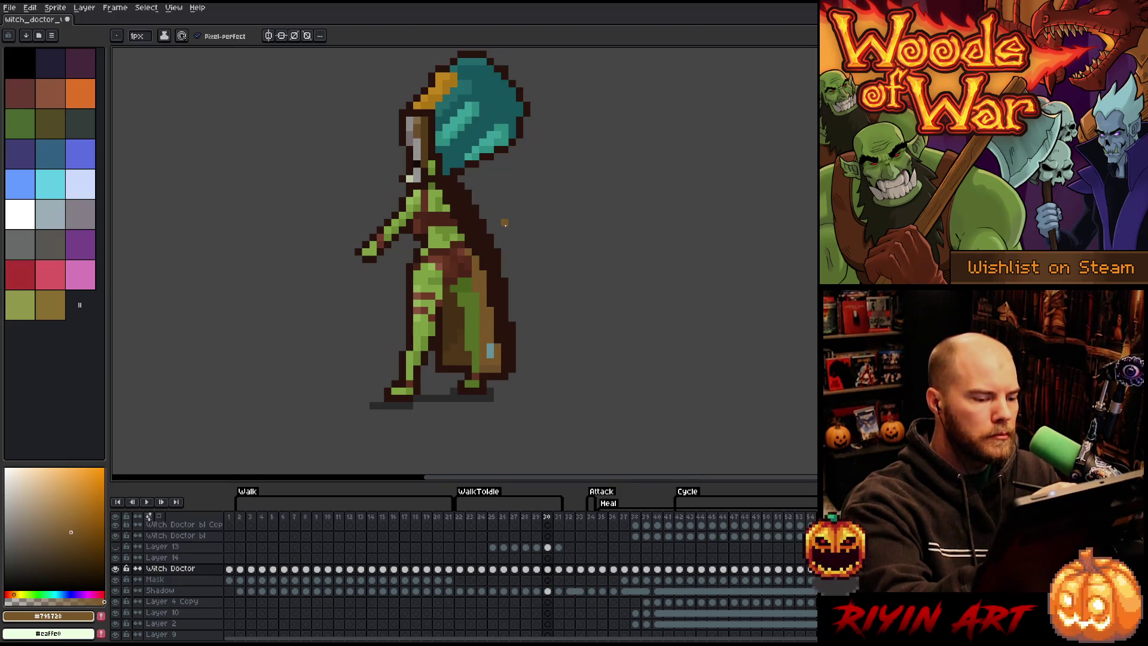
{"action": "key", "text": "ctrl+s"}
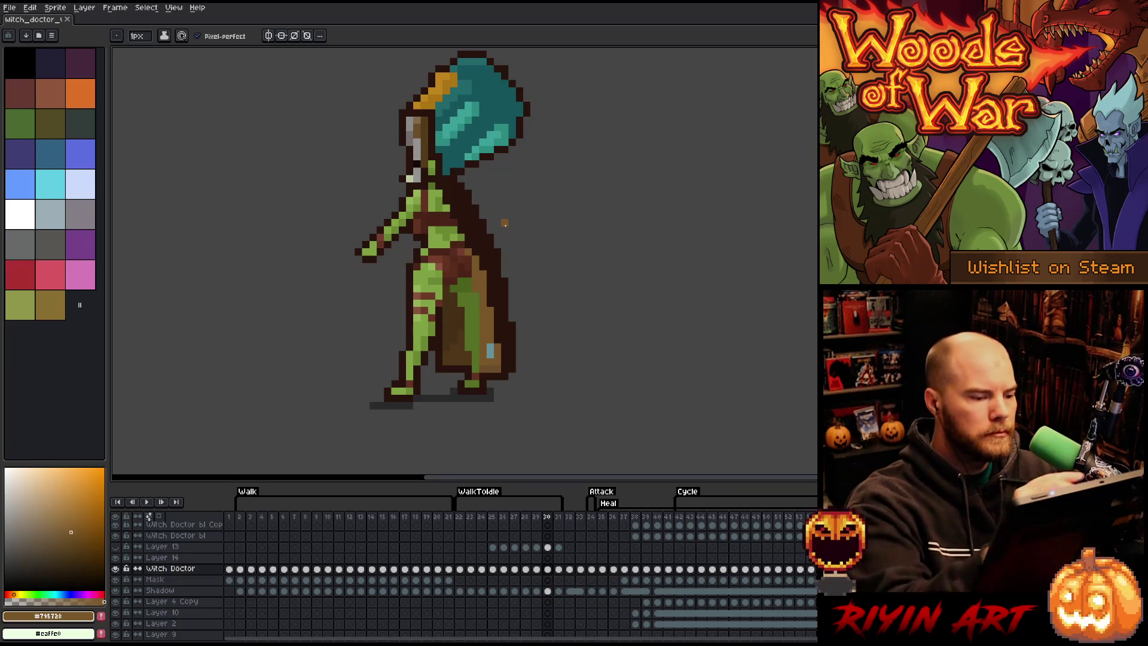
Step: Add a lighter brown pixel to the lower cape edge, then sample the dark and mid browns on frame 28
{"action": "left_click", "coordinate": [498, 340]}
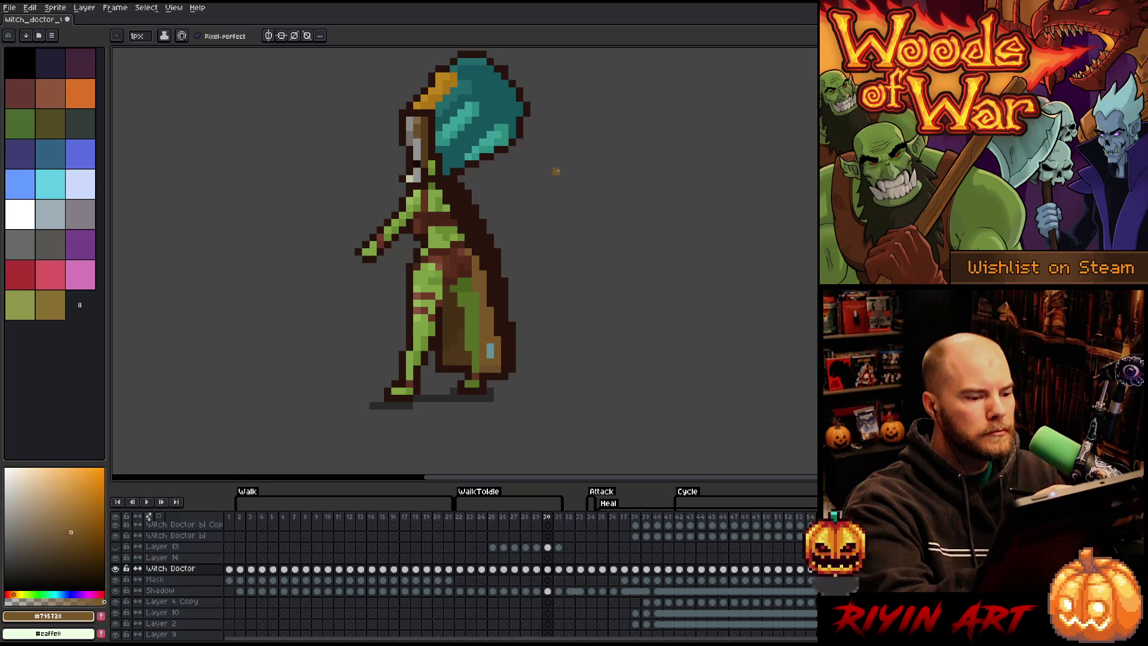
{"action": "key", "text": "comma"}
{"action": "key", "text": "period"}
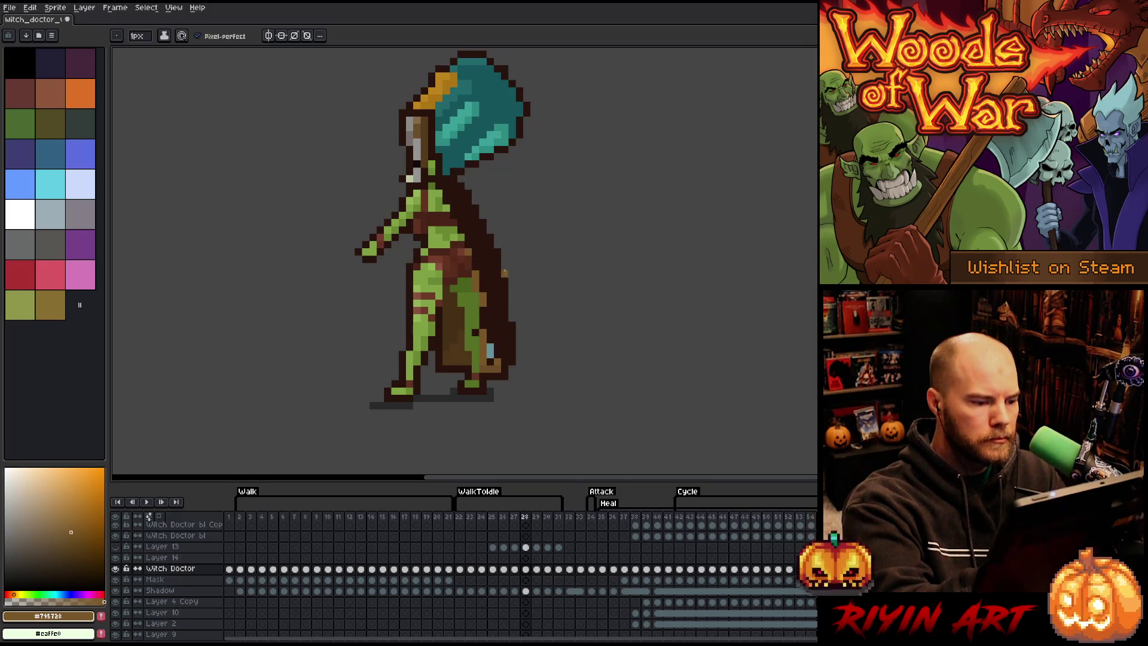
{"action": "key", "text": "comma"}
{"action": "key", "text": "period"}
{"action": "key", "text": "comma"}
{"action": "key", "text": "comma"}
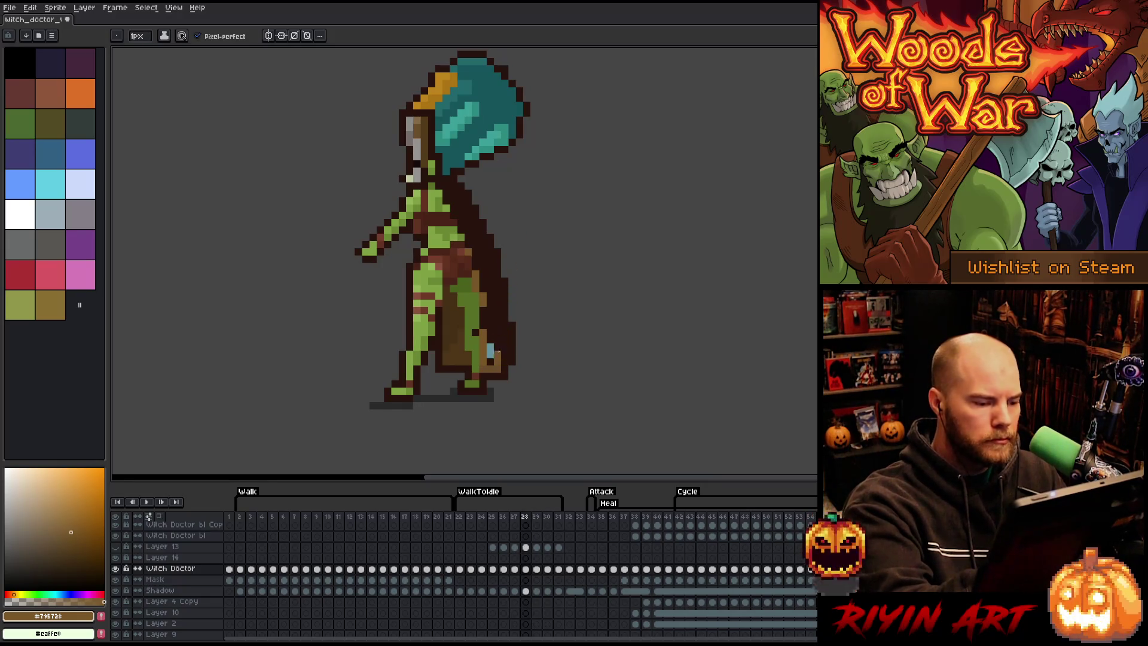
{"action": "left_click", "coordinate": [495, 354], "text": "alt"}
{"action": "left_click", "coordinate": [495, 357], "text": "alt"}
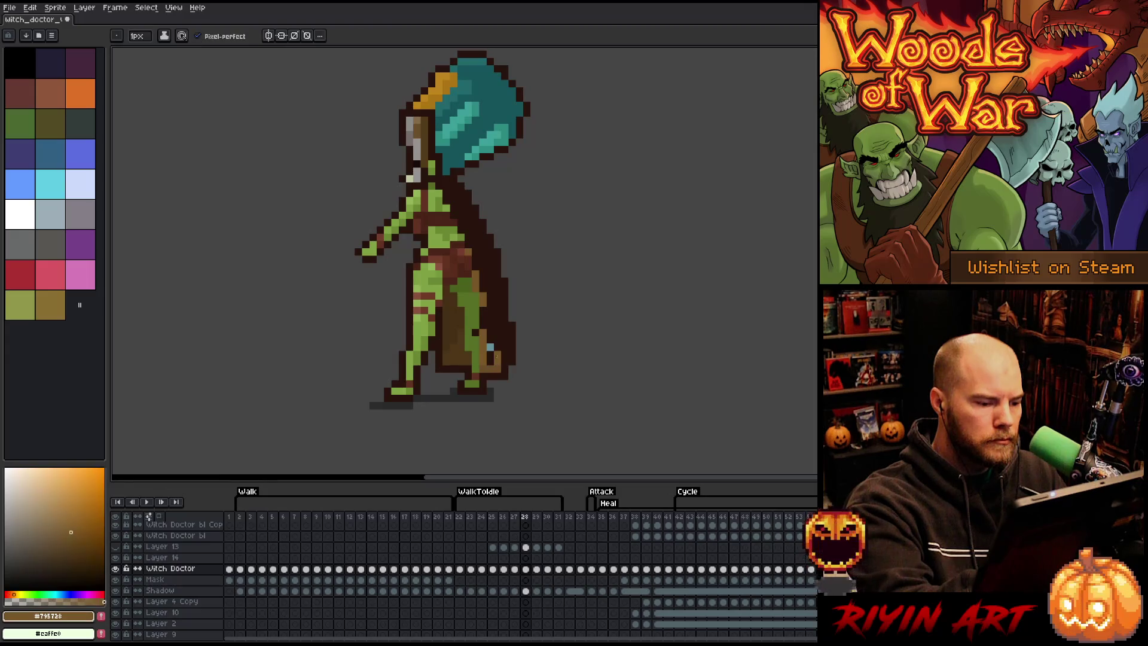
Step: Play the WalkToIdle animation and stop playback on frame 29
{"action": "key", "text": "Return"}
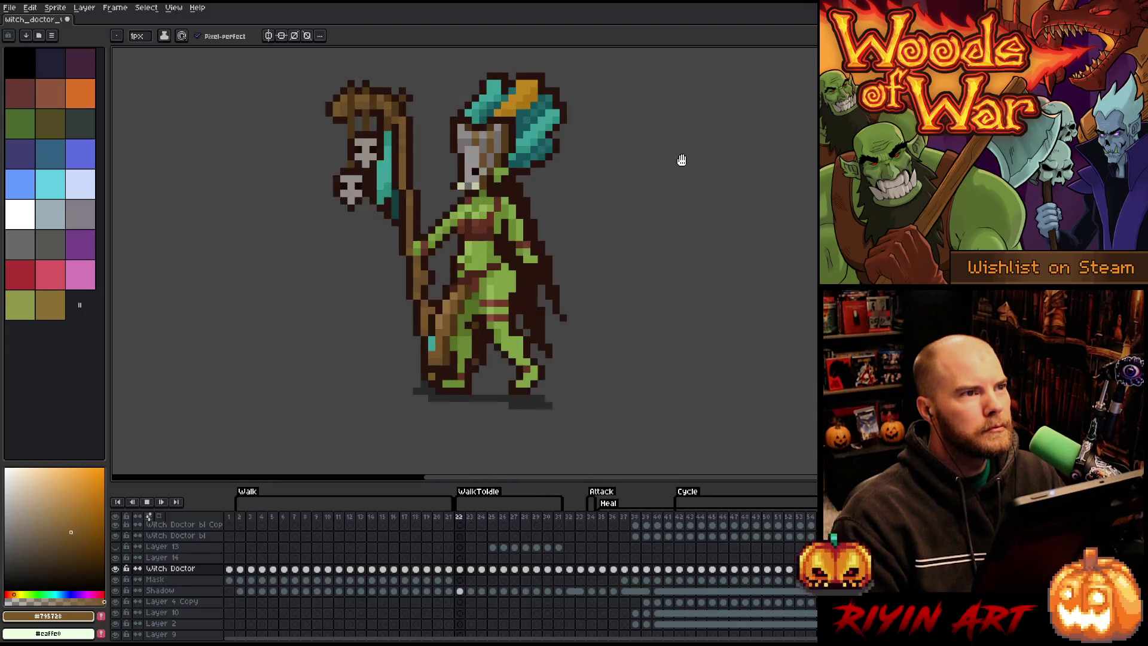
{"action": "key", "text": "Return"}
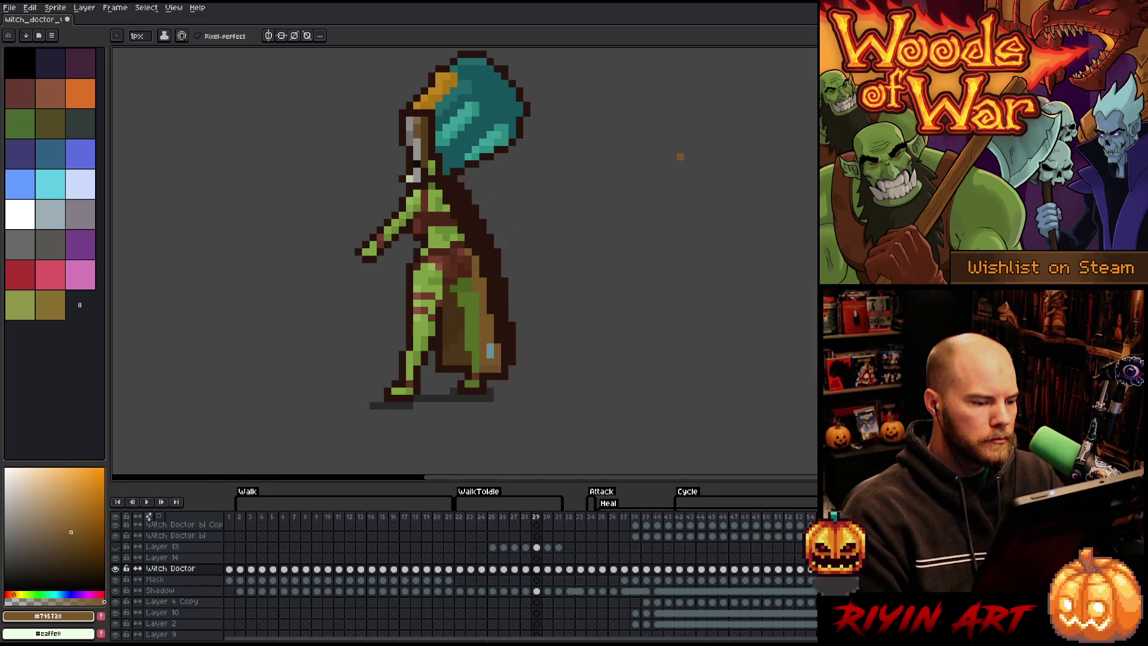
Step: Magic-wand select the cape's brown strip and carry the selection through frames 30–31
{"action": "key", "text": "w"}
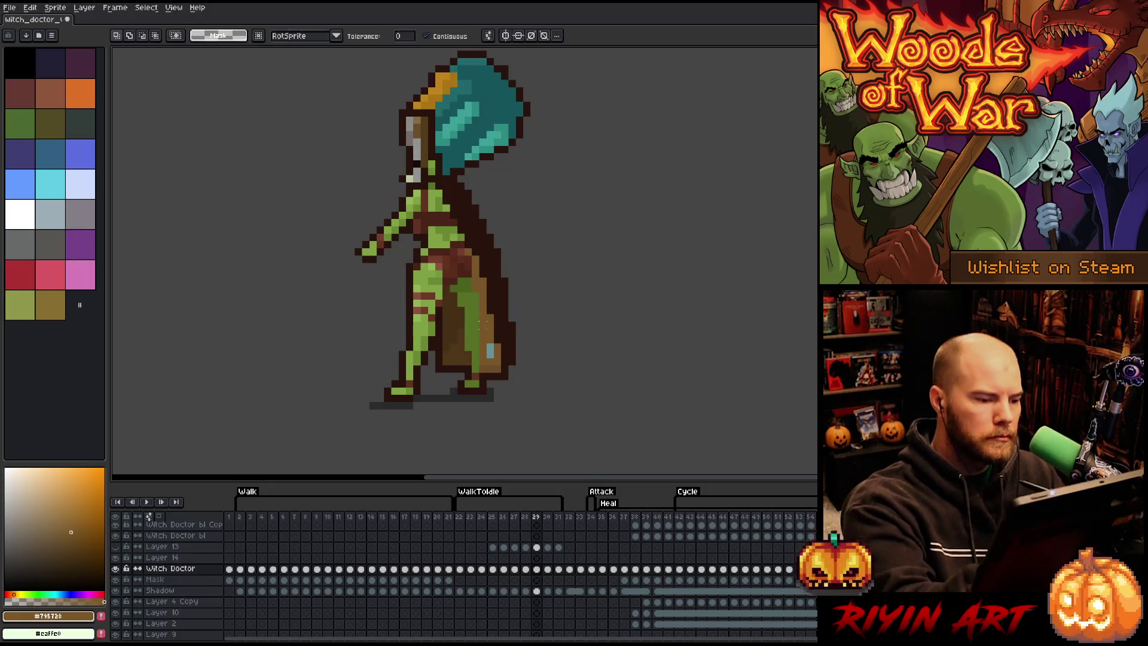
{"action": "left_click", "coordinate": [482, 299]}
{"action": "key", "text": "period"}
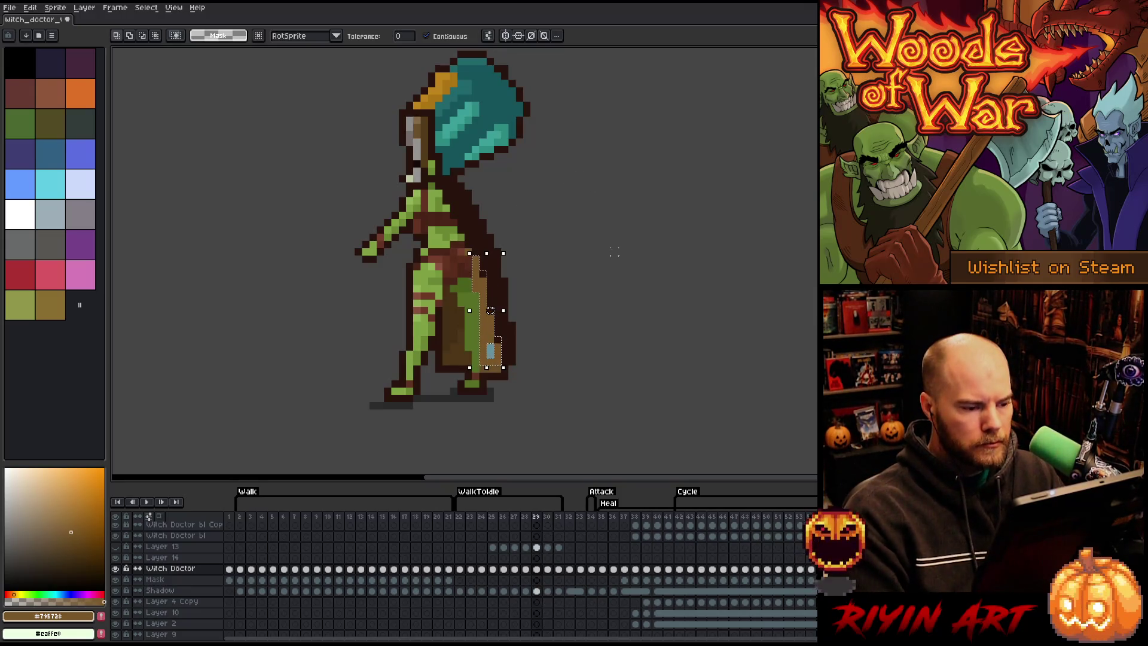
{"action": "key", "text": "period"}
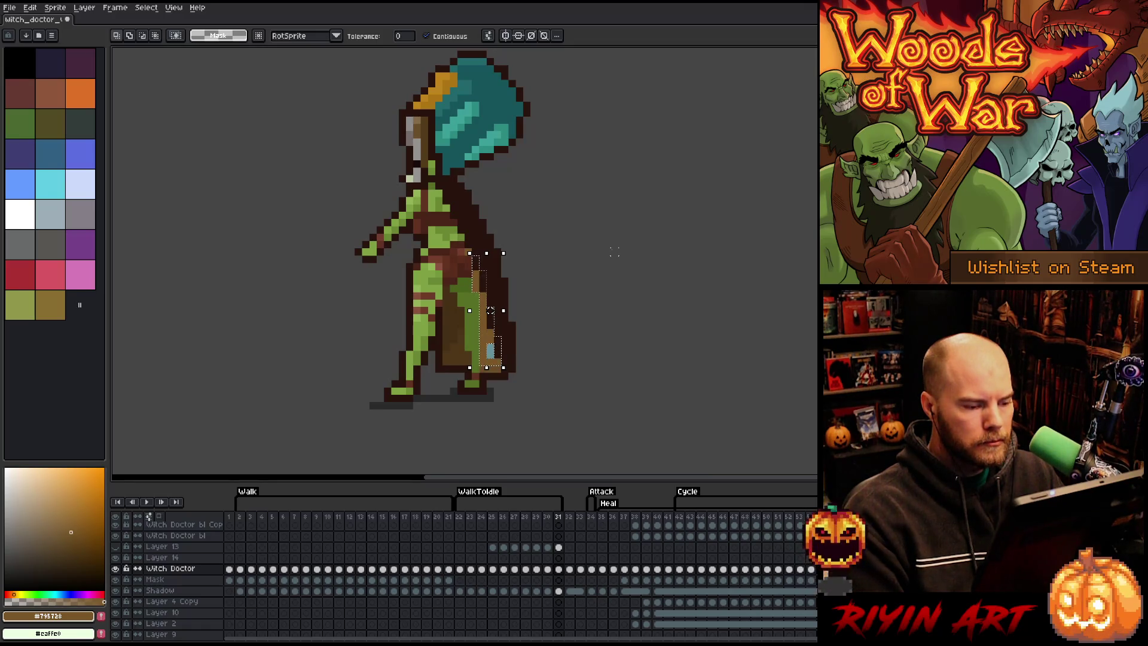
{"action": "key", "text": "ctrl"}
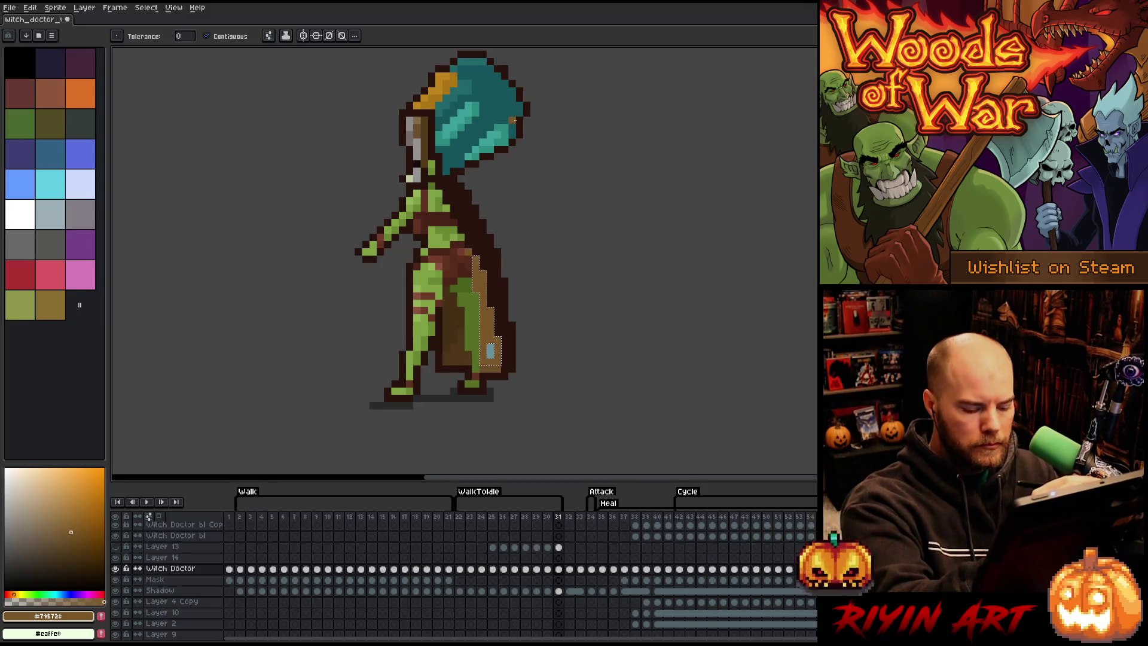
Step: Step back through the frames toward 25, clear the selection, and pick the sprite's green
{"action": "key", "text": "period"}
{"action": "key", "text": "comma"}
{"action": "key", "text": "comma"}
{"action": "key", "text": "comma"}
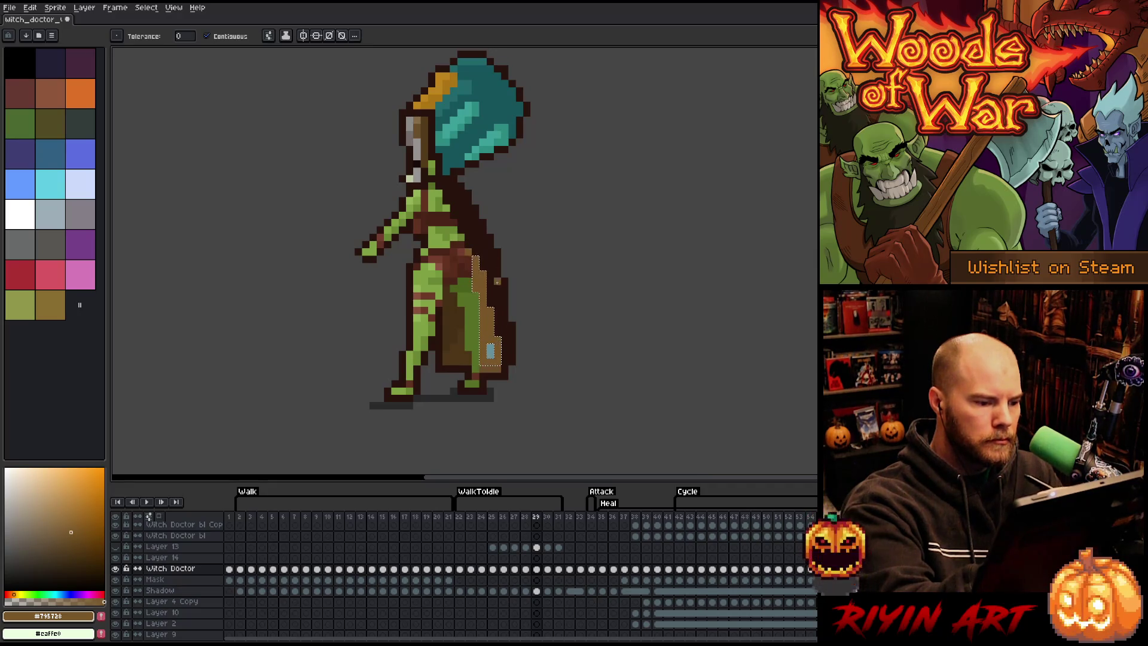
{"action": "key", "text": "comma"}
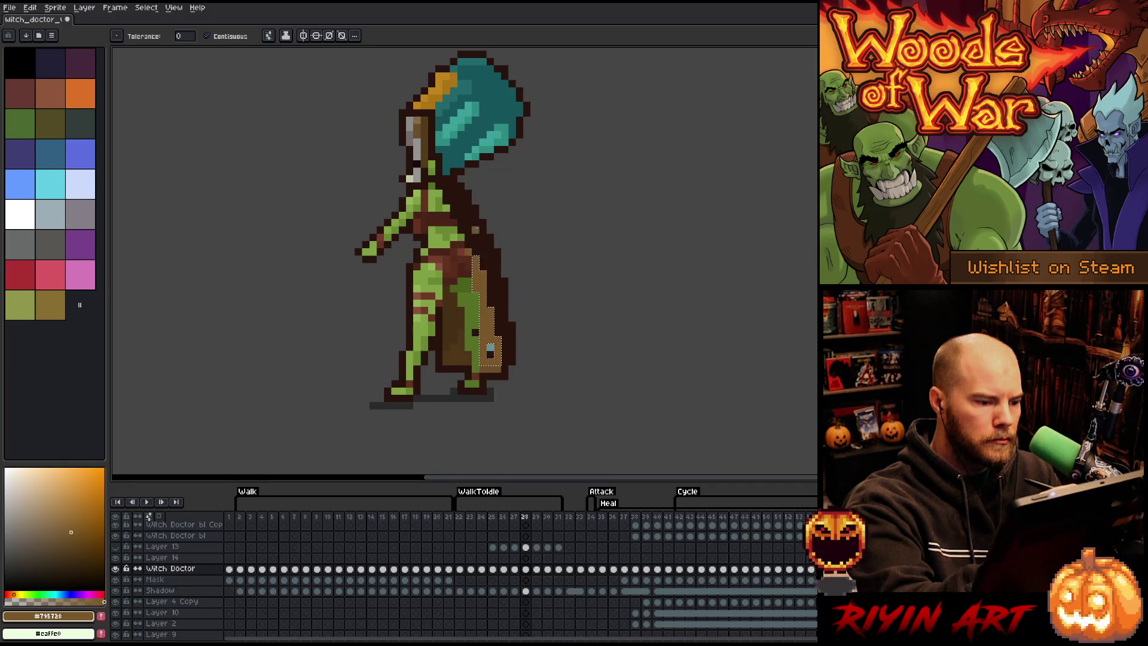
{"action": "key", "text": "comma"}
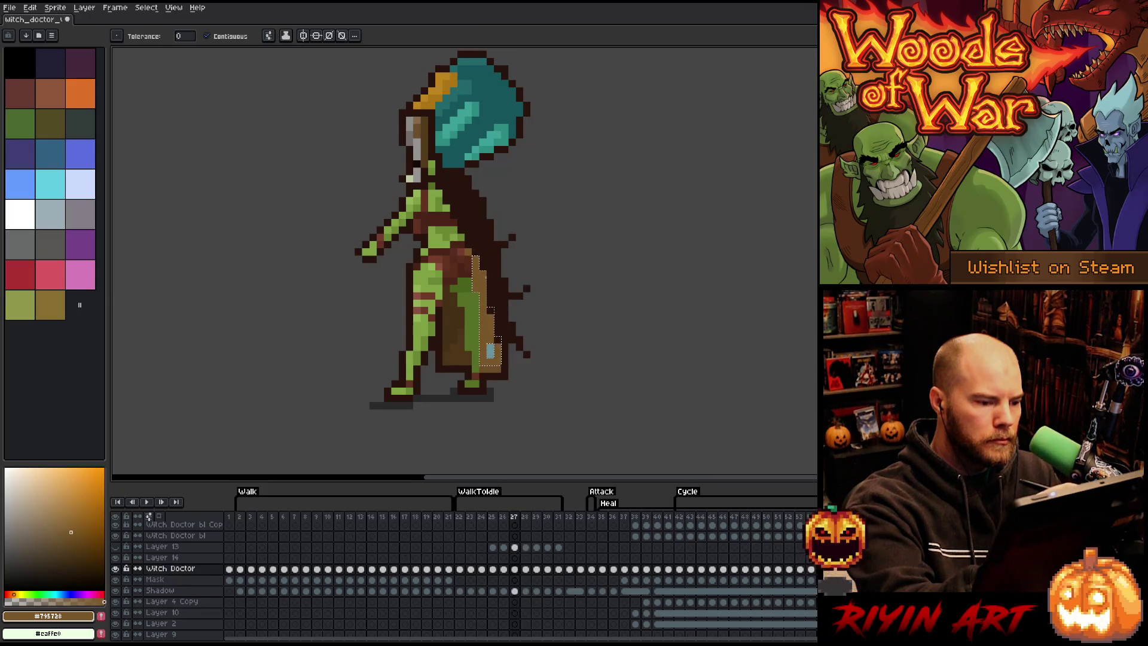
{"action": "key", "text": "comma"}
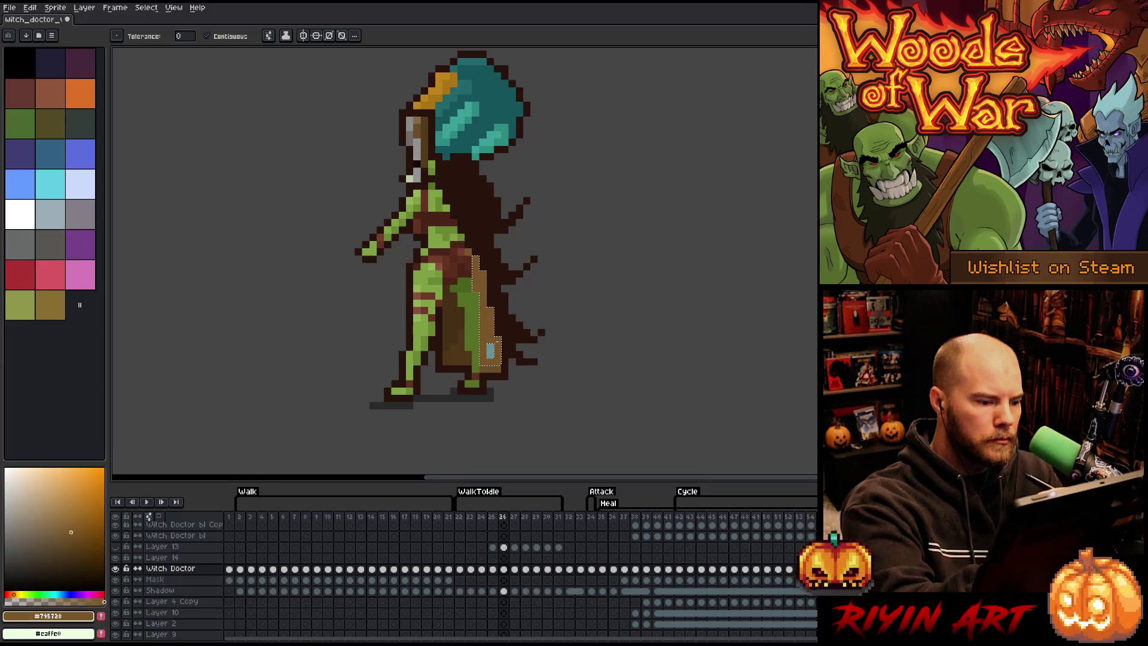
{"action": "key", "text": "comma"}
{"action": "key", "text": "period"}
{"action": "key", "text": "period"}
{"action": "key", "text": "period"}
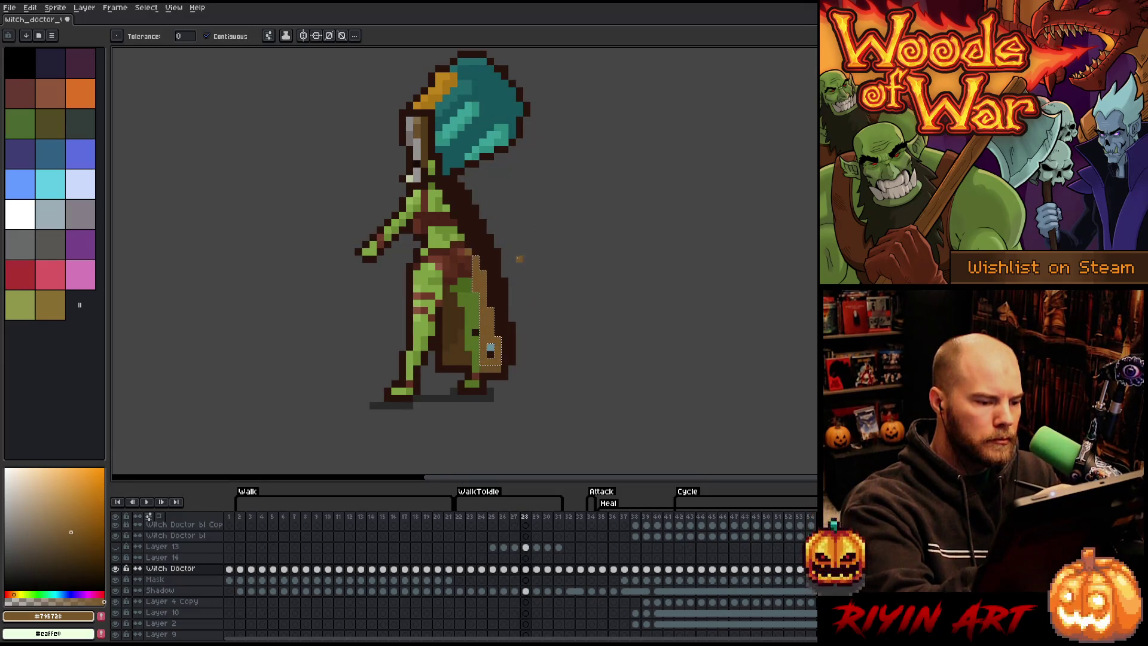
{"action": "key", "text": "ctrl+d"}
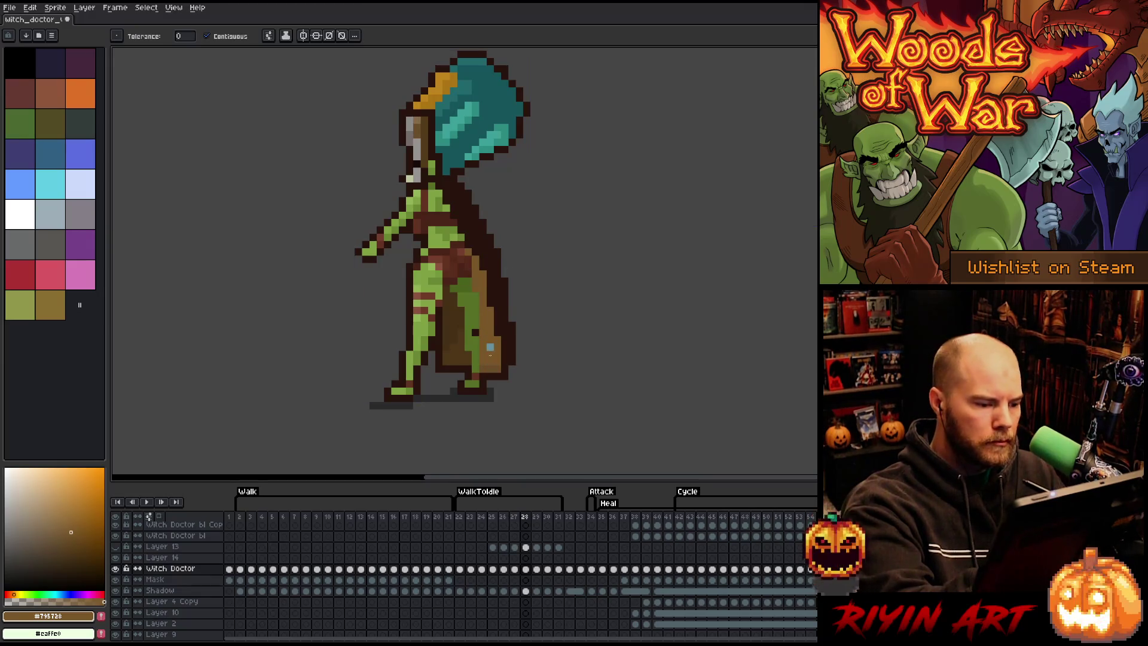
{"action": "left_click", "coordinate": [464, 287], "text": "alt"}
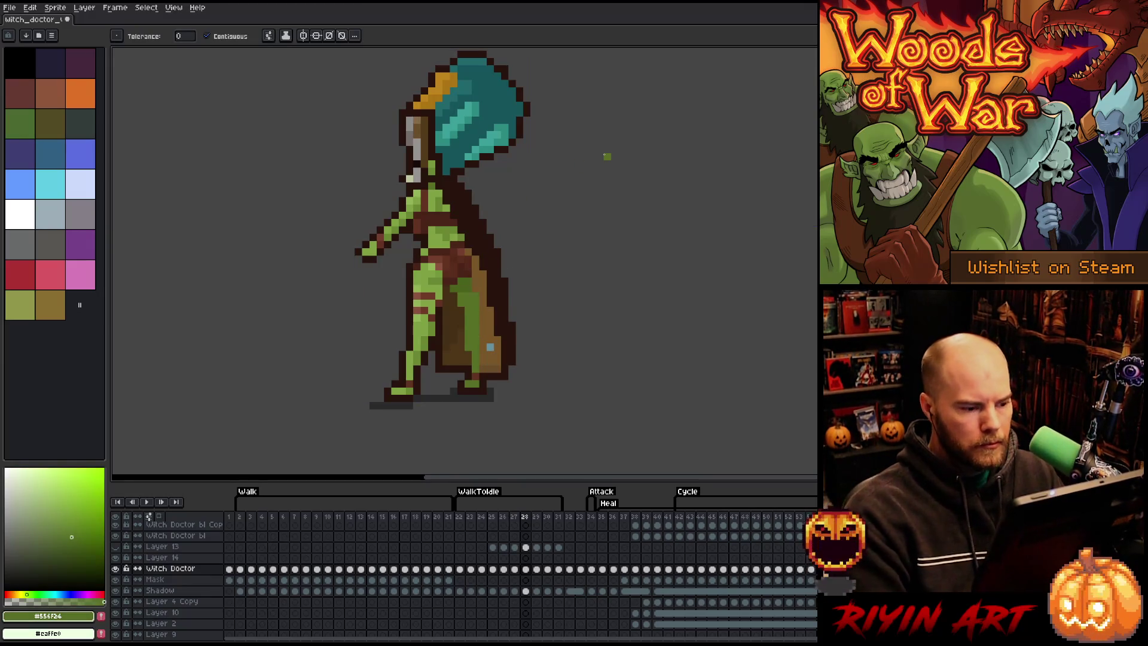
Step: Check frames 24–28 with the pencil active, pick the teal, and play and stop the animation
{"action": "key", "text": "comma"}
{"action": "key", "text": "comma"}
{"action": "key", "text": "comma"}
{"action": "key", "text": "period"}
{"action": "key", "text": "period"}
{"action": "key", "text": "period"}
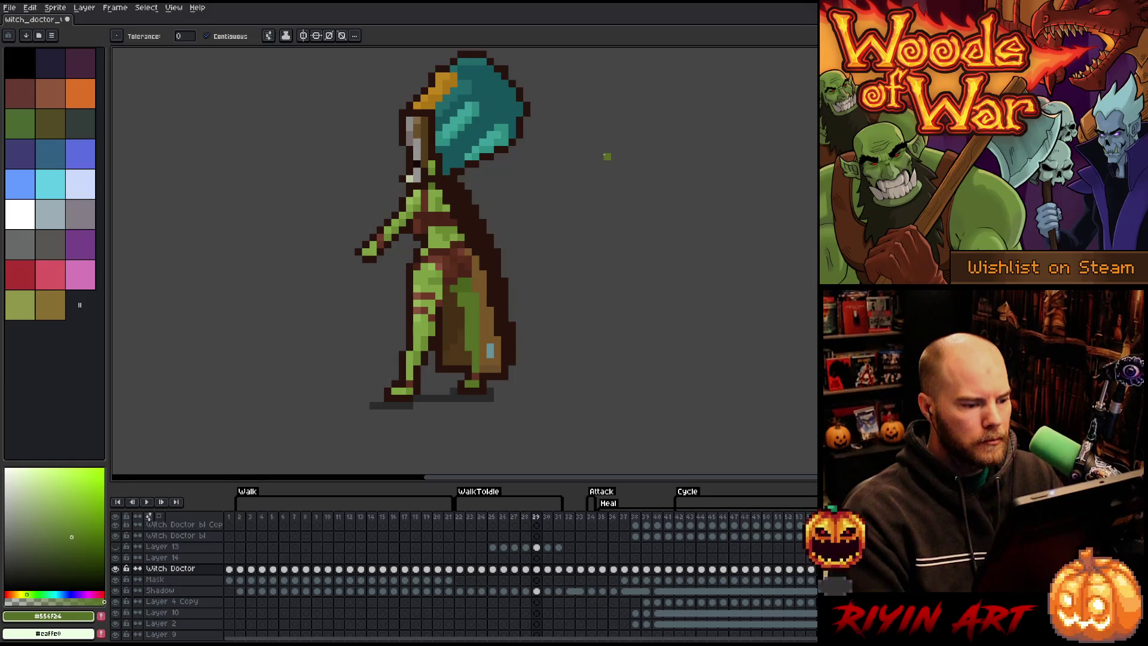
{"action": "key", "text": "period"}
{"action": "key", "text": "b"}
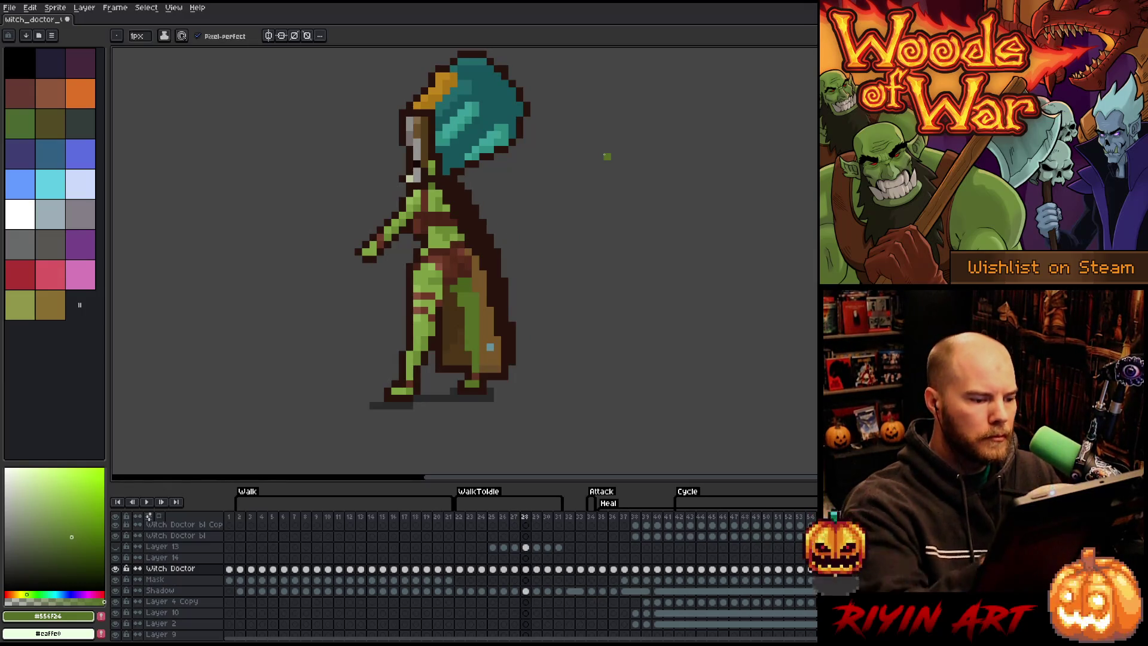
{"action": "left_click", "coordinate": [491, 351], "text": "alt"}
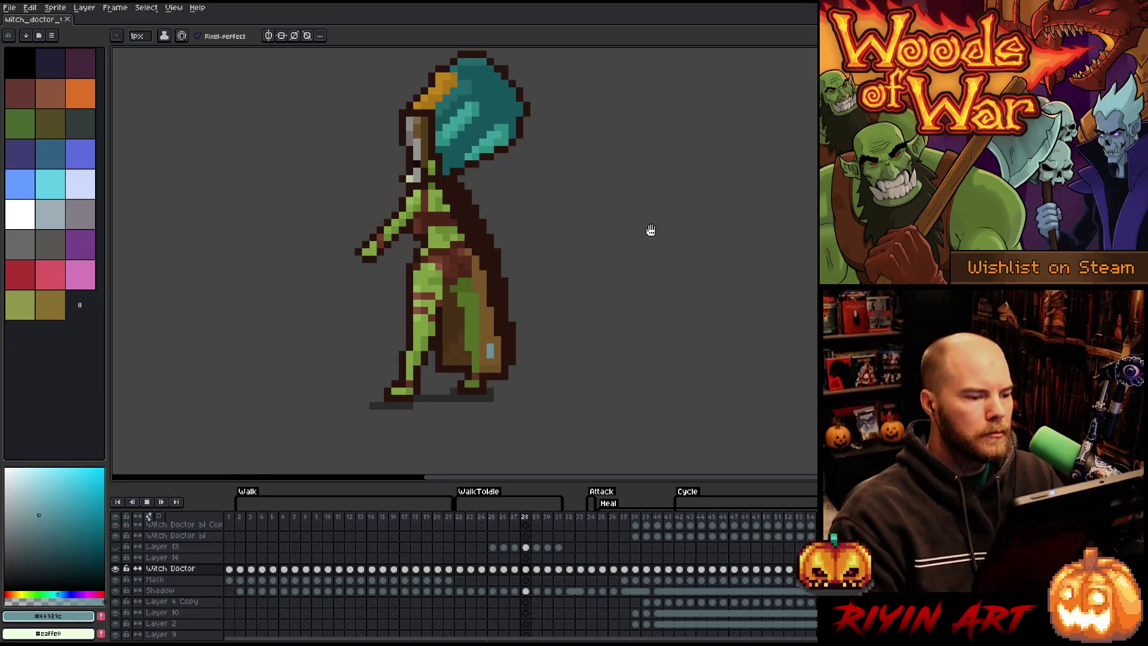
{"action": "key", "text": "Return"}
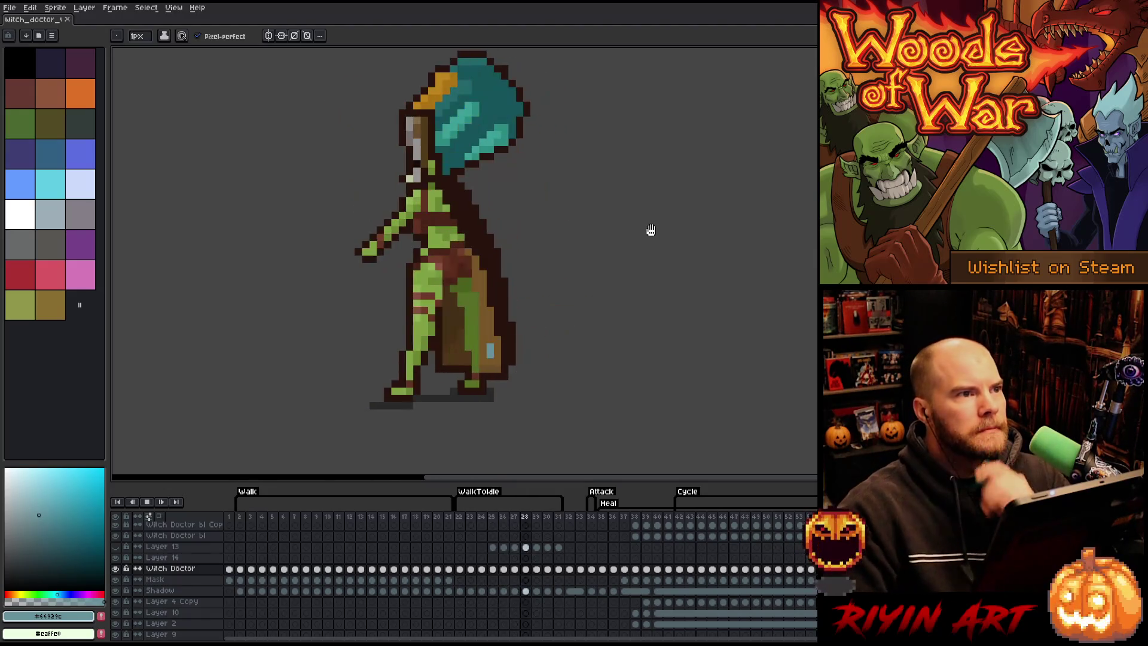
{"action": "key", "text": "Return"}
Step: Compare frames 24–26, marquee-select the arm and hair on frame 25, and pick the dark brown outline colour
{"action": "key", "text": "Right"}
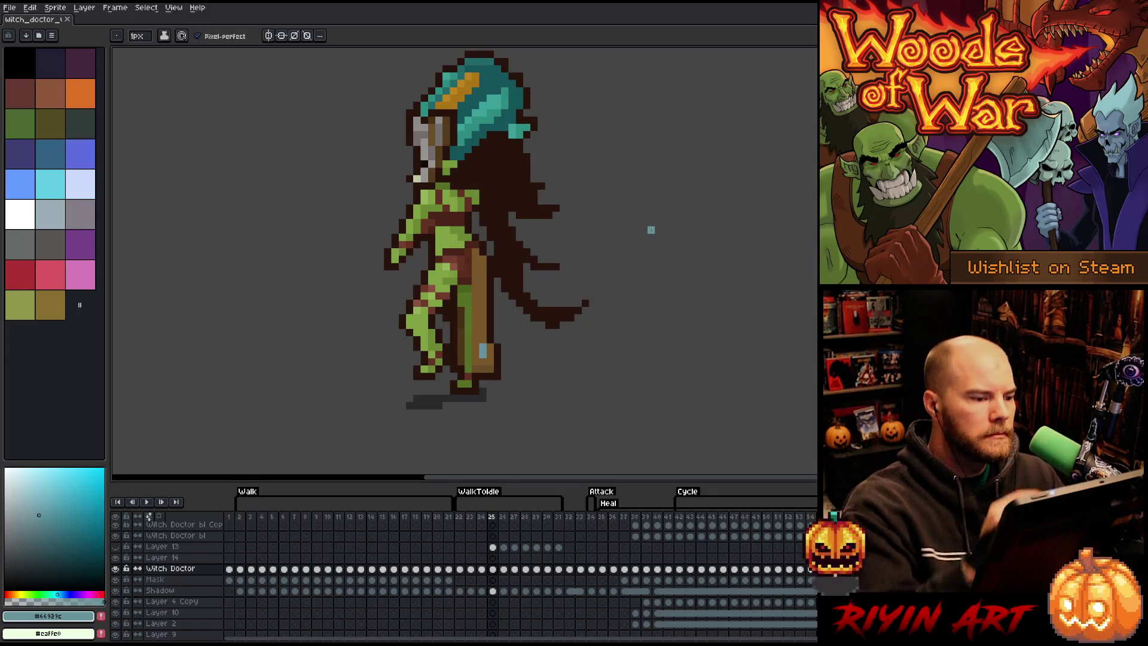
{"action": "key", "text": "Return"}
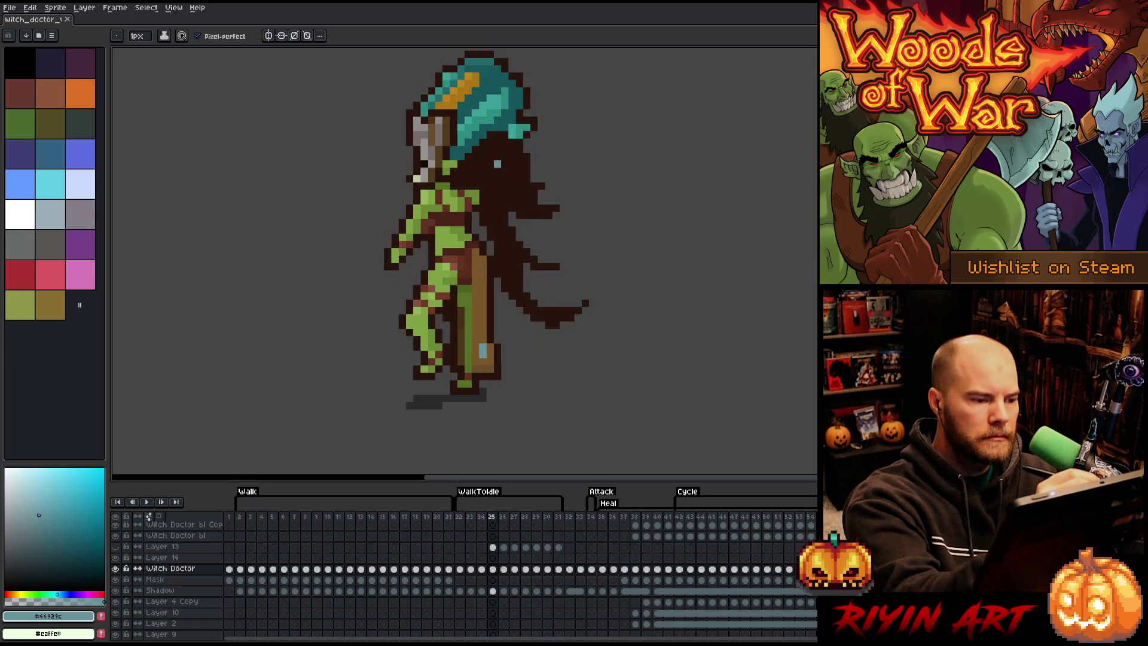
{"action": "key", "text": "Return"}
{"action": "key", "text": "m"}
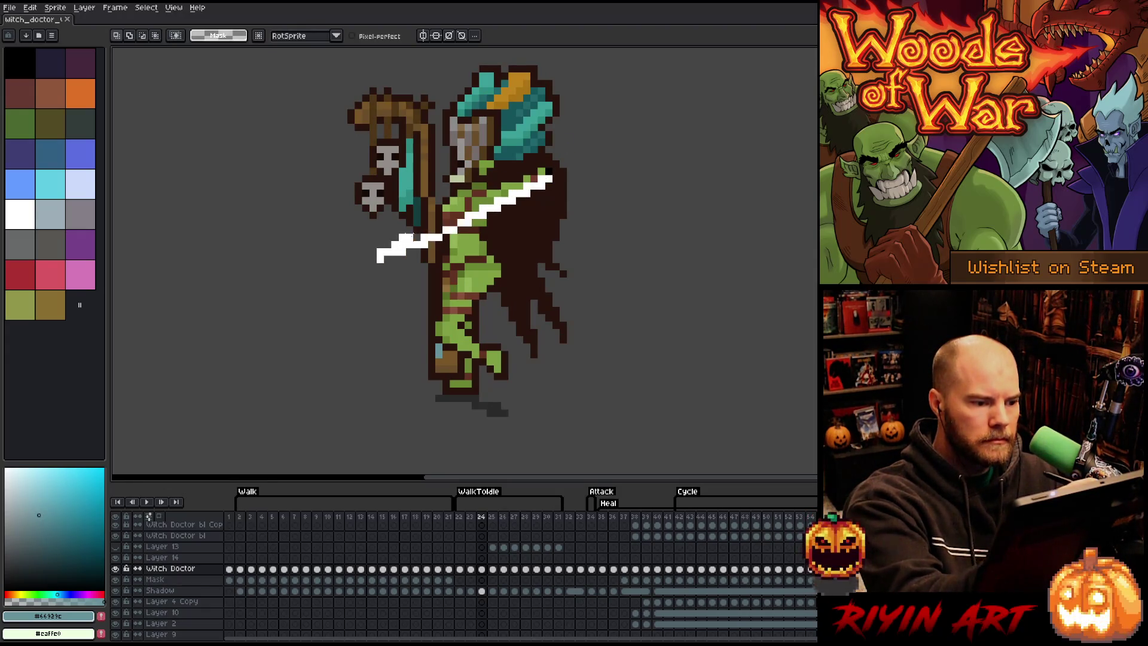
{"action": "key", "text": "period"}
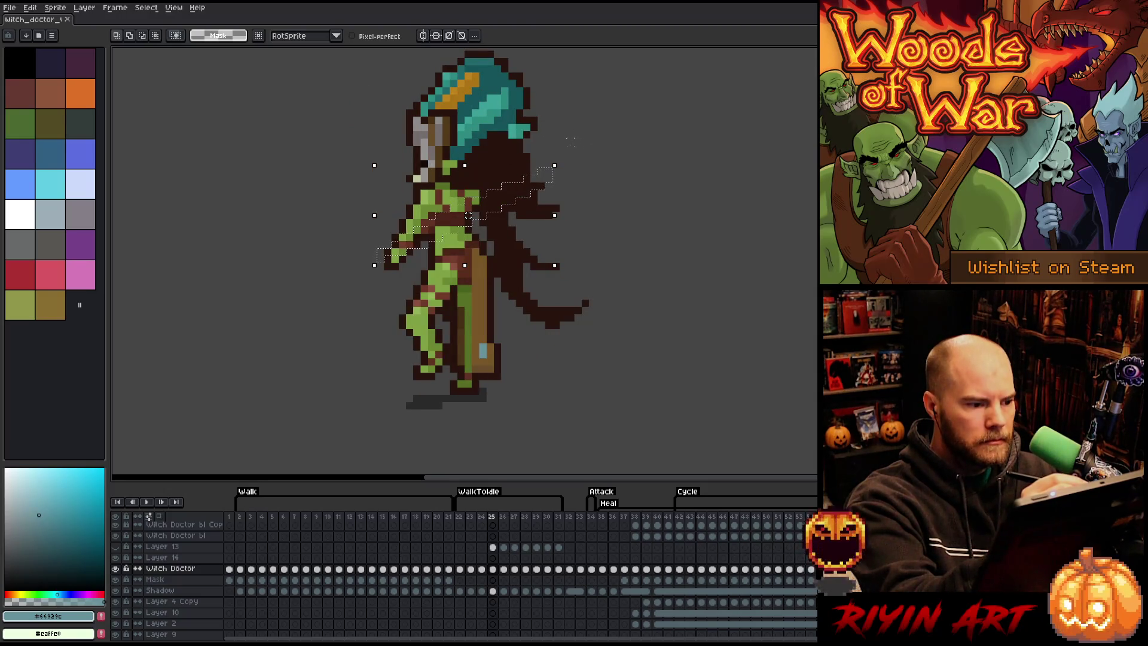
{"action": "key", "text": "comma"}
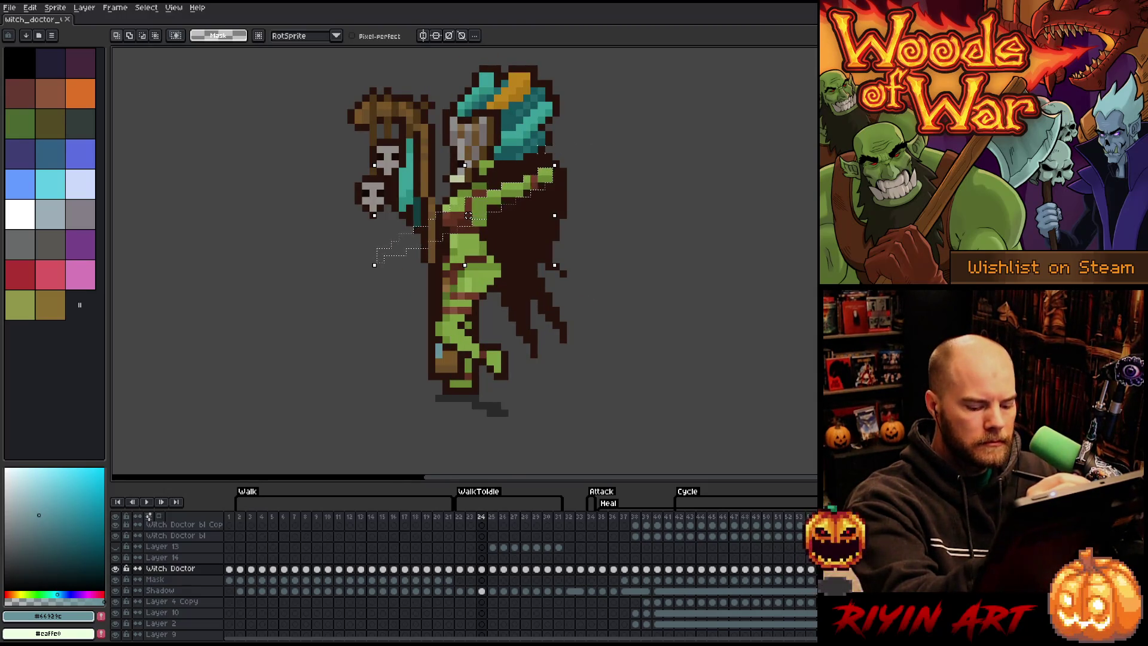
{"action": "key", "text": "period"}
{"action": "key", "text": "period"}
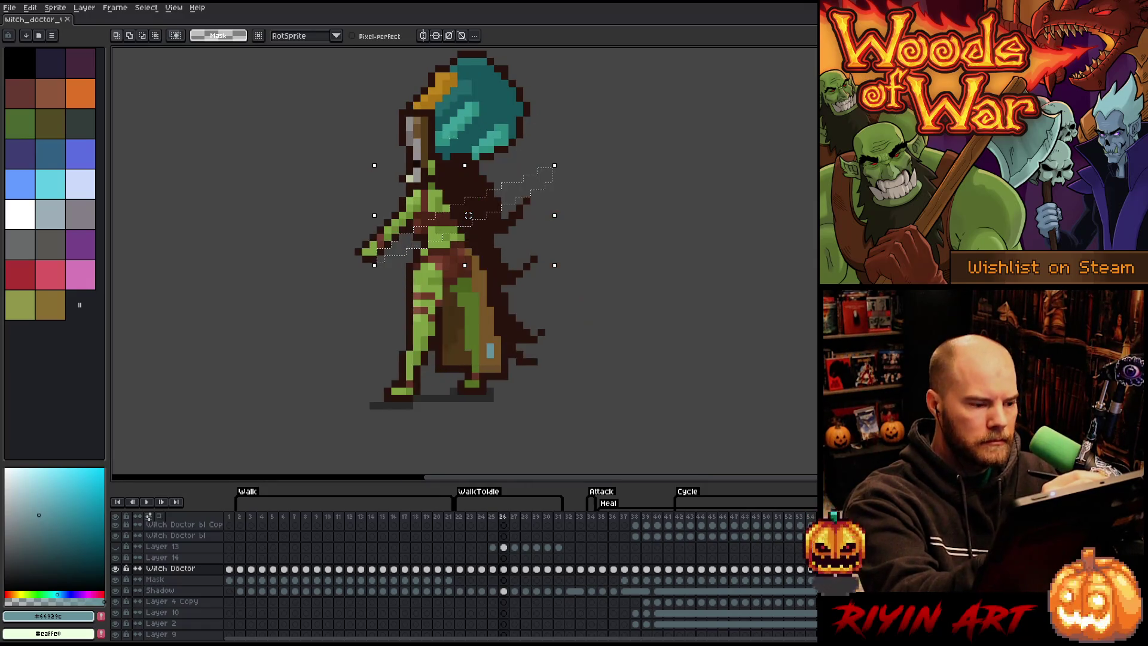
{"action": "key", "text": "comma"}
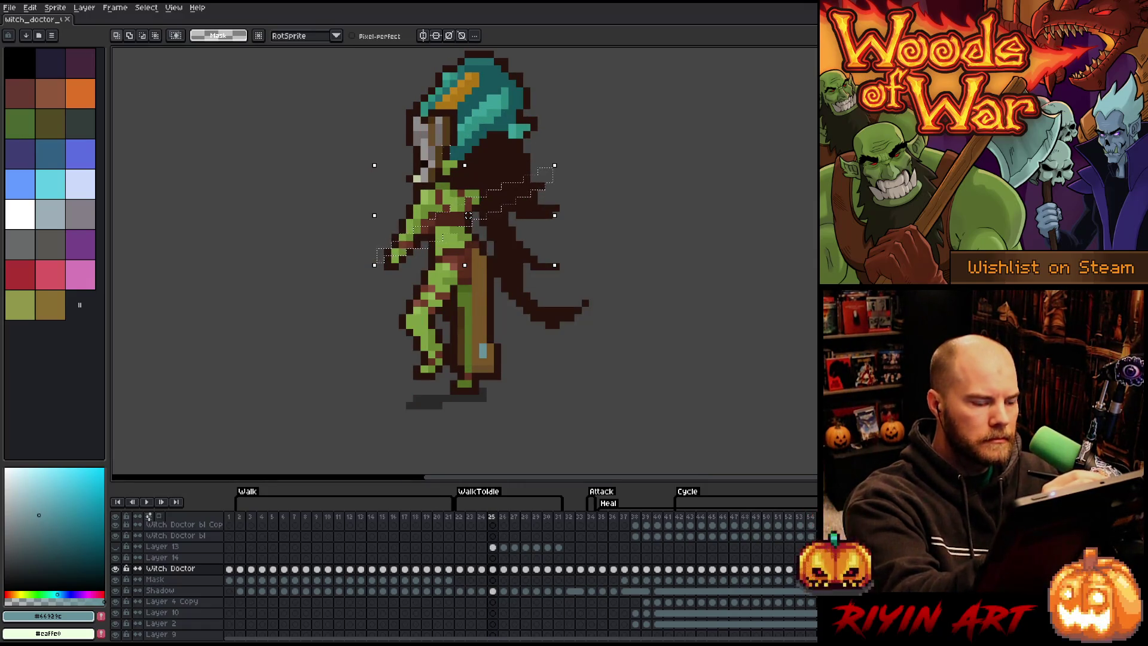
{"action": "key", "text": "b"}
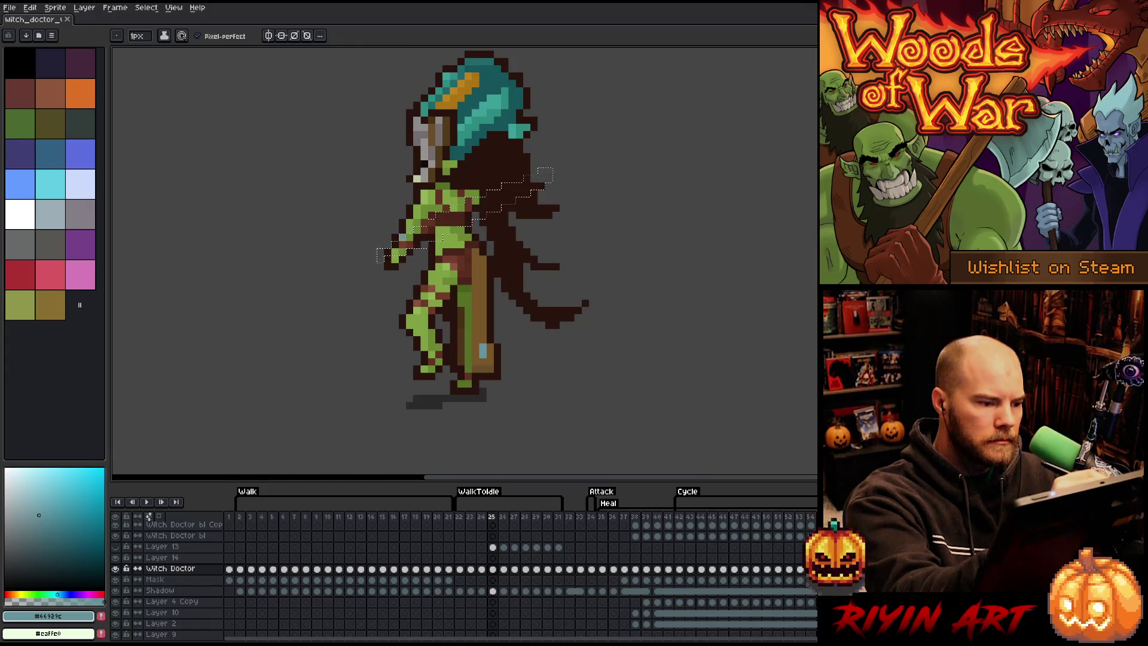
{"action": "left_click", "coordinate": [514, 251], "text": "alt"}
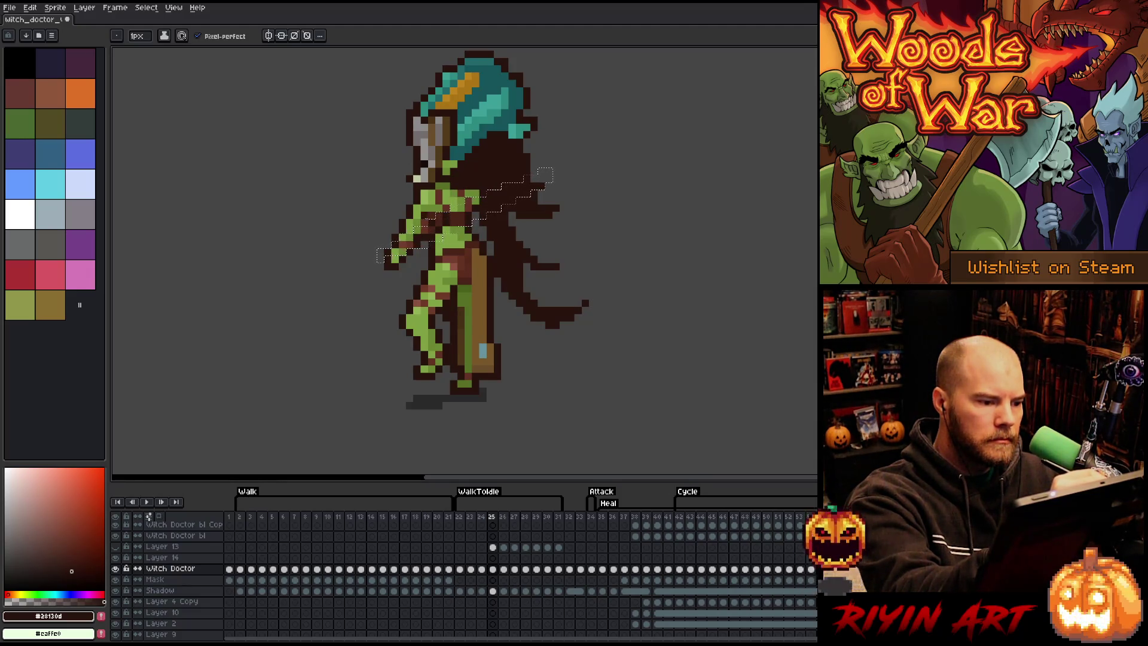
Step: Clear the selection, sample the sprite's greens and browns, and darken a torso pixel brown
{"action": "key", "text": "ctrl+d"}
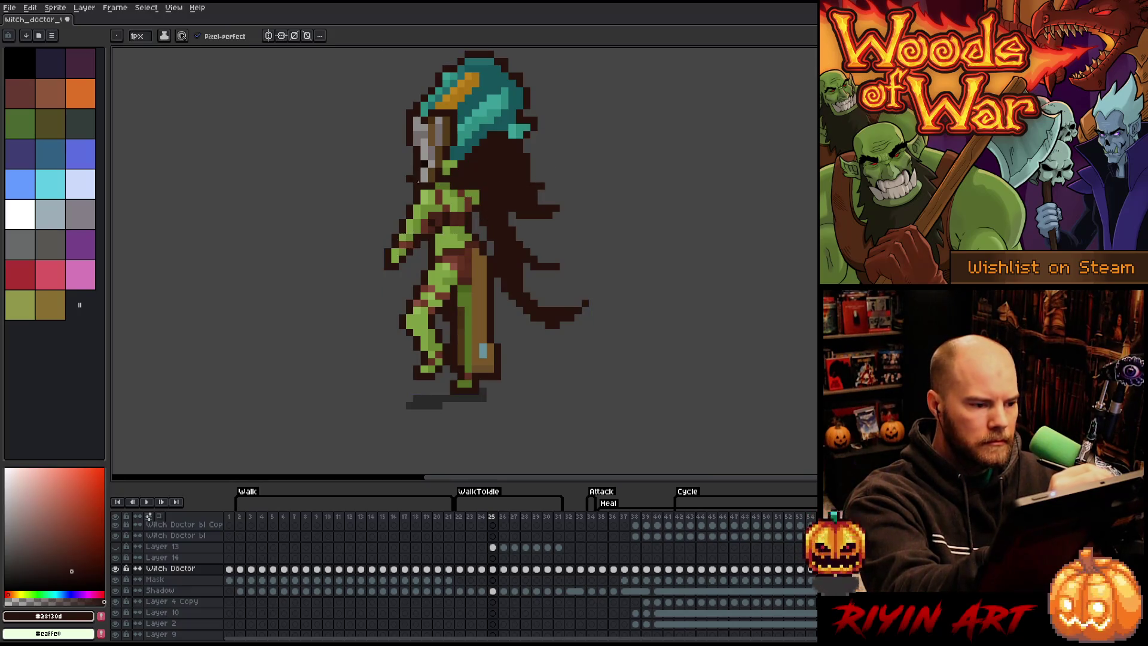
{"action": "left_click", "coordinate": [430, 213], "text": "alt"}
{"action": "left_click", "coordinate": [425, 193], "text": "alt"}
{"action": "left_click", "coordinate": [431, 214], "text": "alt"}
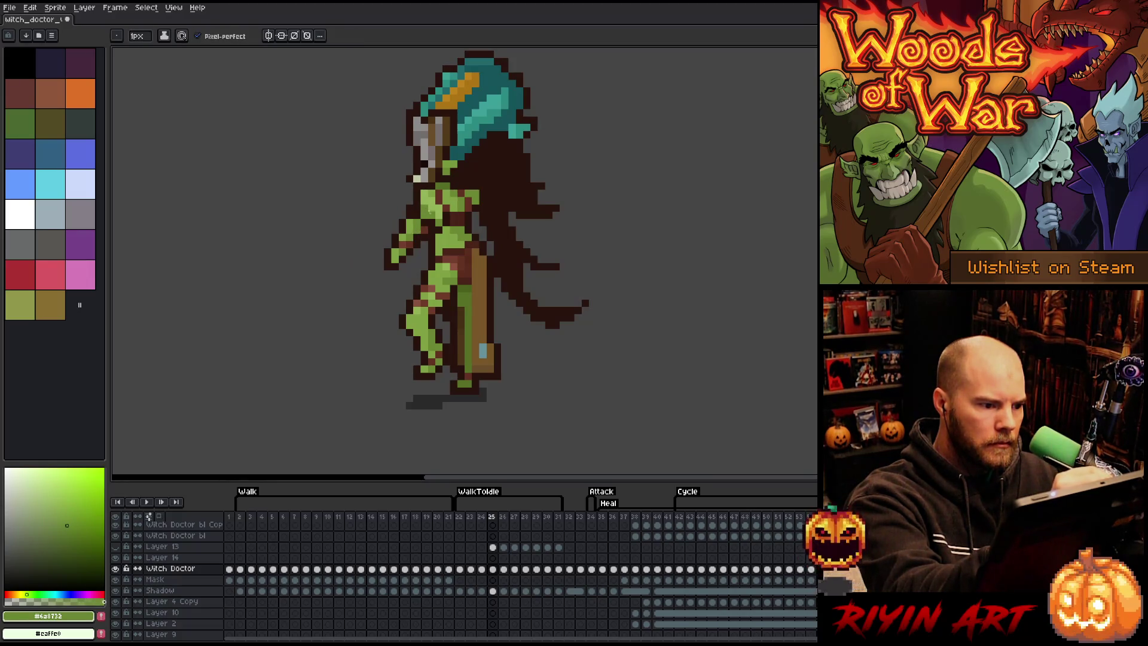
{"action": "left_click", "coordinate": [412, 230], "text": "alt"}
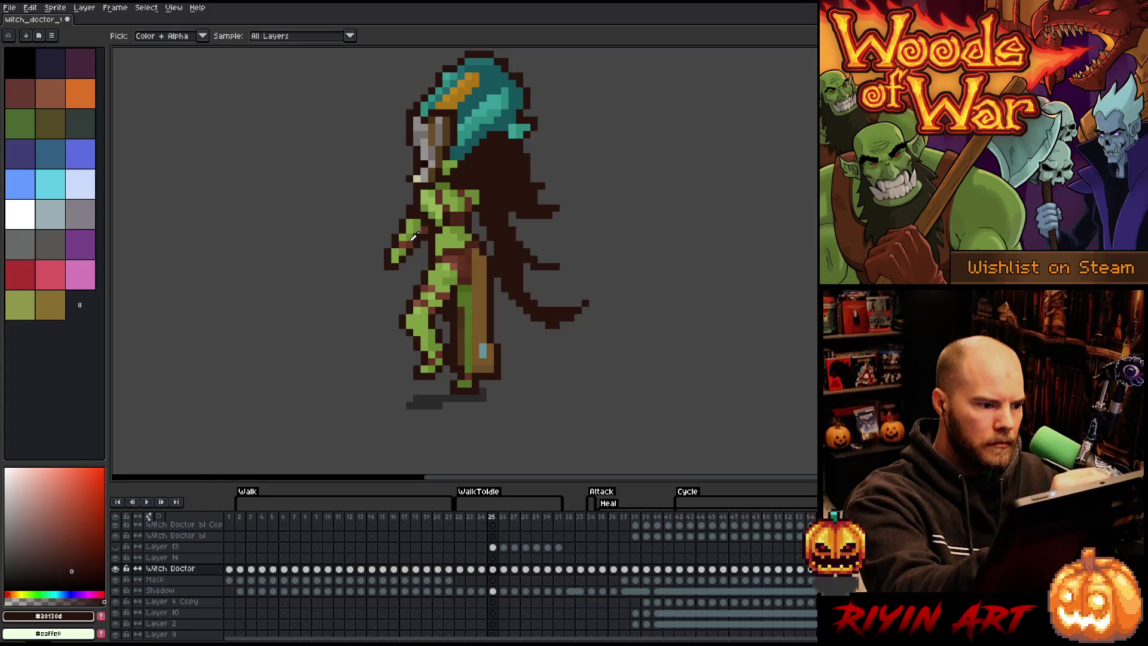
{"action": "left_click", "coordinate": [411, 240], "text": "alt"}
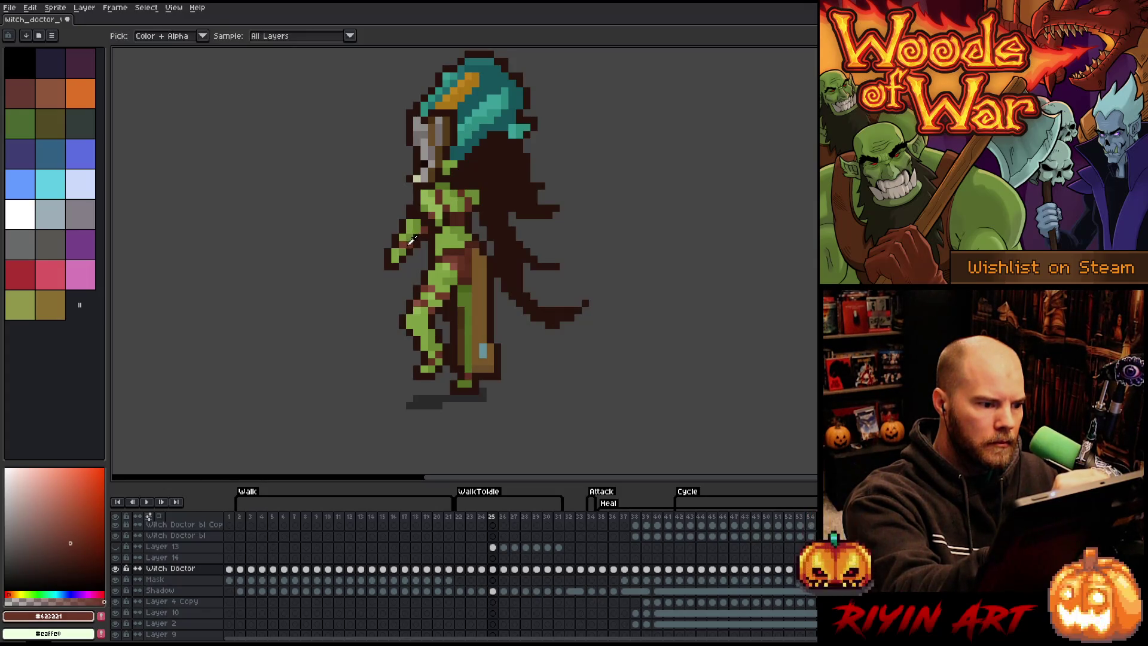
{"action": "left_click", "coordinate": [439, 208]}
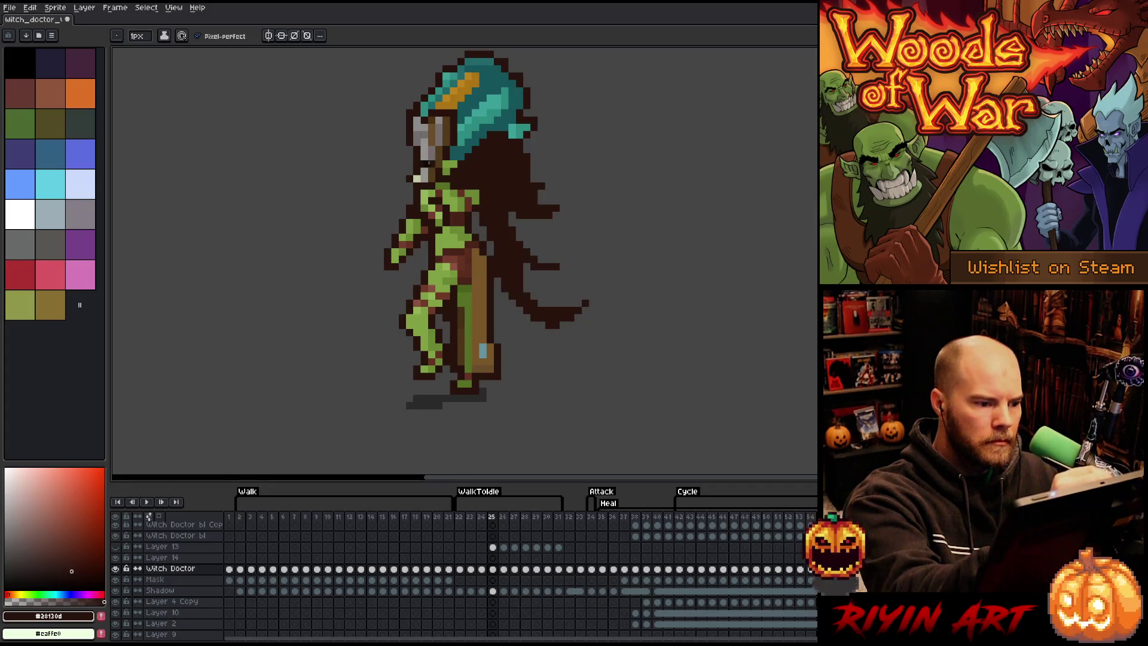
Step: Erase the green left arm and hand beside the body, then play the animation to check it
{"action": "key", "text": "e"}
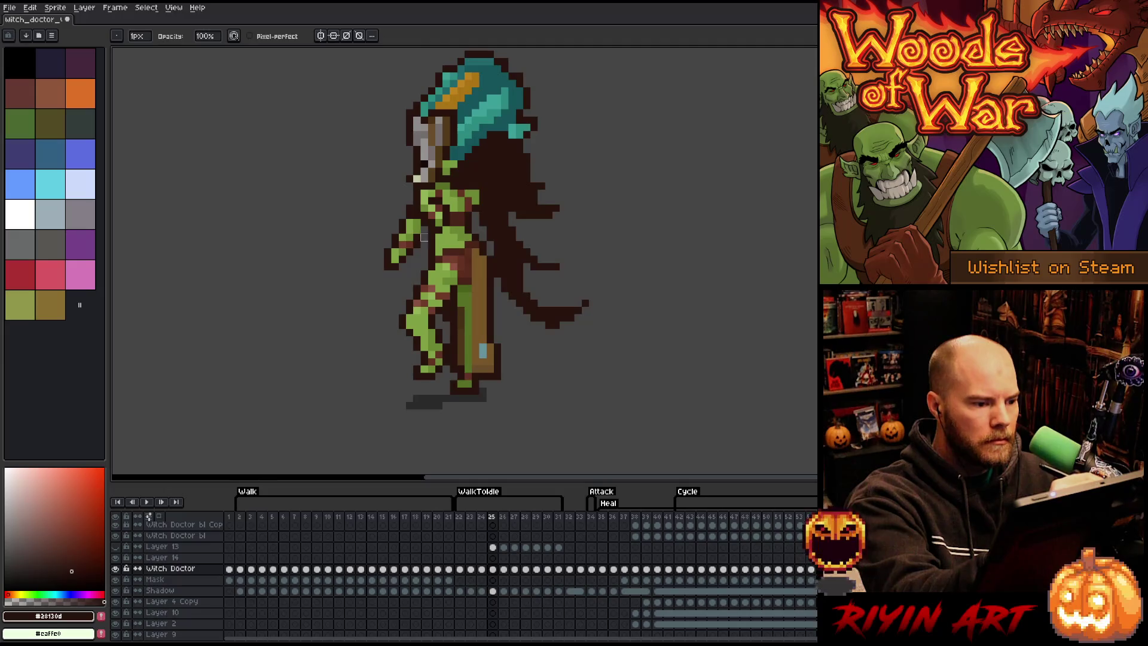
{"action": "key", "text": "b"}
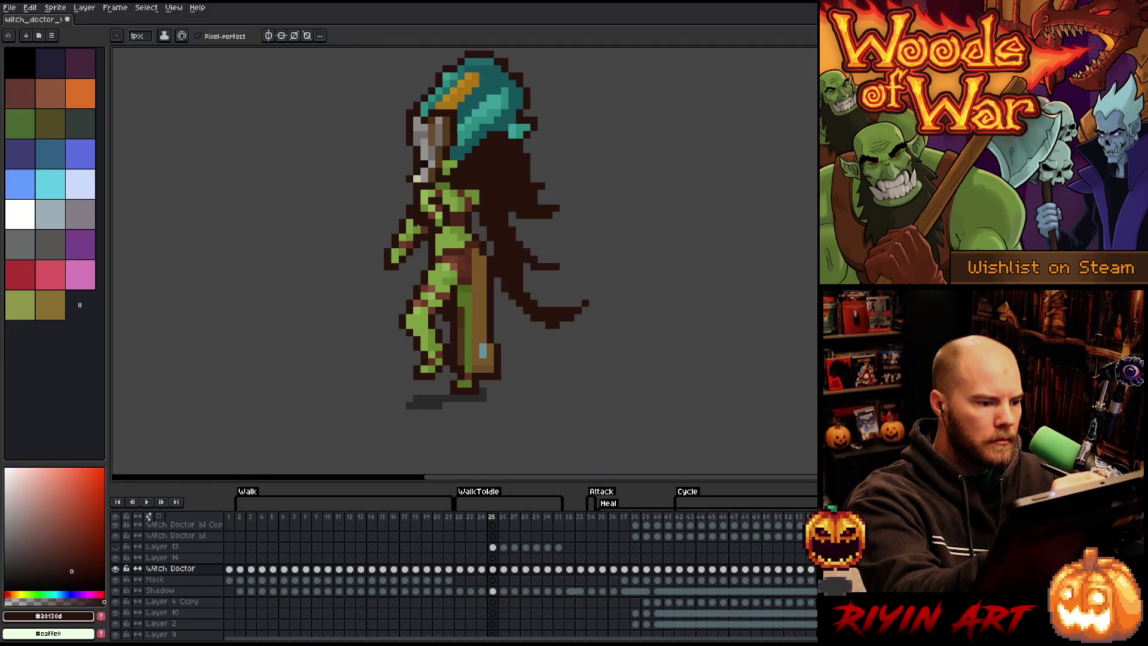
{"action": "key", "text": "e"}
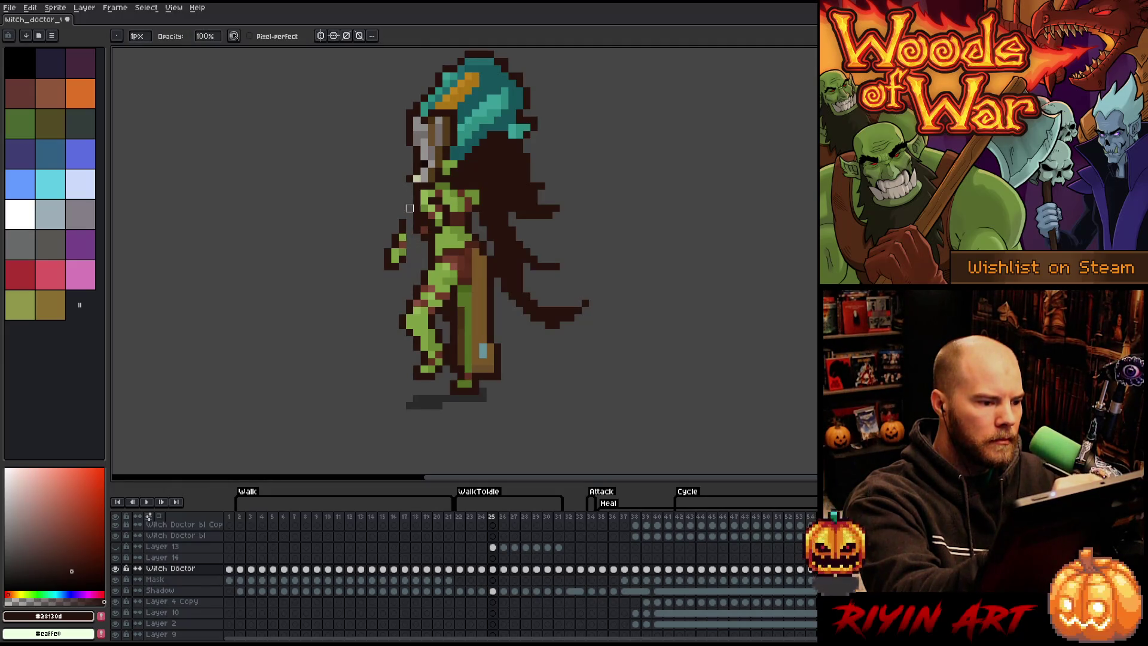
{"action": "mouse_move", "coordinate": [417, 215]}
{"action": "left_mouse_down"}
{"action": "mouse_move", "coordinate": [402, 233]}
{"action": "mouse_move", "coordinate": [395, 201]}
{"action": "left_mouse_up"}
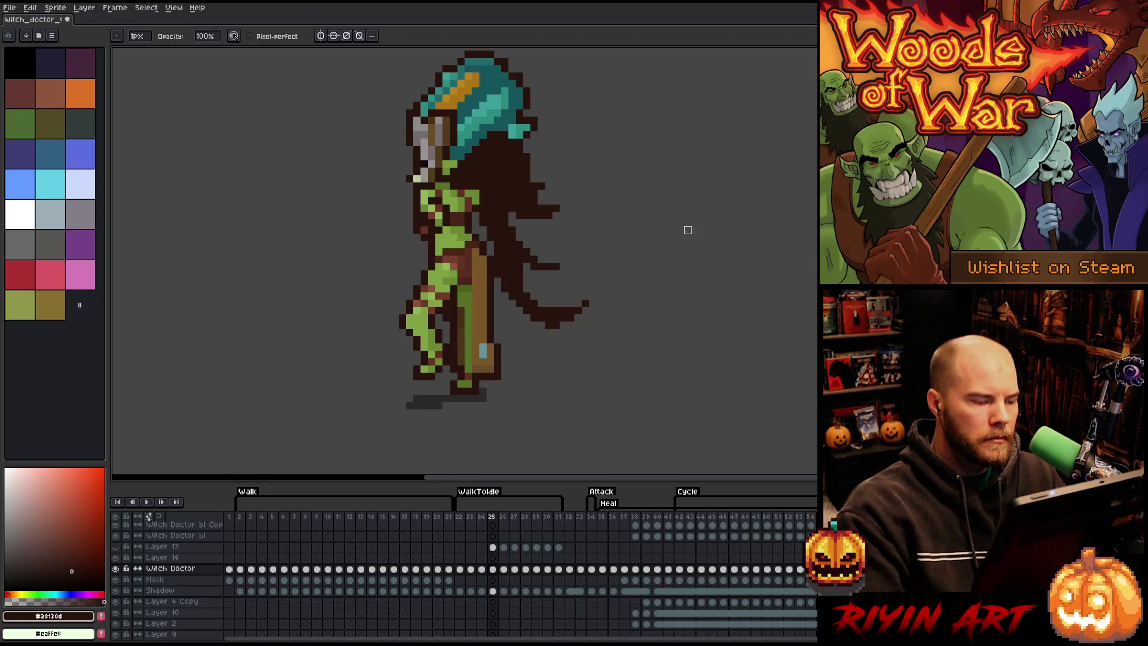
{"action": "key", "text": "Return"}
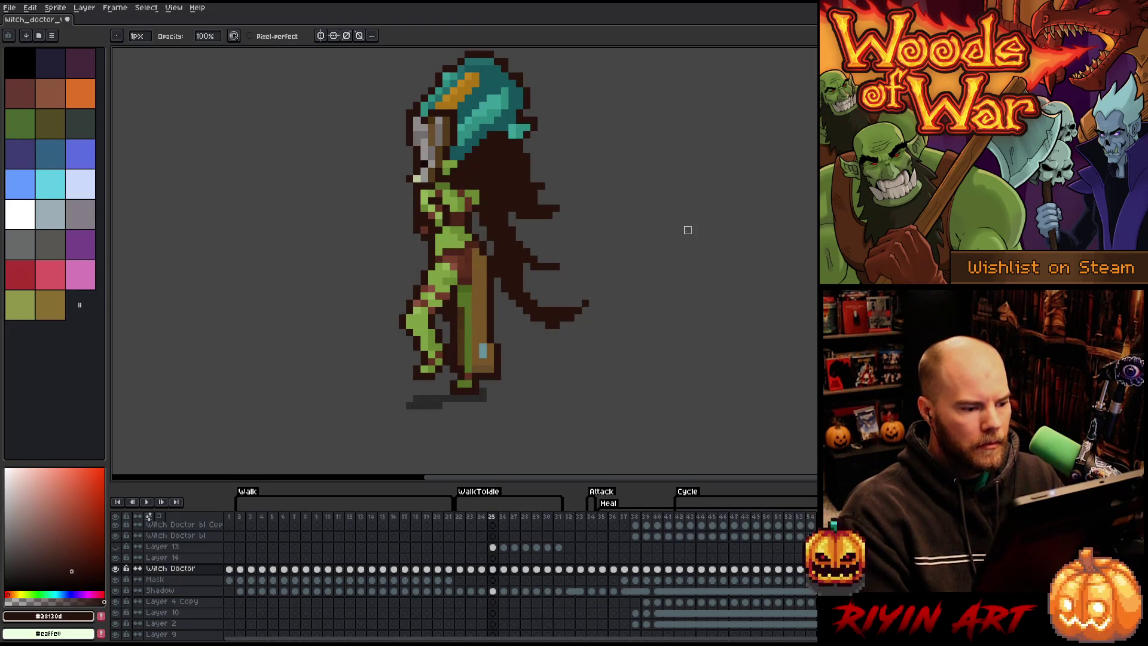
{"action": "key", "text": "Right"}
{"action": "key", "text": "Right"}
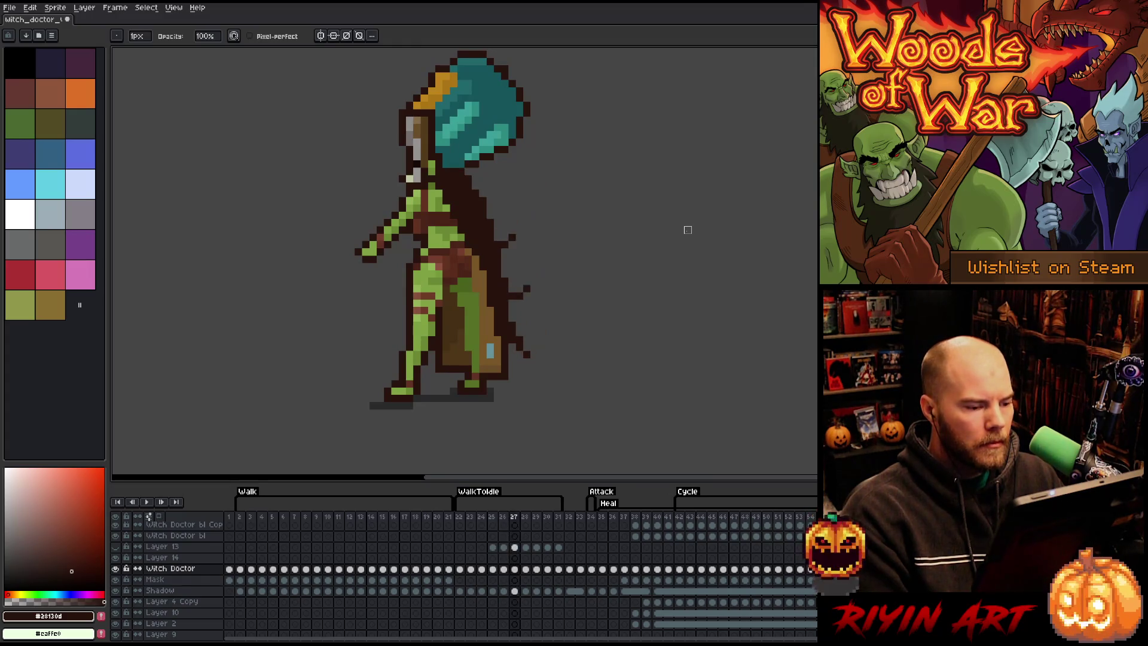
Step: On frame 27, extend the cloak's right edge in brown and add a blue stroke
{"action": "key", "text": "e"}
{"action": "left_click", "coordinate": [488, 316], "text": "alt"}
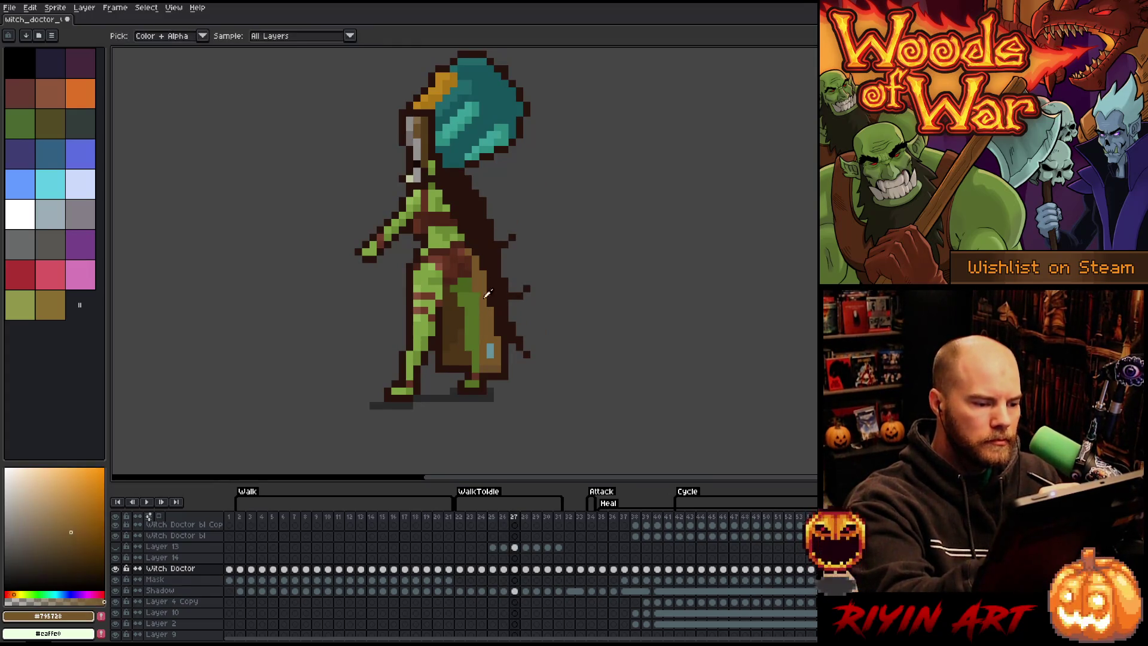
{"action": "mouse_move", "coordinate": [479, 267]}
{"action": "left_mouse_down"}
{"action": "mouse_move", "coordinate": [508, 337]}
{"action": "mouse_move", "coordinate": [487, 272]}
{"action": "mouse_move", "coordinate": [505, 361]}
{"action": "left_mouse_up"}
{"action": "key", "text": "ctrl+z"}
{"action": "left_click_drag", "start_coordinate": [490, 291], "coordinate": [494, 352]}
{"action": "left_click", "coordinate": [491, 350], "text": "alt"}
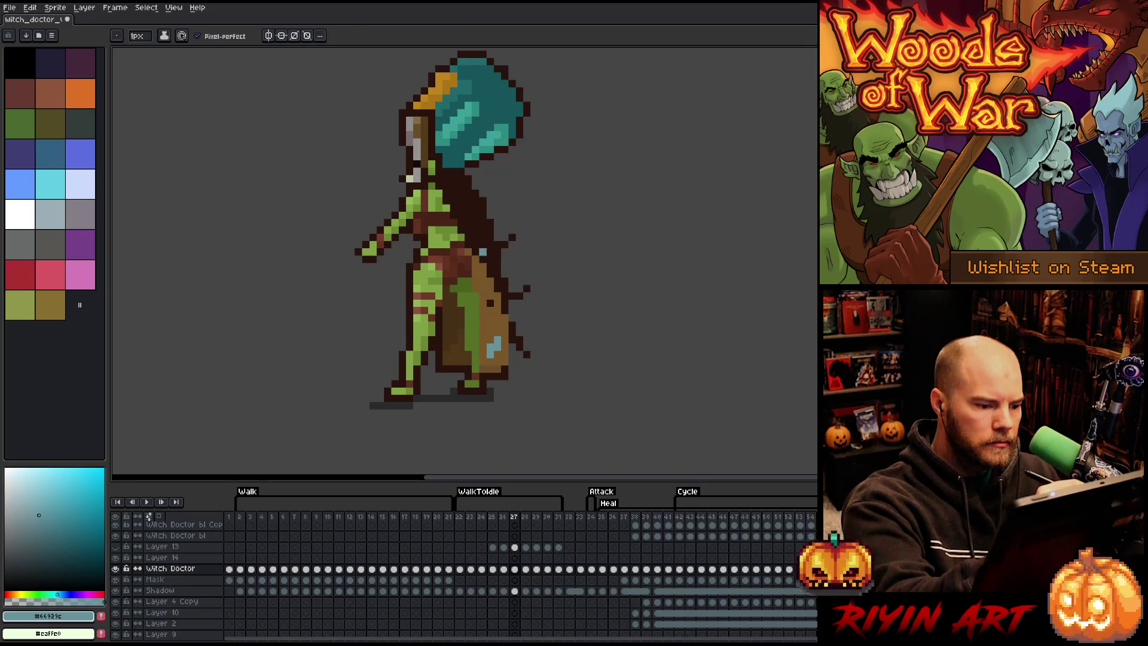
Step: Outline the cloak in dark pixels beside the blue patch, sampling the cloak's browns and outline colour
{"action": "left_click", "coordinate": [484, 346], "text": "alt"}
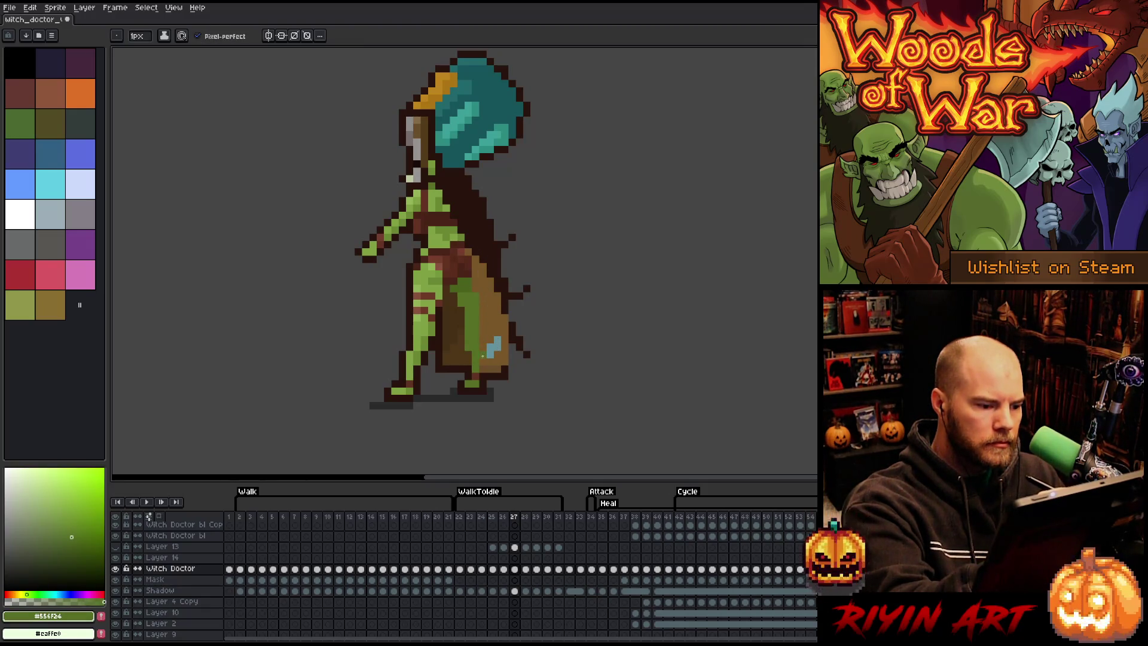
{"action": "left_click", "coordinate": [485, 341], "text": "alt"}
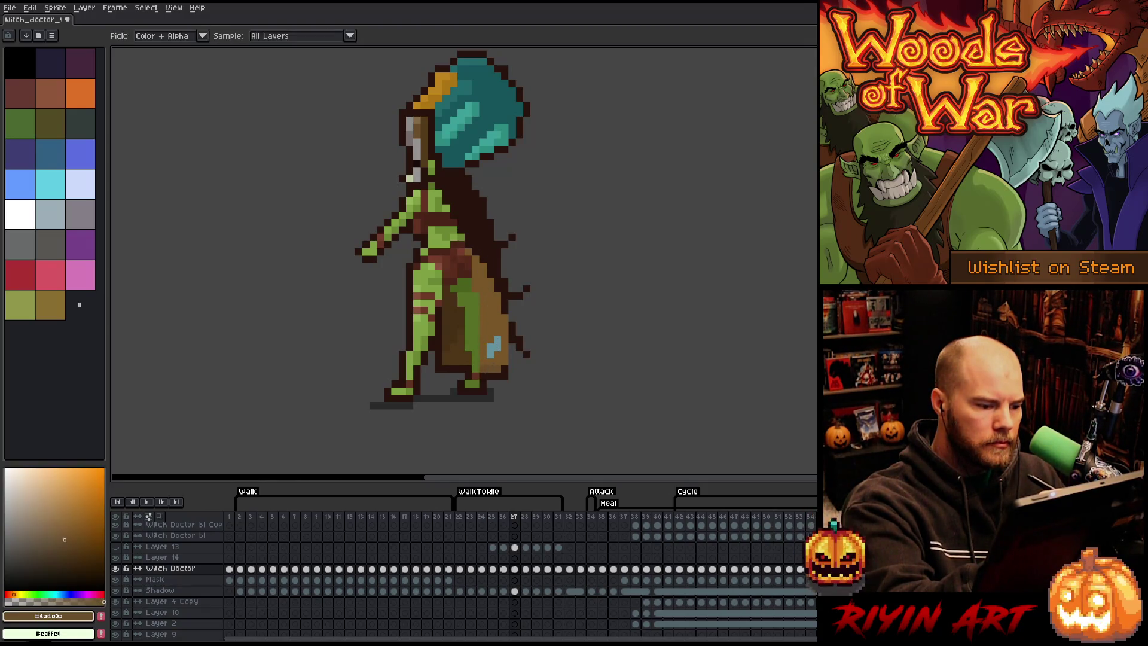
{"action": "left_click", "coordinate": [490, 361], "text": "alt"}
{"action": "left_click_drag", "start_coordinate": [484, 336], "coordinate": [483, 372]}
{"action": "left_click", "coordinate": [490, 347]}
{"action": "left_click", "coordinate": [485, 340], "text": "alt"}
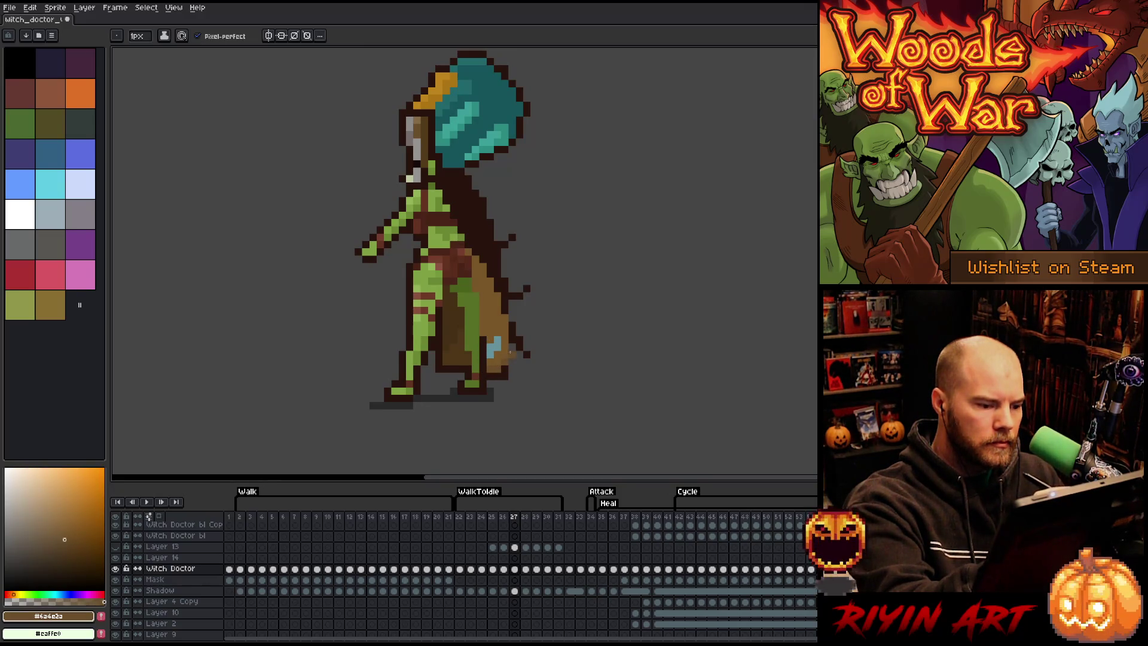
{"action": "left_click", "coordinate": [512, 358], "text": "alt"}
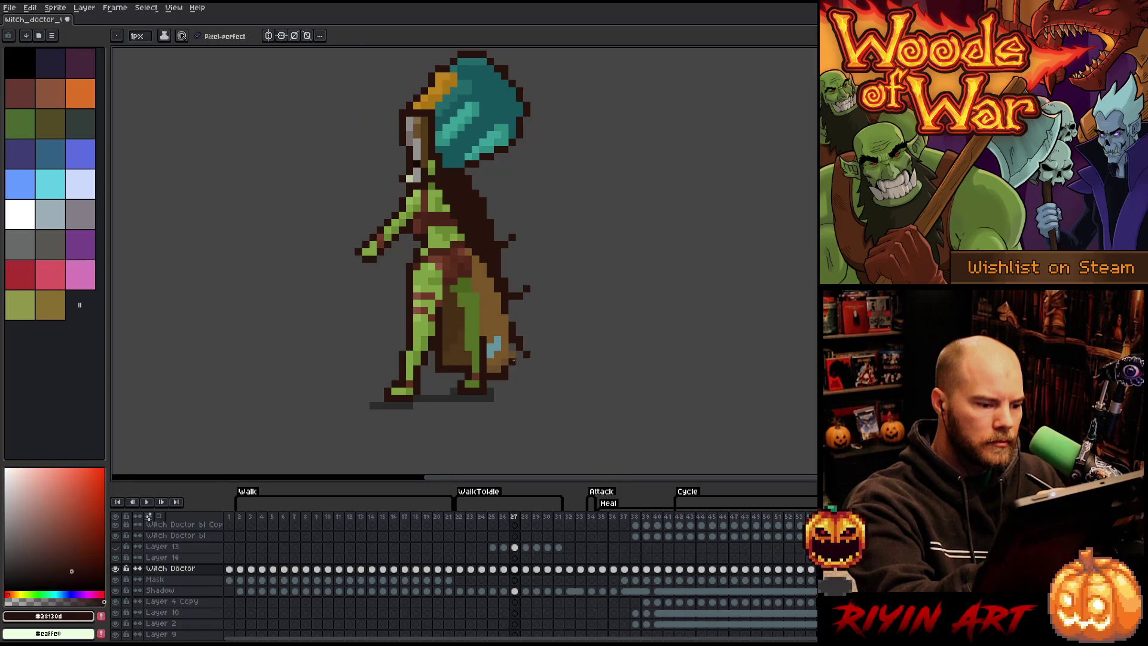
{"action": "left_click", "coordinate": [509, 345], "text": "alt"}
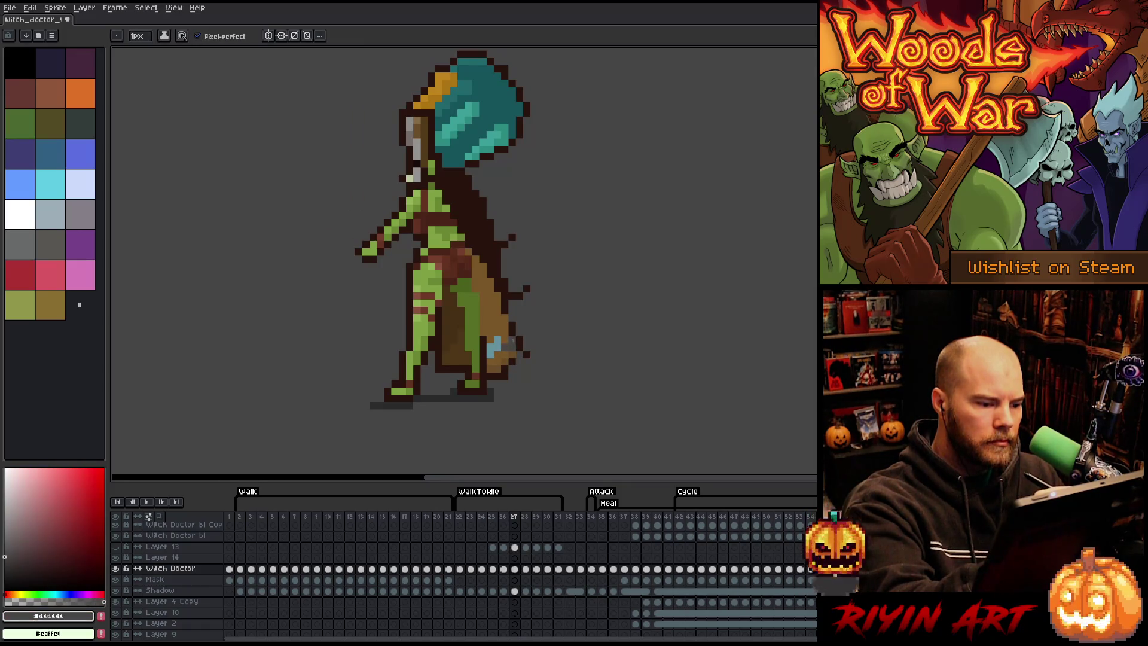
{"action": "left_click", "coordinate": [513, 347], "text": "alt"}
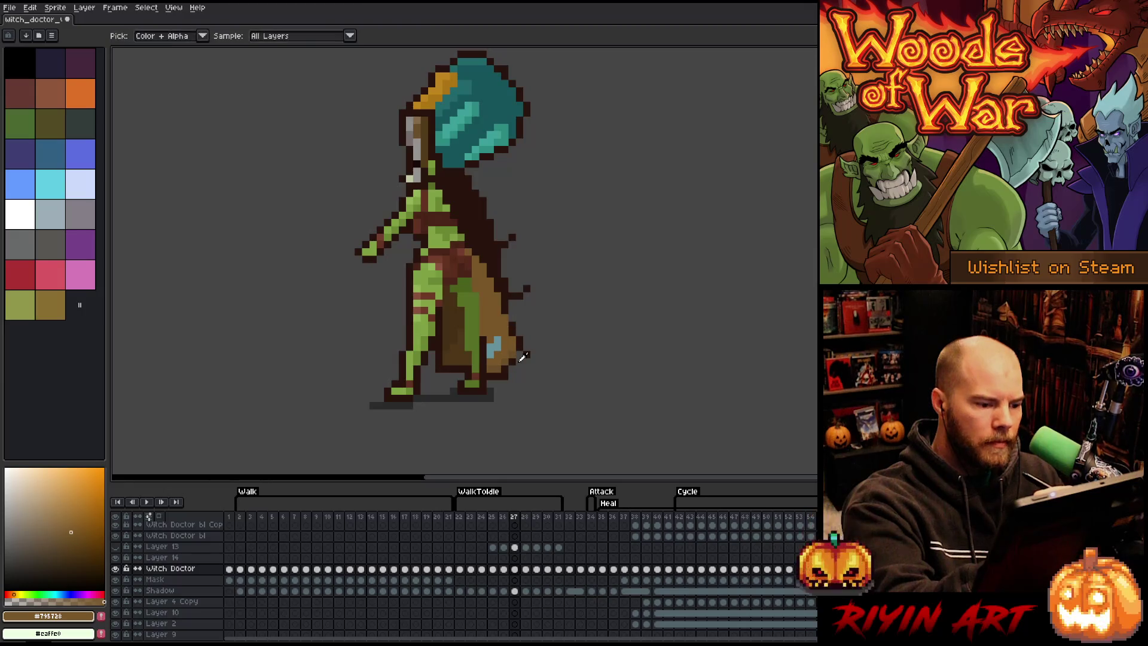
{"action": "left_click", "coordinate": [521, 359], "text": "alt"}
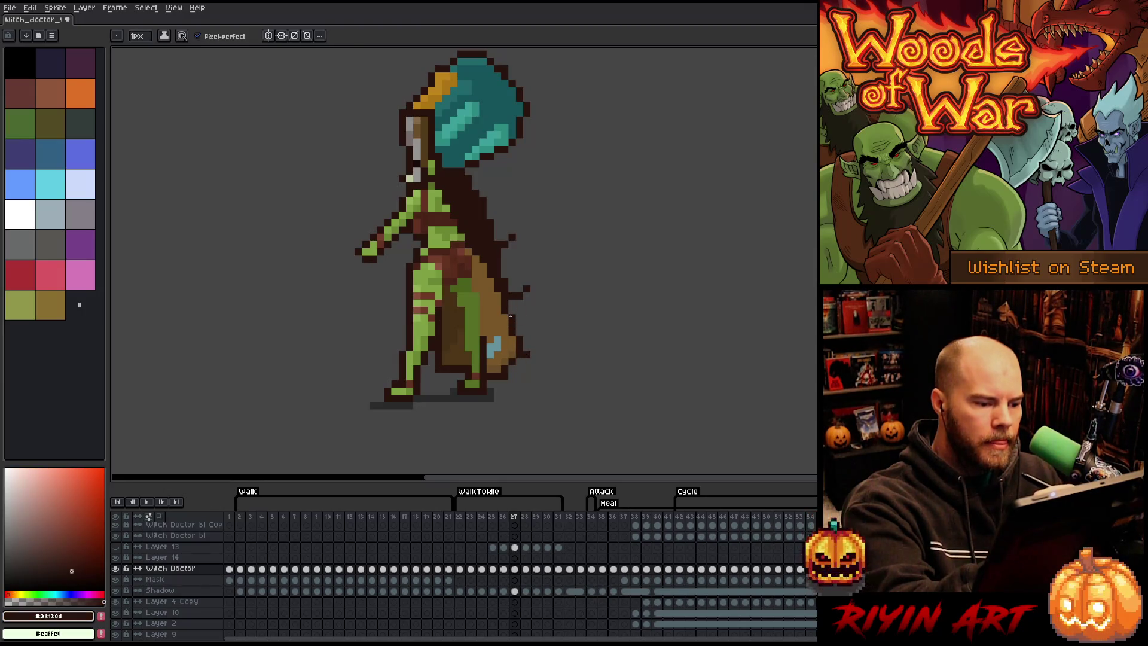
Step: Sample the leg green, belt red-brown, body and cloak browns, then compare the cape with the neighbouring frame
{"action": "left_click", "coordinate": [474, 281], "text": "alt"}
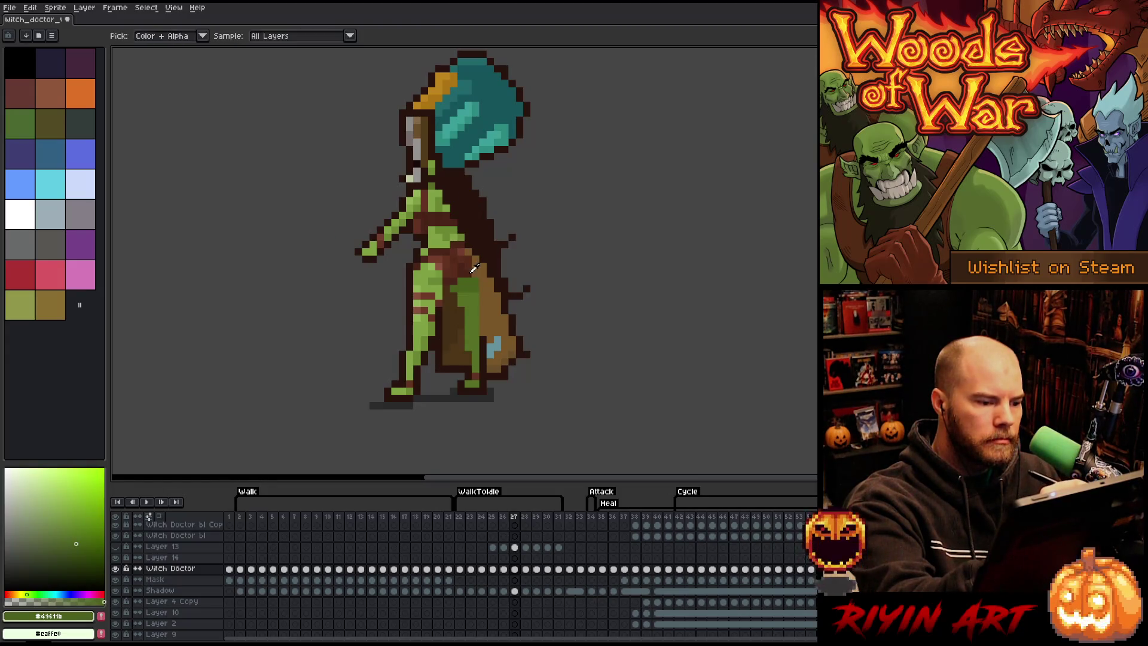
{"action": "left_click", "coordinate": [476, 259], "text": "alt"}
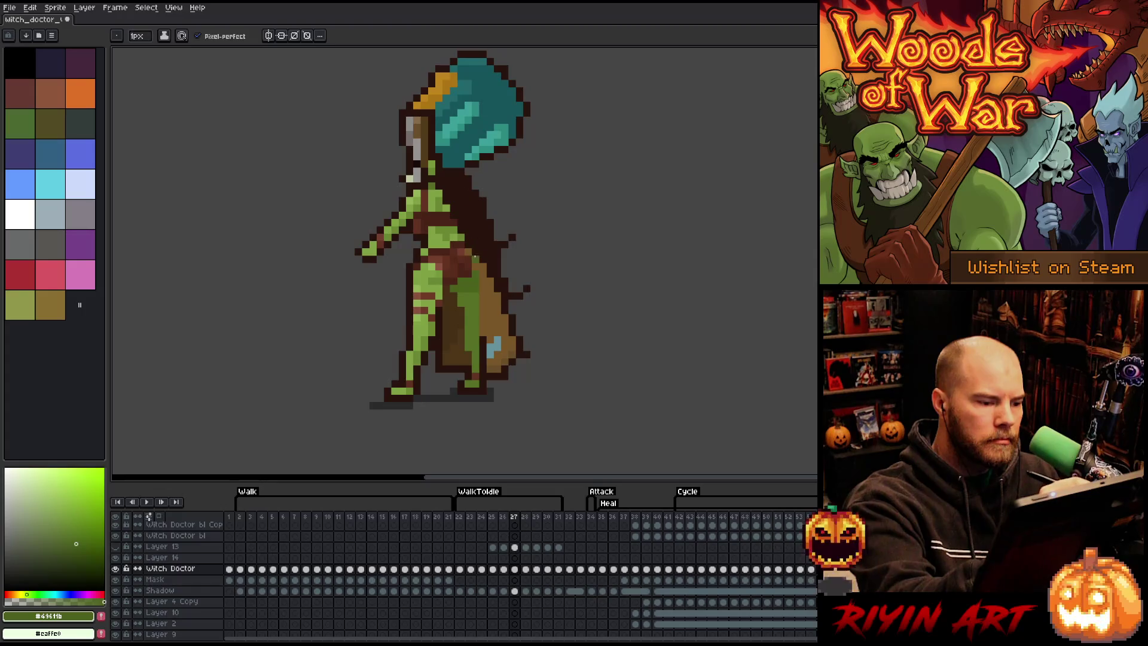
{"action": "left_click", "coordinate": [473, 216], "text": "alt"}
{"action": "left_click", "coordinate": [473, 266], "text": "alt"}
{"action": "left_click", "coordinate": [496, 325], "text": "alt"}
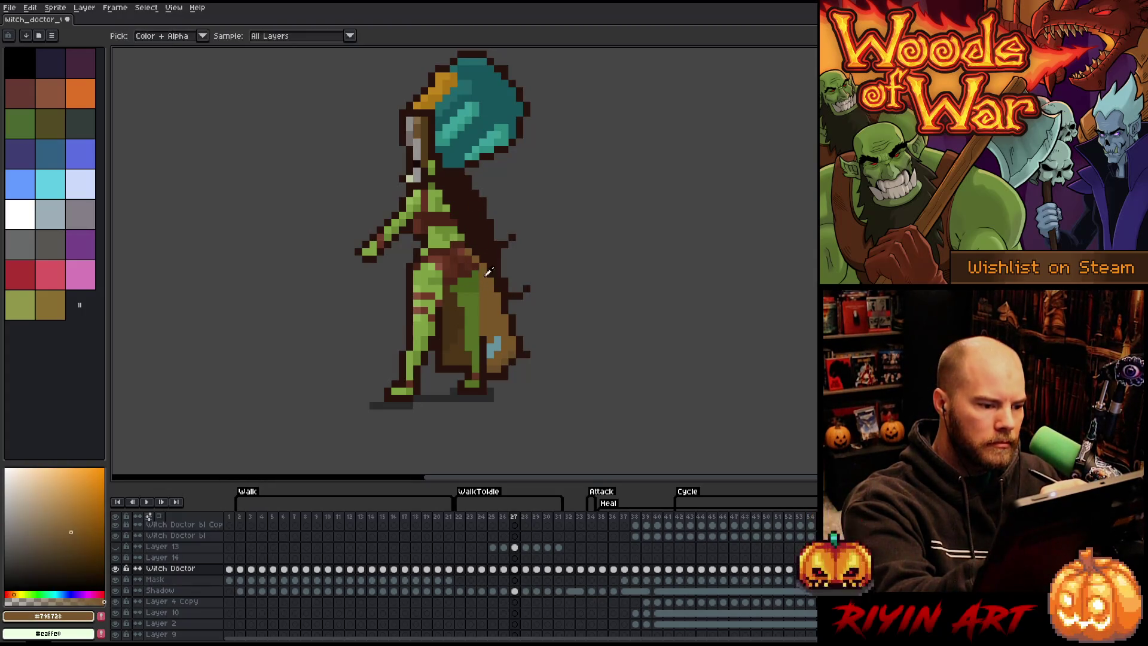
{"action": "left_click", "coordinate": [493, 272], "text": "alt"}
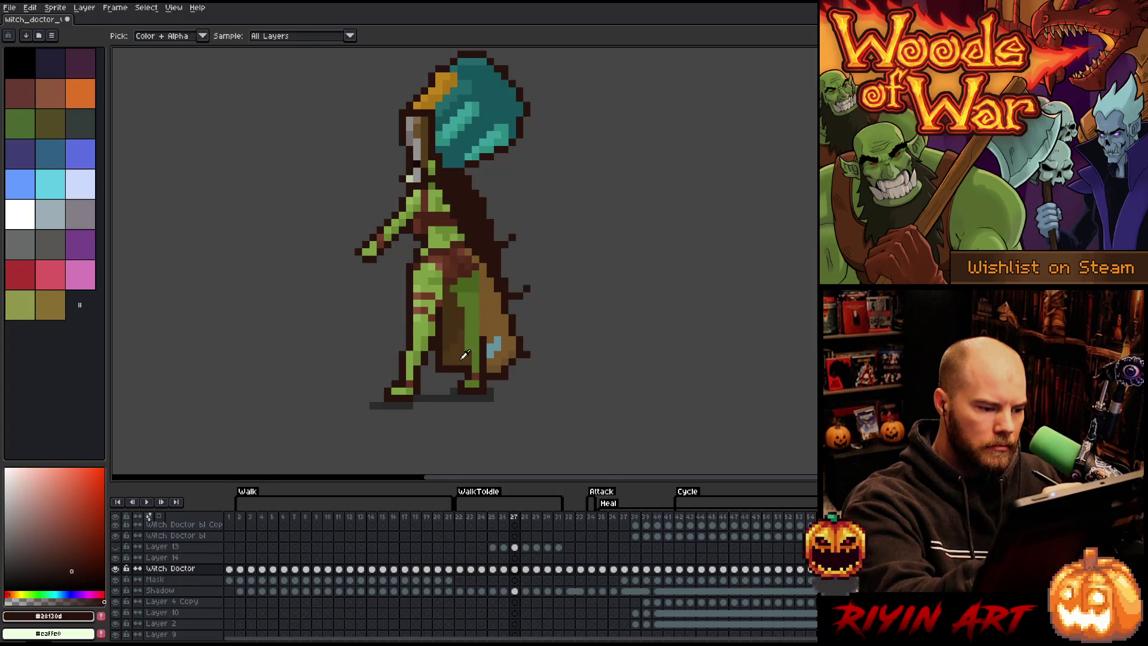
{"action": "left_click", "coordinate": [497, 345], "text": "alt"}
{"action": "left_click", "coordinate": [492, 351], "text": "alt"}
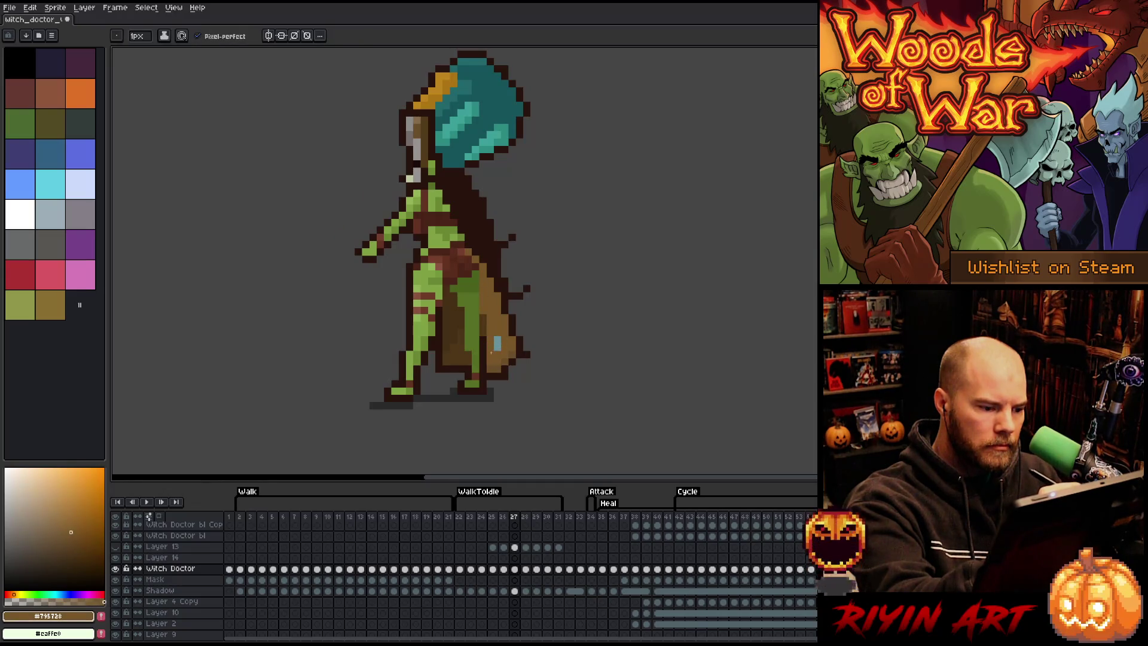
{"action": "key", "text": "Left"}
Step: Redraw the dark outline down the cape and erase the stray dark pixels around it
{"action": "key", "text": "Right"}
{"action": "key", "text": "e"}
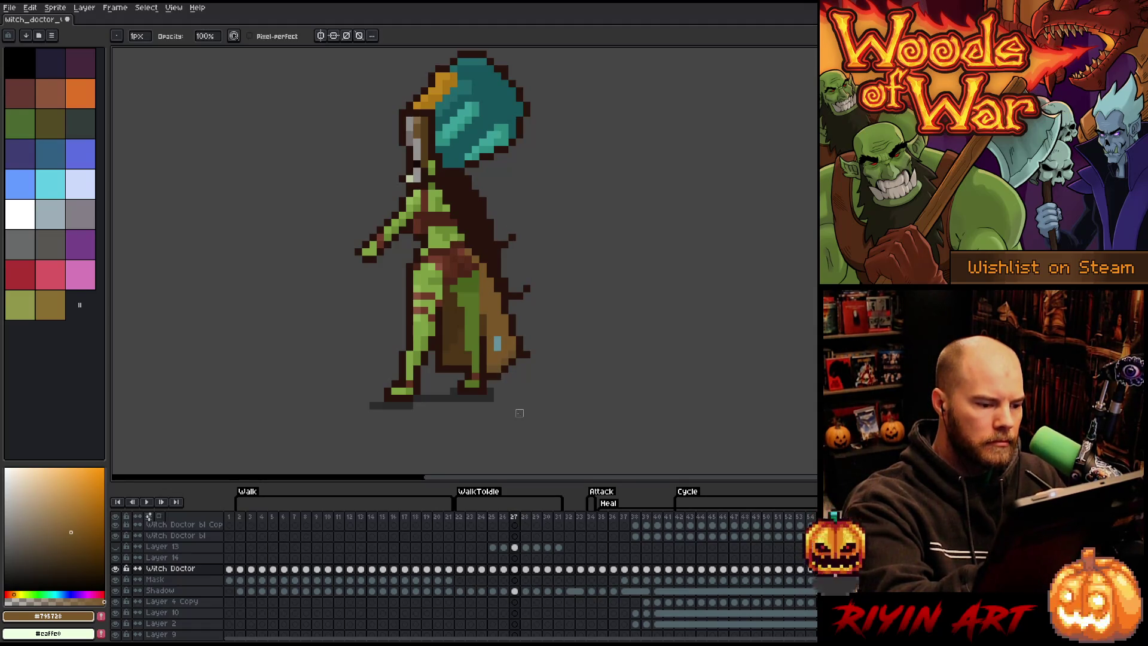
{"action": "key", "text": "b"}
{"action": "left_click", "coordinate": [445, 309], "text": "alt"}
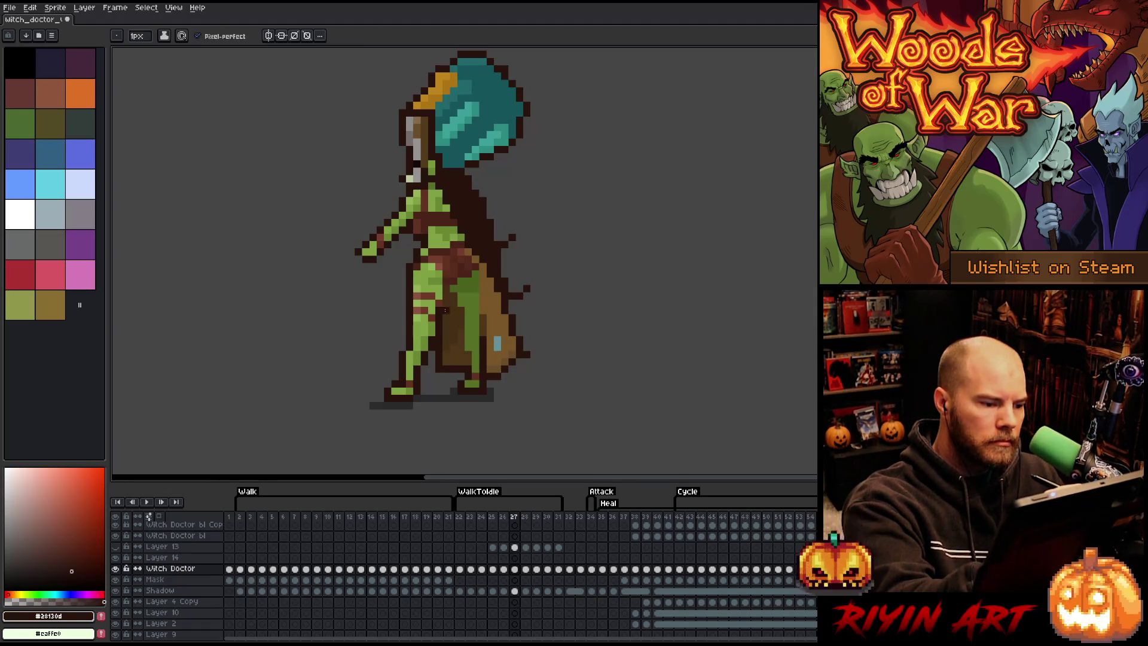
{"action": "left_click_drag", "start_coordinate": [448, 320], "coordinate": [457, 366]}
{"action": "key", "text": "e"}
{"action": "left_click_drag", "start_coordinate": [446, 323], "coordinate": [443, 377]}
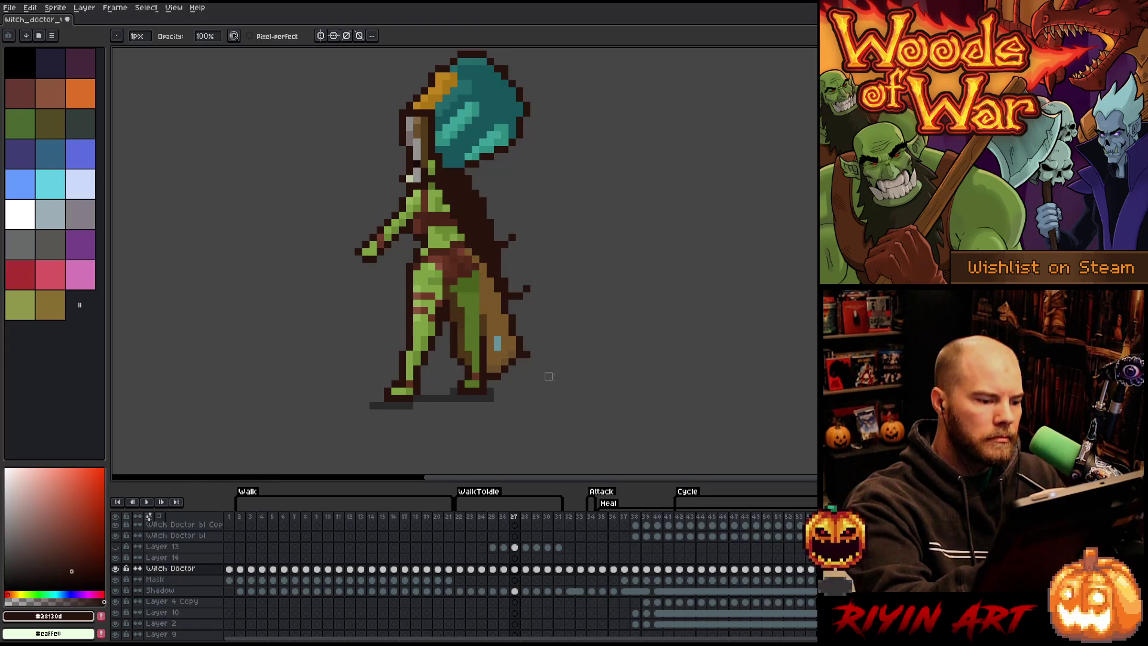
{"action": "key", "text": "b"}
{"action": "left_click_drag", "start_coordinate": [460, 353], "coordinate": [459, 332]}
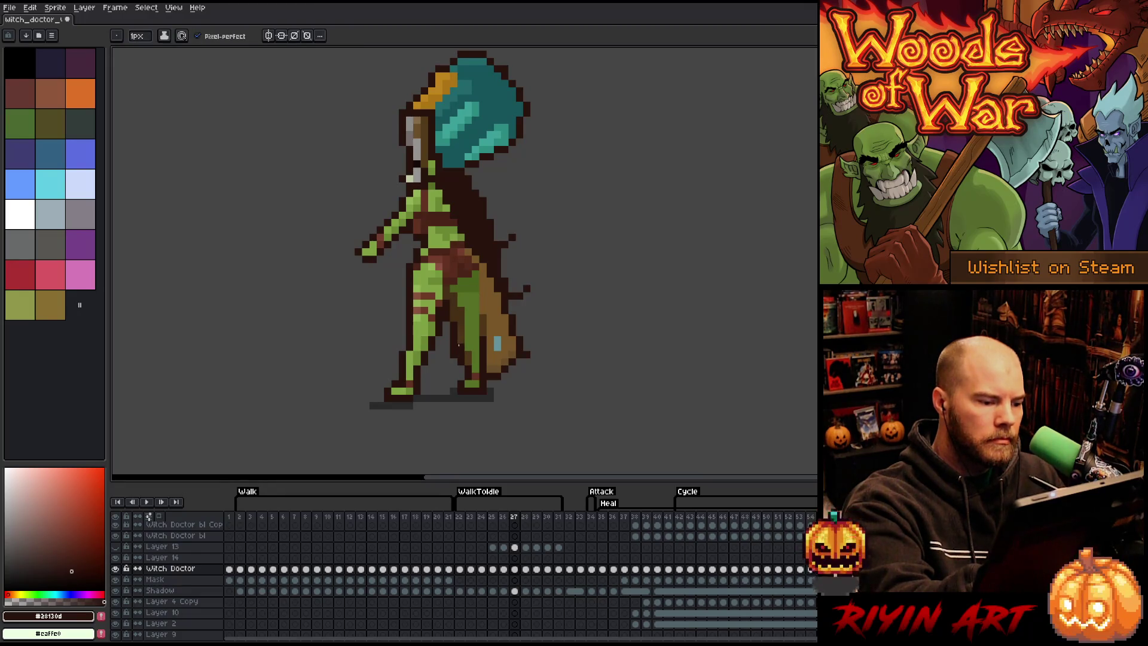
{"action": "key", "text": "e"}
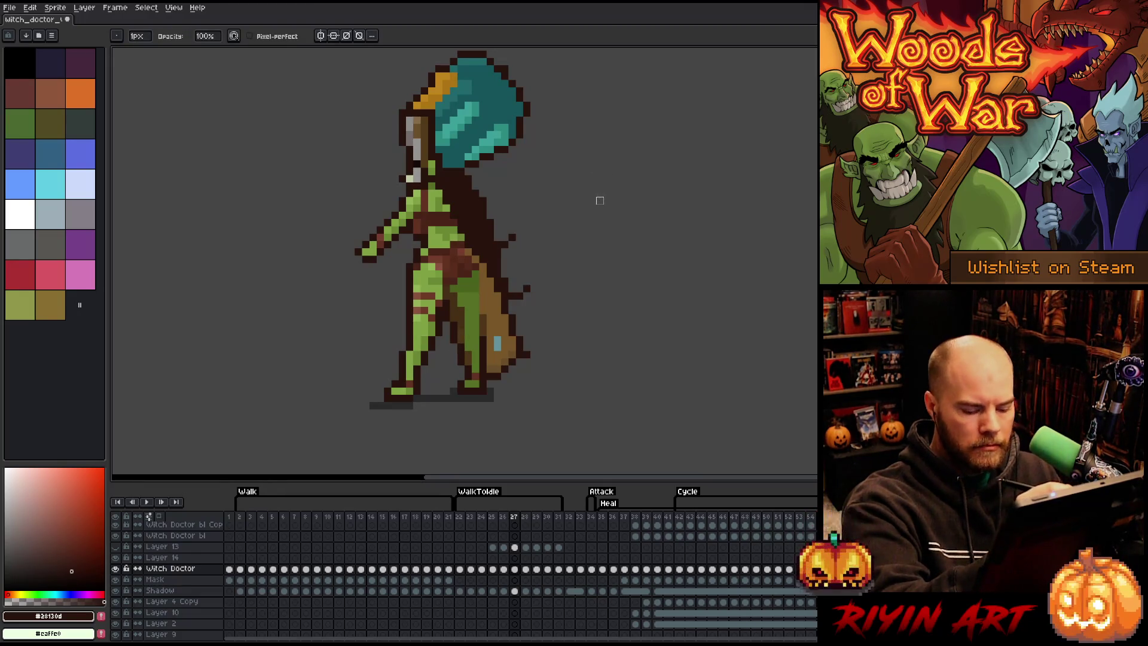
Step: Compare frames 26 and 27, sampling the cloak's browns and the robe's green
{"action": "key", "text": "comma"}
{"action": "key", "text": "period"}
{"action": "key", "text": "comma"}
{"action": "key", "text": "period"}
{"action": "left_click", "coordinate": [475, 266], "text": "alt"}
{"action": "key", "text": "b"}
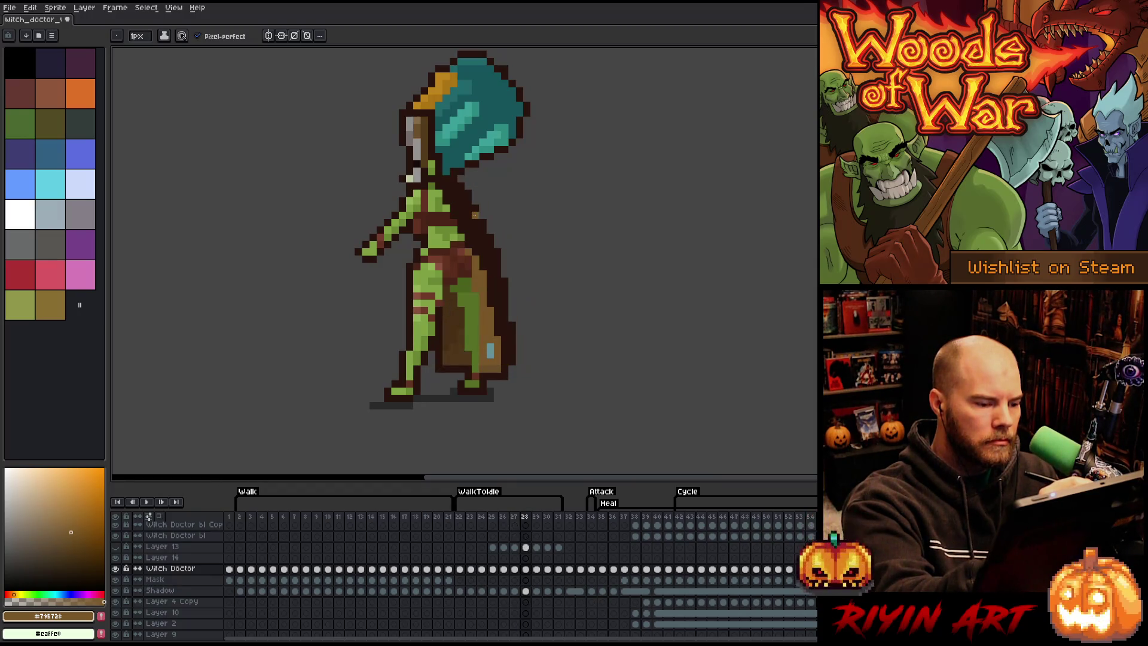
{"action": "left_click", "coordinate": [484, 343], "text": "alt"}
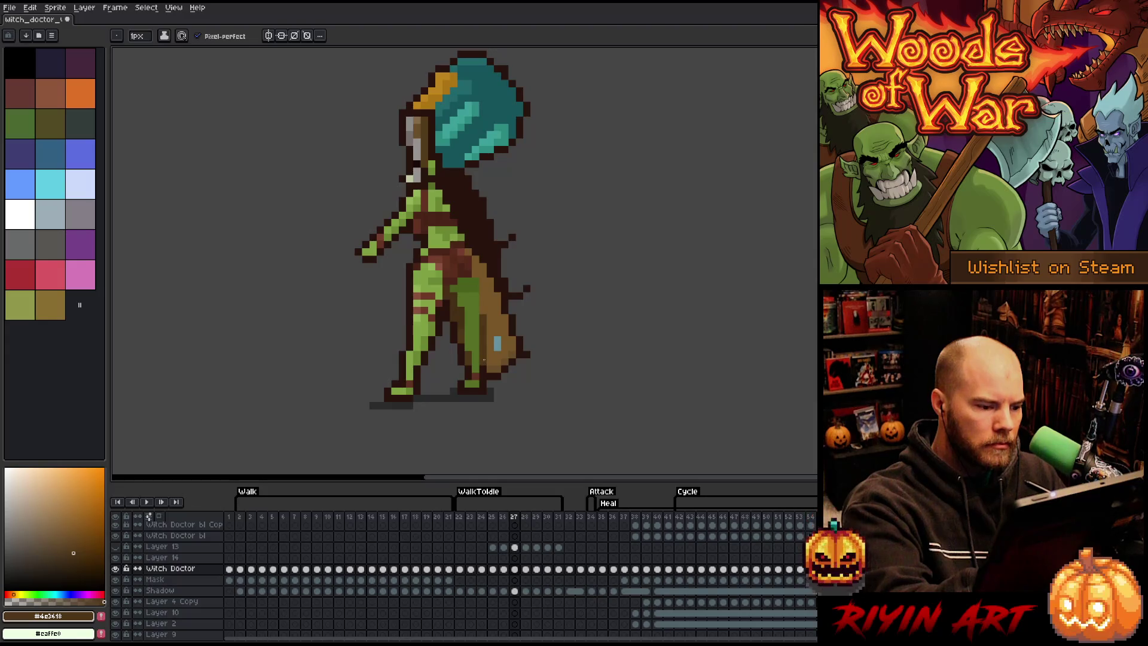
{"action": "left_click", "coordinate": [483, 274], "text": "alt"}
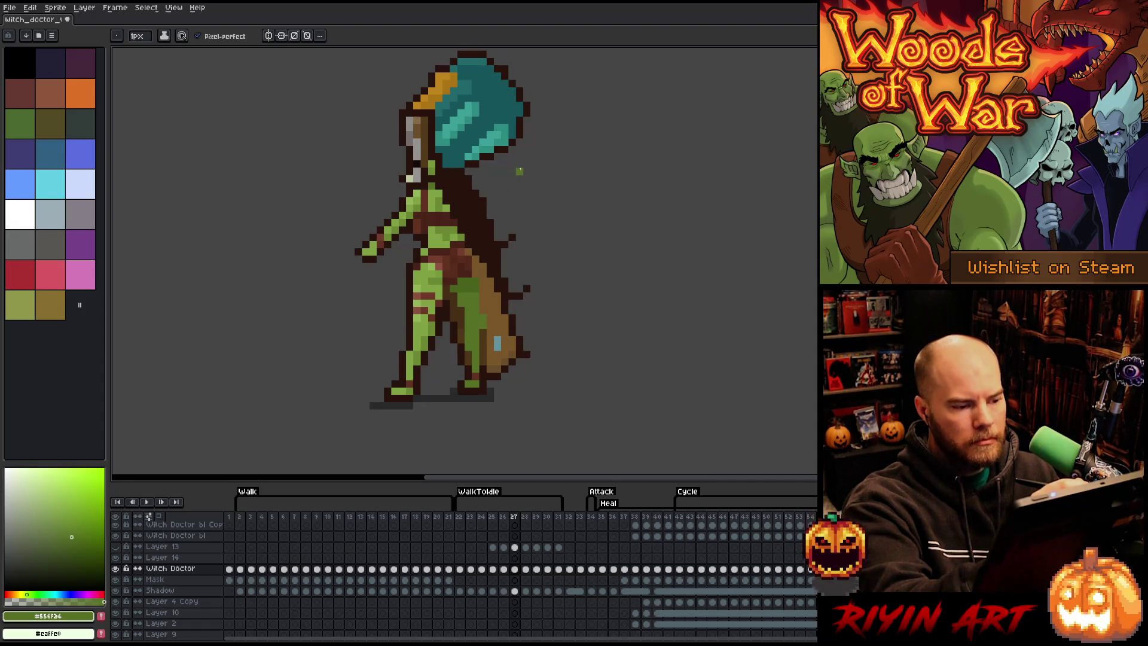
{"action": "left_click", "coordinate": [453, 289], "text": "alt"}
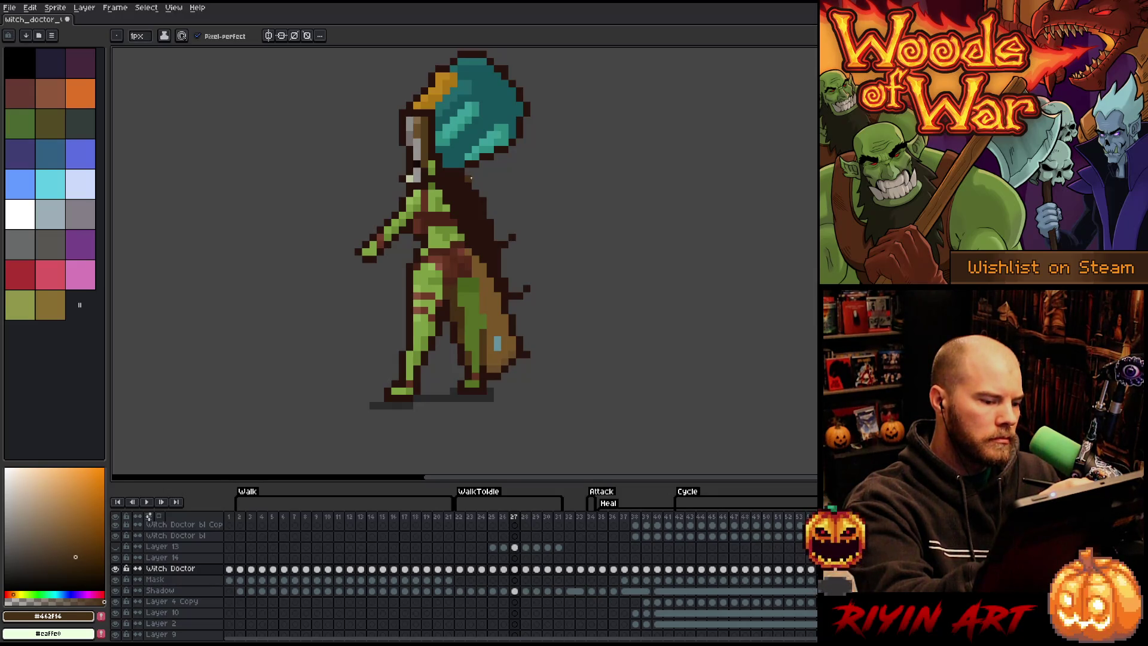
Step: Step between frames 25–27, sampling the darker and lighter greens of the legs
{"action": "key", "text": "Left"}
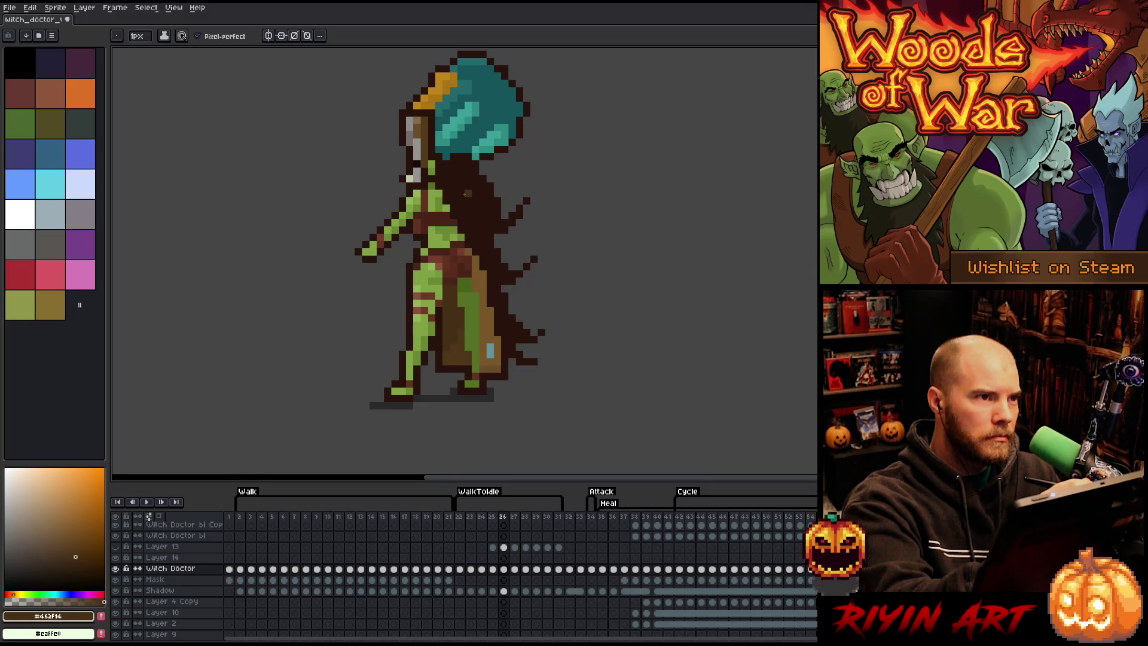
{"action": "key", "text": "Left"}
{"action": "key", "text": "Right"}
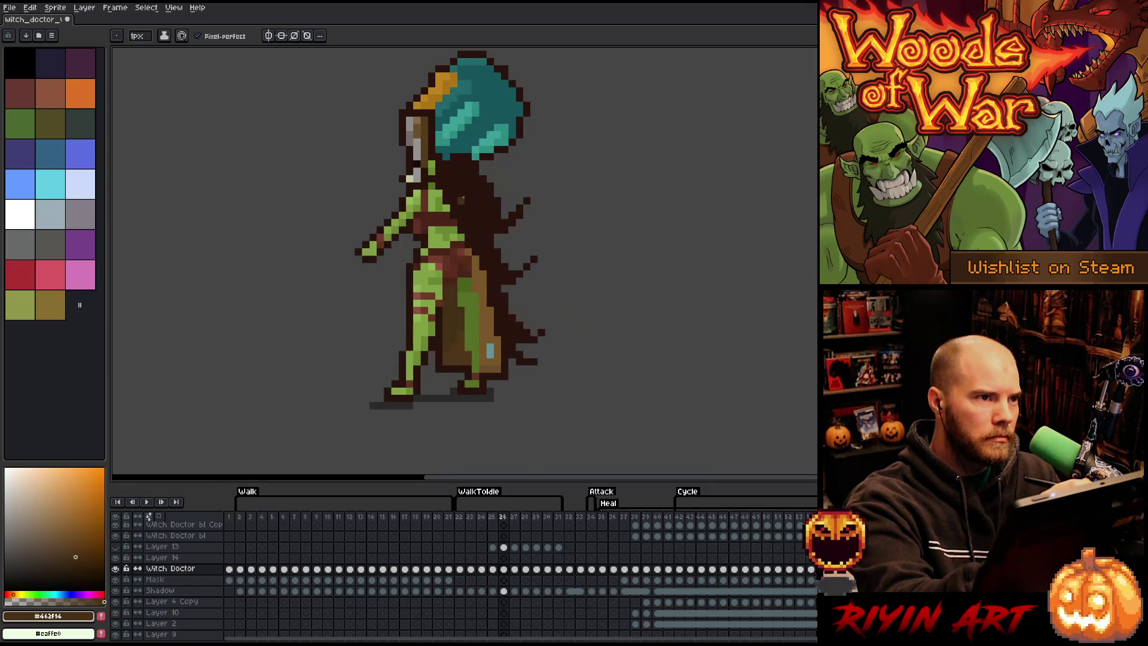
{"action": "key", "text": "Left"}
{"action": "key", "text": "Right"}
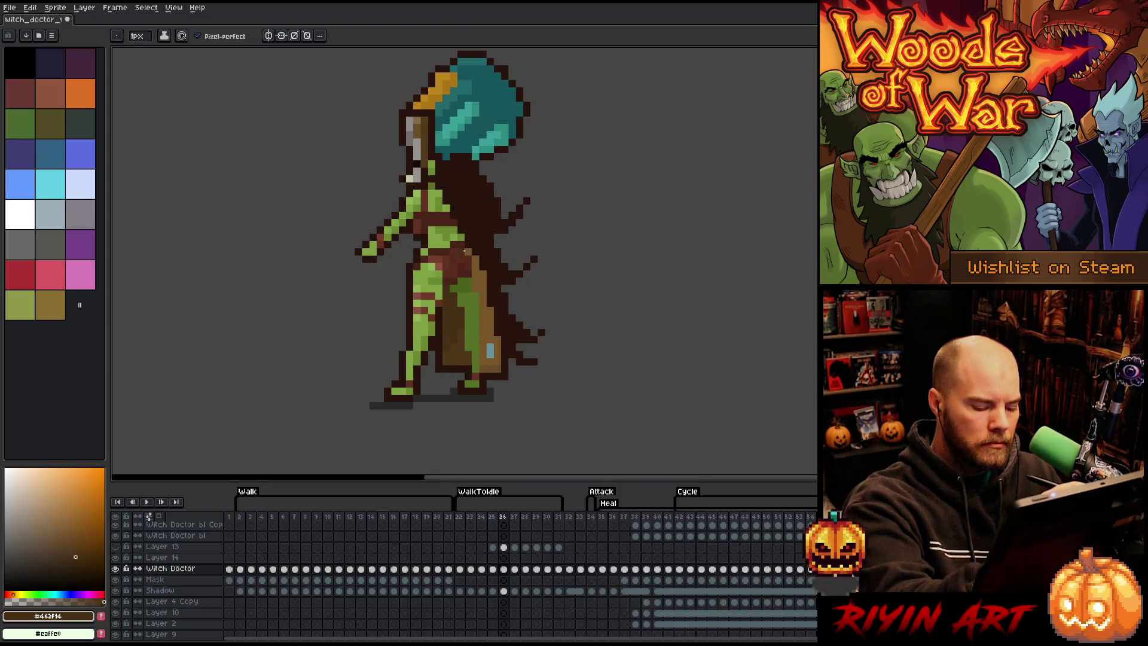
{"action": "left_click", "coordinate": [463, 313], "text": "alt"}
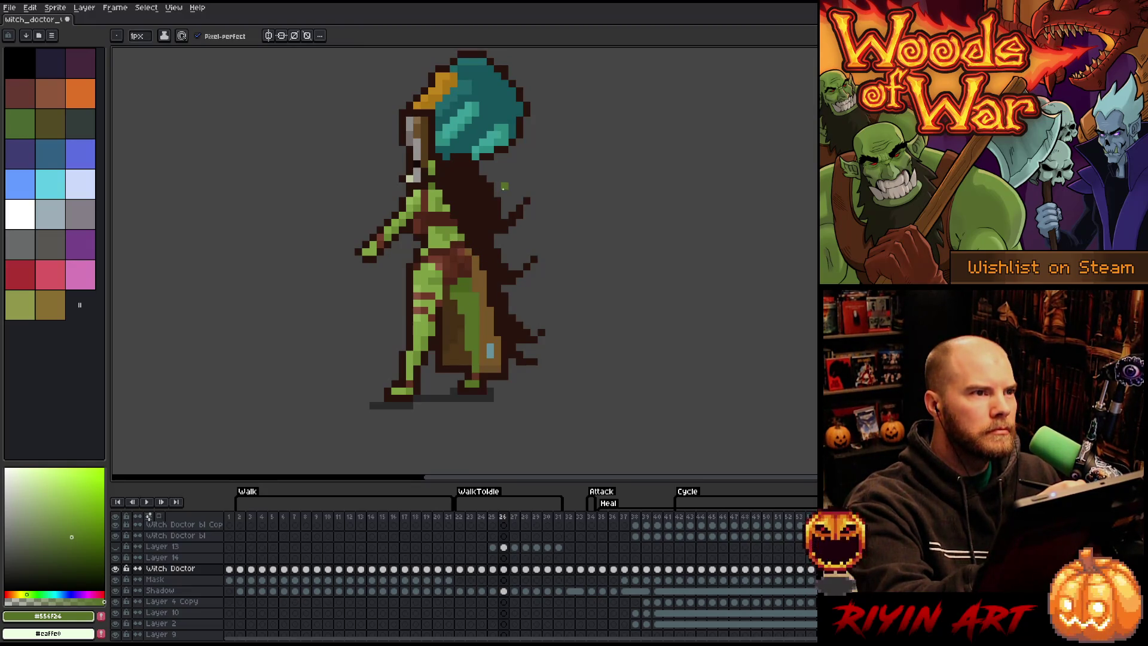
{"action": "key", "text": "Right"}
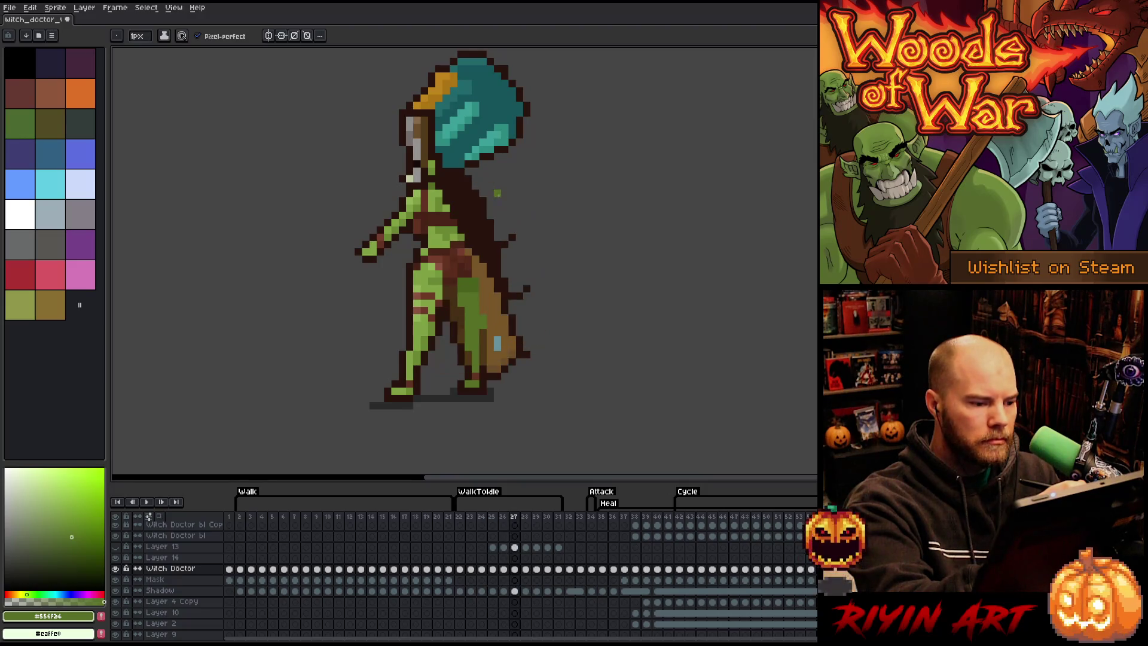
{"action": "left_click", "coordinate": [459, 283], "text": "alt"}
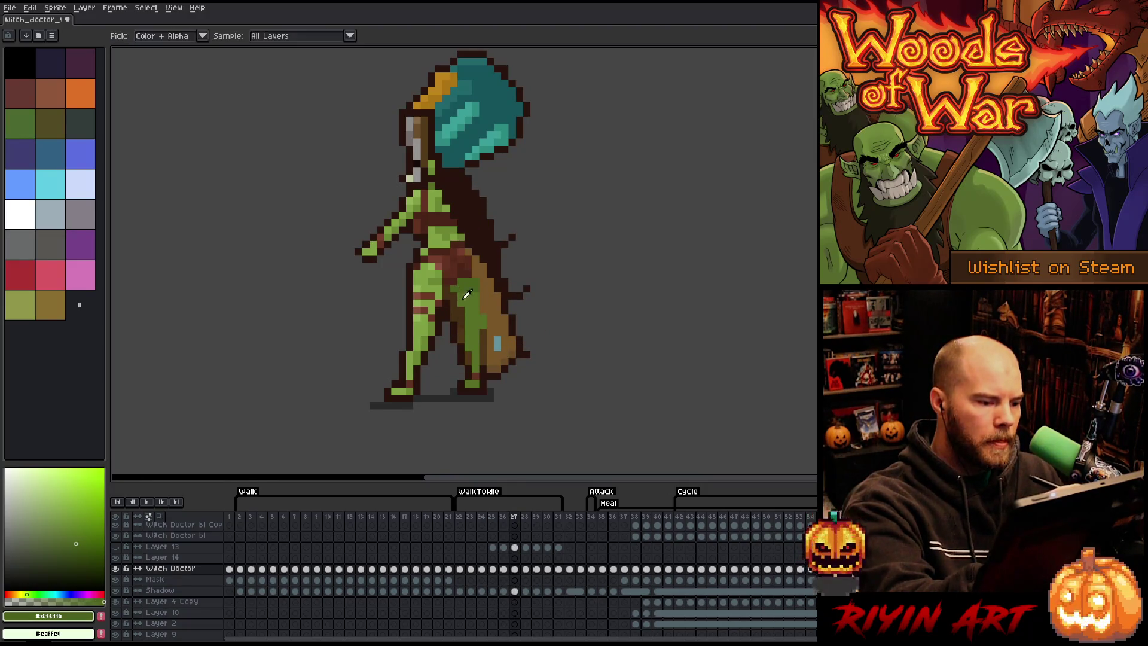
{"action": "left_click", "coordinate": [461, 288], "text": "alt"}
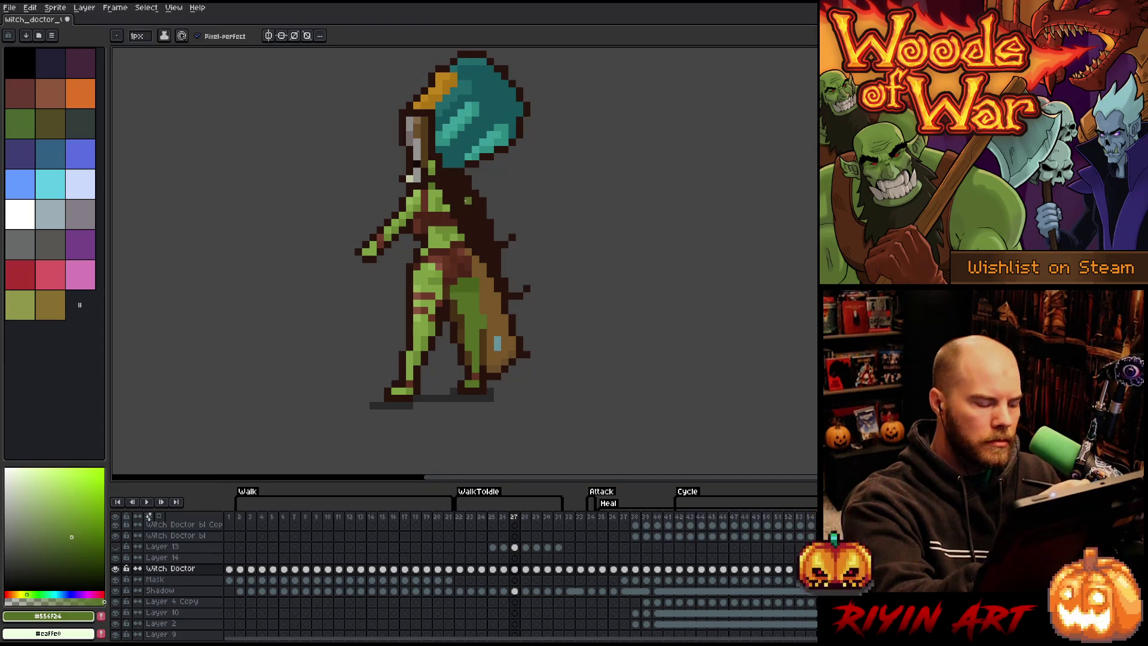
{"action": "key", "text": "Right"}
{"action": "key", "text": "Left"}
{"action": "left_click", "coordinate": [484, 344], "text": "alt"}
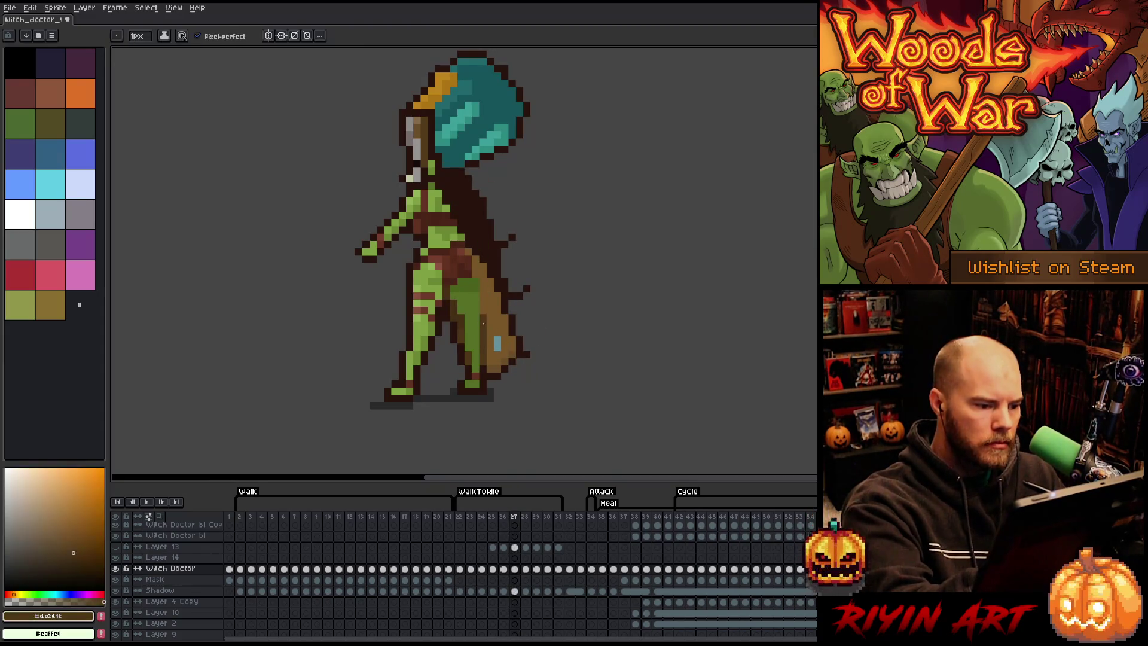
{"action": "left_click", "coordinate": [474, 306], "text": "alt"}
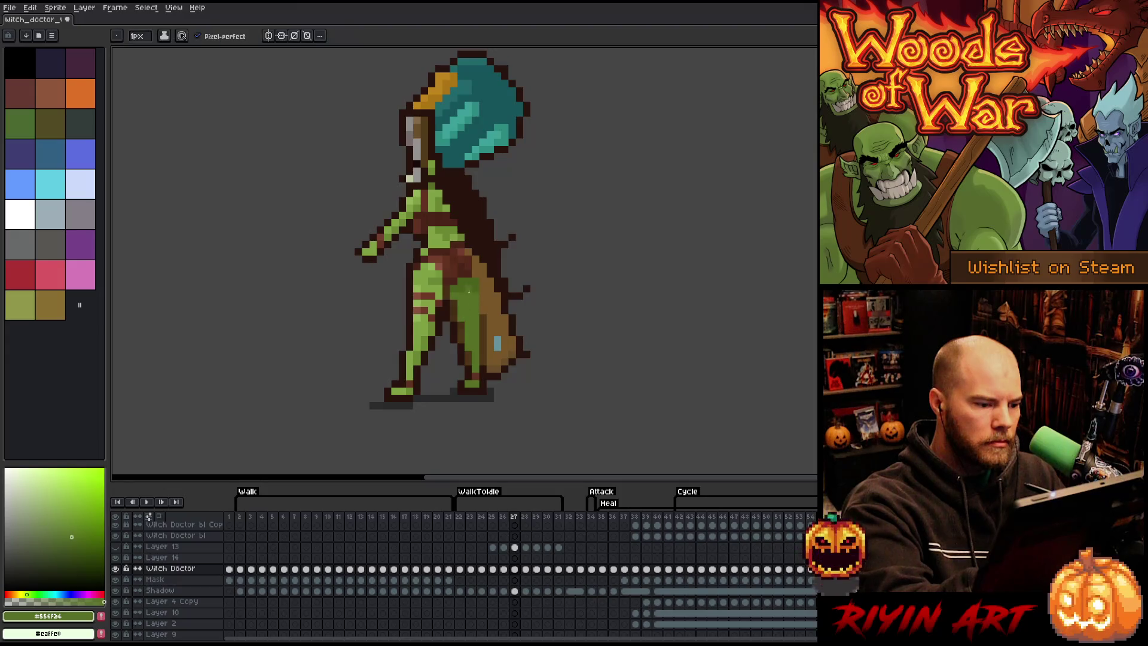
Step: Flip back and forth through frames 24–28 to compare the poses
{"action": "key", "text": "Left"}
{"action": "key", "text": "Left"}
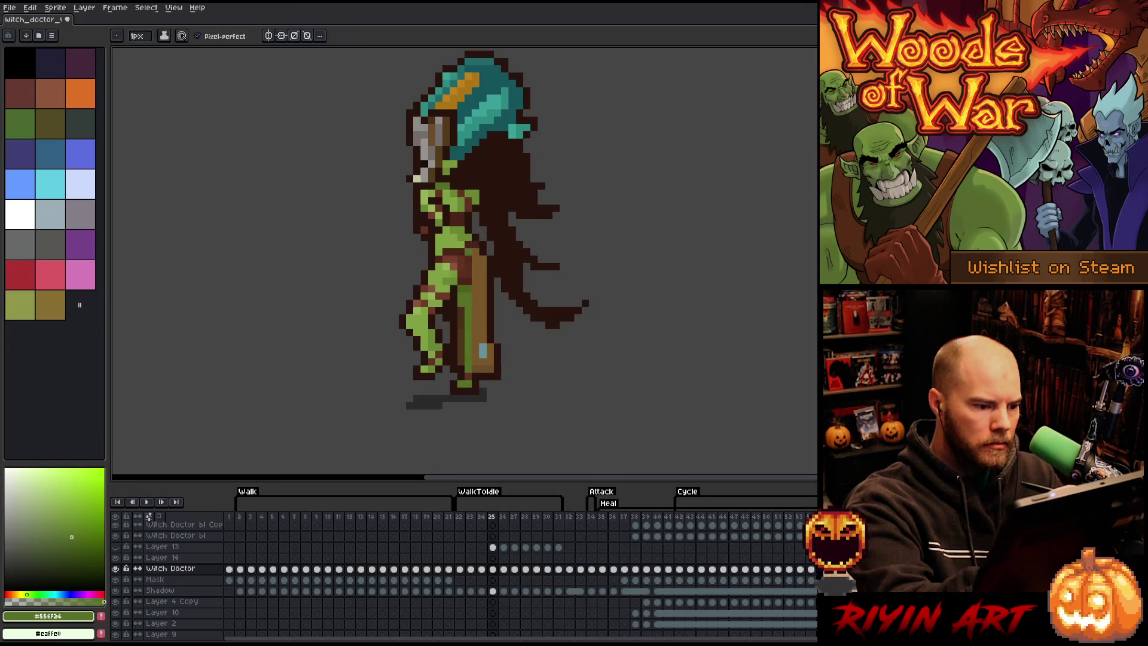
{"action": "key", "text": "Left"}
{"action": "key", "text": "Right"}
{"action": "key", "text": "Right"}
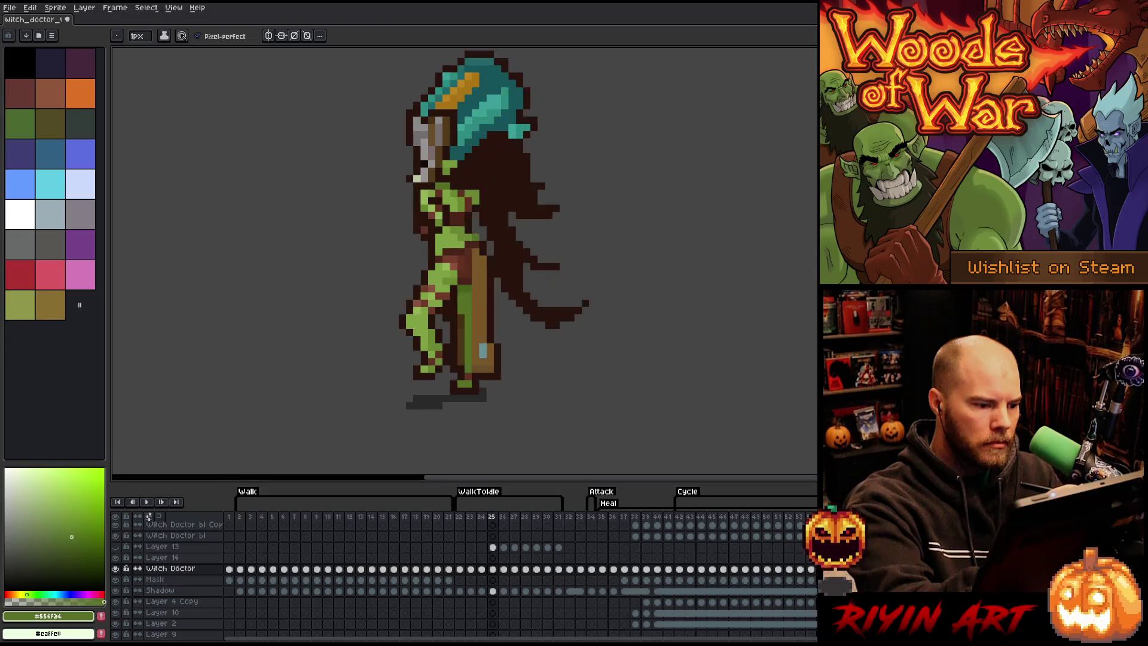
{"action": "key", "text": "Left"}
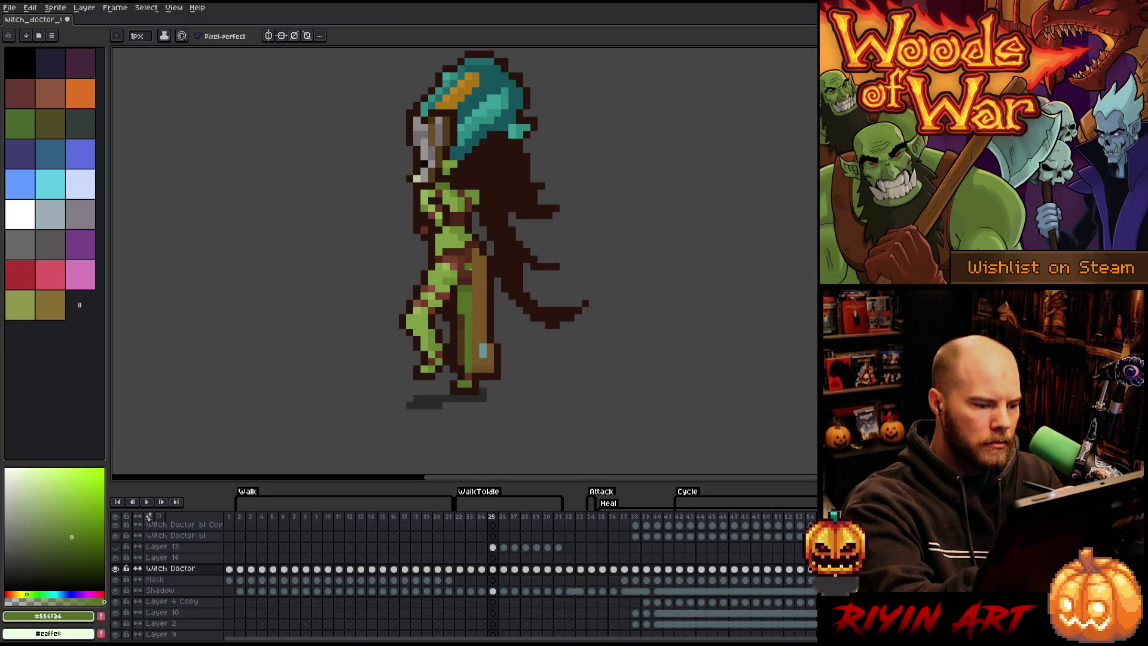
{"action": "key", "text": "Right"}
{"action": "key", "text": "Right"}
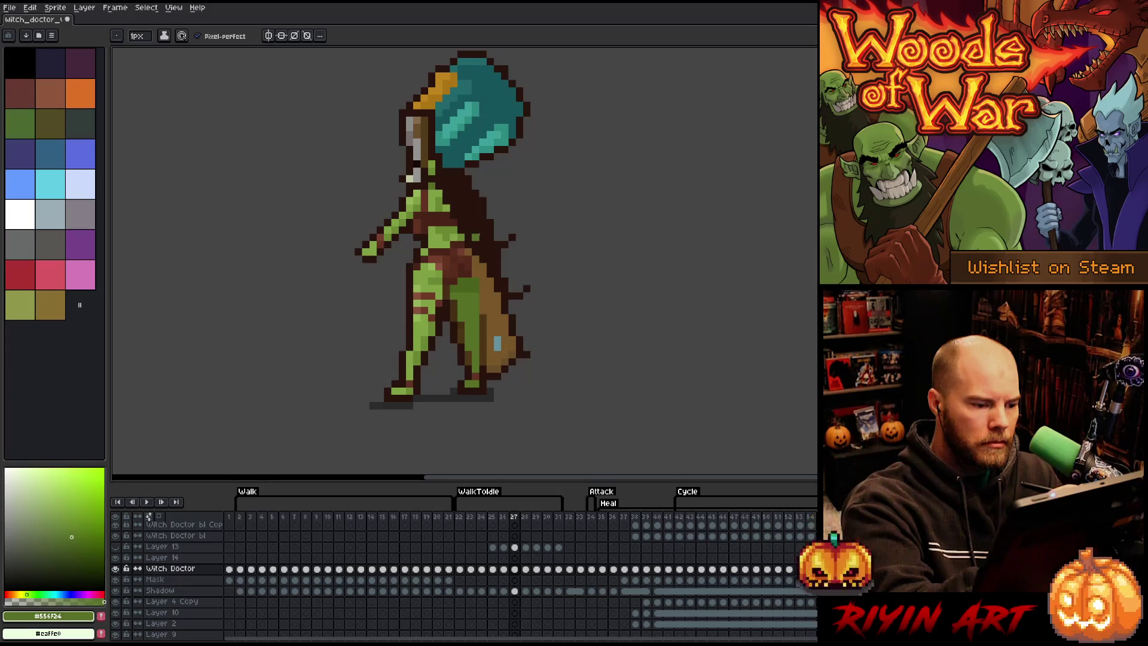
{"action": "key", "text": "Right"}
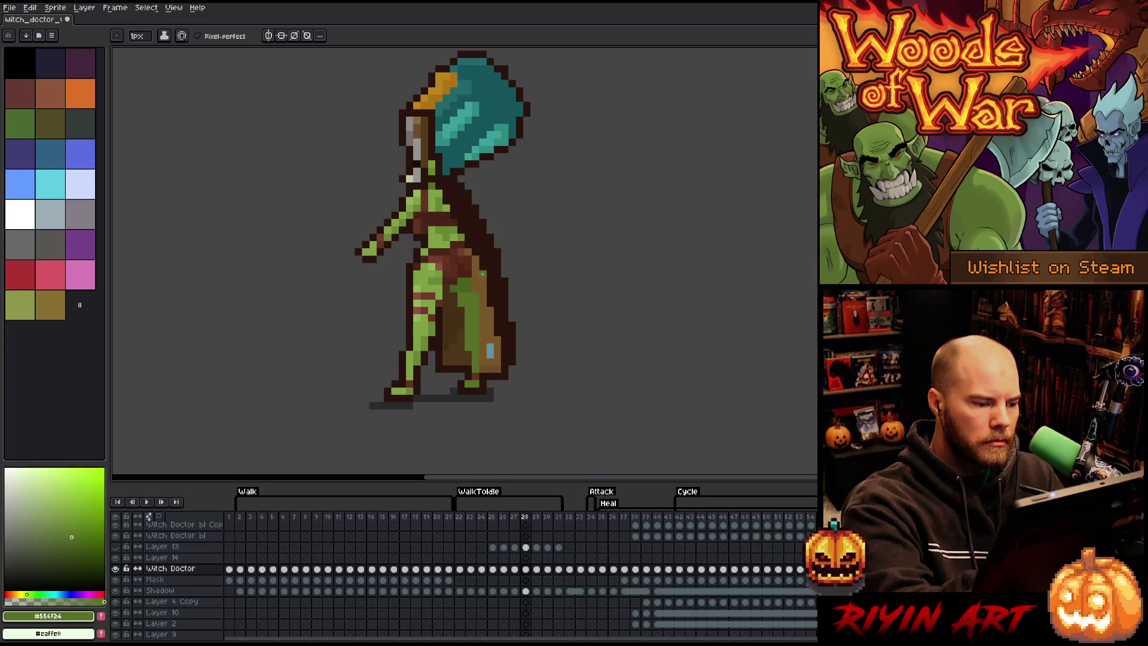
{"action": "key", "text": "Left"}
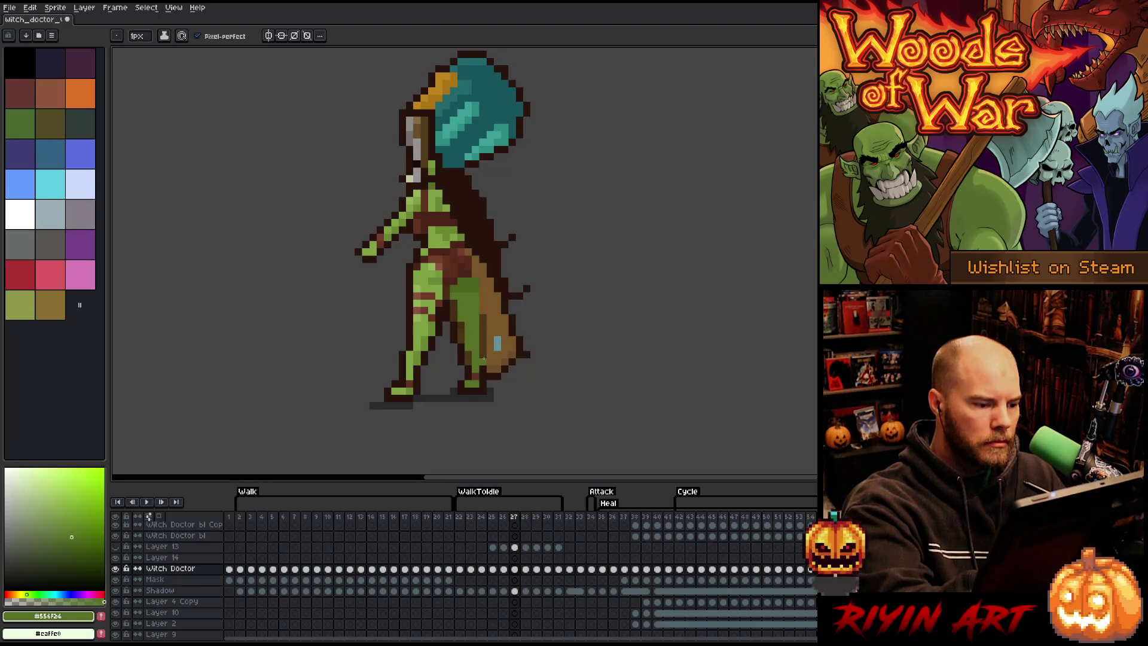
Step: Sample the cape's dark brown, compare cape lengths across frames 25–27, and stop on frame 28
{"action": "key", "text": "comma"}
{"action": "key", "text": "comma"}
{"action": "key", "text": "period"}
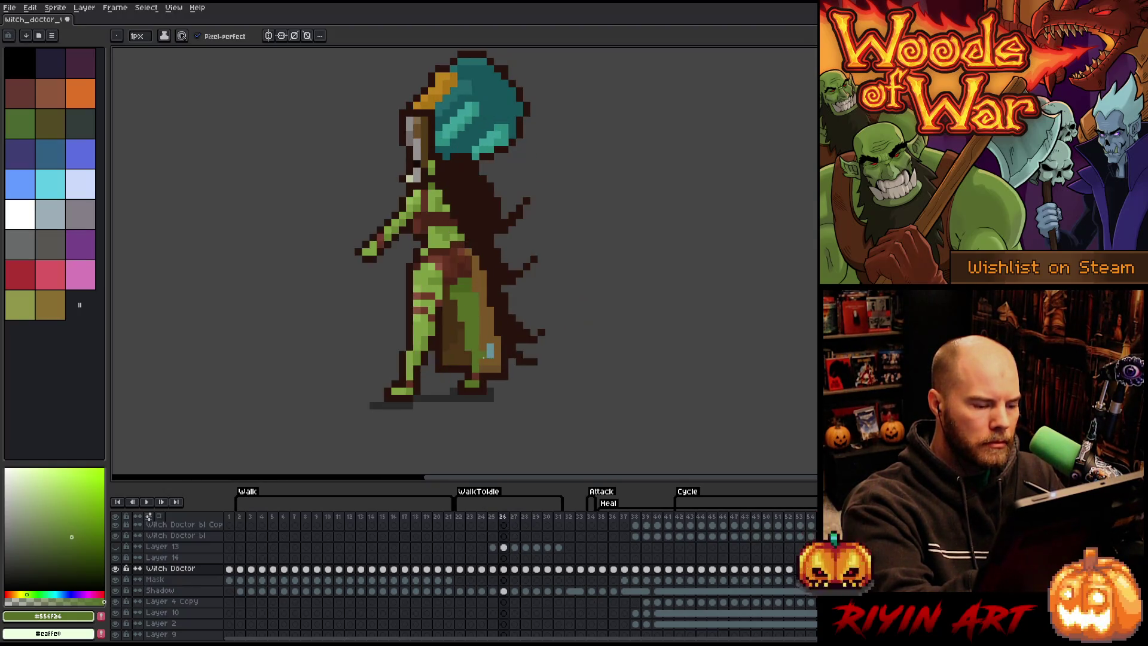
{"action": "key", "text": "period"}
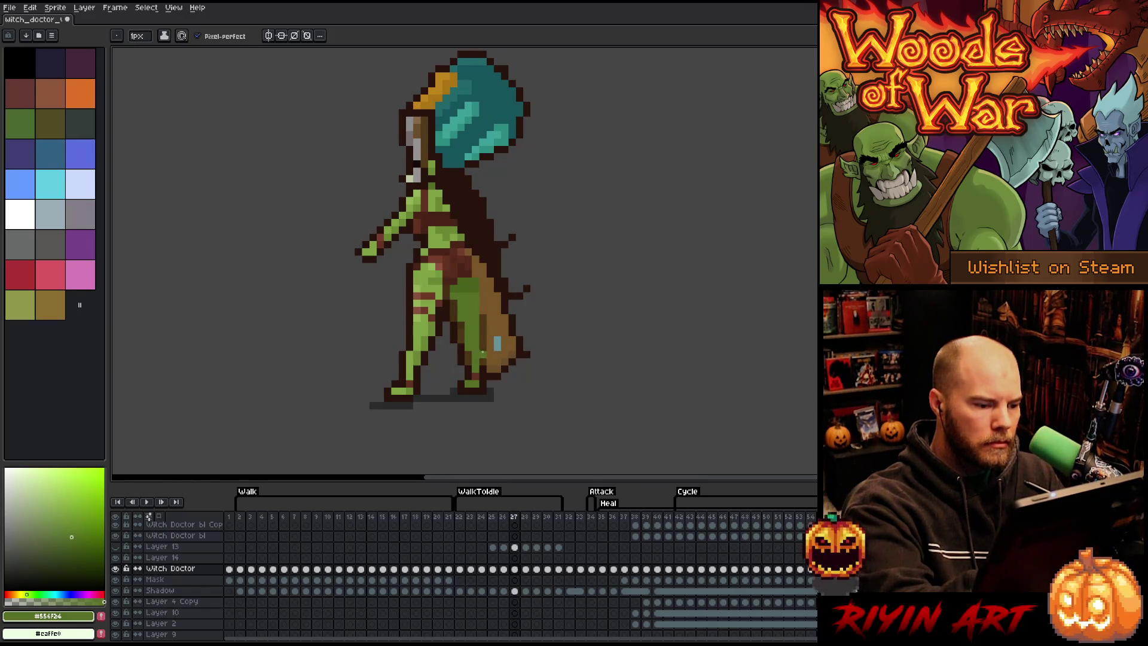
{"action": "left_click", "coordinate": [482, 273], "text": "alt"}
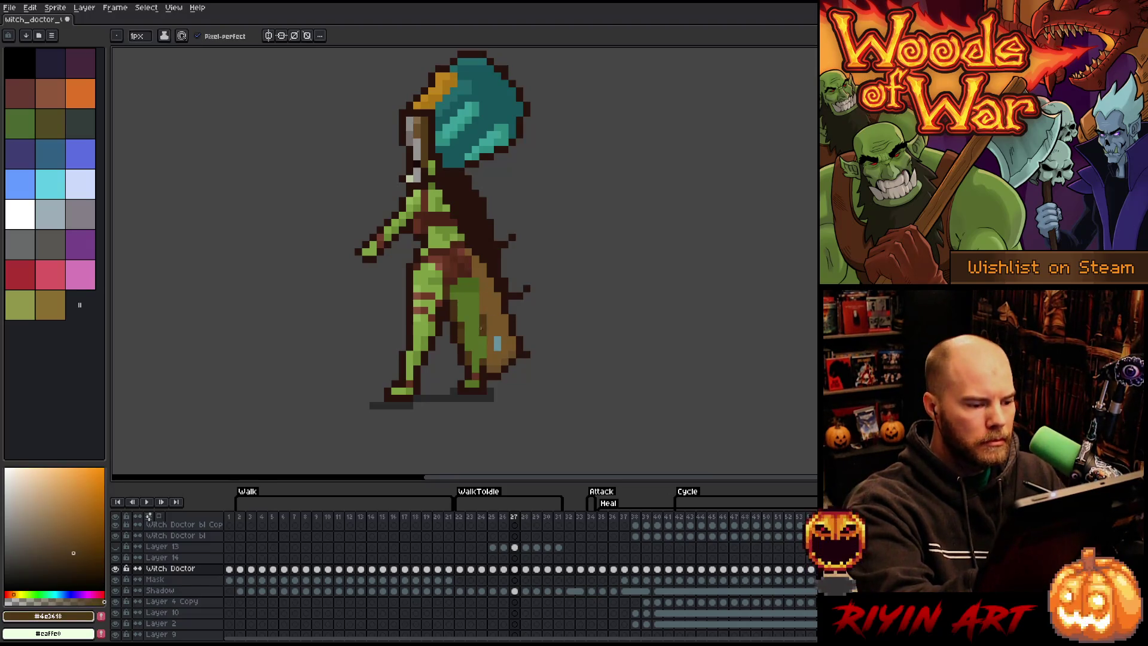
{"action": "key", "text": "comma"}
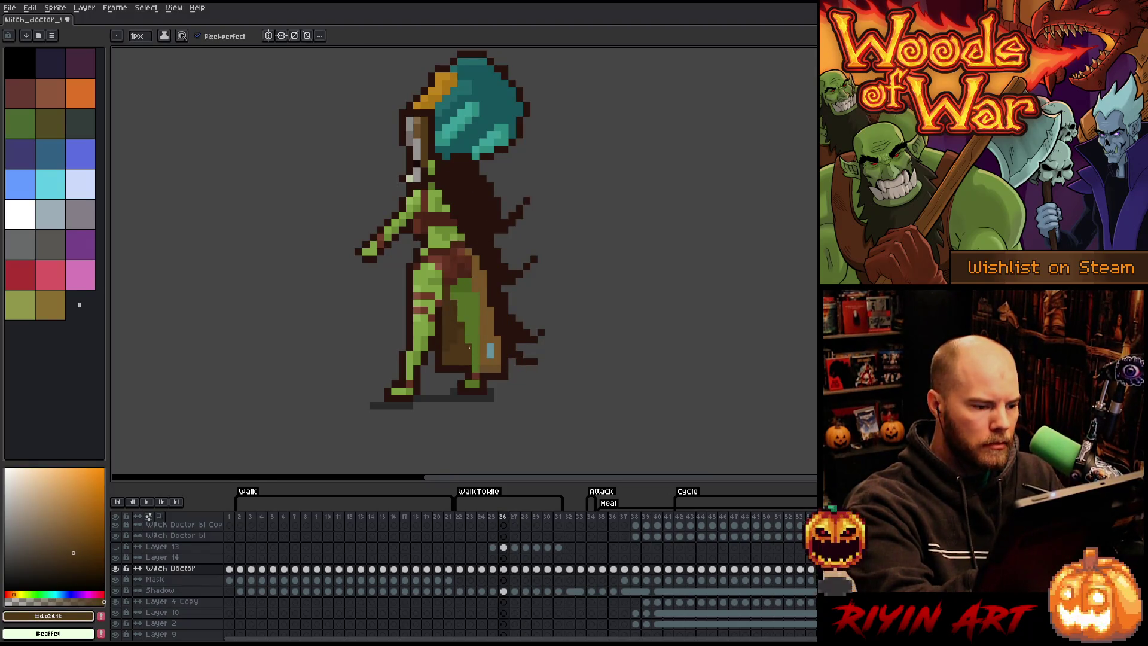
{"action": "key", "text": "comma"}
{"action": "key", "text": "period"}
{"action": "key", "text": "period"}
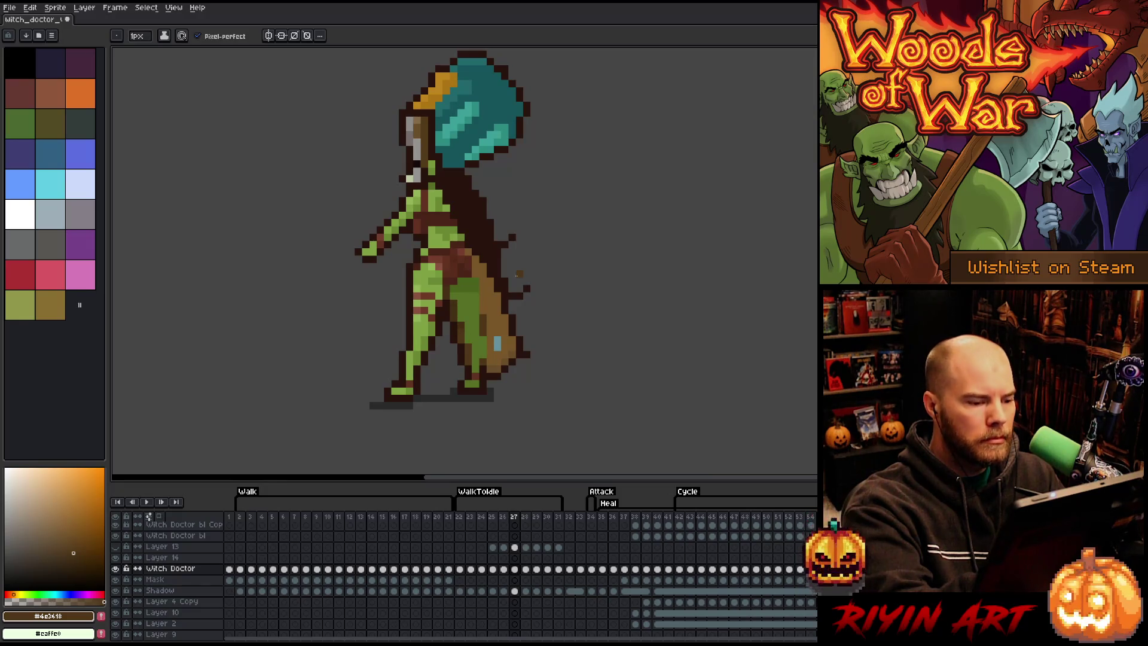
{"action": "key", "text": "Right"}
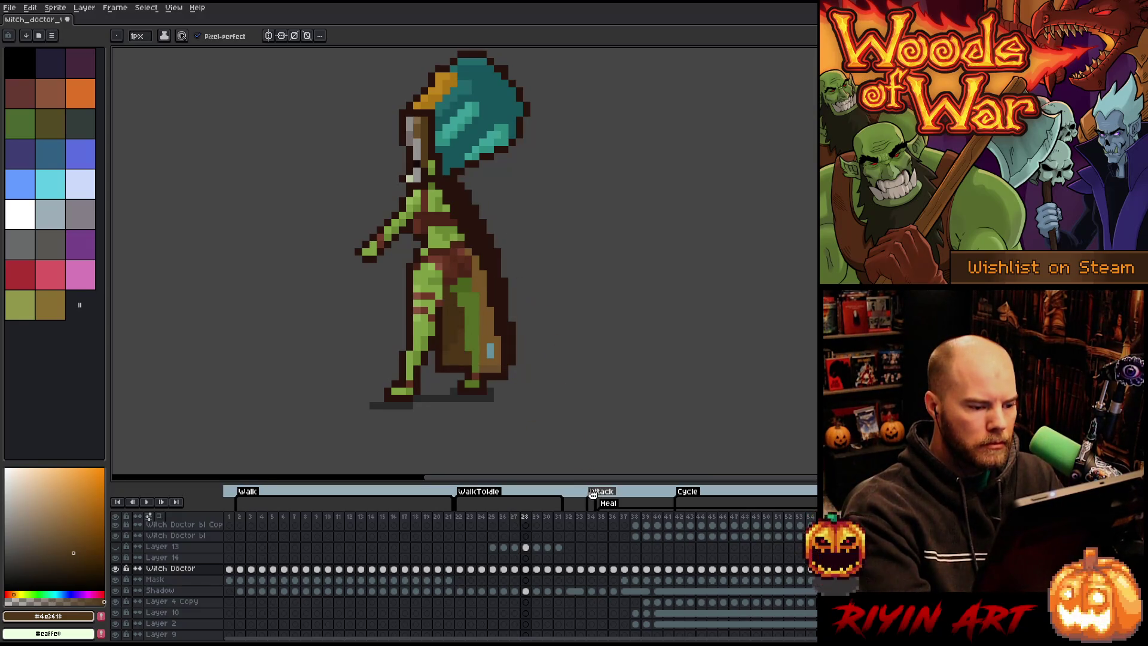
Step: Paint mid-brown pixels down the lower cape, sampling nearby browns, greens and the bag's blue-grey
{"action": "left_click", "coordinate": [493, 315], "text": "alt"}
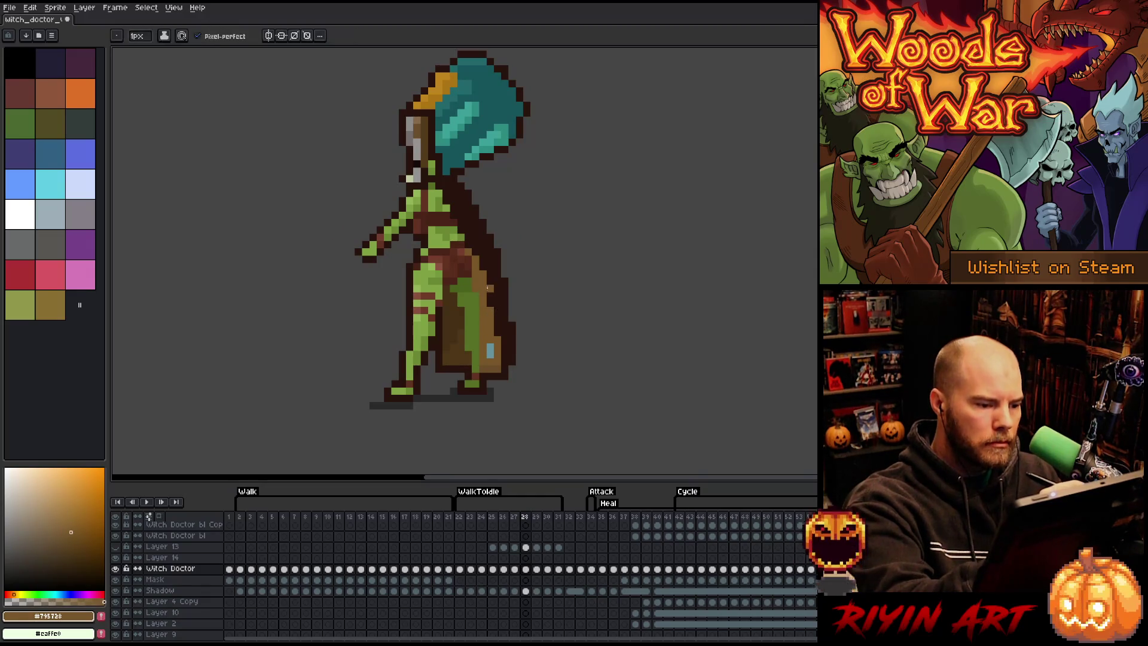
{"action": "left_click_drag", "start_coordinate": [502, 332], "coordinate": [506, 361]}
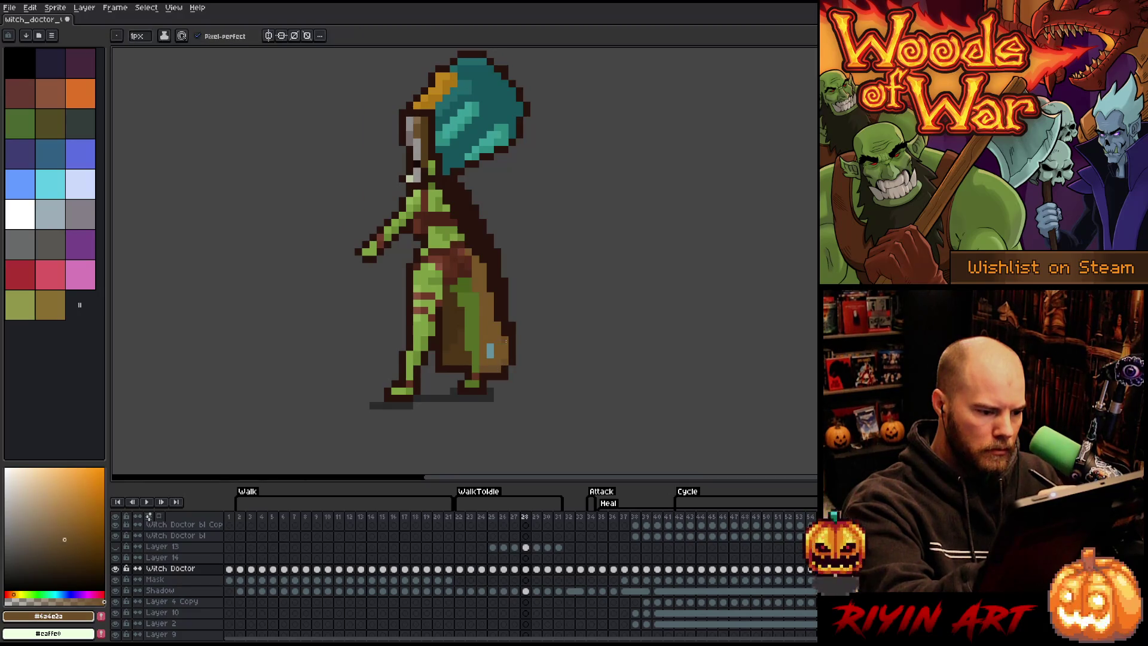
{"action": "left_click", "coordinate": [481, 352], "text": "alt"}
{"action": "left_click", "coordinate": [480, 353], "text": "alt"}
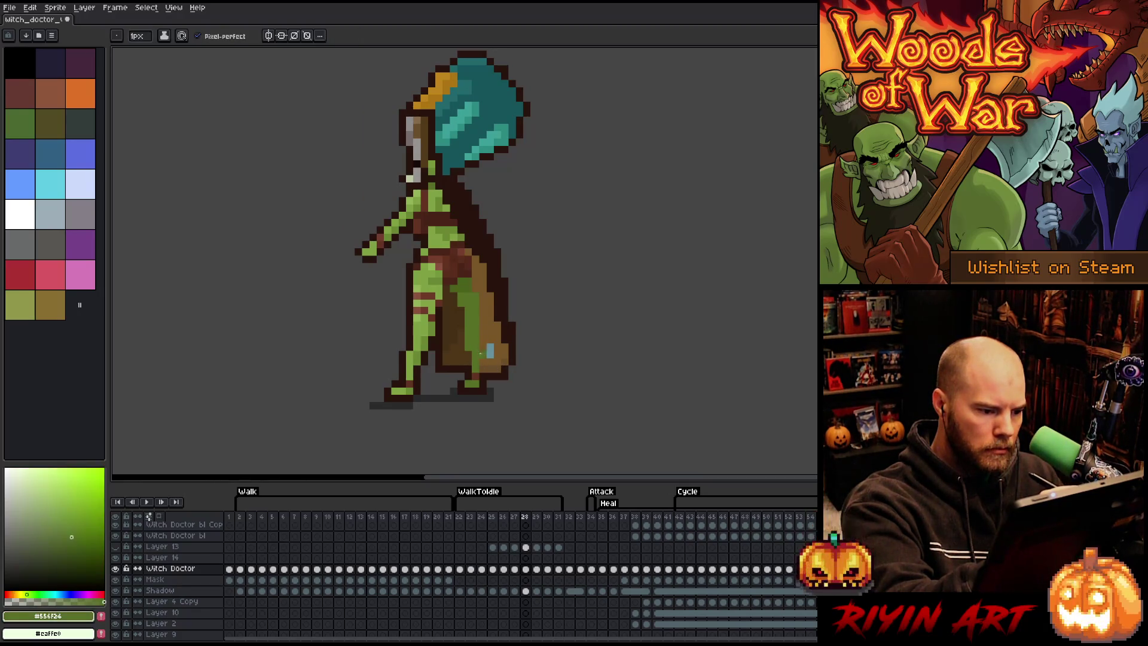
{"action": "left_click", "coordinate": [481, 362], "text": "alt"}
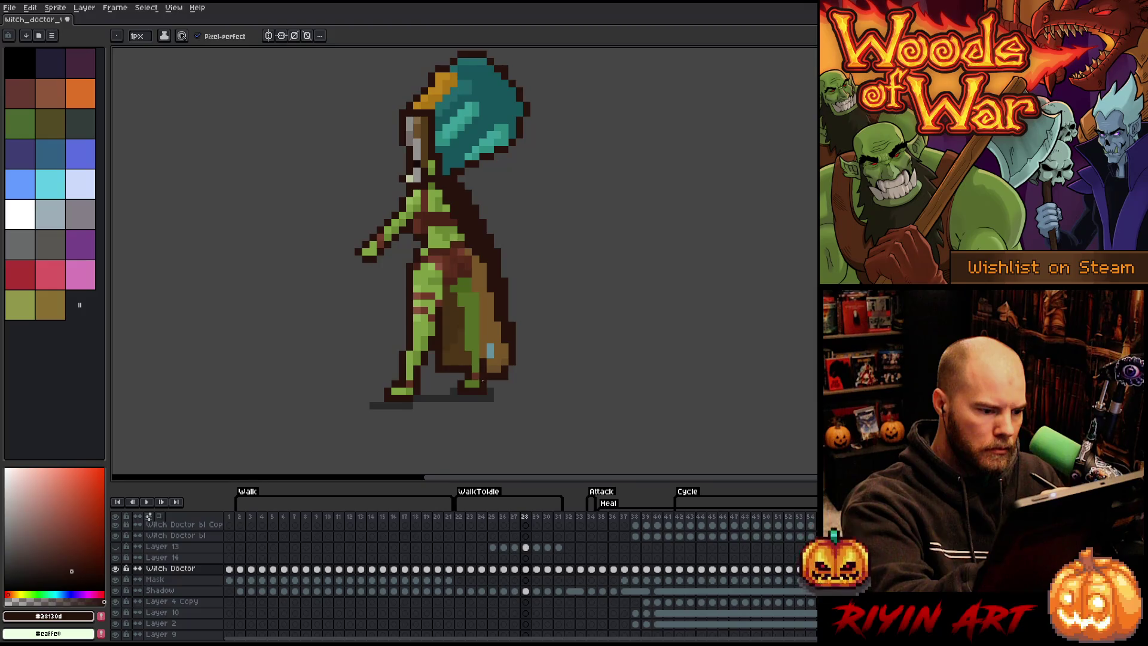
{"action": "left_click", "coordinate": [492, 350], "text": "alt"}
{"action": "left_click", "coordinate": [477, 286], "text": "alt"}
{"action": "left_click", "coordinate": [484, 368]}
{"action": "left_click", "coordinate": [472, 282], "text": "alt"}
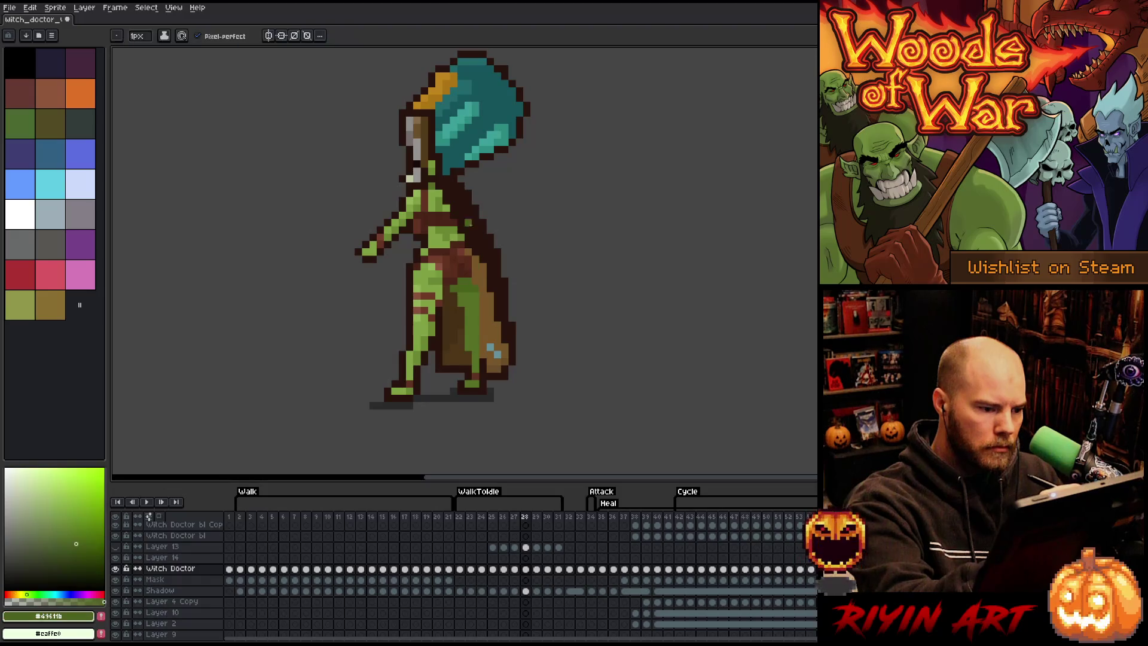
{"action": "left_click", "coordinate": [449, 335], "text": "alt"}
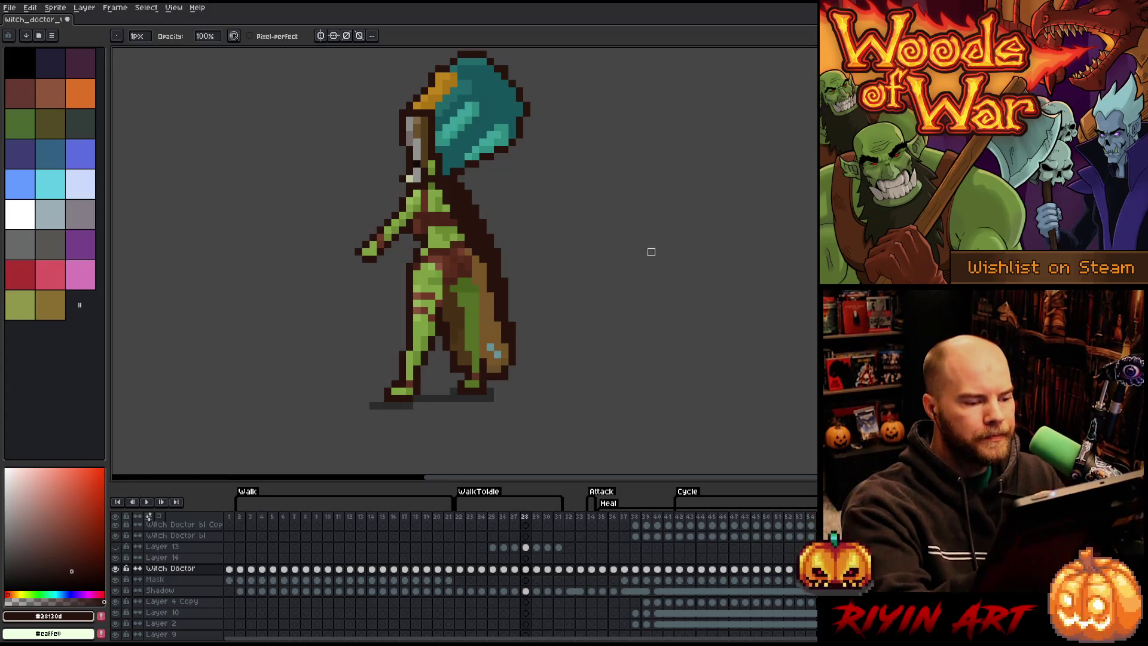
{"action": "key", "text": "i"}
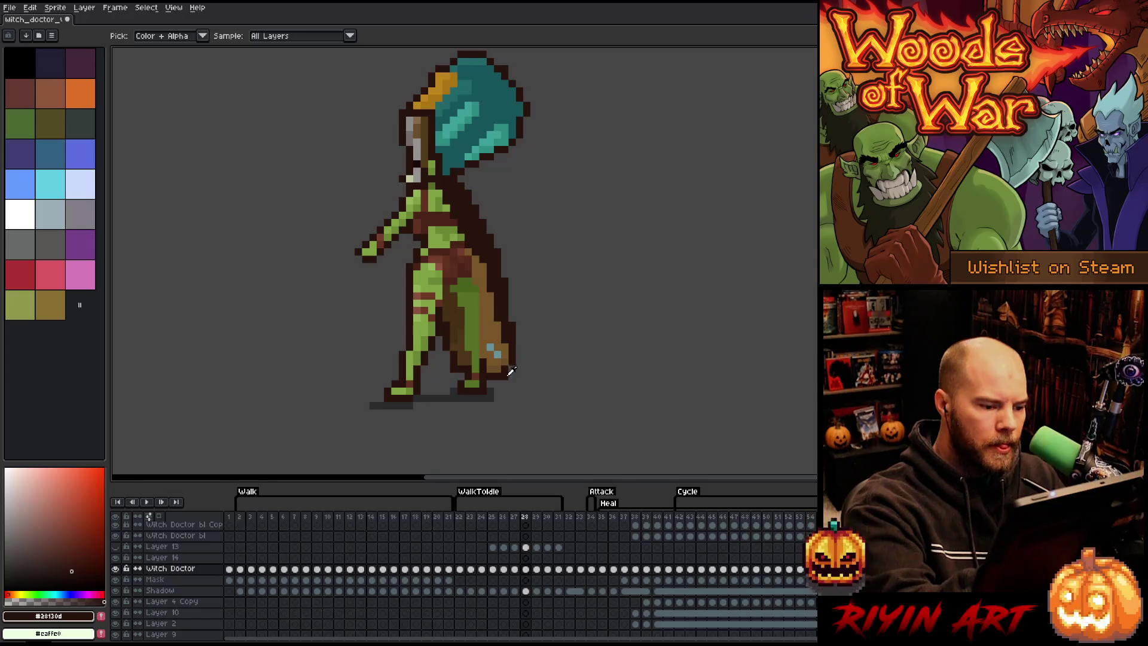
{"action": "key", "text": "b"}
Step: Save the sprite, preview the animation, recheck frames 28–29, then save and replay it
{"action": "key", "text": "ctrl+s"}
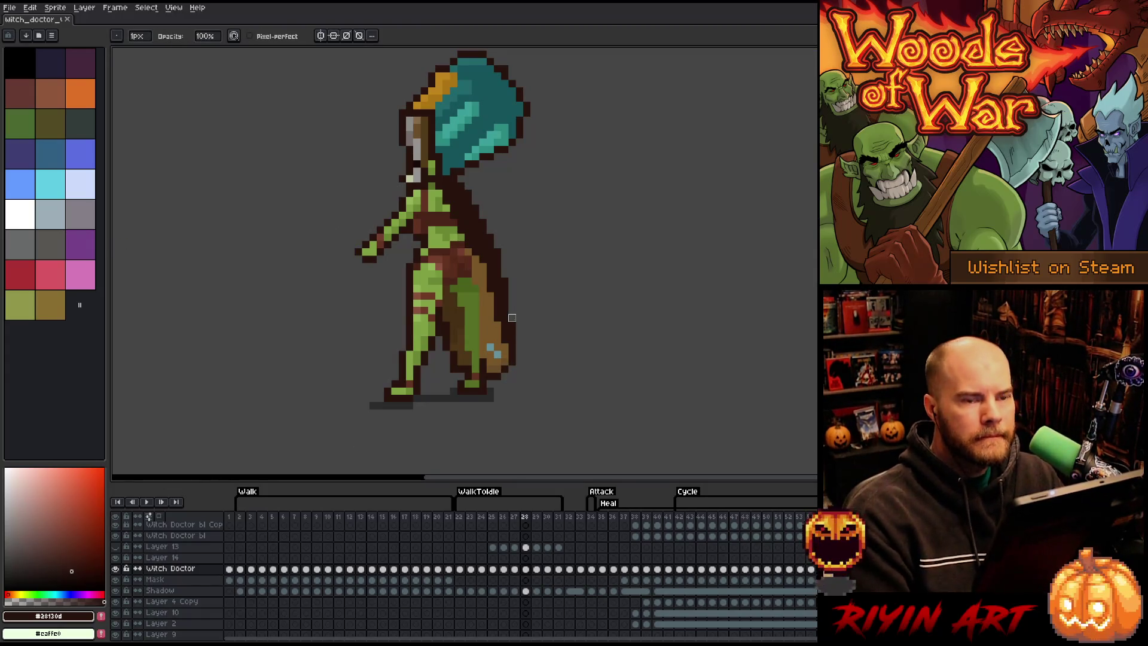
{"action": "key", "text": "Return"}
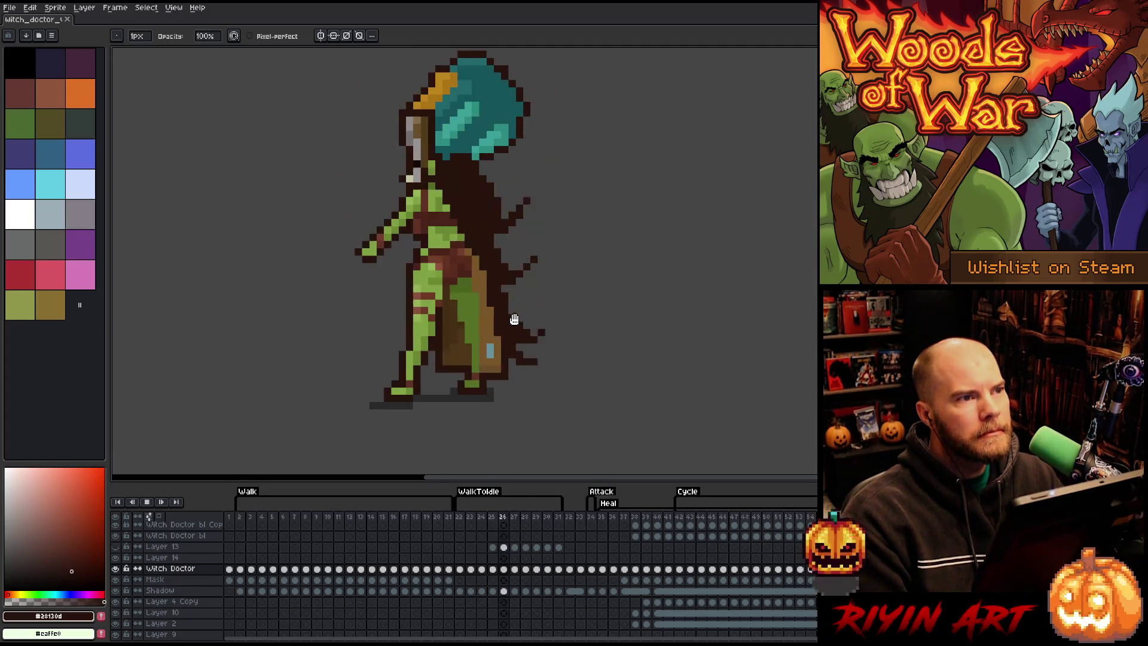
{"action": "key", "text": "Return"}
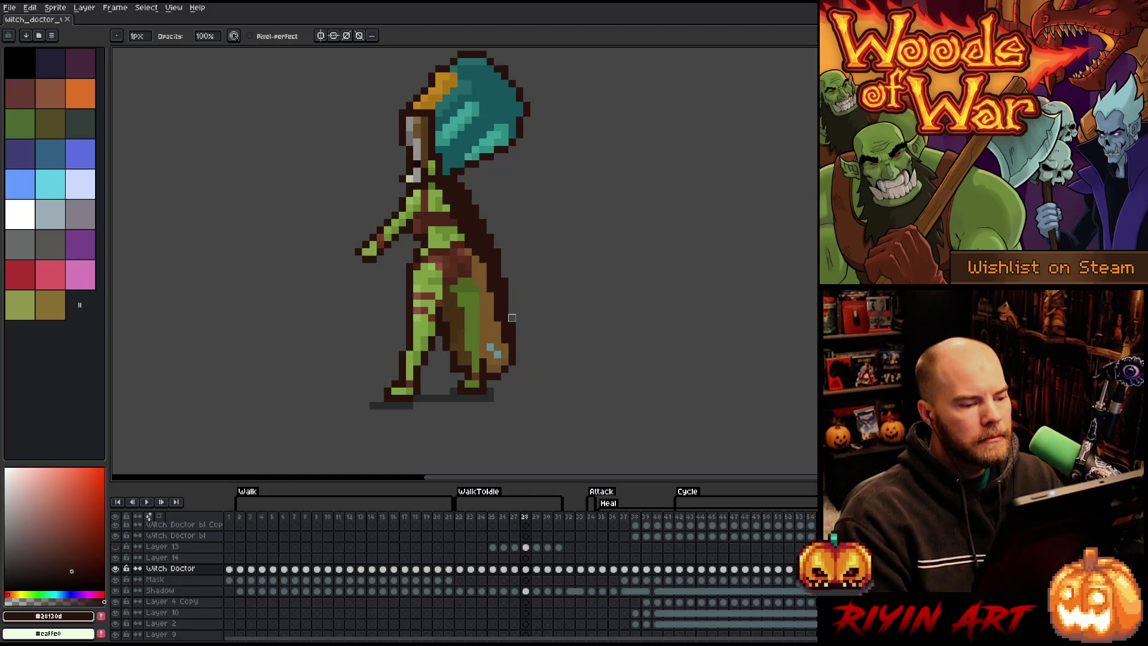
{"action": "key", "text": "Right"}
{"action": "key", "text": "e"}
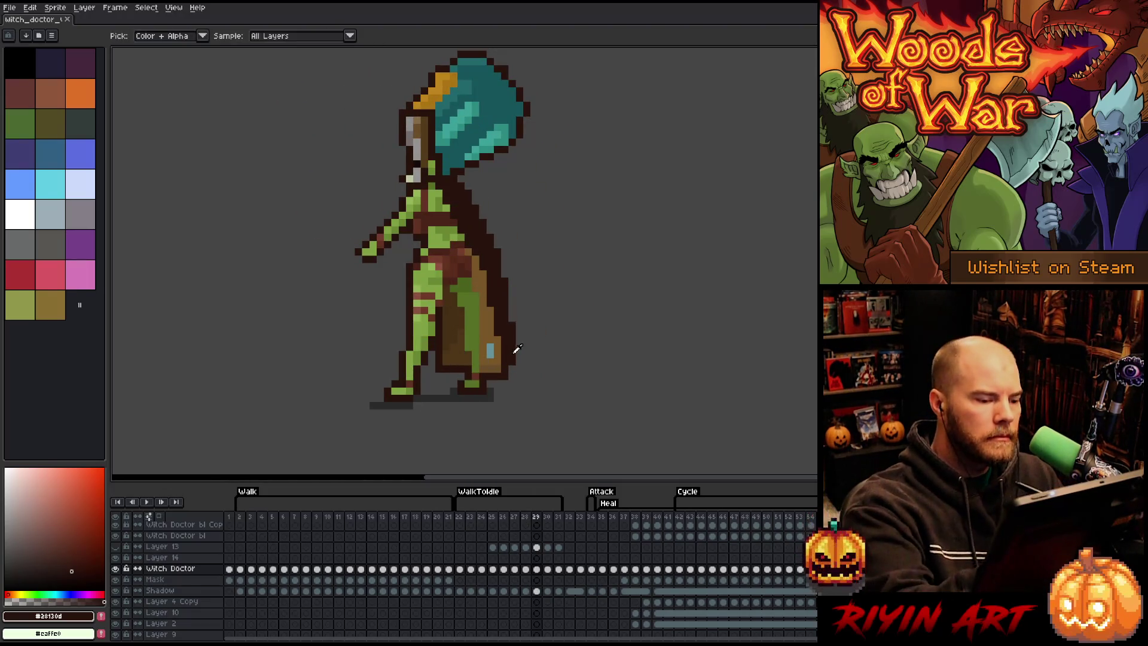
{"action": "key", "text": "Left"}
{"action": "key", "text": "b"}
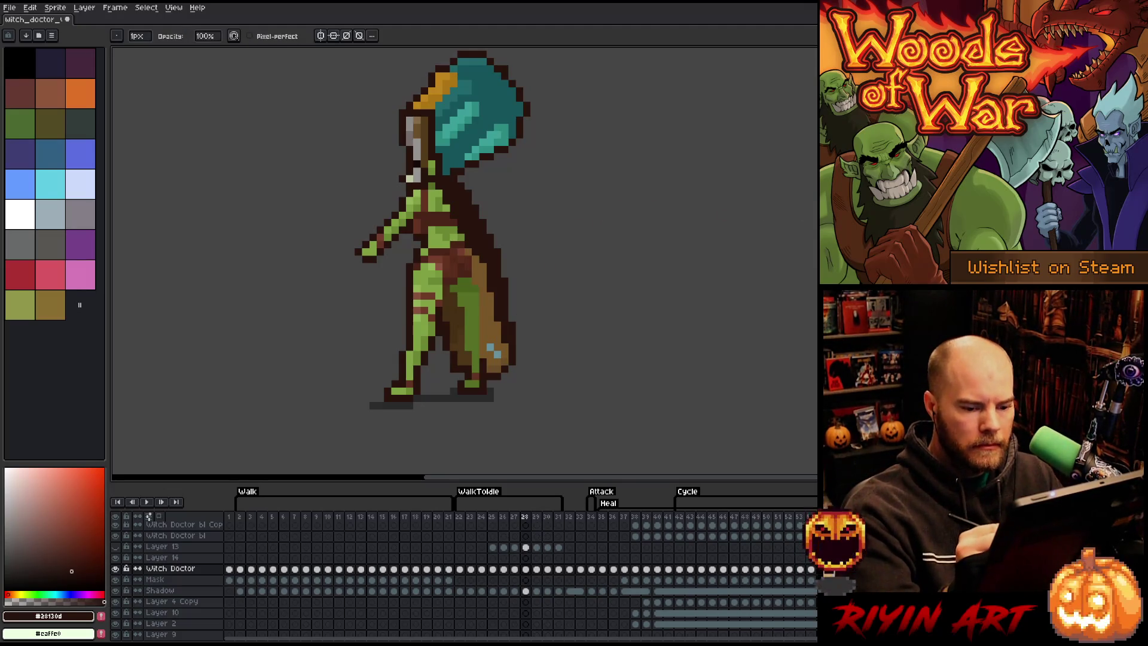
{"action": "key", "text": "ctrl+s"}
{"action": "key", "text": "Return"}
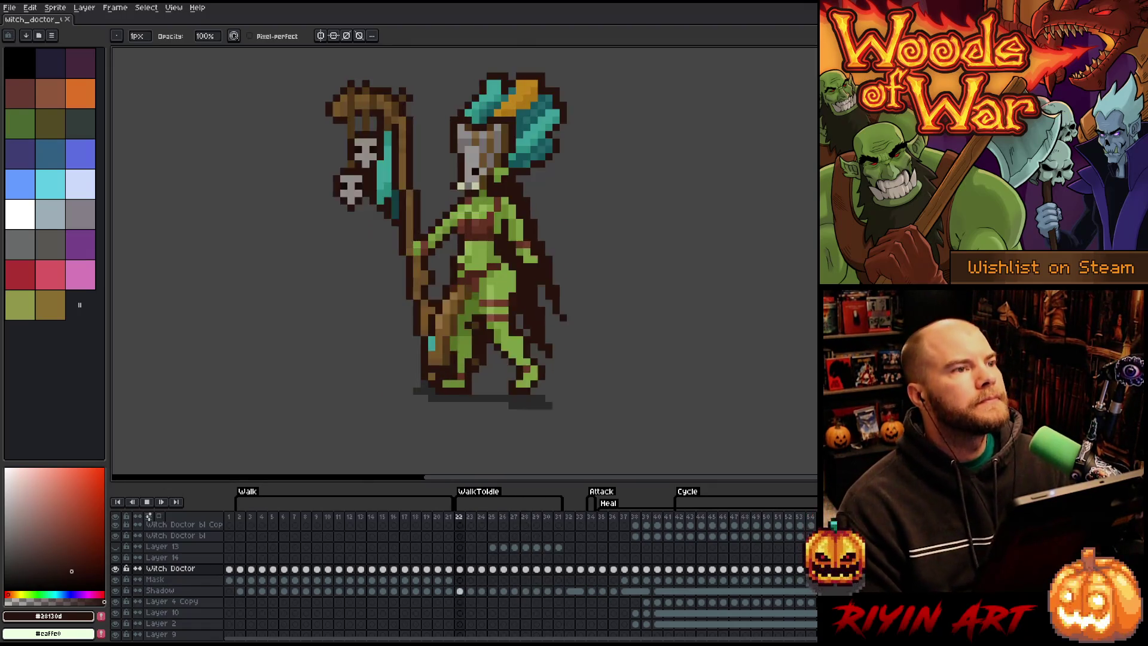
Step: Stop playback and magic-wand select the dark cloak area, then go back to frame 28
{"action": "key", "text": "Return"}
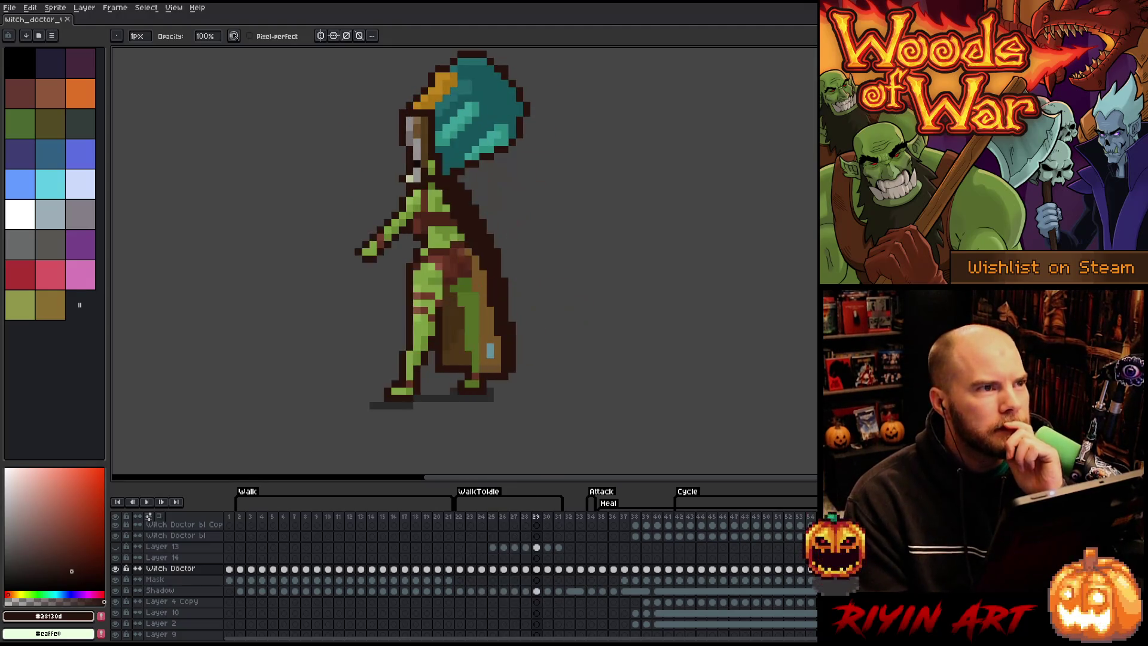
{"action": "key", "text": "e"}
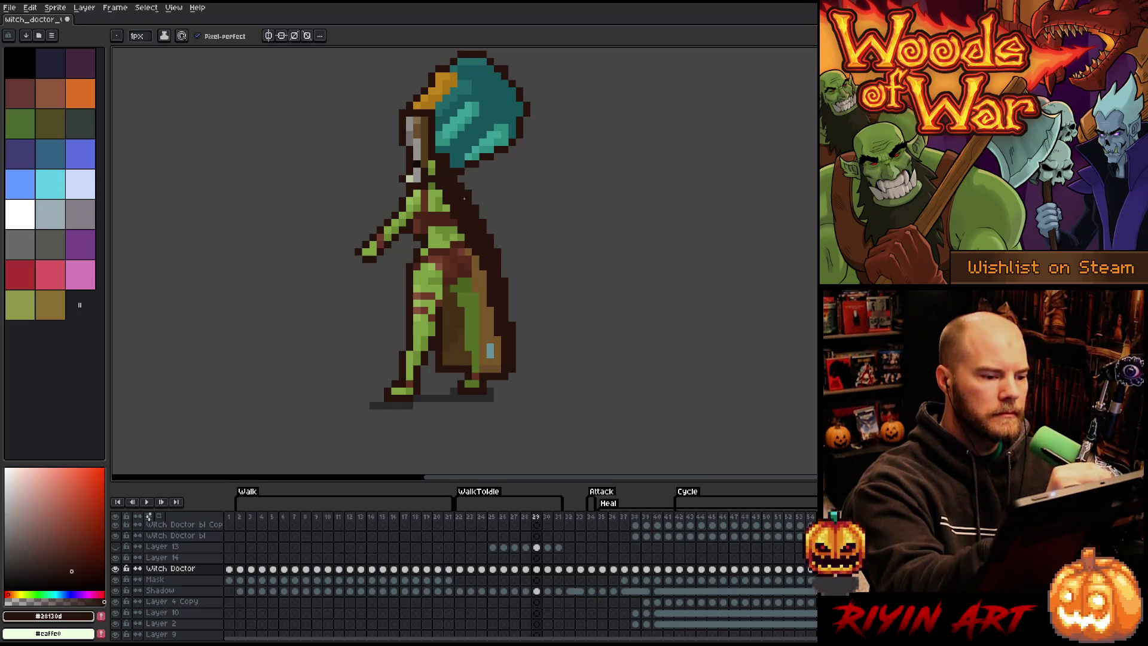
{"action": "key", "text": "w"}
{"action": "left_click", "coordinate": [462, 199]}
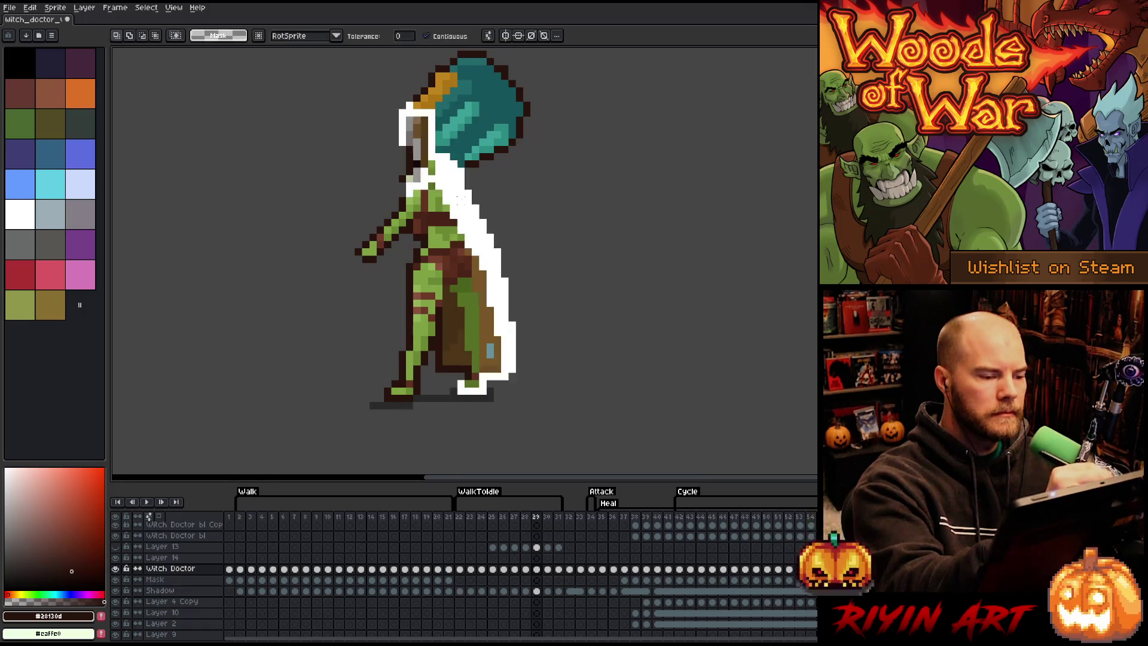
{"action": "key", "text": "Left"}
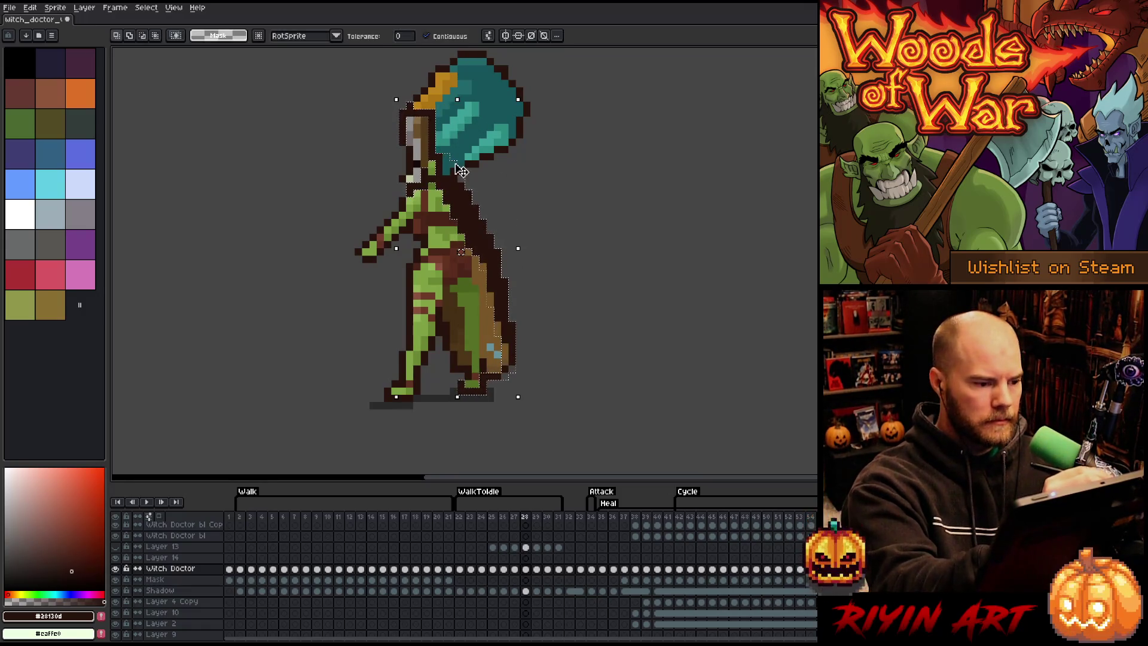
{"action": "key", "text": "b"}
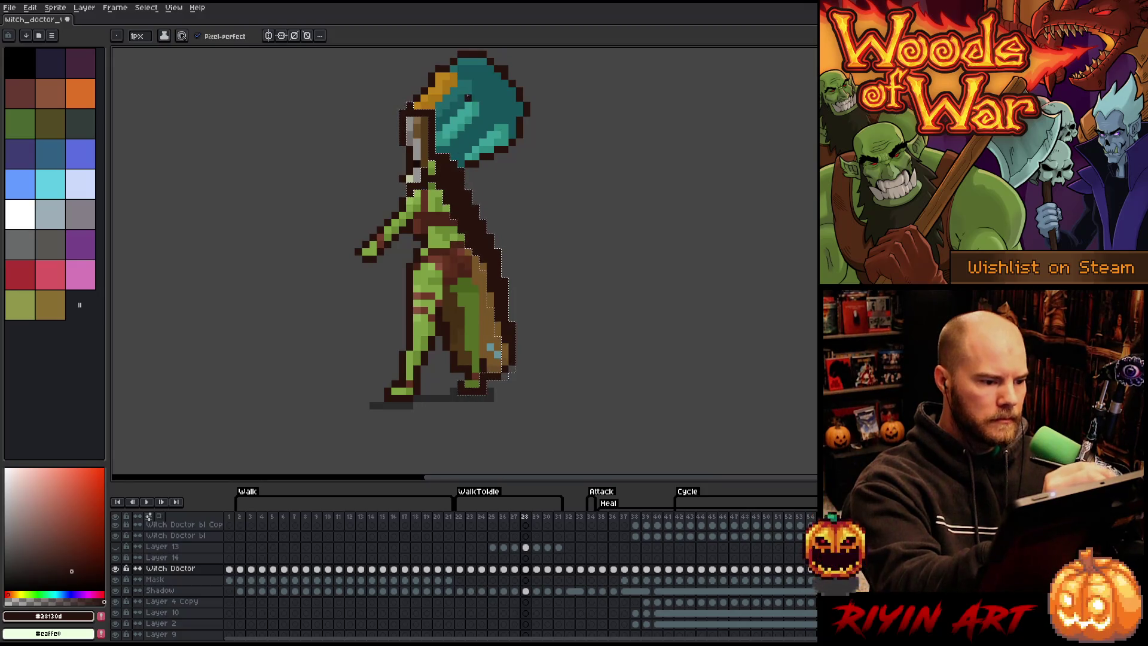
Step: Step back to frame 25, flip between frames 25 and 26, then advance through frame 31 and wrap to the start
{"action": "key", "text": "Left"}
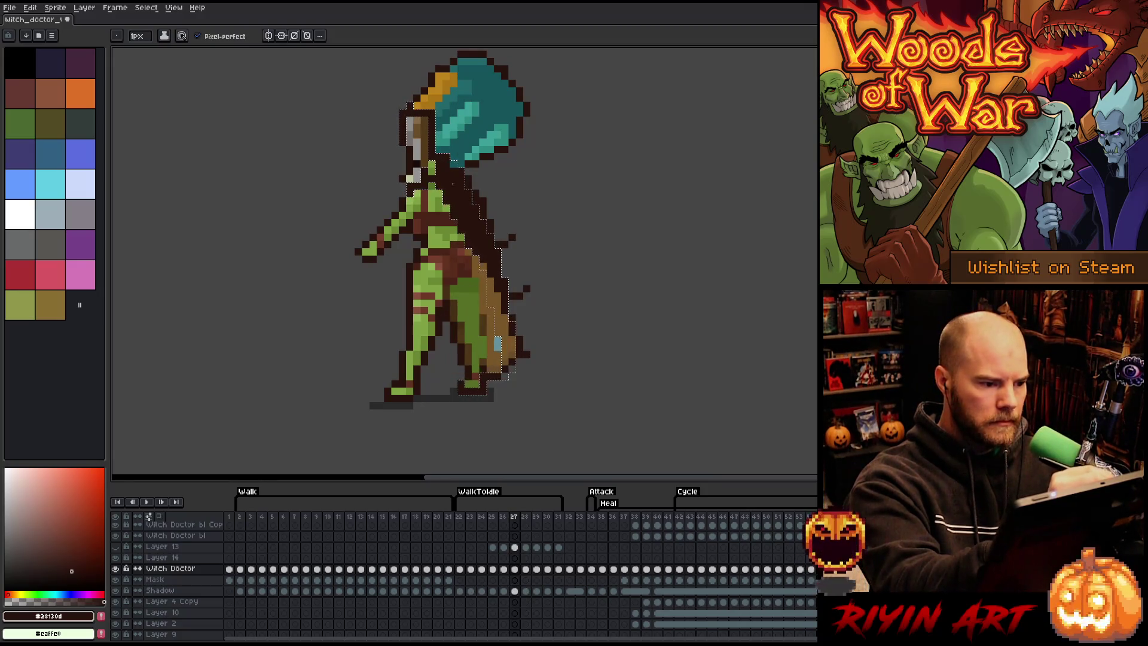
{"action": "key", "text": "Left"}
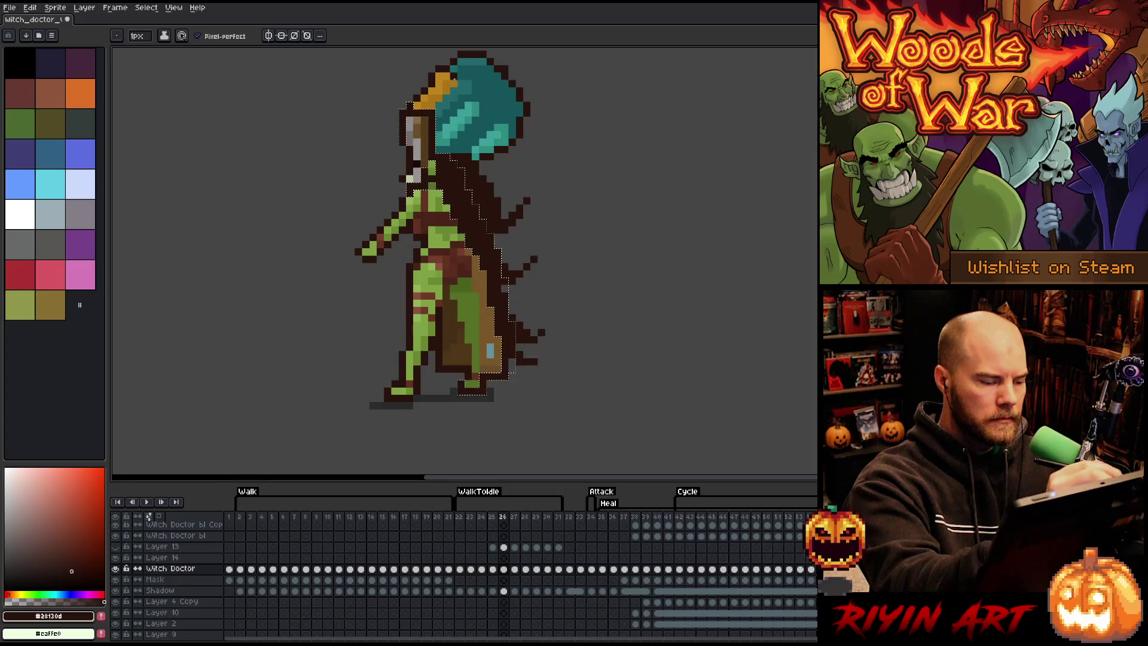
{"action": "key", "text": "Left"}
{"action": "key", "text": "Right"}
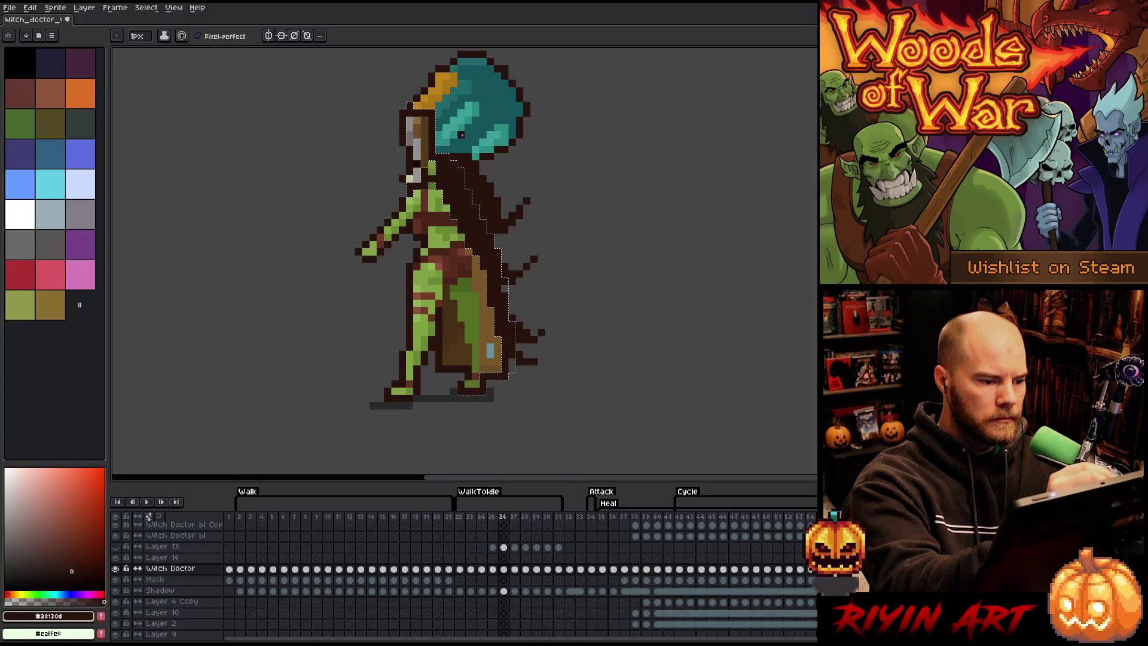
{"action": "key", "text": "Left"}
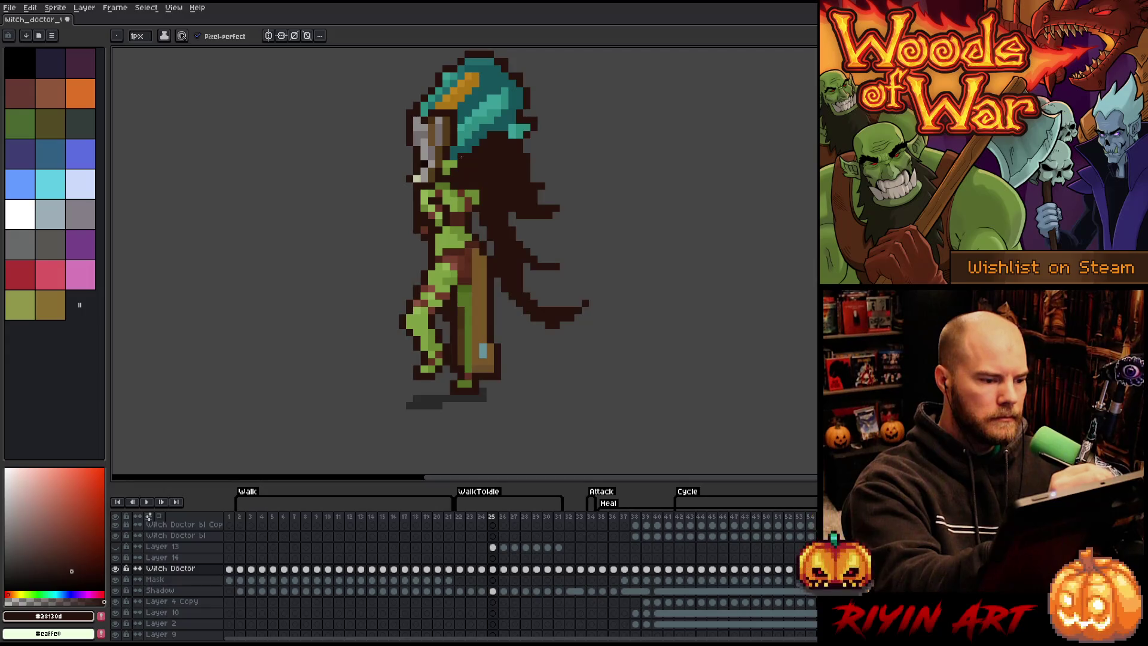
{"action": "key", "text": "Right"}
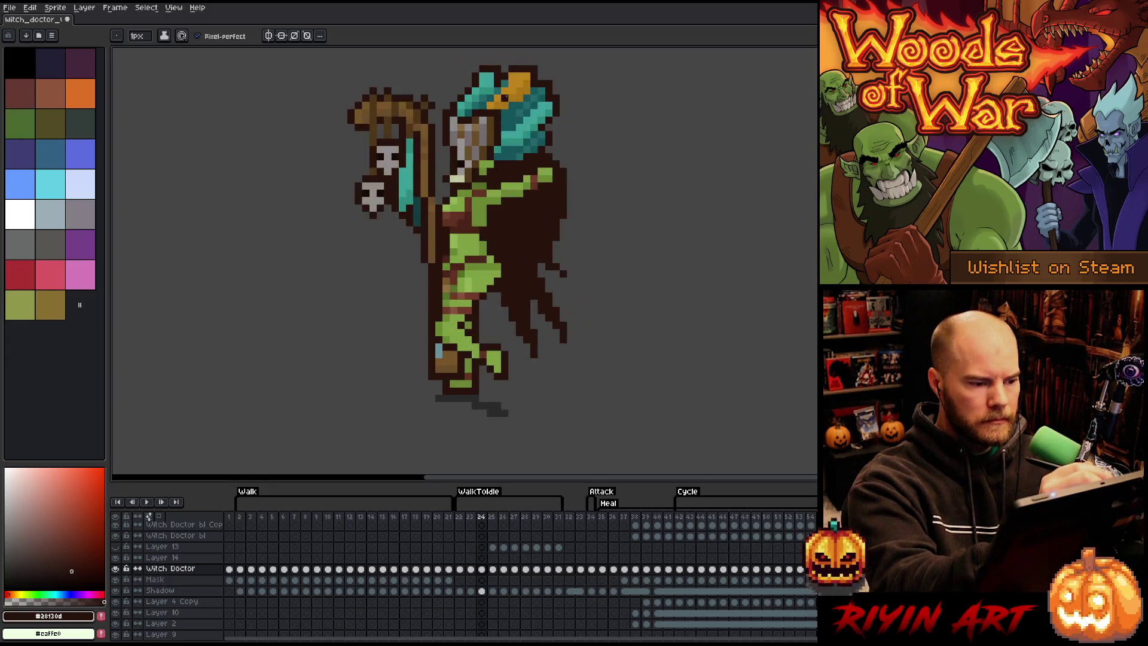
{"action": "key", "text": "Left"}
{"action": "key", "text": "Right"}
{"action": "key", "text": "Right"}
{"action": "key", "text": "Right"}
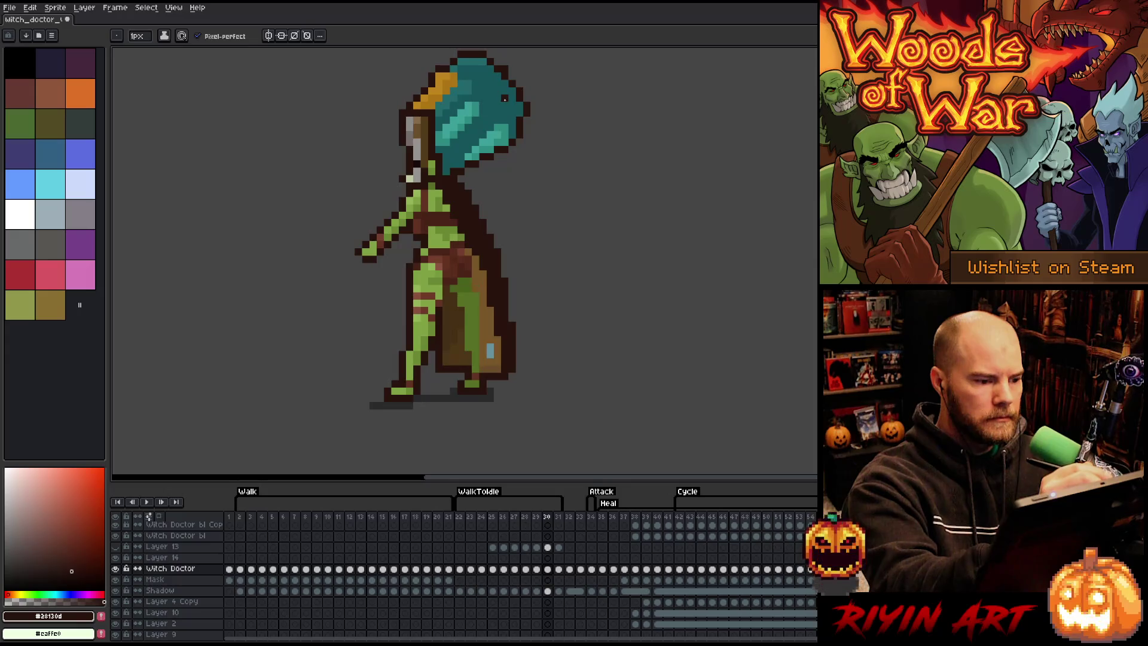
{"action": "key", "text": "w"}
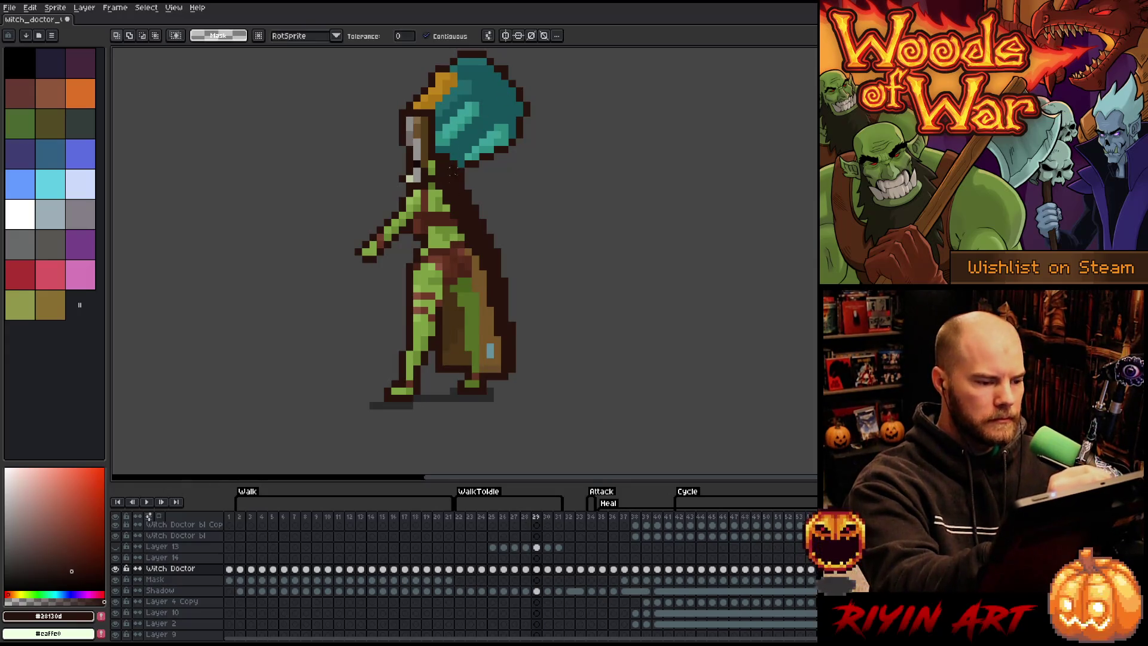
{"action": "key", "text": "Right"}
{"action": "key", "text": "b"}
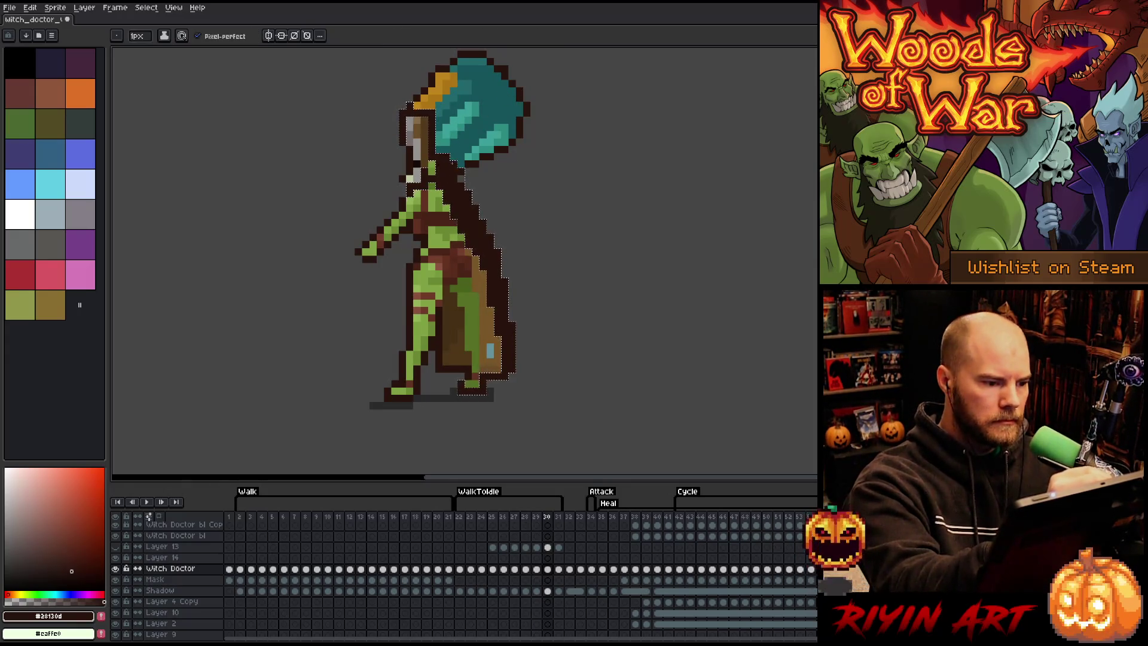
{"action": "key", "text": "Right"}
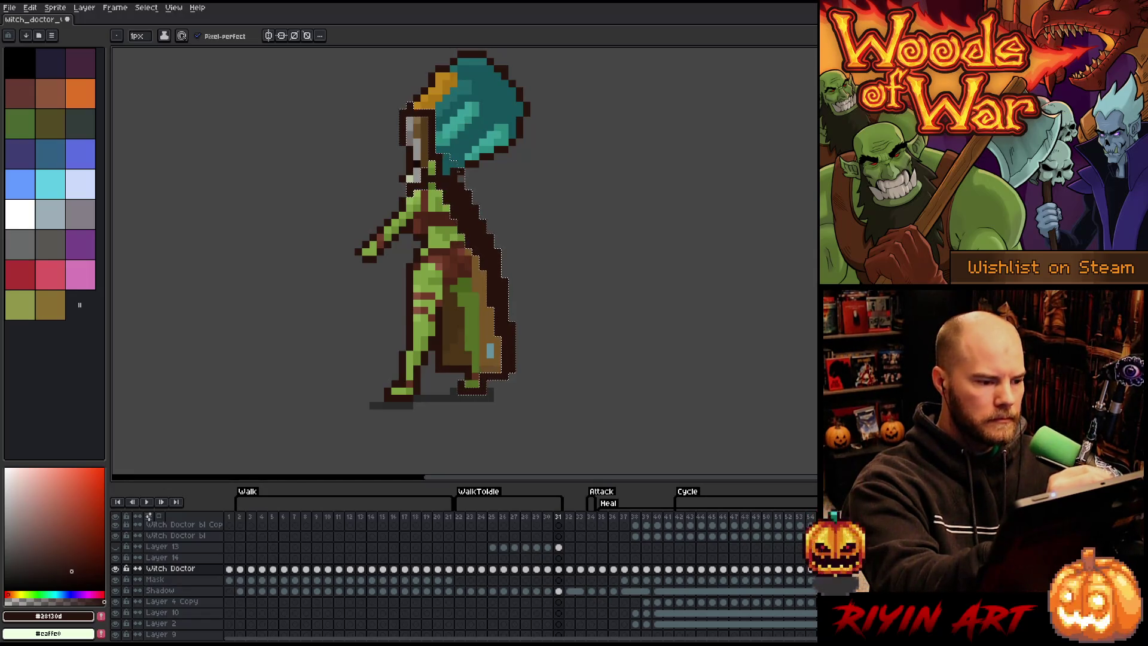
{"action": "key", "text": "Right"}
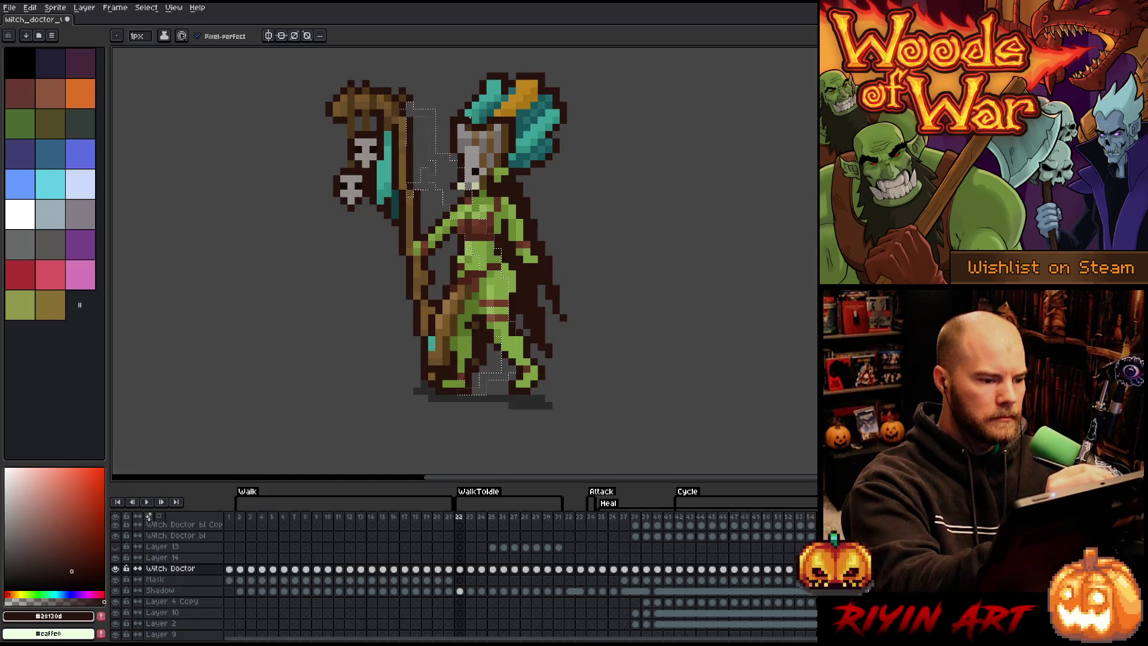
Step: Play and stop the WalkToIdle tag, step through frames 23–26, and sample the cloak's mid-brown
{"action": "key", "text": "Return"}
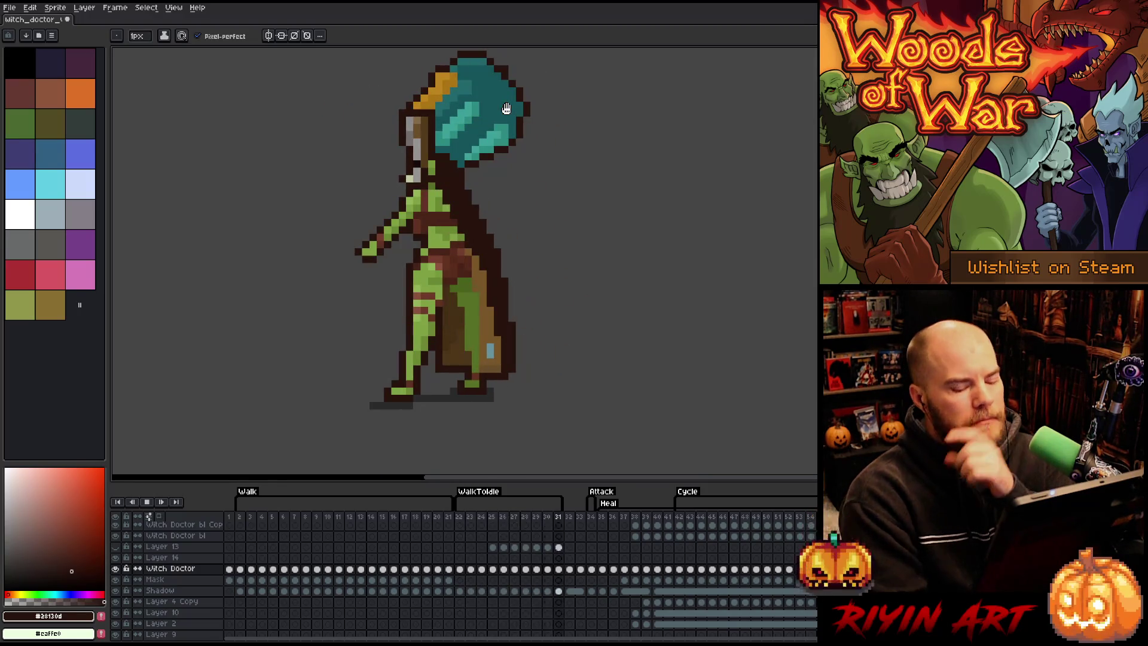
{"action": "key", "text": "Return"}
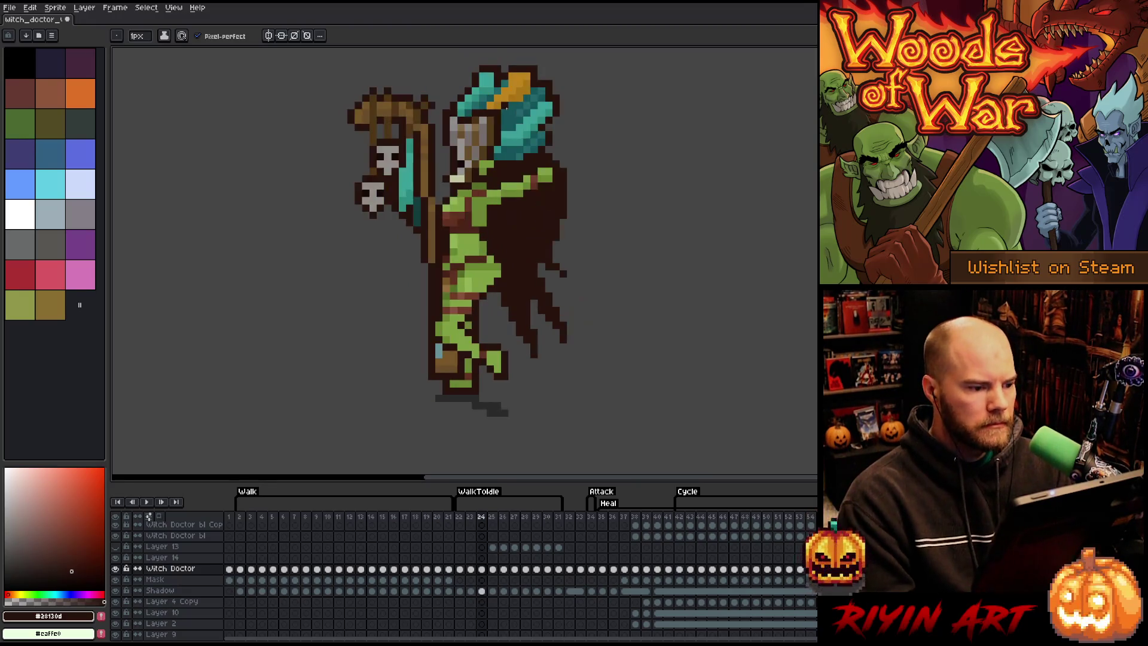
{"action": "key", "text": "Left"}
{"action": "key", "text": "Right"}
{"action": "key", "text": "Left"}
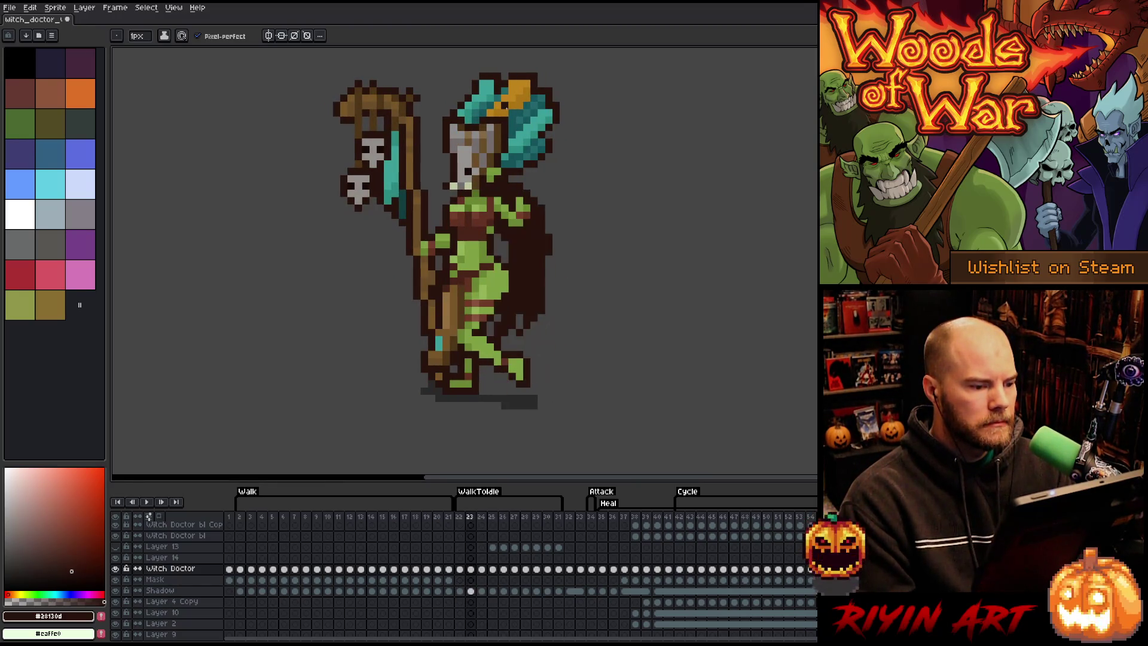
{"action": "key", "text": "Right"}
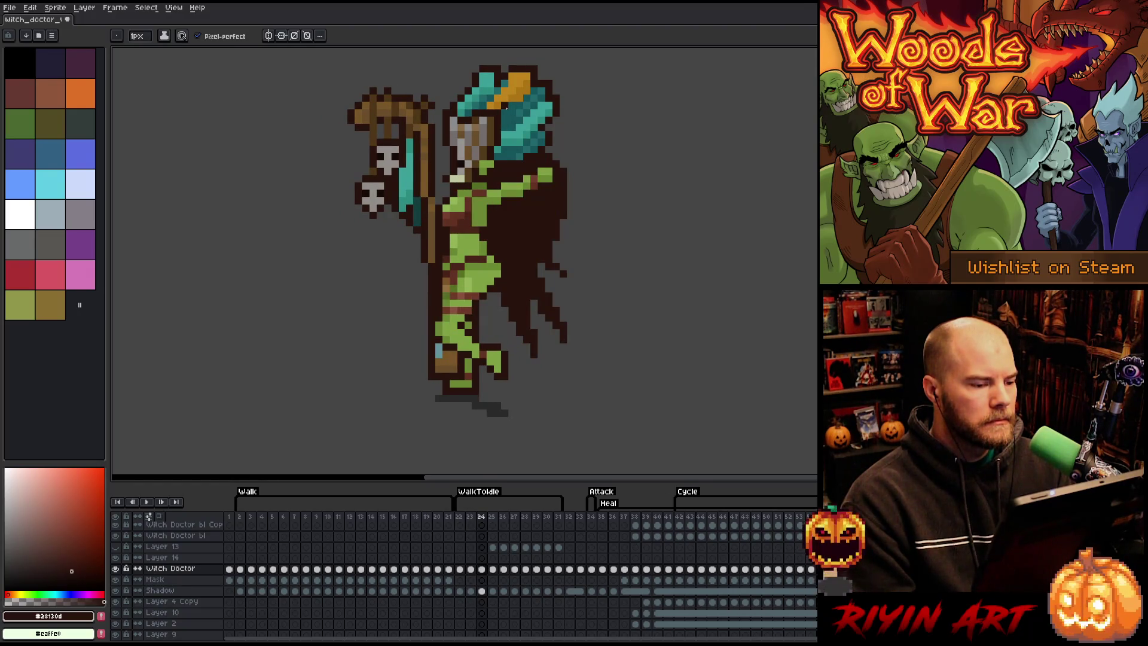
{"action": "key", "text": "Right"}
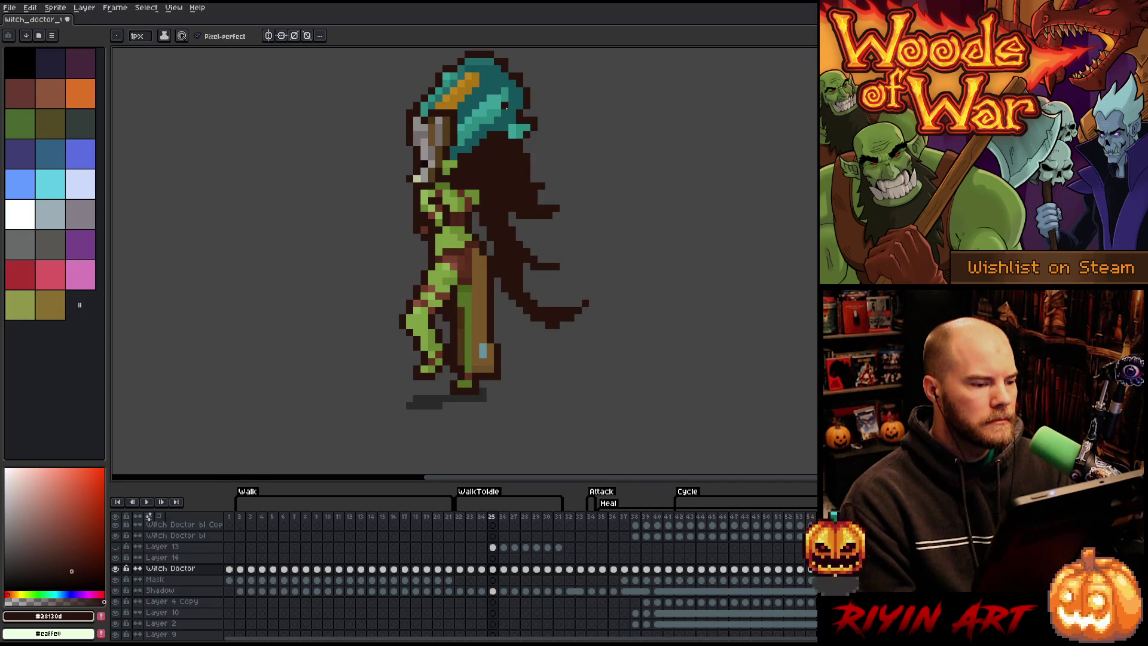
{"action": "key", "text": "Right"}
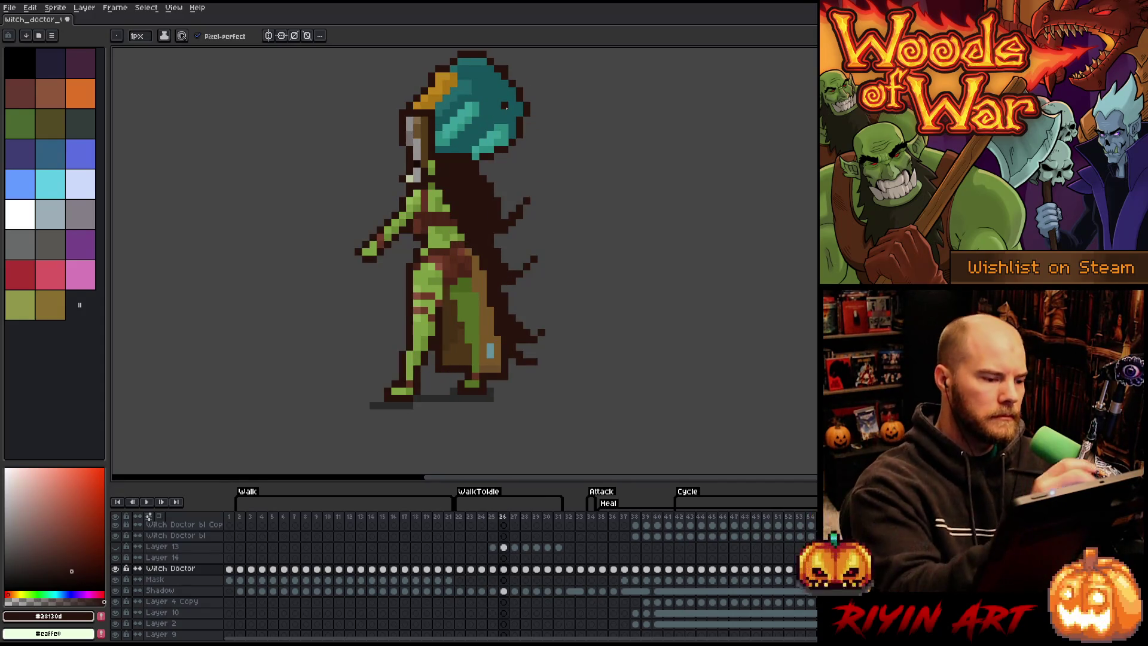
{"action": "left_click", "coordinate": [411, 228], "text": "alt"}
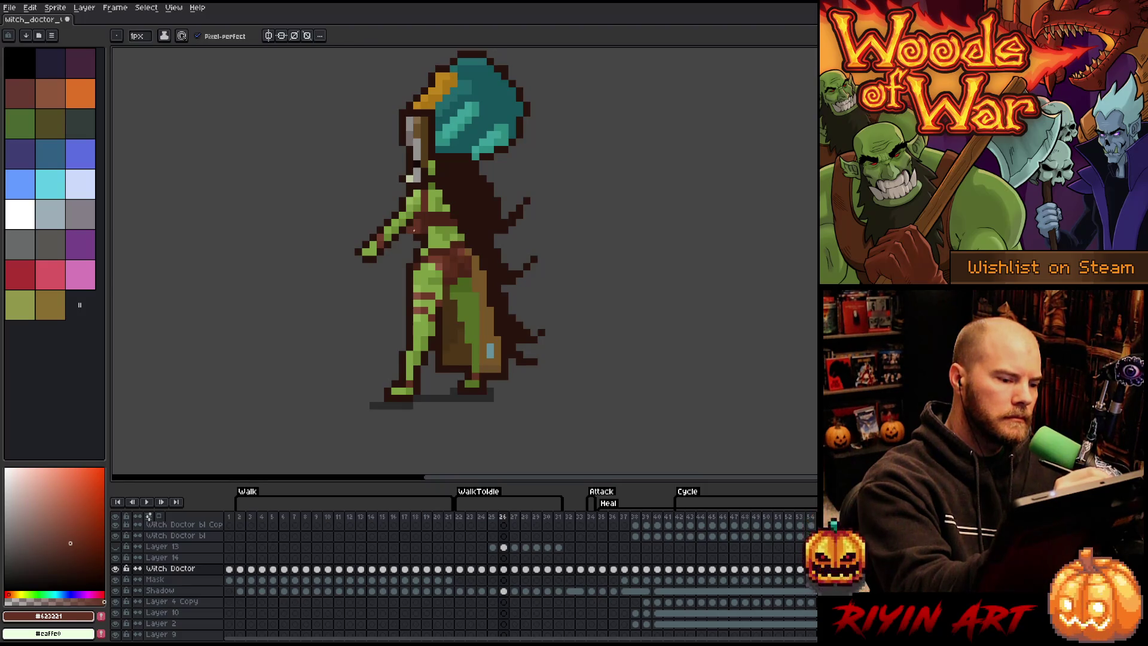
Step: Add a dark outline pixel to the hair, sample browns on later frames, and briefly preview the cloak
{"action": "left_click", "coordinate": [411, 209], "text": "alt"}
{"action": "left_click", "coordinate": [484, 75]}
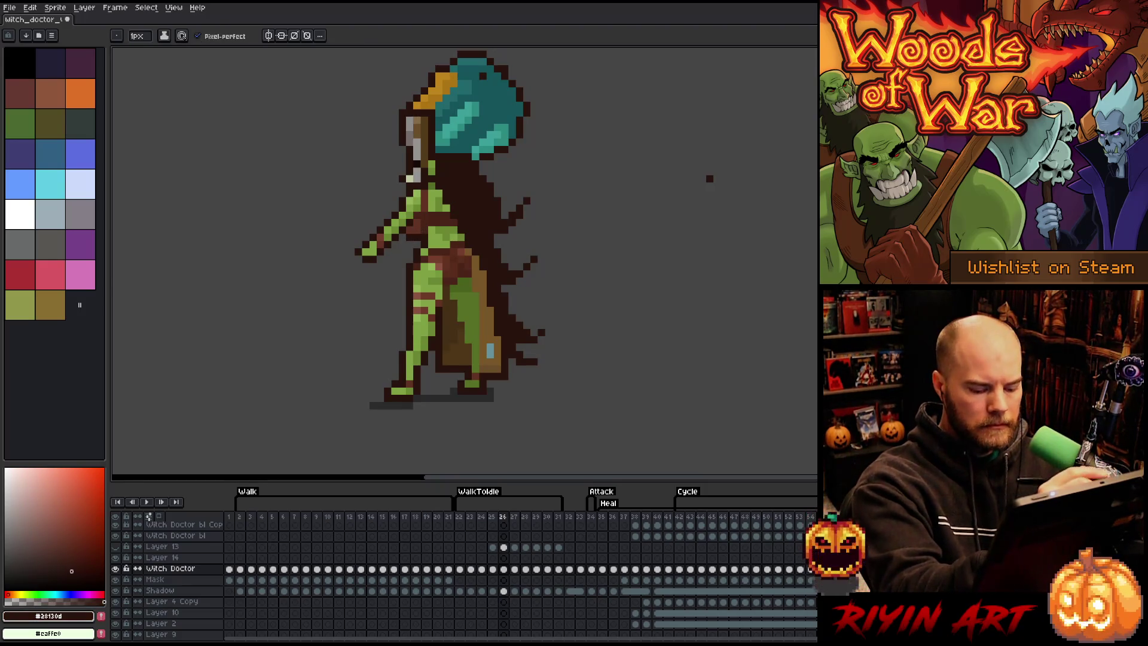
{"action": "key", "text": "Right"}
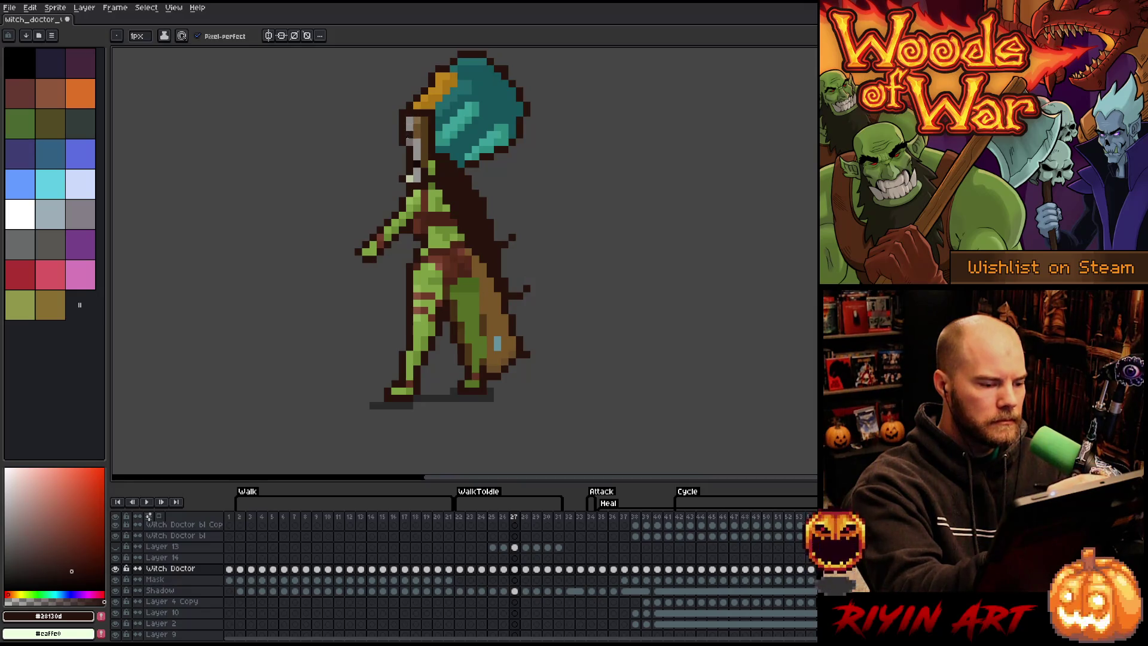
{"action": "key", "text": "Right"}
{"action": "left_click", "coordinate": [418, 233], "text": "alt"}
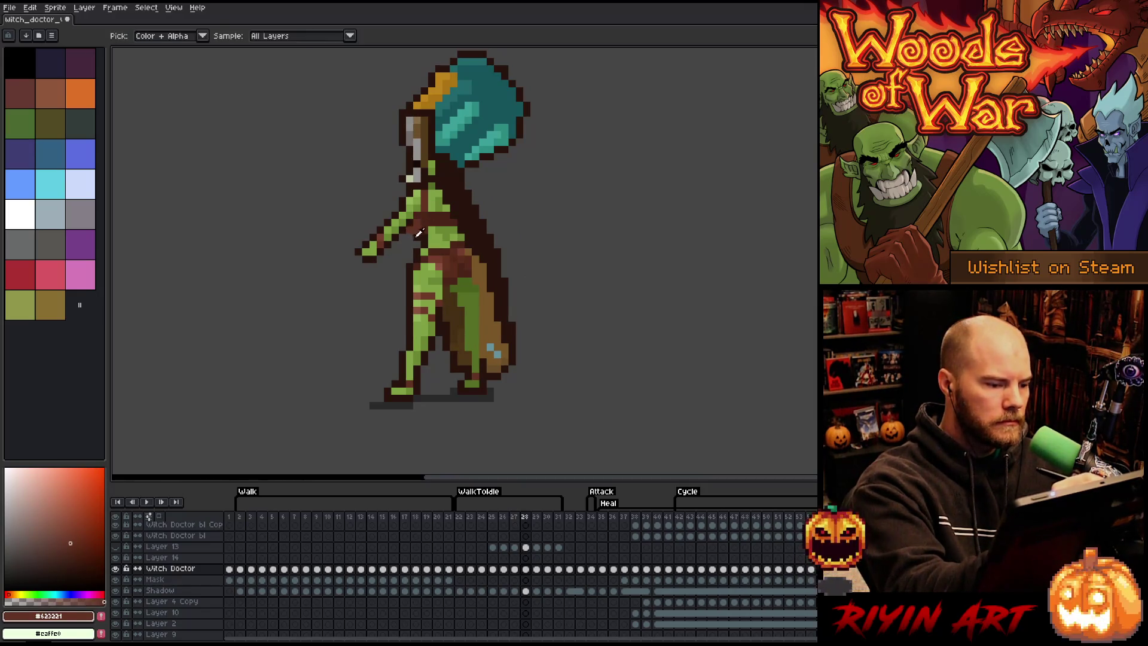
{"action": "key", "text": "Right"}
{"action": "left_click", "coordinate": [504, 142], "text": "alt"}
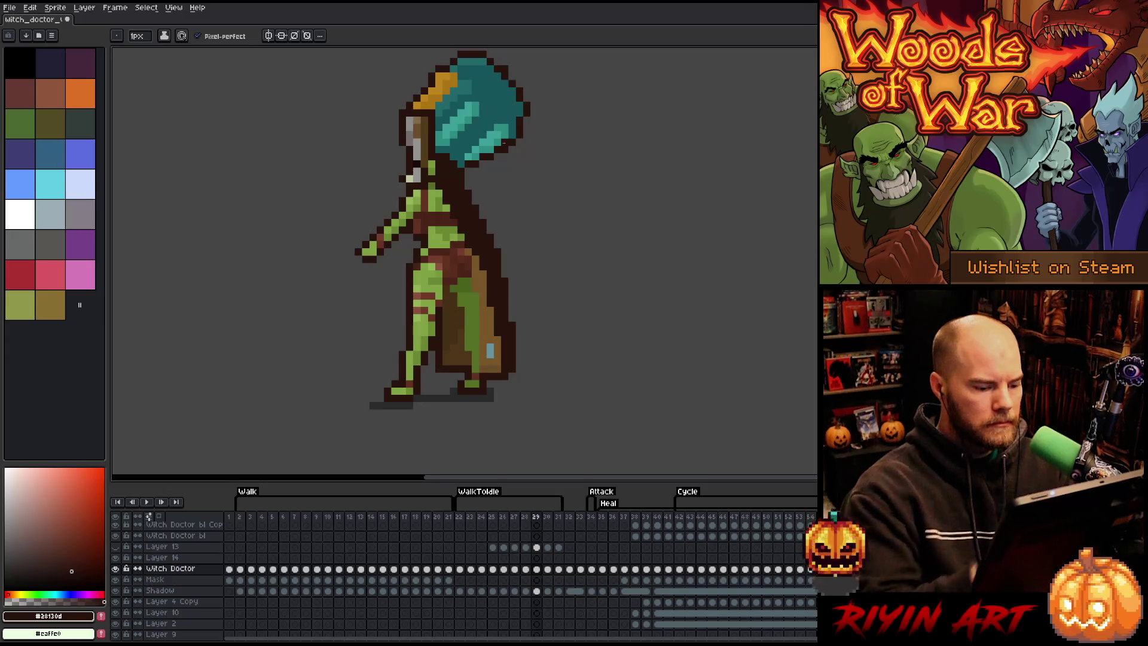
{"action": "key", "text": "Return"}
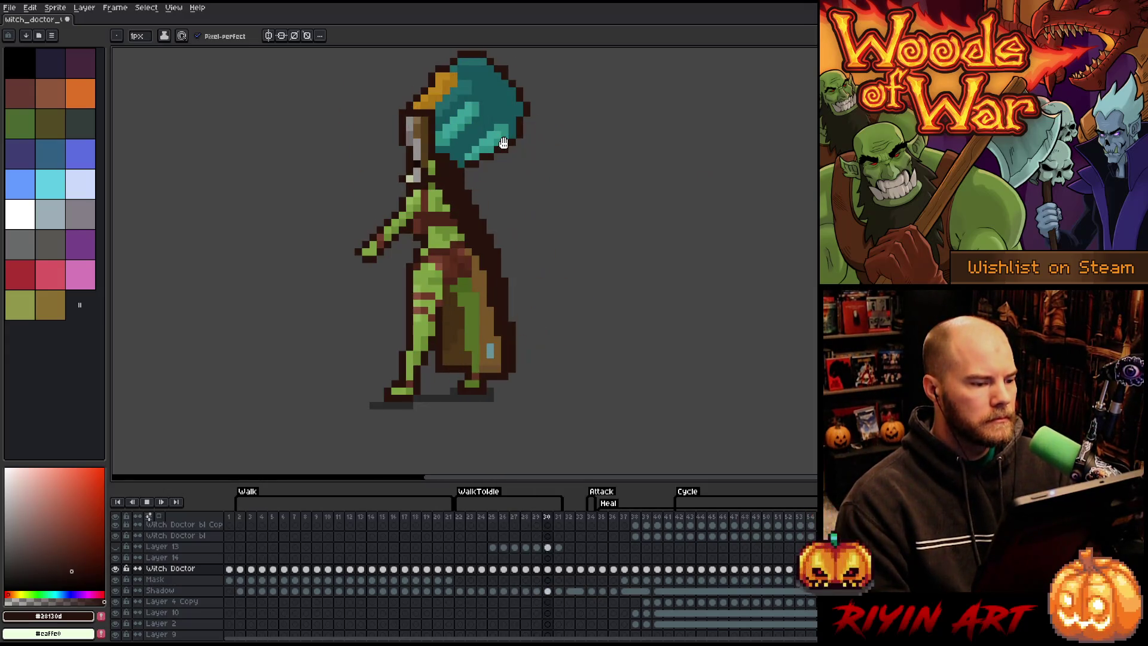
{"action": "key", "text": "Return"}
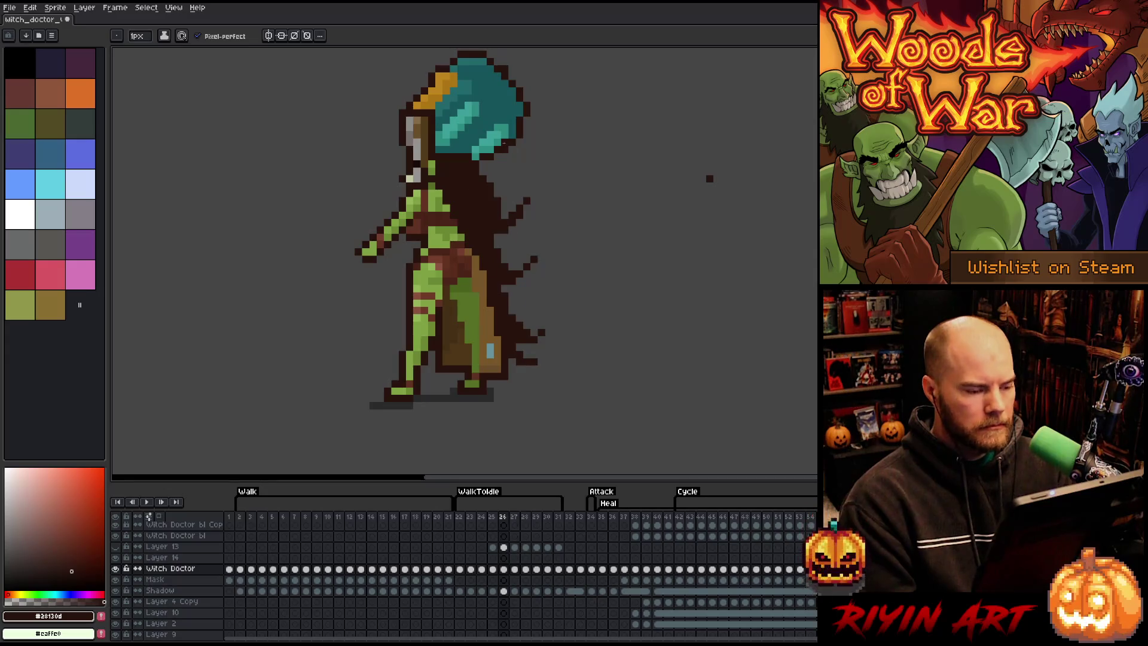
{"action": "key", "text": "Right"}
{"action": "key", "text": "Right"}
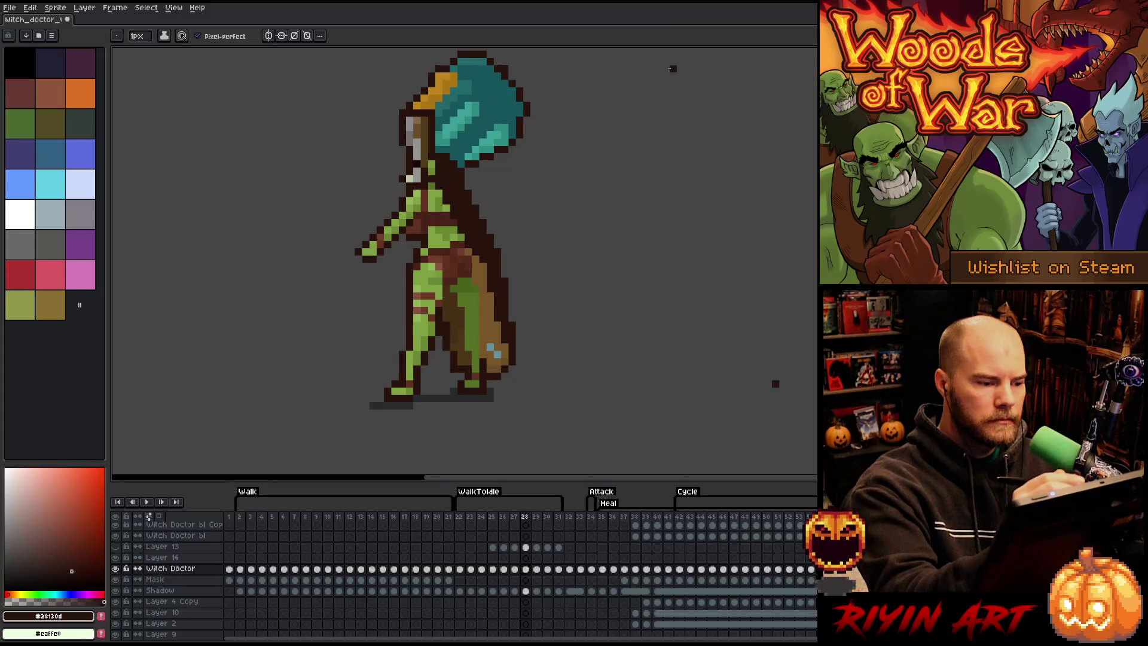
{"action": "key", "text": "b"}
Step: Check the poses on frames 24–31, return to frame 22, save, and play the transition
{"action": "key", "text": "Left"}
{"action": "key", "text": "Left"}
{"action": "key", "text": "Left"}
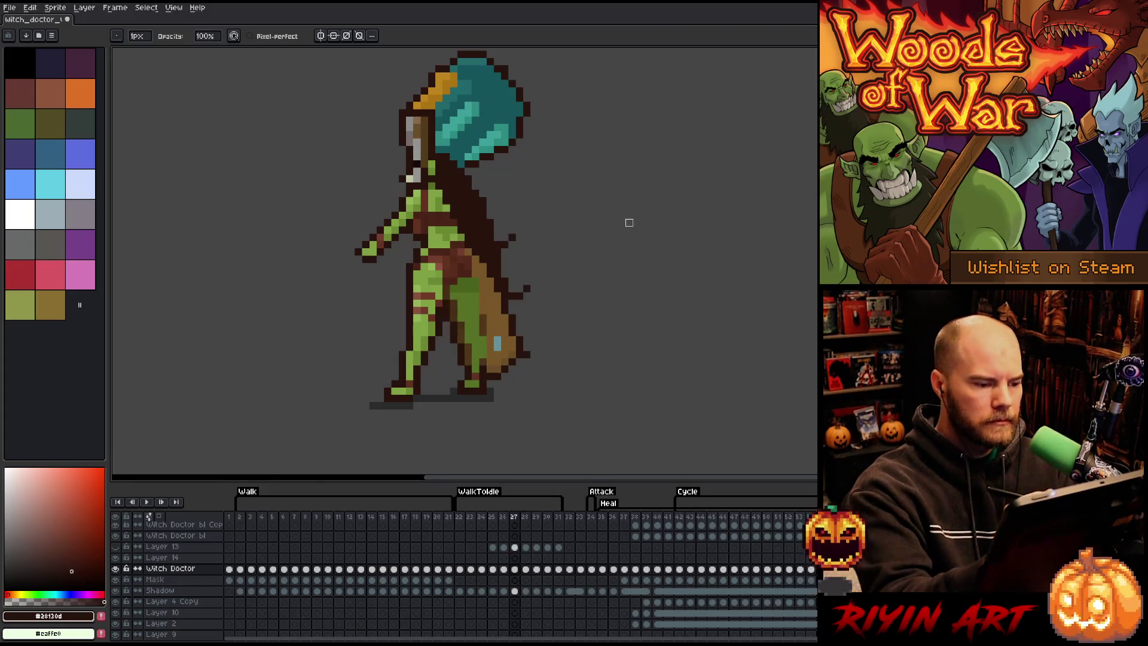
{"action": "key", "text": "Right"}
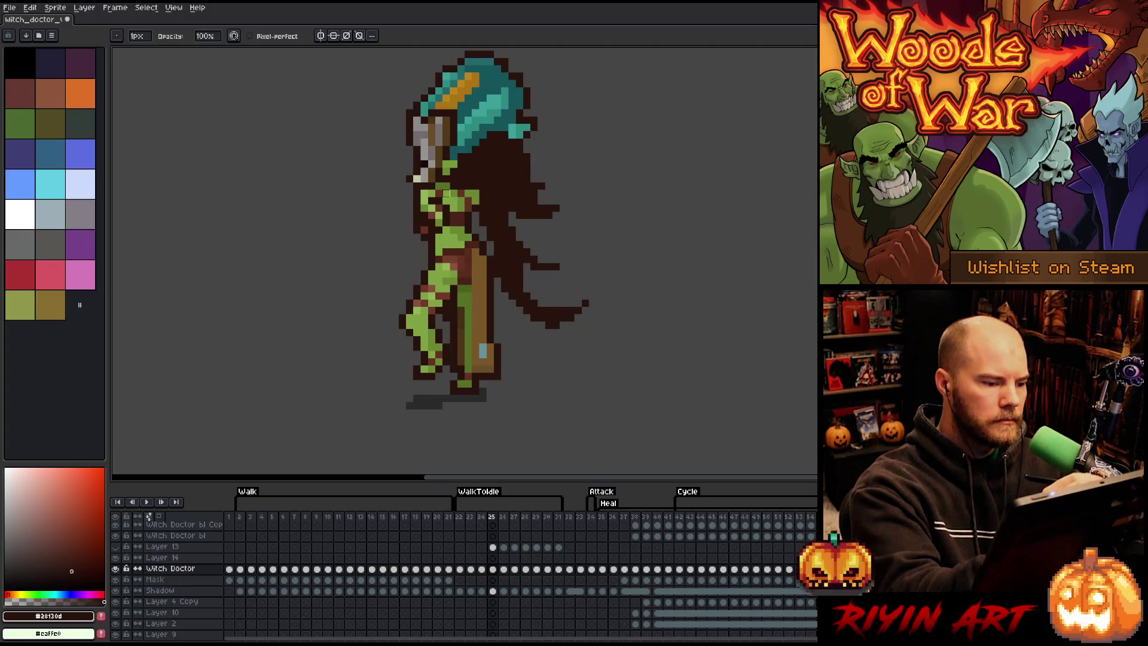
{"action": "key", "text": "Right"}
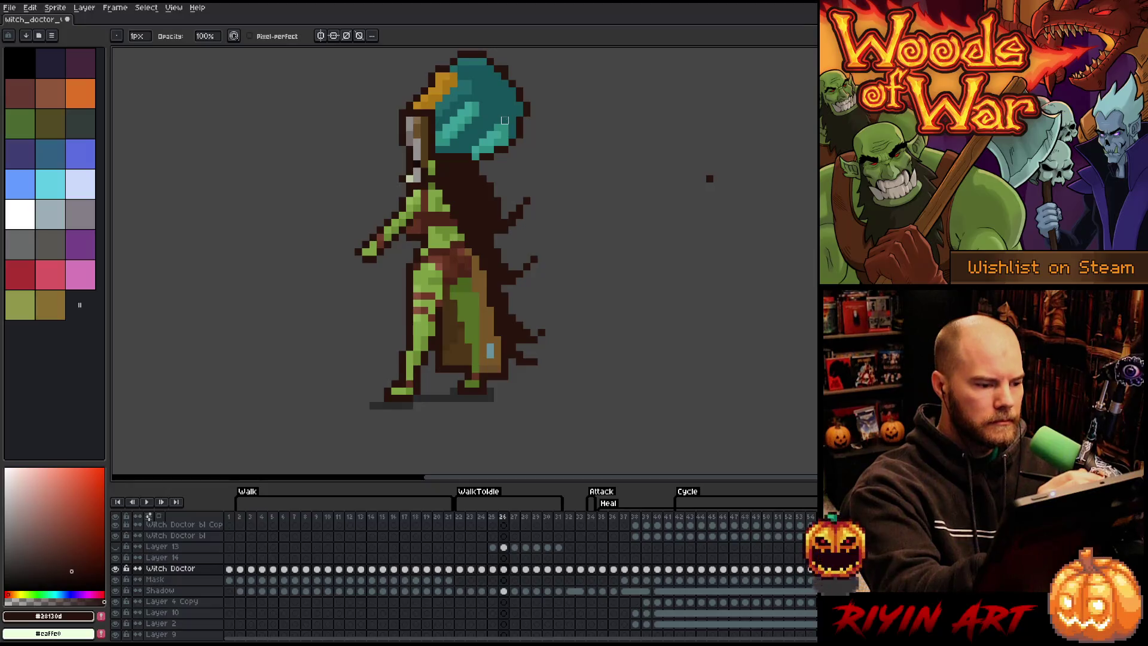
{"action": "key", "text": "Right"}
{"action": "key", "text": "Right"}
{"action": "key", "text": "Right"}
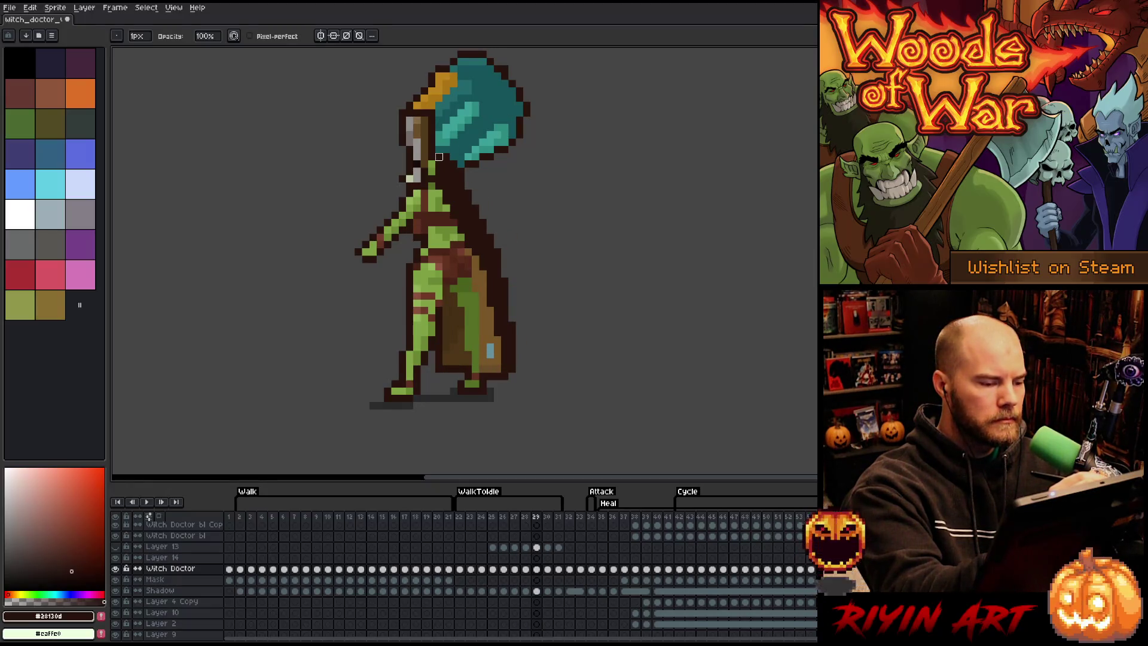
{"action": "key", "text": "b"}
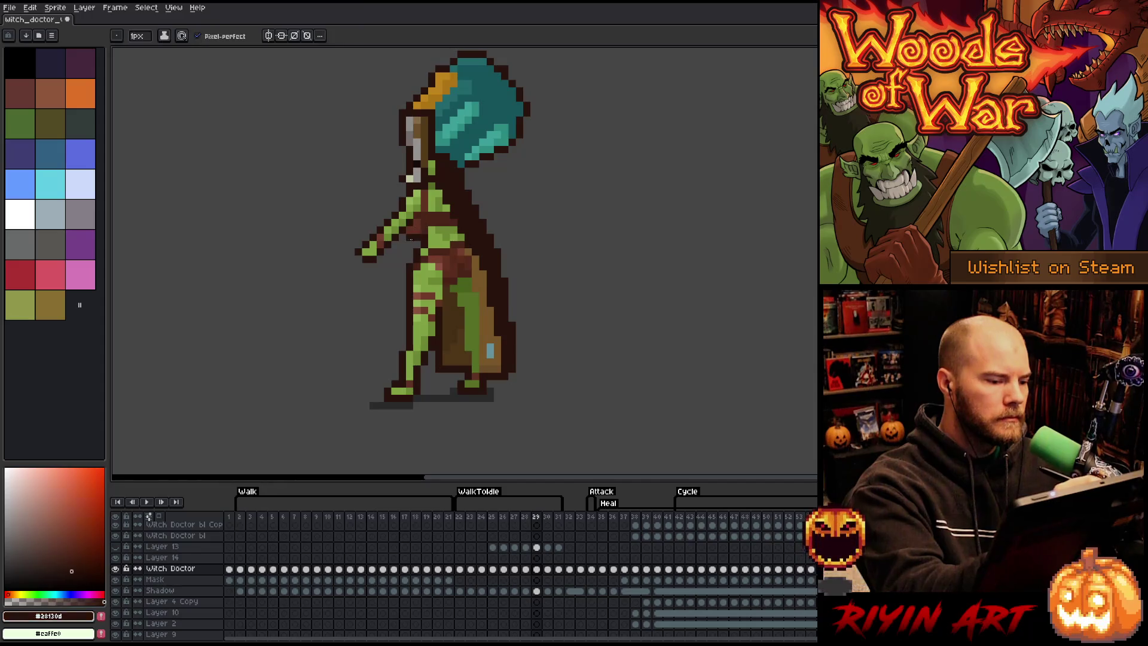
{"action": "key", "text": "Right"}
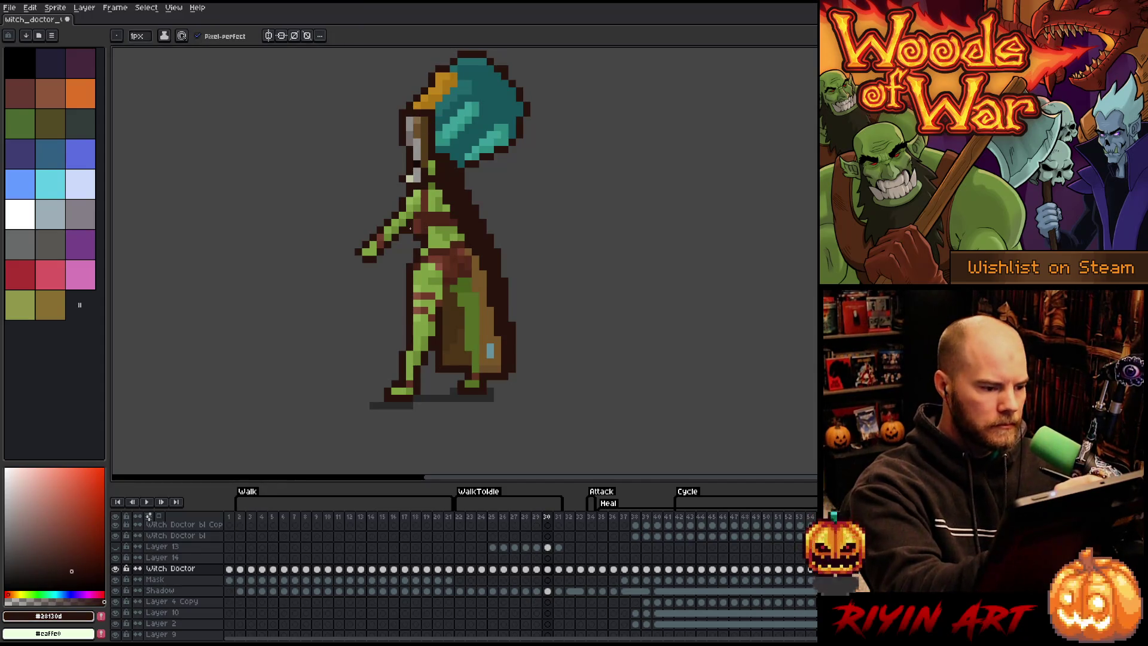
{"action": "key", "text": "Right"}
{"action": "left_click", "coordinate": [417, 172], "text": "alt"}
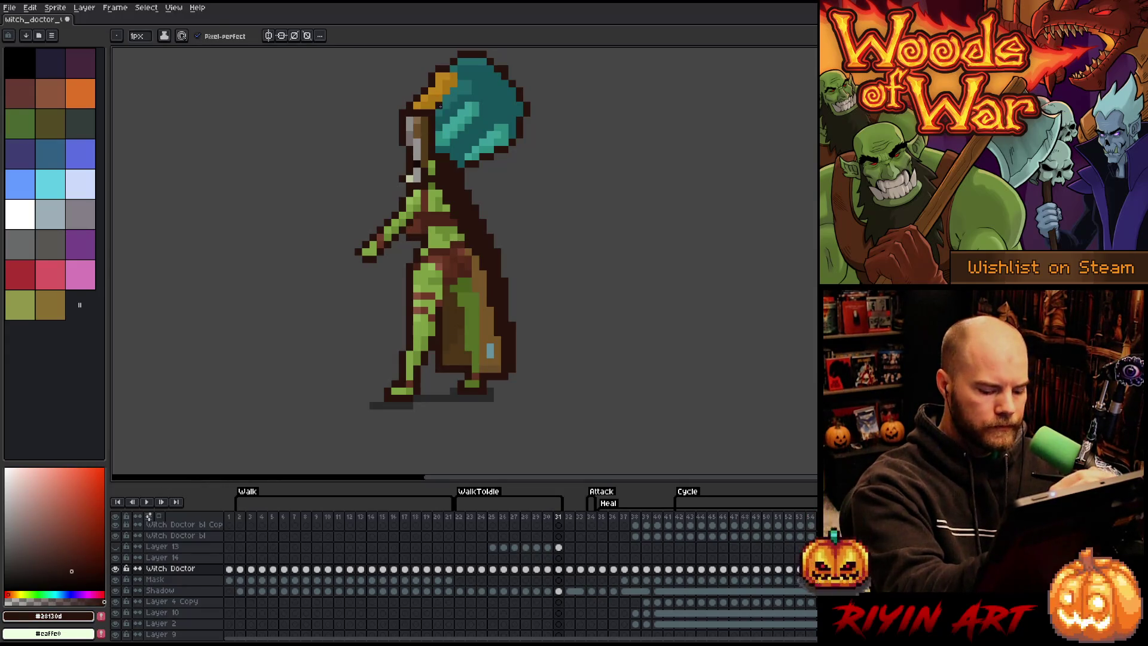
{"action": "key", "text": "Right"}
{"action": "key", "text": "ctrl+s"}
{"action": "key", "text": "Return"}
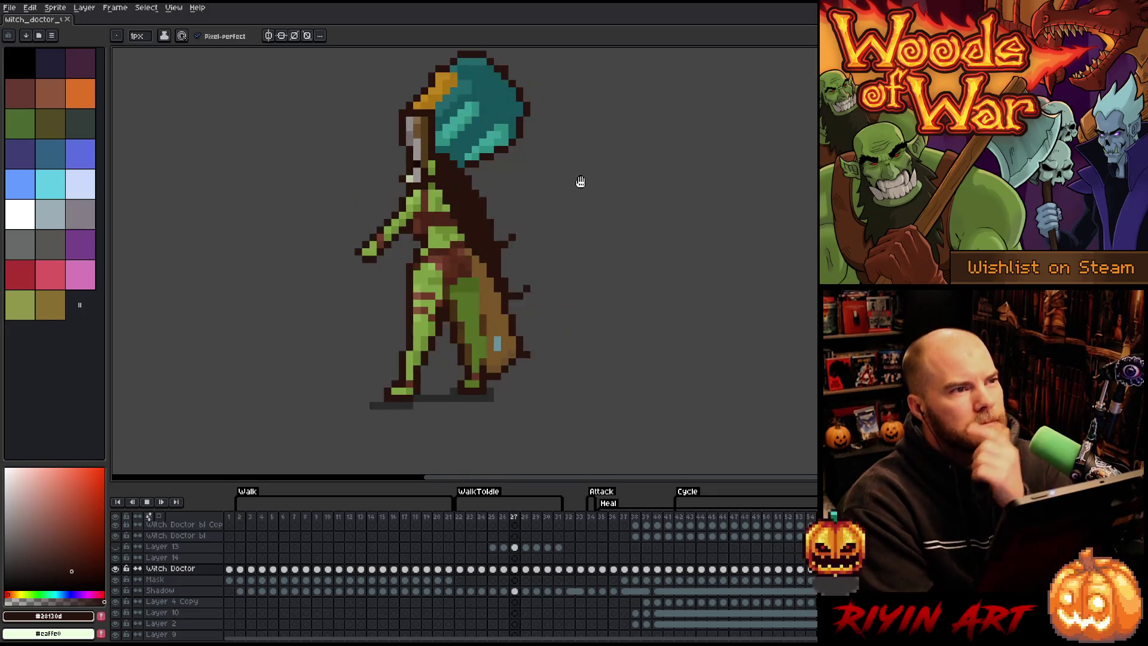
Step: Stop playback on frame 28 and sample the browns #753d2c, #562a1a, #492413 and #623221
{"action": "key", "text": "Return"}
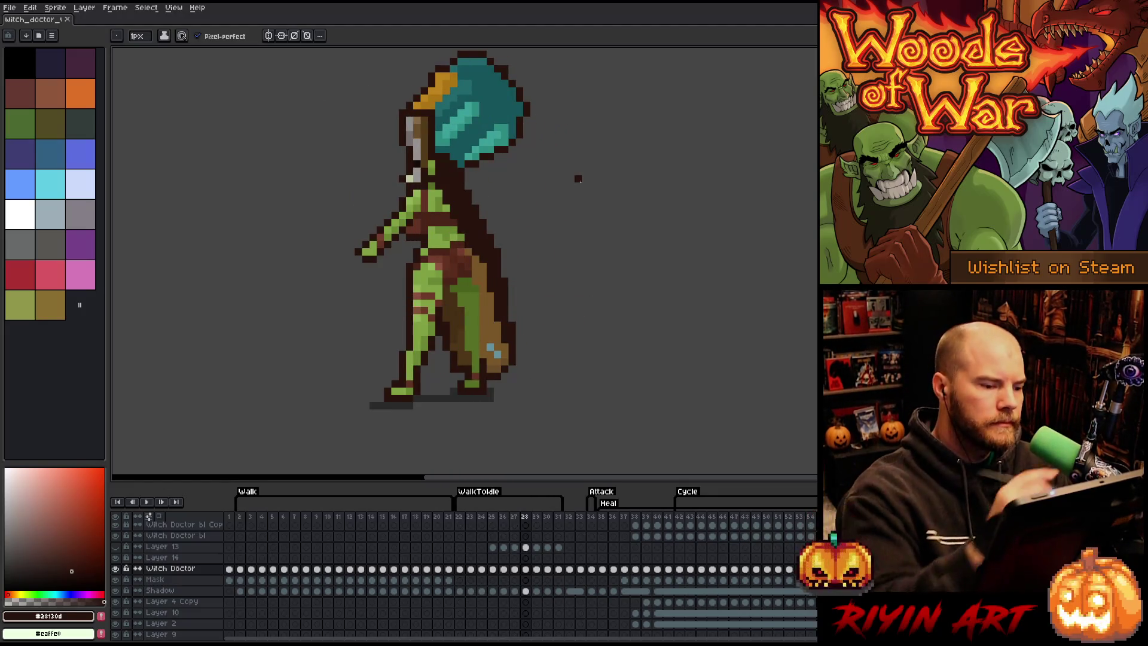
{"action": "left_click", "coordinate": [451, 255], "text": "alt"}
{"action": "left_click", "coordinate": [444, 252], "text": "alt"}
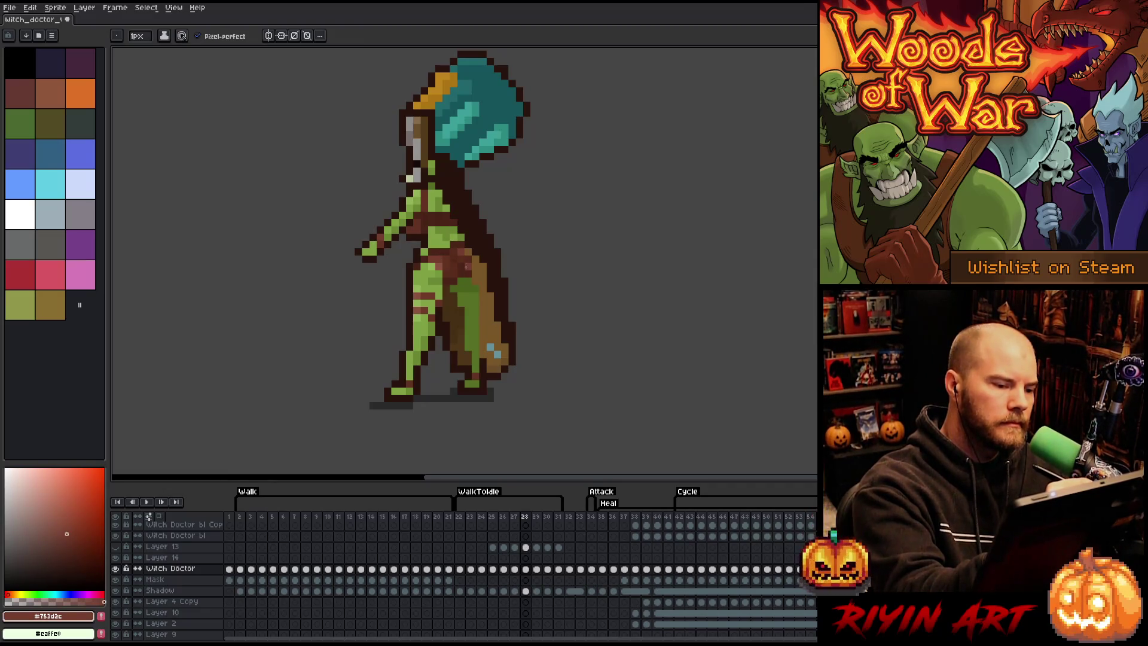
{"action": "left_click", "coordinate": [461, 238], "text": "alt"}
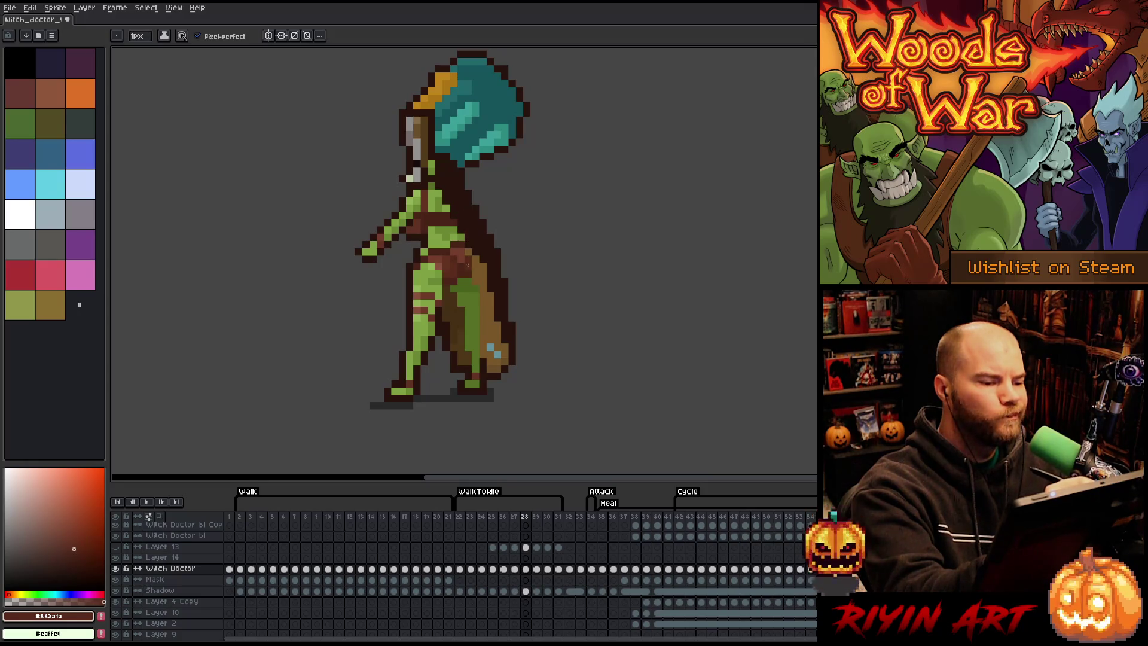
{"action": "left_click", "coordinate": [466, 266], "text": "alt"}
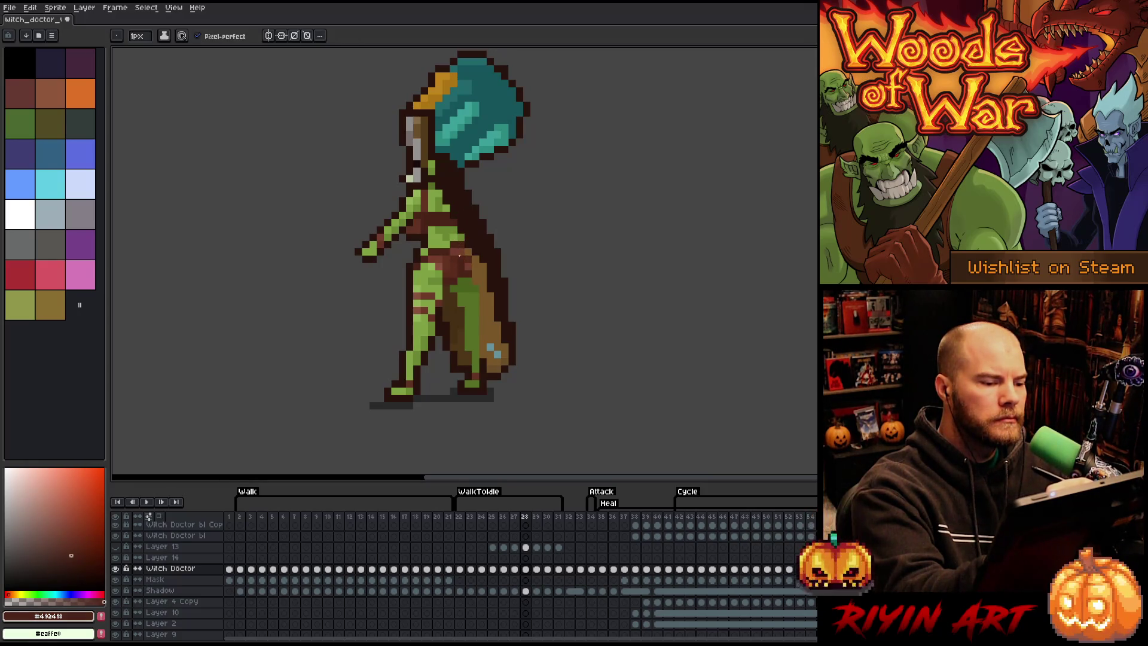
{"action": "left_click", "coordinate": [459, 254], "text": "alt"}
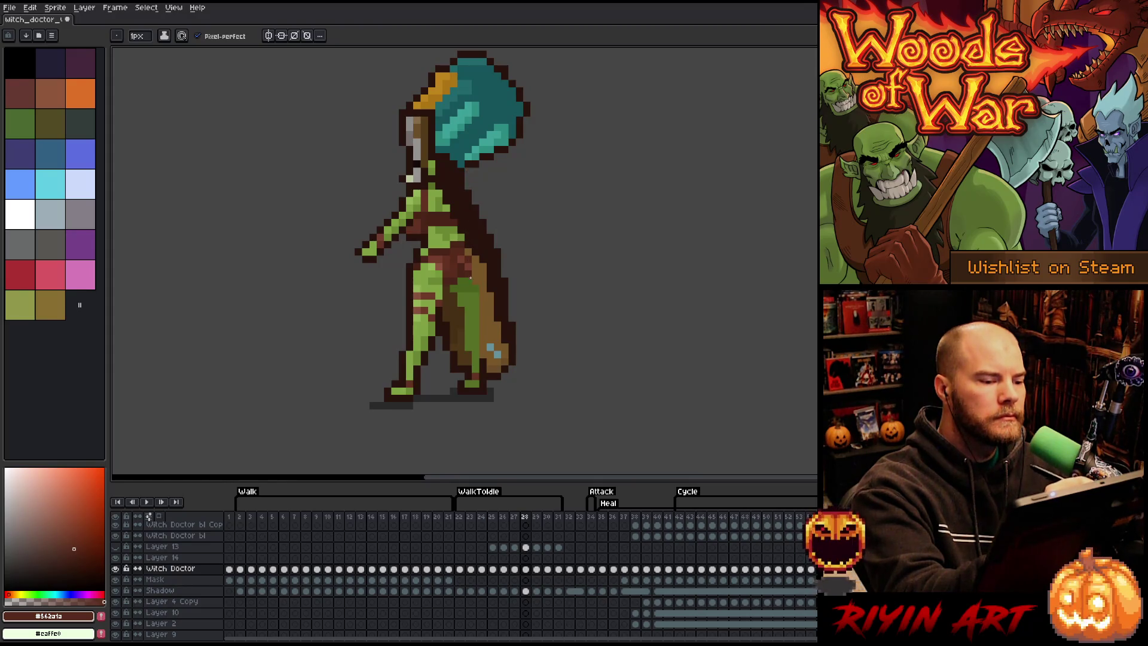
{"action": "left_click", "coordinate": [453, 258], "text": "alt"}
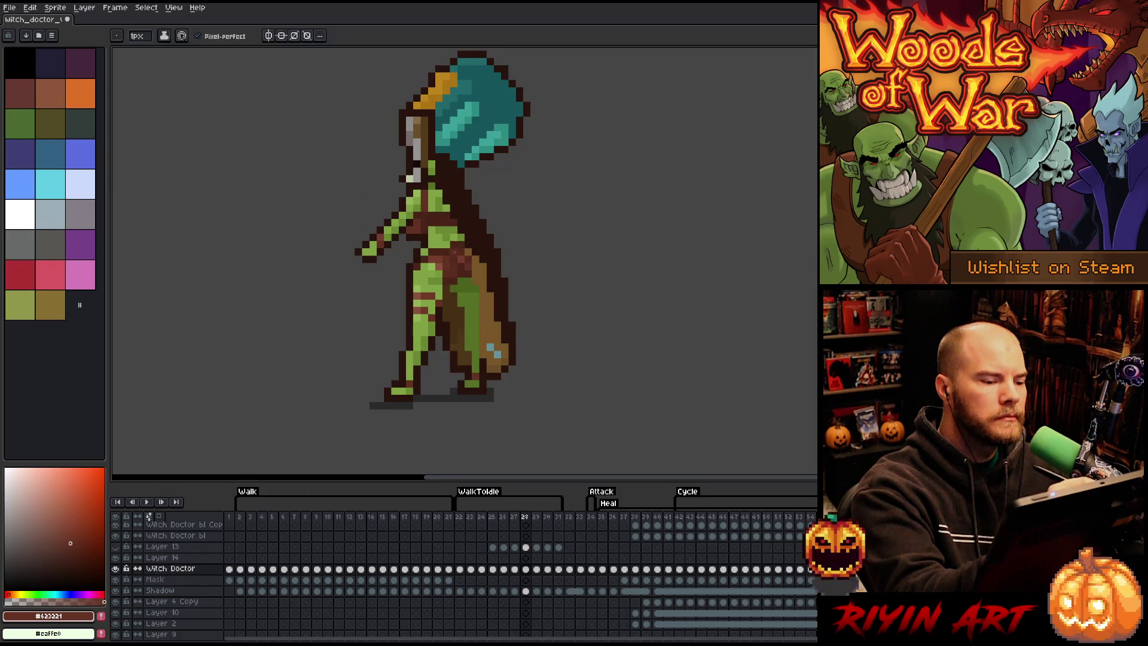
Step: Resample the cape browns #562a1a, #623221, #753d2c, #8e523f and the leg green #556F24
{"action": "left_click", "coordinate": [468, 262], "text": "alt"}
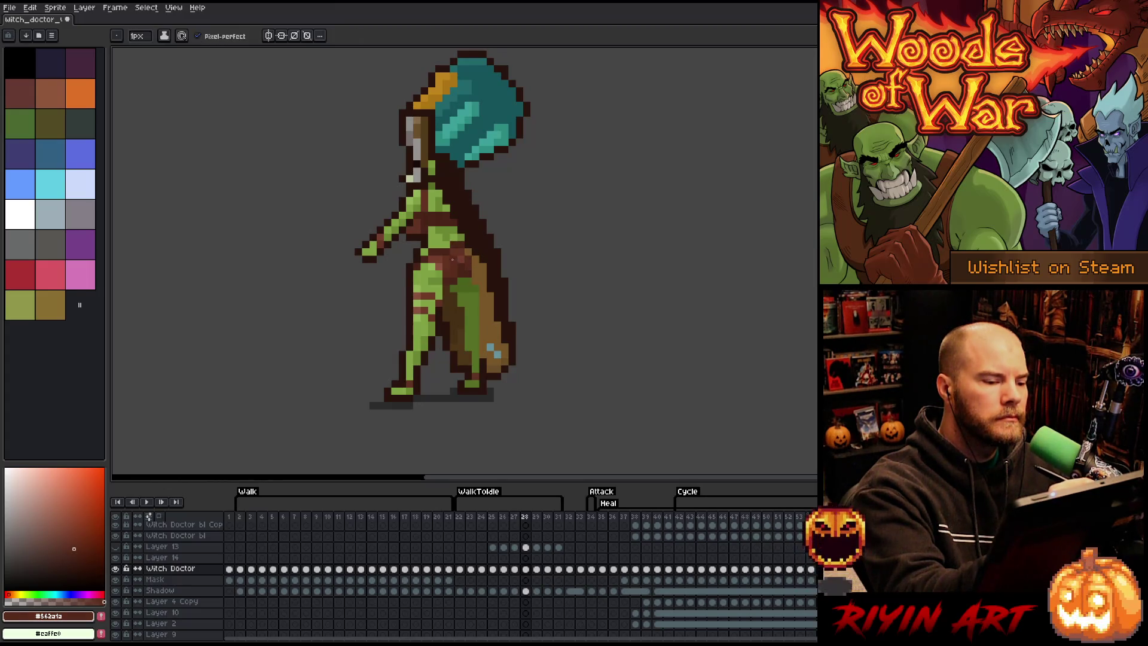
{"action": "left_click", "coordinate": [456, 253], "text": "alt"}
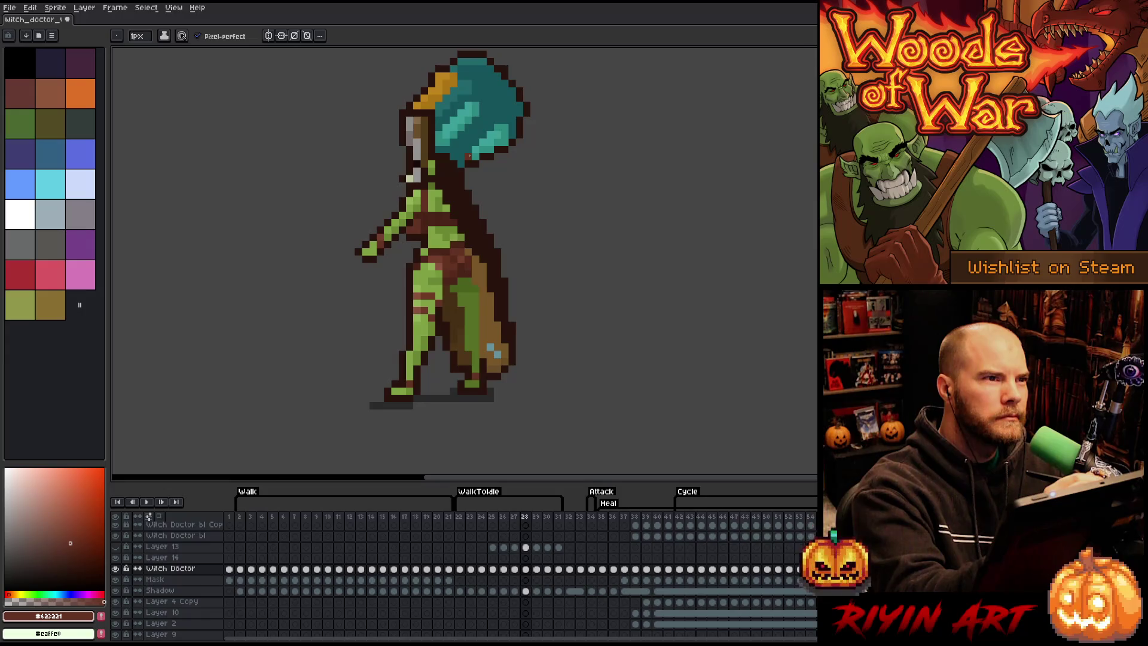
{"action": "left_click", "coordinate": [462, 267], "text": "alt"}
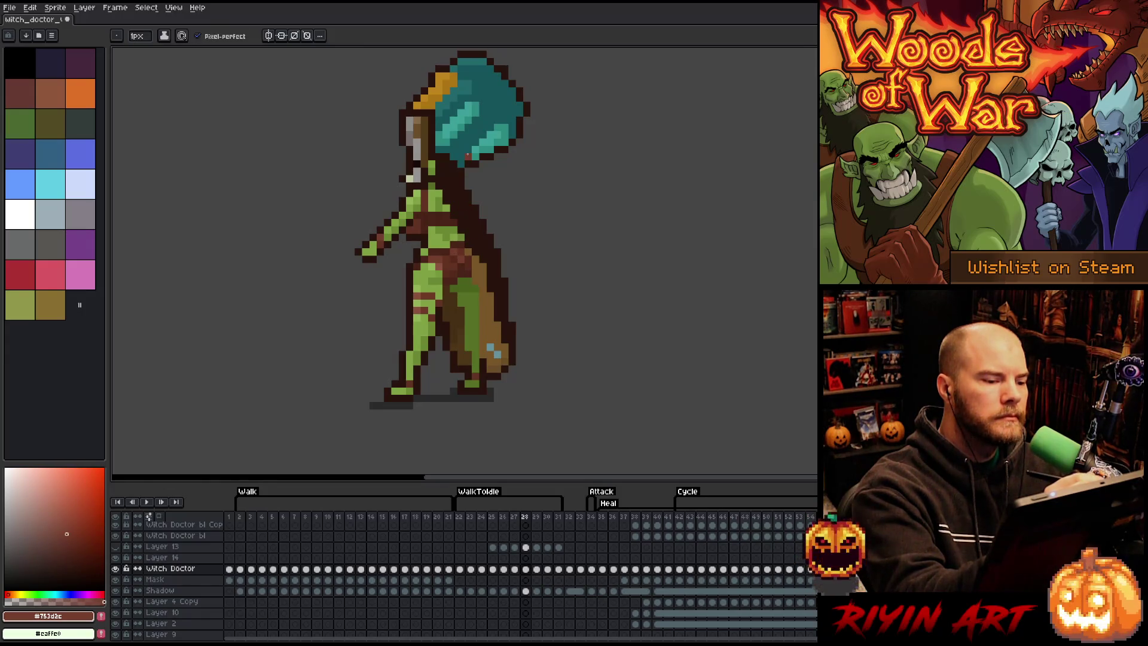
{"action": "left_click", "coordinate": [456, 253], "text": "alt"}
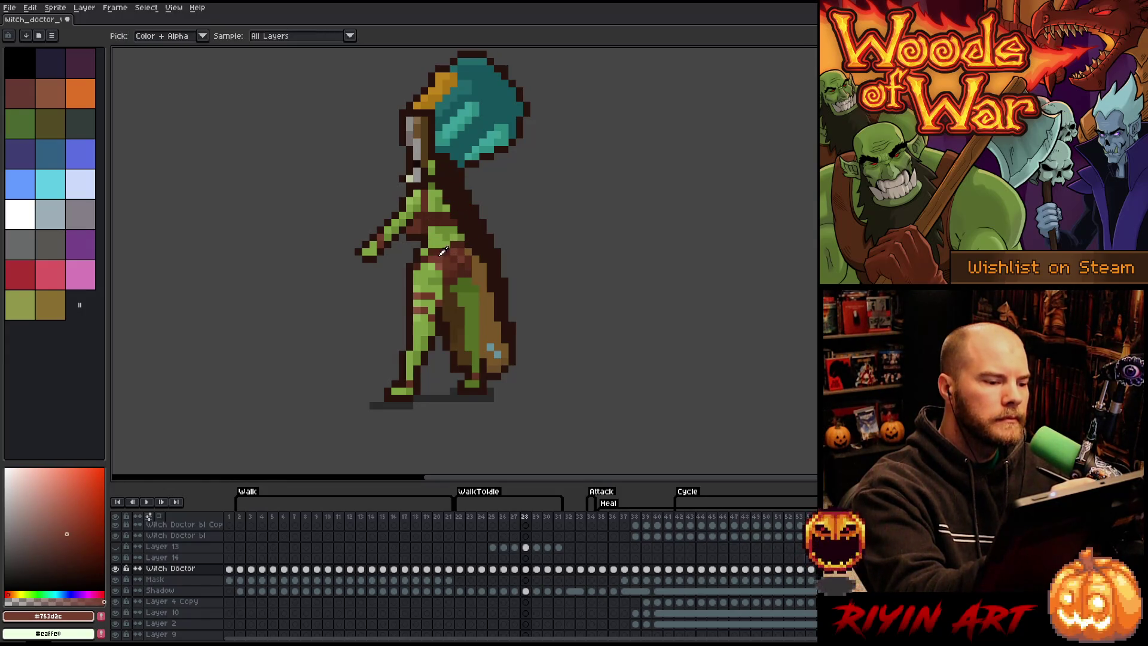
{"action": "left_click", "coordinate": [461, 245], "text": "alt"}
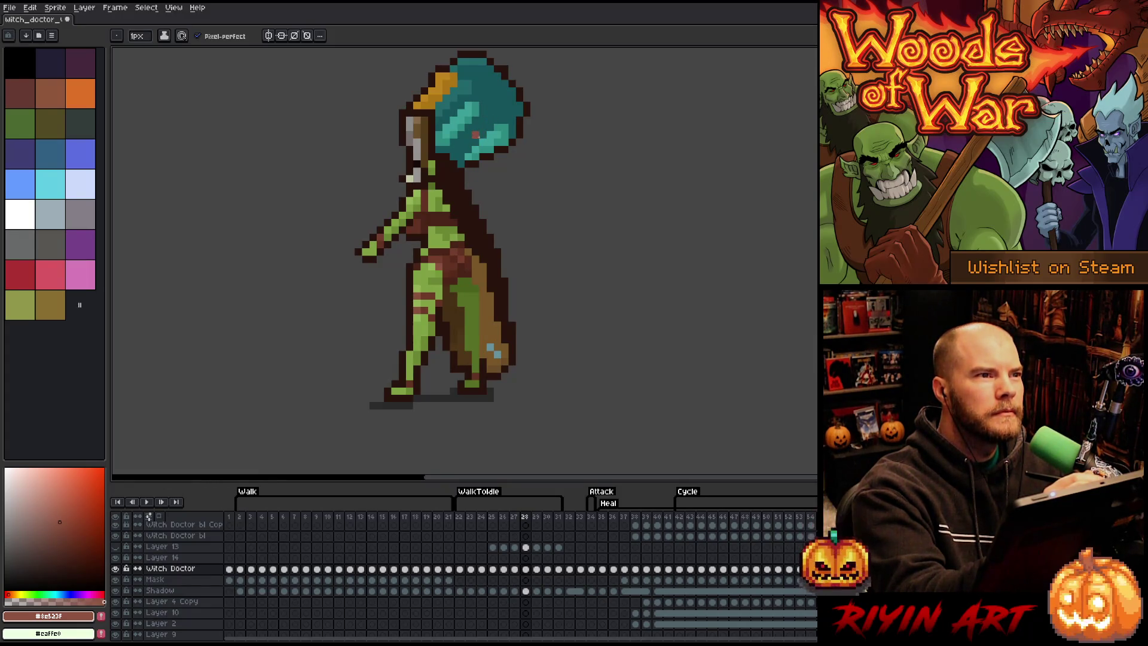
{"action": "left_click", "coordinate": [466, 246], "text": "alt"}
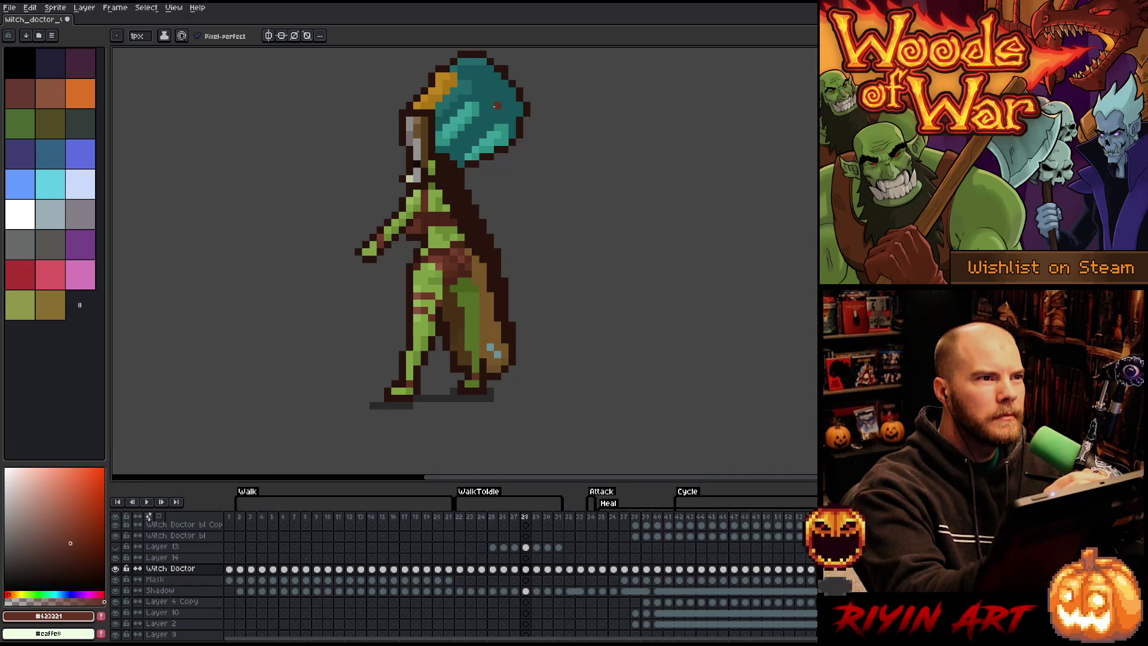
{"action": "left_click", "coordinate": [475, 289], "text": "alt"}
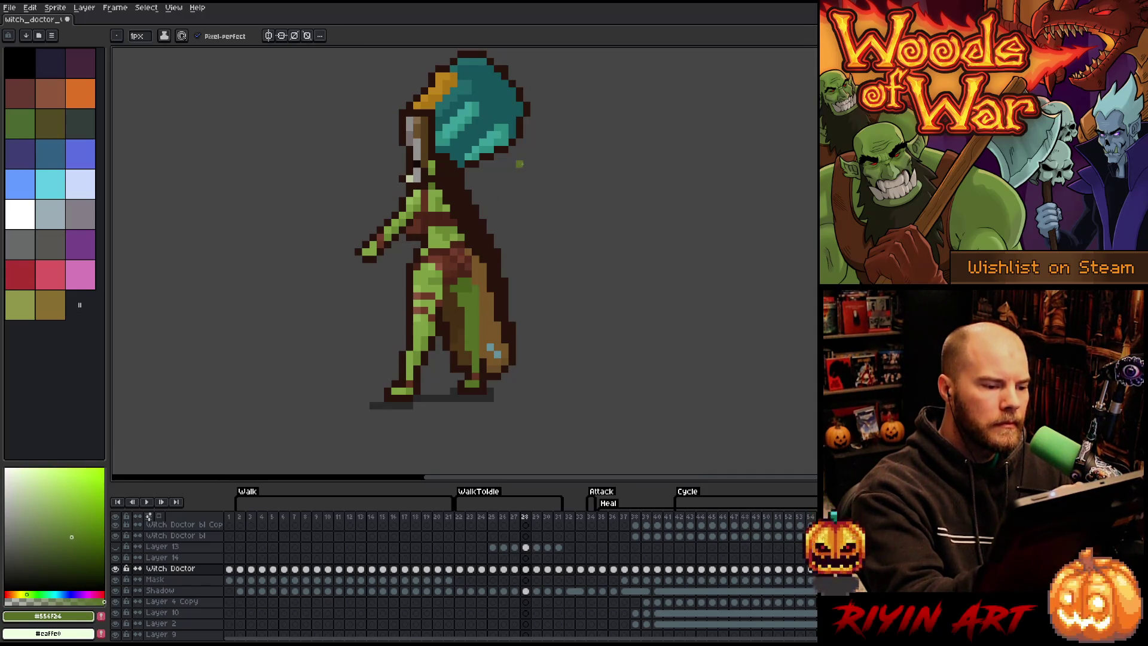
Step: Compare the cape across frames 26–28 and select the green leg area with the Magic Wand
{"action": "key", "text": "comma"}
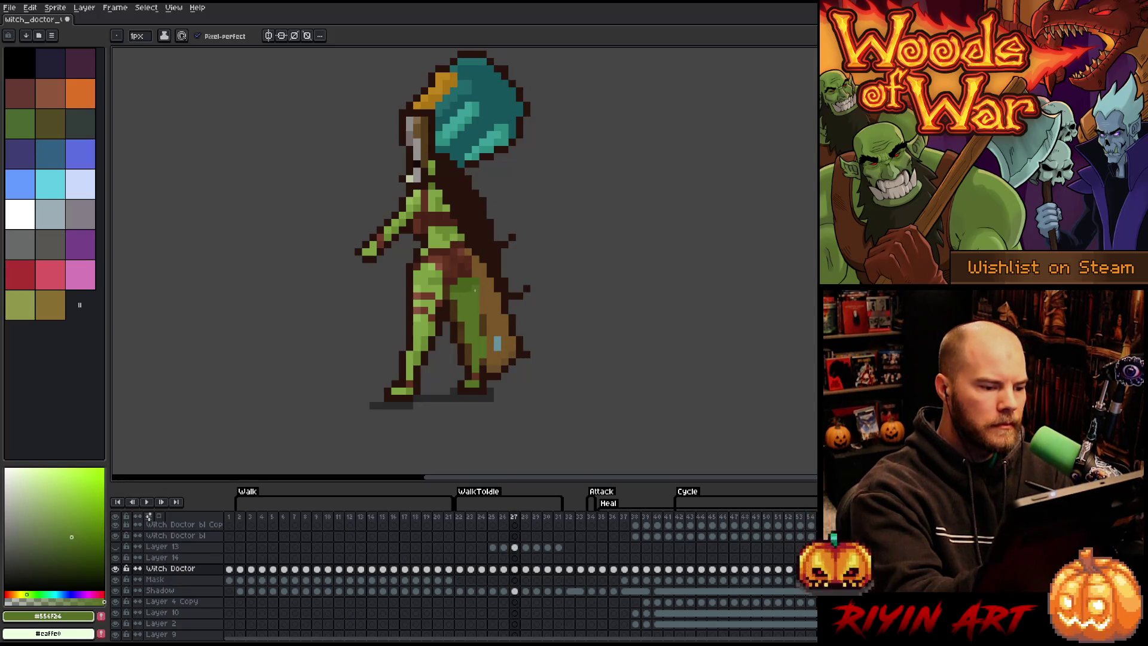
{"action": "key", "text": "comma"}
{"action": "key", "text": "period"}
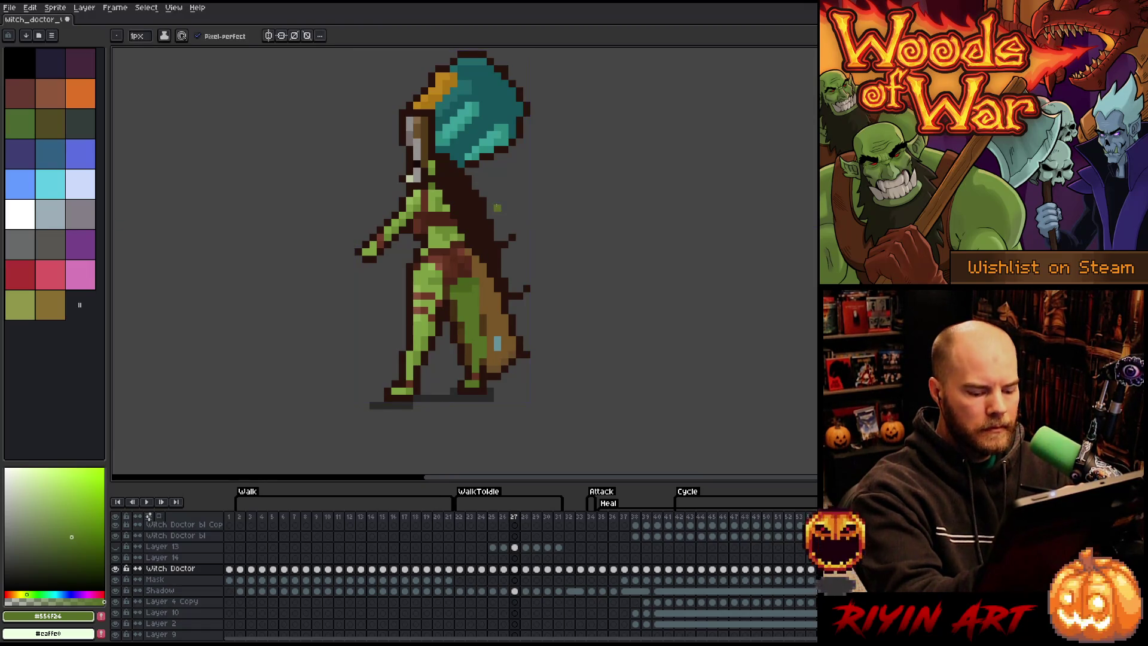
{"action": "key", "text": "period"}
{"action": "key", "text": "period"}
{"action": "key", "text": "Left"}
{"action": "key", "text": "Left"}
{"action": "key", "text": "Left"}
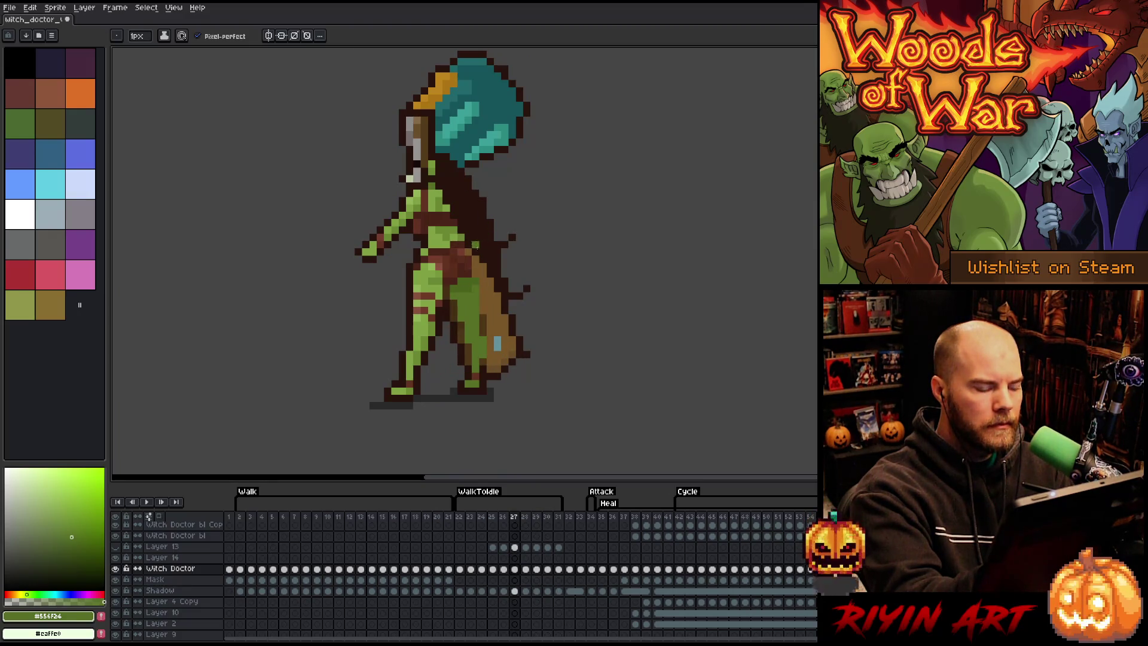
{"action": "key", "text": "w"}
{"action": "left_click", "coordinate": [469, 333]}
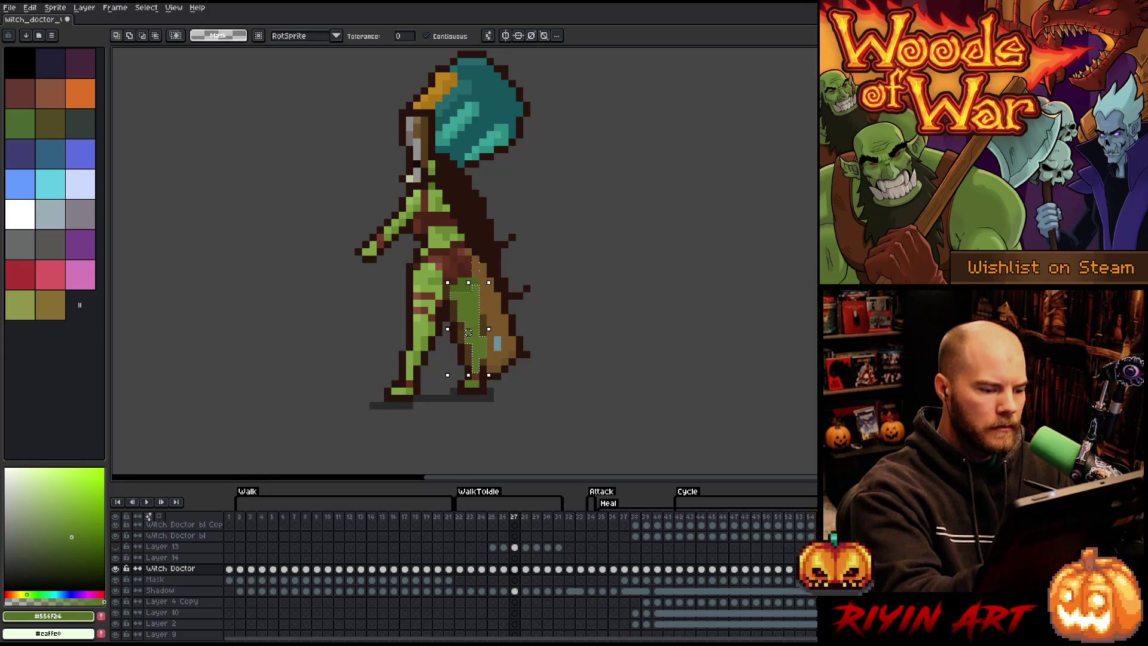
{"action": "key", "text": "Right"}
{"action": "key", "text": "b"}
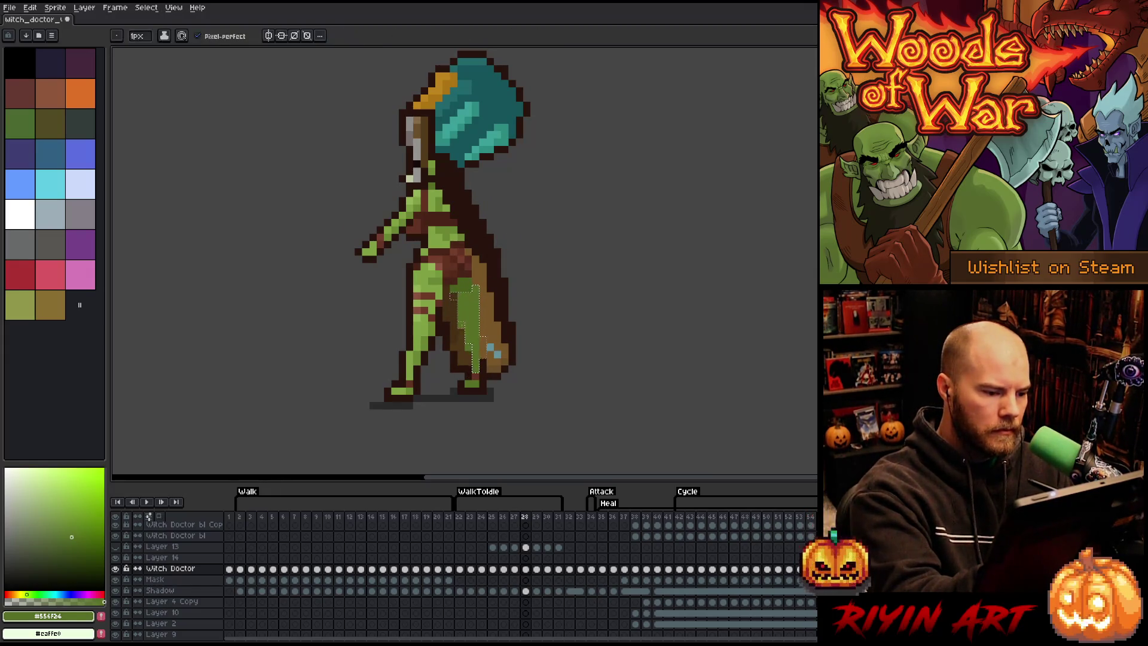
Step: Flip through frames 26–31 comparing poses, then eyedrop the dark outline brown #28130d on frame 31
{"action": "key", "text": "Right"}
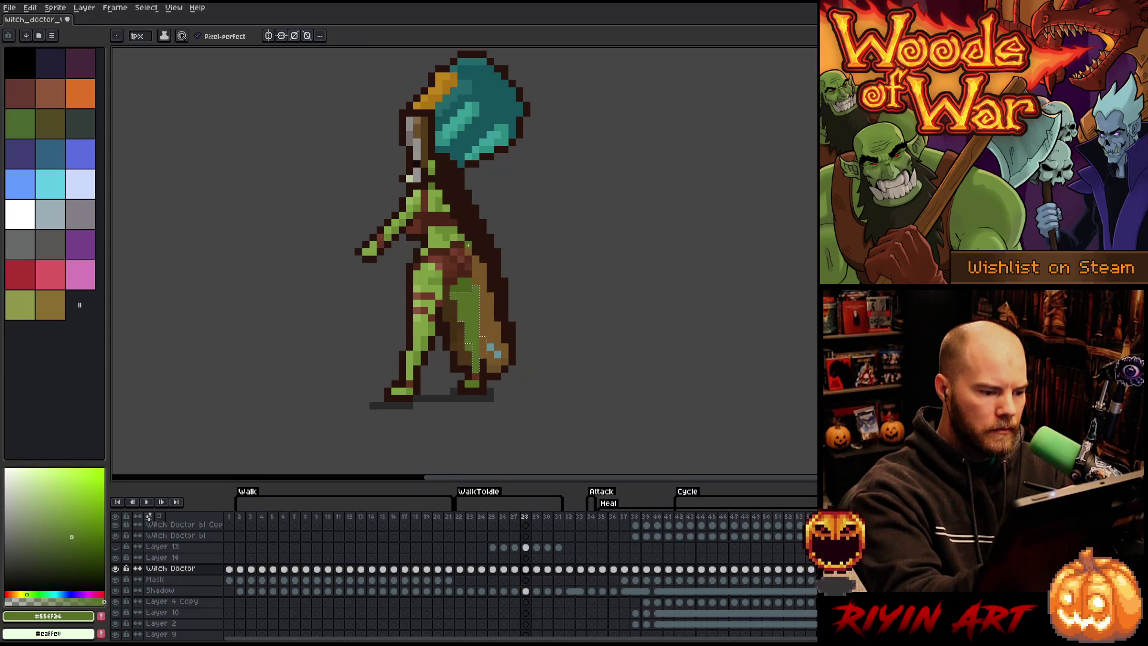
{"action": "key", "text": "Right"}
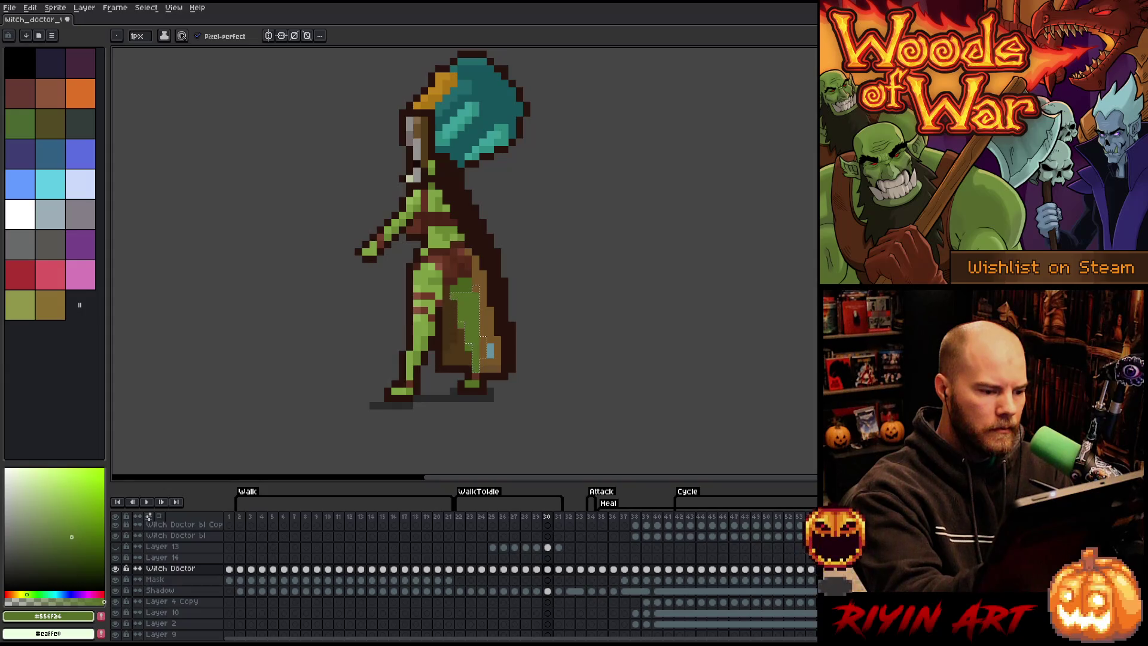
{"action": "key", "text": "Right"}
{"action": "key", "text": "Left"}
{"action": "key", "text": "Left"}
{"action": "key", "text": "Left"}
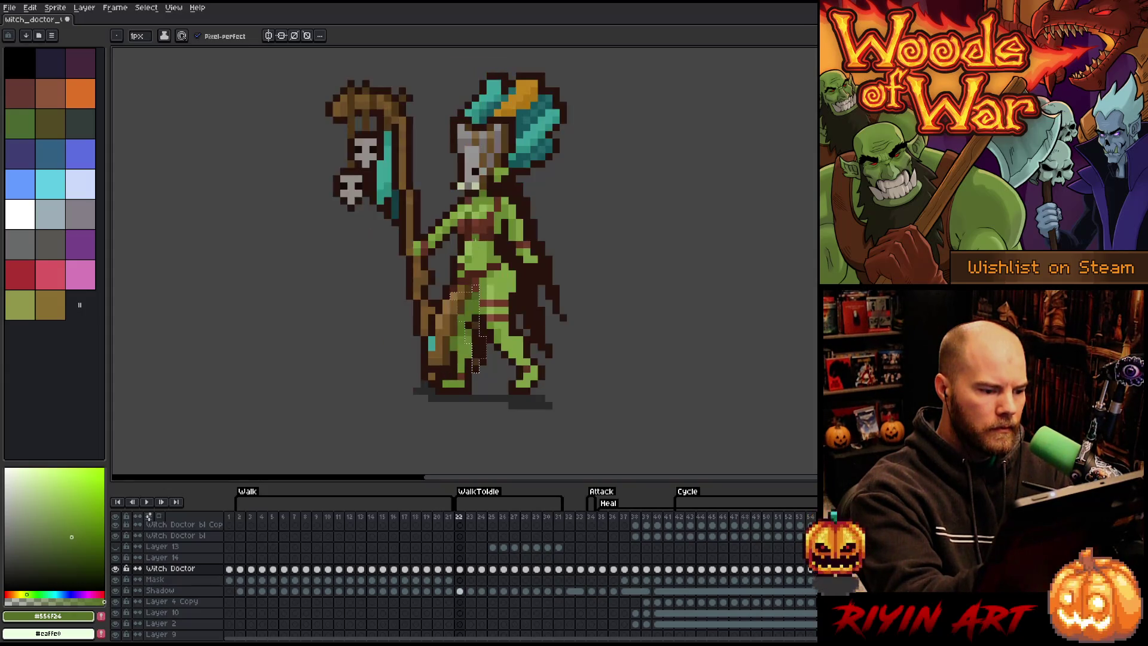
{"action": "key", "text": "Left"}
{"action": "key", "text": "Left"}
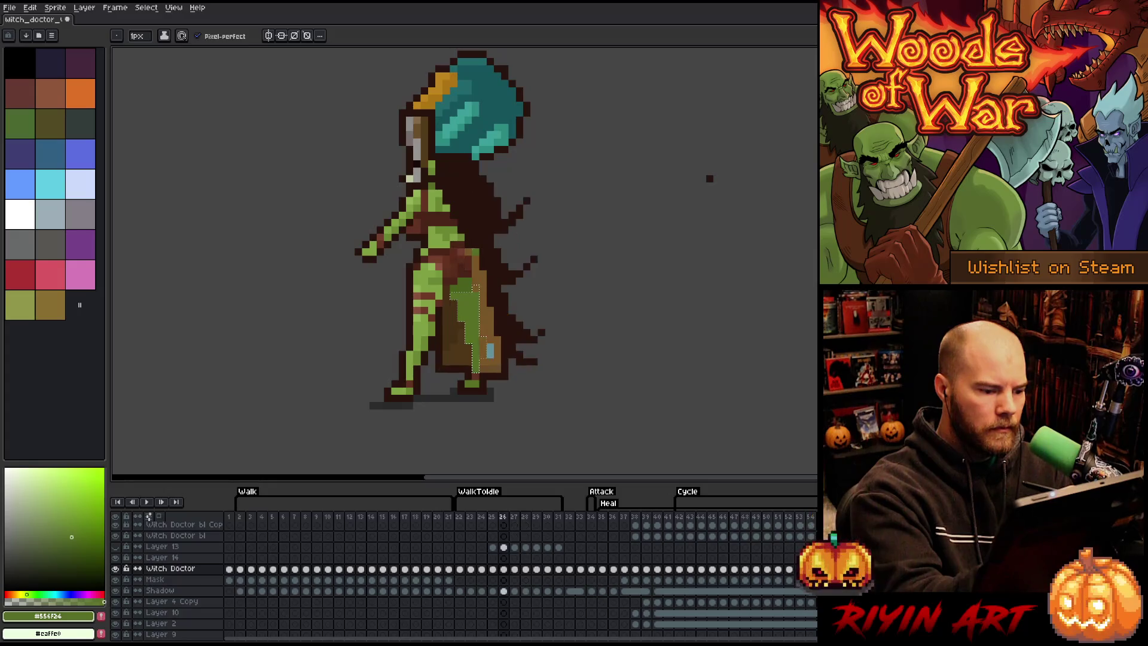
{"action": "key", "text": "Right"}
{"action": "key", "text": "Right"}
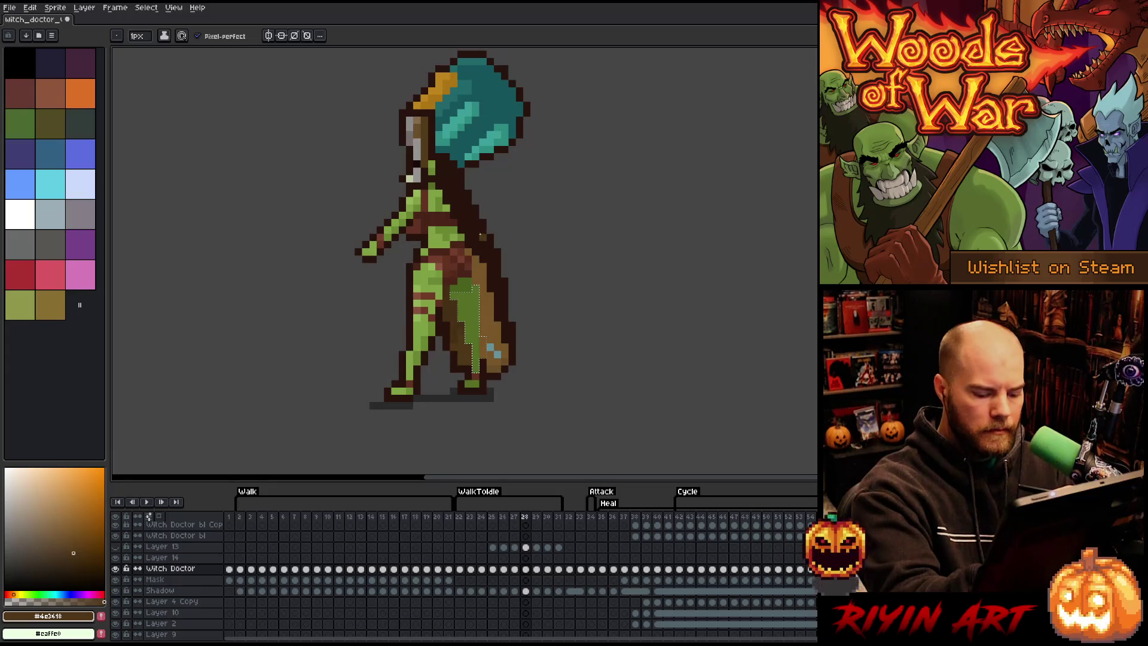
{"action": "key", "text": "Right"}
{"action": "key", "text": "Right"}
{"action": "key", "text": "Right"}
{"action": "key", "text": "Right"}
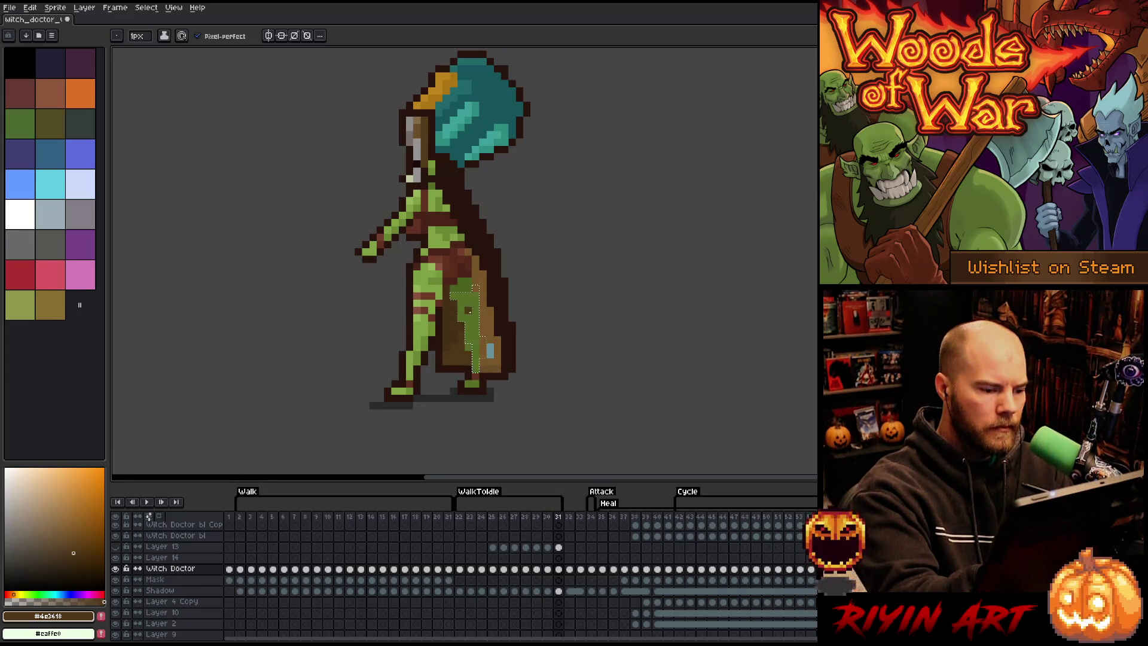
{"action": "key", "text": "Left"}
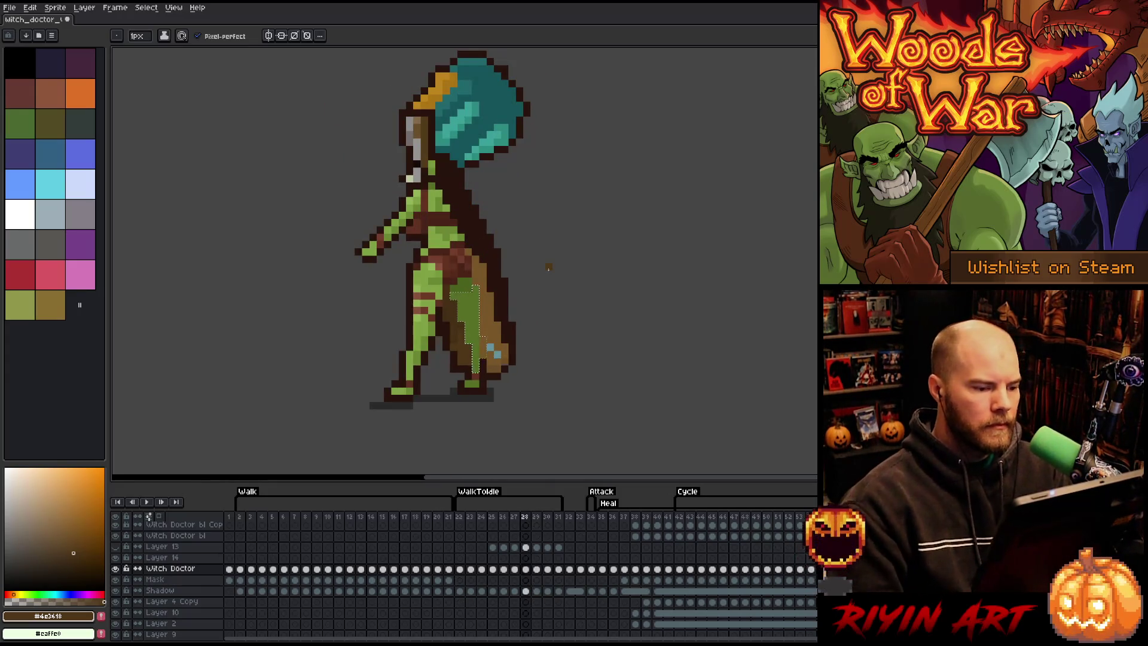
{"action": "key", "text": "Right"}
{"action": "key", "text": "Left"}
{"action": "key", "text": "Left"}
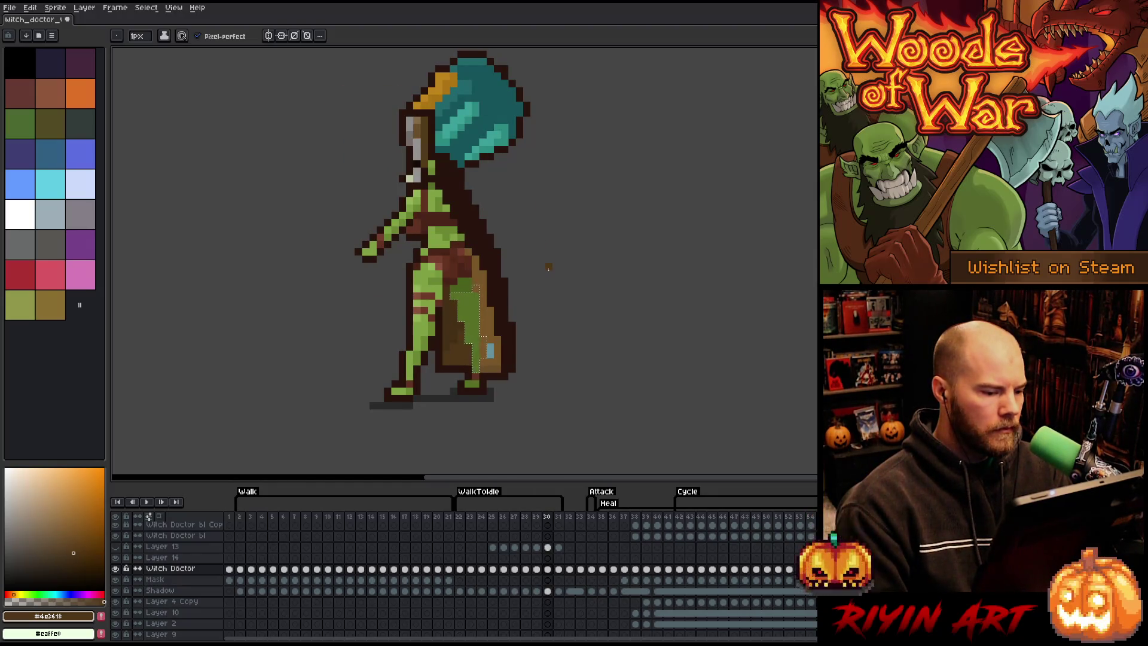
{"action": "key", "text": "Right"}
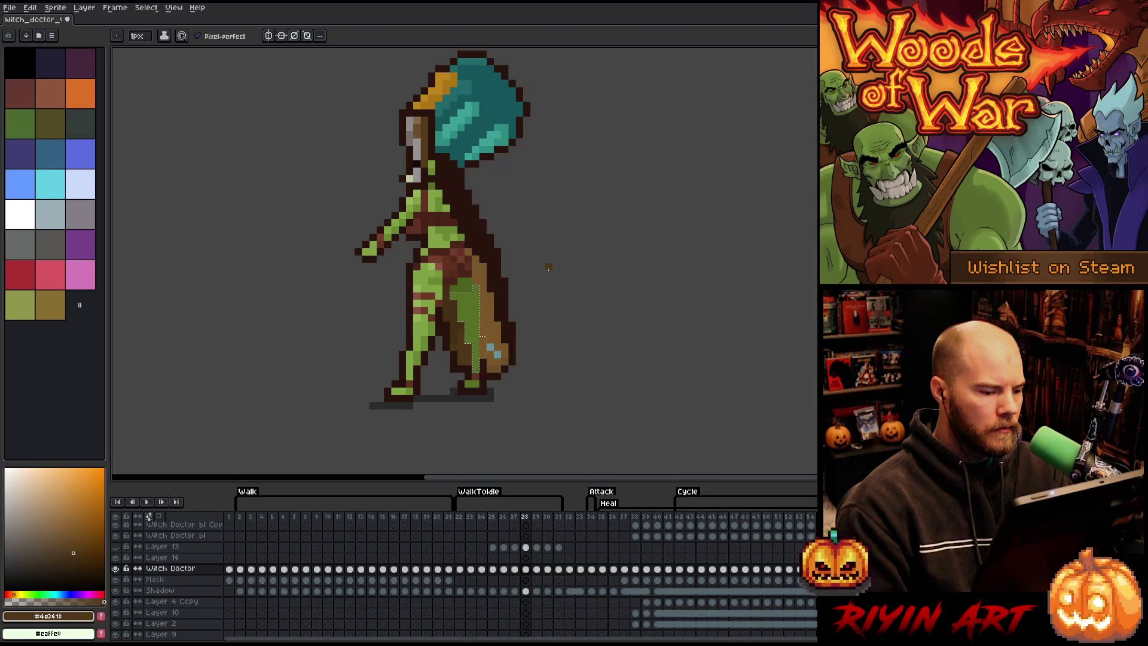
{"action": "left_click", "coordinate": [472, 346], "text": "alt"}
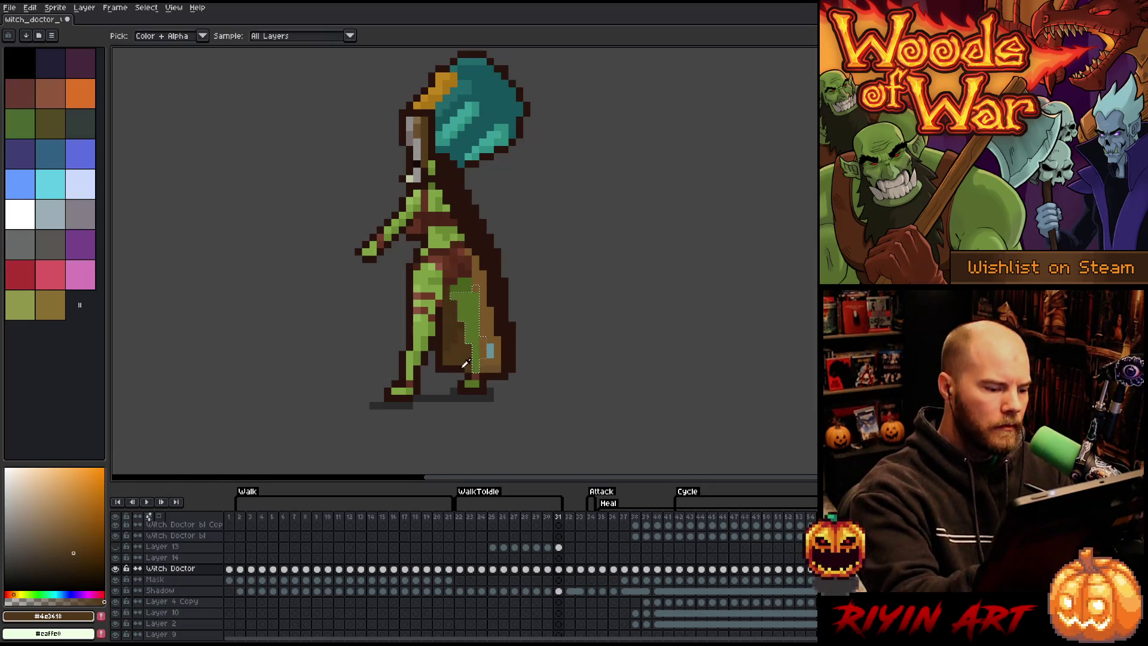
Step: Erase the stray dark pixels between the legs and at the hair edge on frame 26
{"action": "key", "text": "ctrl"}
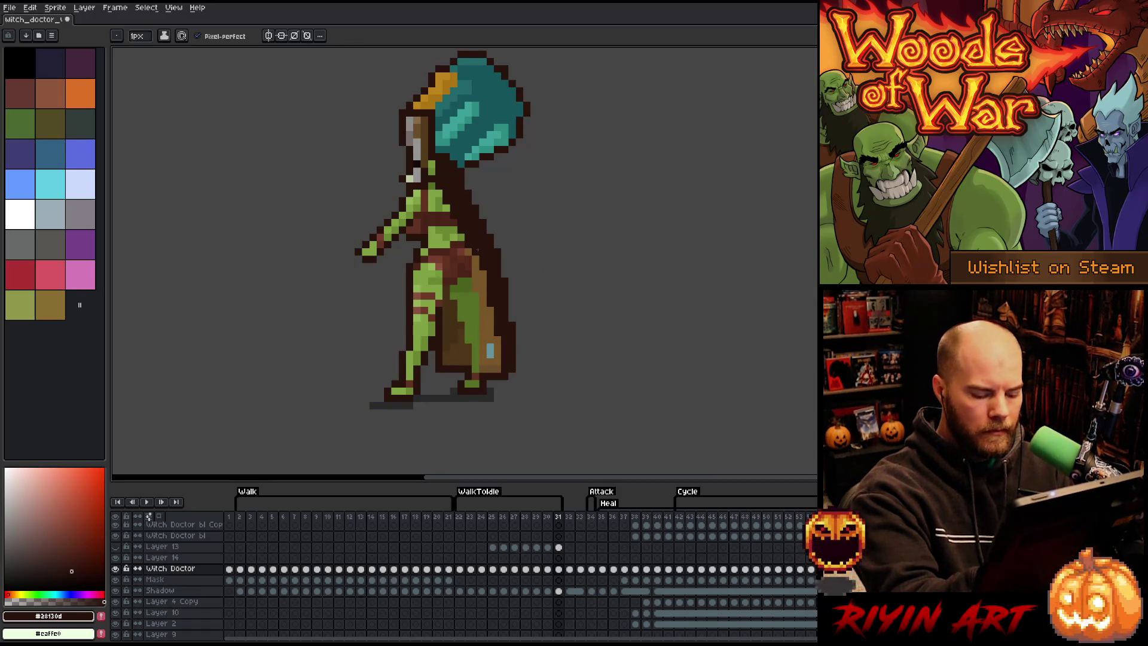
{"action": "key", "text": "Left"}
{"action": "key", "text": "Left"}
{"action": "key", "text": "Left"}
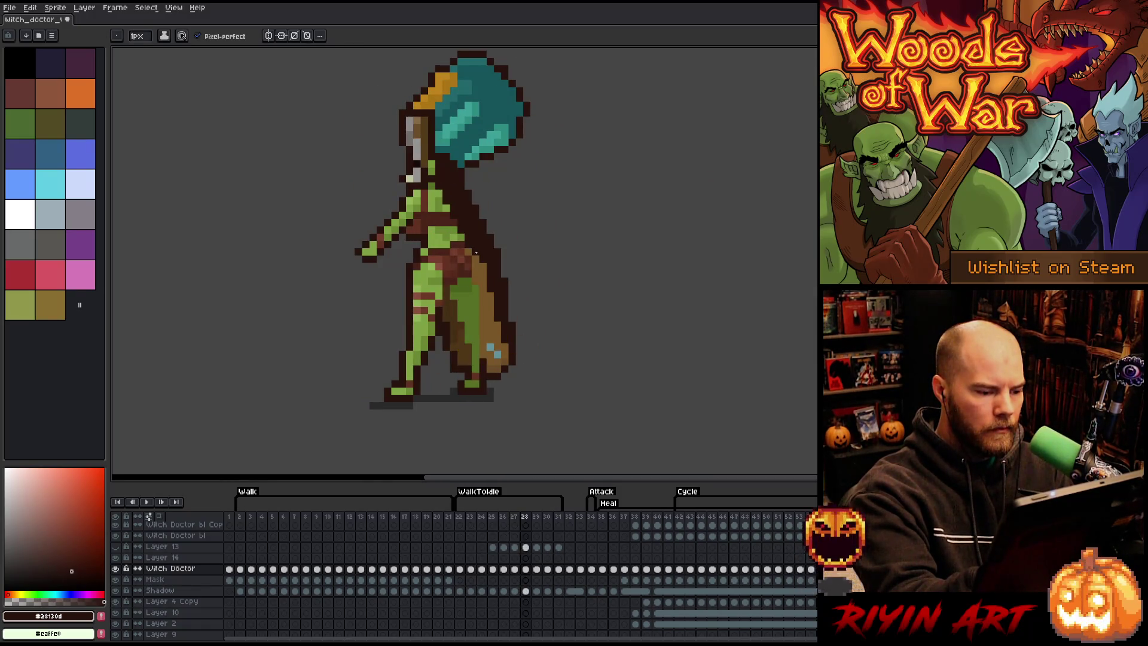
{"action": "key", "text": "Left"}
{"action": "key", "text": "Left"}
{"action": "key", "text": "Left"}
{"action": "key", "text": "Left"}
{"action": "key", "text": "Right"}
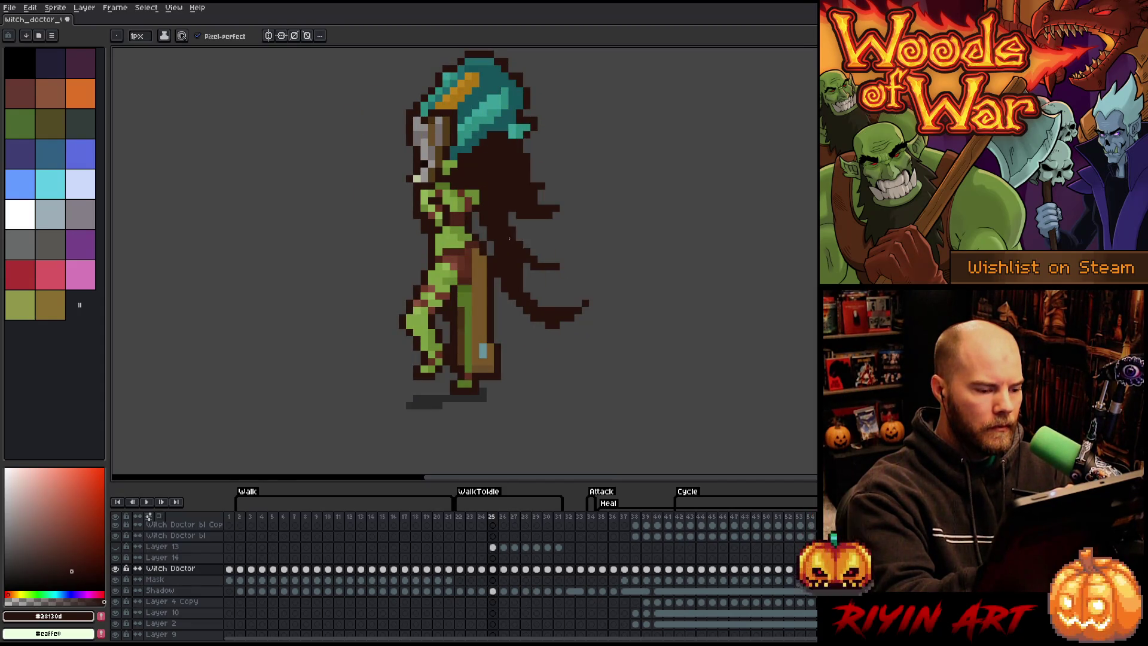
{"action": "key", "text": "e"}
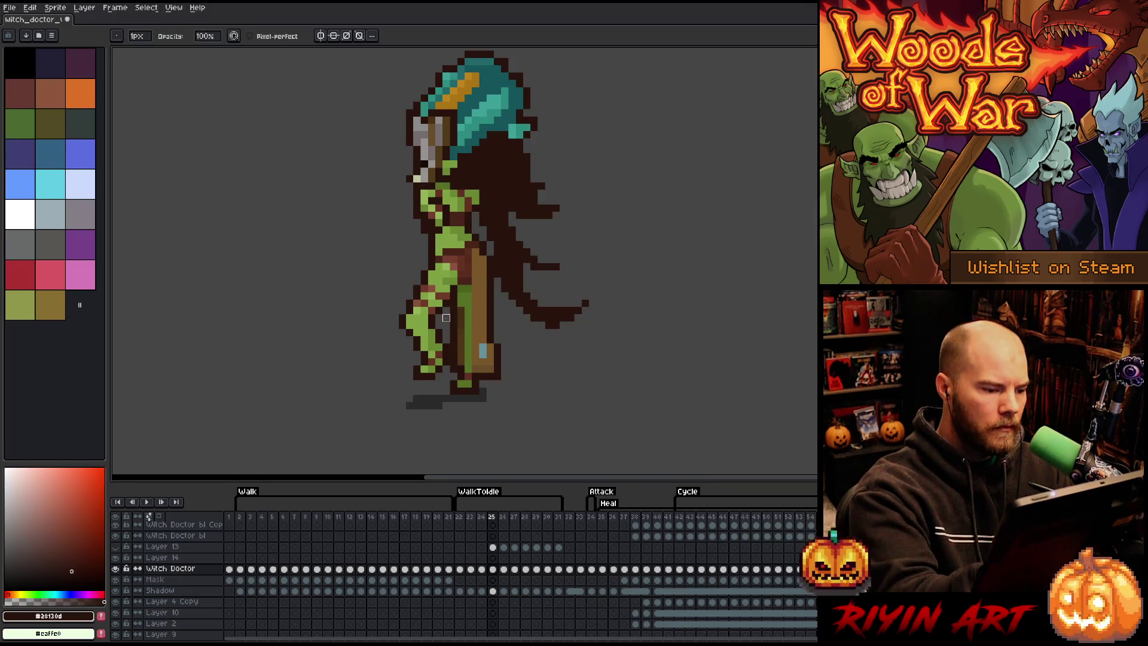
{"action": "key", "text": "Right"}
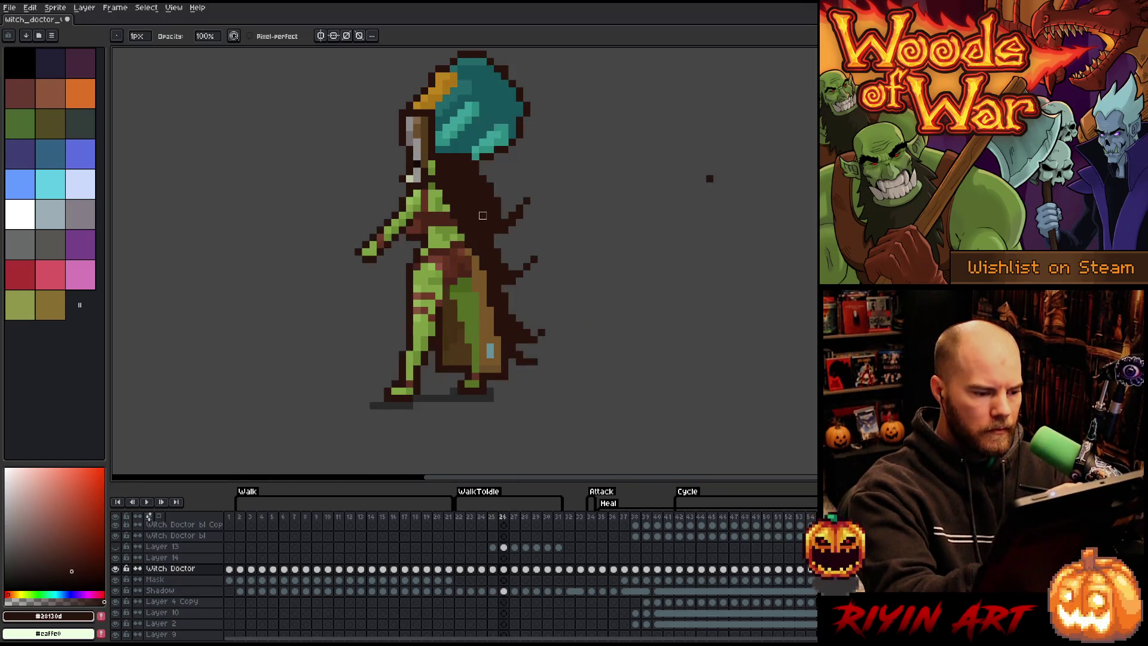
{"action": "key", "text": "i"}
{"action": "key", "text": "b"}
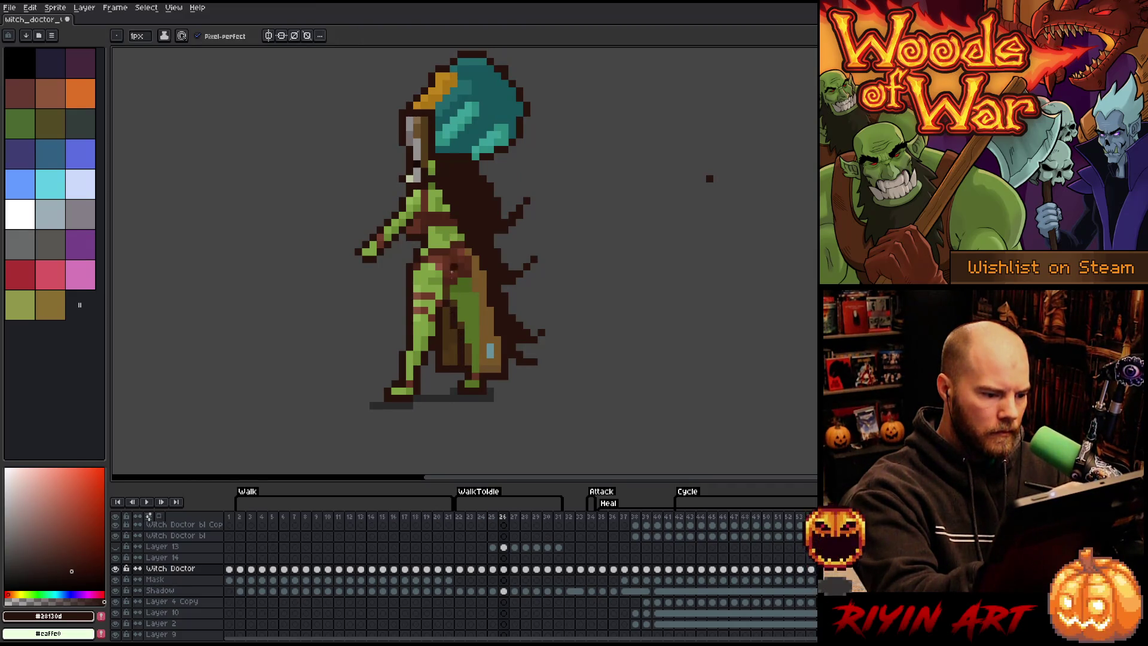
{"action": "key", "text": "e"}
{"action": "left_click_drag", "start_coordinate": [454, 332], "coordinate": [439, 371]}
{"action": "left_click", "coordinate": [498, 223]}
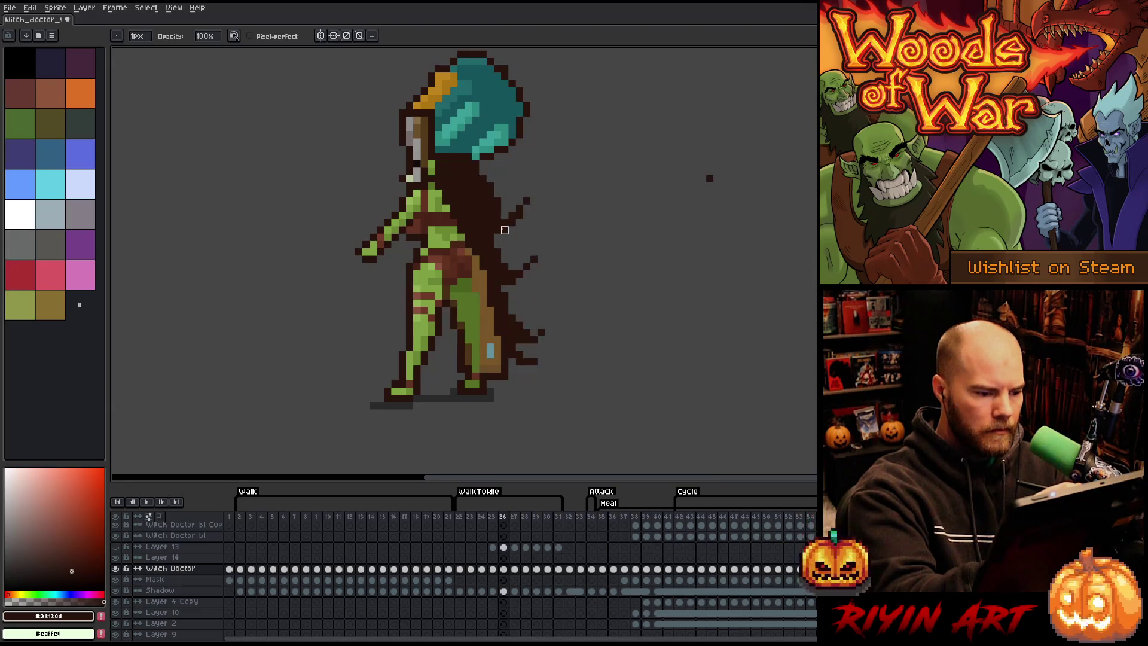
{"action": "key", "text": "comma"}
{"action": "key", "text": "comma"}
{"action": "key", "text": "period"}
{"action": "key", "text": "period"}
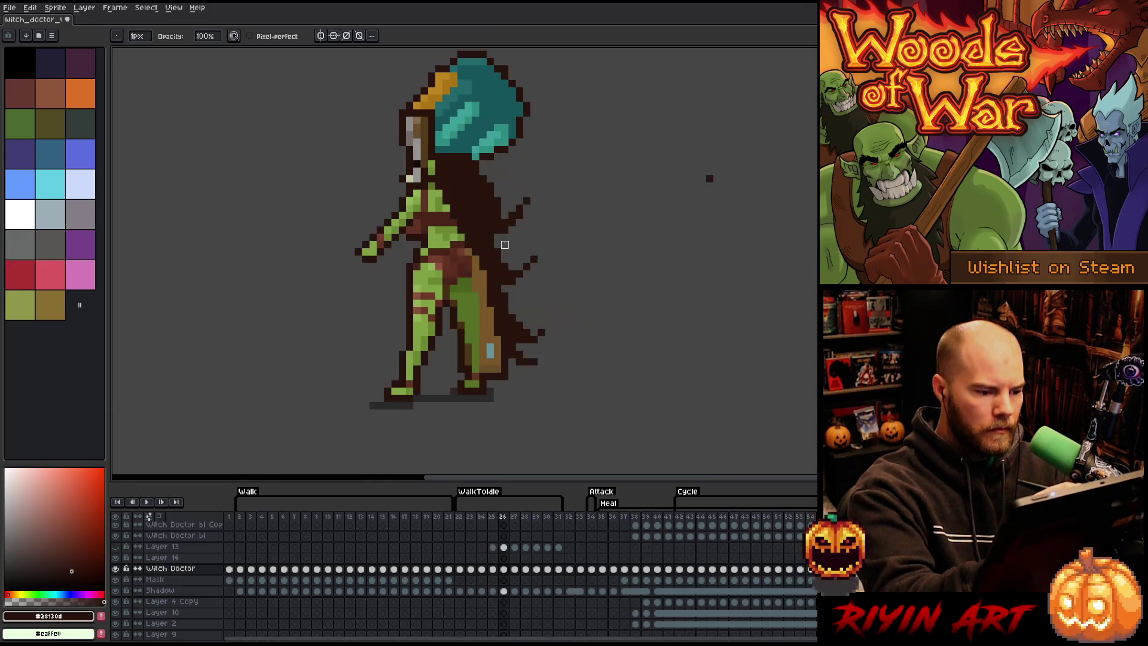
Step: Extend the staff downward on frame 26 with the staff brown #795728, then return to frame 22
{"action": "key", "text": "b"}
{"action": "left_click", "coordinate": [484, 275], "text": "alt"}
{"action": "left_click_drag", "start_coordinate": [491, 284], "coordinate": [498, 333]}
{"action": "left_click", "coordinate": [491, 245]}
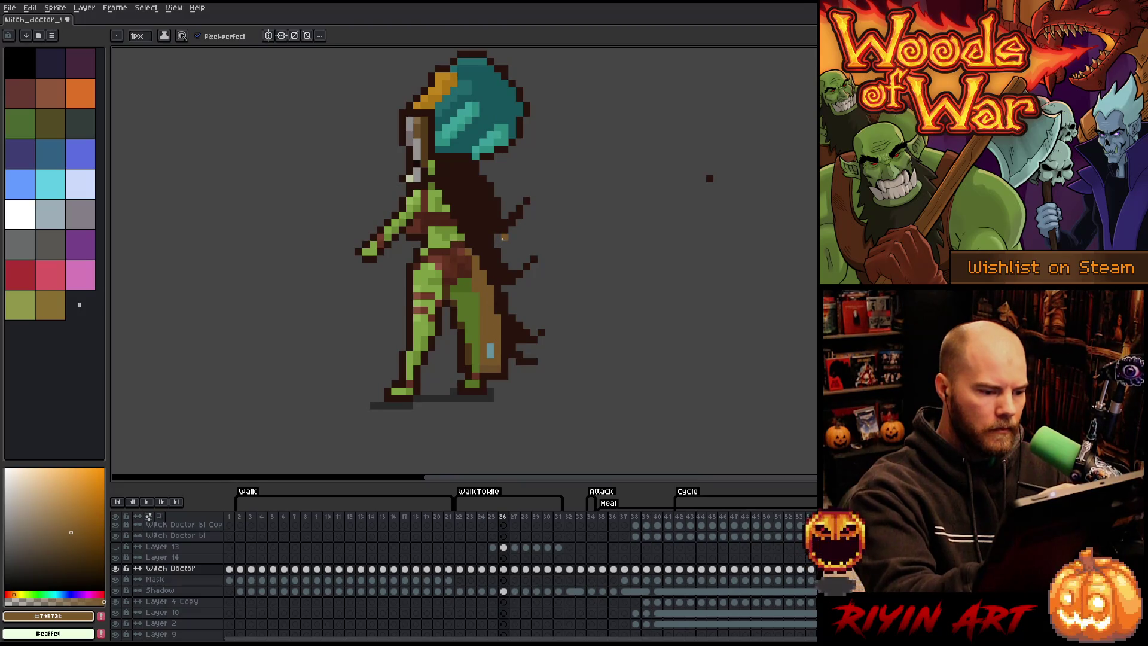
{"action": "key", "text": "period"}
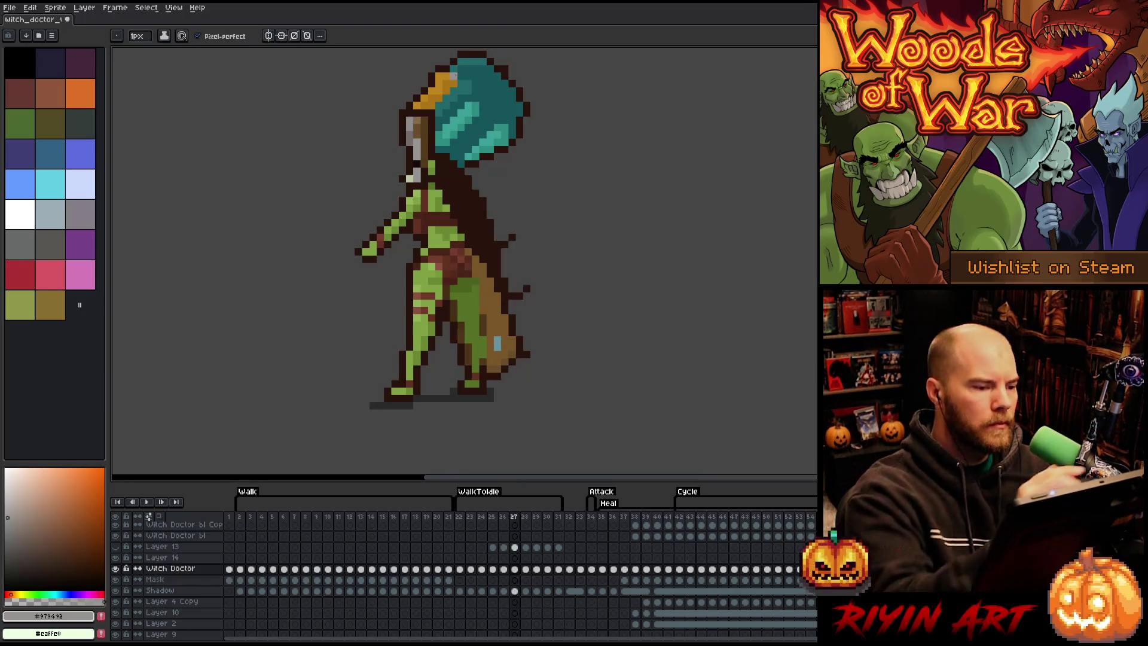
{"action": "key", "text": "comma"}
{"action": "key", "text": "period"}
{"action": "key", "text": "period"}
{"action": "key", "text": "period"}
{"action": "key", "text": "period"}
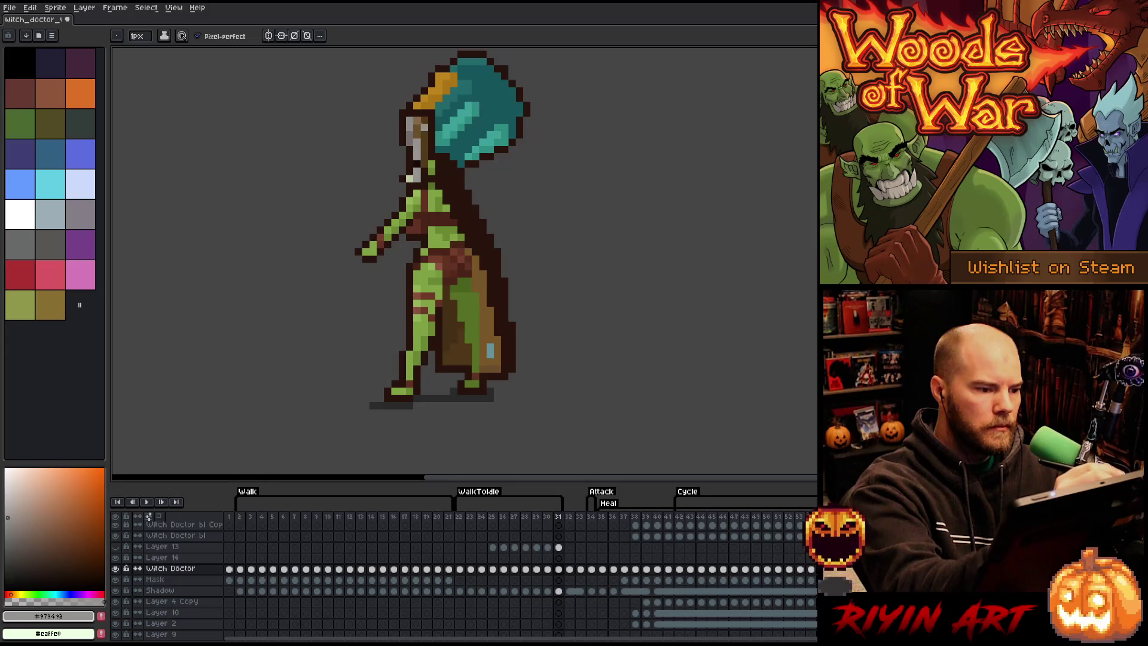
{"action": "key", "text": "Home"}
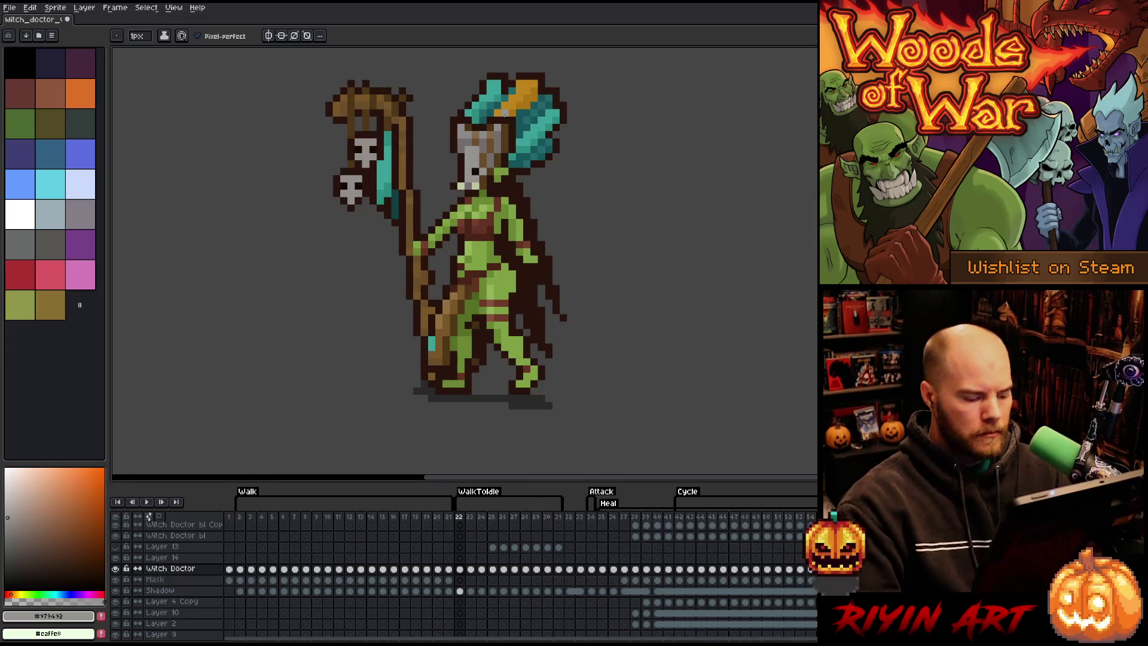
Step: Save the sprite, replay the WalkToIdle transition twice, and stop on frame 31
{"action": "key", "text": "ctrl+s"}
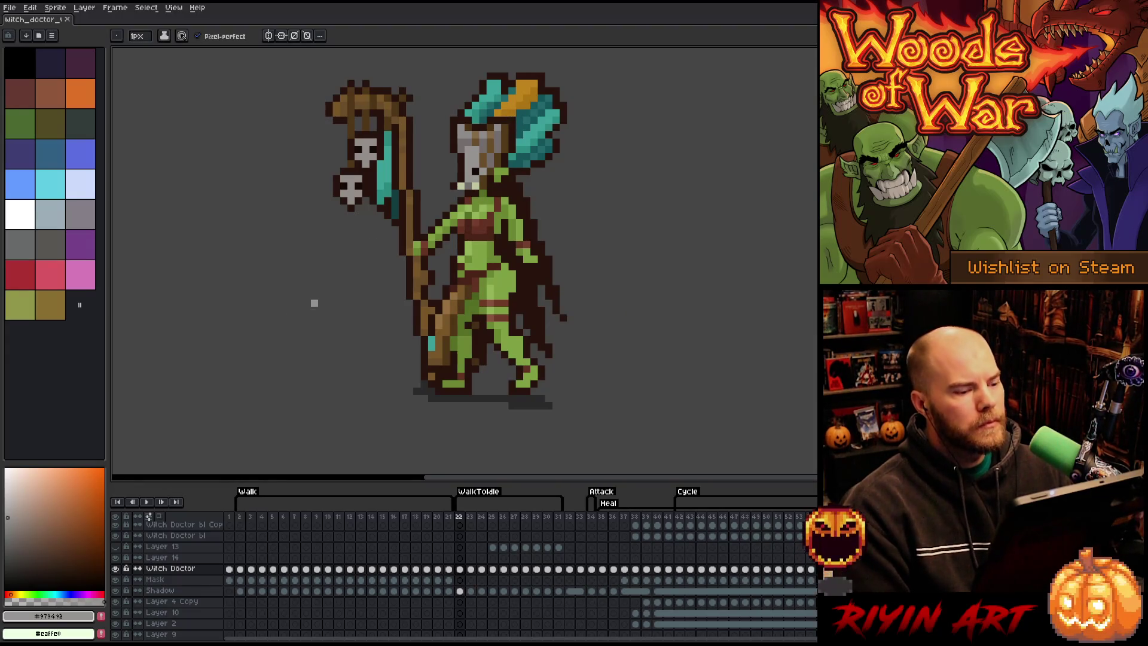
{"action": "left_click", "coordinate": [240, 517]}
{"action": "key", "text": "Return"}
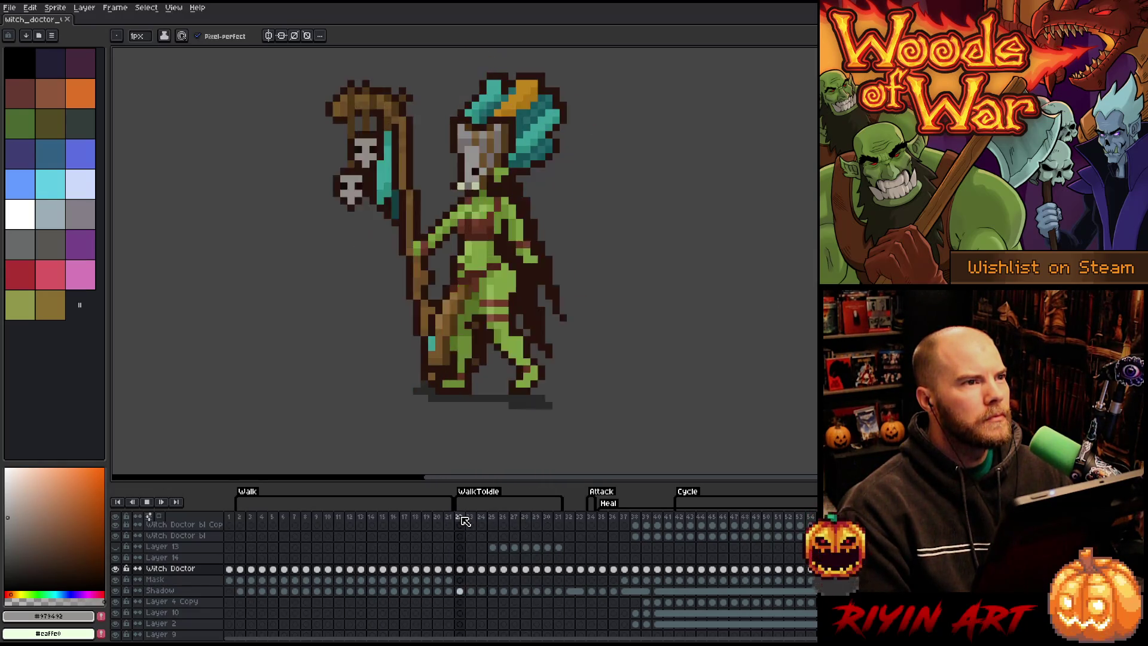
{"action": "key", "text": "Return"}
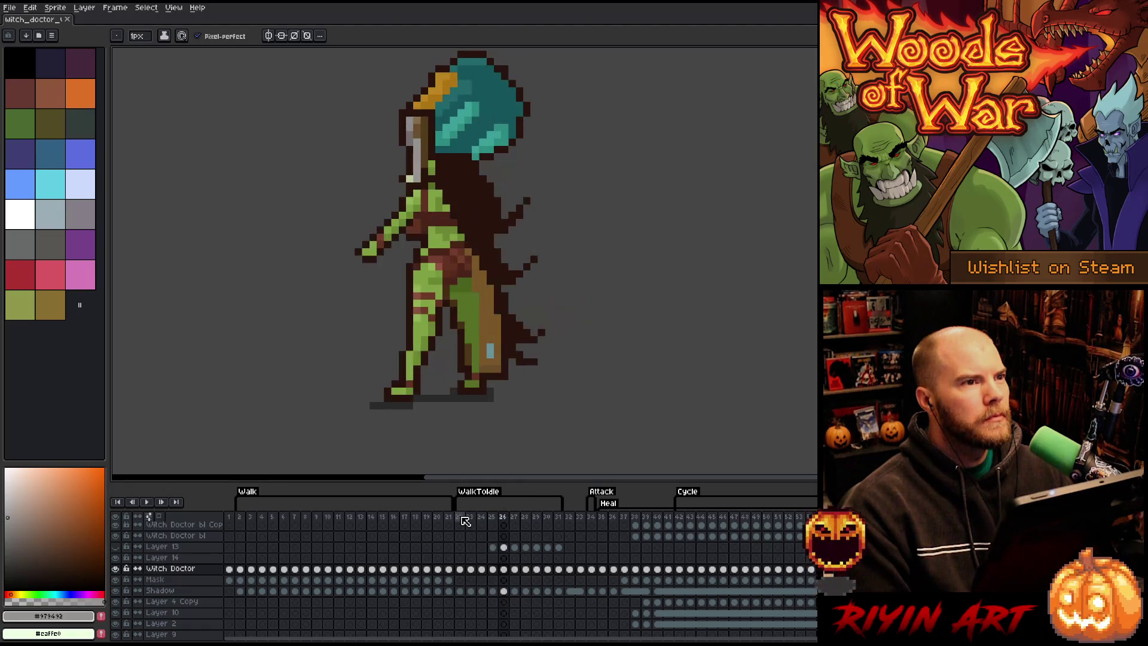
{"action": "key", "text": "Right"}
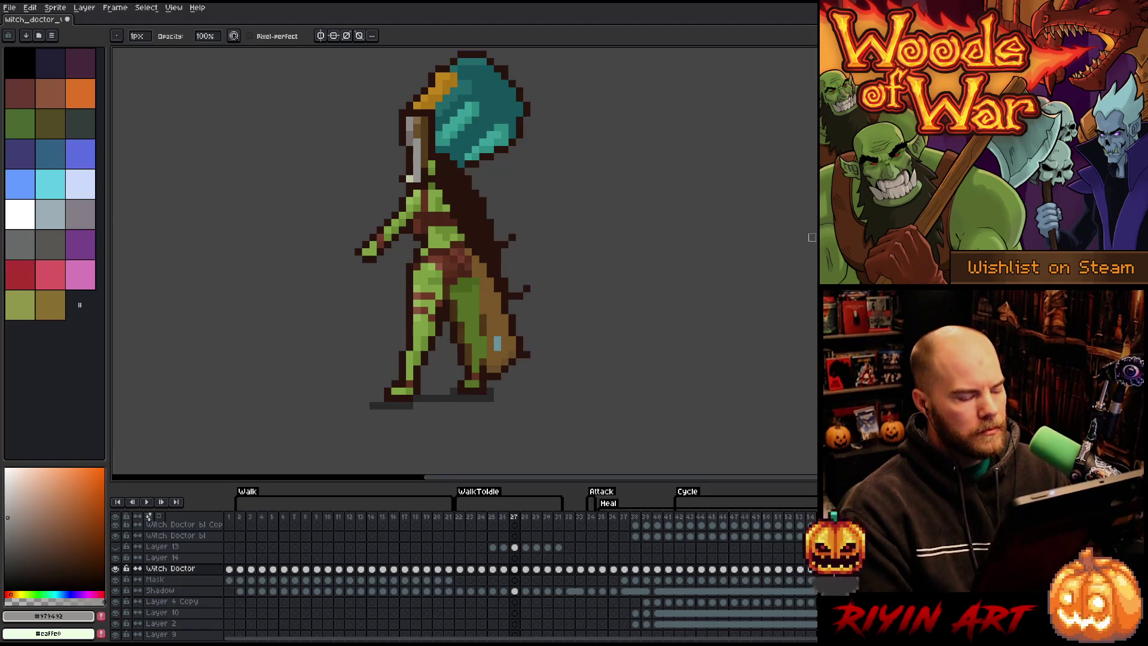
{"action": "key", "text": "ctrl+s"}
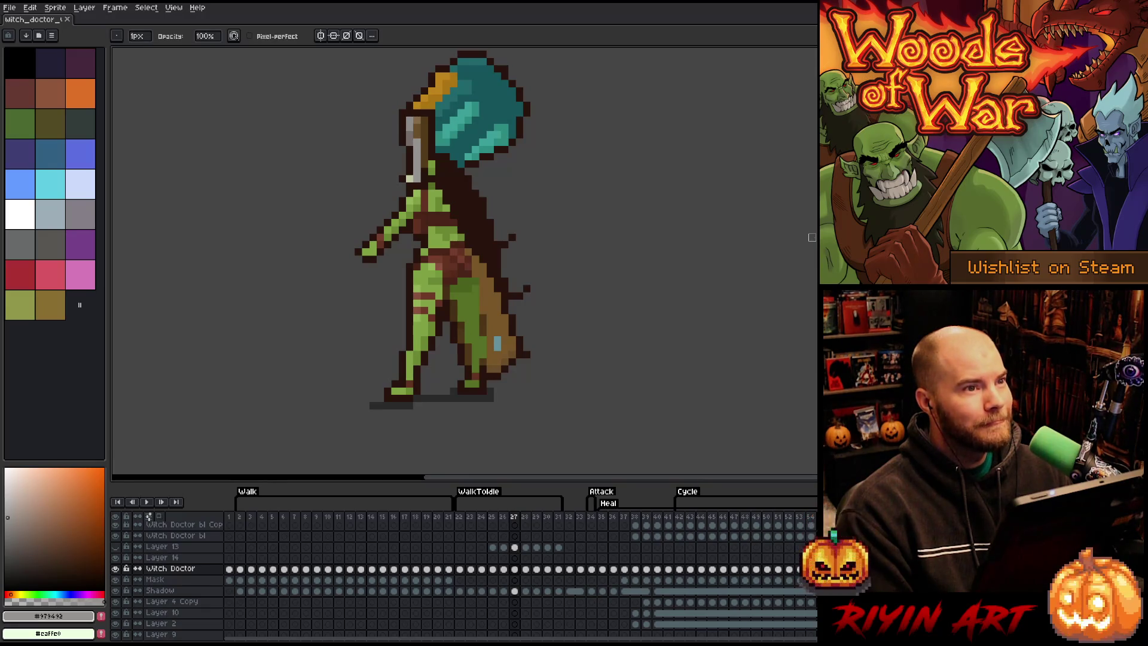
{"action": "key", "text": "Return"}
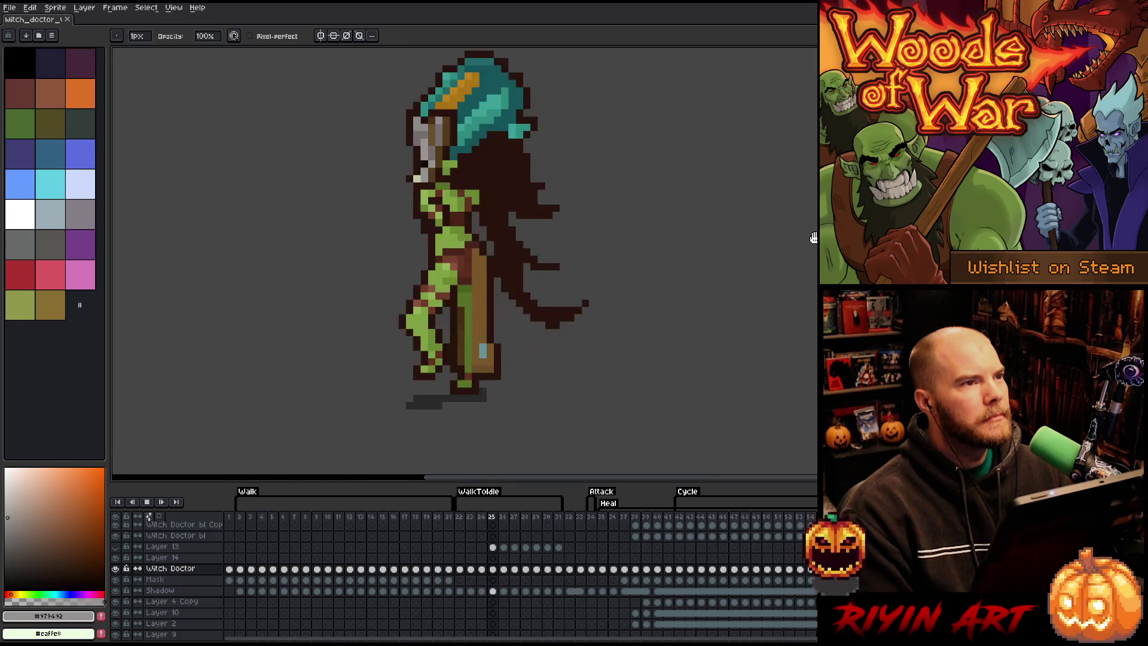
{"action": "key", "text": "Return"}
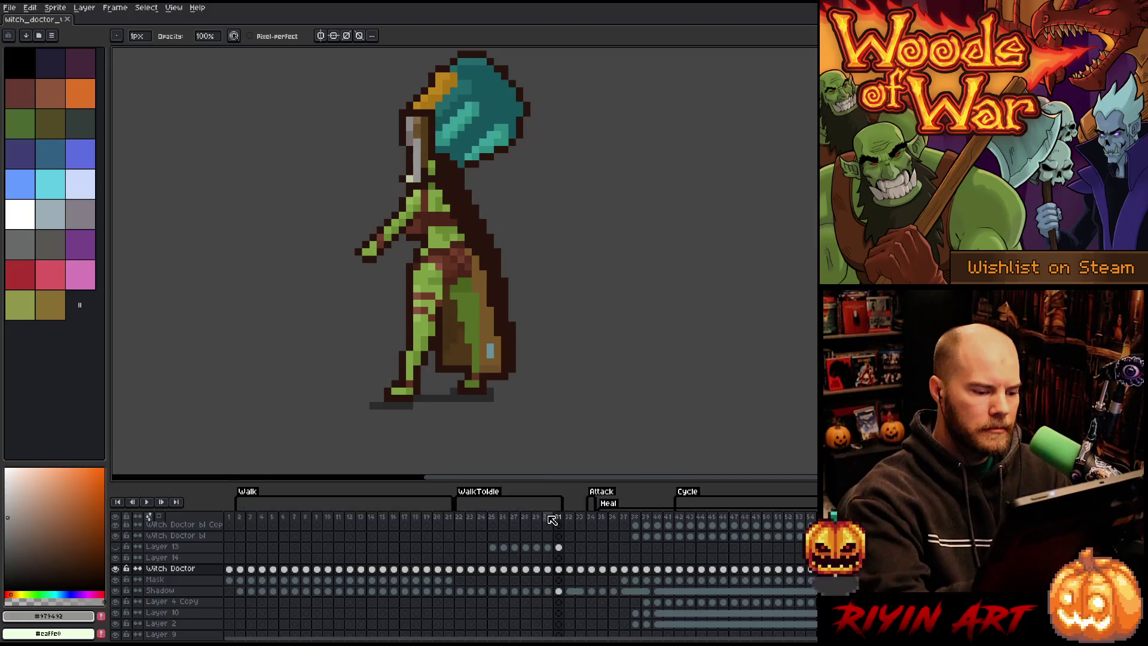
{"action": "left_click", "coordinate": [462, 178], "text": "alt"}
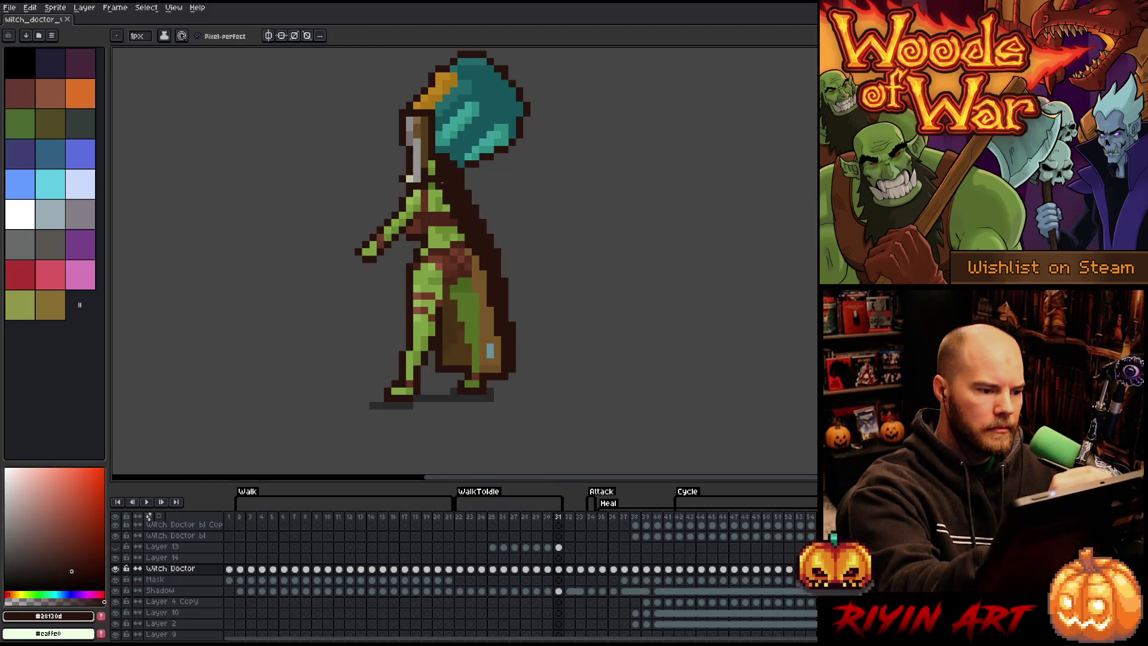
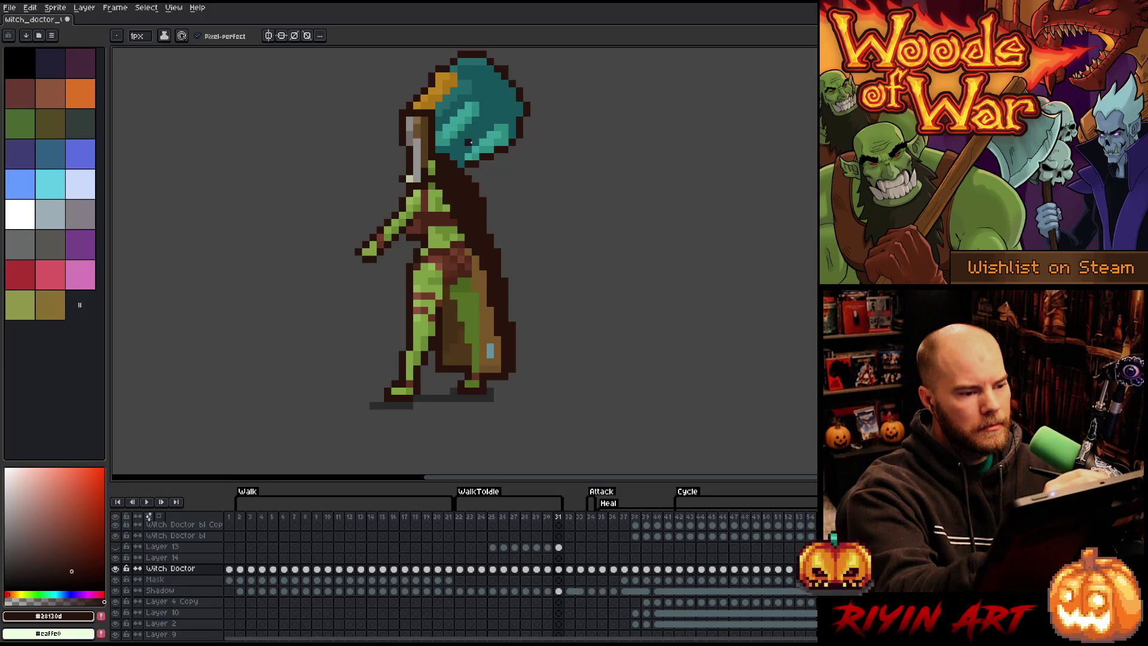
Step: Magic-Wand select the dark cloak area and step back through frames 30 to 27
{"action": "key", "text": "w"}
{"action": "left_click", "coordinate": [461, 251]}
{"action": "key", "text": "Left"}
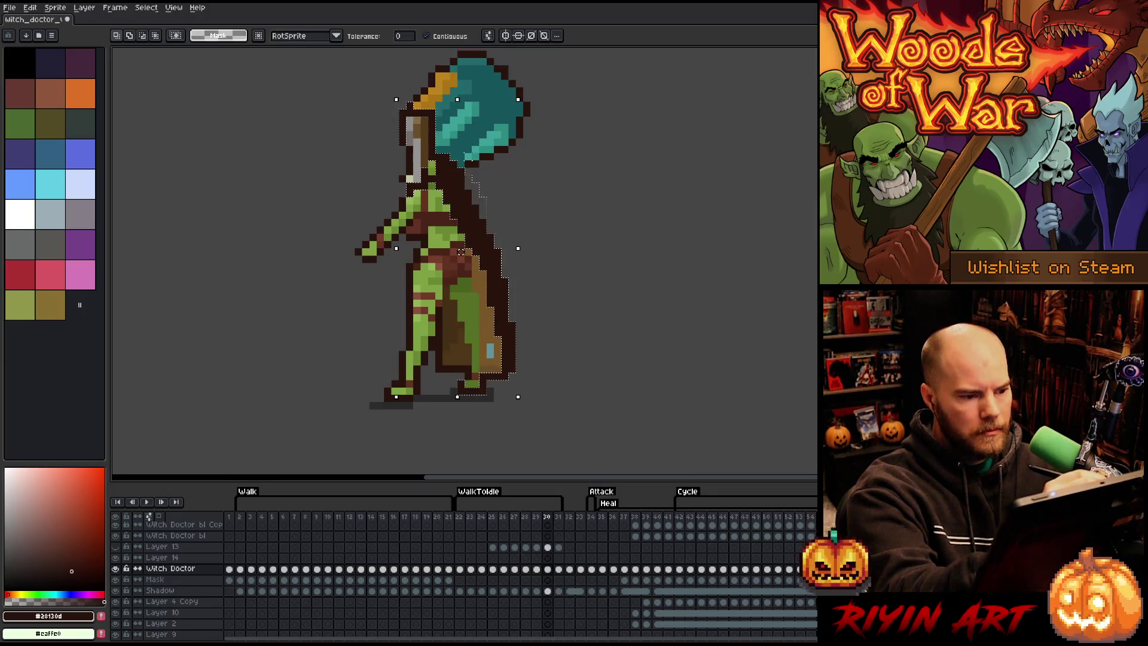
{"action": "key", "text": "b"}
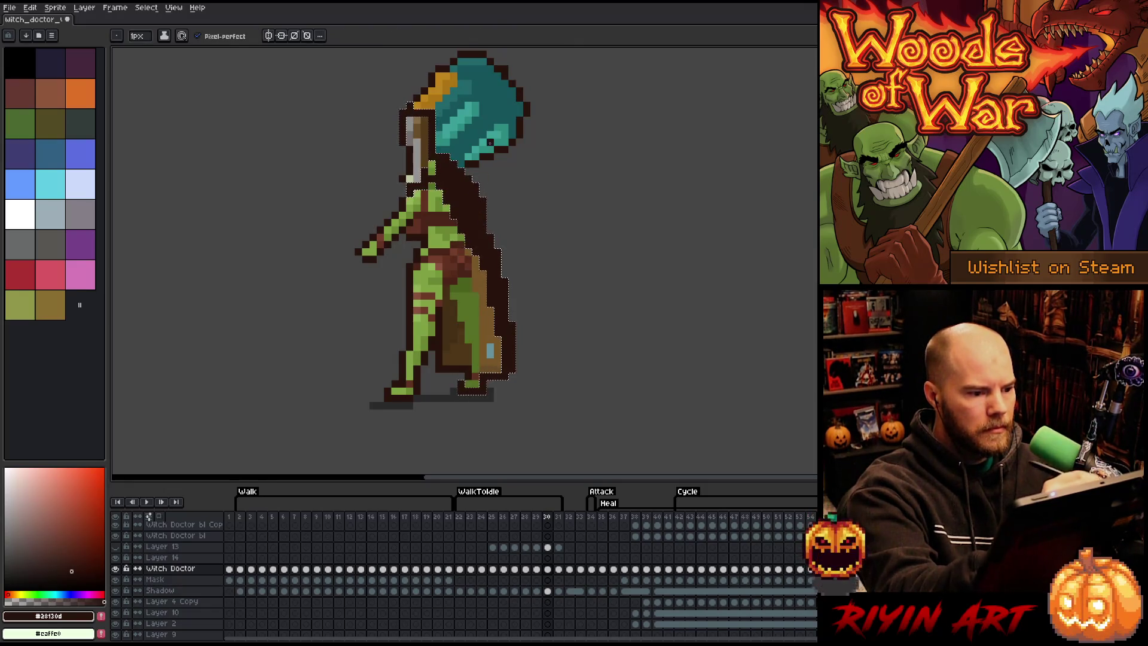
{"action": "key", "text": "Left"}
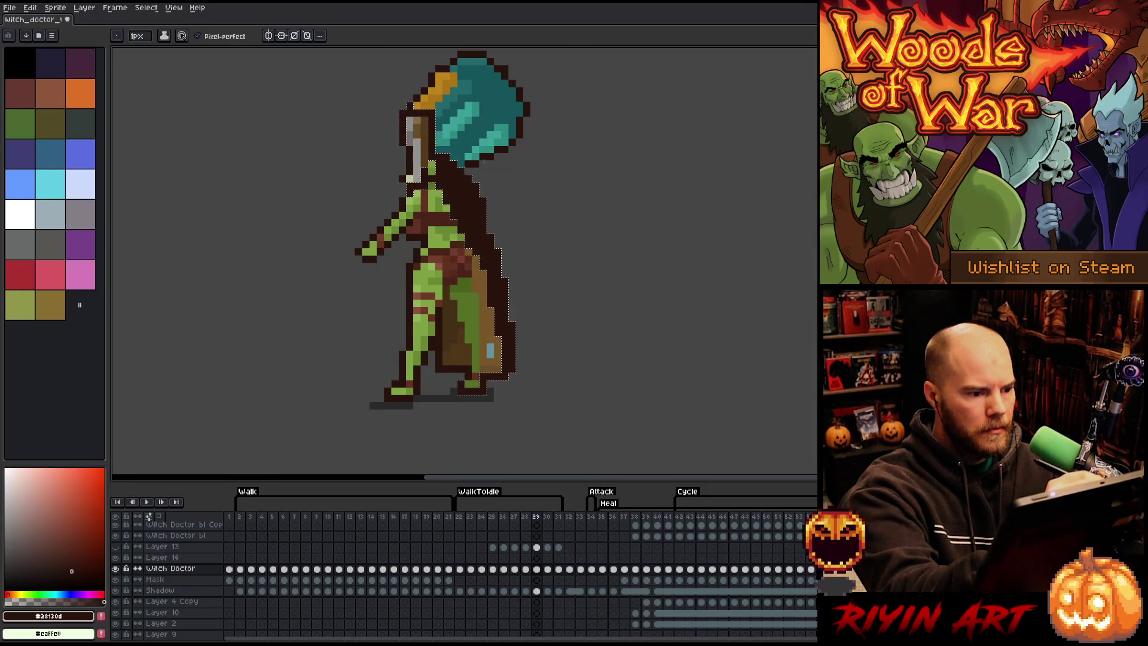
{"action": "key", "text": "Left"}
{"action": "key", "text": "Left"}
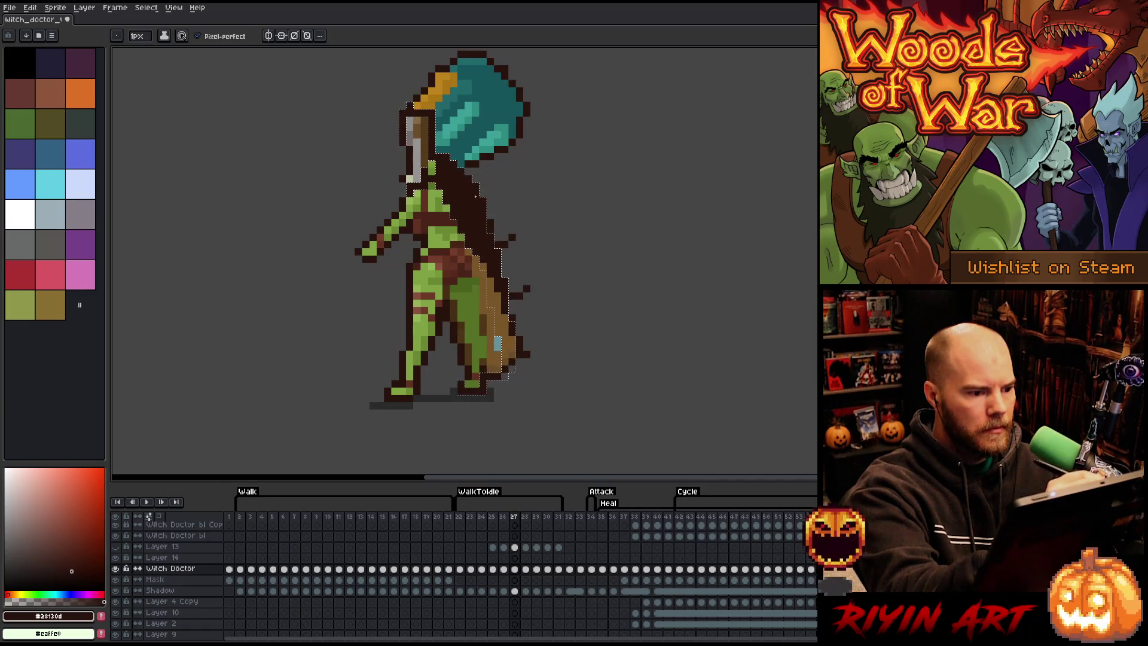
{"action": "key", "text": "Left"}
{"action": "key", "text": "Left"}
Step: Deselect, play the WalkToIdle tag, then on frame 28 draw a dark cloak strand behind the lower leg
{"action": "key", "text": "ctrl+d"}
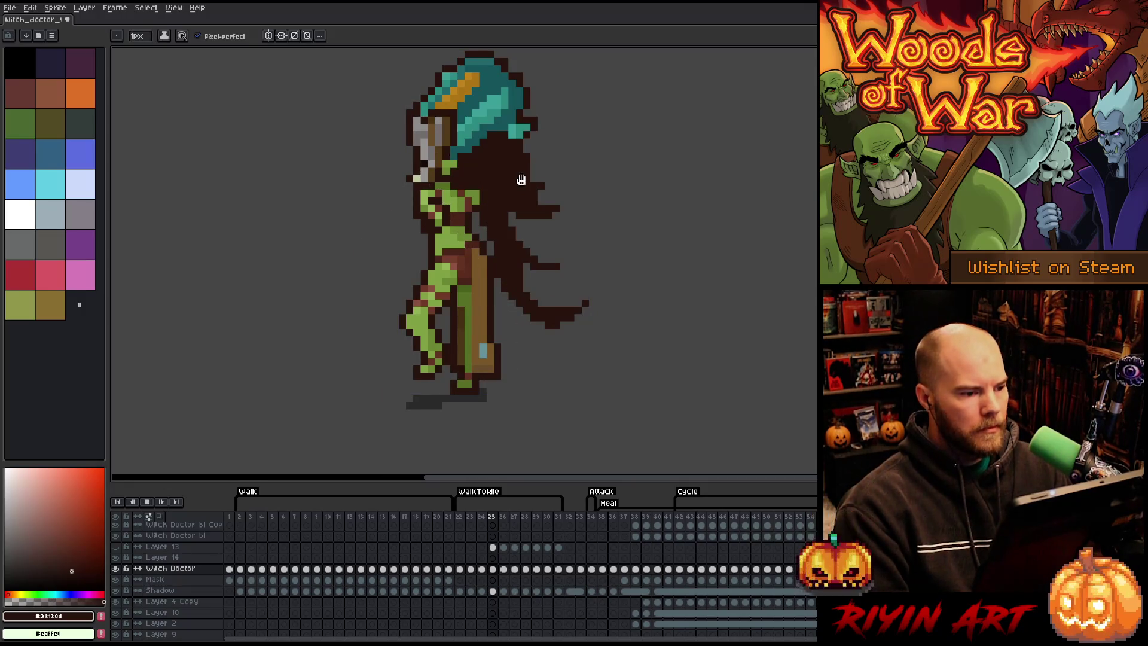
{"action": "key", "text": "Return"}
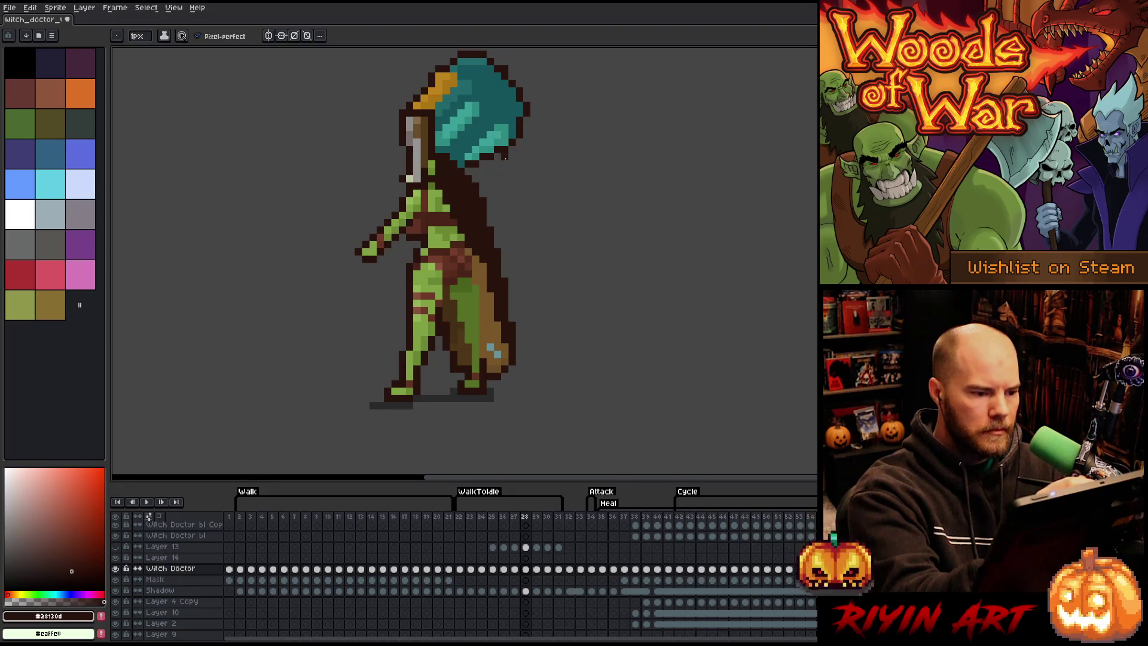
{"action": "key", "text": "Right"}
{"action": "key", "text": "Right"}
{"action": "key", "text": "Right"}
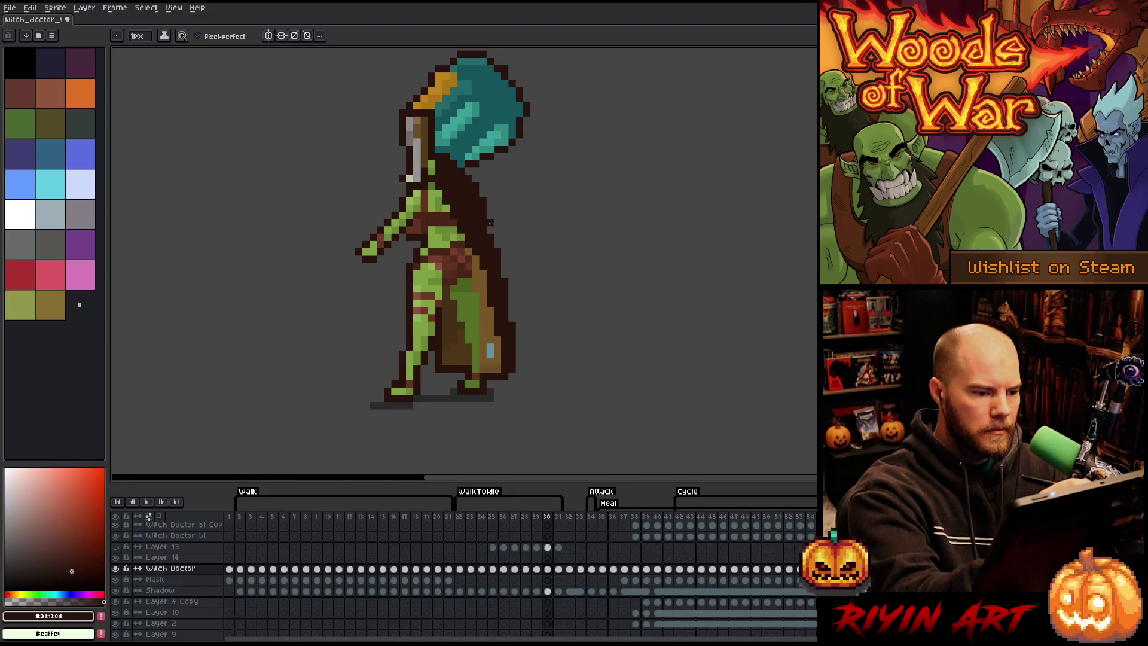
{"action": "key", "text": "Right"}
{"action": "key", "text": "Left"}
{"action": "key", "text": "Left"}
{"action": "key", "text": "Left"}
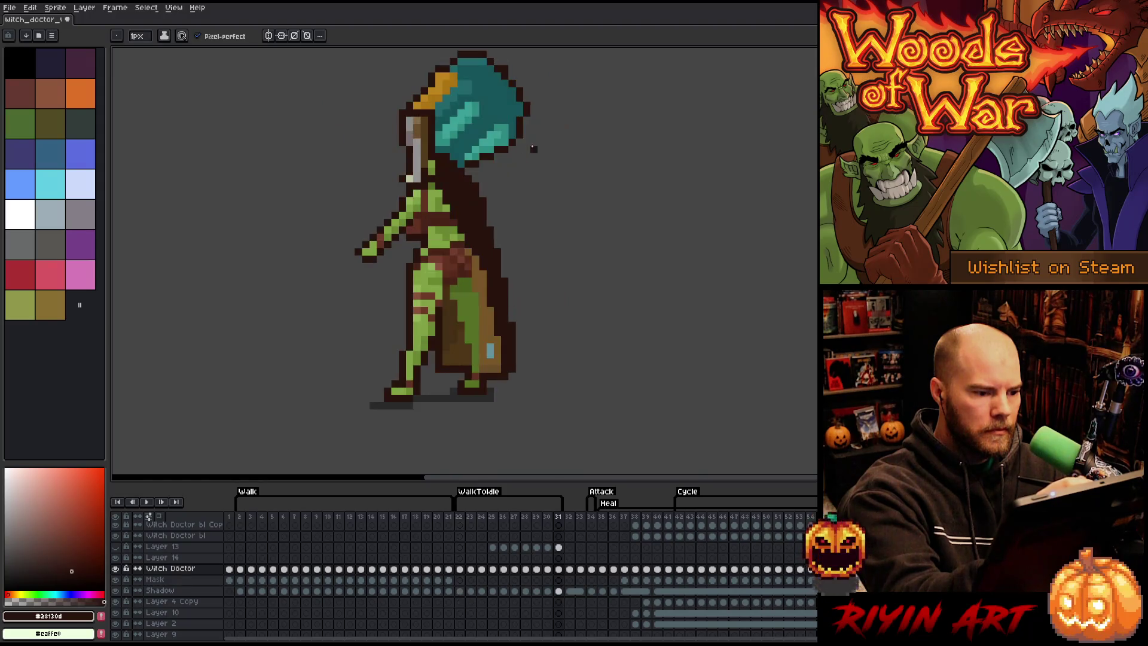
{"action": "key", "text": "Left"}
{"action": "key", "text": "Left"}
{"action": "key", "text": "Left"}
{"action": "key", "text": "Left"}
{"action": "key", "text": "Right"}
{"action": "key", "text": "Right"}
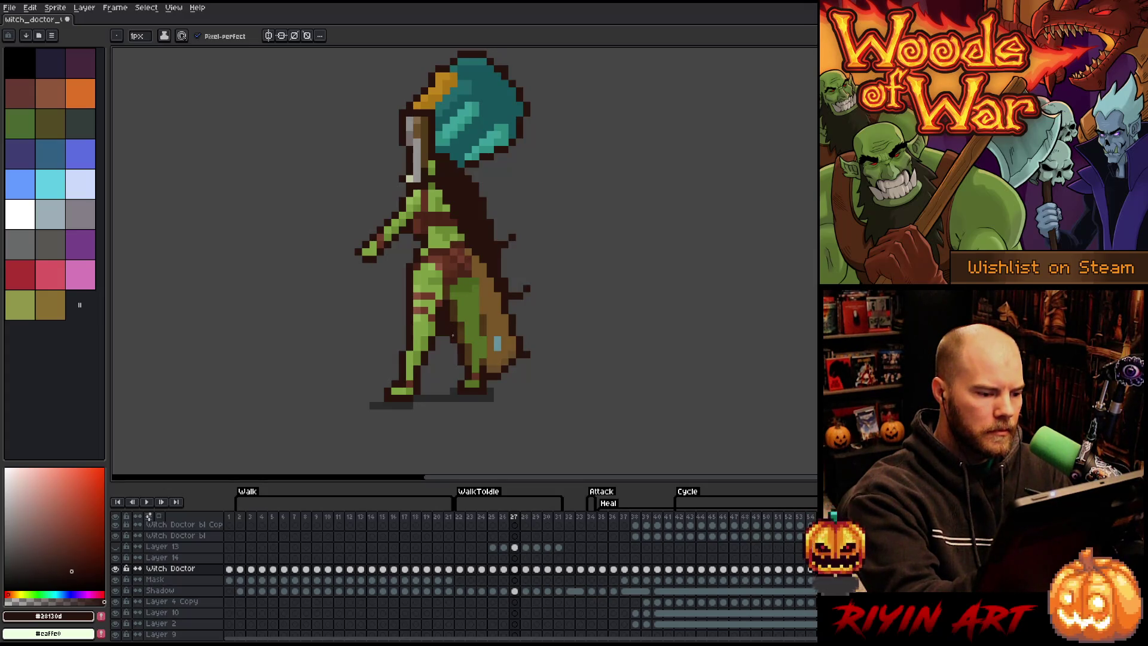
{"action": "key", "text": "Right"}
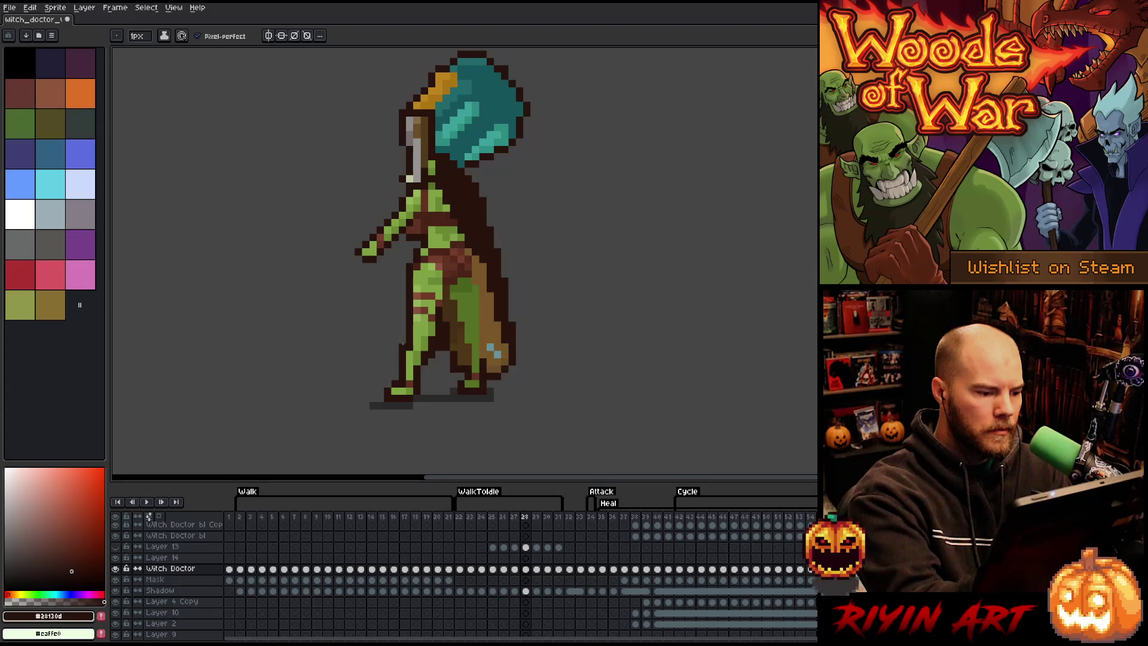
{"action": "mouse_move", "coordinate": [385, 345]}
{"action": "left_mouse_down"}
{"action": "mouse_move", "coordinate": [406, 320]}
{"action": "mouse_move", "coordinate": [392, 318]}
{"action": "left_mouse_up"}
Step: Undo the misplaced strand and touch up frame 28's cloak pixels, comparing with frame 29
{"action": "key", "text": "ctrl+z"}
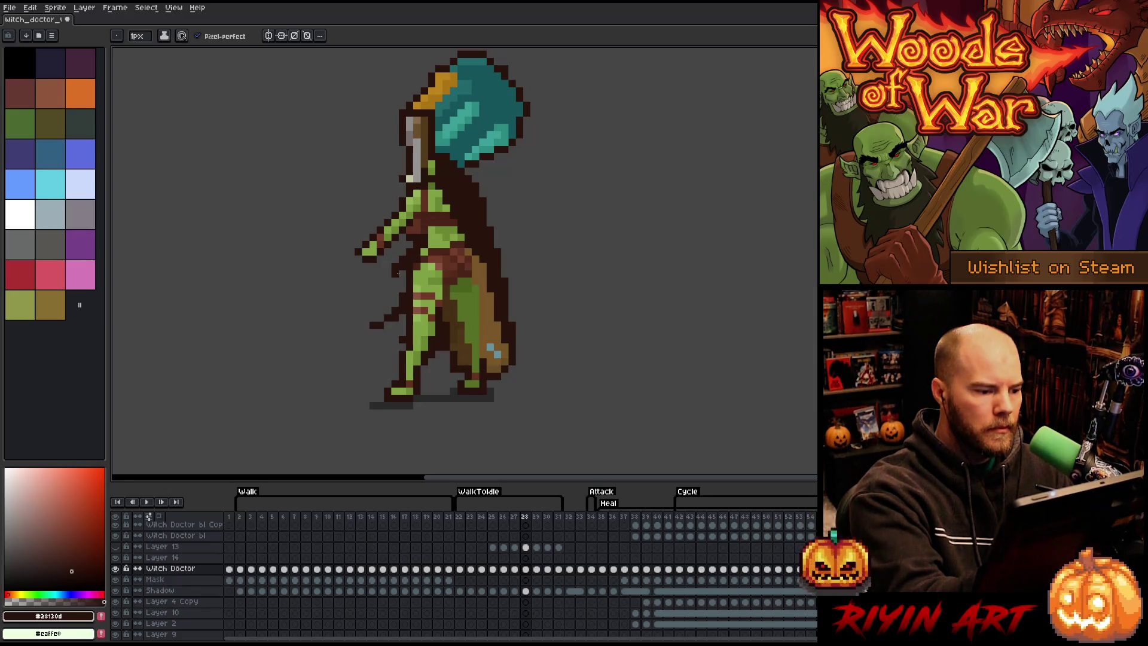
{"action": "key", "text": "e"}
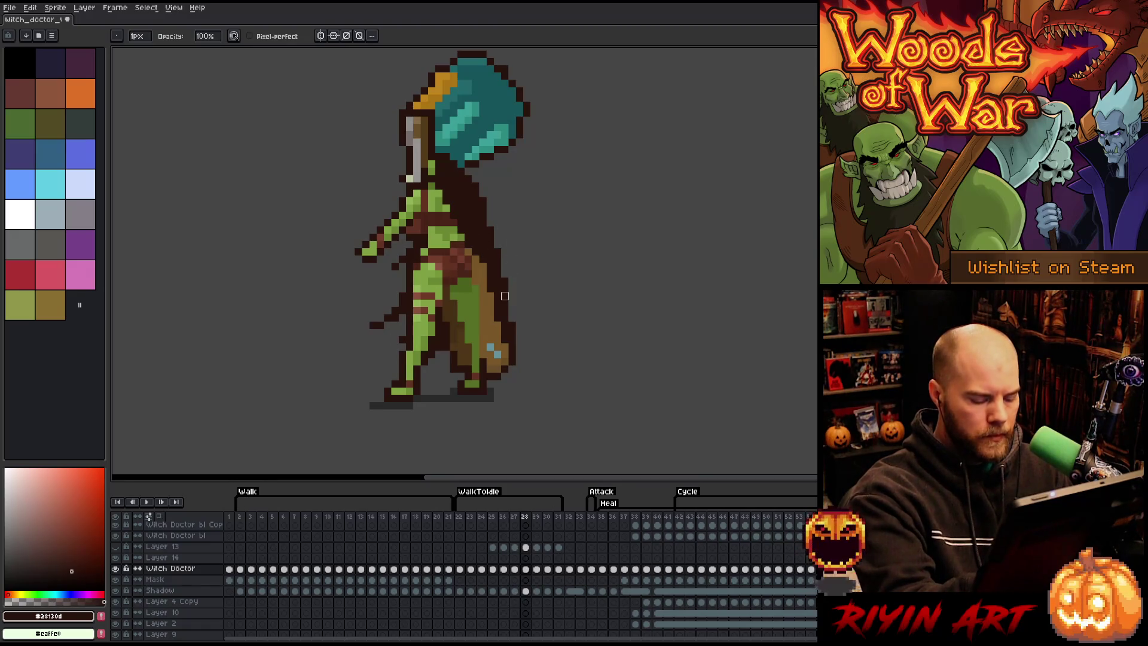
{"action": "key", "text": "b"}
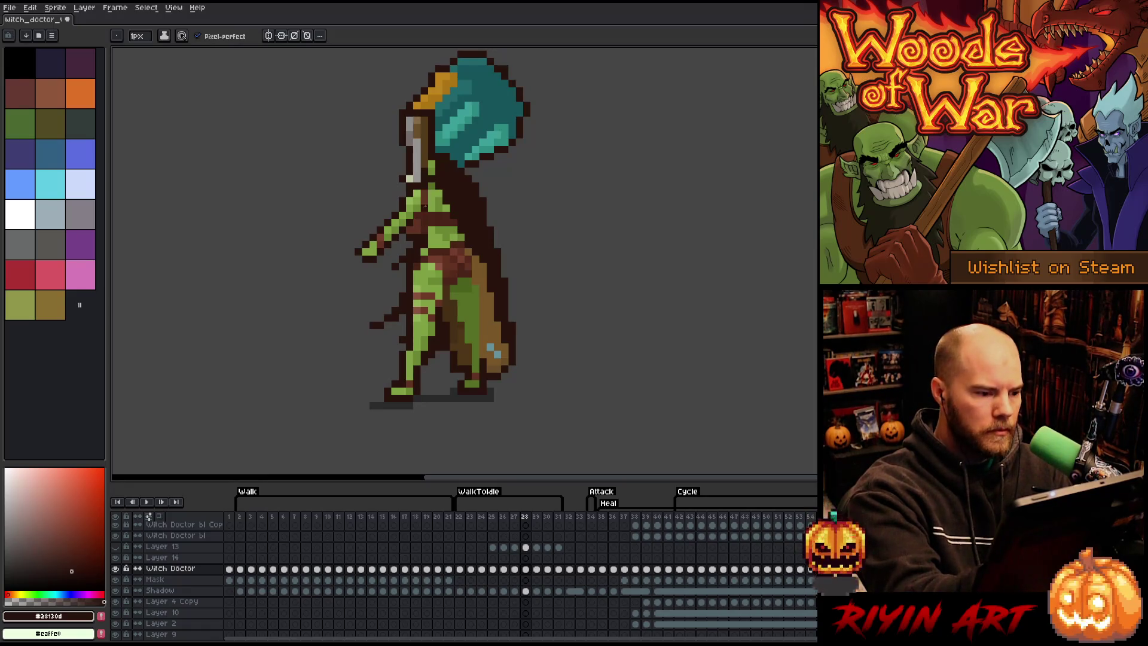
{"action": "key", "text": "Right"}
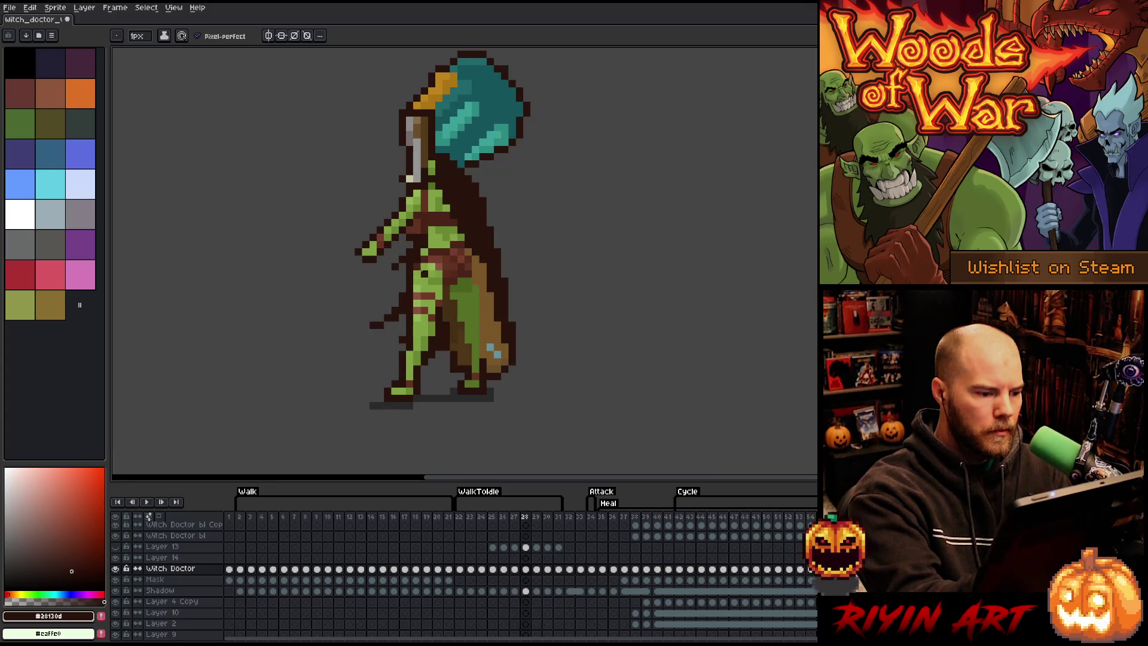
{"action": "key", "text": "e"}
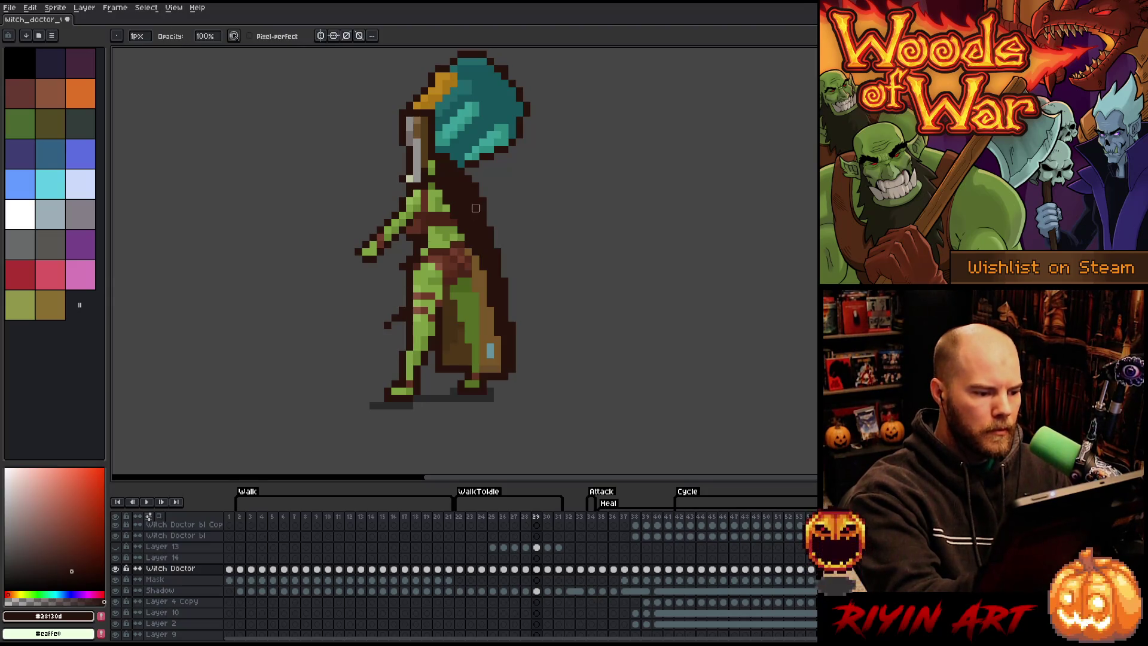
{"action": "key", "text": "comma"}
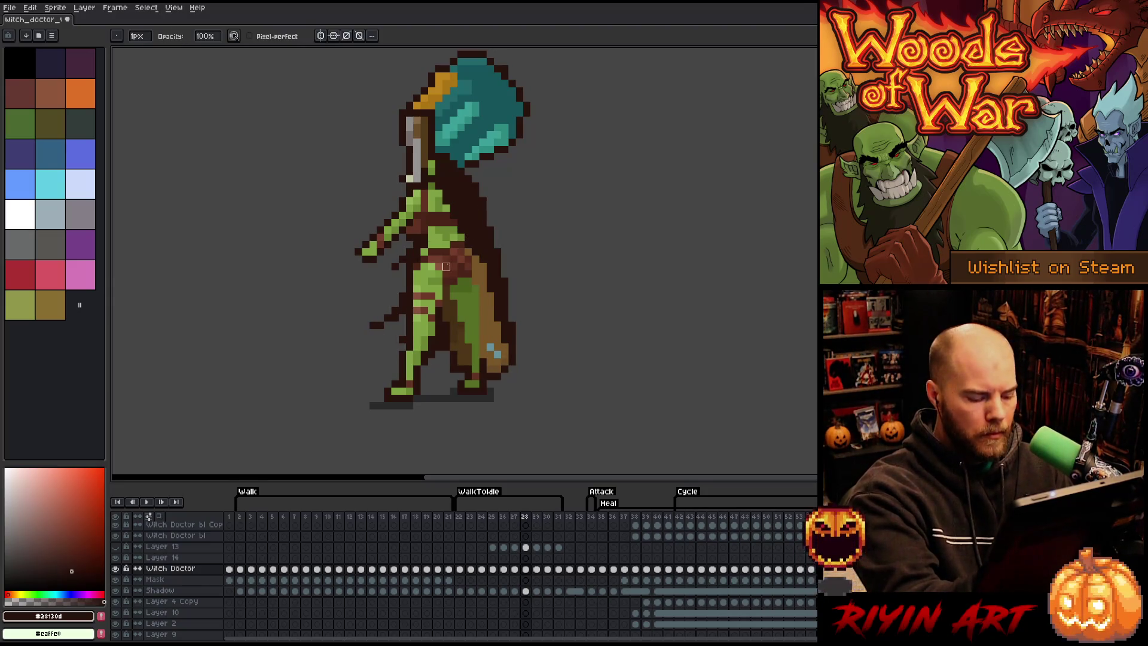
{"action": "key", "text": "b"}
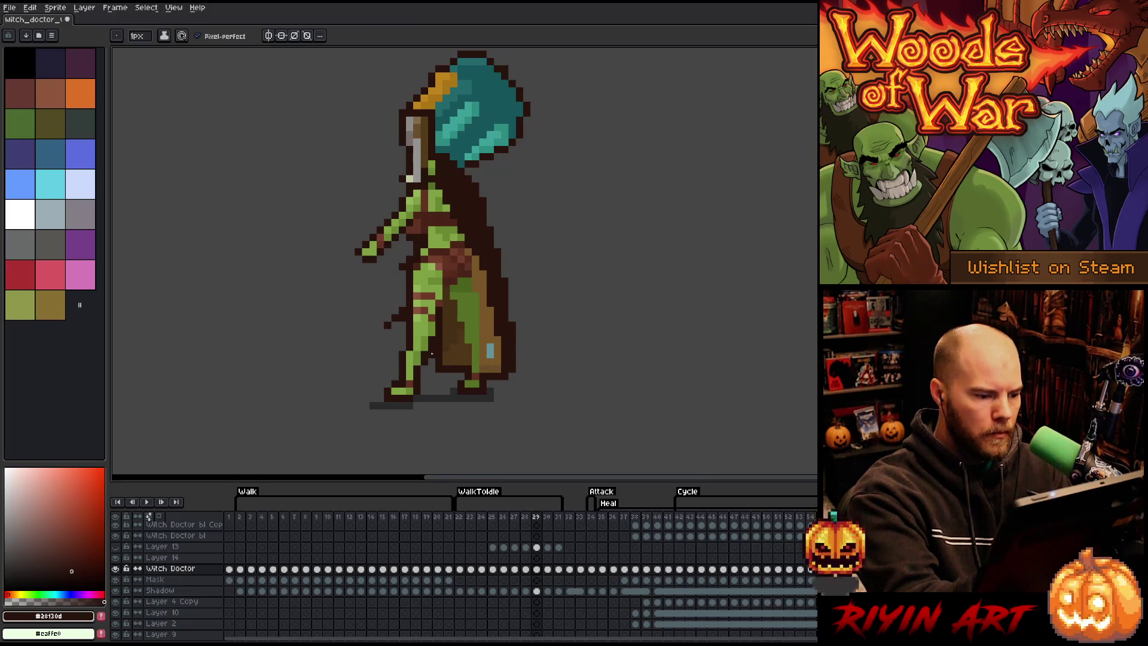
{"action": "key", "text": "comma"}
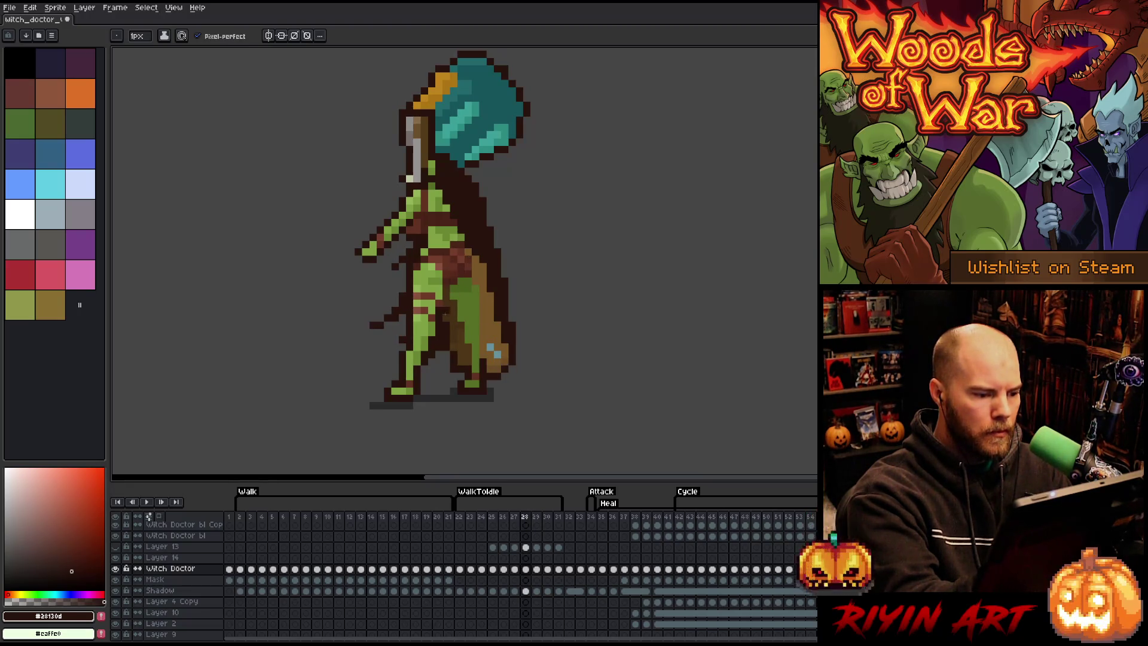
Step: Check frames 29 and 30, save the sprite, and play the animation to review motion
{"action": "key", "text": "period"}
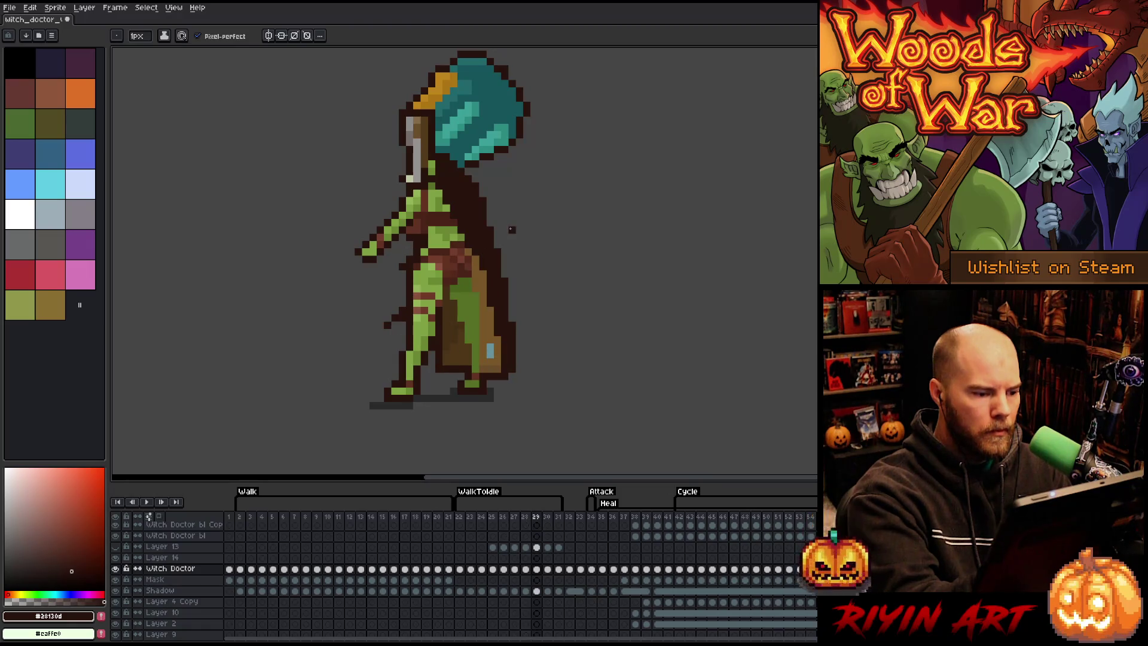
{"action": "key", "text": "period"}
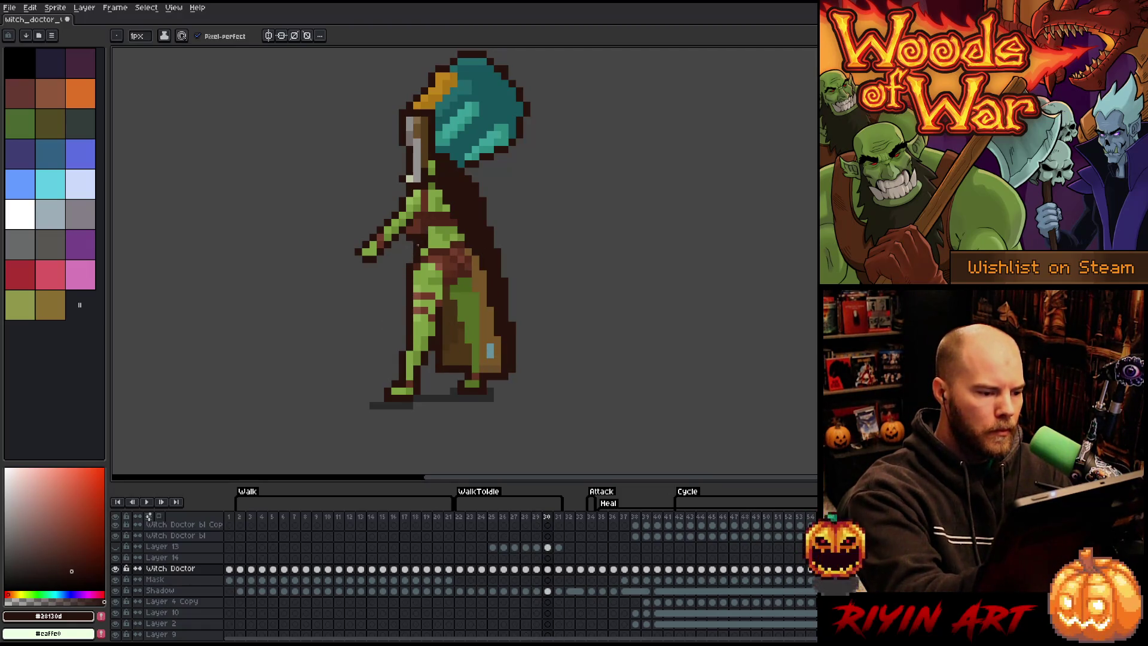
{"action": "key", "text": "comma"}
{"action": "key", "text": "period"}
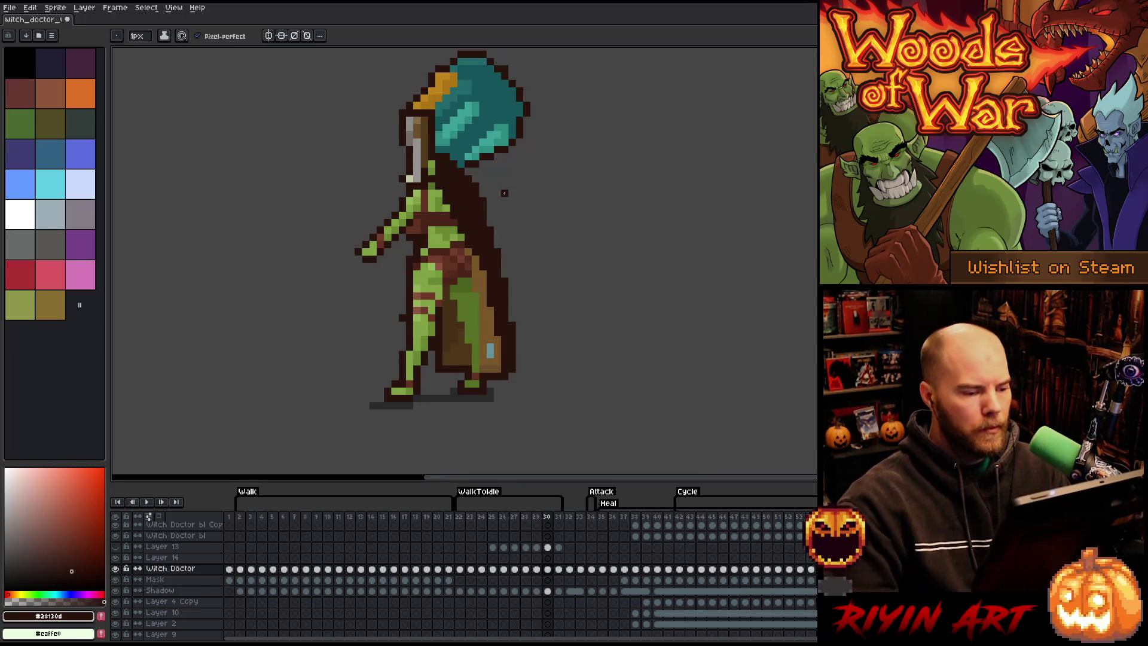
{"action": "key", "text": "ctrl+s"}
{"action": "key", "text": "Return"}
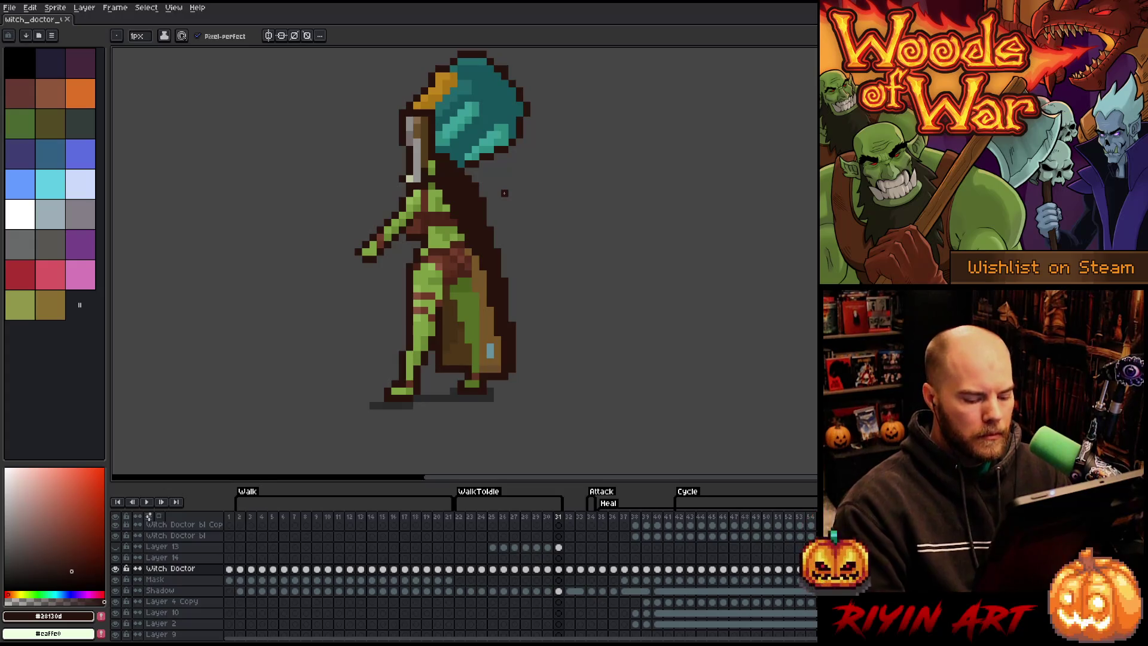
{"action": "key", "text": "Return"}
Step: Erase stray pixels around frames 28–30, save again, and replay the transition
{"action": "key", "text": "Left"}
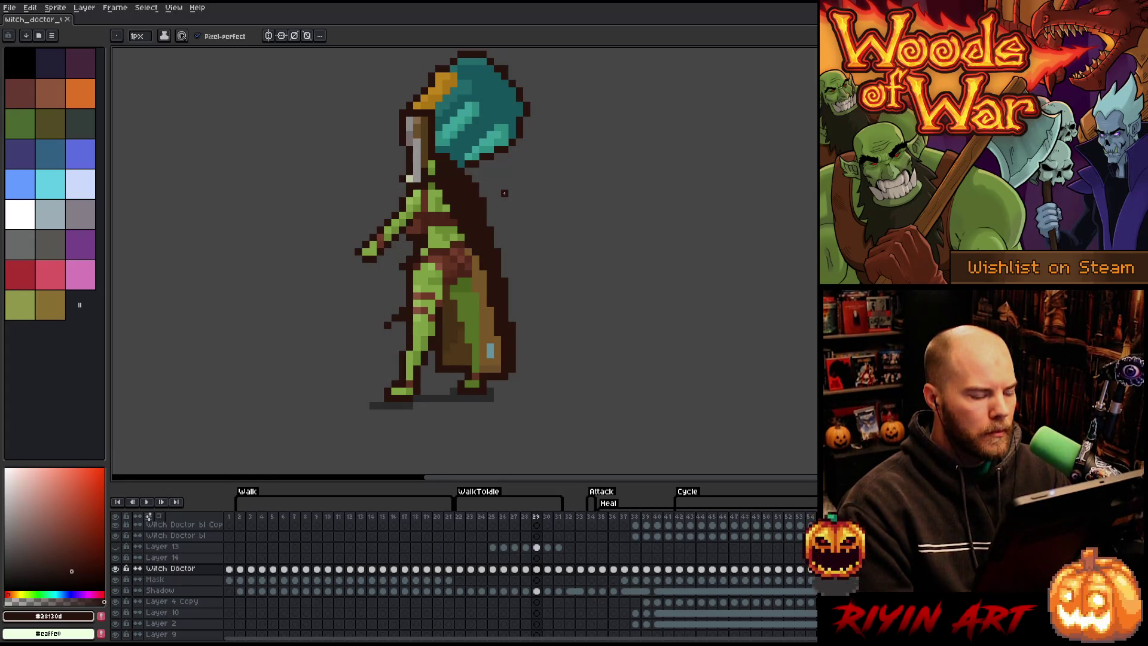
{"action": "key", "text": "Left"}
{"action": "key", "text": "Right"}
{"action": "key", "text": "Right"}
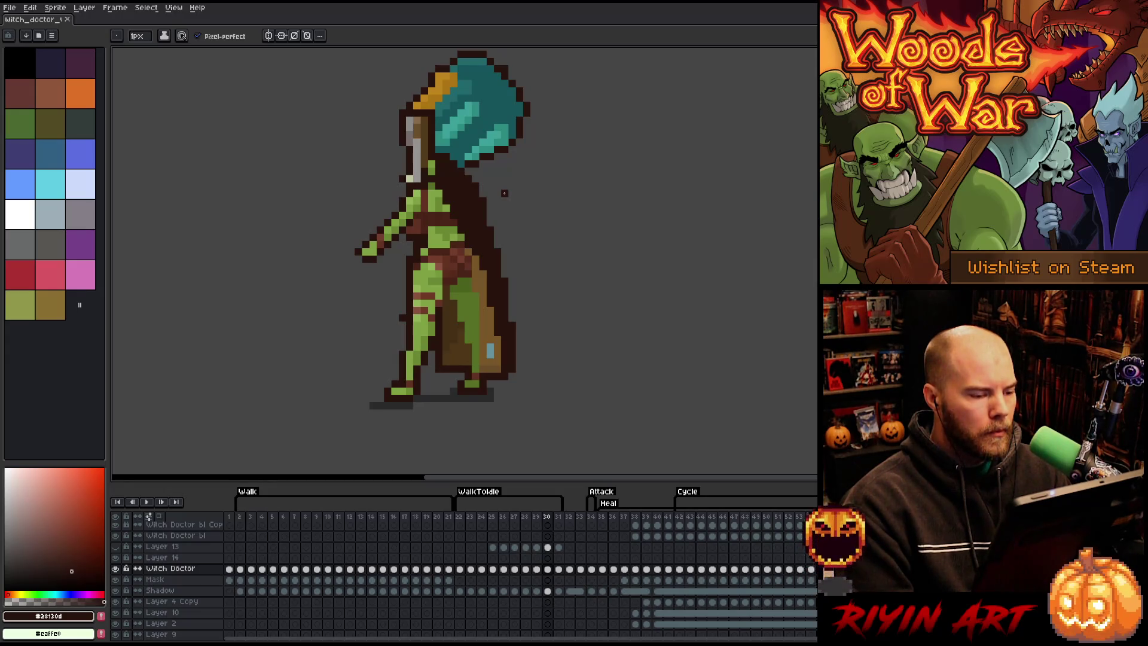
{"action": "key", "text": "e"}
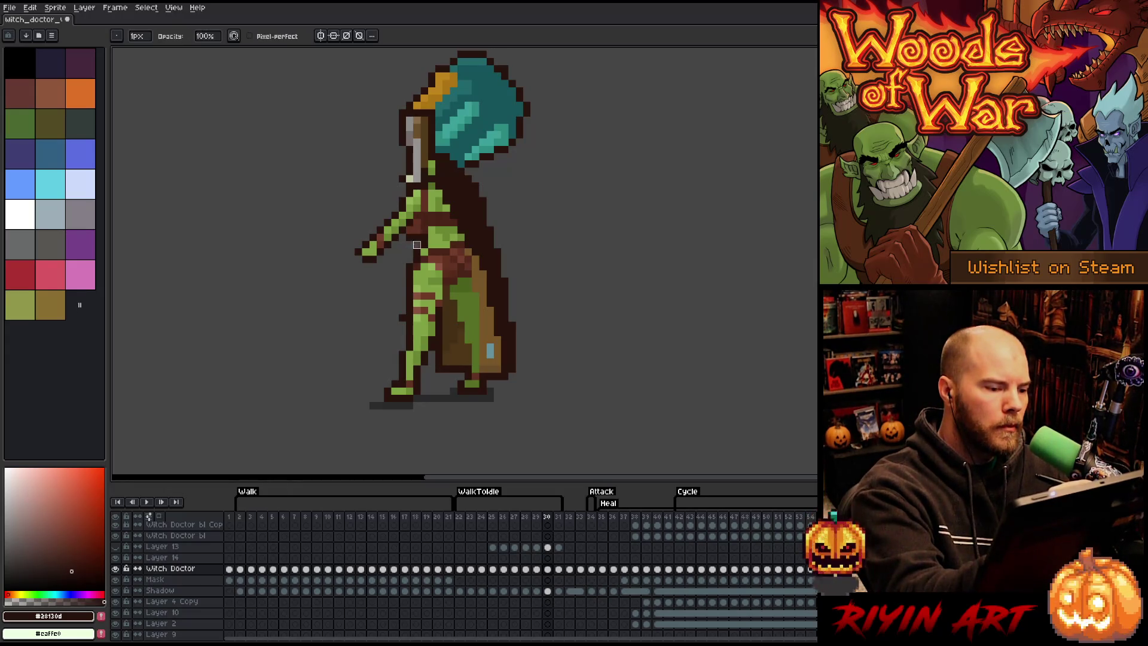
{"action": "key", "text": "Left"}
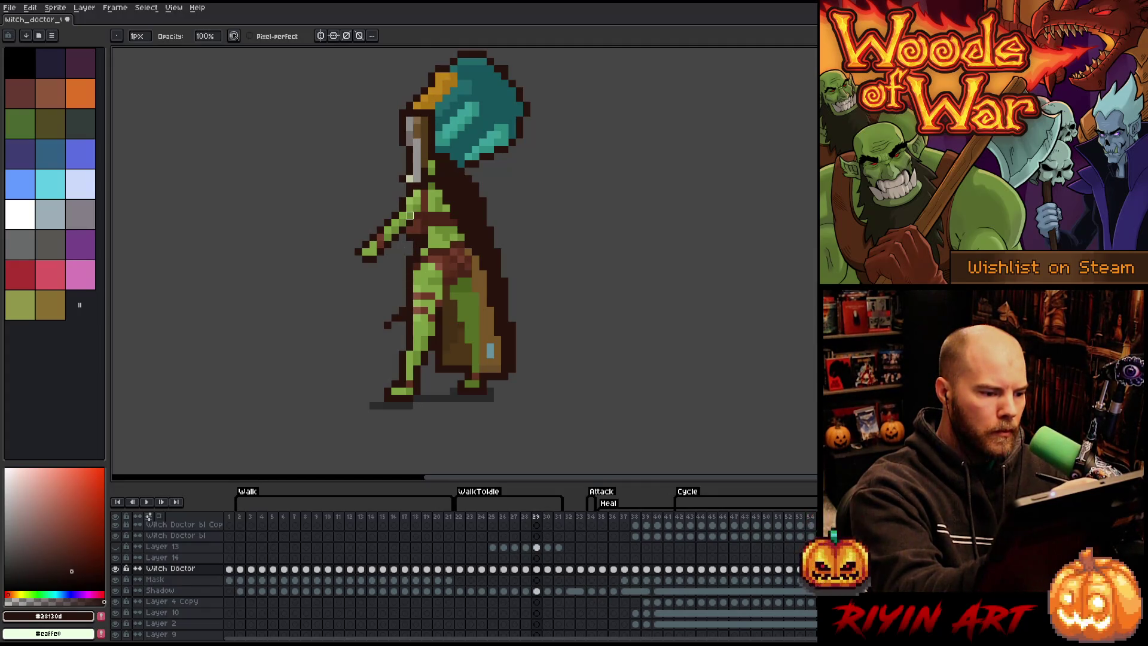
{"action": "key", "text": "Return"}
{"action": "key", "text": "ctrl+s"}
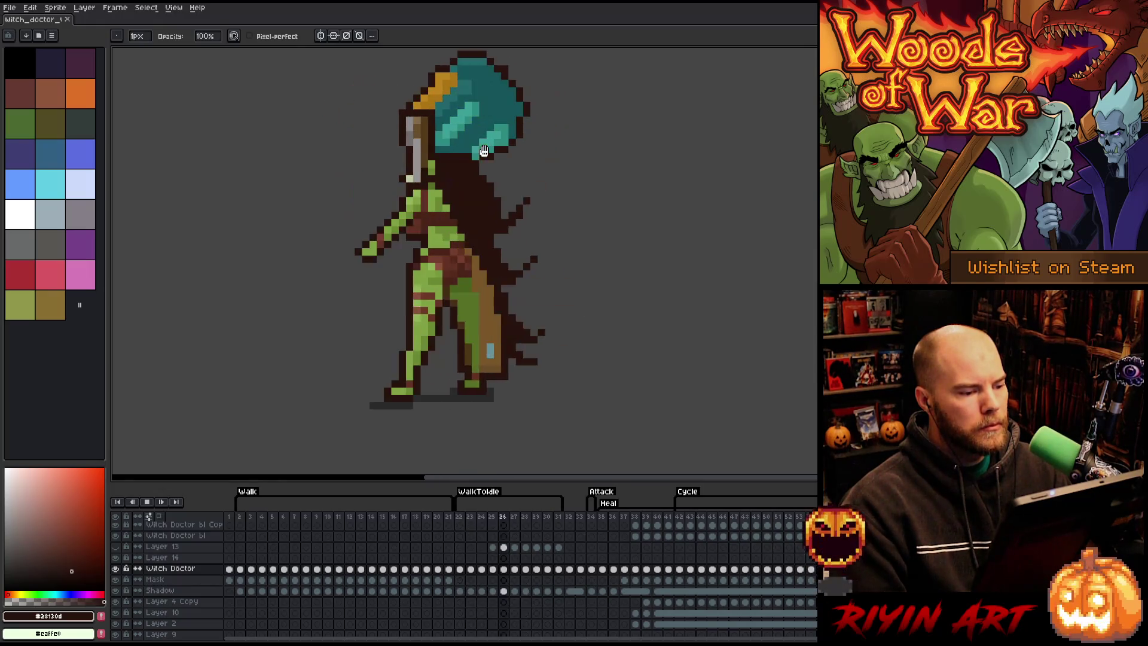
{"action": "key", "text": "Return"}
Step: Erase the stray dark pixel at the end of frame 28's strand and replay the animation
{"action": "key", "text": "Right"}
{"action": "key", "text": "Left"}
{"action": "key", "text": "Left"}
{"action": "key", "text": "Right"}
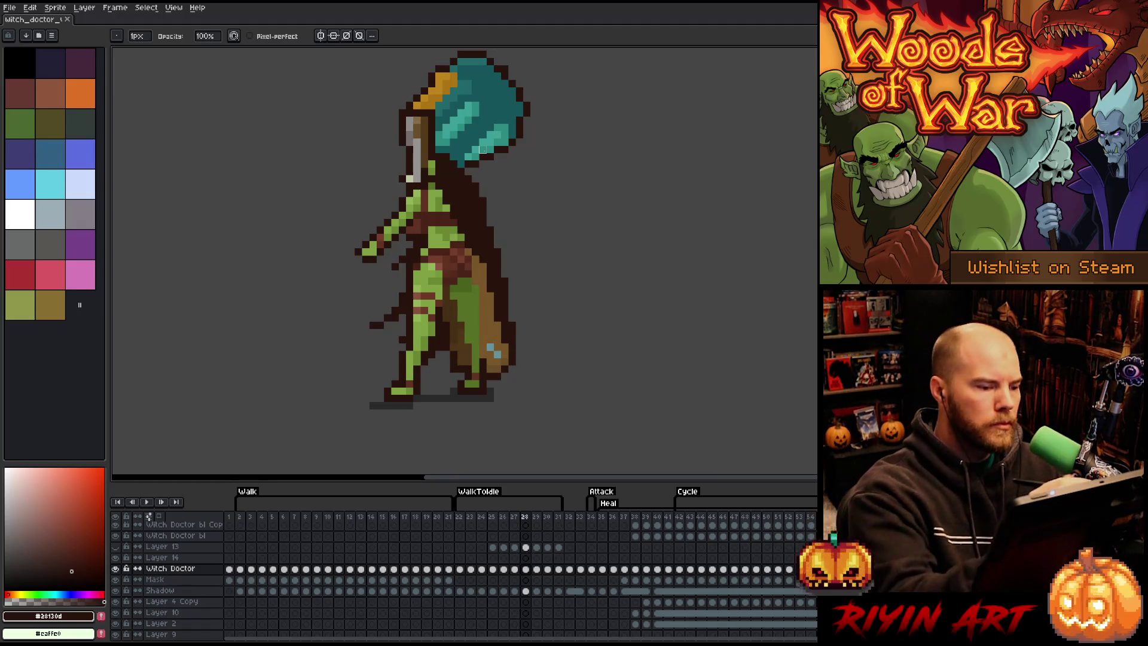
{"action": "left_click", "coordinate": [373, 325]}
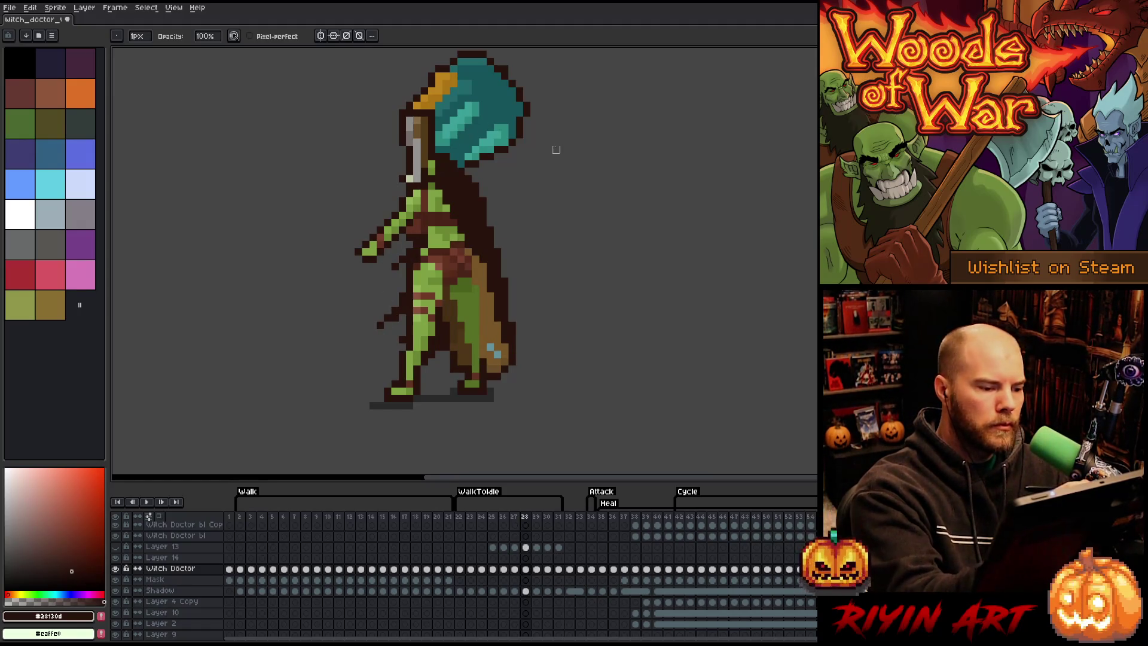
{"action": "key", "text": "Return"}
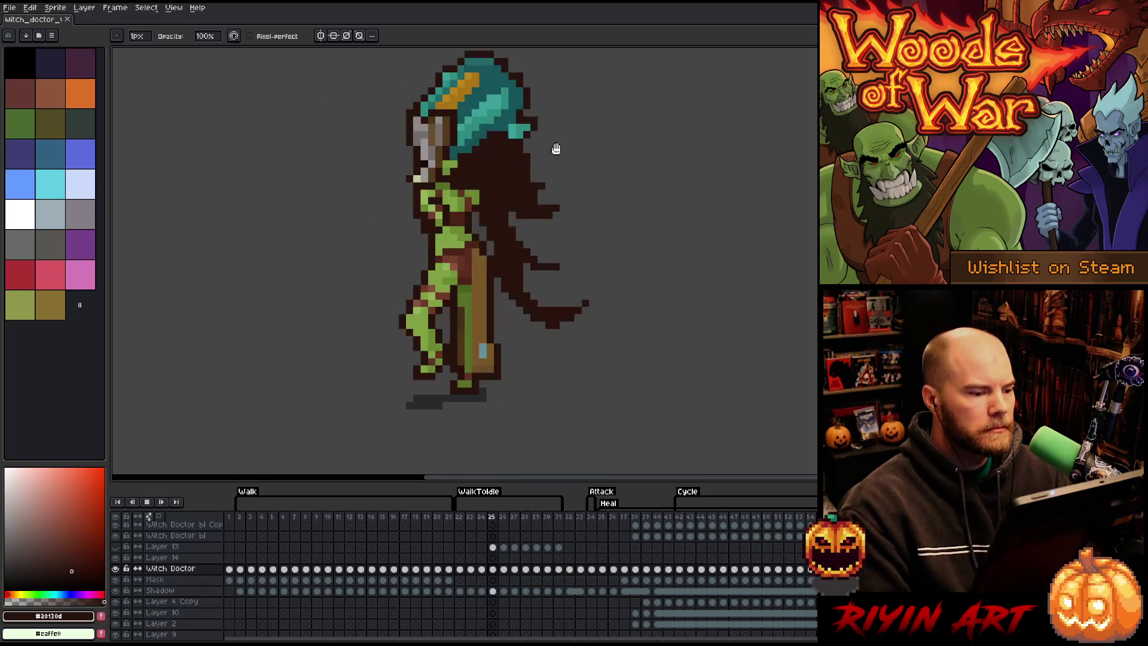
Step: Stop playback and sample the skin green, dark brown and olive green, fine-tuning the drawing colour
{"action": "key", "text": "Return"}
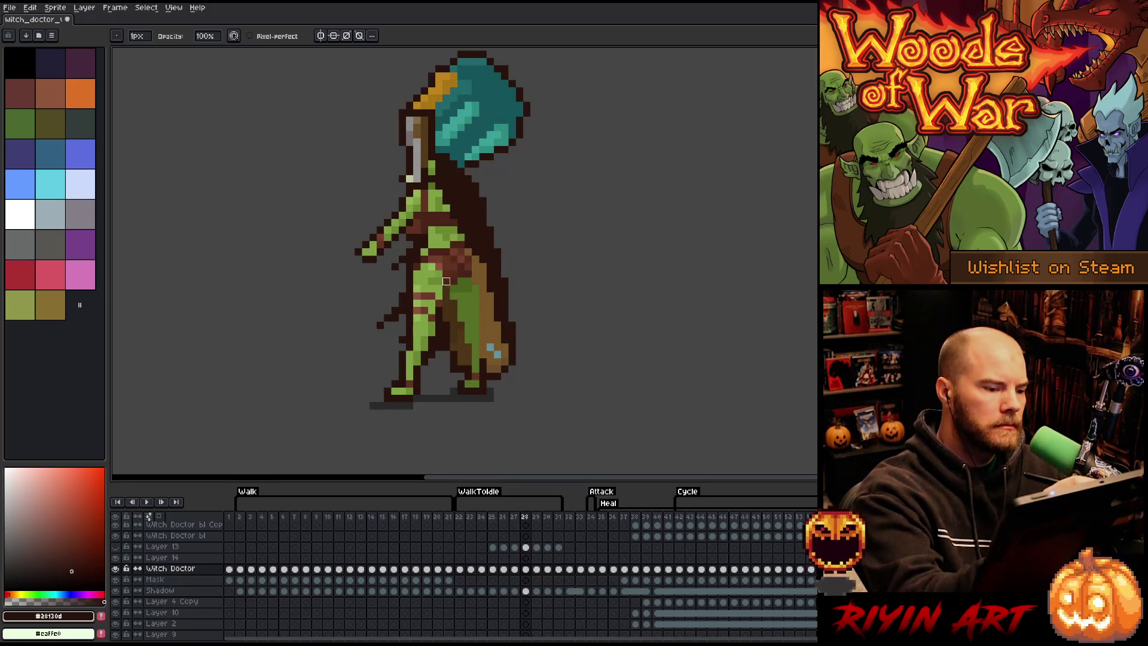
{"action": "key", "text": "b"}
{"action": "left_click", "coordinate": [455, 288], "text": "alt"}
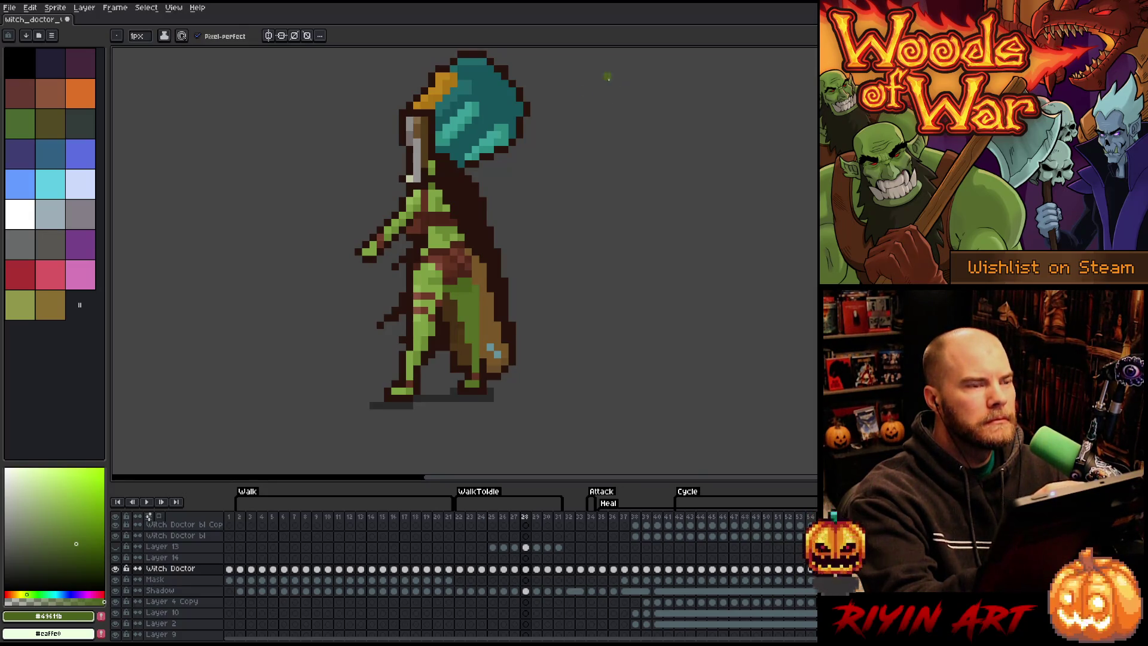
{"action": "left_click", "coordinate": [81, 552]}
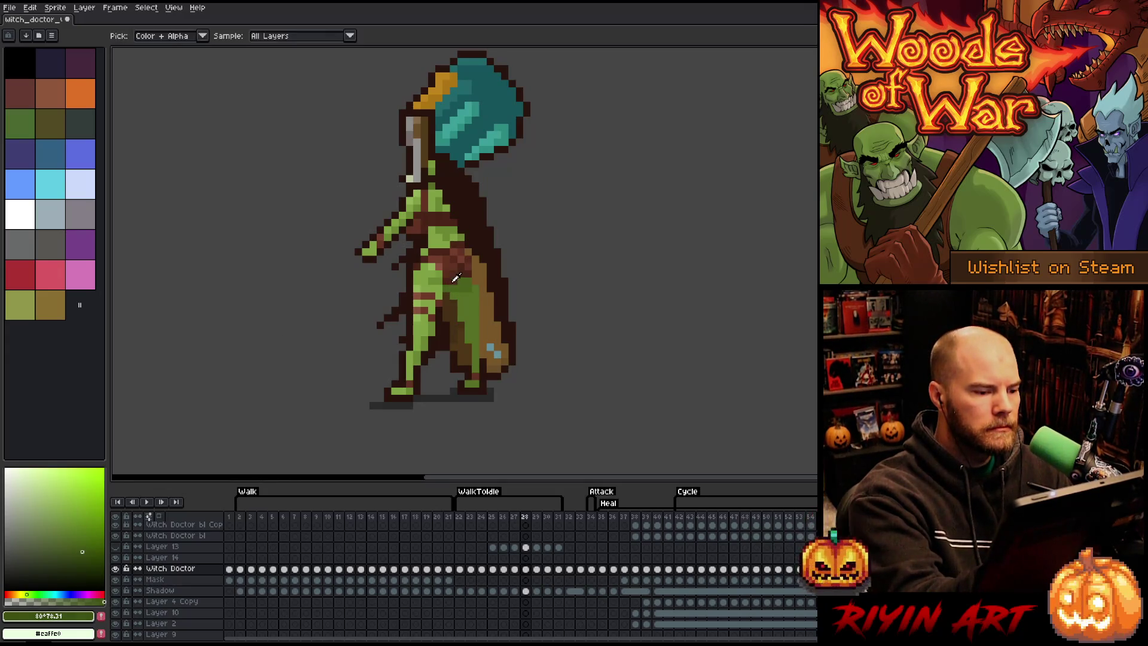
{"action": "left_click", "coordinate": [481, 197], "text": "alt"}
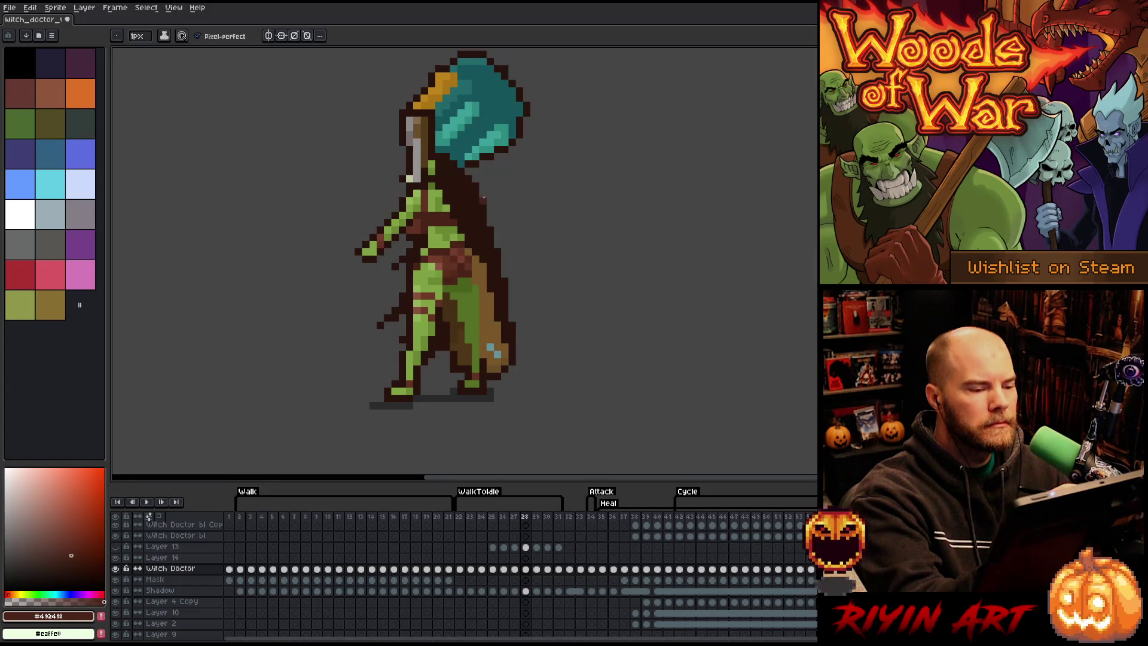
{"action": "left_click", "coordinate": [391, 276], "text": "alt"}
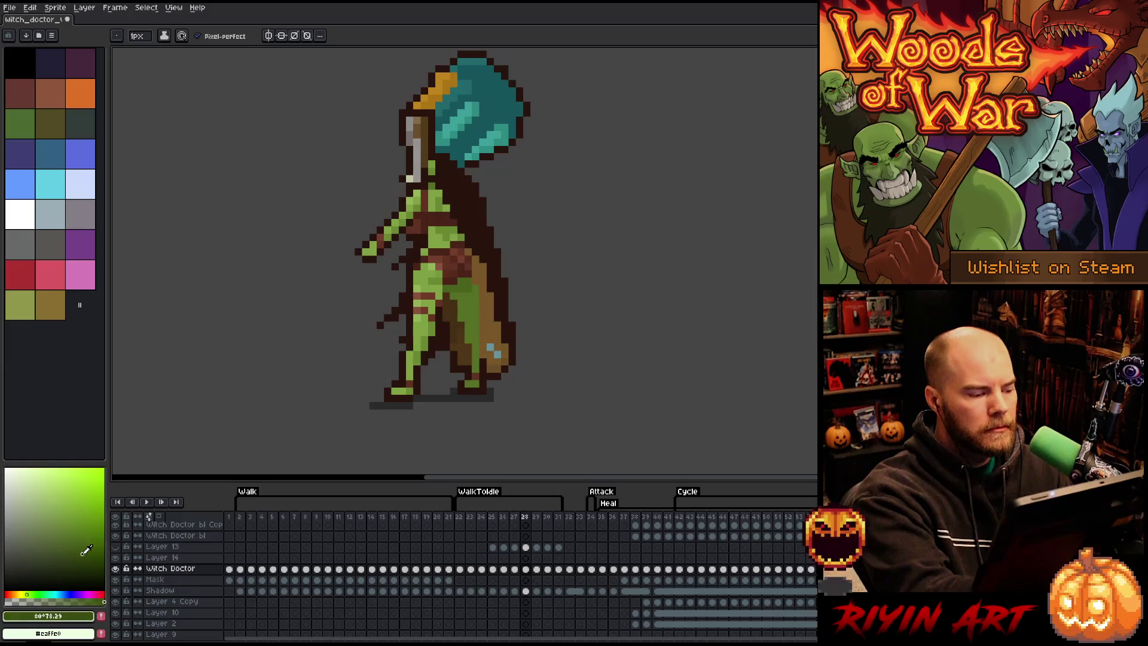
{"action": "left_click", "coordinate": [79, 545]}
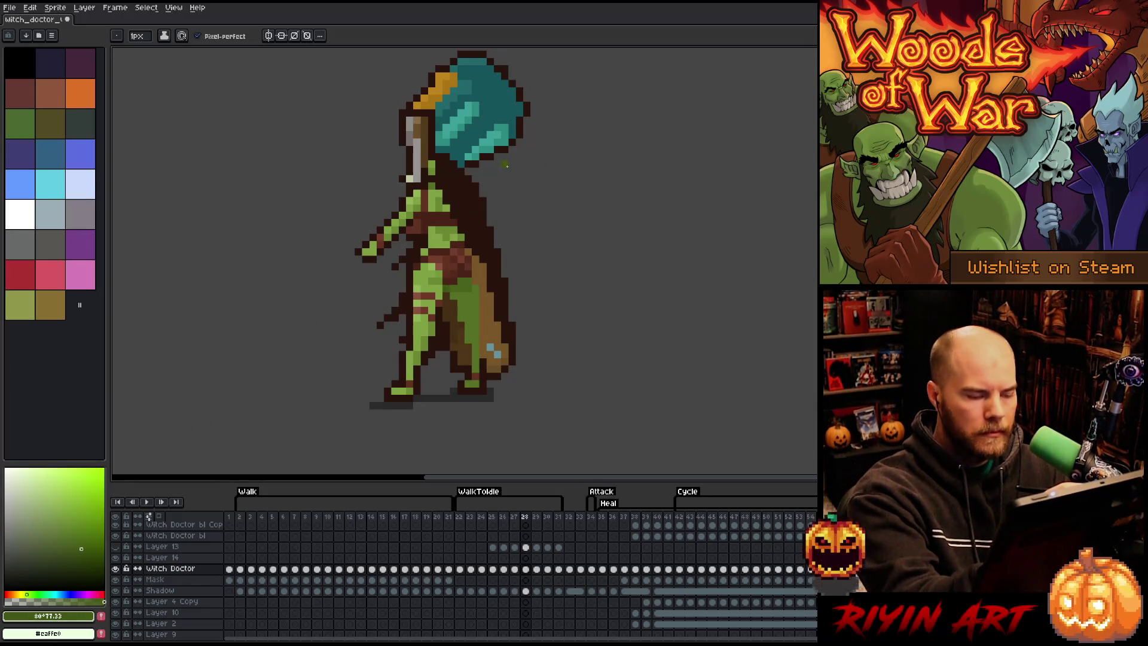
Step: Step through frames 26 to 31, then return to WalkToIdle's first frame, 22
{"action": "key", "text": "comma"}
{"action": "key", "text": "comma"}
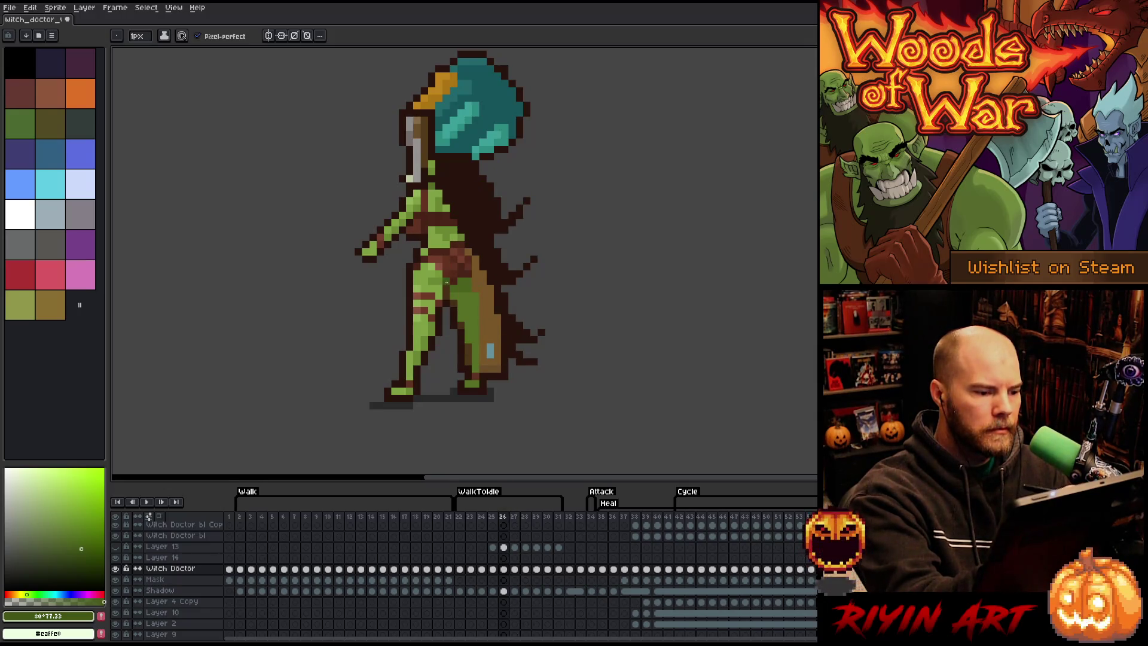
{"action": "key", "text": "comma"}
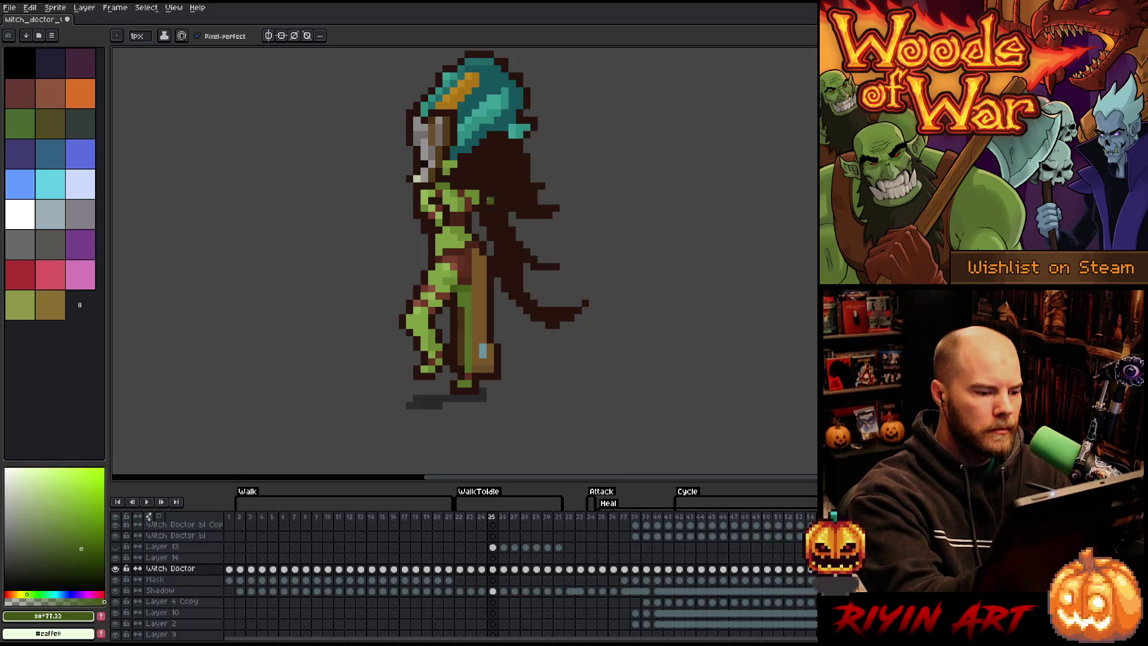
{"action": "key", "text": "period"}
{"action": "key", "text": "period"}
{"action": "key", "text": "comma"}
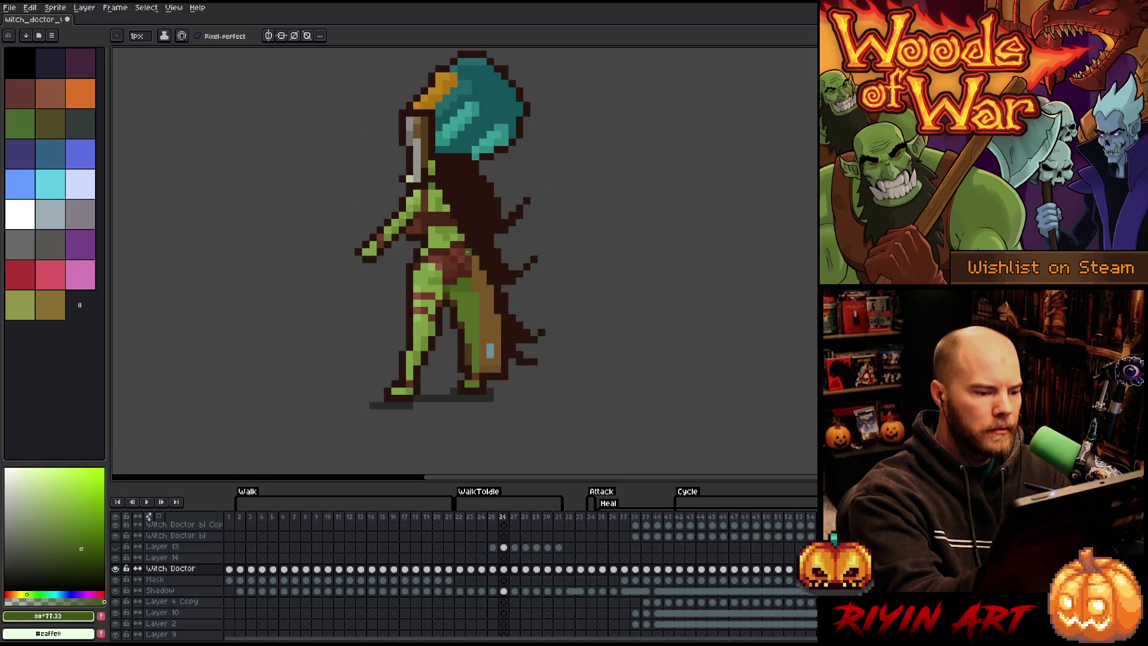
{"action": "key", "text": "period"}
{"action": "key", "text": "period"}
{"action": "key", "text": "period"}
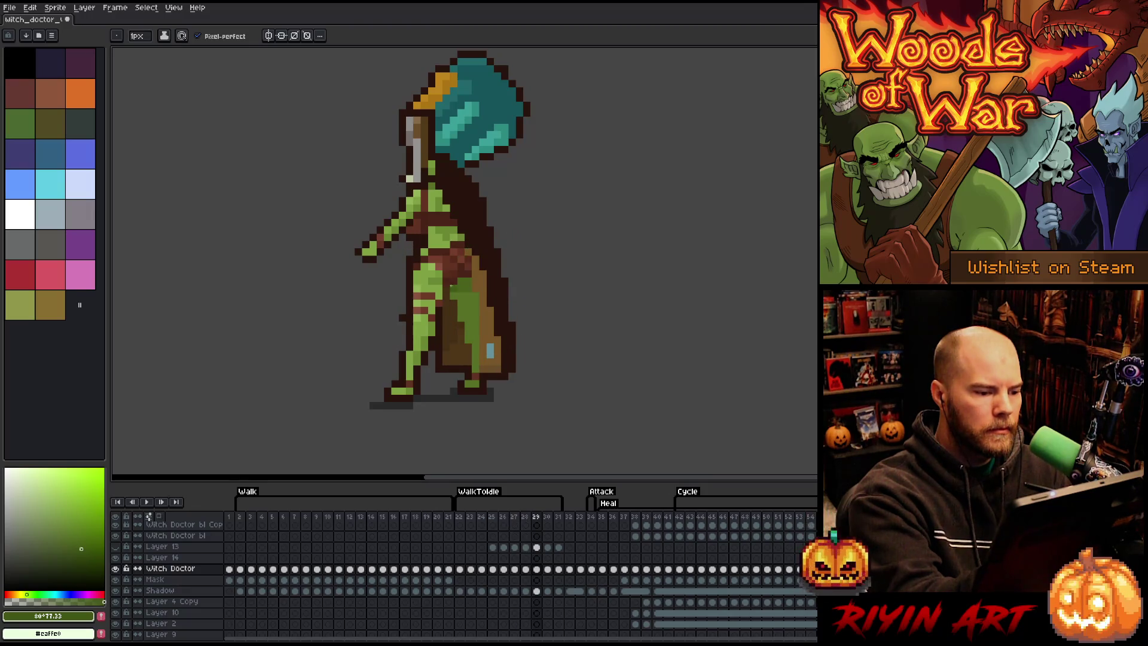
{"action": "key", "text": "period"}
{"action": "key", "text": "period"}
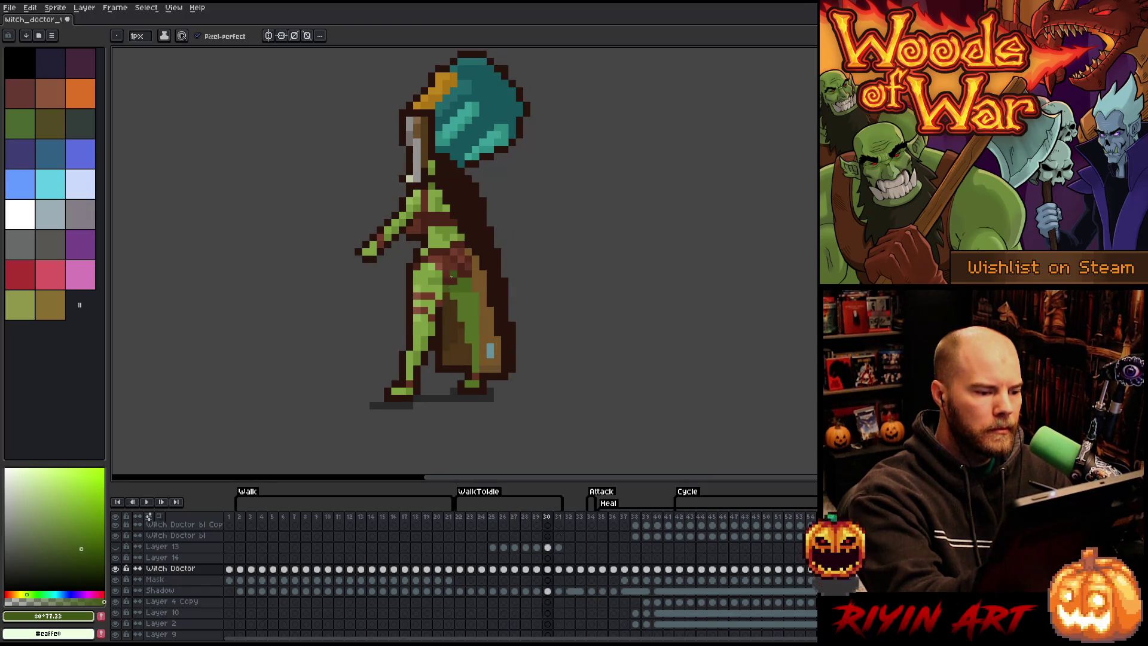
{"action": "key", "text": "period"}
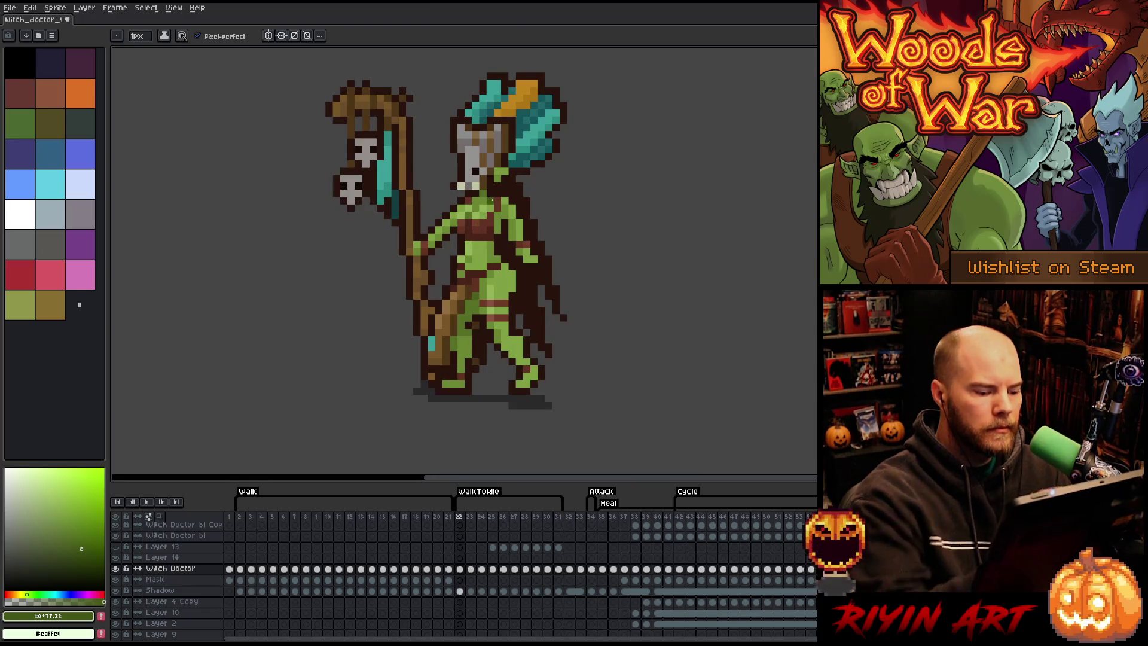
Step: Play the walk-to-idle animation, flip between frames 24 and 25, and eyedrop the hood's dark teal
{"action": "key", "text": "Return"}
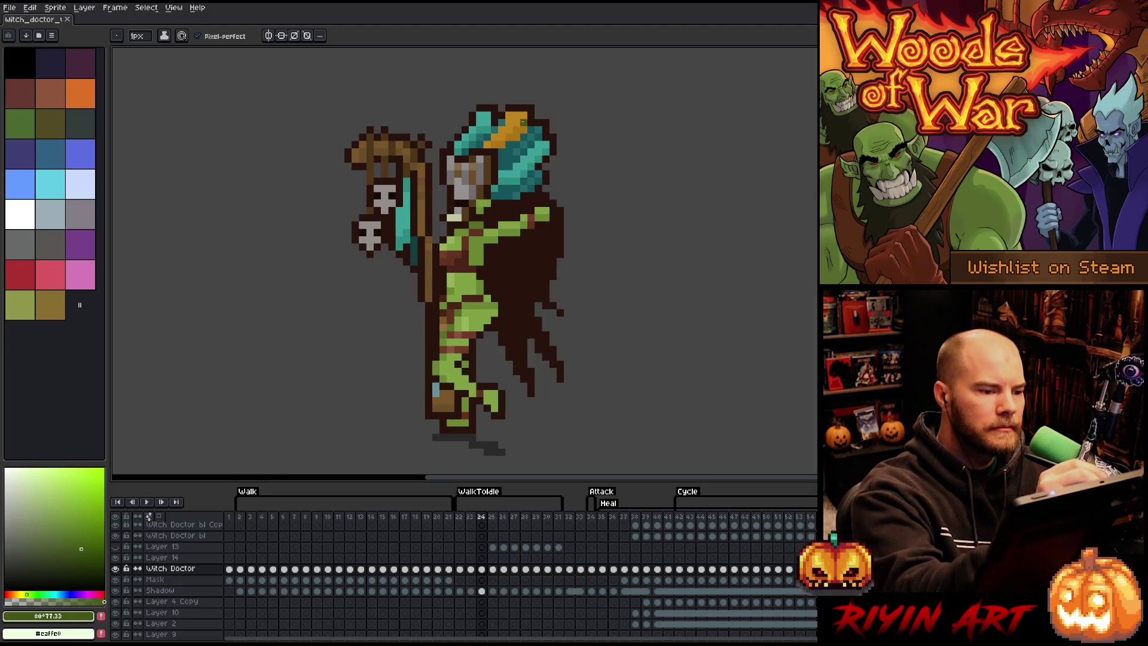
{"action": "key", "text": "Right"}
{"action": "key", "text": "Left"}
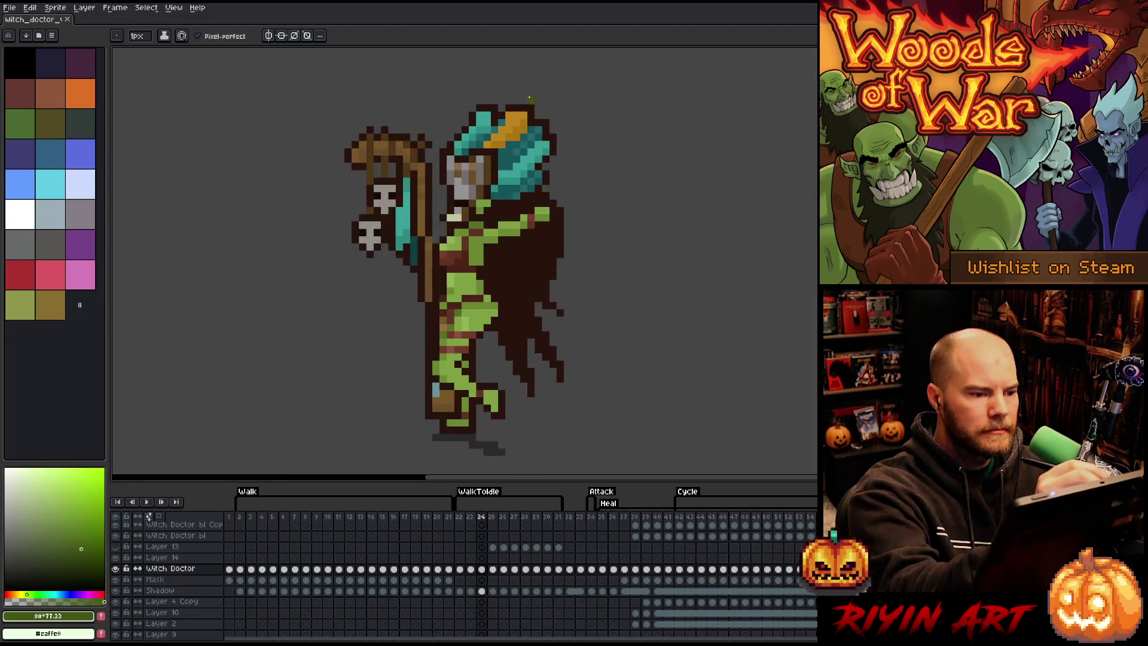
{"action": "key", "text": "Right"}
{"action": "left_click", "coordinate": [496, 99], "text": "alt"}
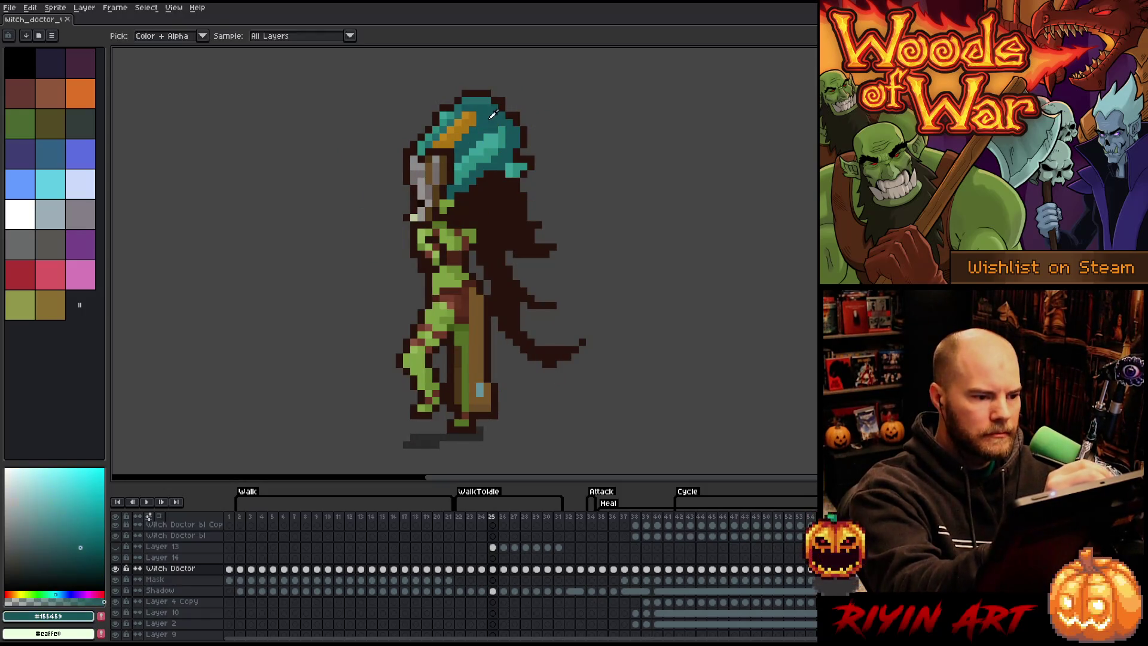
Step: Back on frame 24, add a dark pixel to the top of the hood's outline
{"action": "key", "text": "Right"}
{"action": "key", "text": "Left"}
{"action": "key", "text": "Left"}
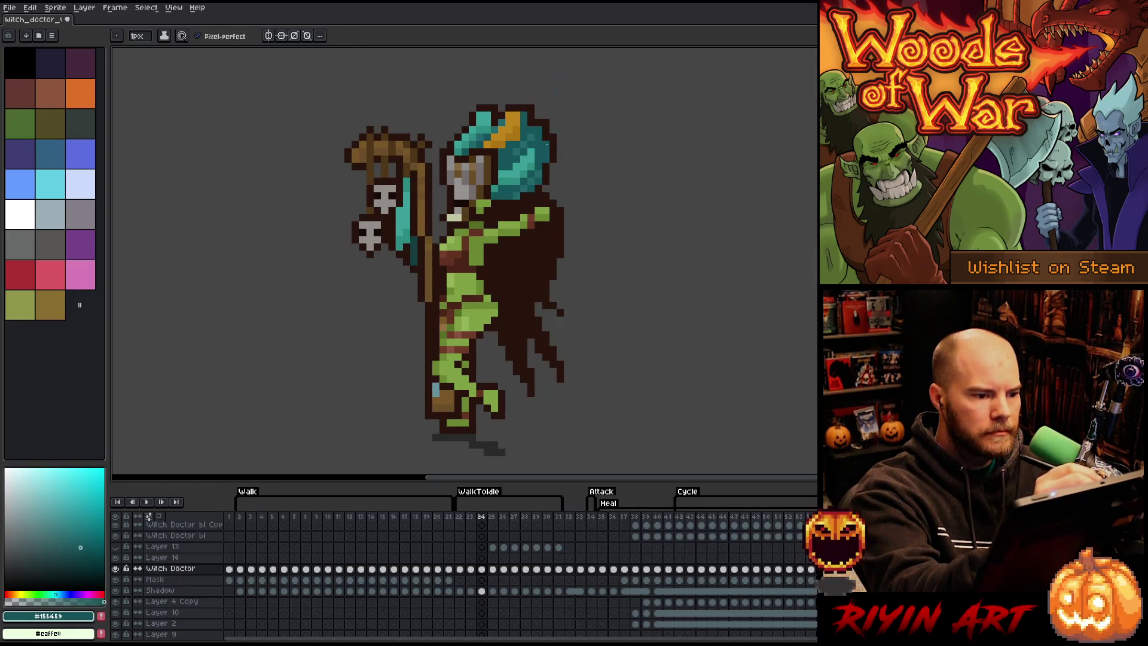
{"action": "left_click", "coordinate": [546, 122]}
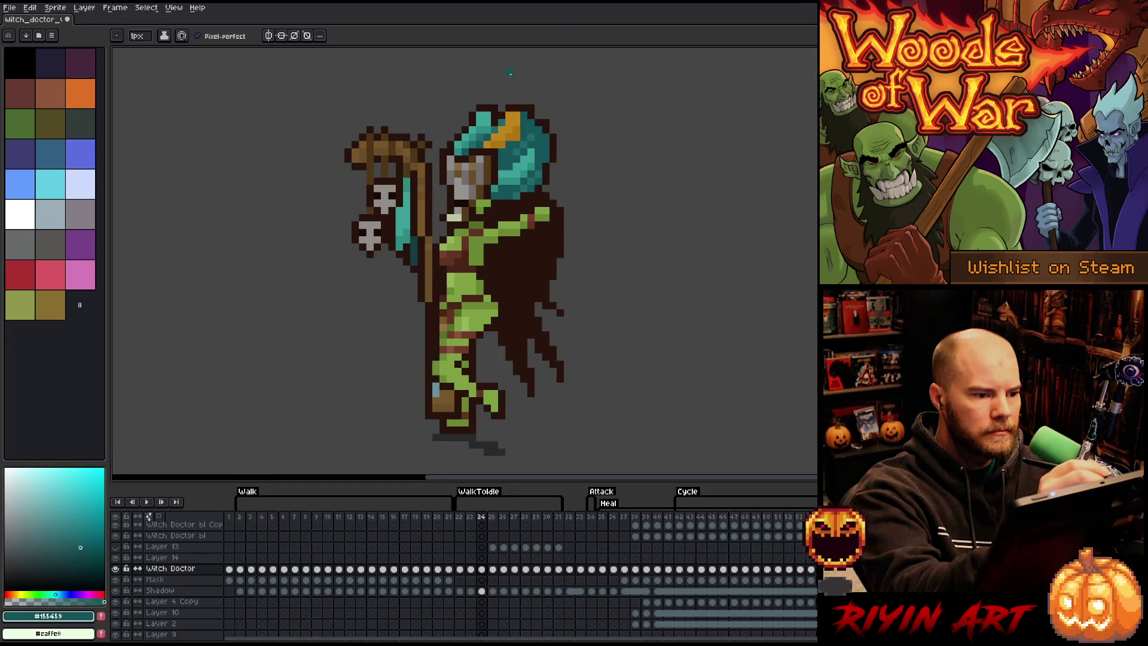
Step: Sample the hood's teal, dark brown outline, darker teal and gold stripe shades, ending on frame 23
{"action": "left_click", "coordinate": [496, 122], "text": "alt"}
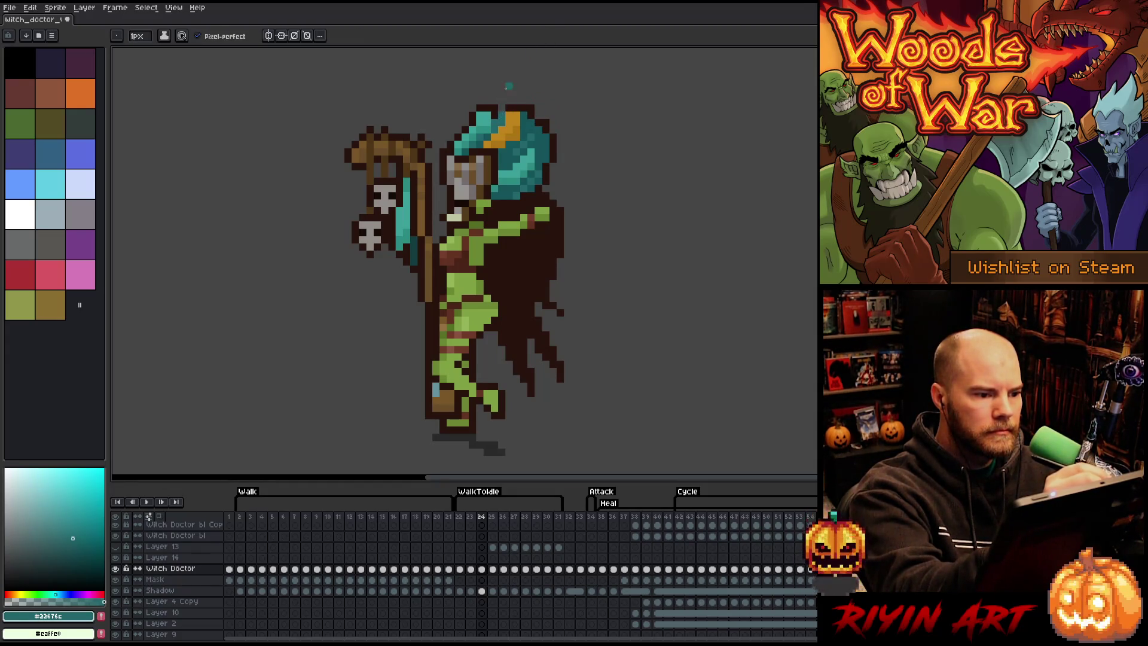
{"action": "left_click", "coordinate": [502, 107], "text": "alt"}
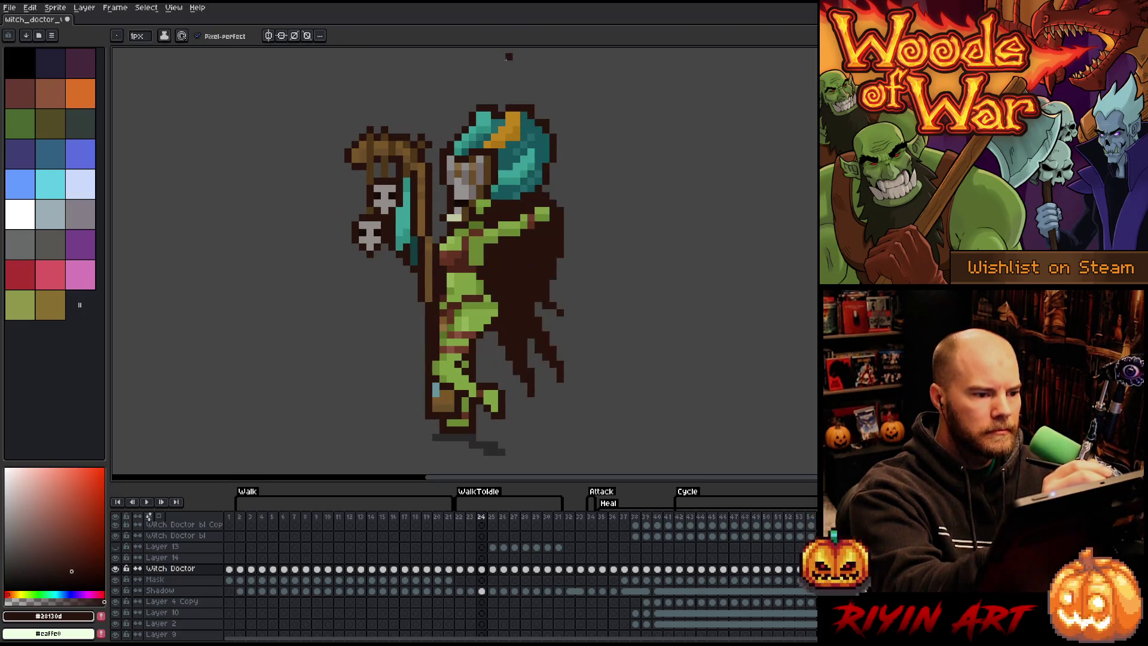
{"action": "left_click", "coordinate": [488, 129], "text": "alt"}
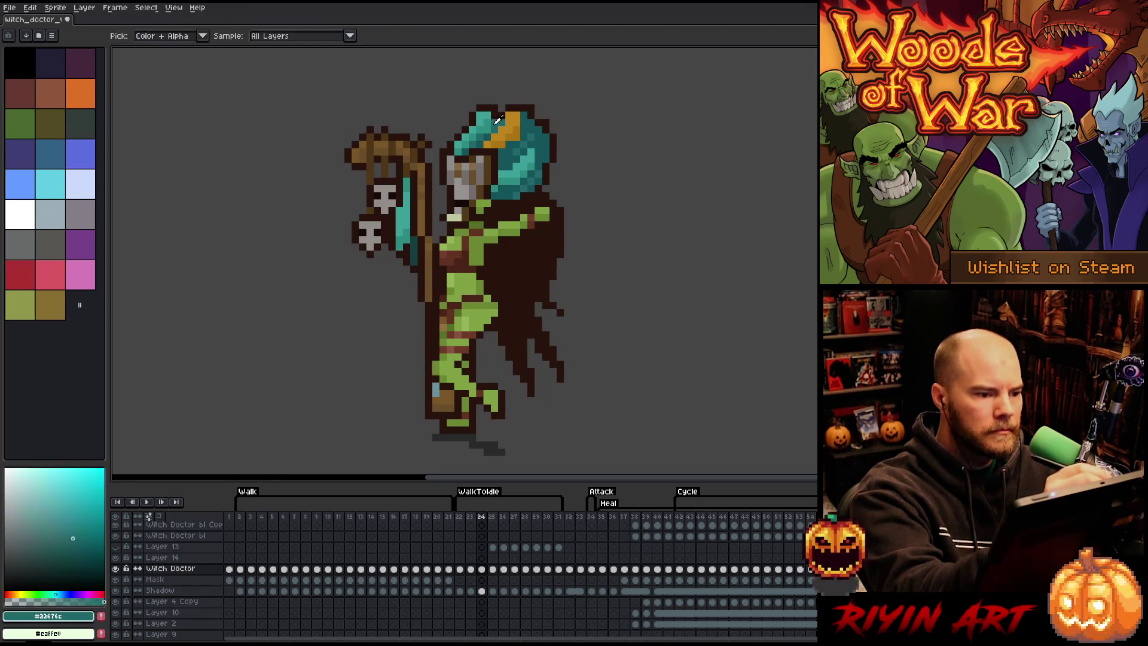
{"action": "left_click", "coordinate": [524, 131], "text": "alt"}
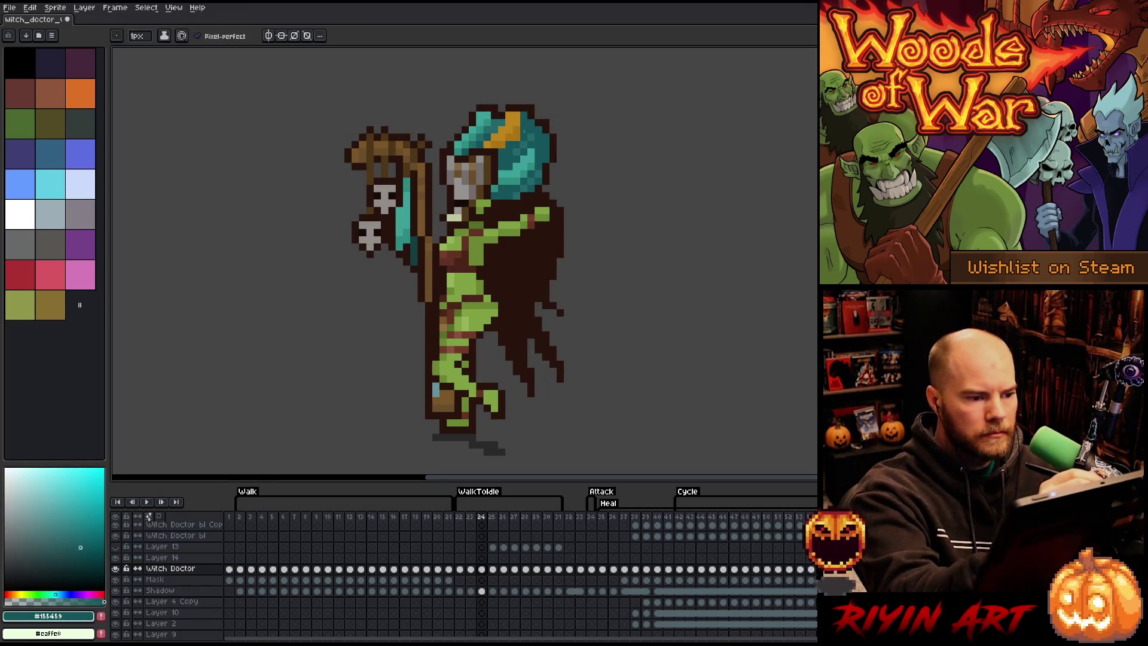
{"action": "left_click", "coordinate": [518, 122], "text": "alt"}
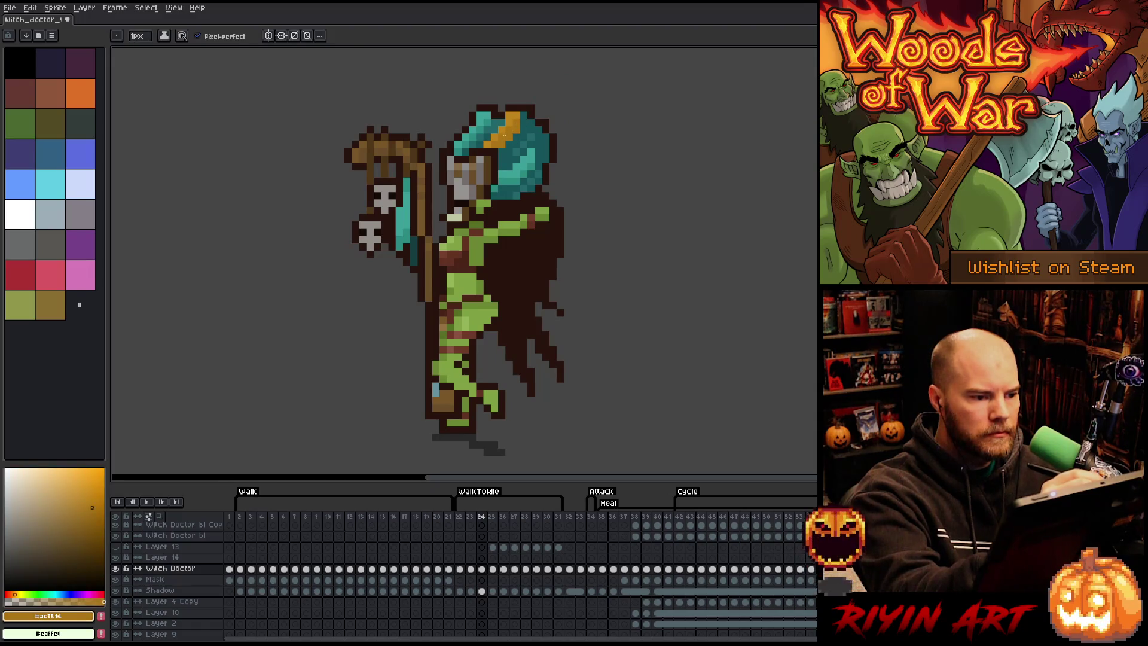
{"action": "key", "text": "Left"}
{"action": "key", "text": "Right"}
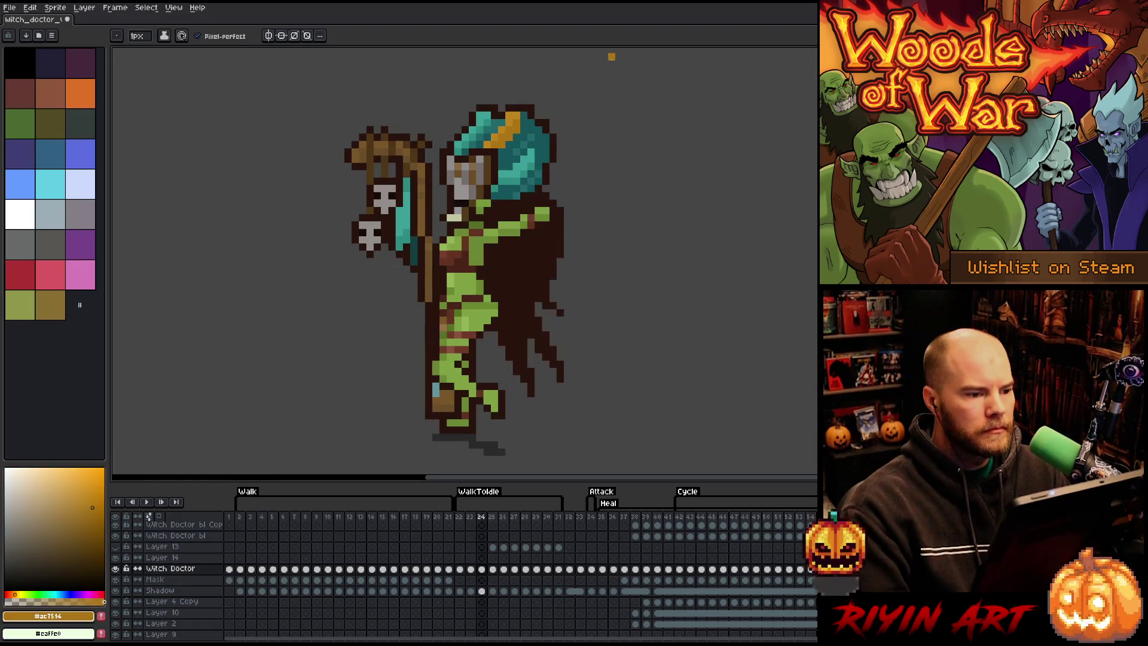
{"action": "left_click", "coordinate": [508, 109], "text": "alt"}
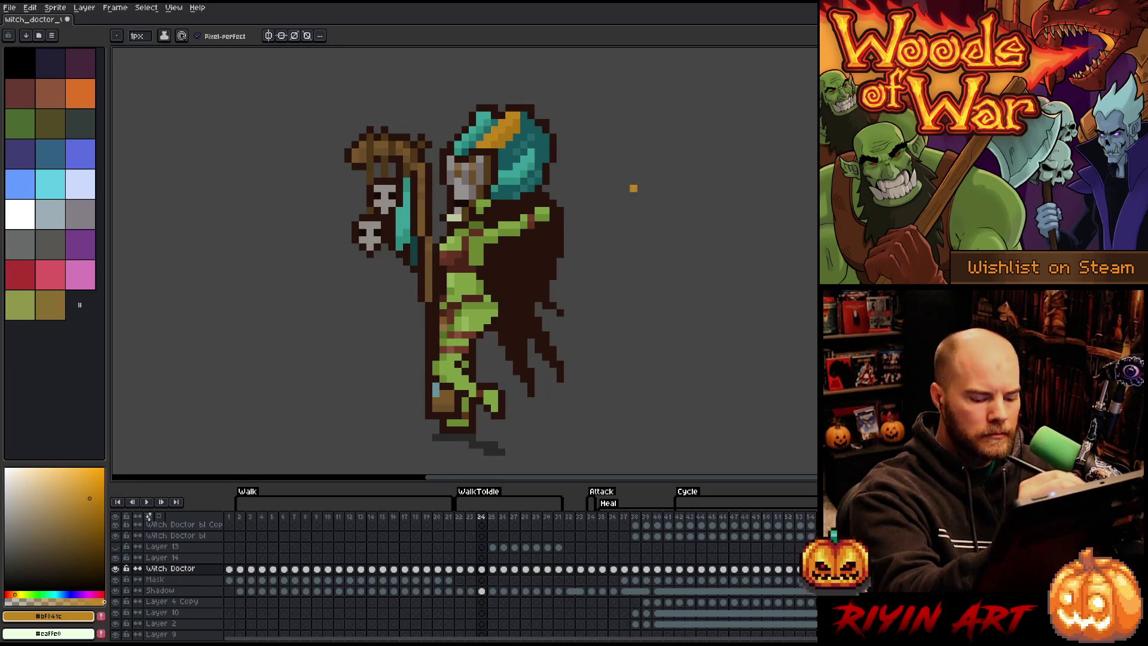
{"action": "key", "text": "Left"}
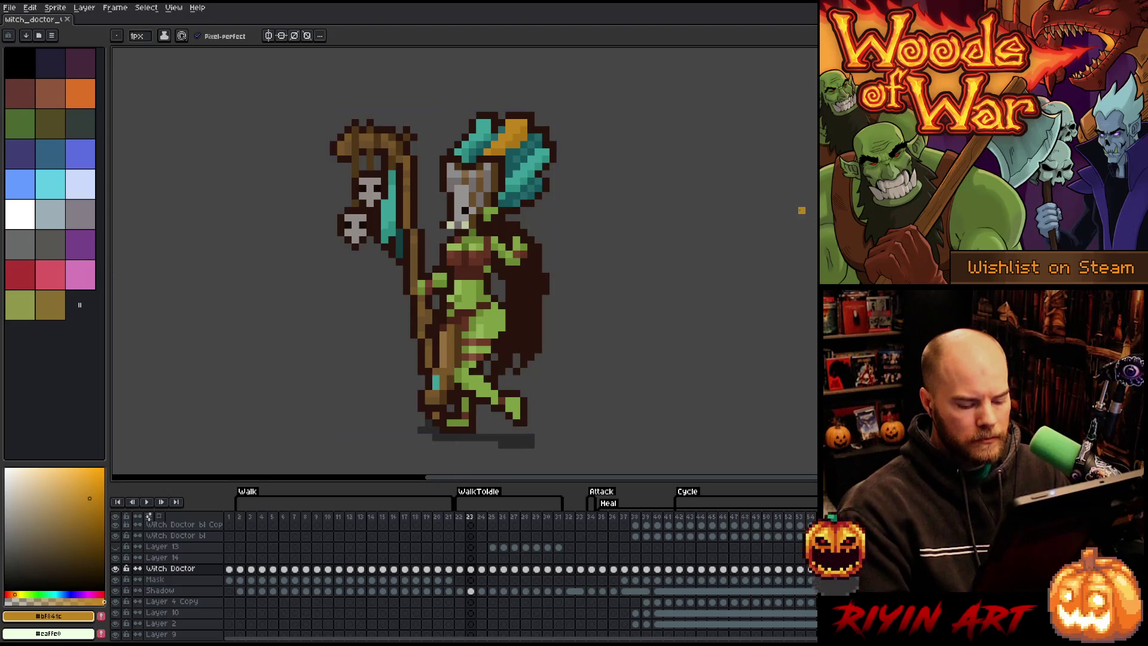
Step: Flip between frames 23, 24 and 25 to compare the walk-to-idle poses
{"action": "key", "text": "Right"}
{"action": "key", "text": "Left"}
{"action": "key", "text": "Right"}
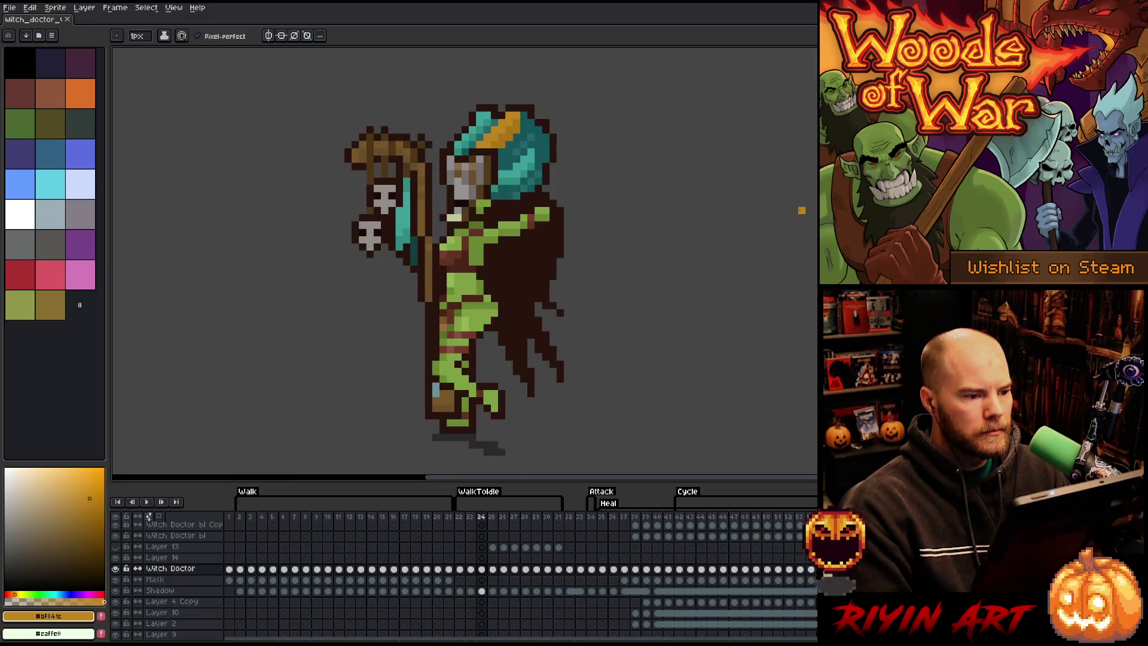
{"action": "key", "text": "Right"}
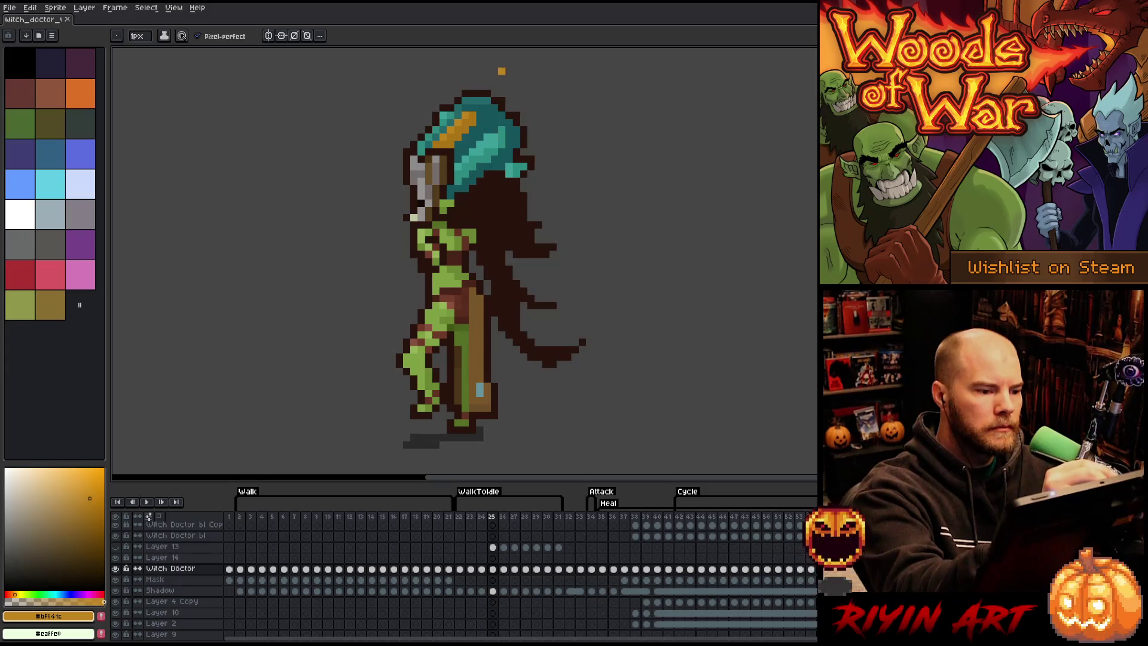
{"action": "key", "text": "Left"}
{"action": "key", "text": "Right"}
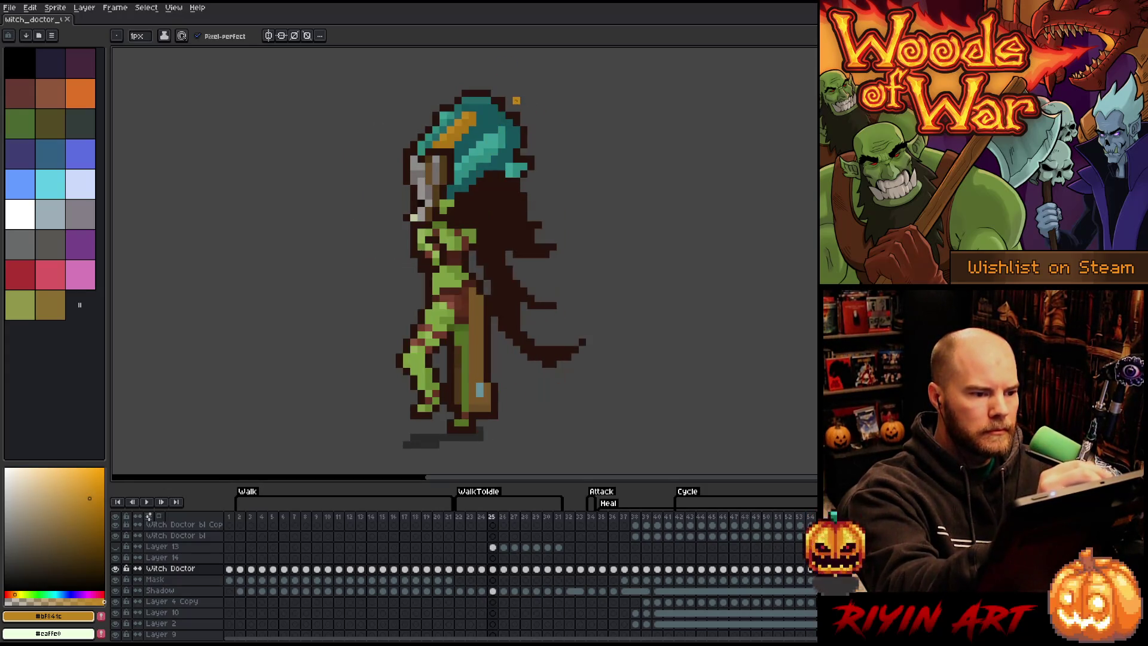
Step: Delete the stray pixels above the hood with a rectangular selection and save the sprite
{"action": "key", "text": "m"}
{"action": "left_click_drag", "start_coordinate": [452, 73], "coordinate": [515, 98]}
{"action": "key", "text": "Delete"}
{"action": "key", "text": "ctrl+d"}
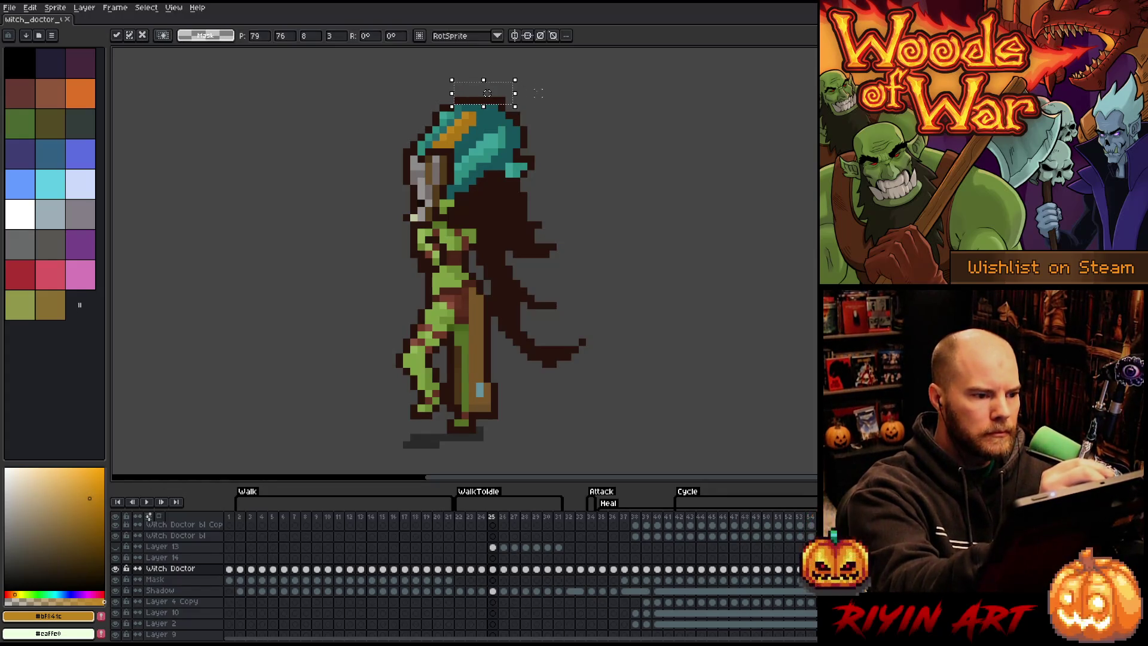
{"action": "key", "text": "ctrl+s"}
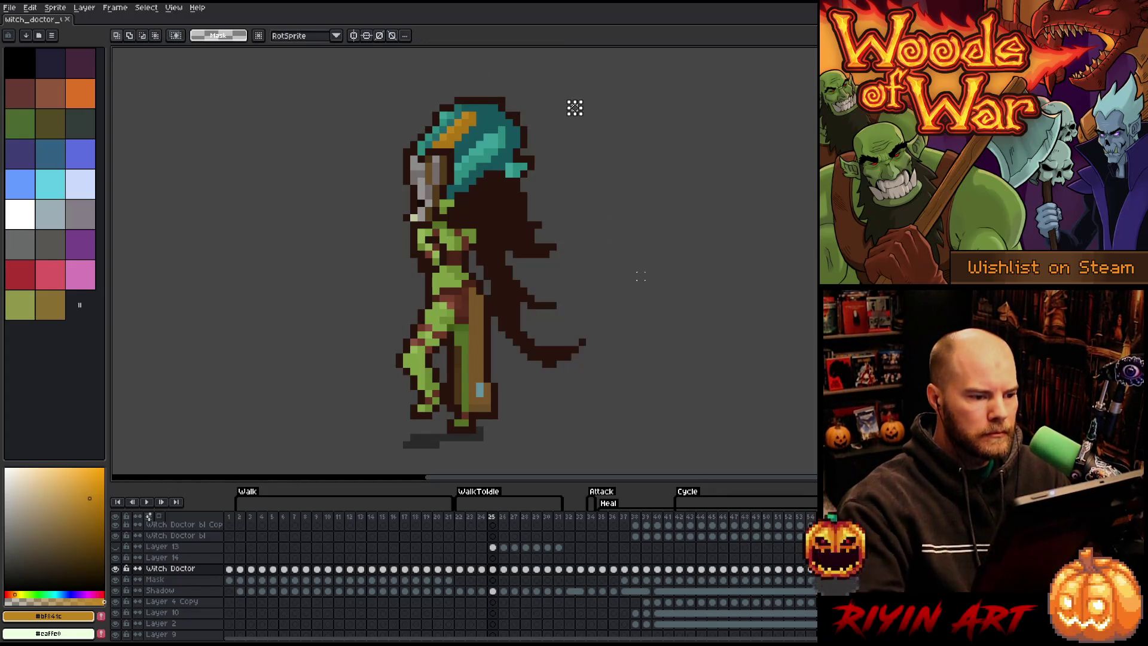
Step: Step back and forth between frames 24, 25 and 26 to compare the poses
{"action": "key", "text": "Right"}
{"action": "key", "text": "Right"}
{"action": "key", "text": "Left"}
{"action": "key", "text": "Left"}
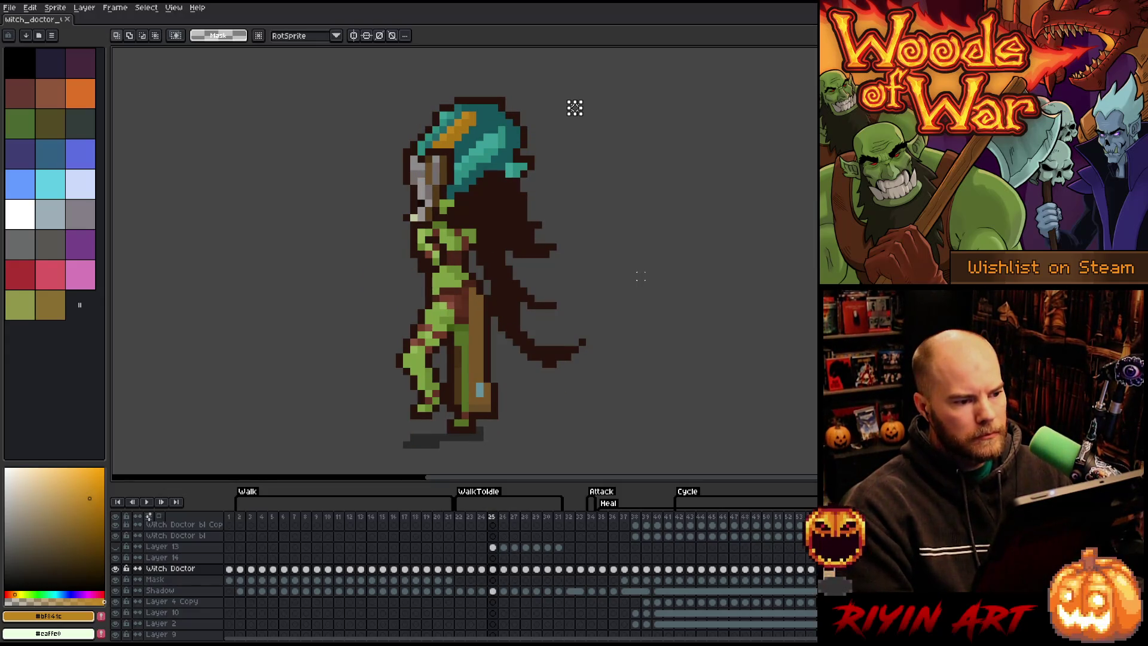
{"action": "key", "text": "v"}
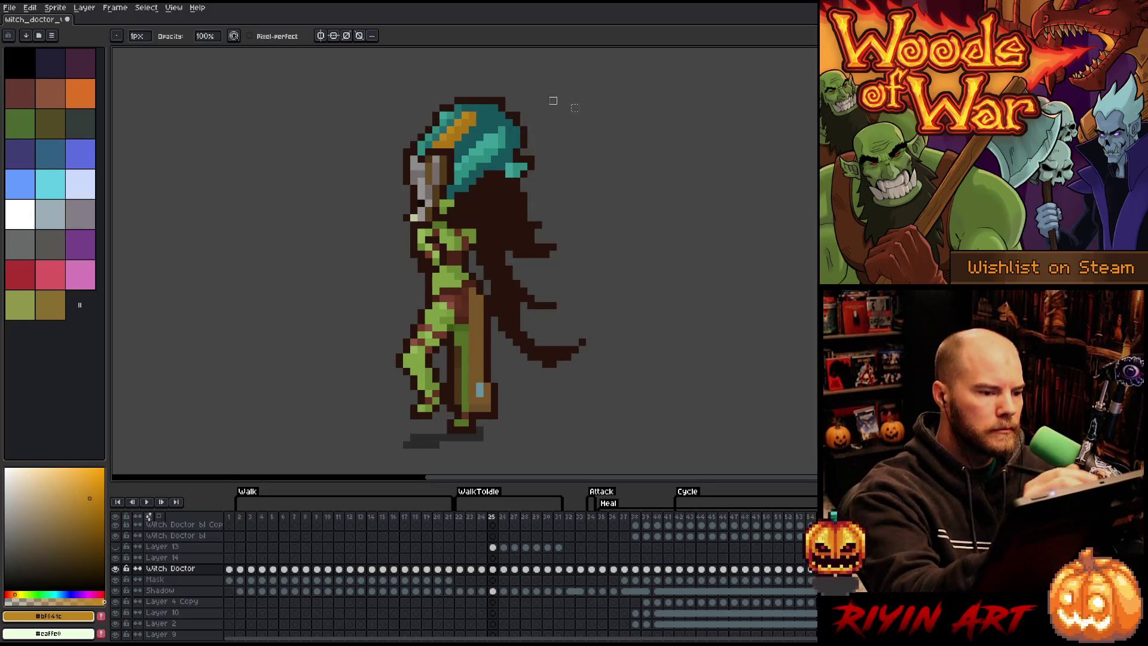
{"action": "key", "text": "b"}
{"action": "key", "text": "Left"}
{"action": "key", "text": "Right"}
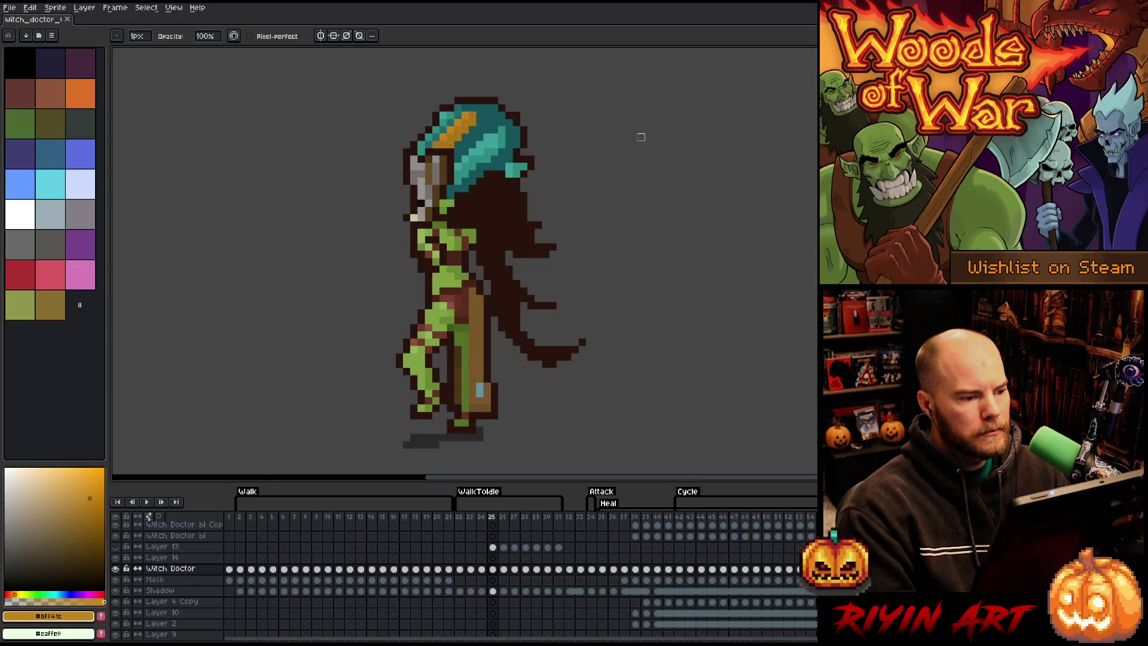
{"action": "key", "text": "Right"}
{"action": "key", "text": "Return"}
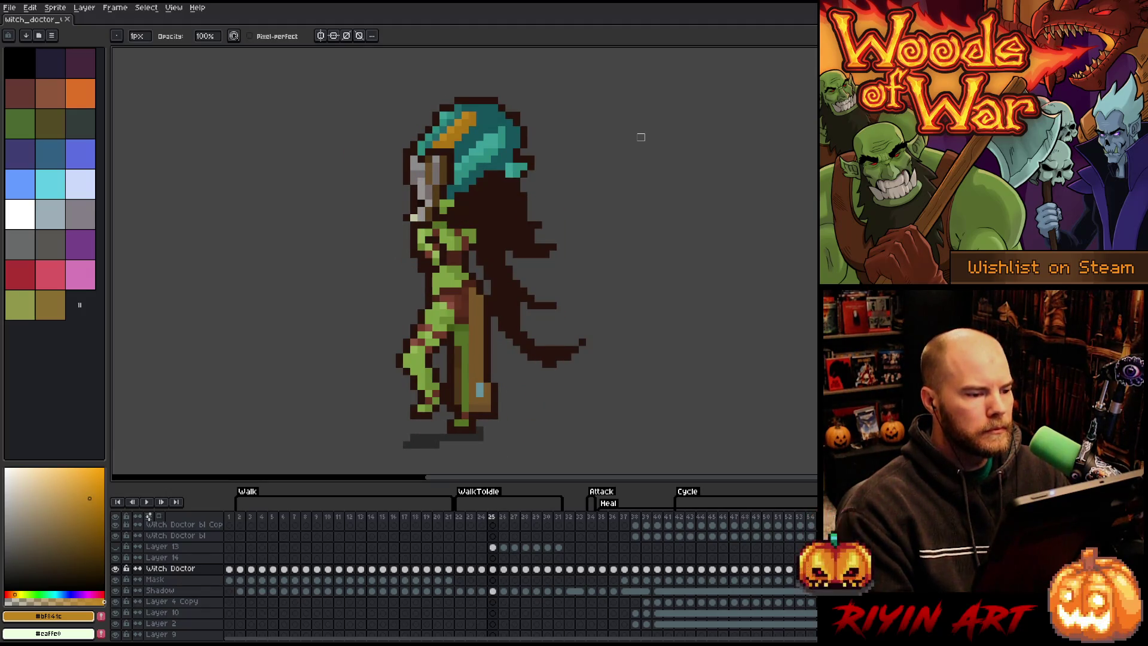
Step: Paint brown pixels down the helmet's left side on frame 25, eyedropping helmet, hood and gold colours
{"action": "key", "text": "b"}
{"action": "left_click", "coordinate": [427, 180], "text": "alt"}
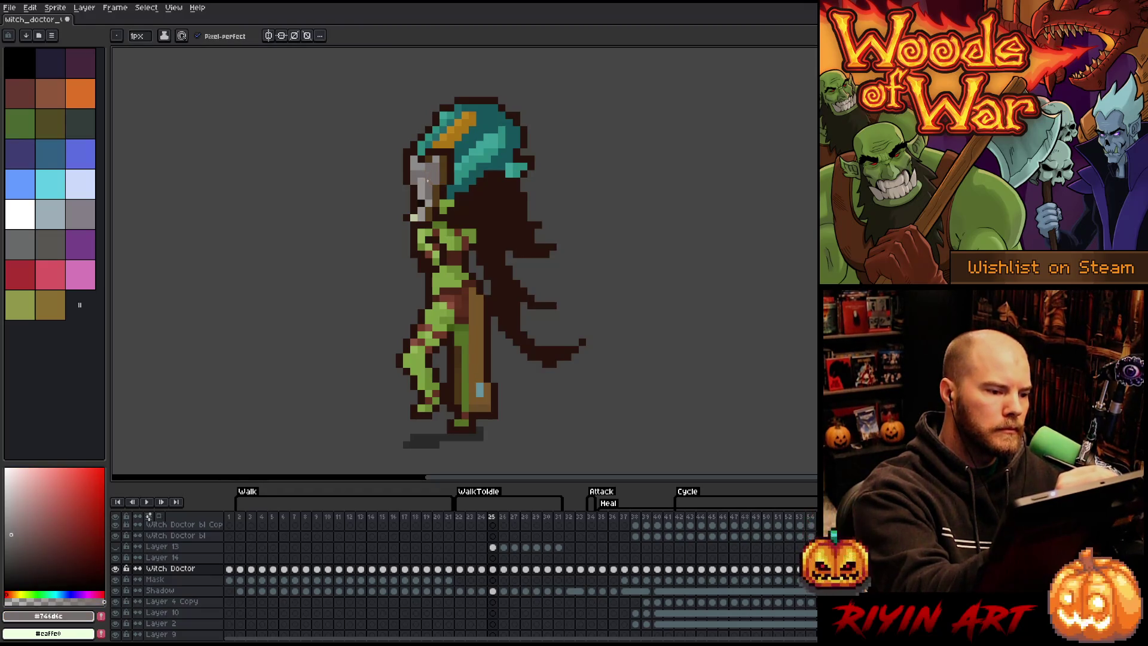
{"action": "left_click", "coordinate": [447, 162], "text": "alt"}
{"action": "left_click_drag", "start_coordinate": [437, 163], "coordinate": [437, 183]}
{"action": "left_click", "coordinate": [443, 156], "text": "alt"}
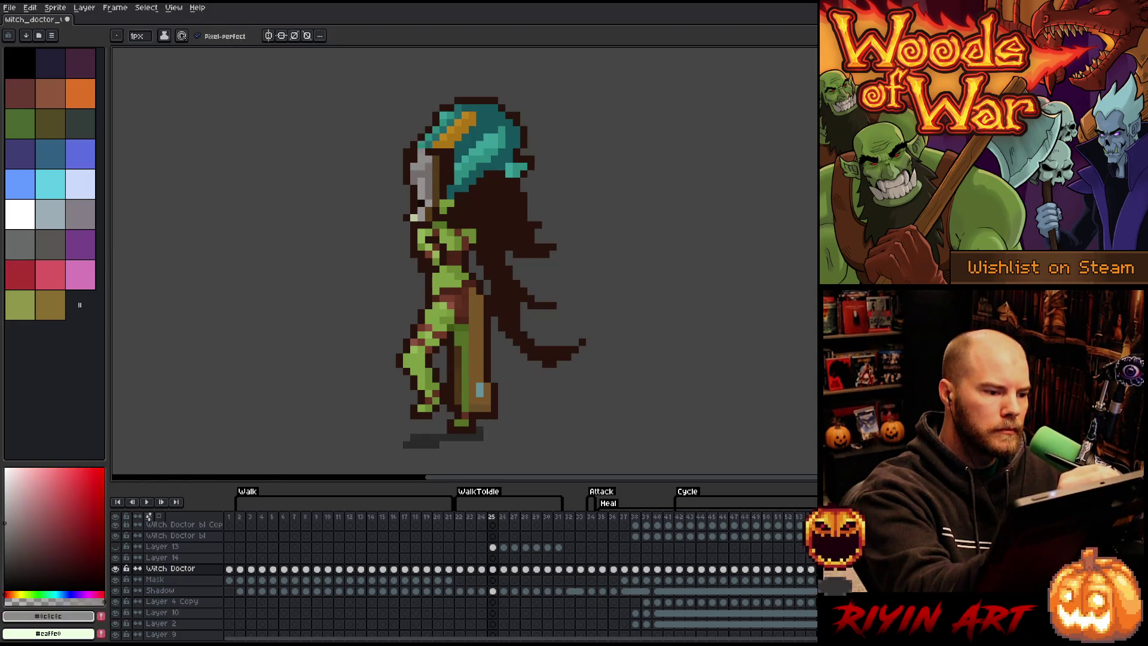
{"action": "left_click", "coordinate": [435, 152], "text": "alt"}
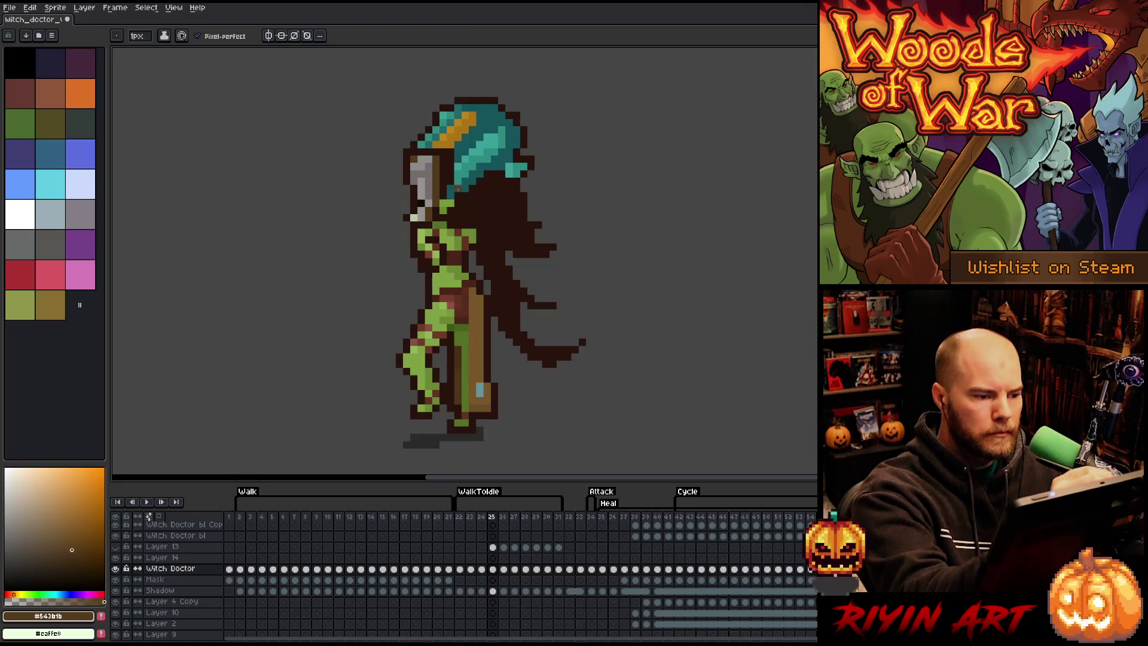
{"action": "left_click", "coordinate": [459, 165], "text": "alt"}
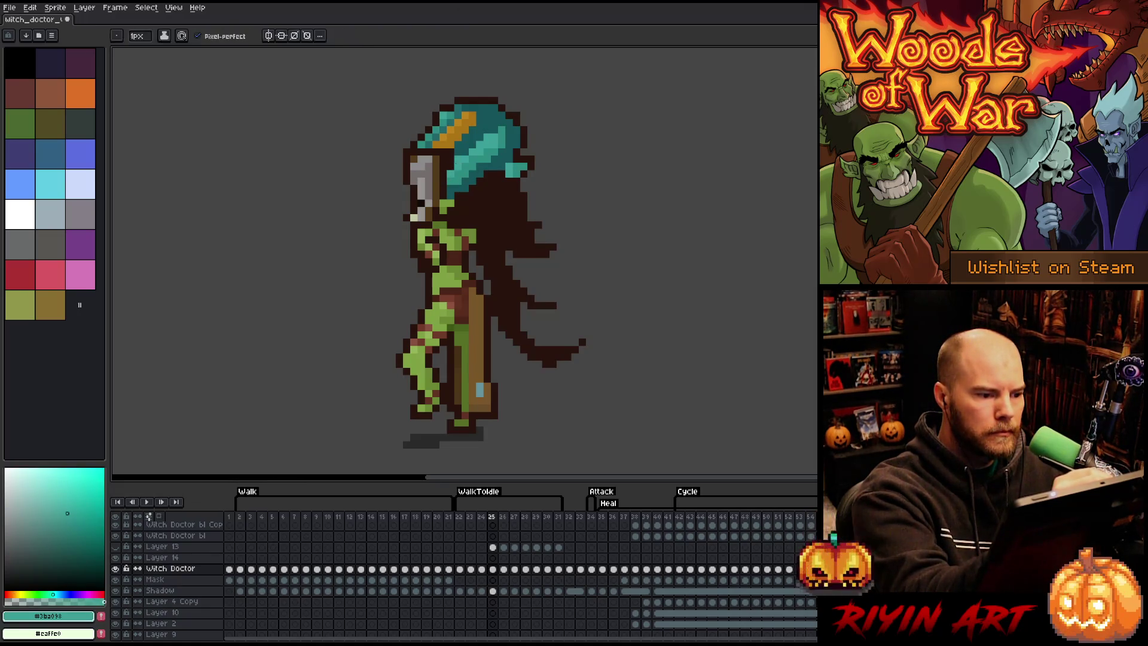
{"action": "left_click", "coordinate": [453, 155], "text": "alt"}
{"action": "left_click", "coordinate": [455, 128], "text": "alt"}
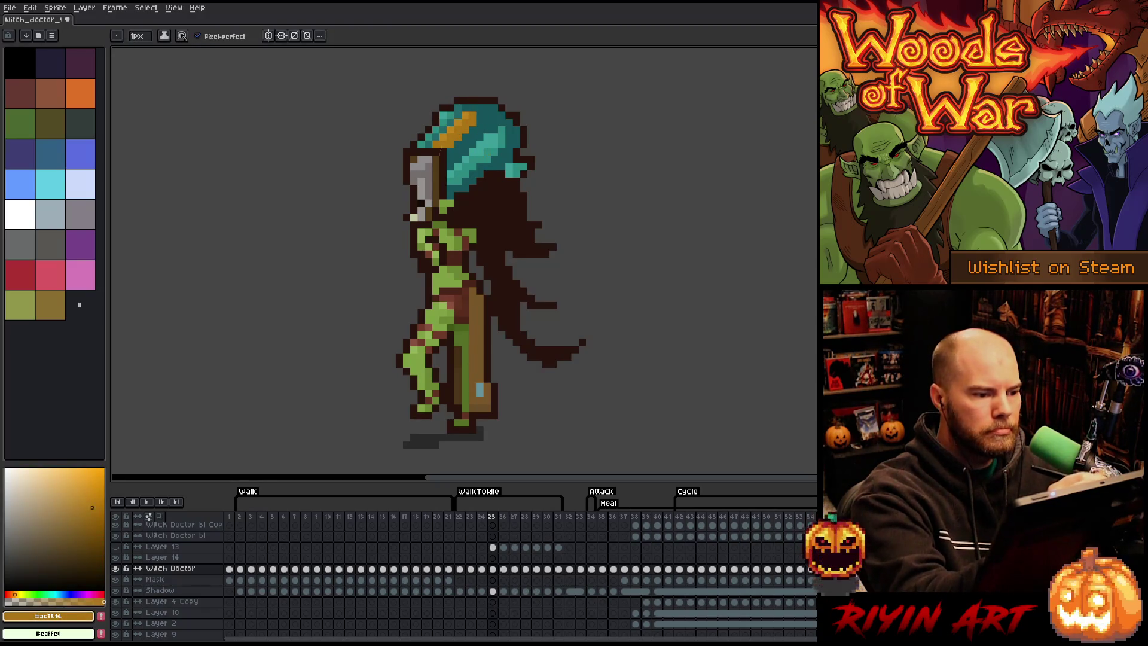
Step: Check frame 25 against frame 24's staff pose, pick the dark brown outline, and move toward frame 26
{"action": "key", "text": "comma"}
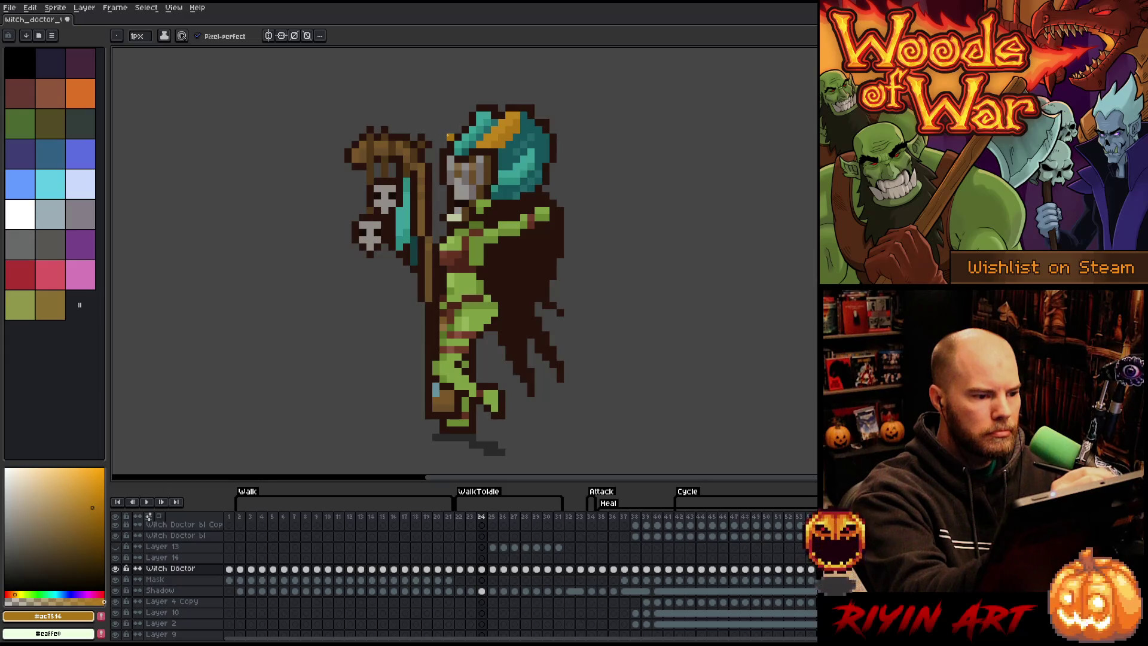
{"action": "key", "text": "period"}
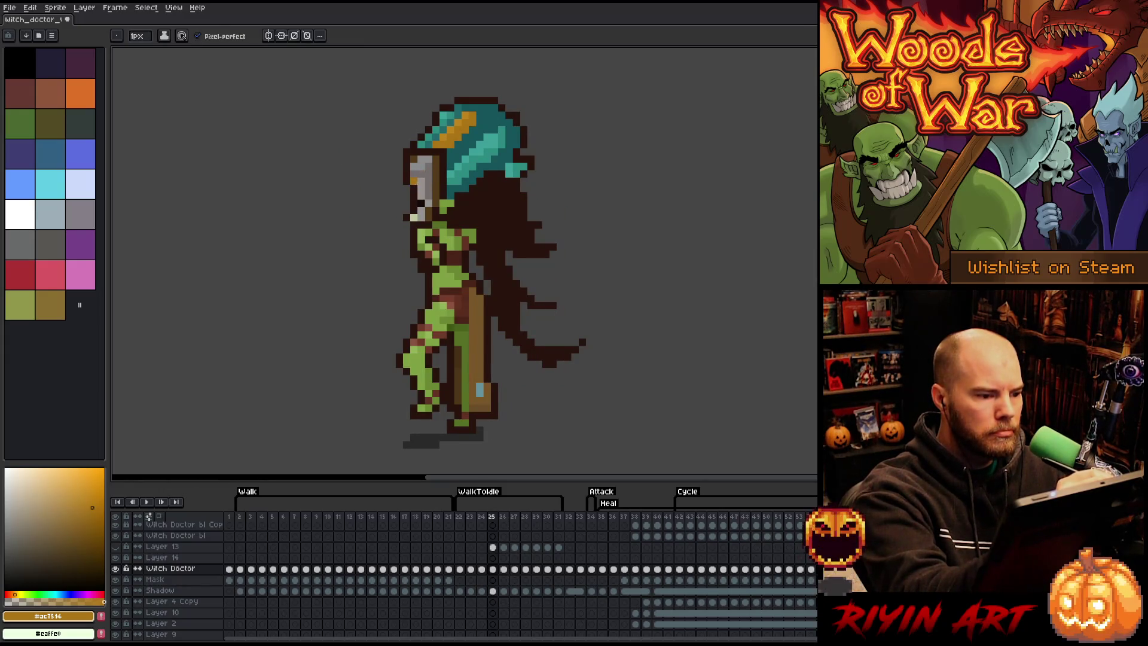
{"action": "left_click", "coordinate": [414, 184], "text": "alt"}
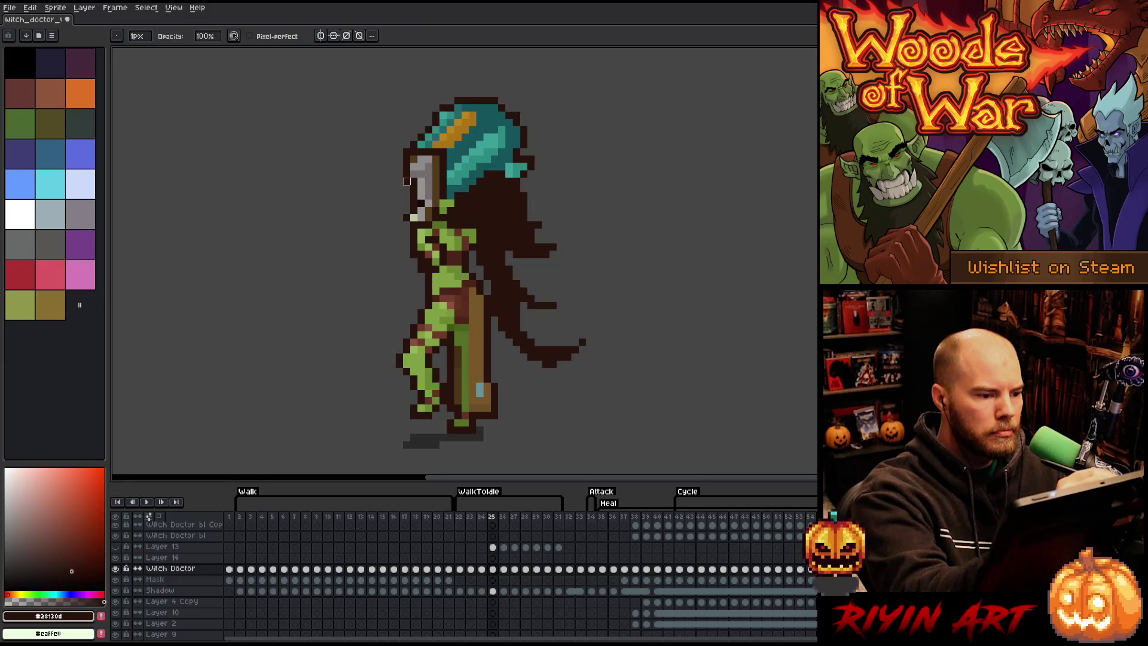
{"action": "key", "text": "comma"}
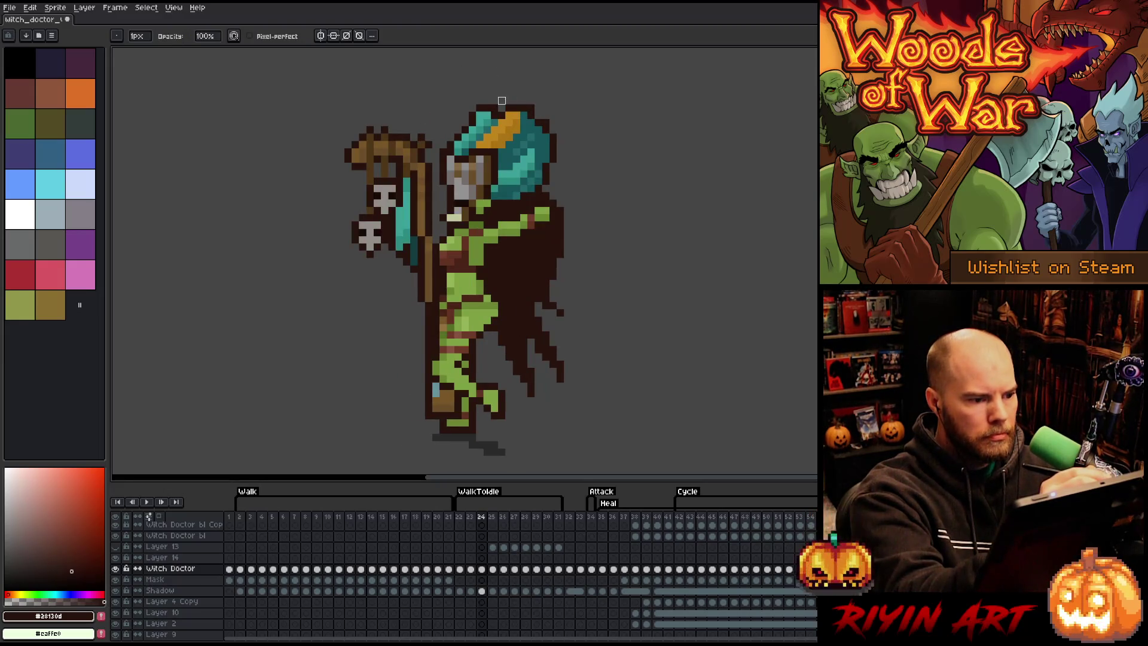
{"action": "key", "text": "period"}
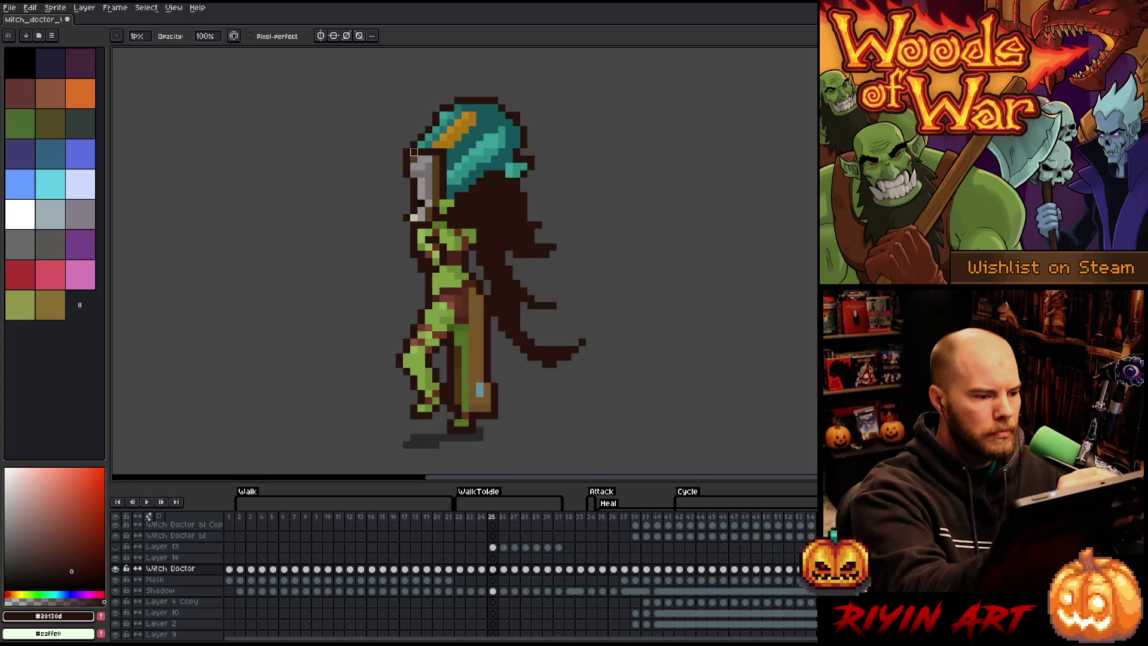
{"action": "key", "text": "e"}
{"action": "key", "text": "comma"}
{"action": "key", "text": "period"}
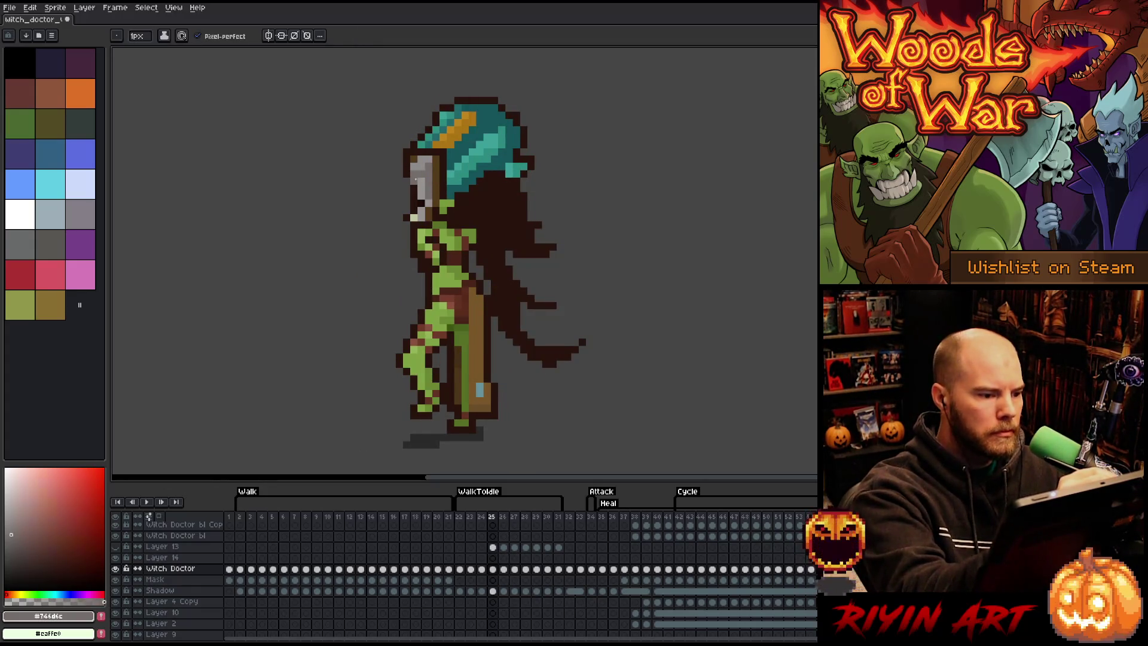
{"action": "key", "text": "period"}
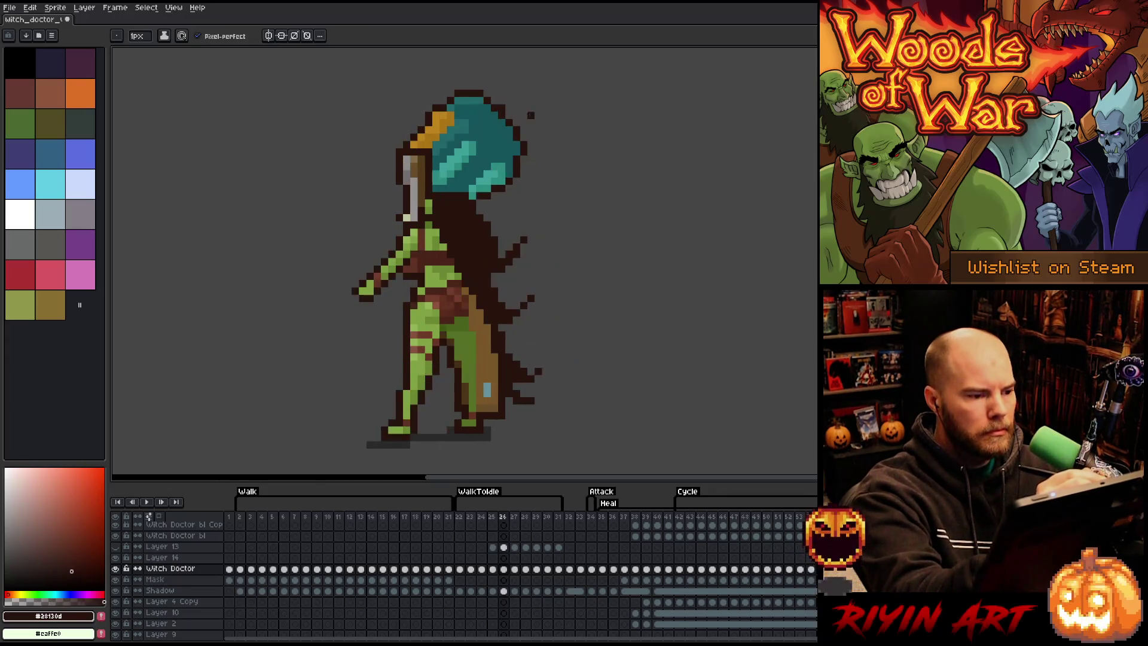
Step: Flip back and forth through the WalkToIdle frames and play the animation to compare poses
{"action": "key", "text": "comma"}
{"action": "key", "text": "comma"}
{"action": "key", "text": "period"}
{"action": "key", "text": "period"}
{"action": "key", "text": "comma"}
{"action": "key", "text": "period"}
{"action": "key", "text": "period"}
{"action": "key", "text": "comma"}
{"action": "key", "text": "comma"}
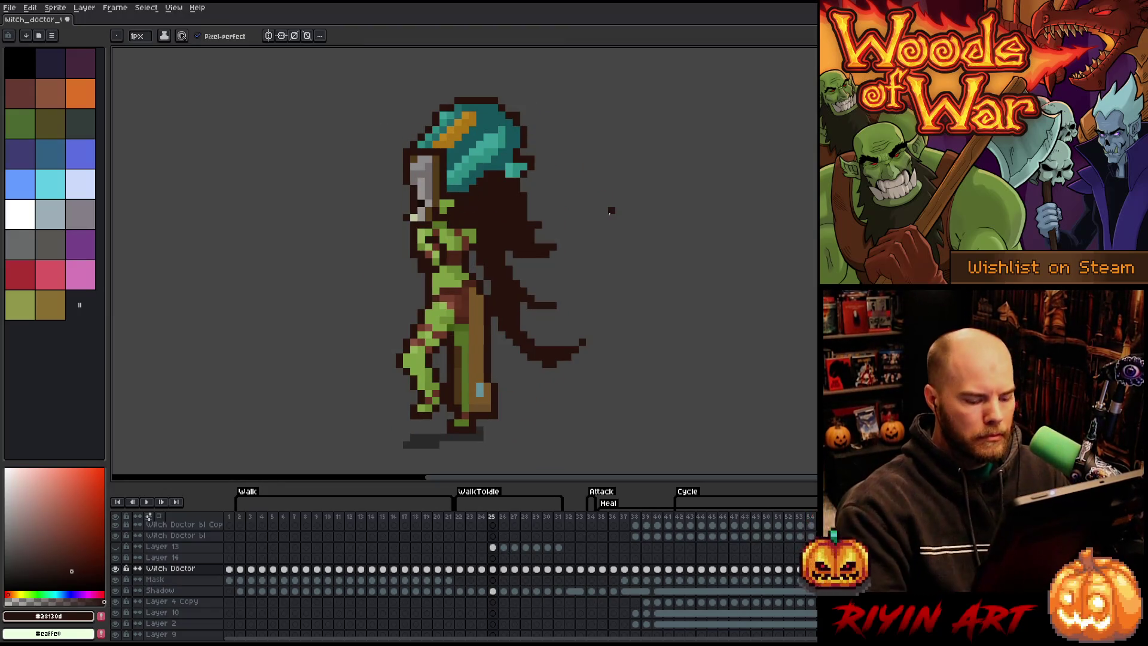
{"action": "key", "text": "period"}
{"action": "key", "text": "period"}
{"action": "key", "text": "period"}
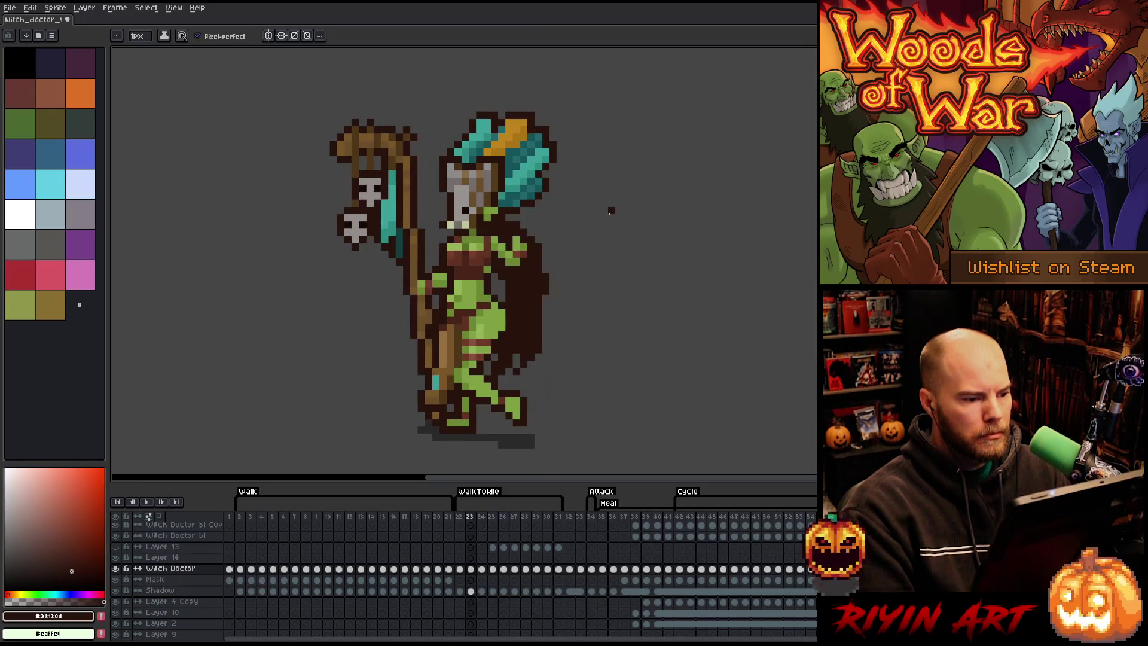
{"action": "key", "text": "comma"}
{"action": "key", "text": "comma"}
{"action": "key", "text": "comma"}
{"action": "key", "text": "period"}
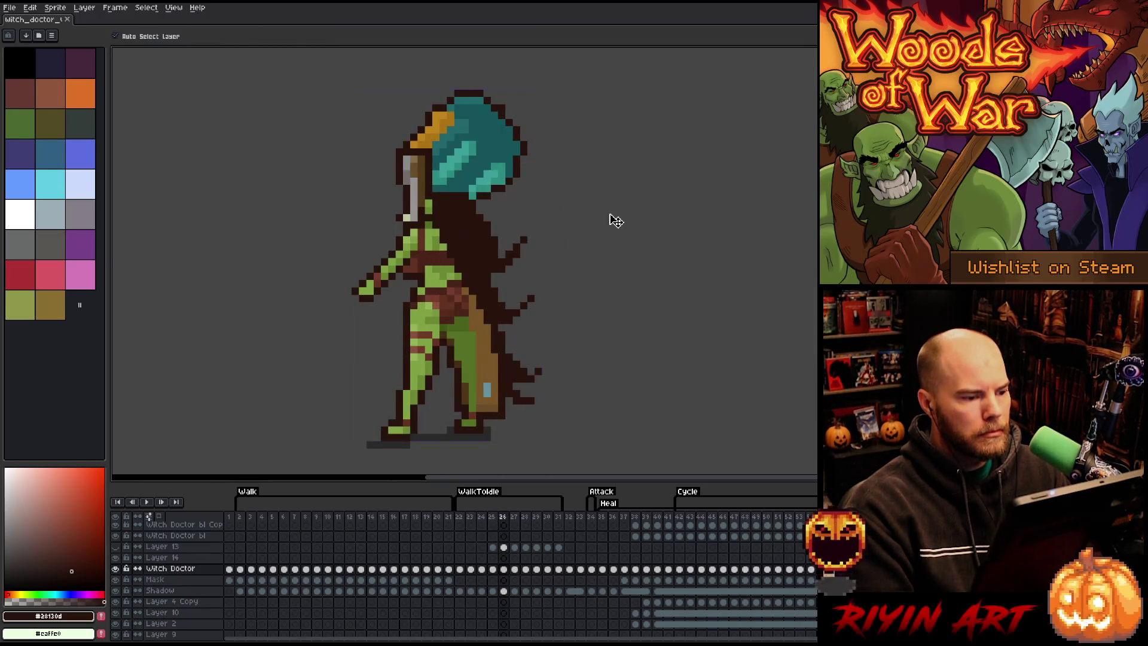
{"action": "key", "text": "Return"}
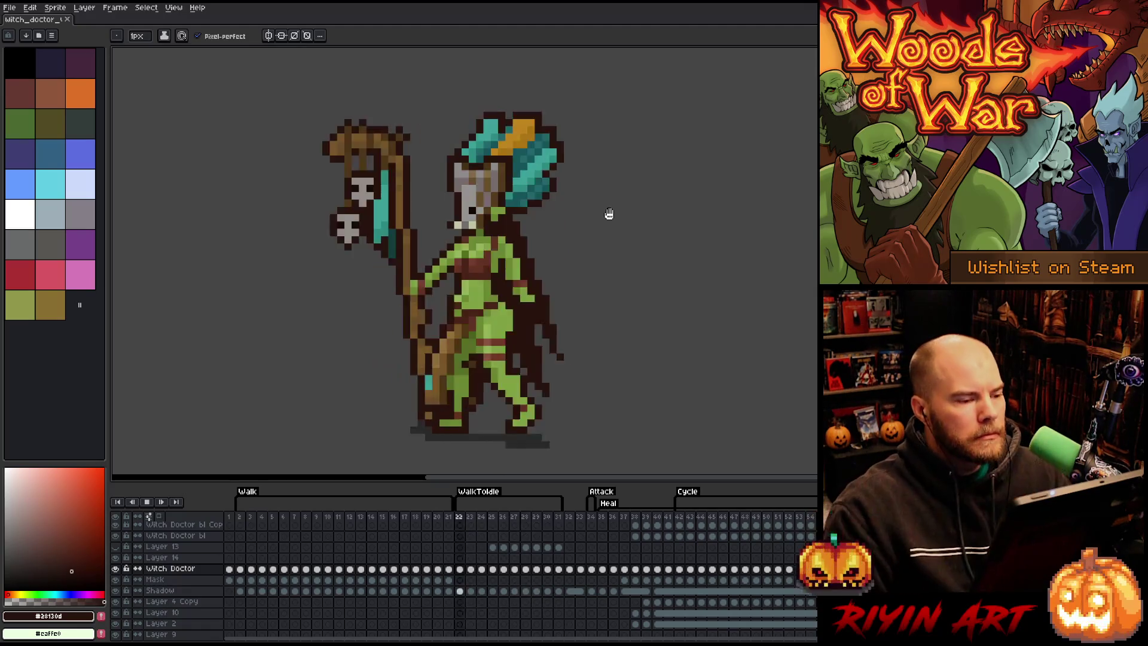
{"action": "key", "text": "Return"}
Step: Paint grey pixels on the teal hood on frame 24, comparing against frame 25
{"action": "key", "text": "Left"}
{"action": "key", "text": "Left"}
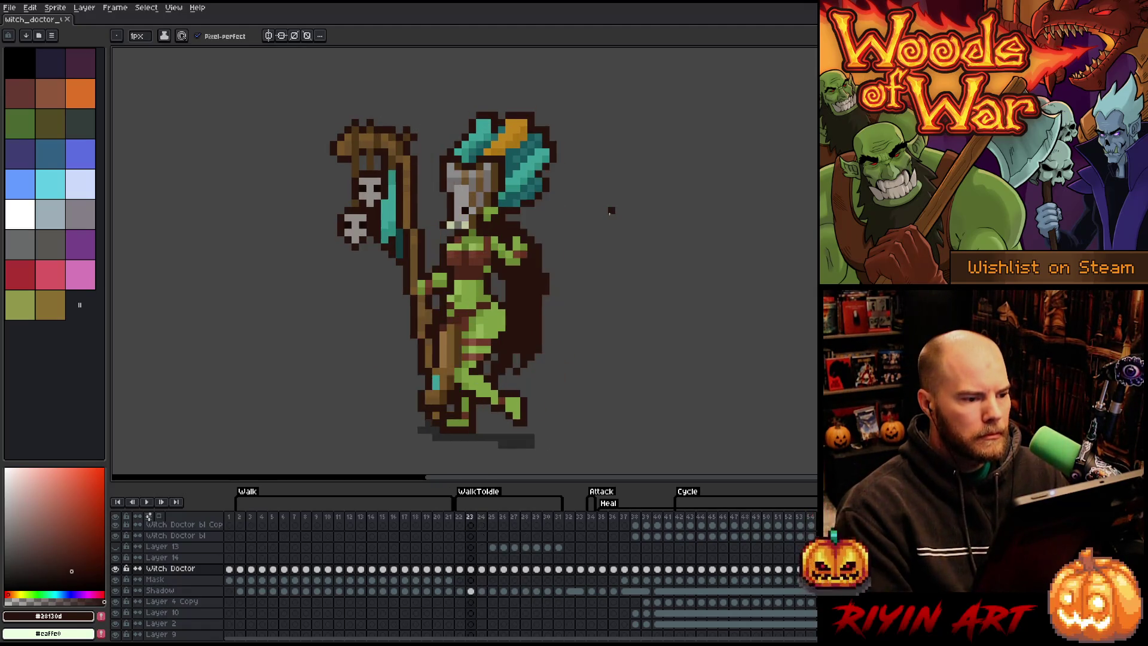
{"action": "key", "text": "Right"}
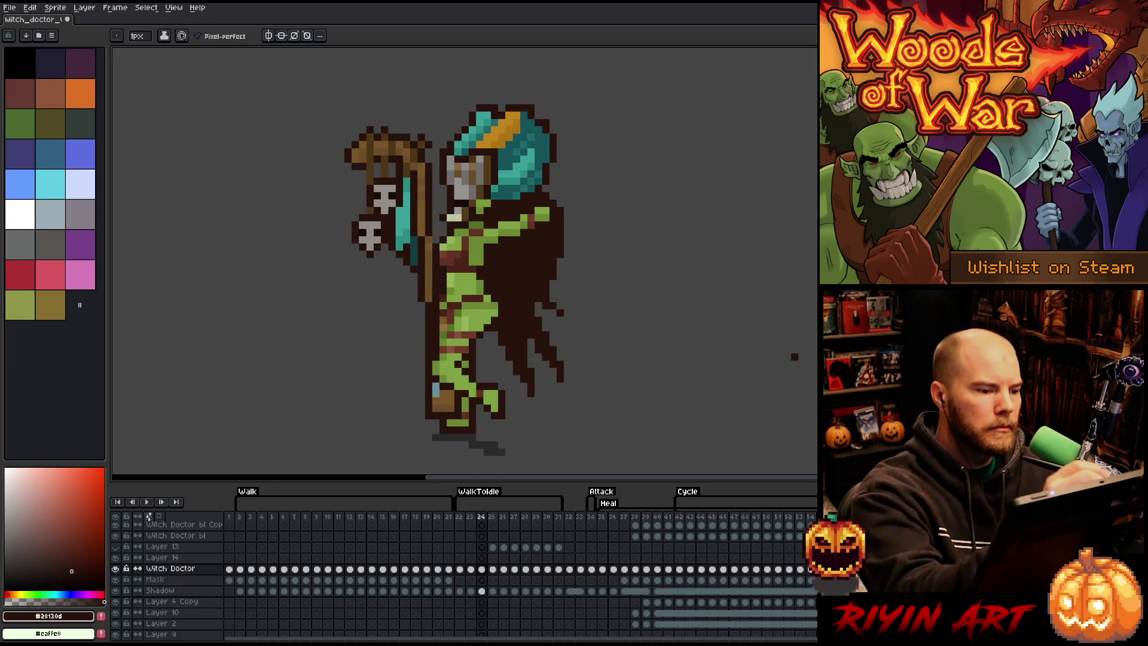
{"action": "left_click", "coordinate": [466, 204], "text": "alt"}
{"action": "left_click", "coordinate": [524, 144]}
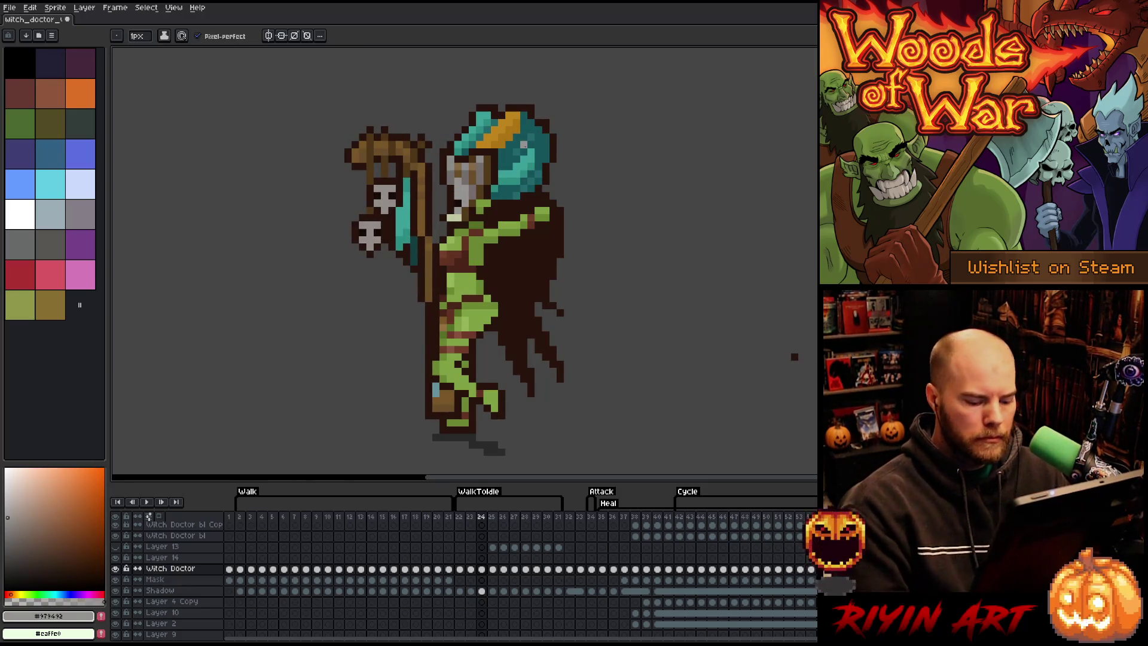
{"action": "key", "text": "Right"}
{"action": "key", "text": "Left"}
{"action": "key", "text": "e"}
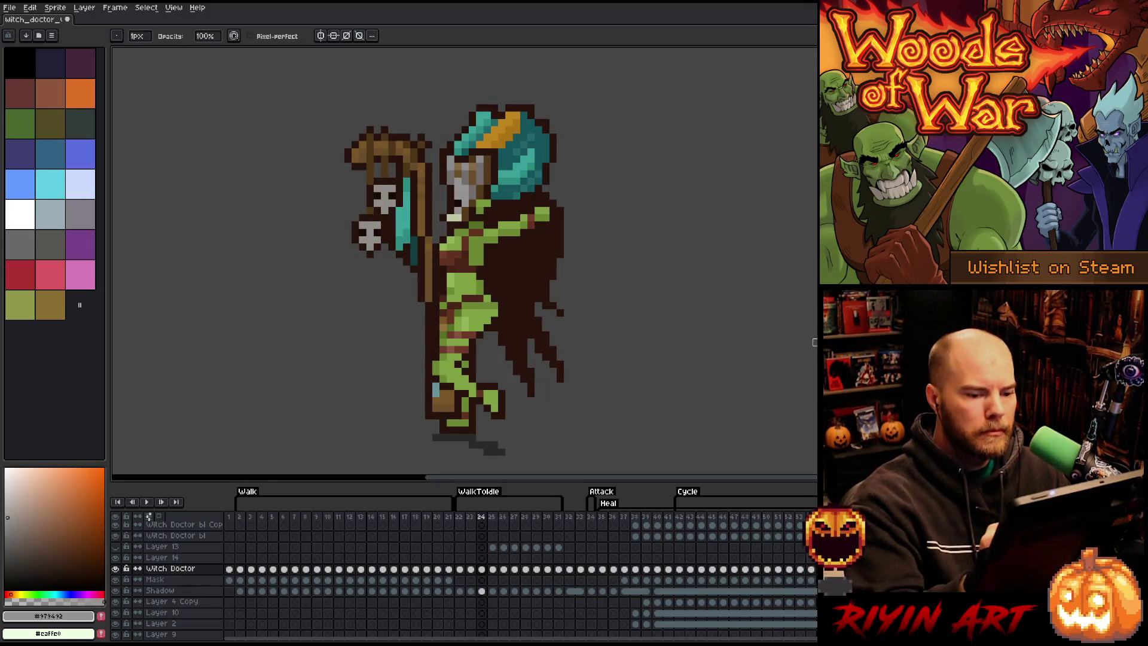
{"action": "key", "text": "Right"}
{"action": "key", "text": "Right"}
{"action": "key", "text": "Left"}
{"action": "key", "text": "Left"}
{"action": "key", "text": "Right"}
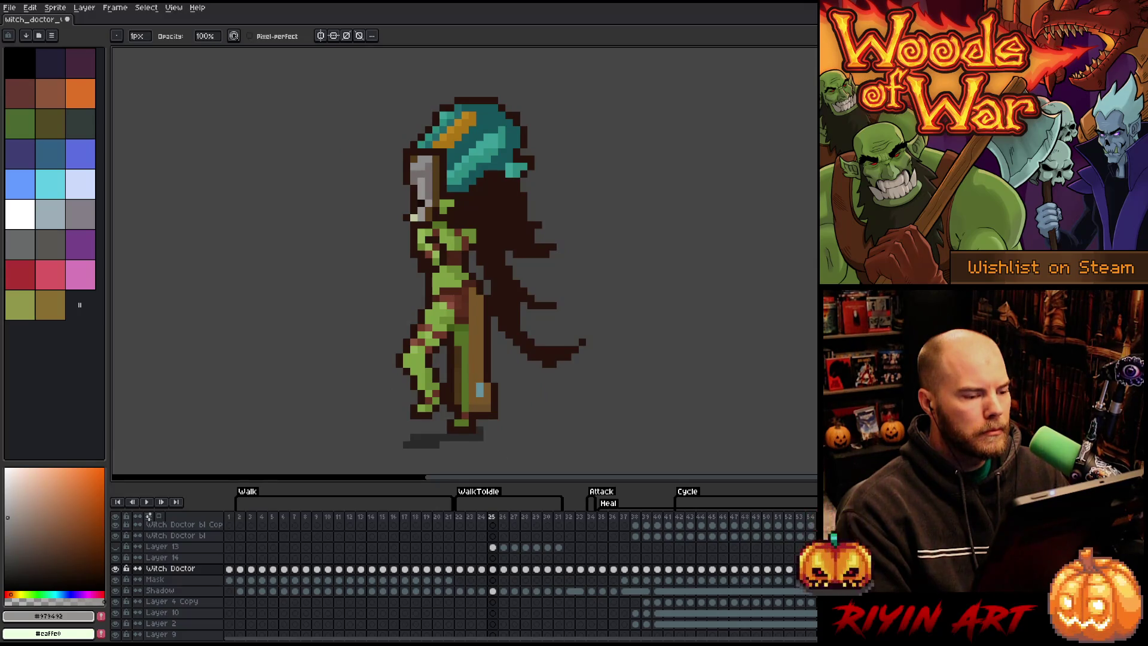
Step: Pick the helmet's grey, go to frame 26, and replay the animation
{"action": "left_click", "coordinate": [619, 130], "text": "alt"}
{"action": "key", "text": "b"}
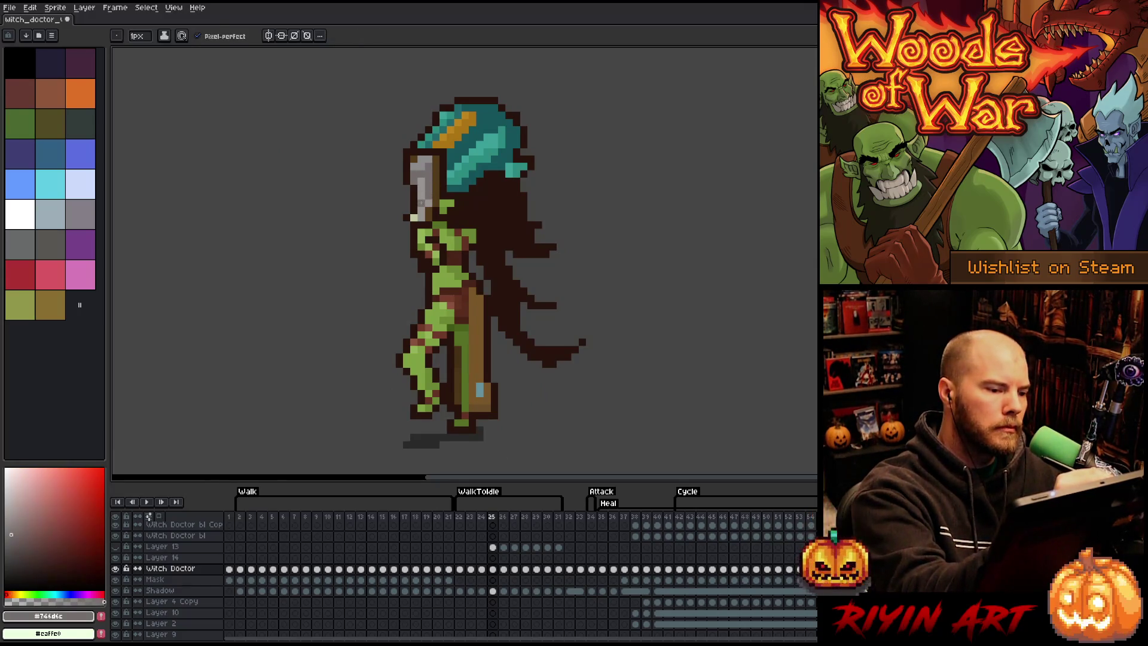
{"action": "key", "text": "Right"}
{"action": "key", "text": "Left"}
{"action": "key", "text": "Right"}
{"action": "key", "text": "v"}
{"action": "key", "text": "b"}
{"action": "key", "text": "Return"}
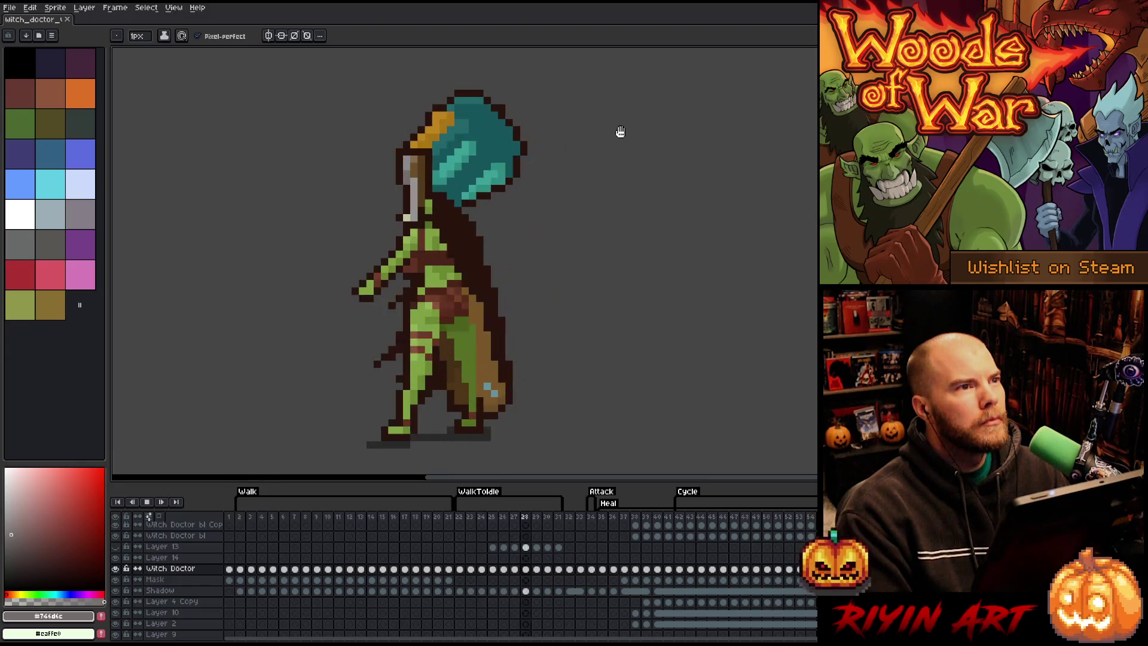
{"action": "key", "text": "Return"}
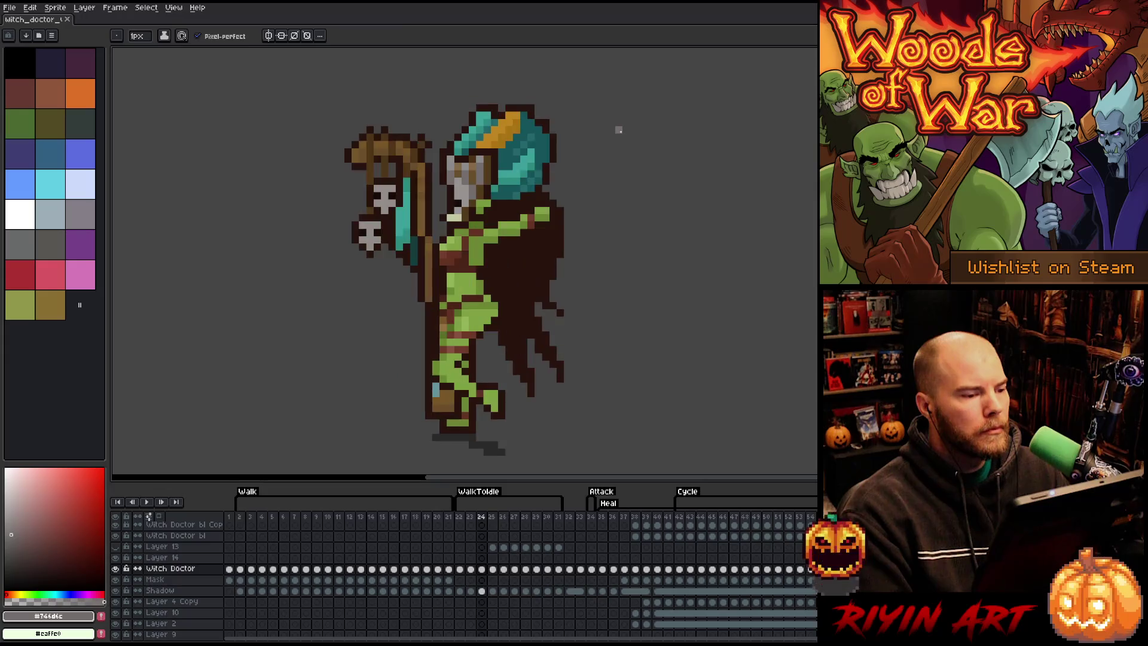
Step: Darken a few pixels on frame 25 and compare it with the neighbouring frames
{"action": "key", "text": "Right"}
{"action": "key", "text": "Right"}
{"action": "key", "text": "Left"}
{"action": "key", "text": "i"}
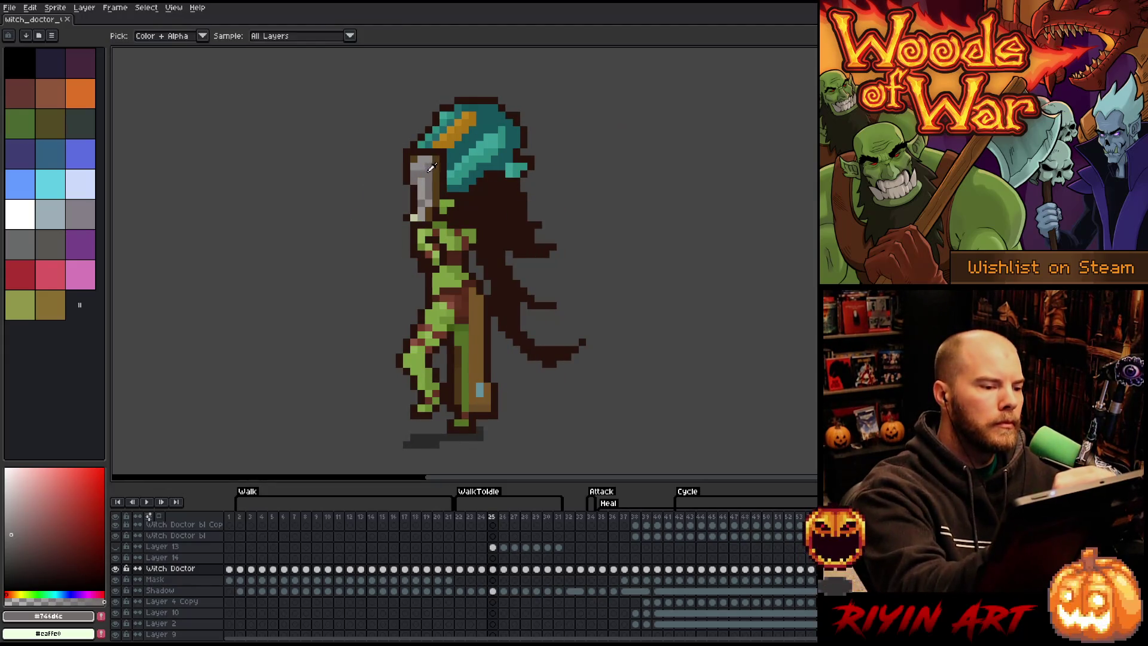
{"action": "key", "text": "b"}
{"action": "left_click", "coordinate": [422, 162]}
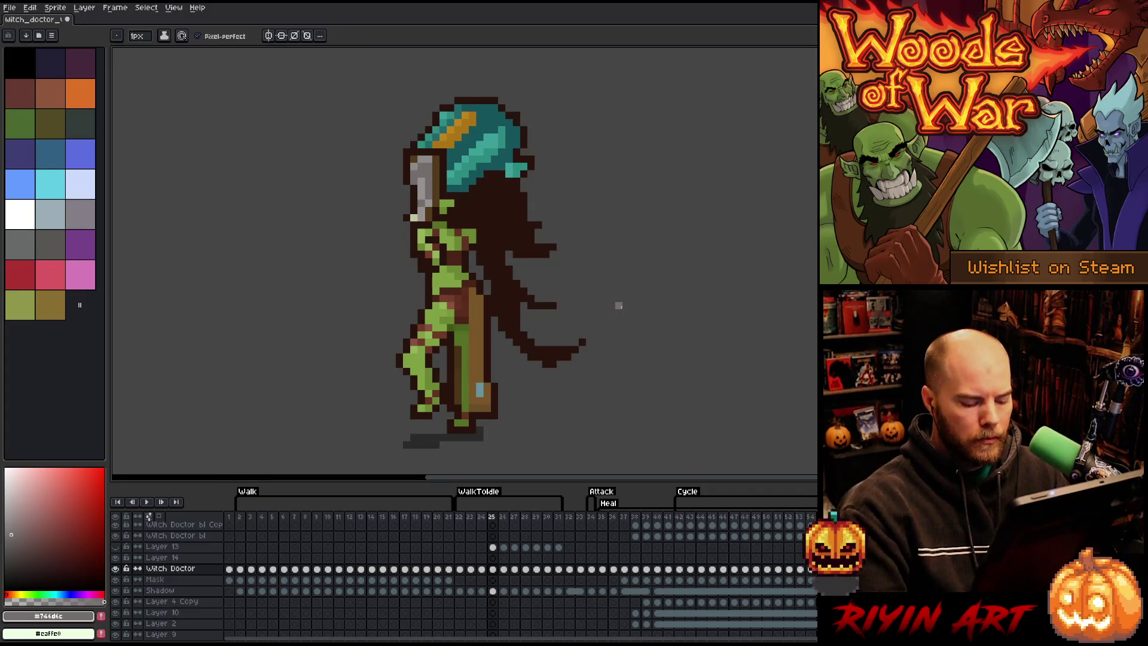
{"action": "key", "text": "Right"}
{"action": "key", "text": "Left"}
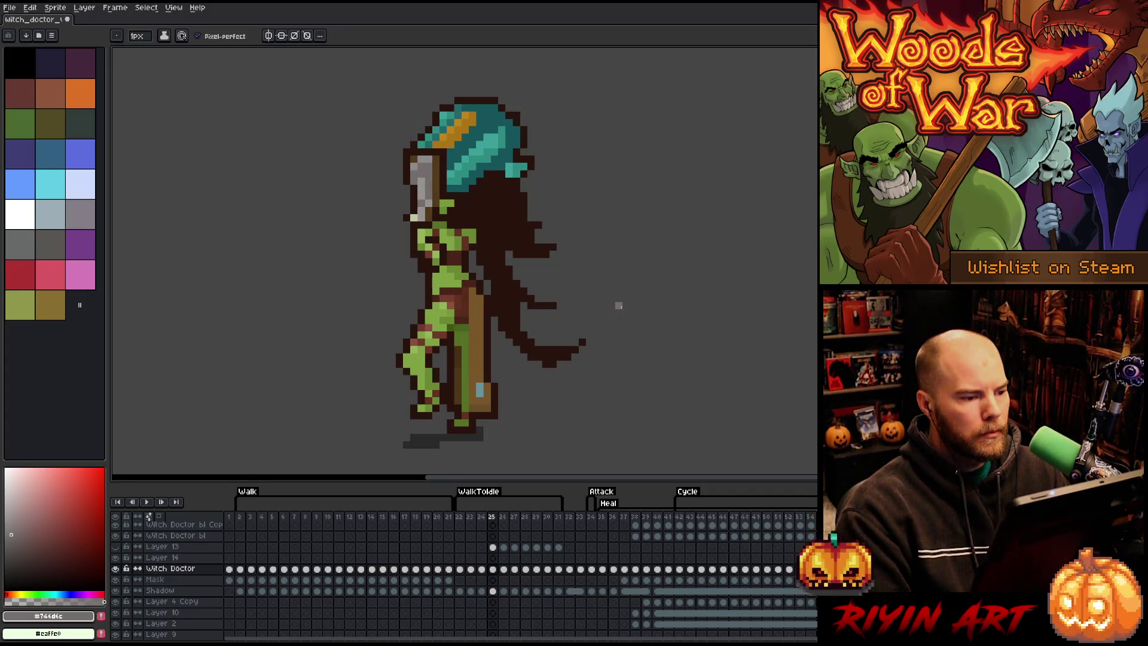
{"action": "key", "text": "Left"}
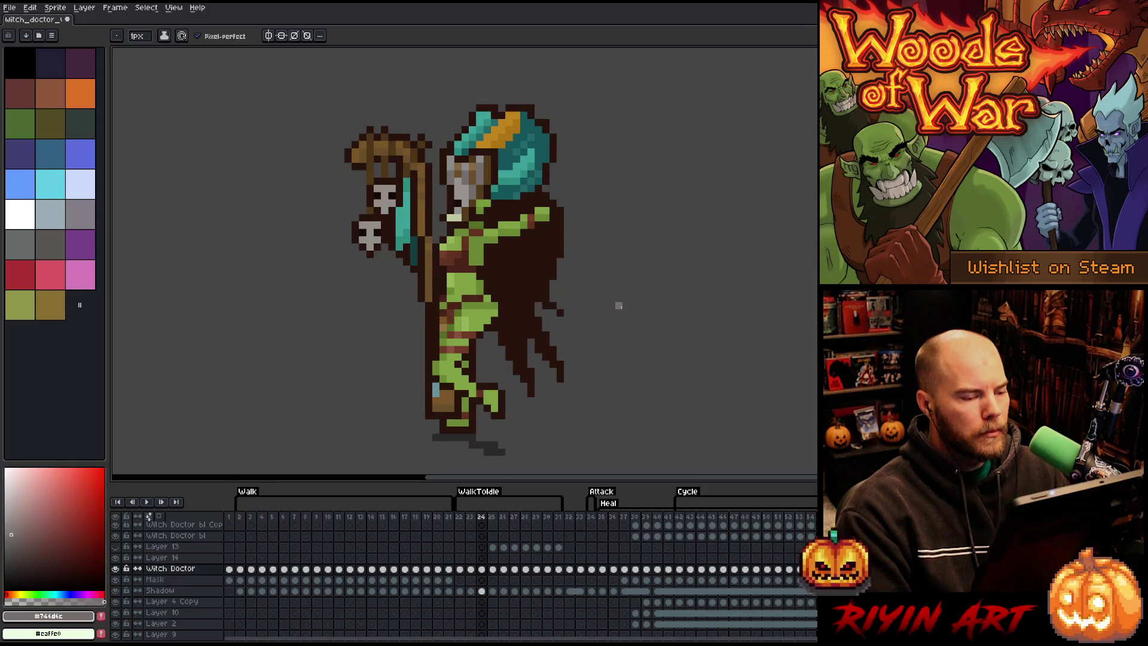
{"action": "key", "text": "Right"}
{"action": "key", "text": "Right"}
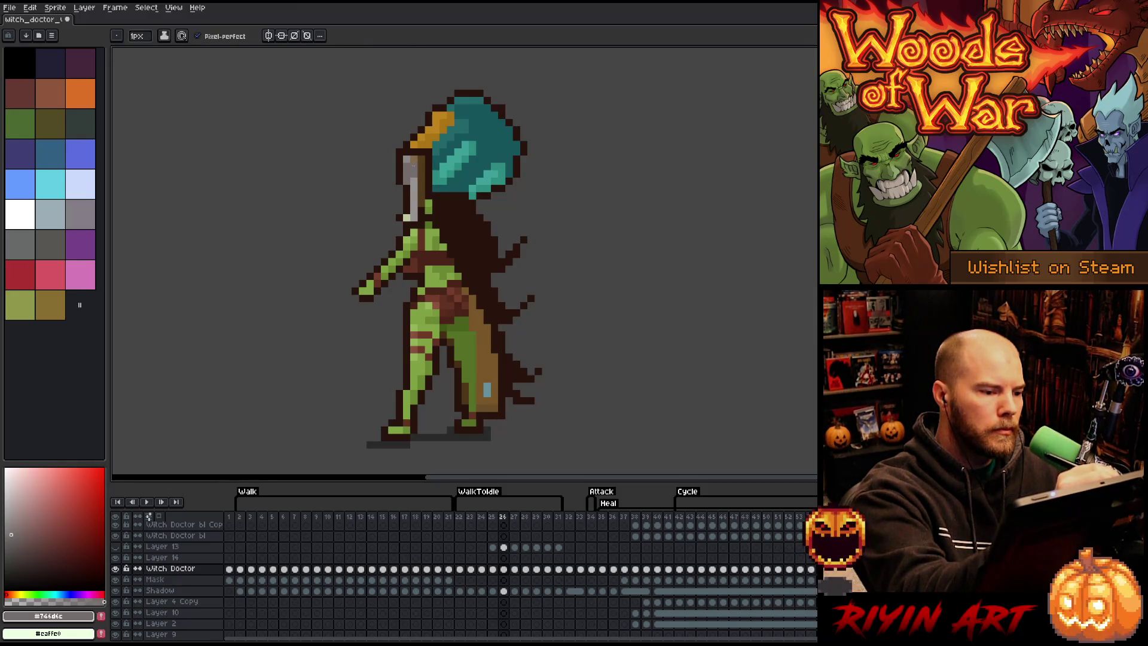
Step: Sample the staff head's dark and light greys across frames 24–26 and switch to rectangular selection
{"action": "left_click", "coordinate": [411, 160], "text": "alt"}
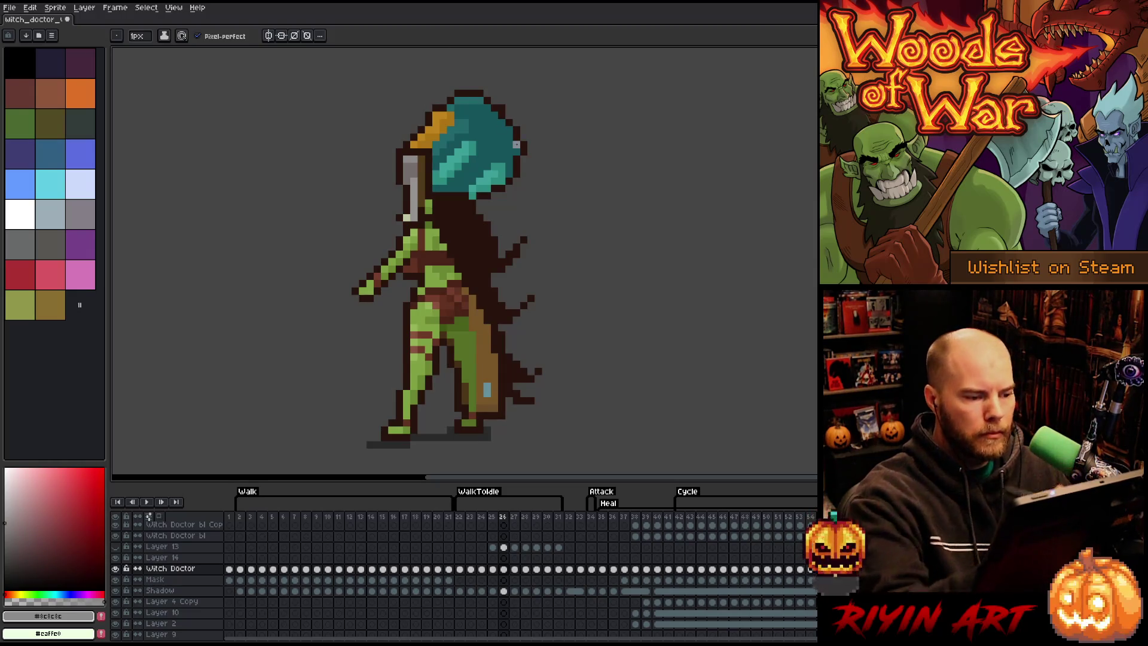
{"action": "key", "text": "Left"}
{"action": "key", "text": "Right"}
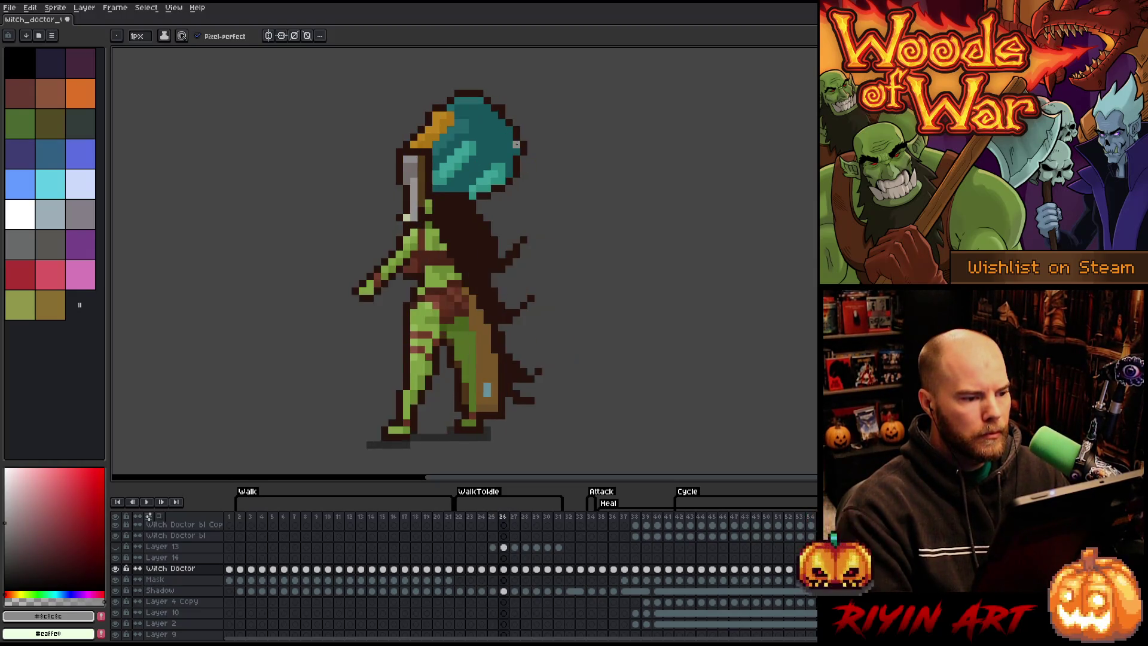
{"action": "key", "text": "Left"}
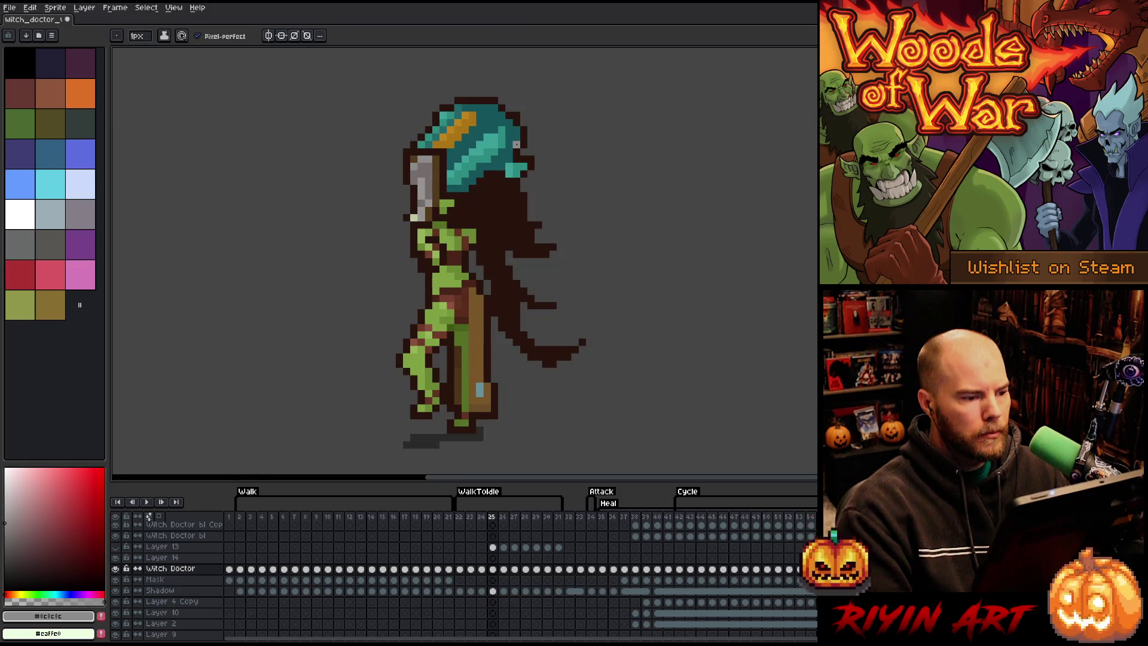
{"action": "key", "text": "Left"}
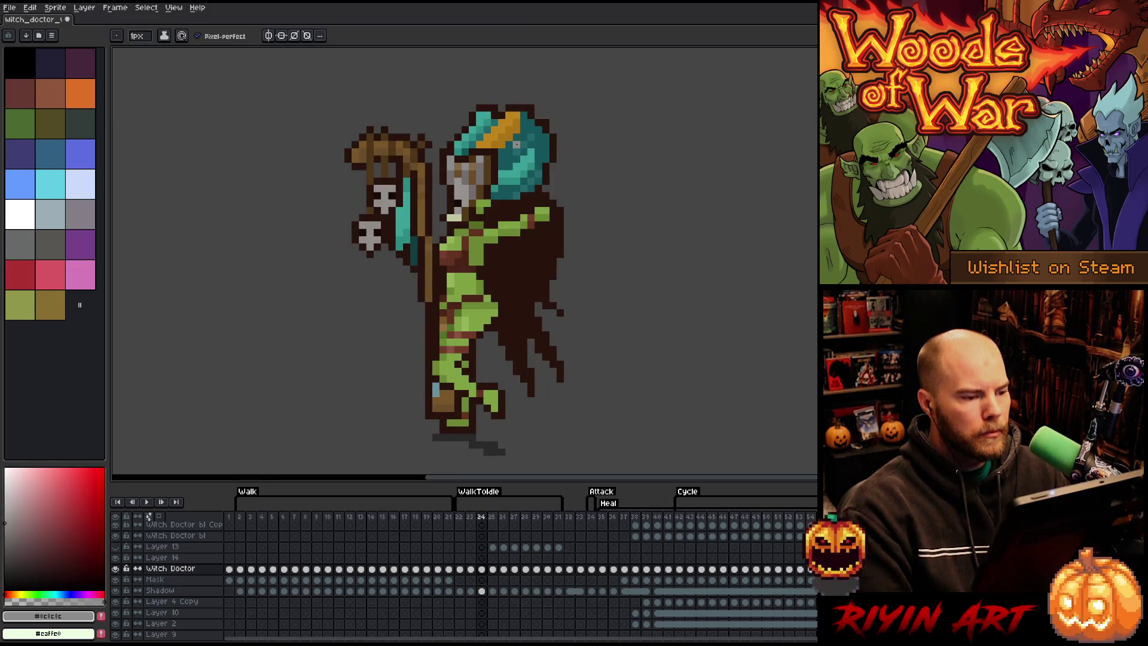
{"action": "key", "text": "Right"}
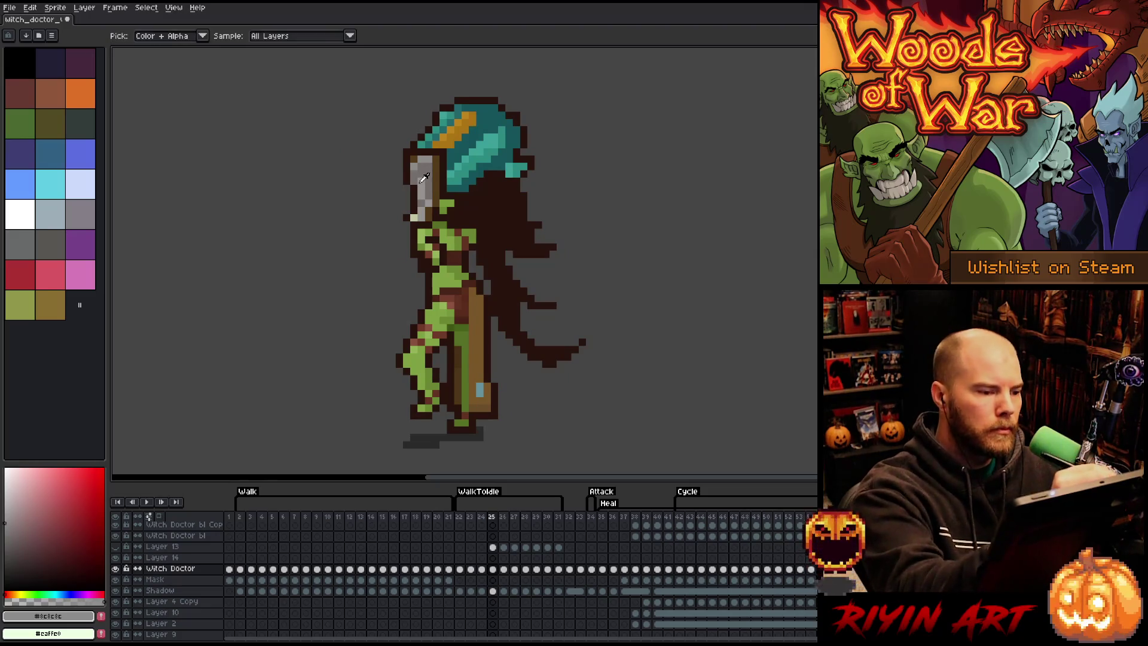
{"action": "left_click", "coordinate": [412, 175], "text": "alt"}
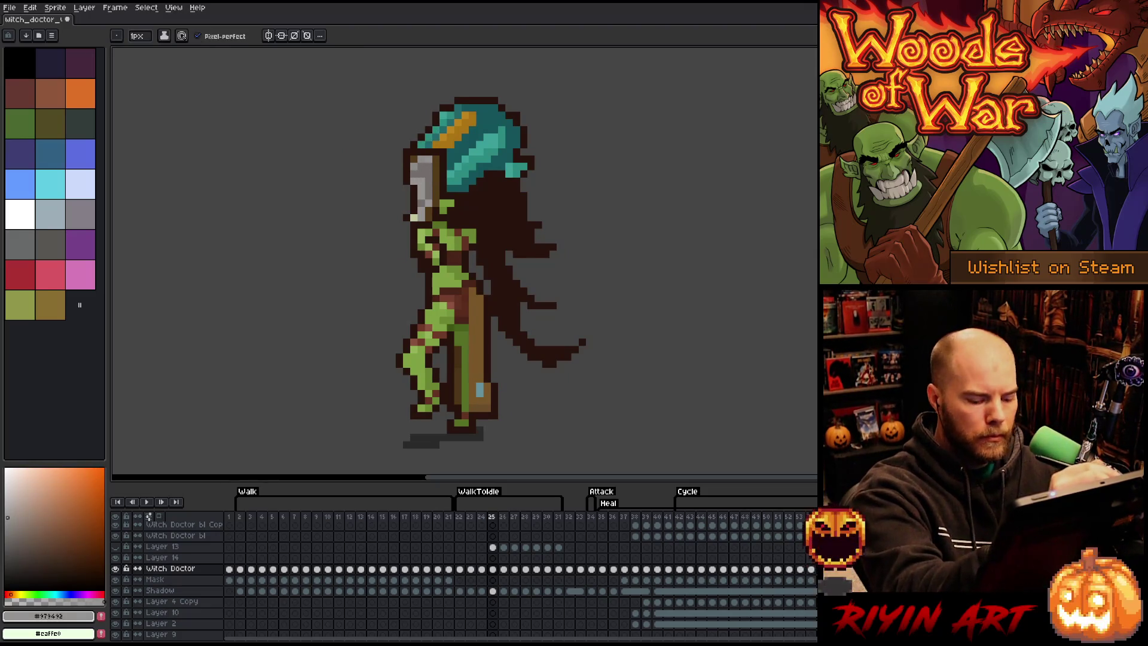
{"action": "key", "text": "Left"}
{"action": "key", "text": "Right"}
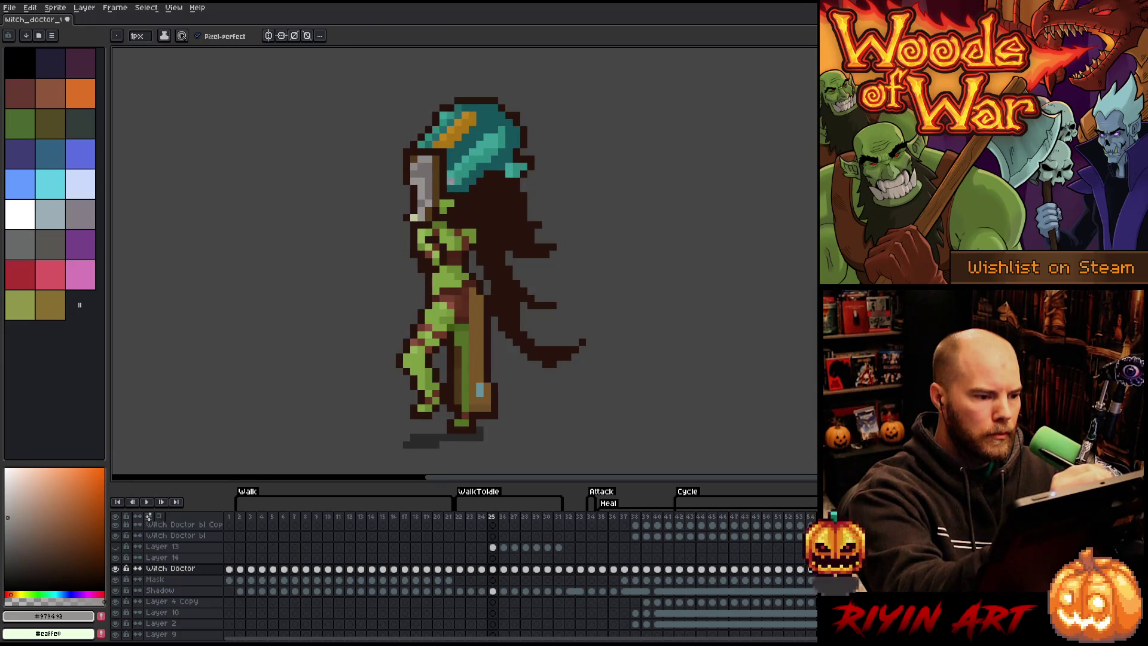
{"action": "left_click", "coordinate": [421, 159], "text": "alt"}
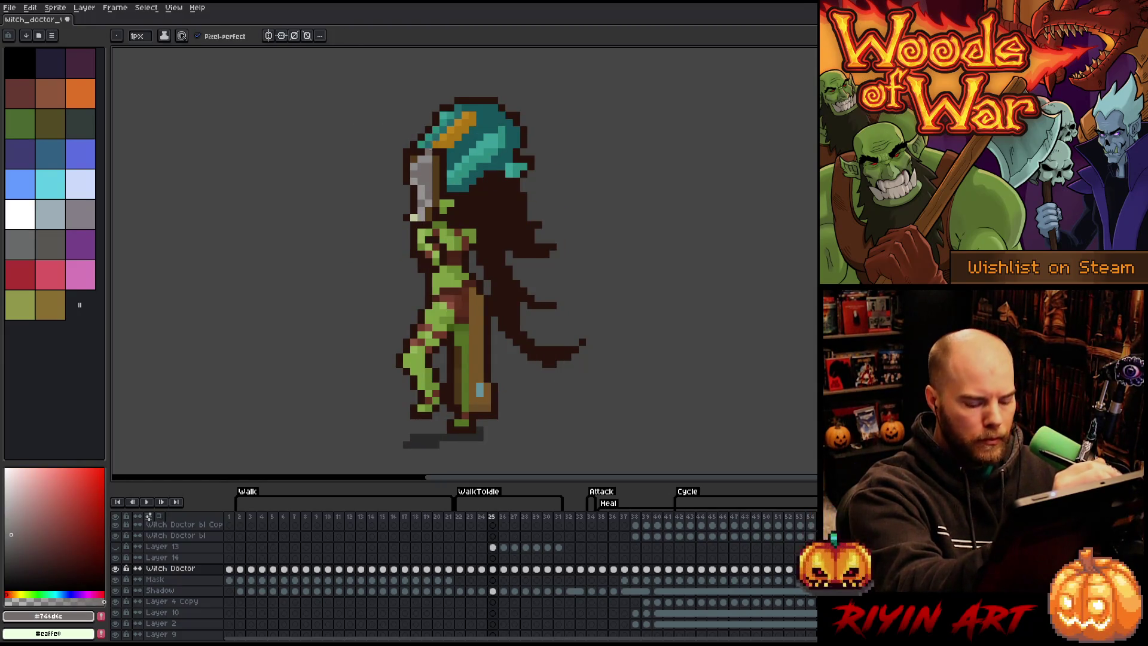
{"action": "key", "text": "Right"}
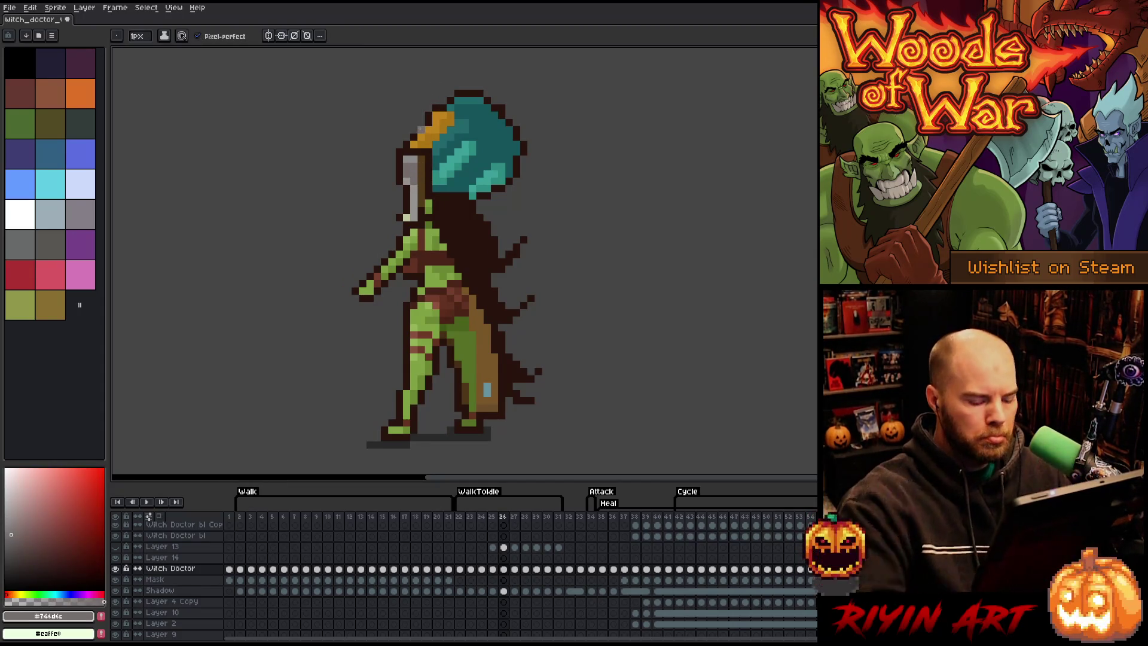
{"action": "key", "text": "m"}
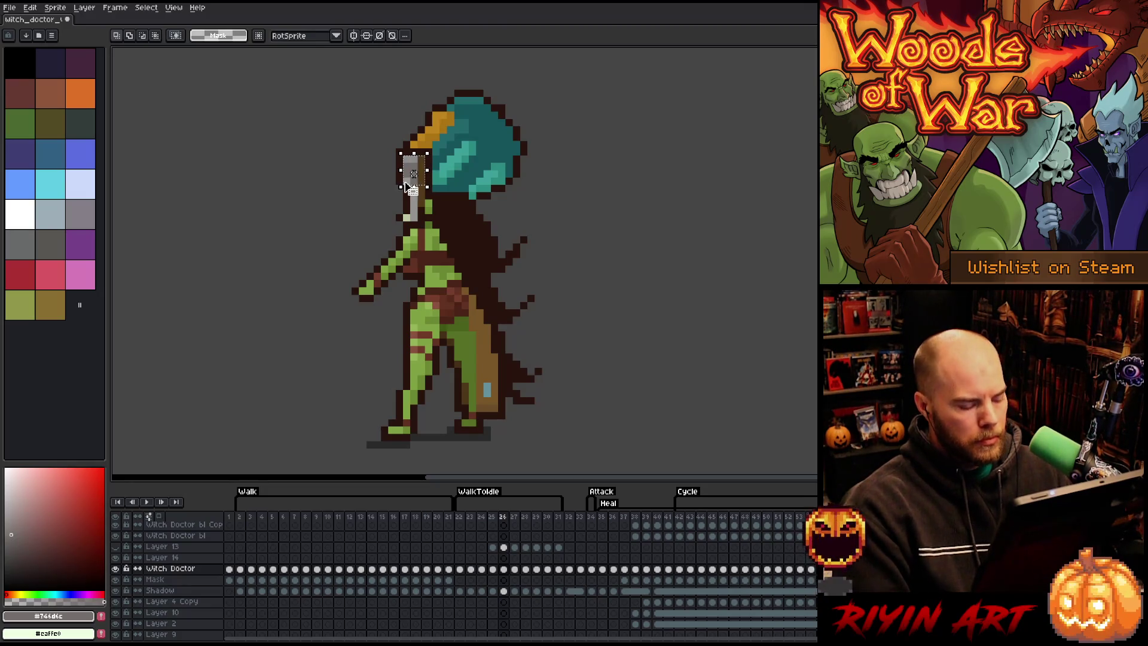
Step: Advance to frame 31, save the sprite, and play the transition to review it
{"action": "key", "text": "Right"}
{"action": "key", "text": "Right"}
{"action": "key", "text": "Right"}
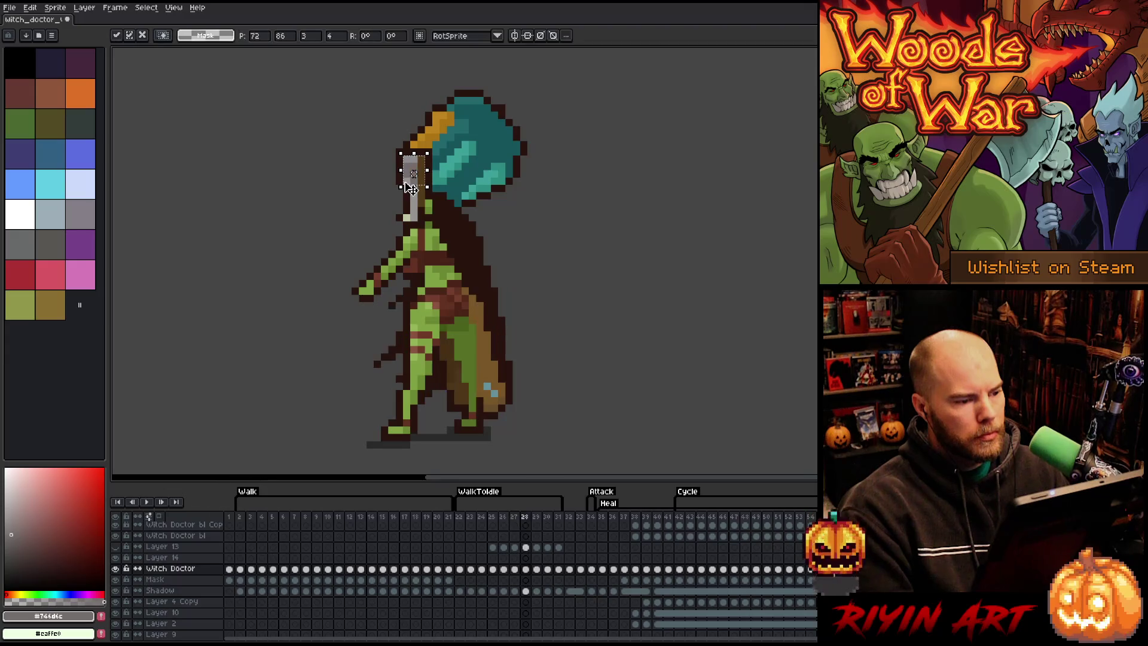
{"action": "key", "text": "Right"}
{"action": "key", "text": "Right"}
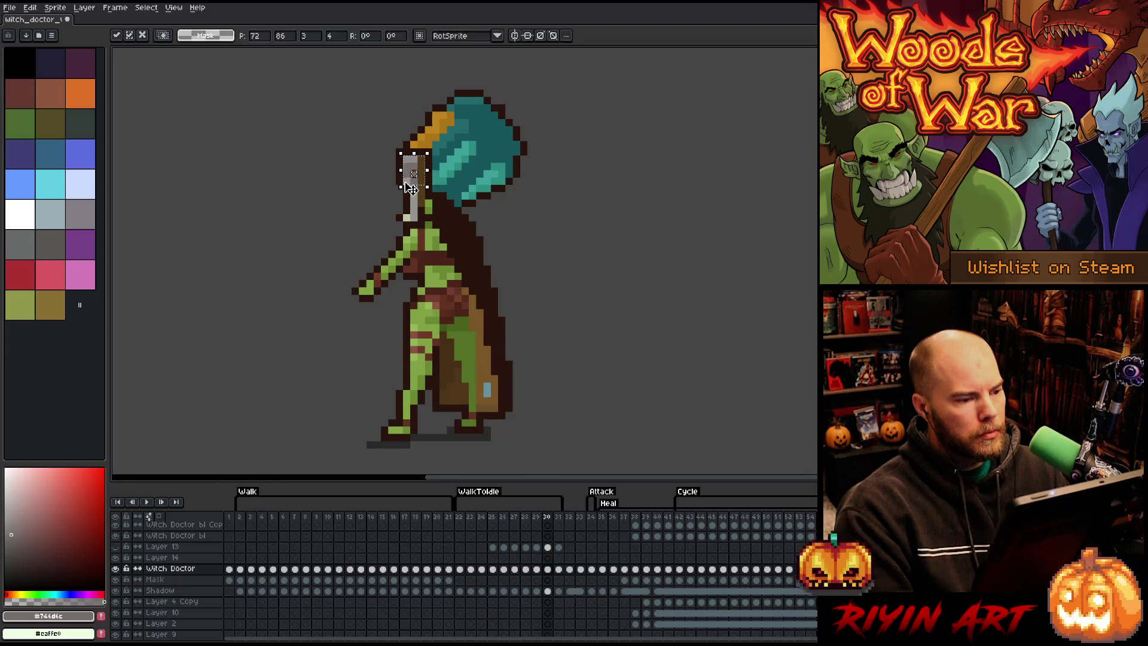
{"action": "key", "text": "ctrl+s"}
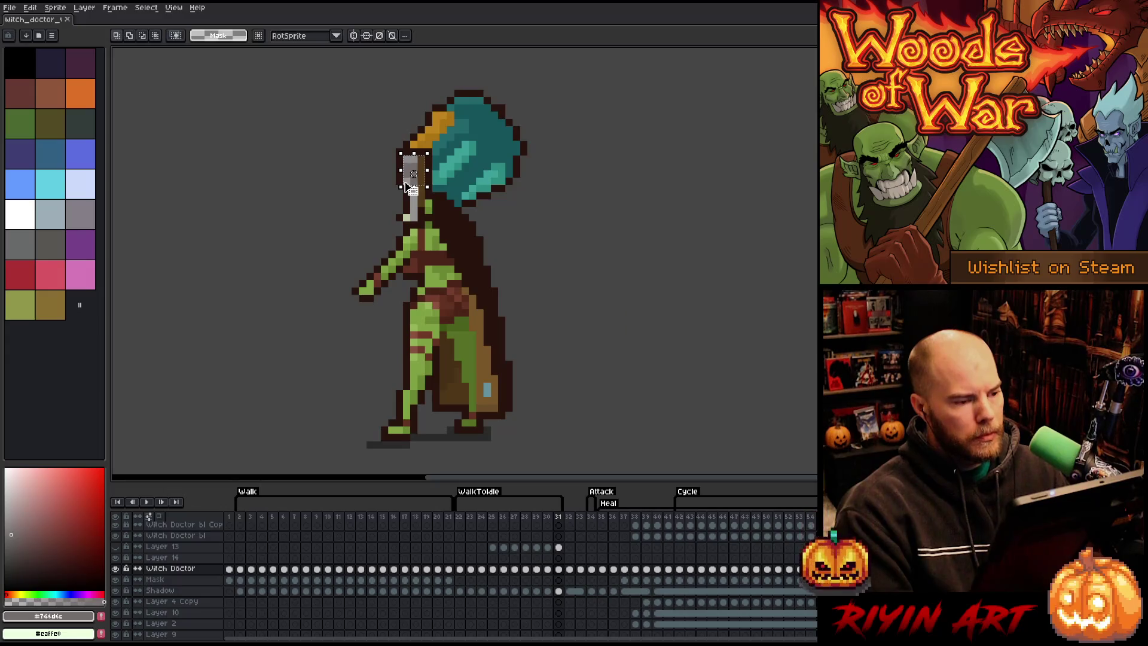
{"action": "key", "text": "Return"}
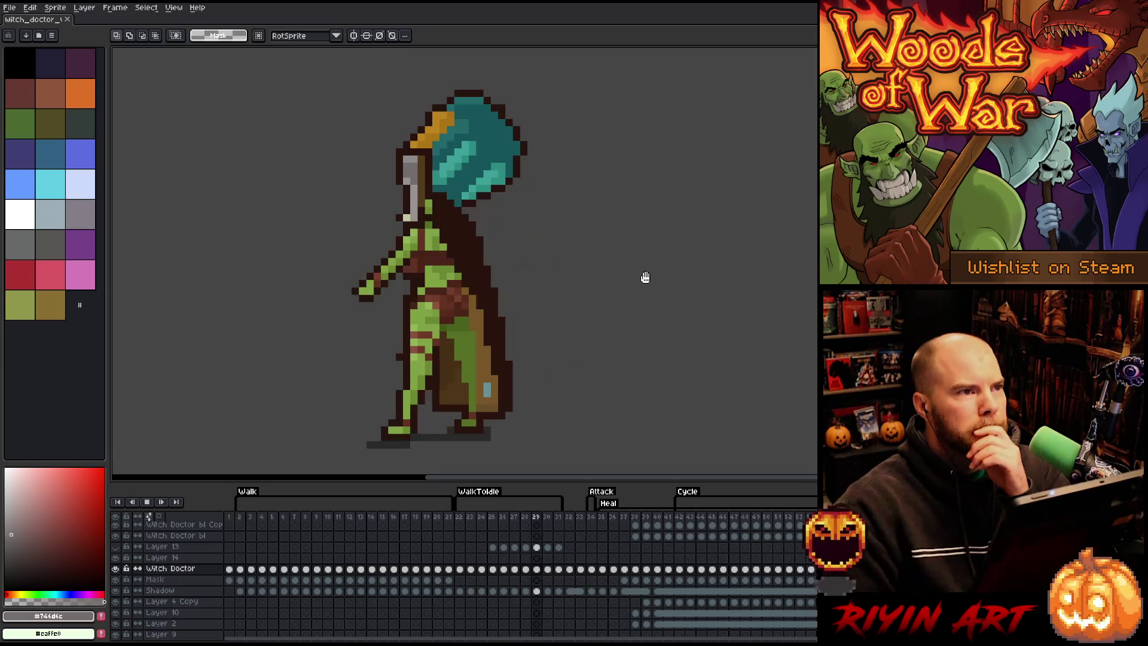
{"action": "key", "text": "Return"}
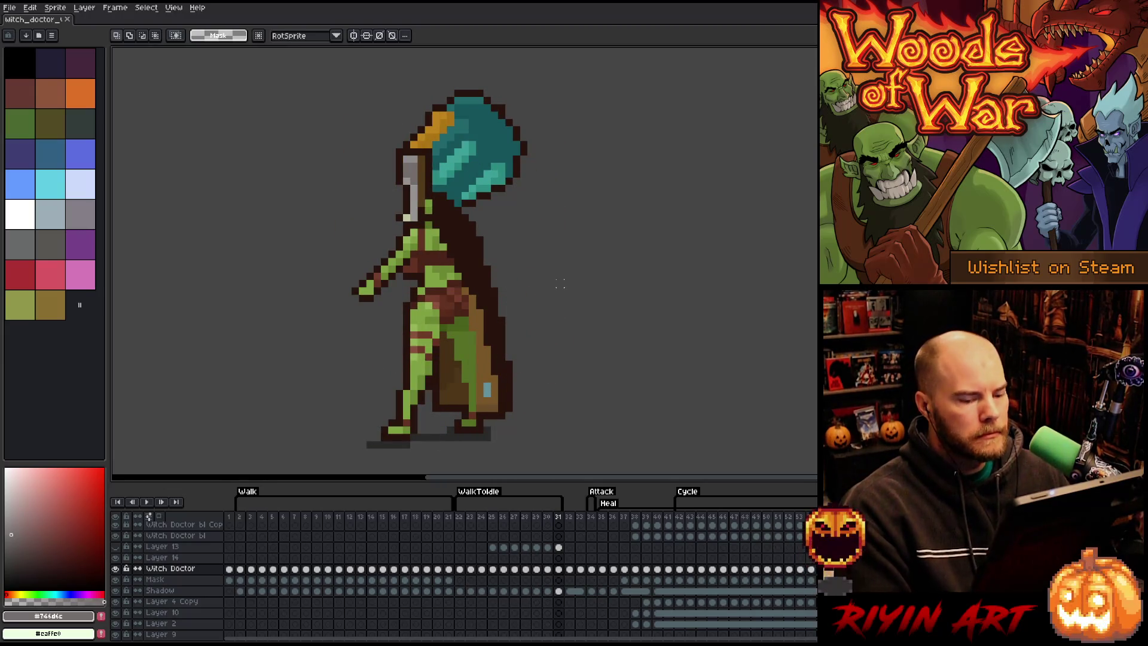
{"action": "key", "text": "Return"}
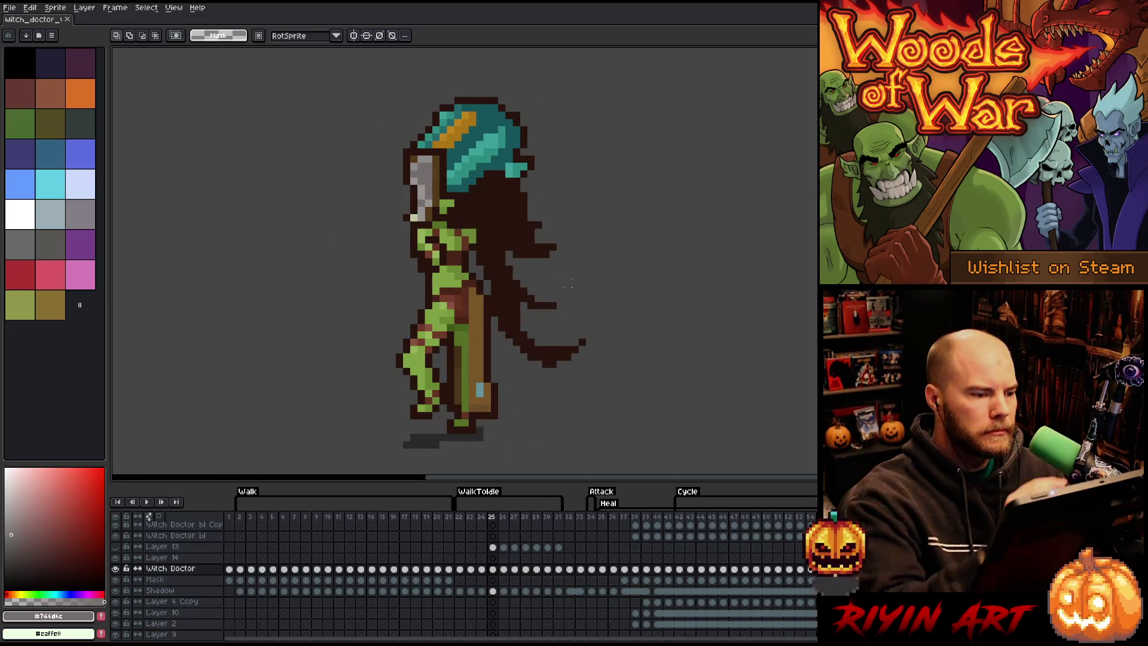
{"action": "key", "text": "b"}
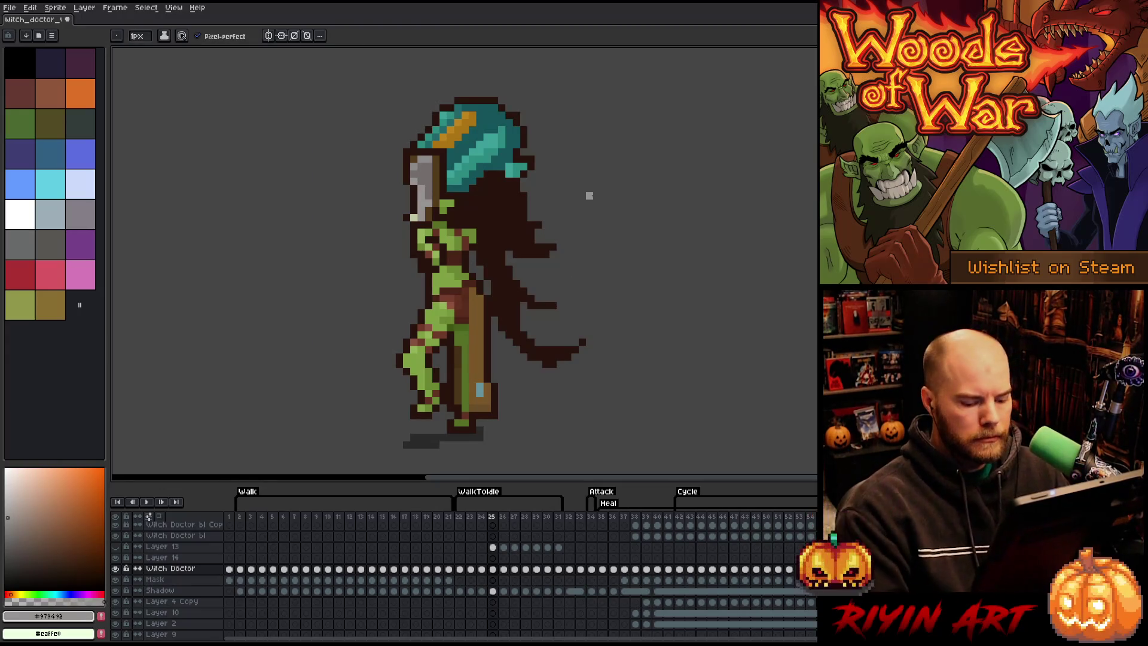
Step: Compare staff positions on frames 24–26 and magic-wand select the grey staff head
{"action": "key", "text": "Left"}
{"action": "key", "text": "Right"}
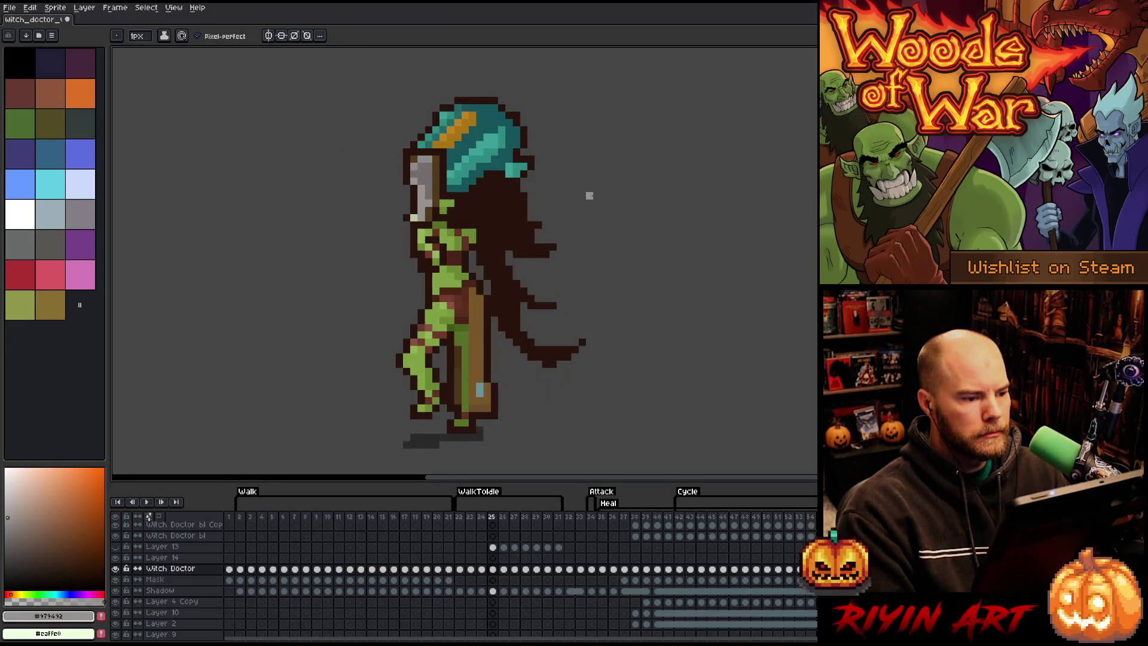
{"action": "key", "text": "Left"}
{"action": "key", "text": "Left"}
{"action": "key", "text": "Right"}
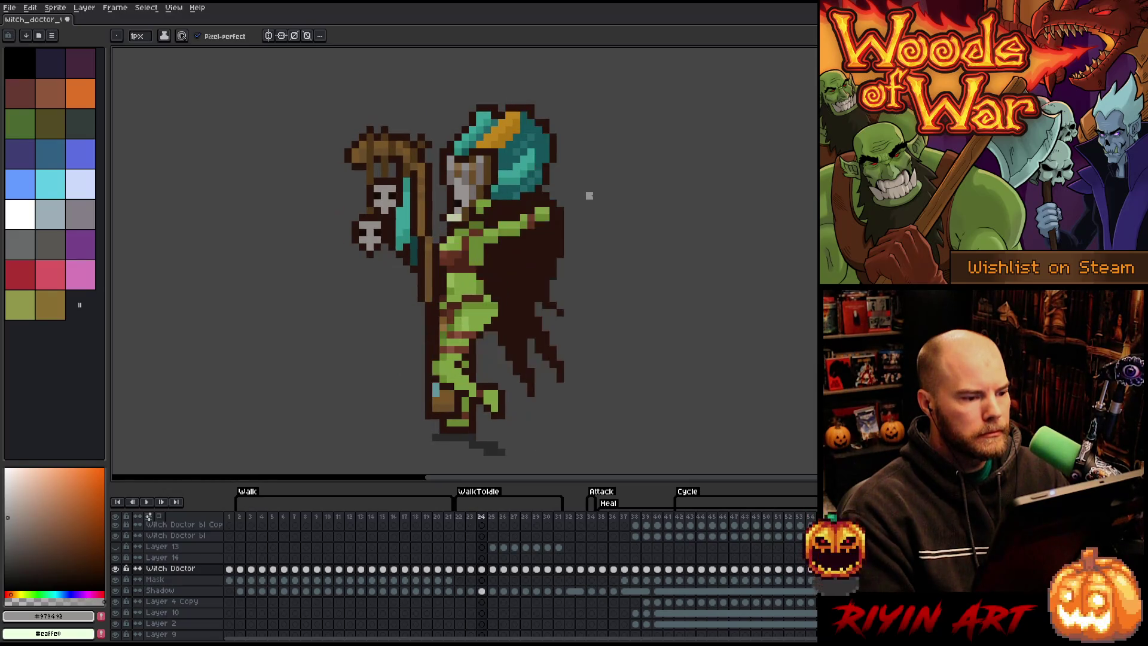
{"action": "key", "text": "Right"}
{"action": "left_click", "coordinate": [429, 203], "text": "alt"}
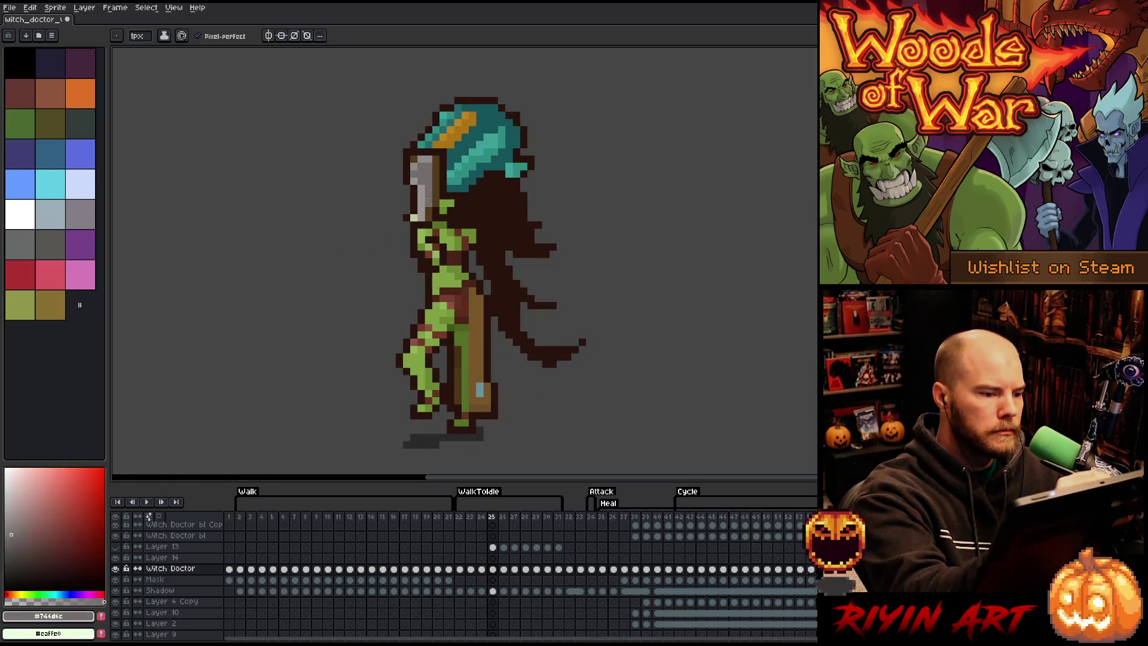
{"action": "key", "text": "Right"}
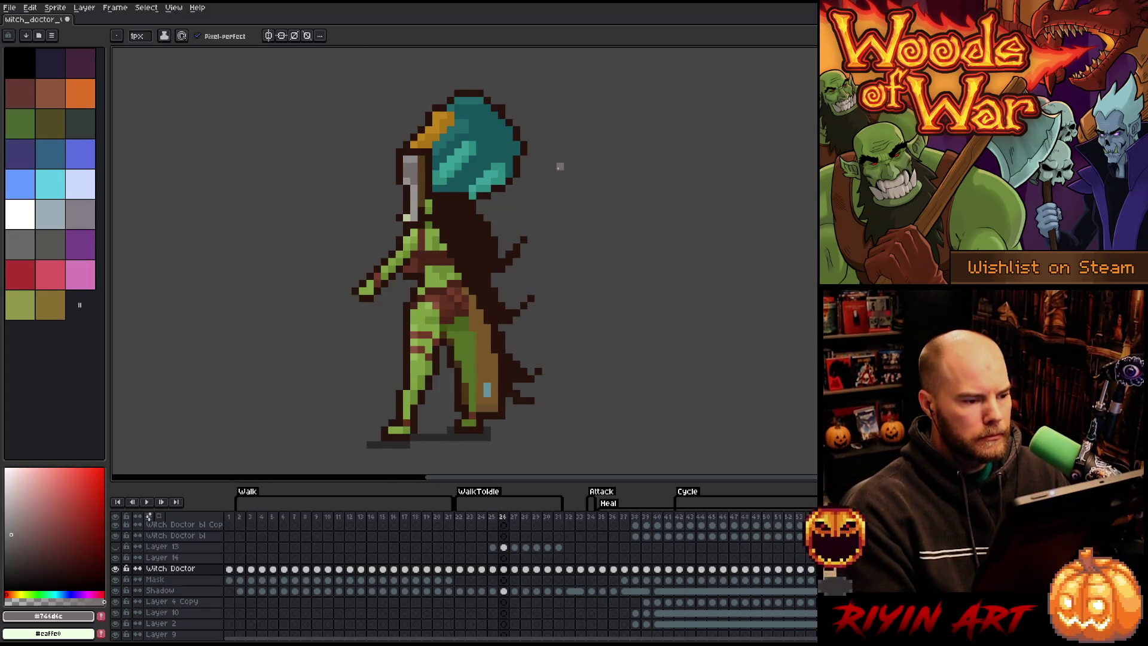
{"action": "key", "text": "Left"}
{"action": "key", "text": "Left"}
{"action": "key", "text": "Right"}
{"action": "key", "text": "Right"}
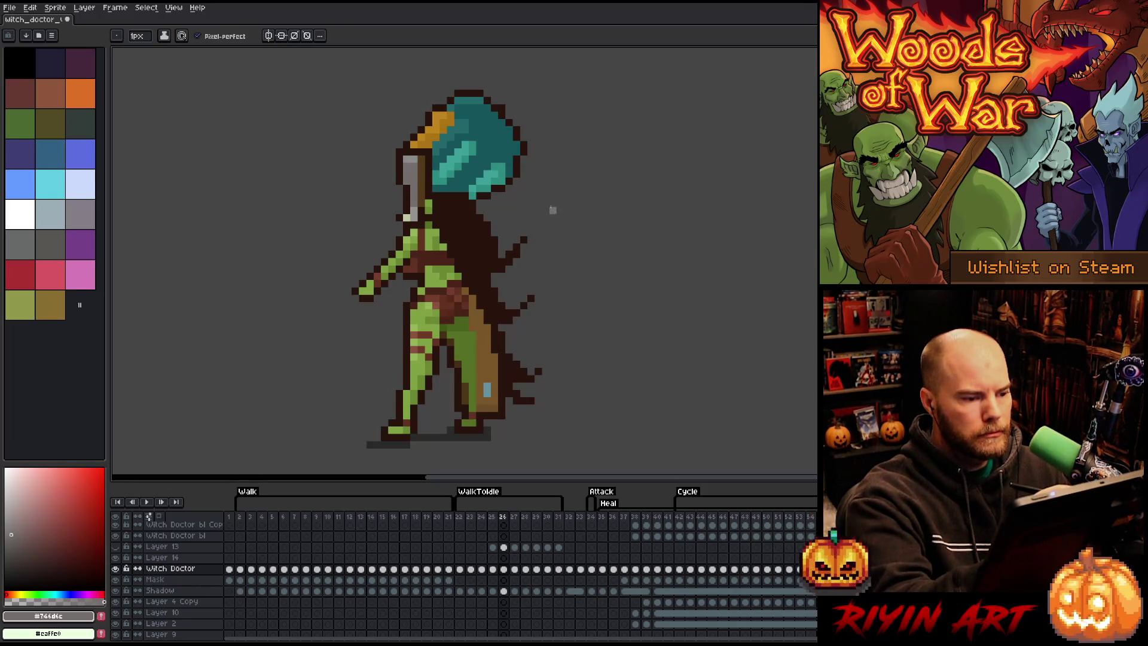
{"action": "key", "text": "w"}
{"action": "left_click", "coordinate": [412, 186]}
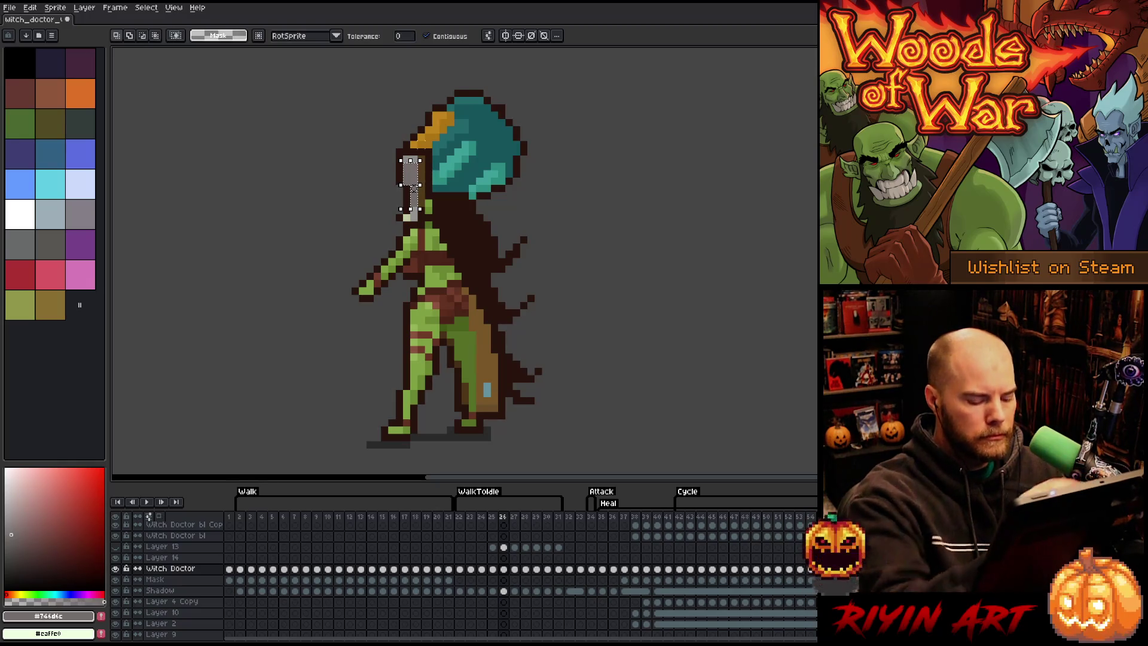
Step: Advance to frame 29, replay the transition, then return to frame 24 on Layer 4 Copy
{"action": "key", "text": "Right"}
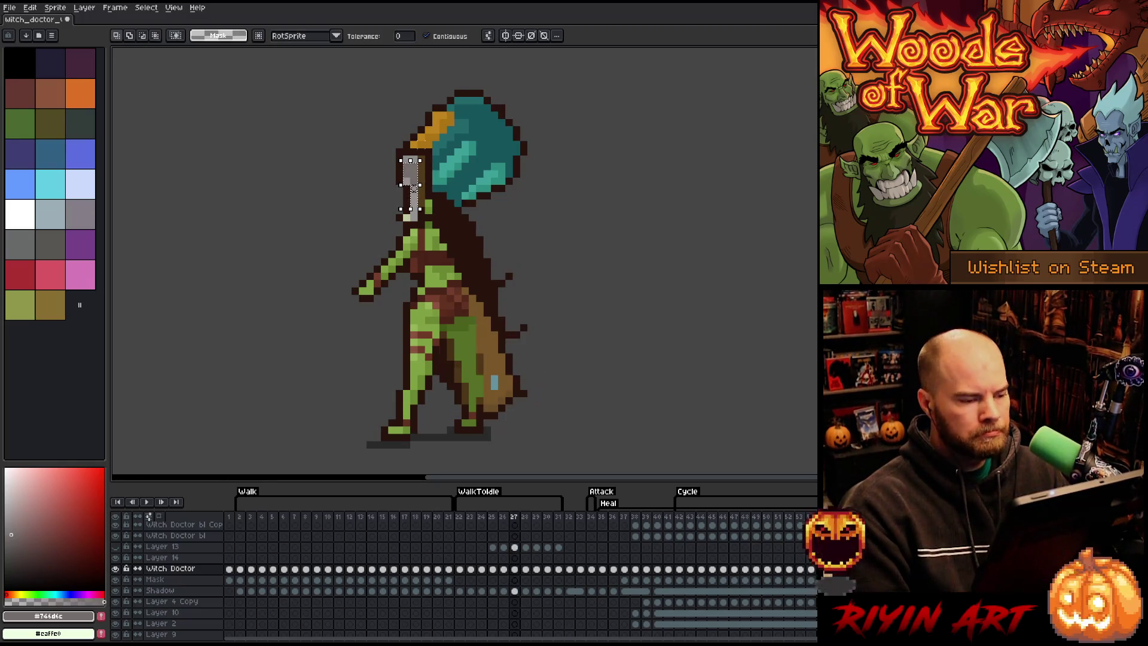
{"action": "key", "text": "Right"}
{"action": "key", "text": "Right"}
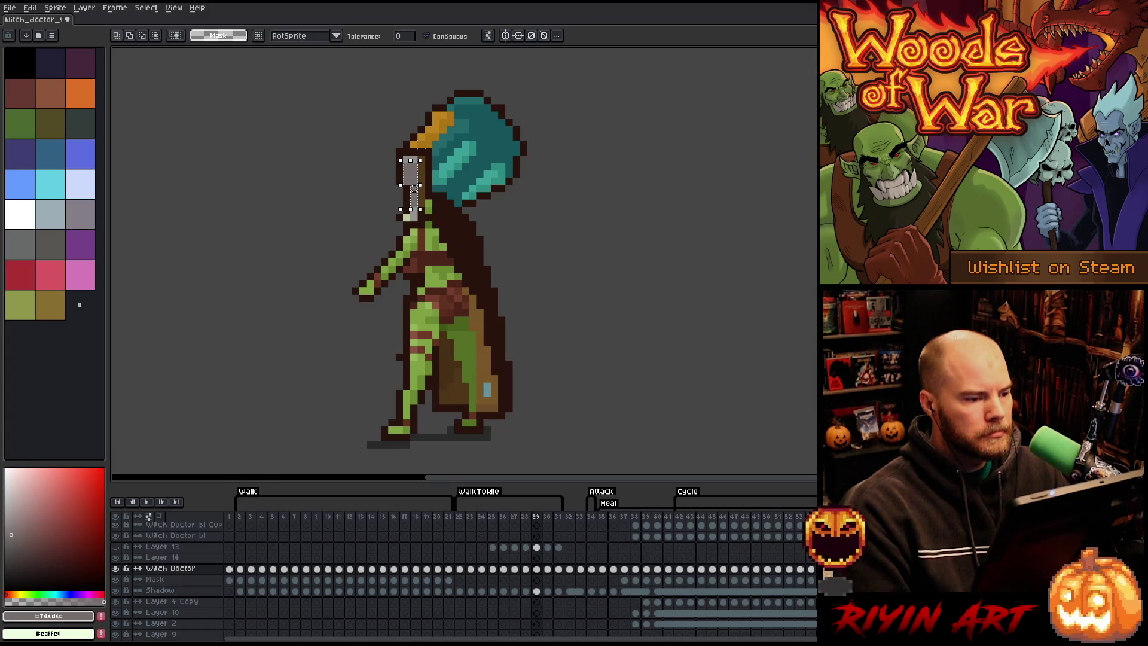
{"action": "key", "text": "Right"}
{"action": "key", "text": "Right"}
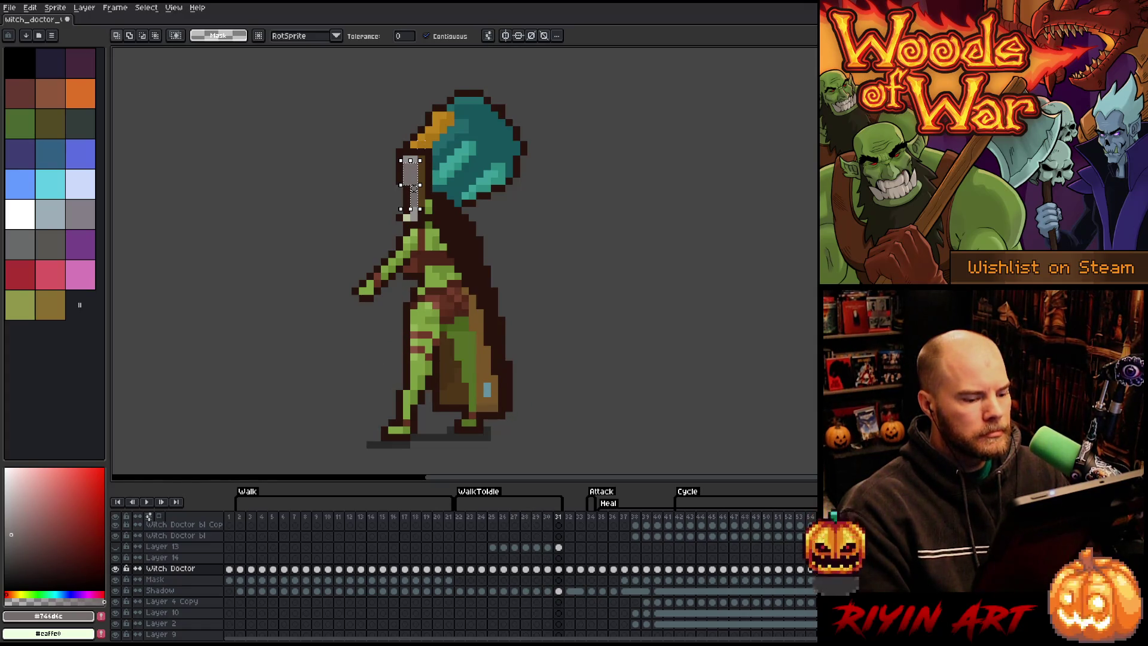
{"action": "key", "text": "Return"}
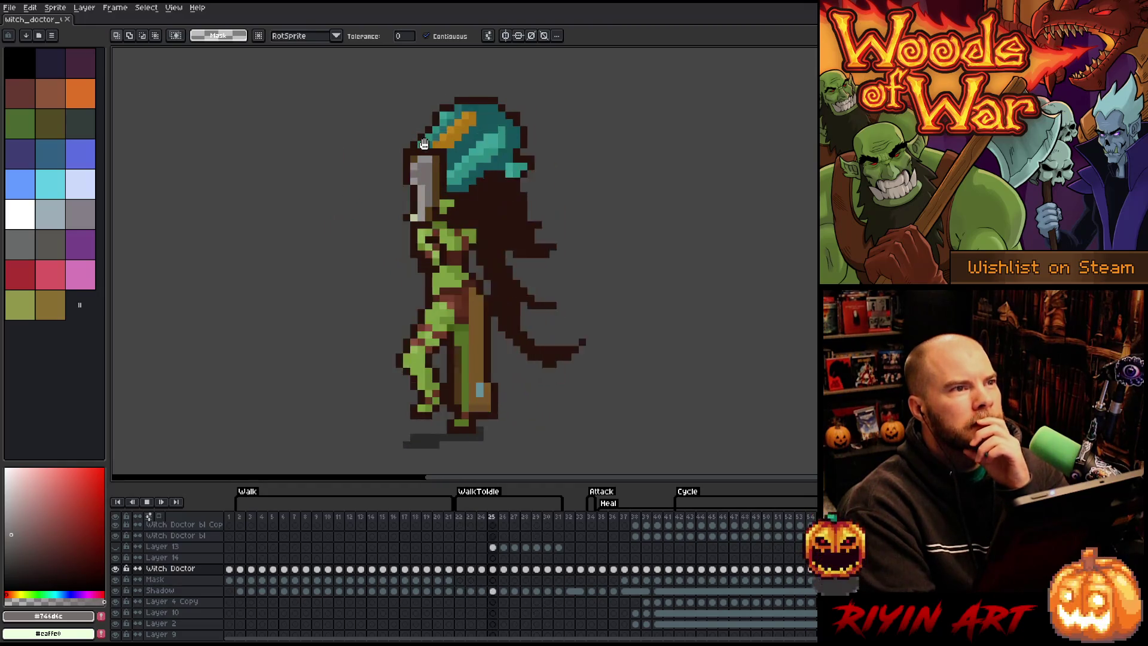
{"action": "key", "text": "Return"}
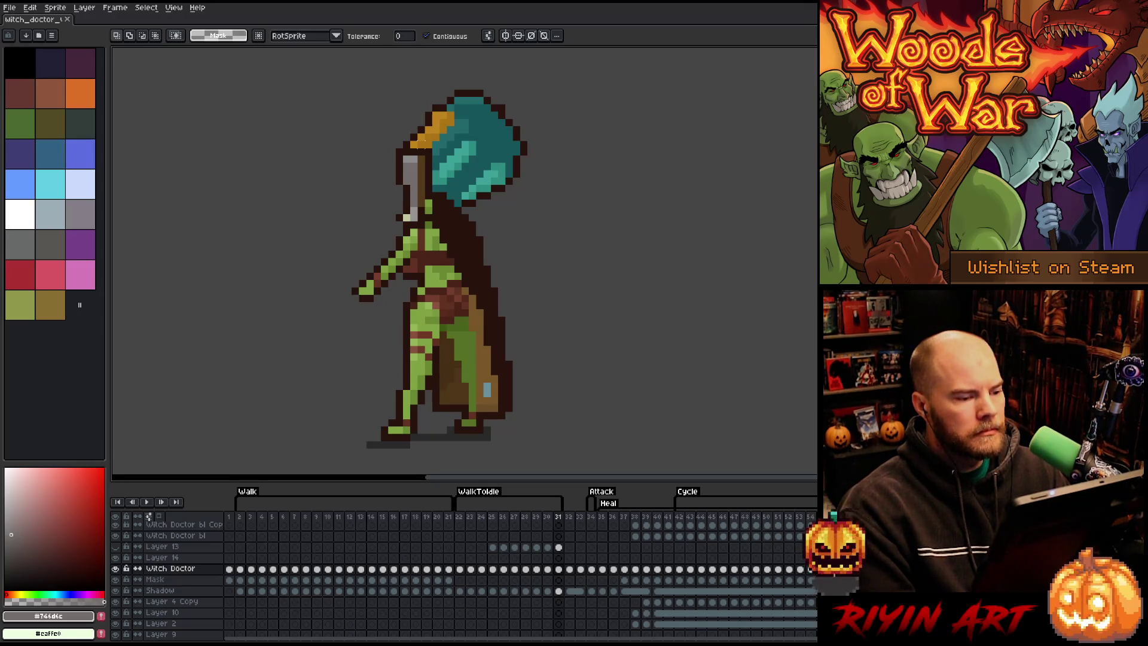
{"action": "key", "text": "Left"}
{"action": "key", "text": "Left"}
{"action": "key", "text": "Left"}
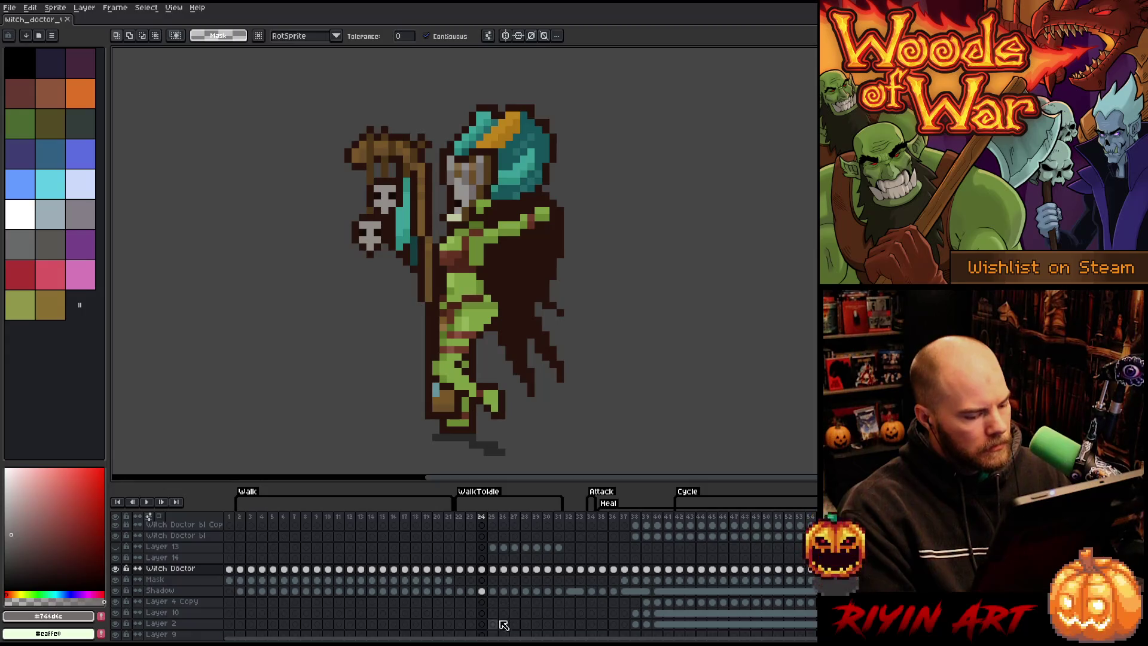
{"action": "left_click", "coordinate": [482, 602]}
Step: Check Layer 4 Copy's properties, then make the Witch Doctor layer active on frame 23
{"action": "double_click", "coordinate": [168, 603]}
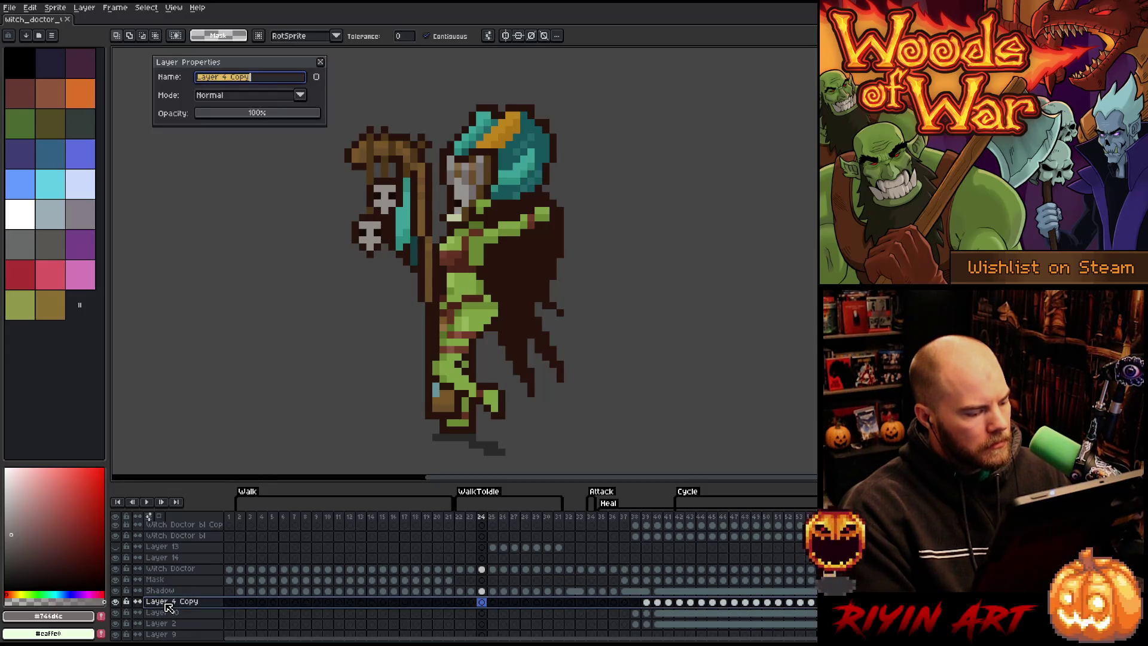
{"action": "left_click", "coordinate": [320, 62]}
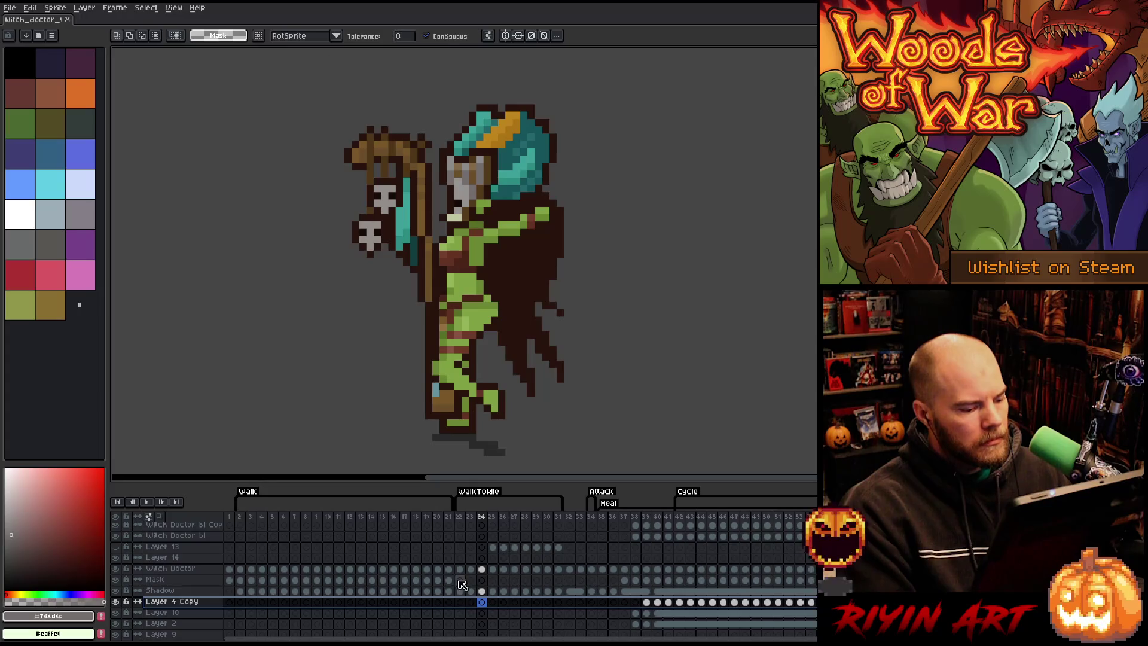
{"action": "left_click", "coordinate": [460, 603]}
{"action": "key", "text": "Right"}
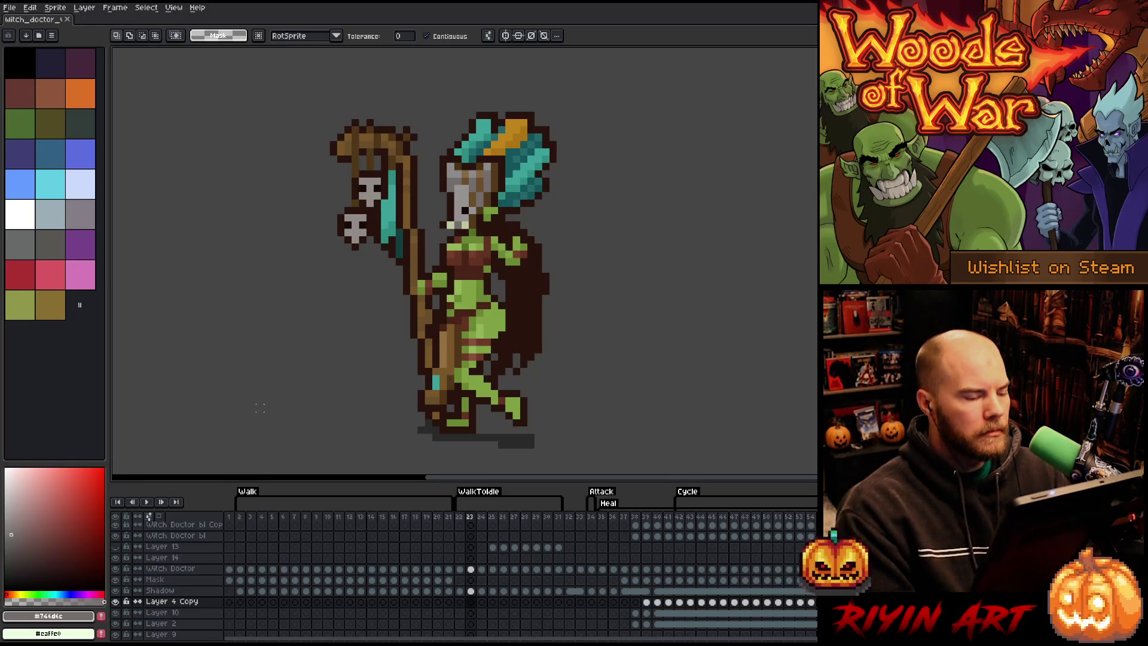
{"action": "left_click", "coordinate": [466, 269], "text": "ctrl"}
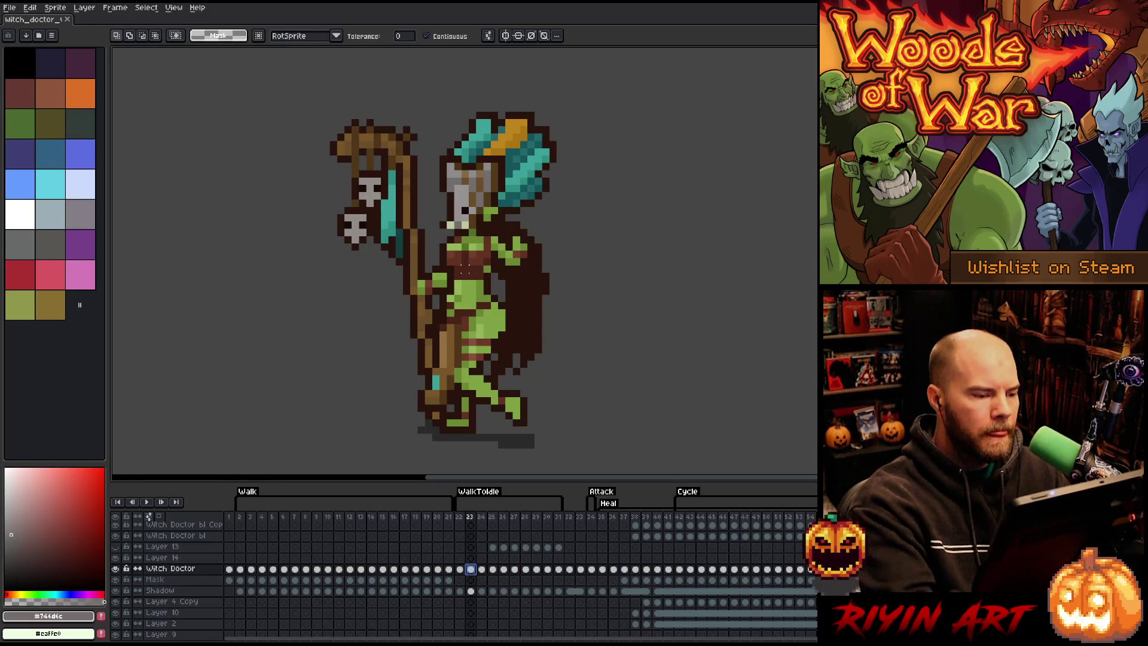
{"action": "key", "text": "b"}
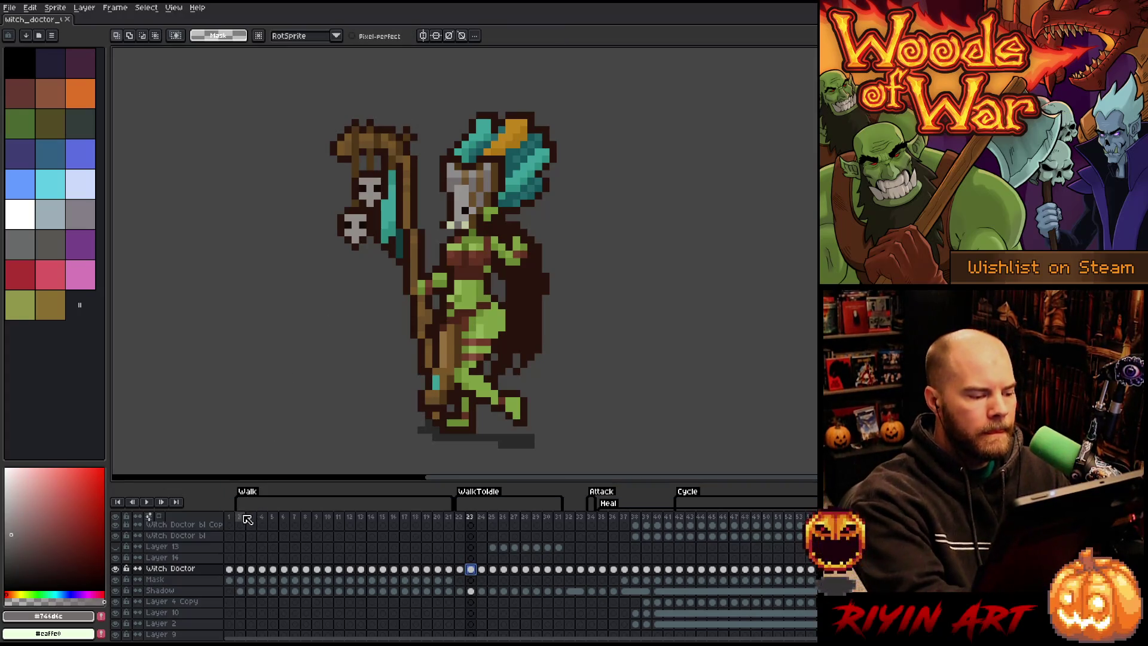
Step: Browse the Walk animation from its start to walk frame 12, comparing it with frame 11
{"action": "left_click", "coordinate": [240, 517]}
{"action": "key", "text": "Right"}
{"action": "key", "text": "Right"}
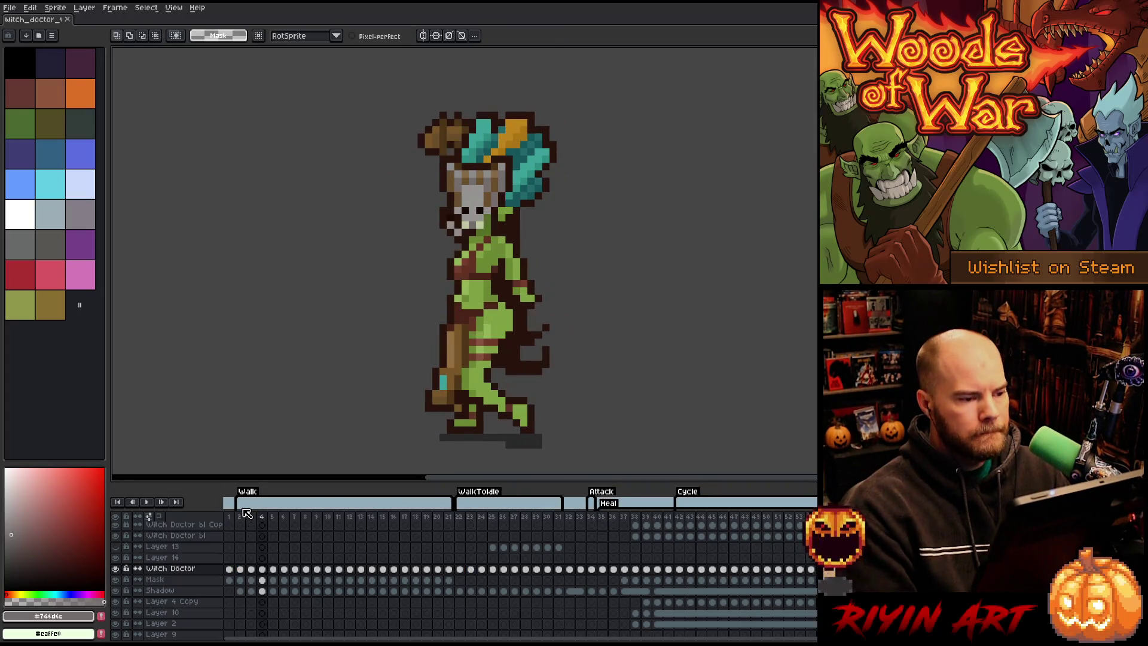
{"action": "key", "text": "Right"}
{"action": "key", "text": "Right"}
{"action": "key", "text": "Right"}
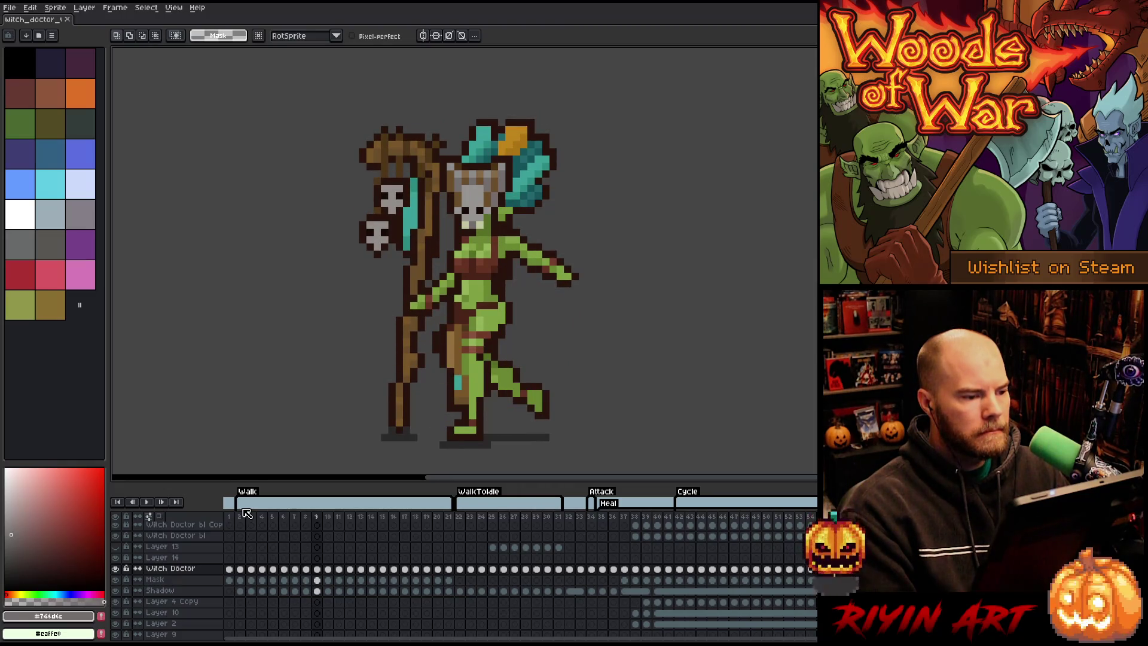
{"action": "key", "text": "Left"}
{"action": "key", "text": "Left"}
{"action": "key", "text": "Left"}
{"action": "key", "text": "Right"}
{"action": "key", "text": "Right"}
{"action": "key", "text": "Right"}
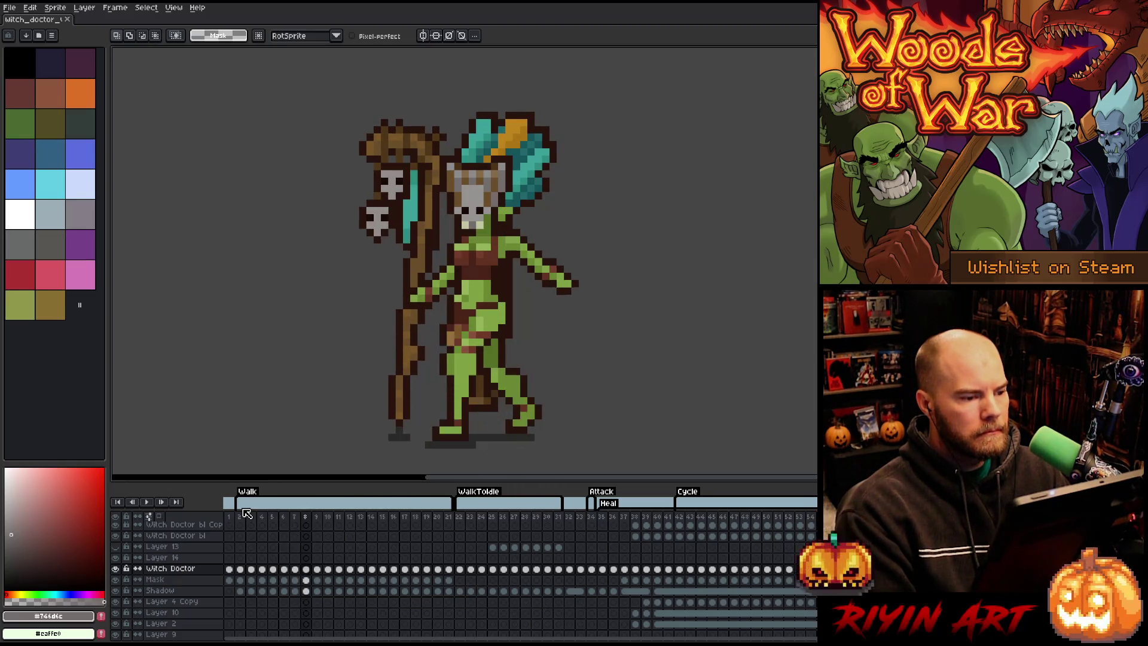
{"action": "key", "text": "Right"}
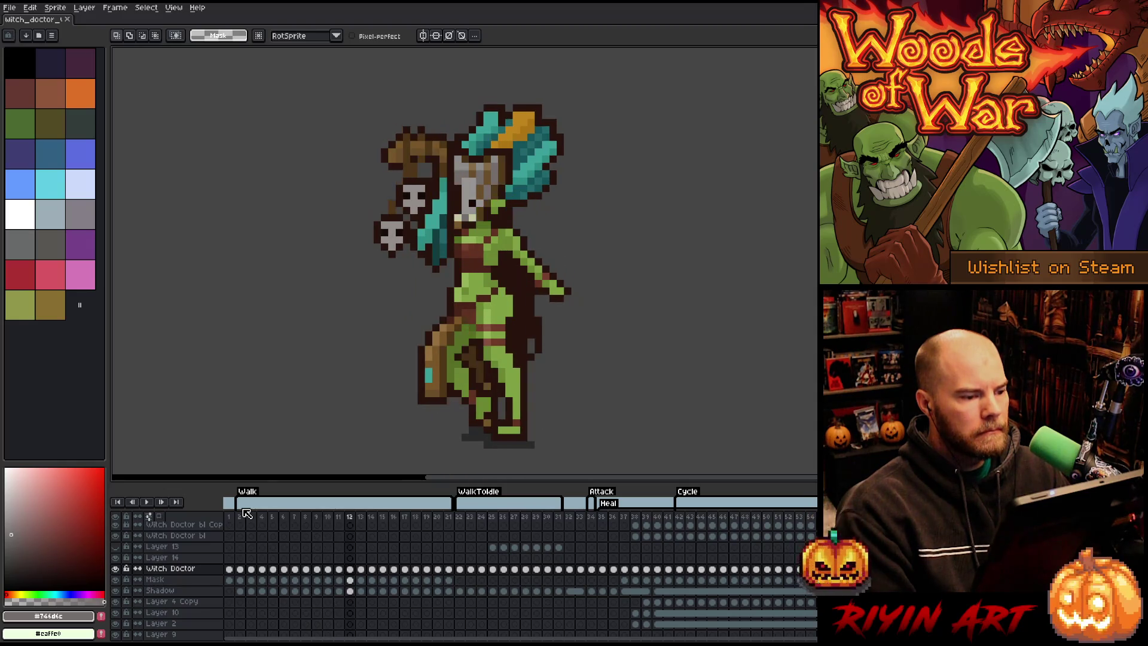
{"action": "key", "text": "Left"}
{"action": "key", "text": "Right"}
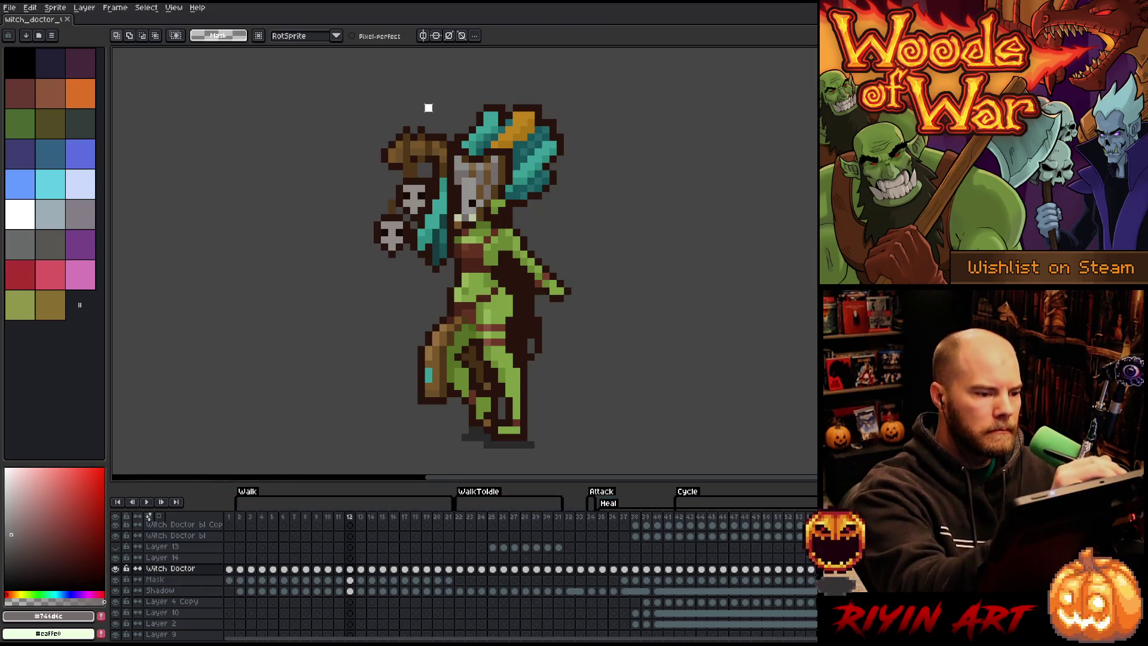
Step: Outline the staff head and skulls on walk frame 12, then return to transition frame 24
{"action": "mouse_move", "coordinate": [443, 141]}
{"action": "left_mouse_down"}
{"action": "mouse_move", "coordinate": [444, 248]}
{"action": "mouse_move", "coordinate": [410, 282]}
{"action": "mouse_move", "coordinate": [364, 119]}
{"action": "left_mouse_up"}
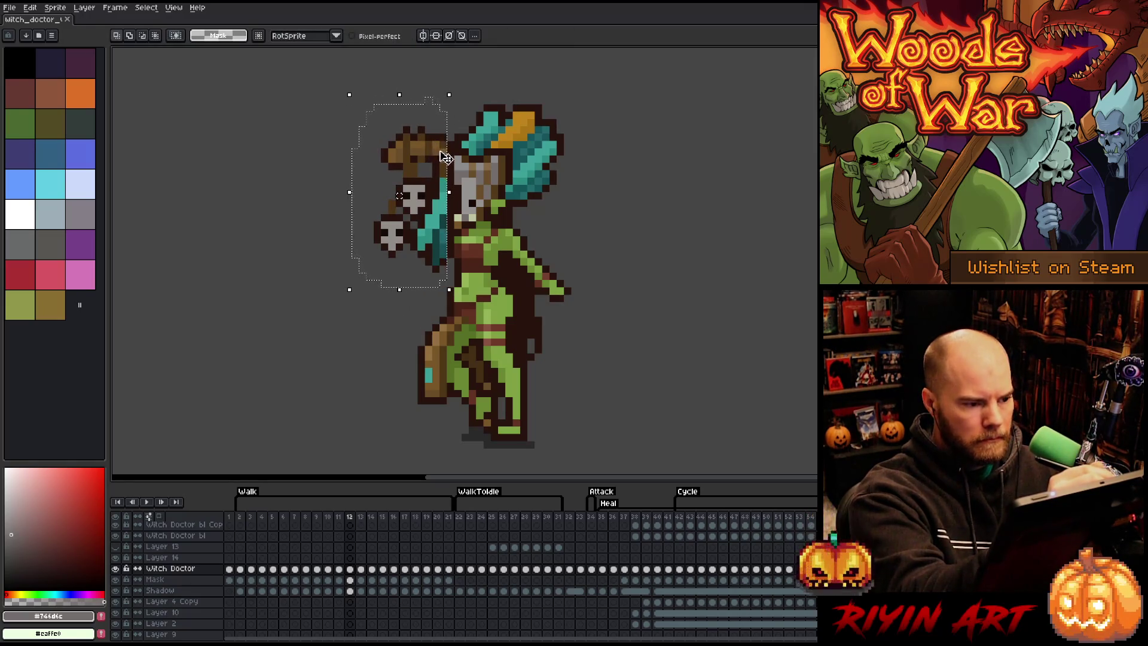
{"action": "left_click", "coordinate": [350, 569]}
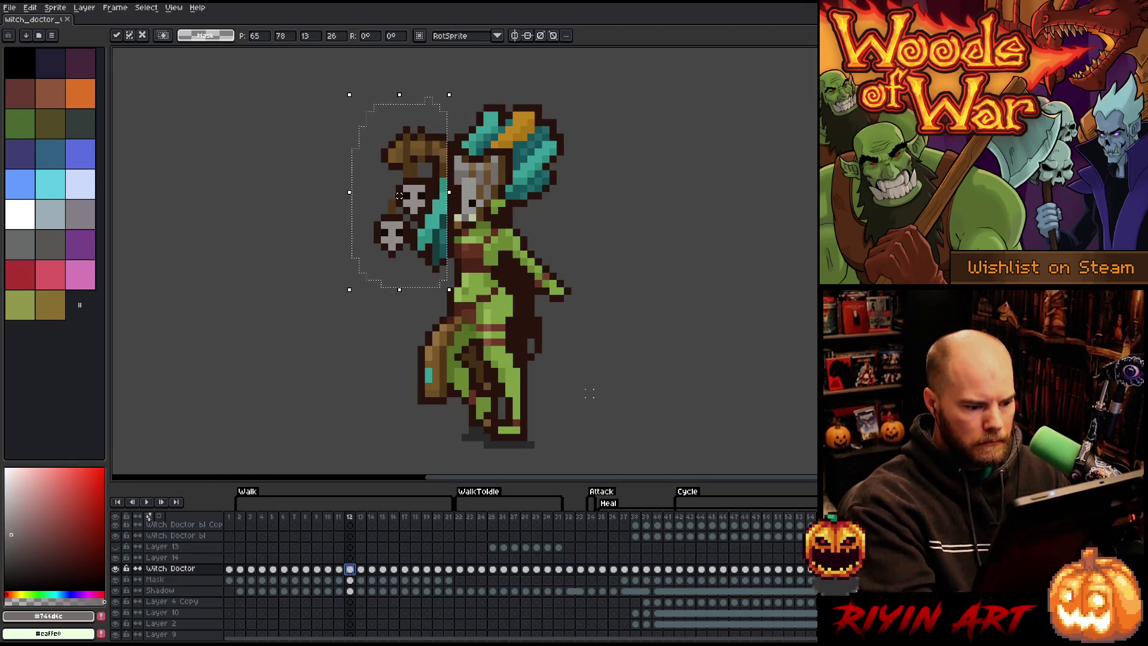
{"action": "left_click", "coordinate": [492, 581]}
{"action": "key", "text": "Left"}
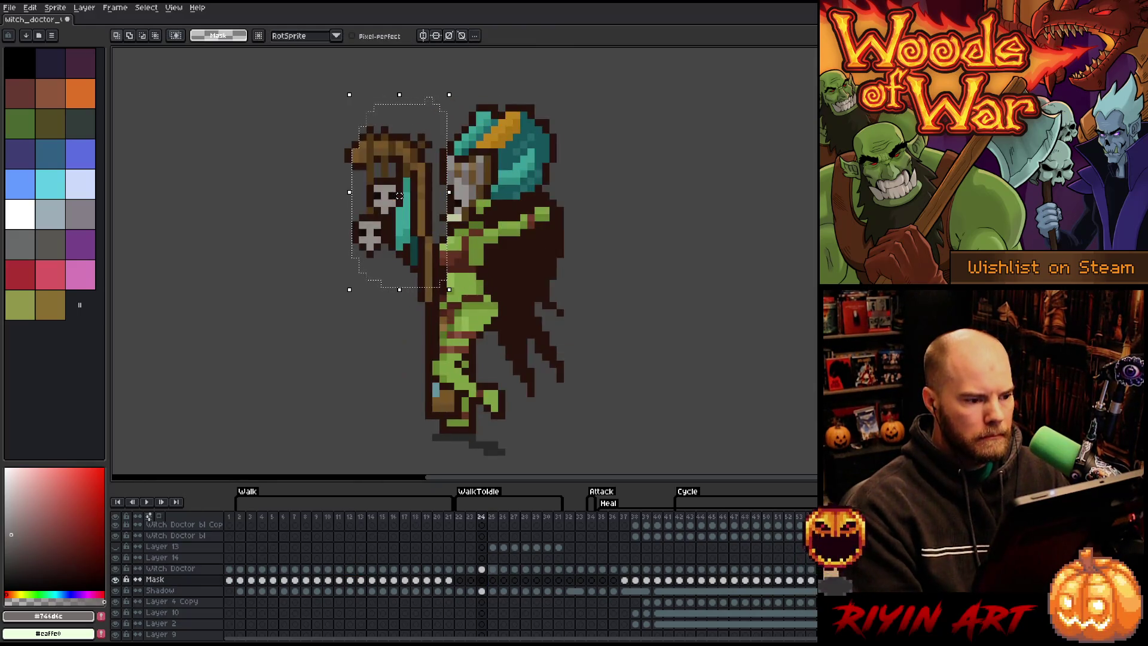
Step: Paste and commit the staff head and skulls on frame 25, comparing it with frames 24 and 26
{"action": "key", "text": "Right"}
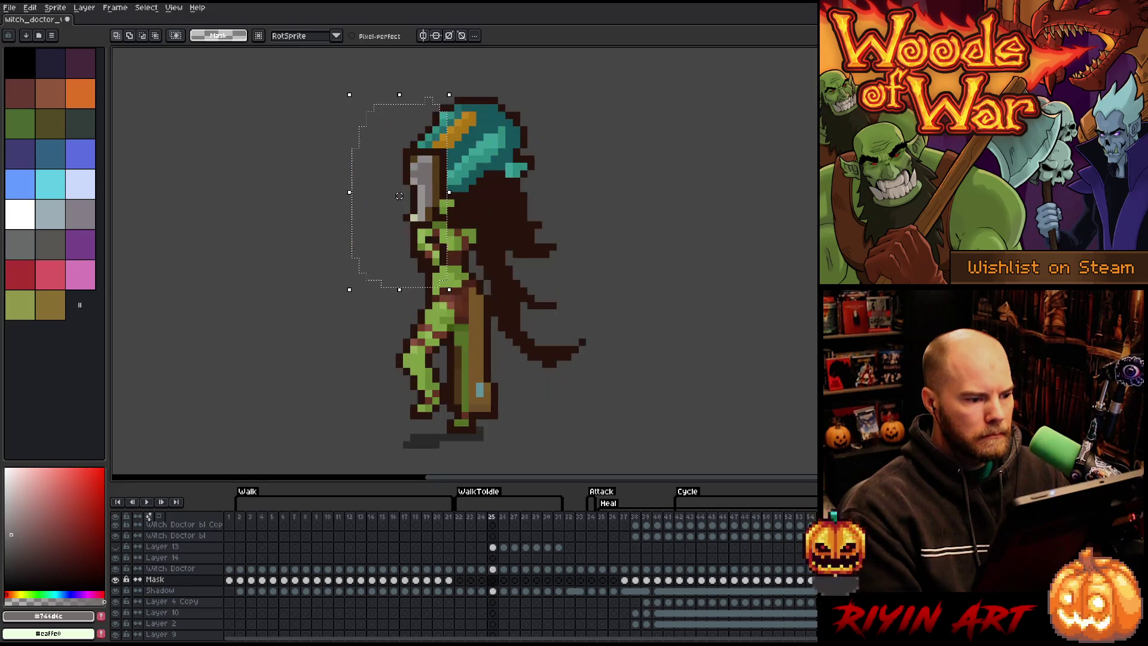
{"action": "key", "text": "ctrl+v"}
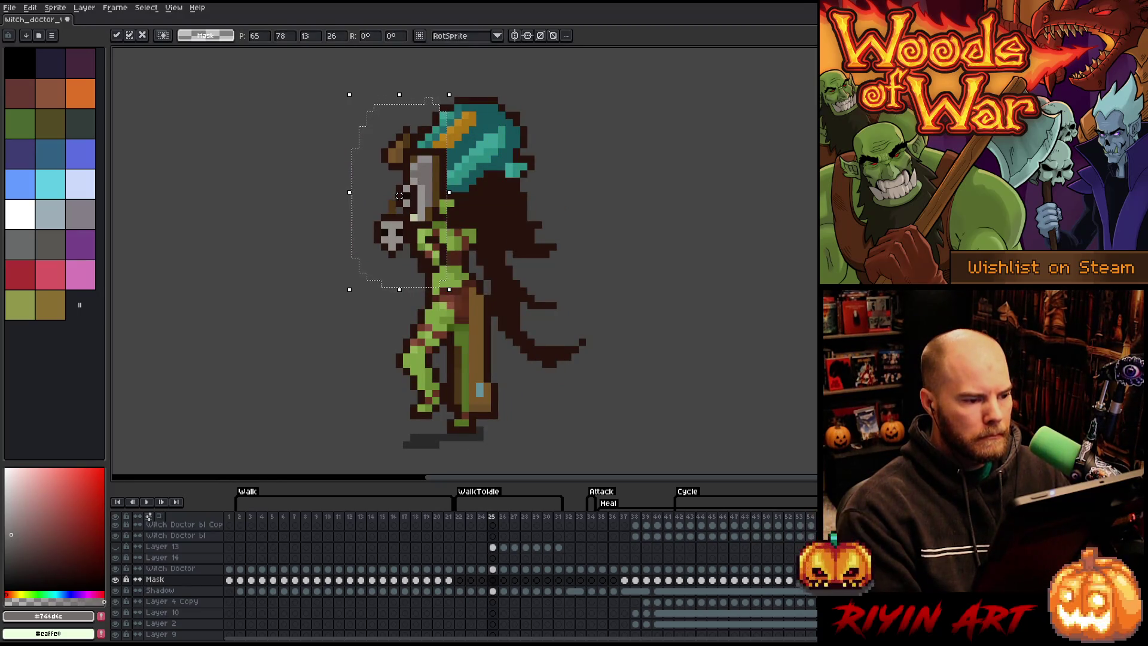
{"action": "key", "text": "Return"}
{"action": "key", "text": "Return"}
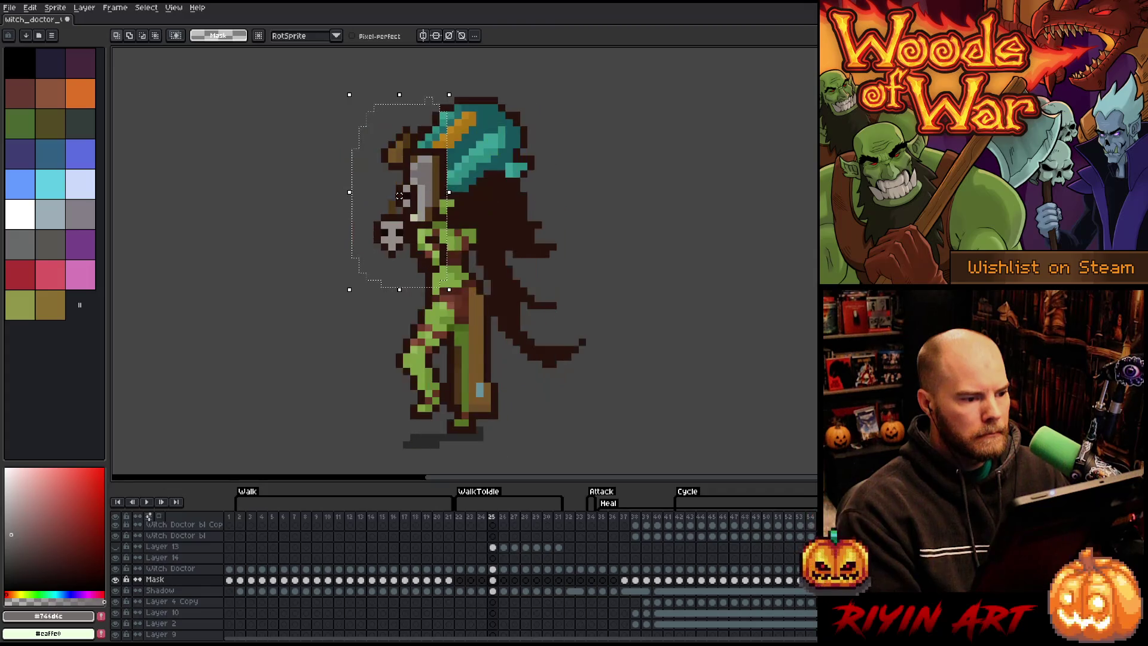
{"action": "left_click", "coordinate": [493, 574]}
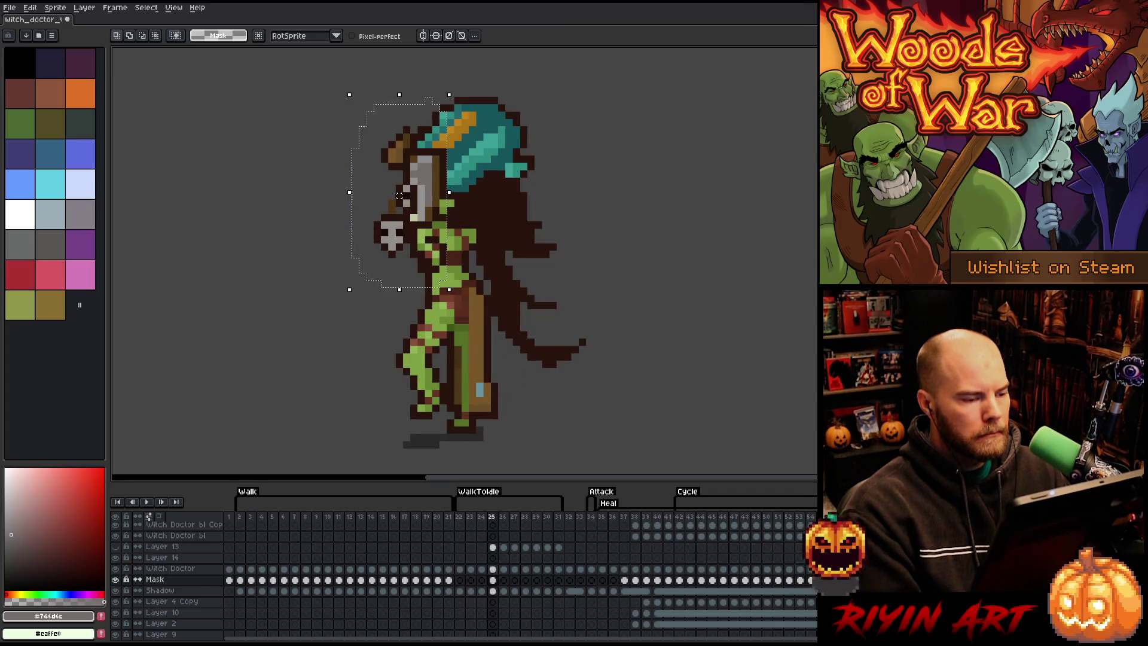
{"action": "key", "text": "Right"}
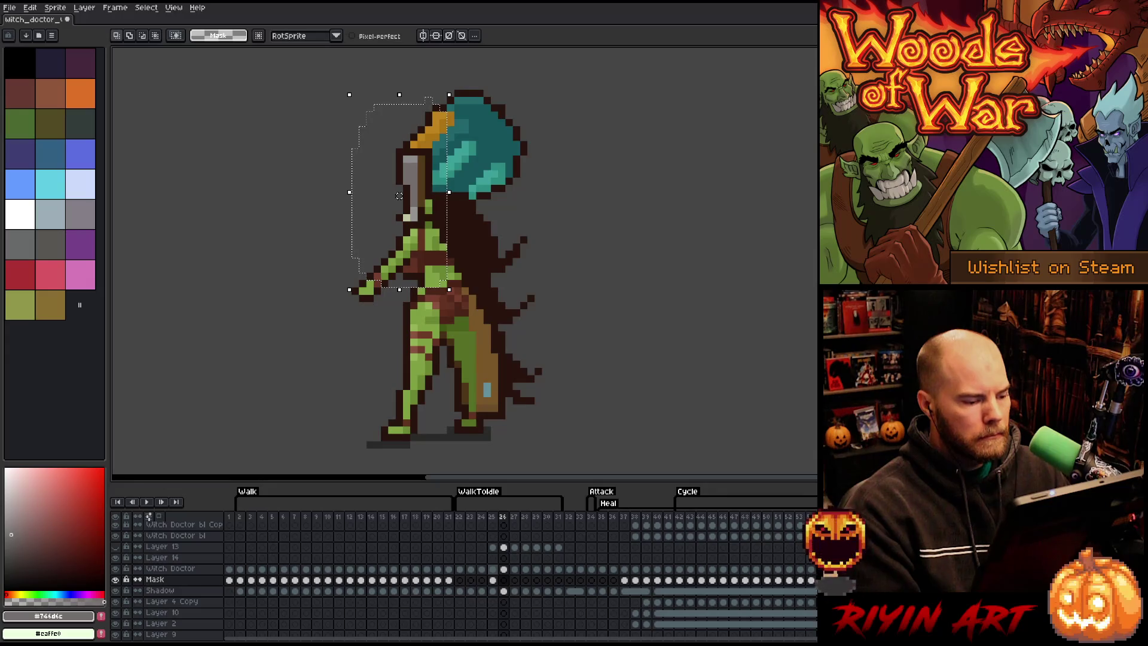
{"action": "key", "text": "Left"}
{"action": "key", "text": "Left"}
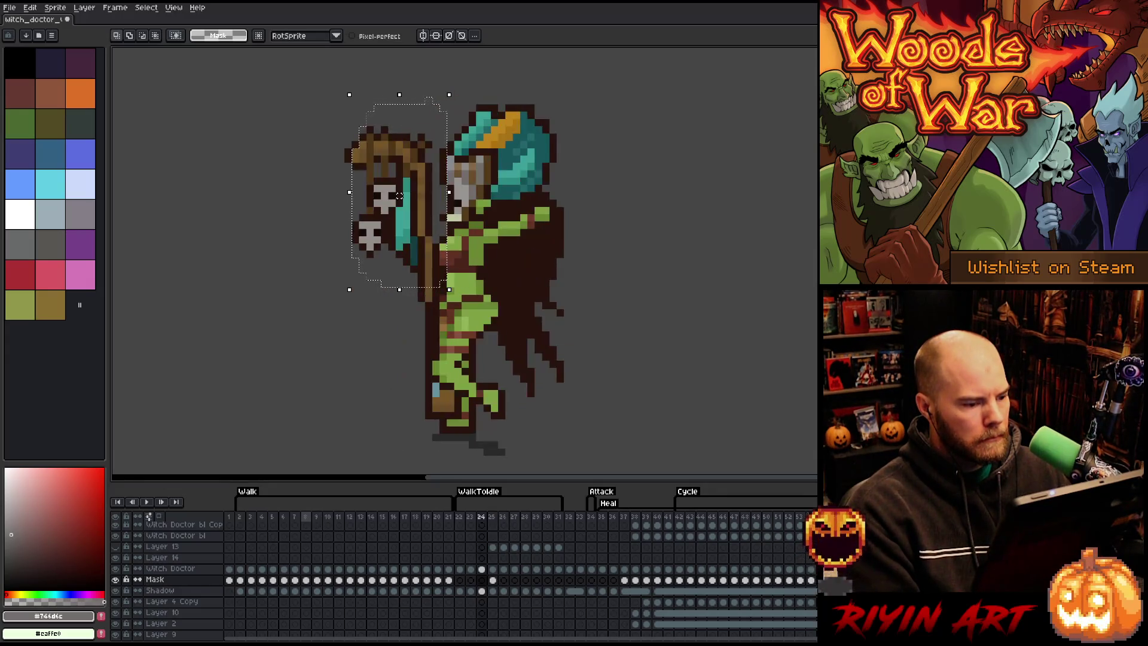
{"action": "key", "text": "Right"}
{"action": "key", "text": "Left"}
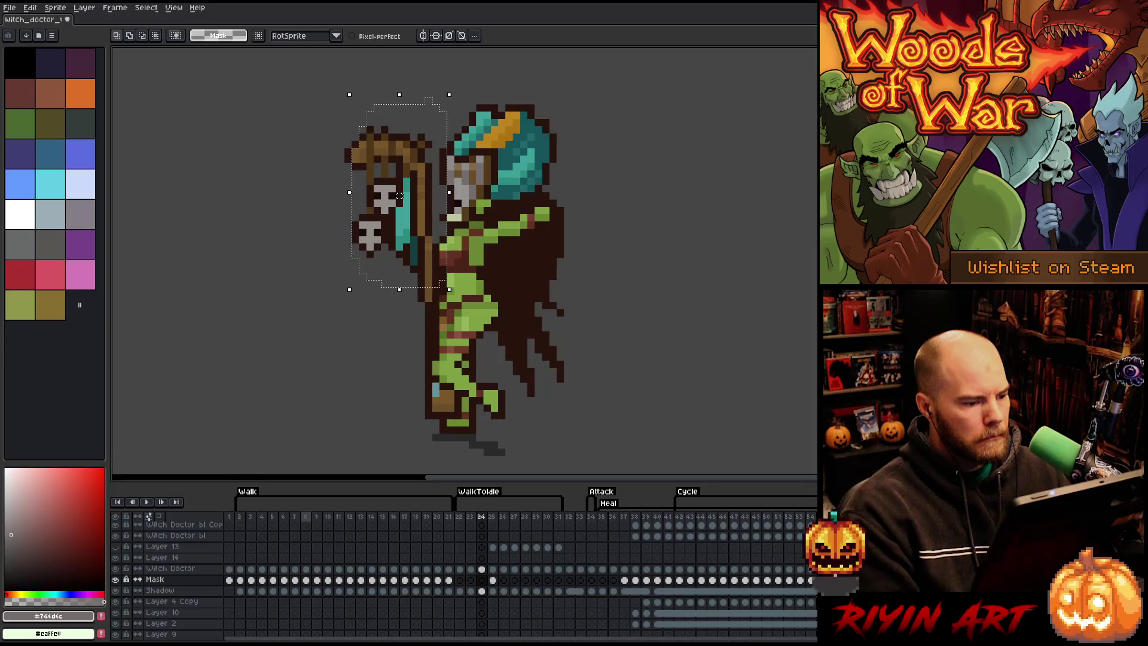
{"action": "key", "text": "Right"}
{"action": "key", "text": "Left"}
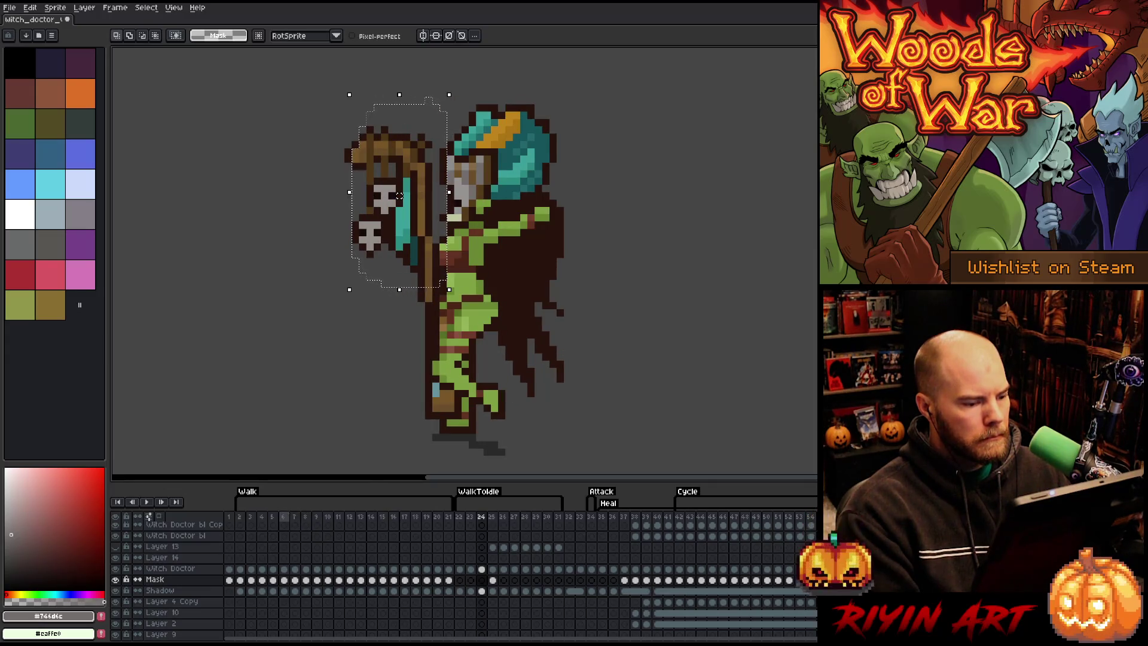
Step: Sample browns #6a4e2a and #462f14 and a lighter boot brown on the Witch Doctor layer, frame 24
{"action": "key", "text": "i"}
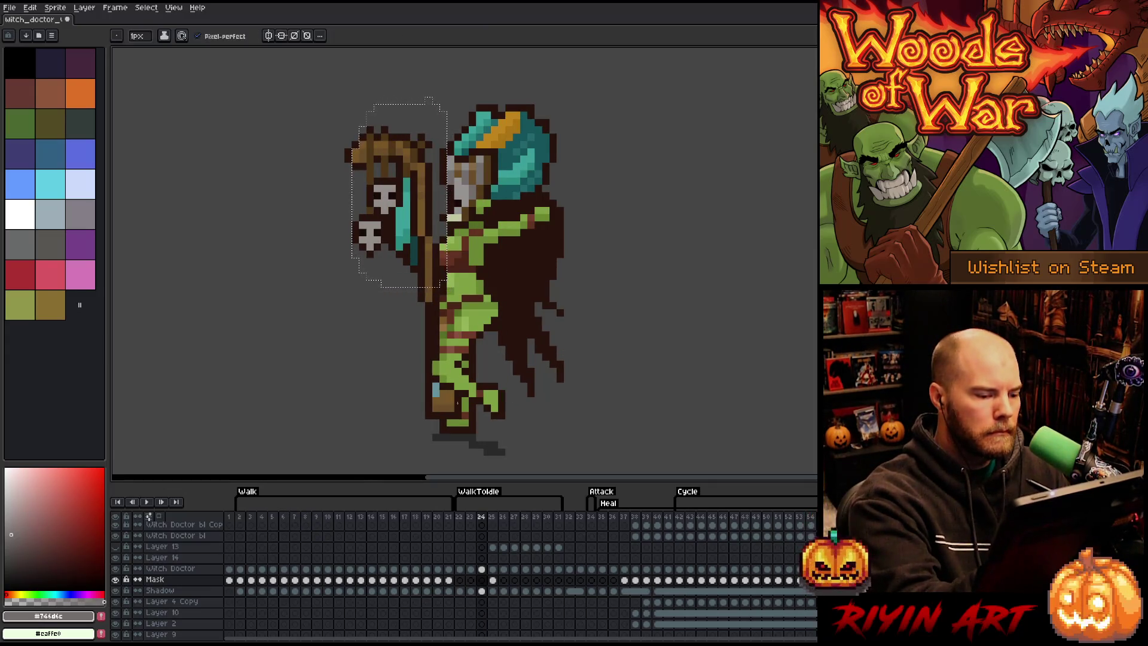
{"action": "left_click", "coordinate": [452, 393]}
{"action": "key", "text": "b"}
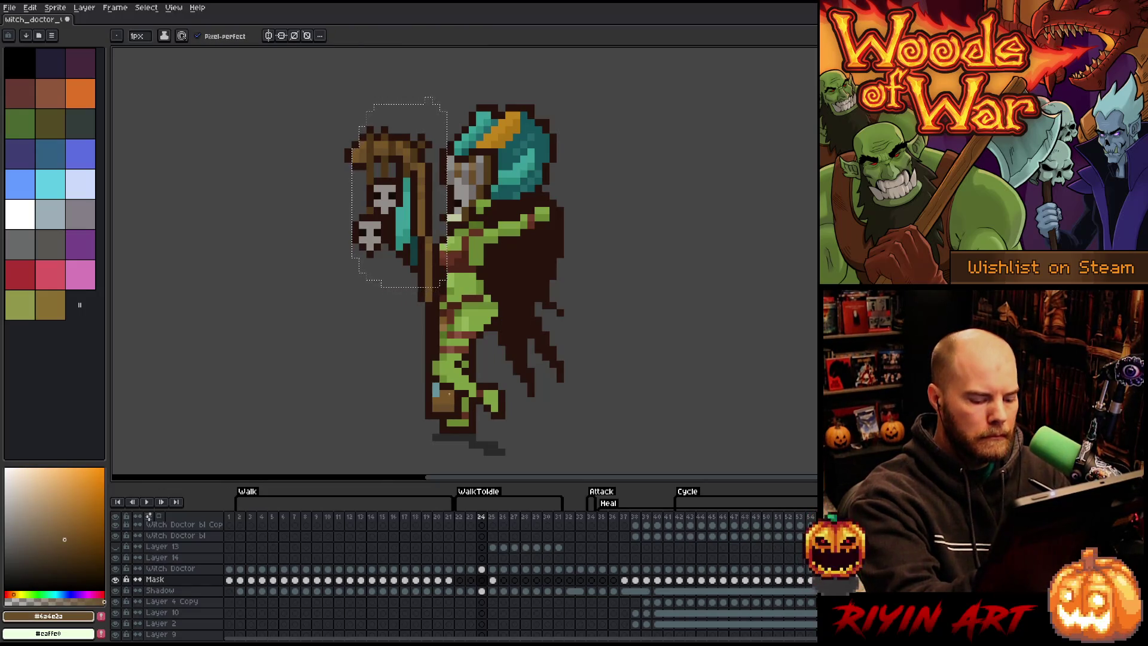
{"action": "key", "text": "Right"}
{"action": "left_click", "coordinate": [462, 361], "text": "alt"}
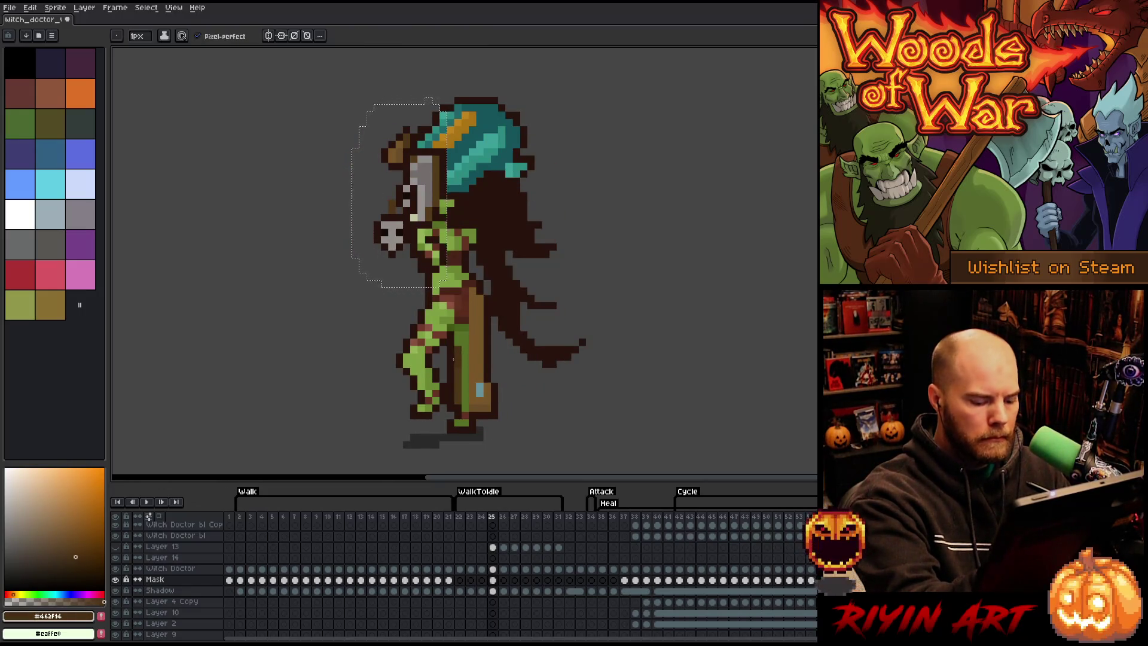
{"action": "key", "text": "Left"}
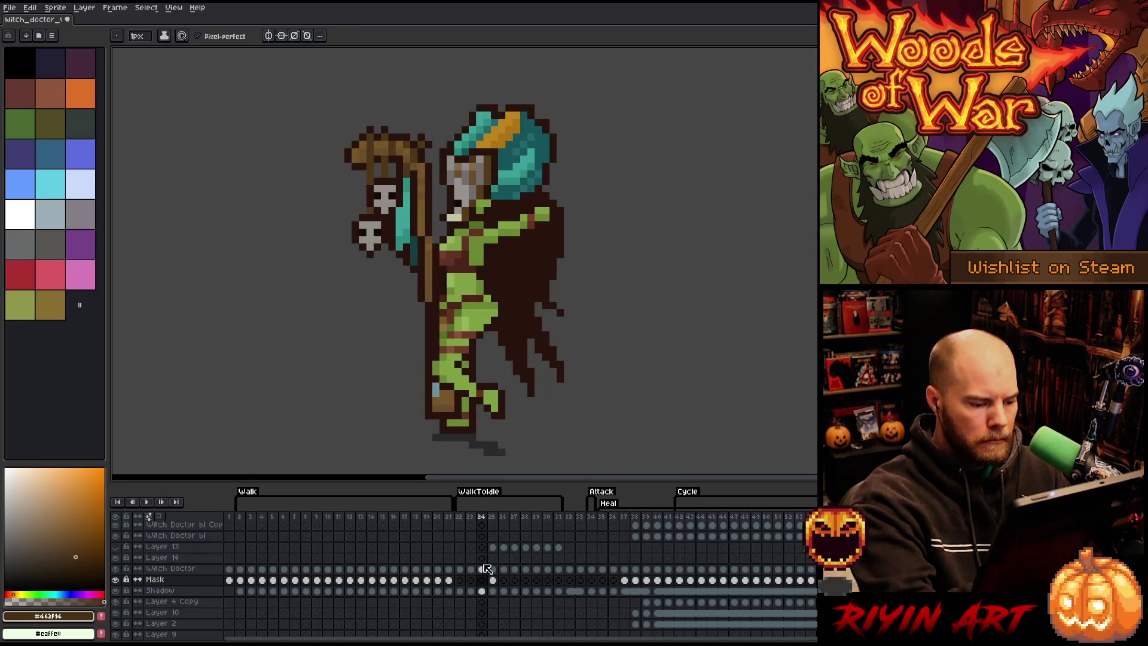
{"action": "left_click", "coordinate": [481, 569]}
{"action": "left_click", "coordinate": [443, 387], "text": "alt"}
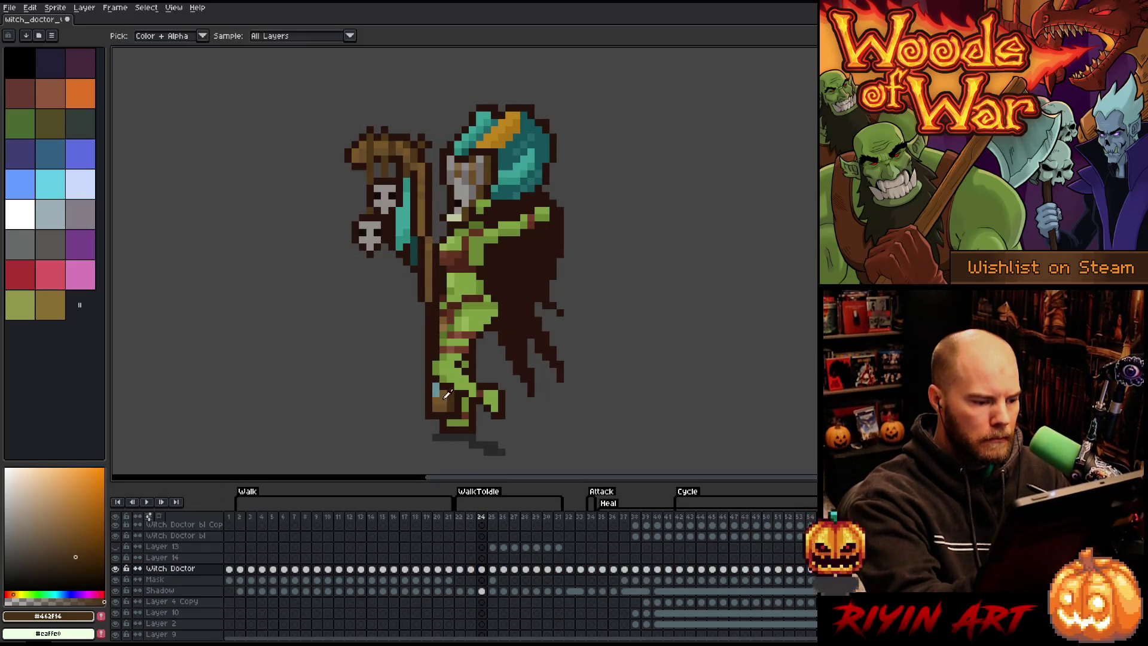
Step: Paint the blue boot pixel brown, replay, and marquee the staff head beside the face
{"action": "left_click", "coordinate": [436, 387]}
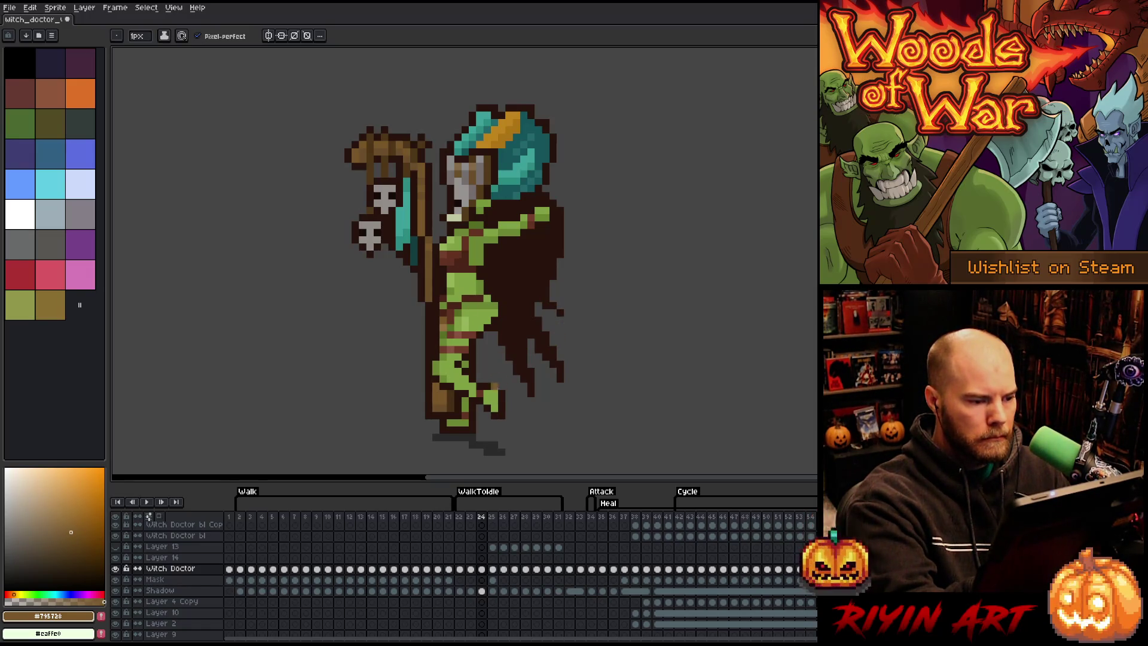
{"action": "key", "text": "Return"}
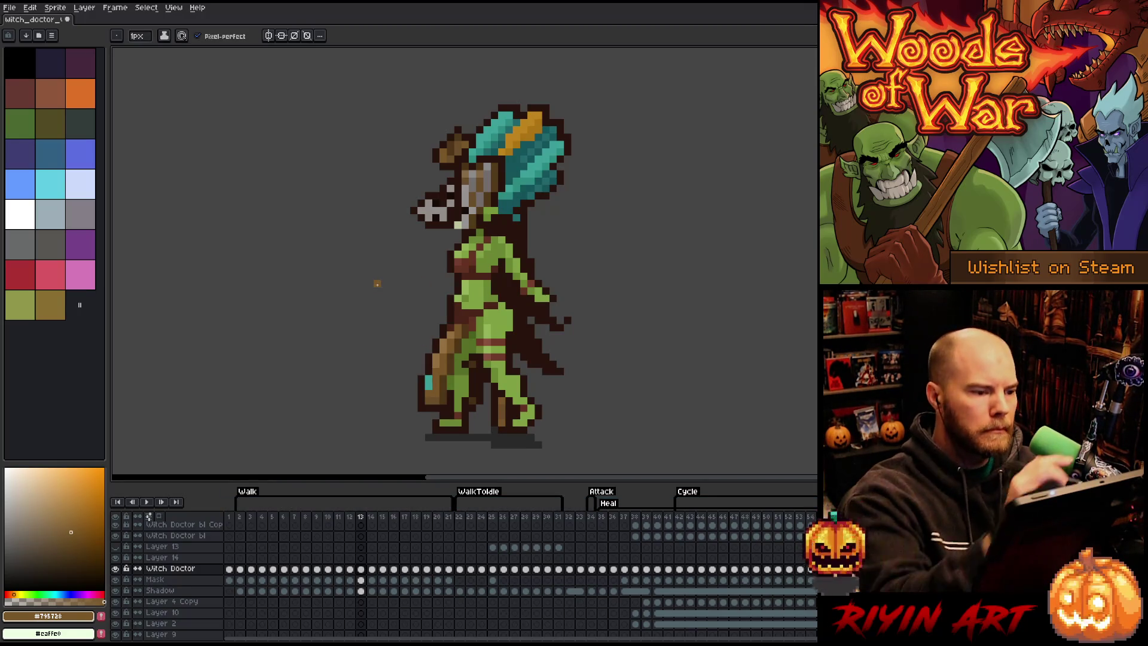
{"action": "key", "text": "m"}
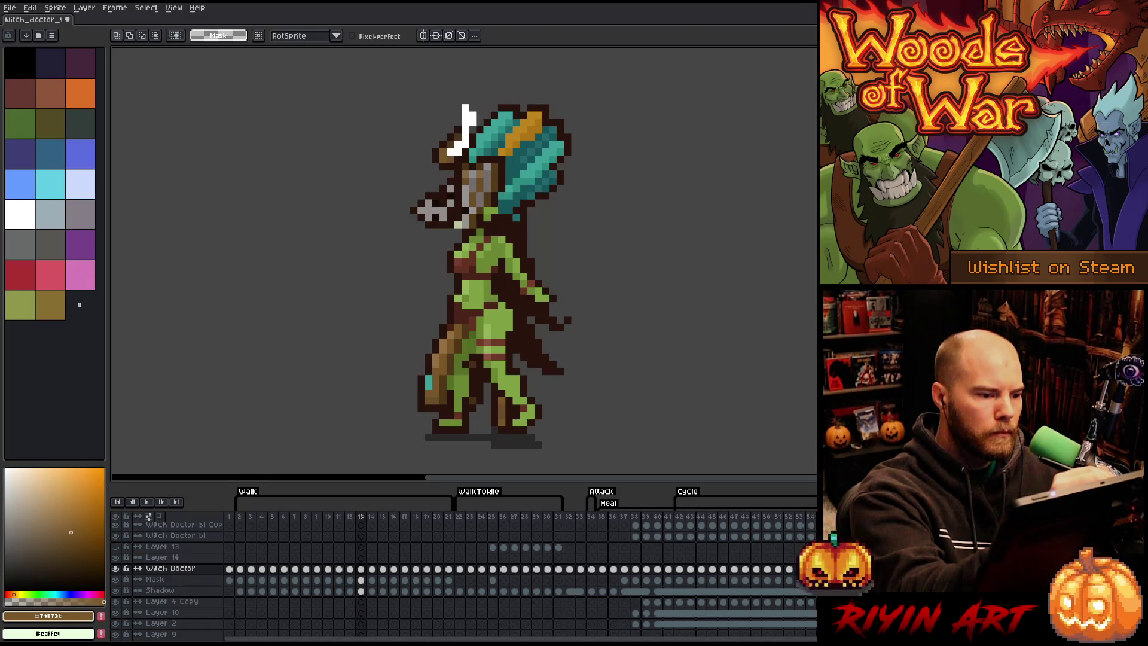
{"action": "mouse_move", "coordinate": [455, 157]}
{"action": "left_mouse_down"}
{"action": "mouse_move", "coordinate": [450, 212]}
{"action": "mouse_move", "coordinate": [419, 111]}
{"action": "mouse_move", "coordinate": [426, 118]}
{"action": "left_mouse_up"}
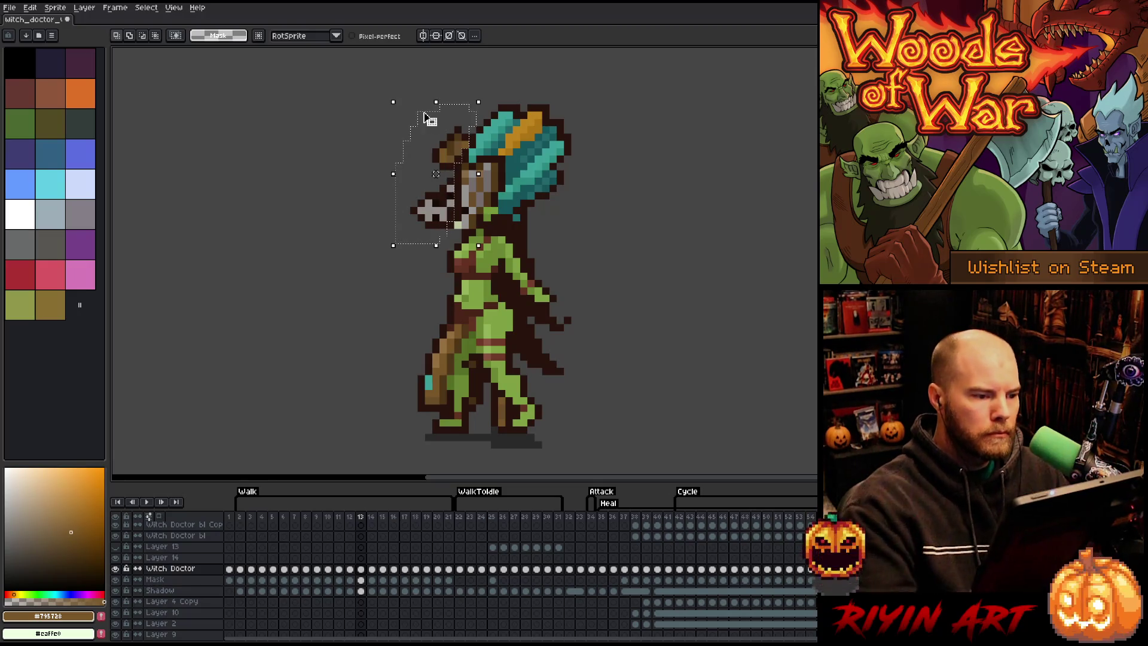
{"action": "left_click", "coordinate": [458, 156]}
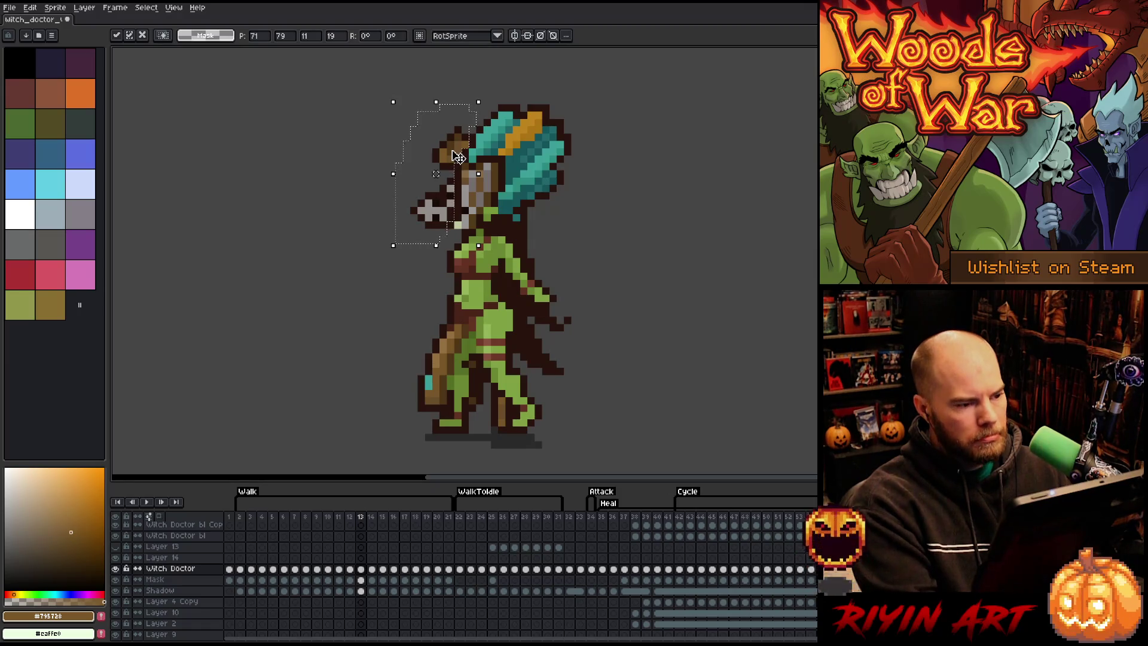
Step: Try a transform on the Mask layer at frame 26, then return to walk frame 13
{"action": "left_click", "coordinate": [504, 580]}
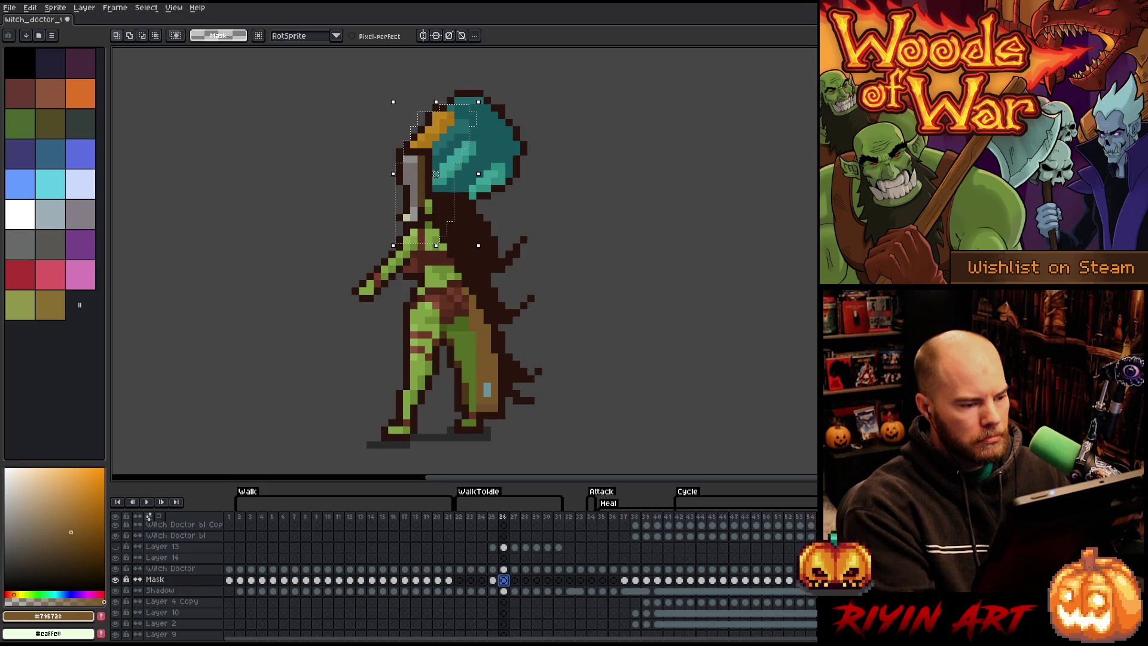
{"action": "key", "text": "ctrl+t"}
{"action": "left_click", "coordinate": [504, 580]}
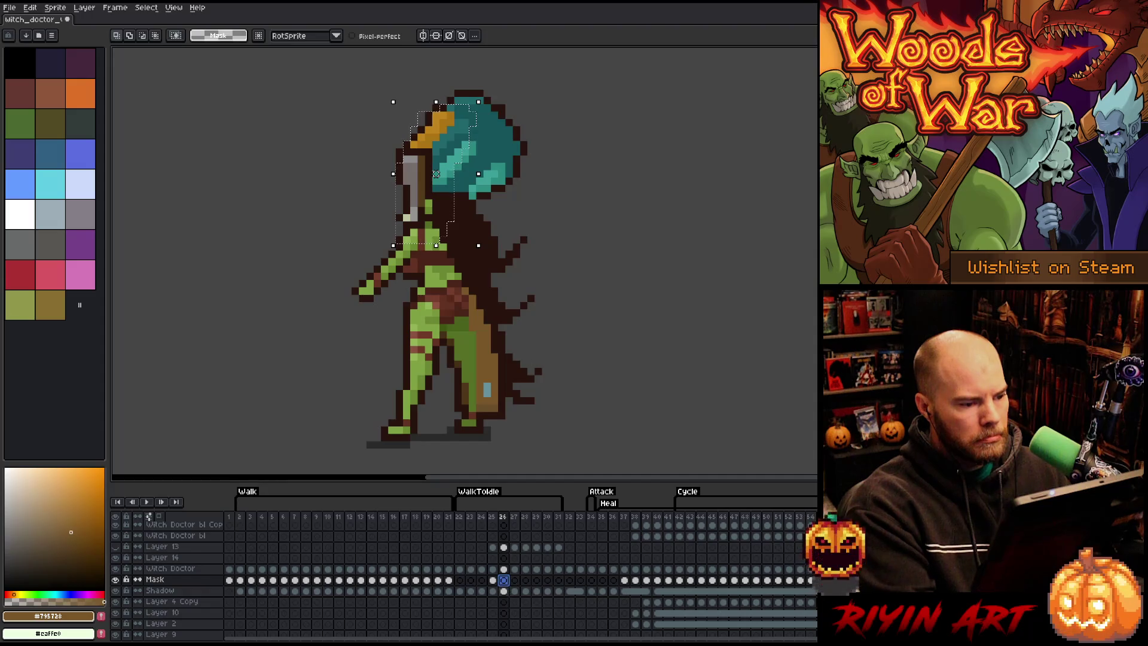
{"action": "left_click", "coordinate": [360, 569]}
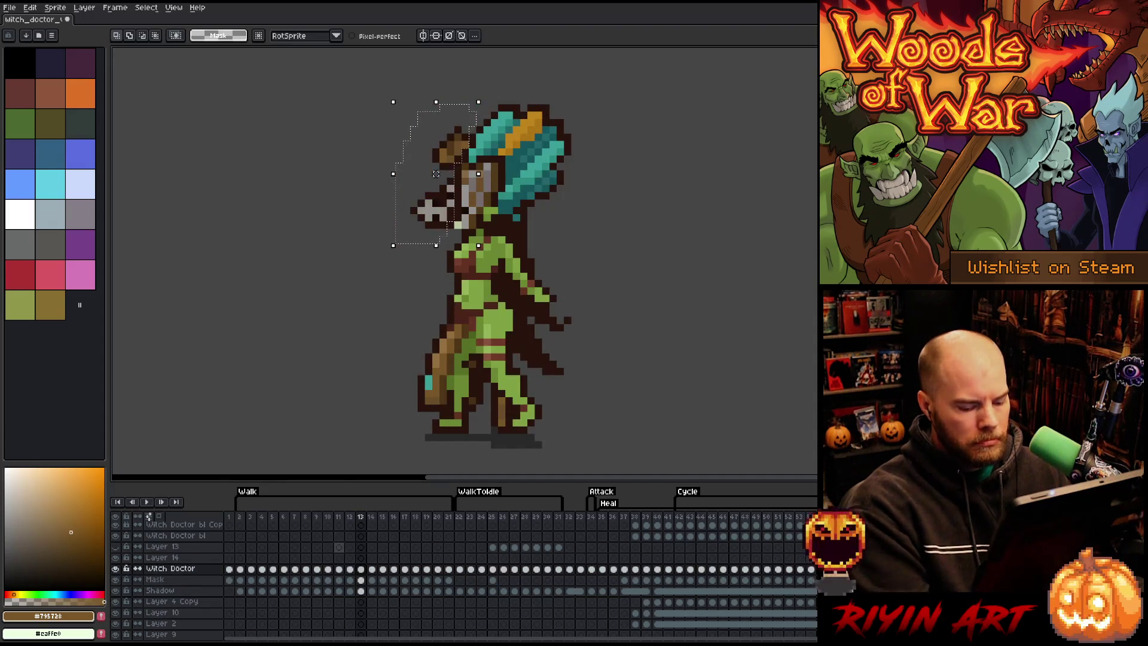
{"action": "key", "text": "period"}
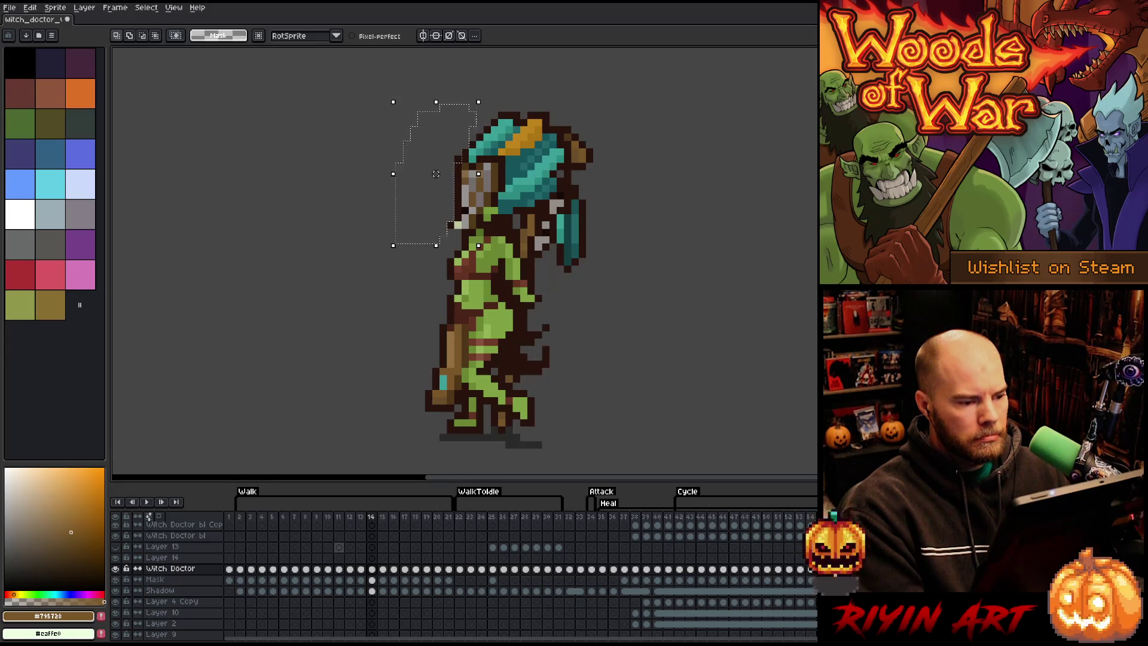
Step: Select the staff head and skulls on walk frame 14 and paste them into Mask layer frame 26
{"action": "left_click", "coordinate": [600, 152]}
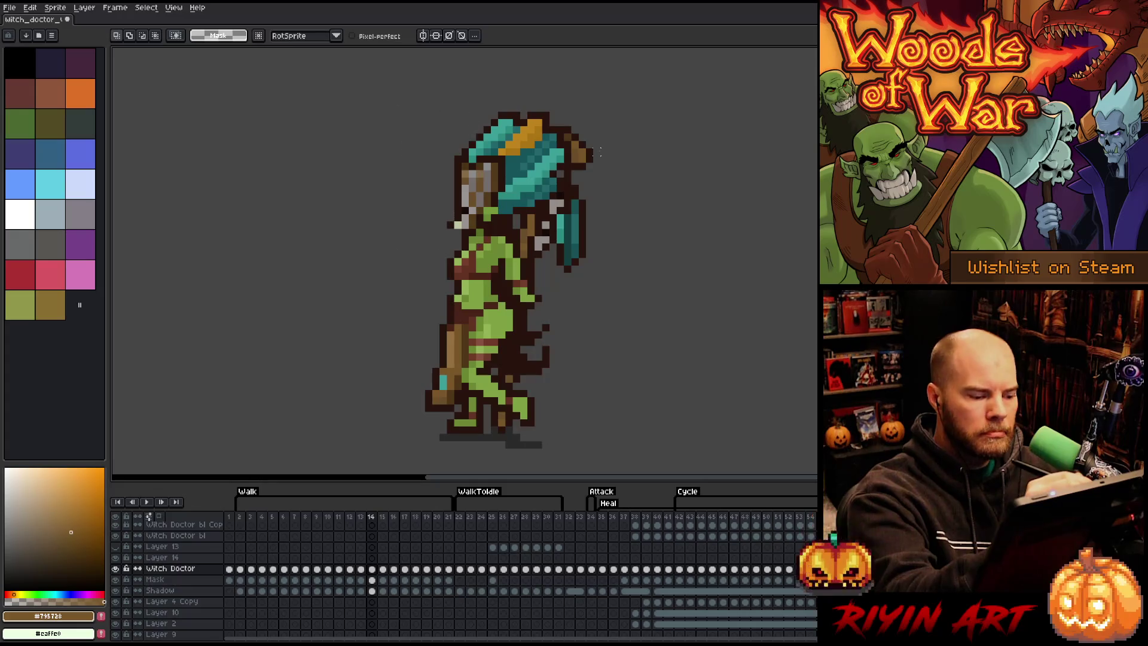
{"action": "scroll", "coordinate": [400, 574], "scroll_direction": "up", "scroll_amount": 1}
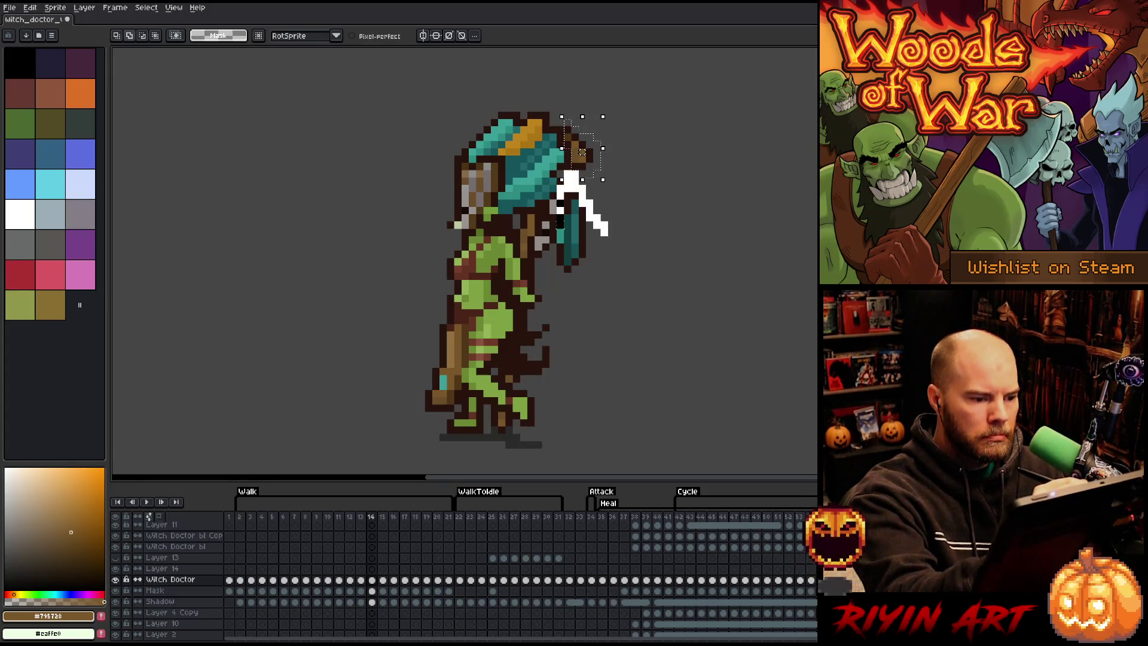
{"action": "left_click", "coordinate": [596, 210]}
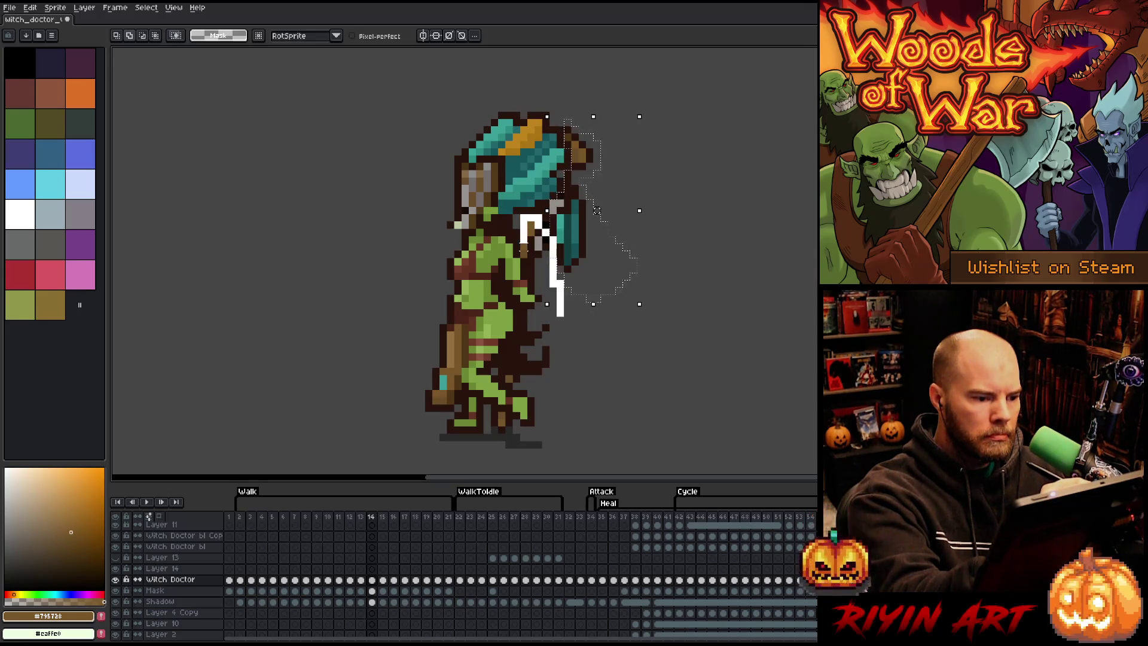
{"action": "left_click", "coordinate": [582, 217]}
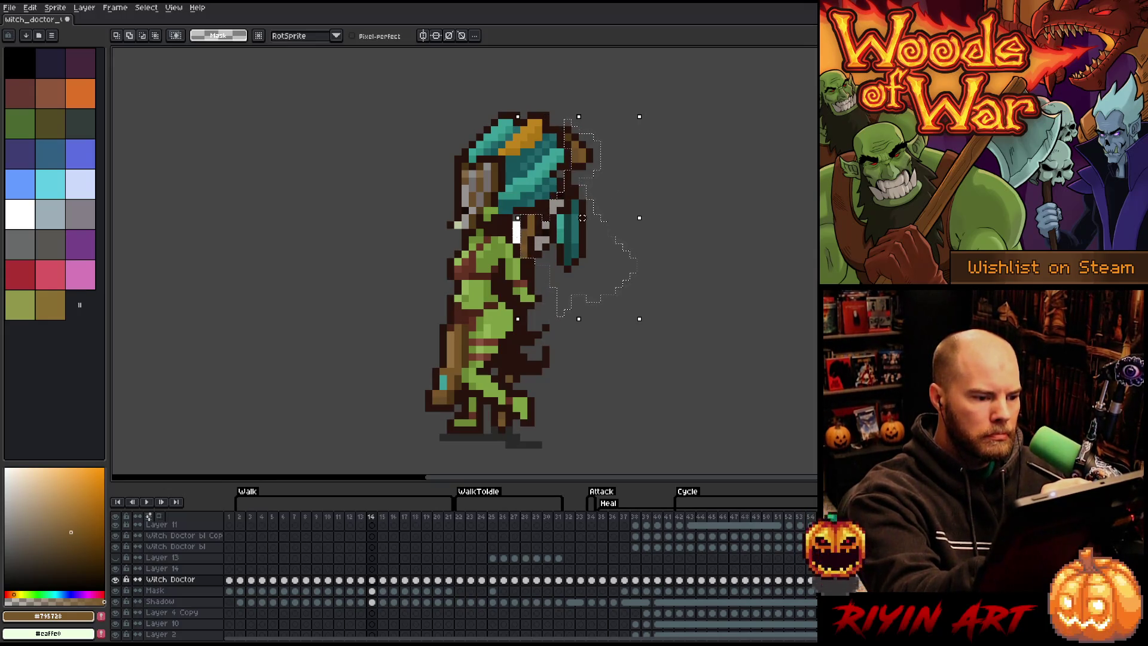
{"action": "left_click", "coordinate": [574, 218]}
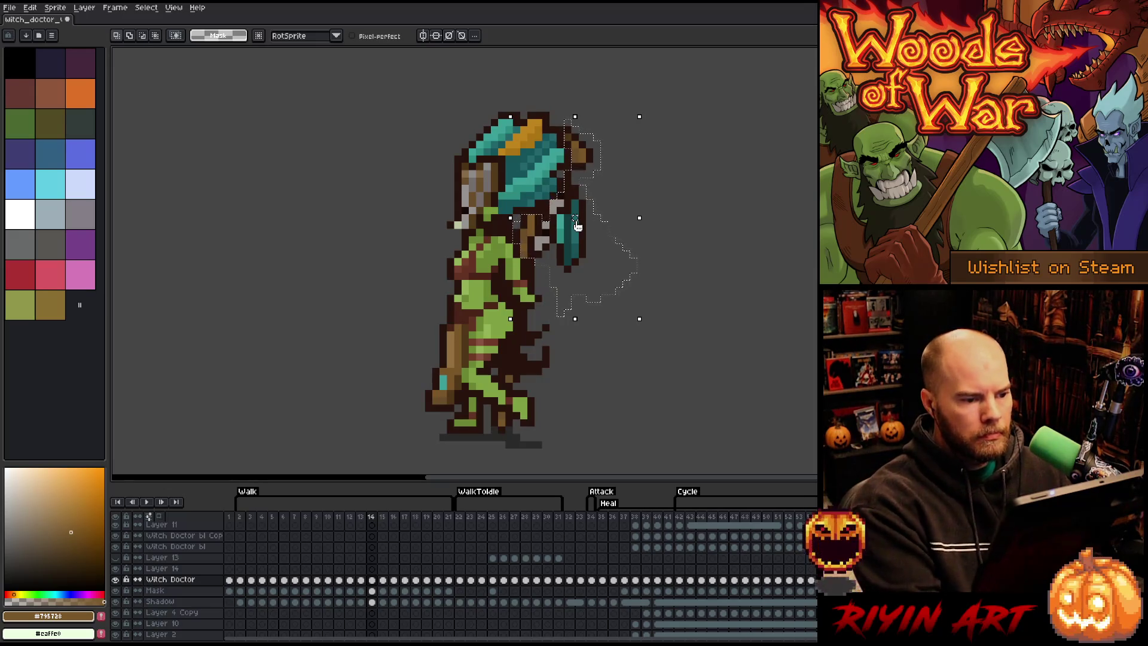
{"action": "left_click", "coordinate": [505, 591]}
{"action": "key", "text": "ctrl+v"}
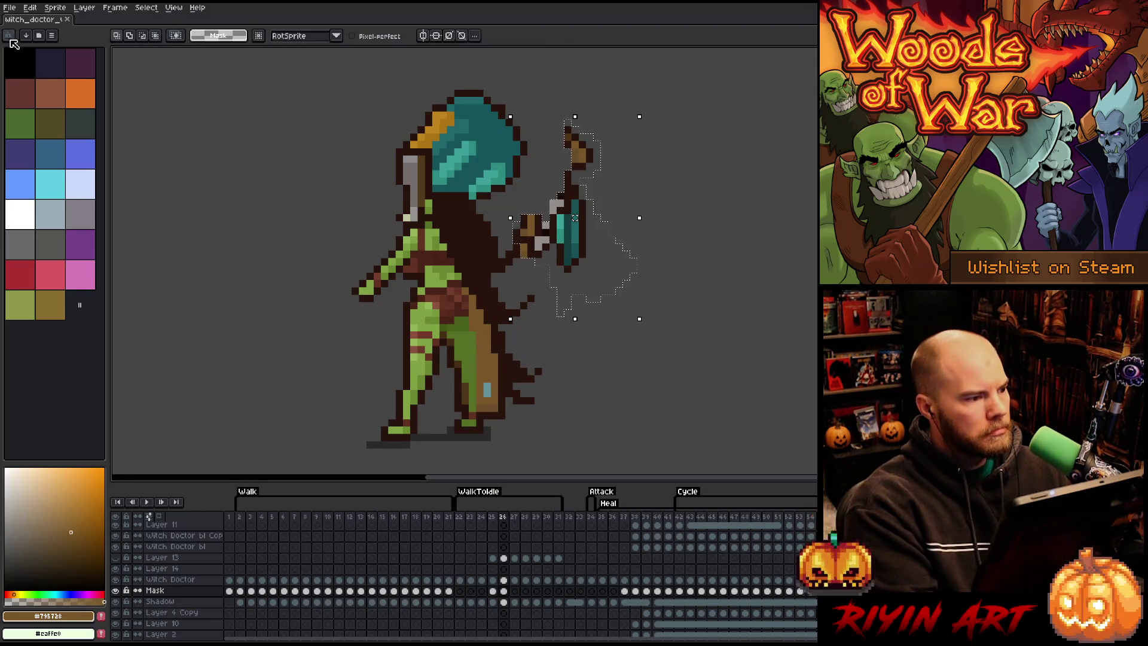
Step: Open witch_doctor_v6.aseprite in a second tab
{"action": "left_click", "coordinate": [10, 7]}
{"action": "left_click", "coordinate": [23, 33]}
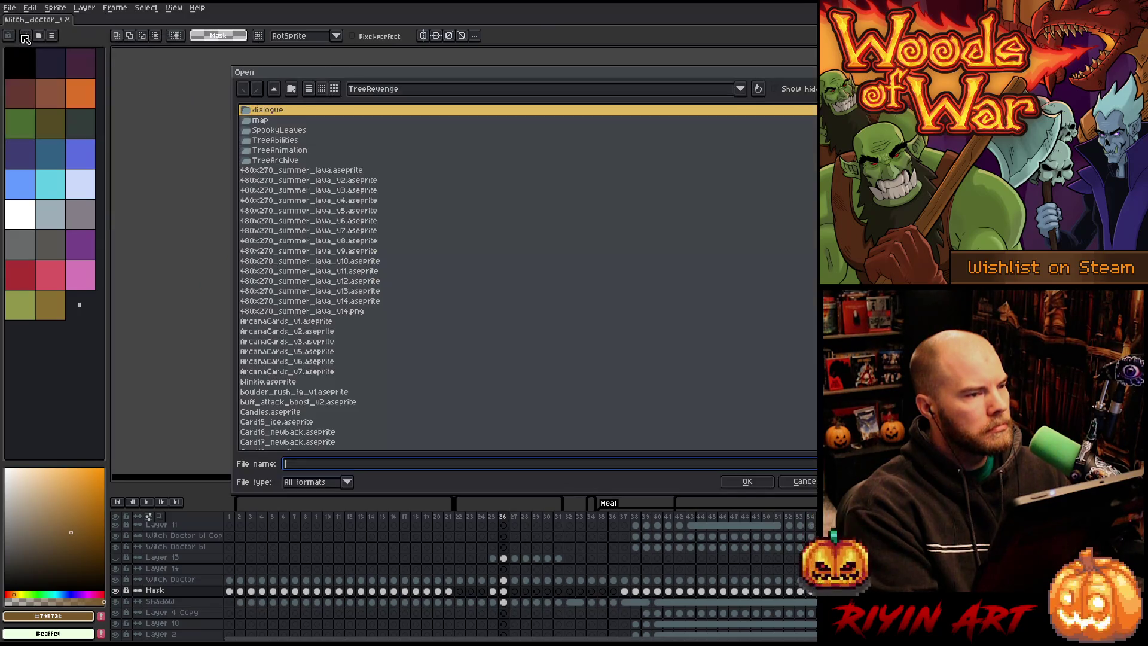
{"action": "scroll", "coordinate": [382, 297], "scroll_direction": "down", "scroll_amount": 15}
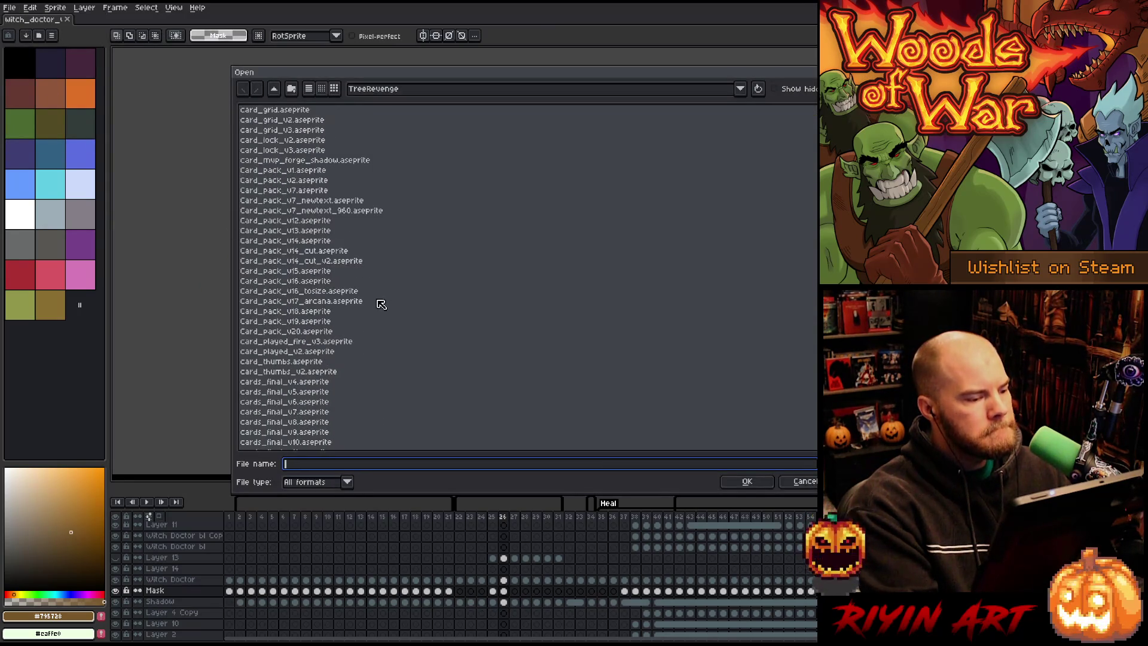
{"action": "left_click", "coordinate": [326, 342]}
{"action": "type", "text": "waterfall_bottom_v1.aseprite"}
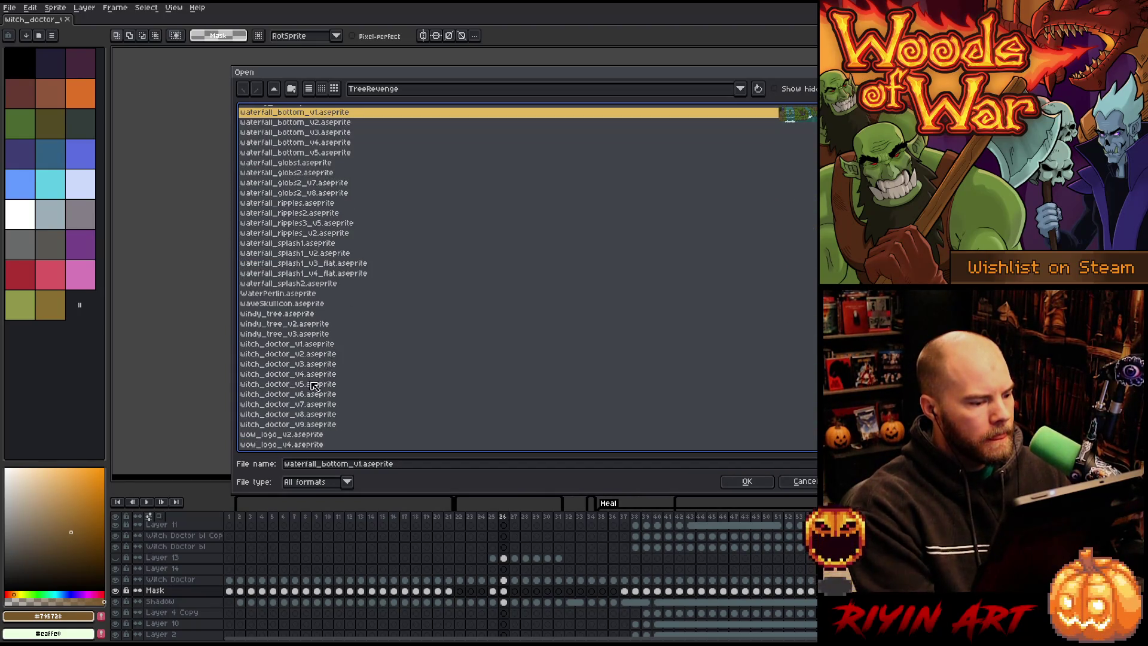
{"action": "left_click", "coordinate": [312, 395]}
{"action": "key", "text": "Return"}
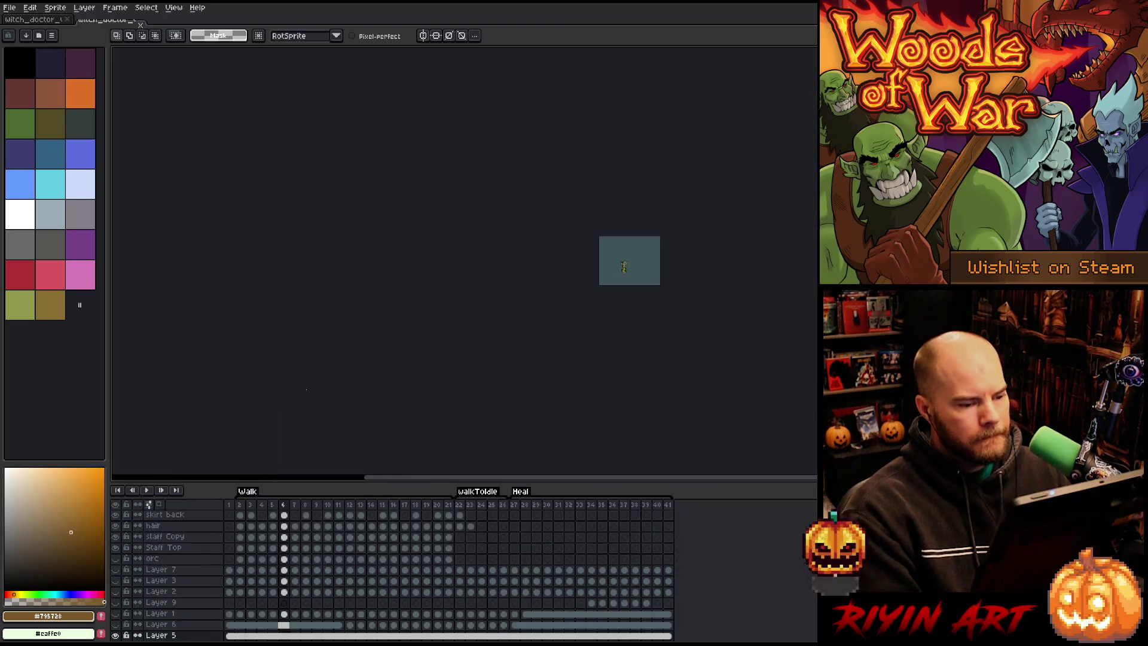
Step: Play the reference animation, select both staff cels at frame 14, then return to the working sprite
{"action": "scroll", "coordinate": [317, 583], "scroll_direction": "down", "scroll_amount": 1}
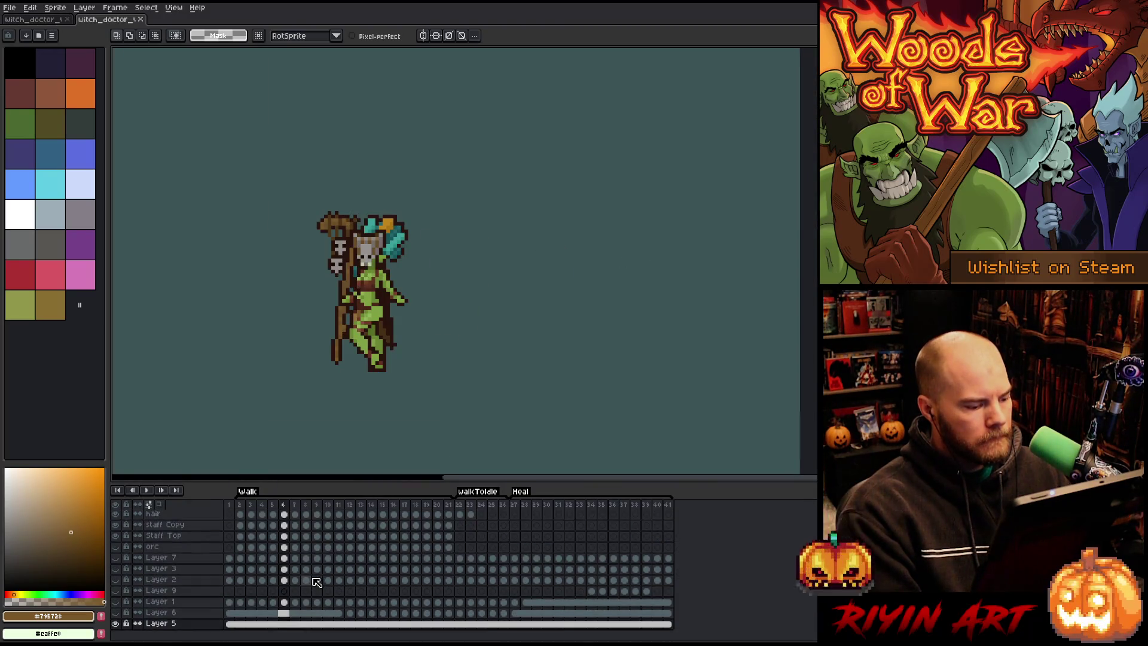
{"action": "left_click", "coordinate": [284, 536]}
{"action": "left_click", "coordinate": [285, 504]}
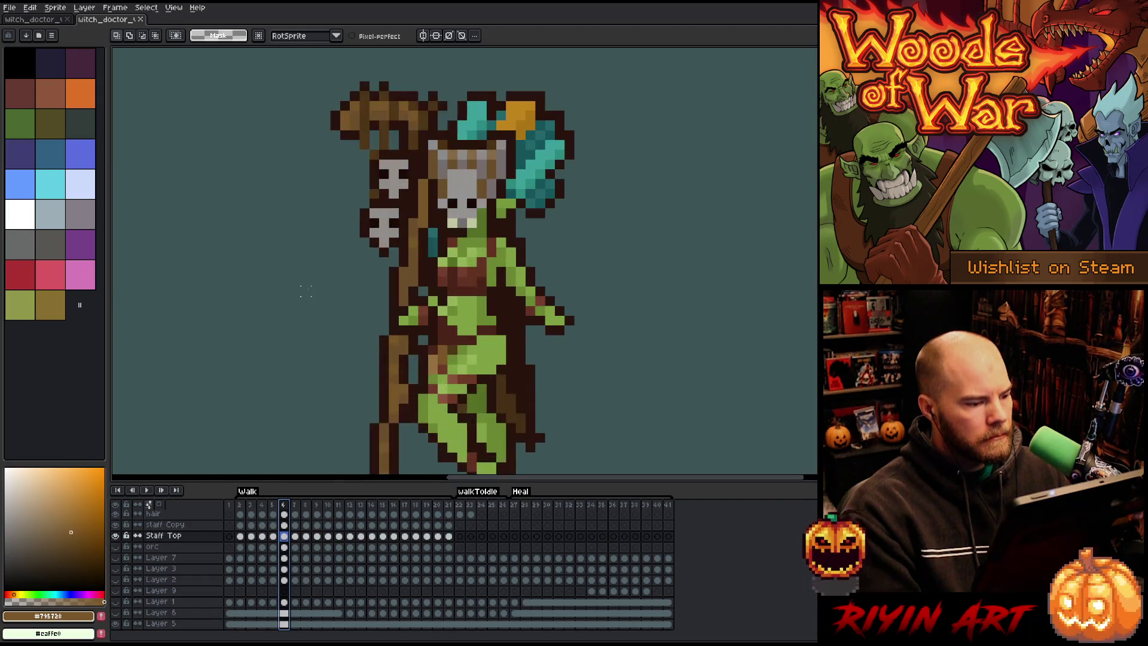
{"action": "scroll", "coordinate": [324, 289], "scroll_direction": "up", "scroll_amount": 3}
{"action": "scroll", "coordinate": [325, 290], "scroll_direction": "down", "scroll_amount": 2}
{"action": "key", "text": "Return"}
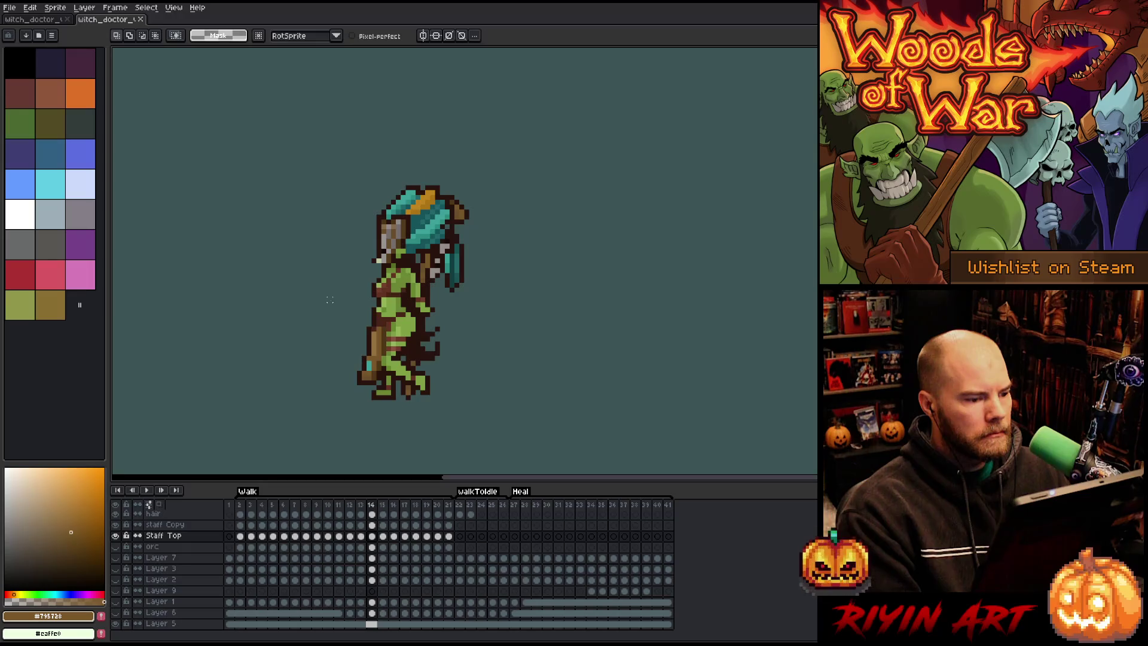
{"action": "key", "text": "Left"}
{"action": "key", "text": "Right"}
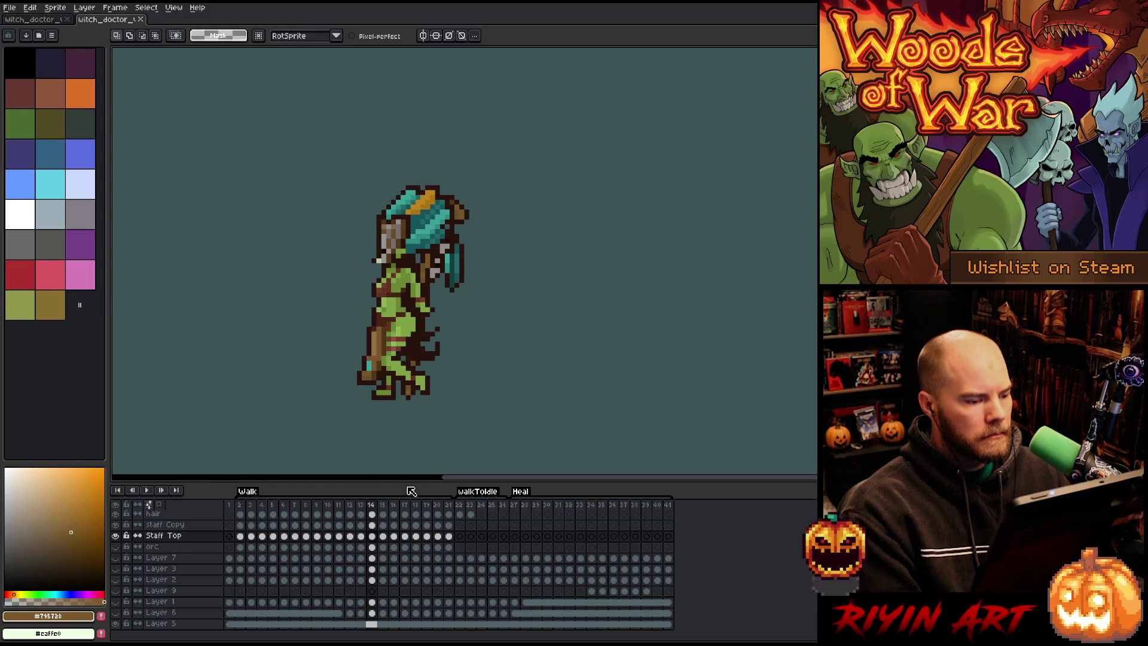
{"action": "left_click", "coordinate": [373, 537]}
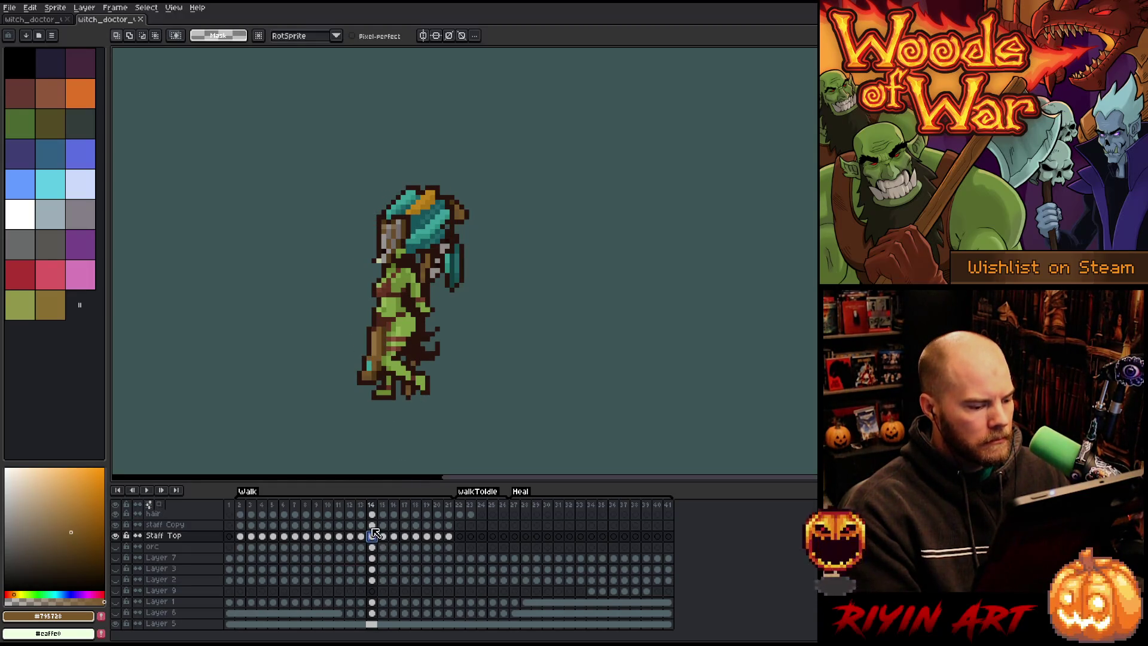
{"action": "left_click_drag", "start_coordinate": [374, 526], "coordinate": [376, 537]}
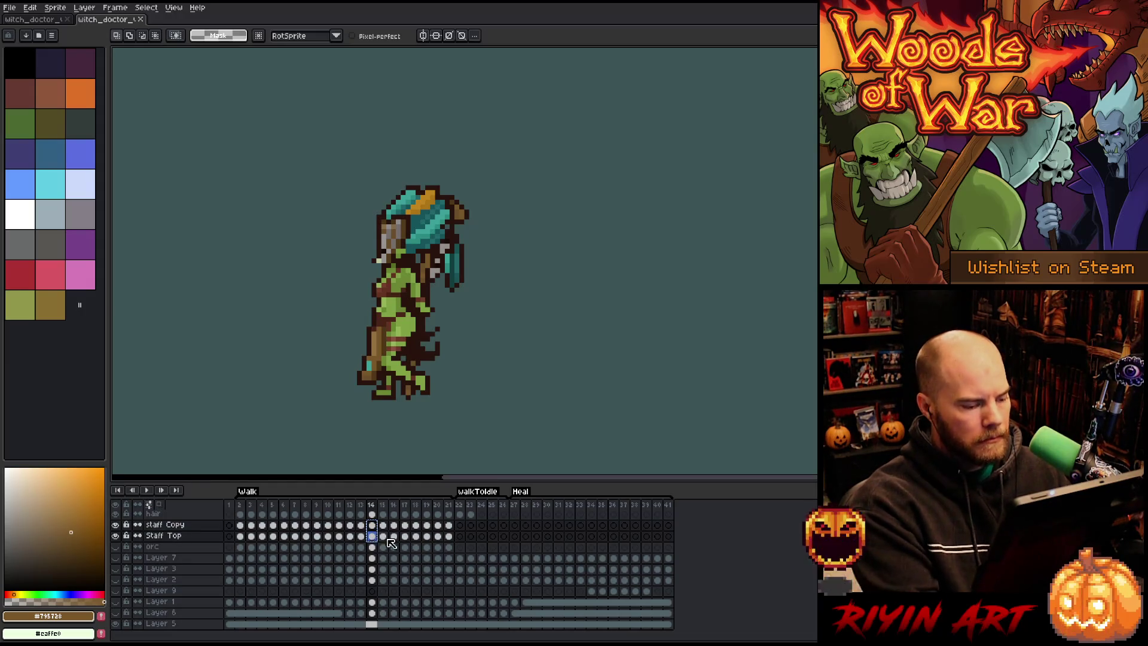
{"action": "left_click", "coordinate": [49, 22]}
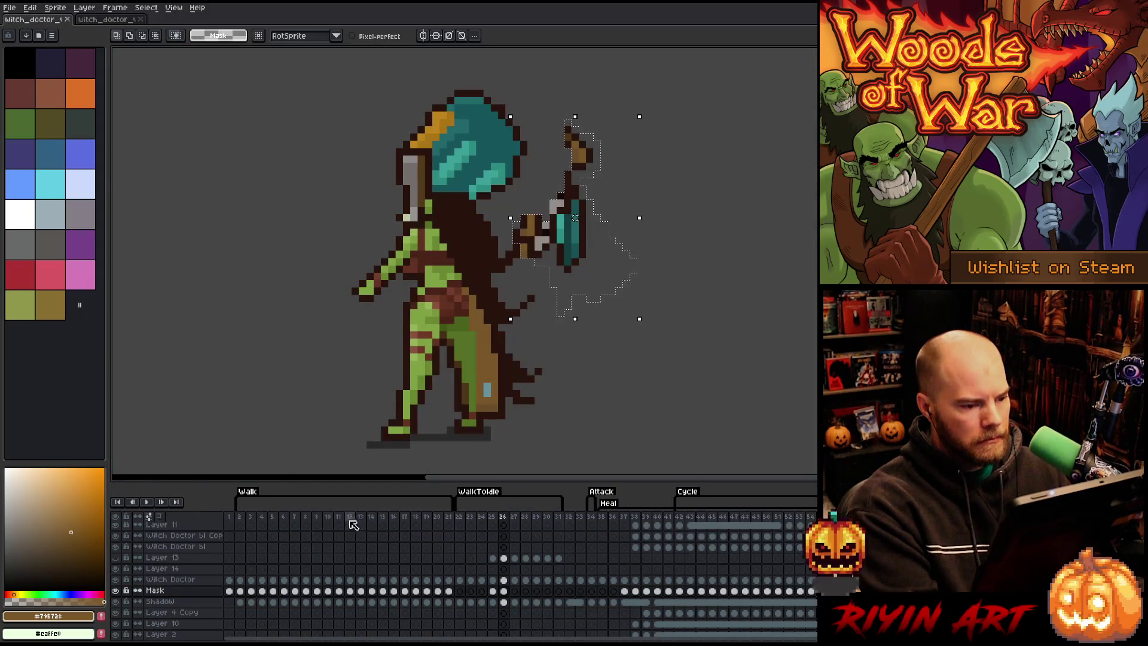
Step: Add new layers above Shadow, drop the pasted staff in, and move its cels to frame 27
{"action": "left_click", "coordinate": [172, 602]}
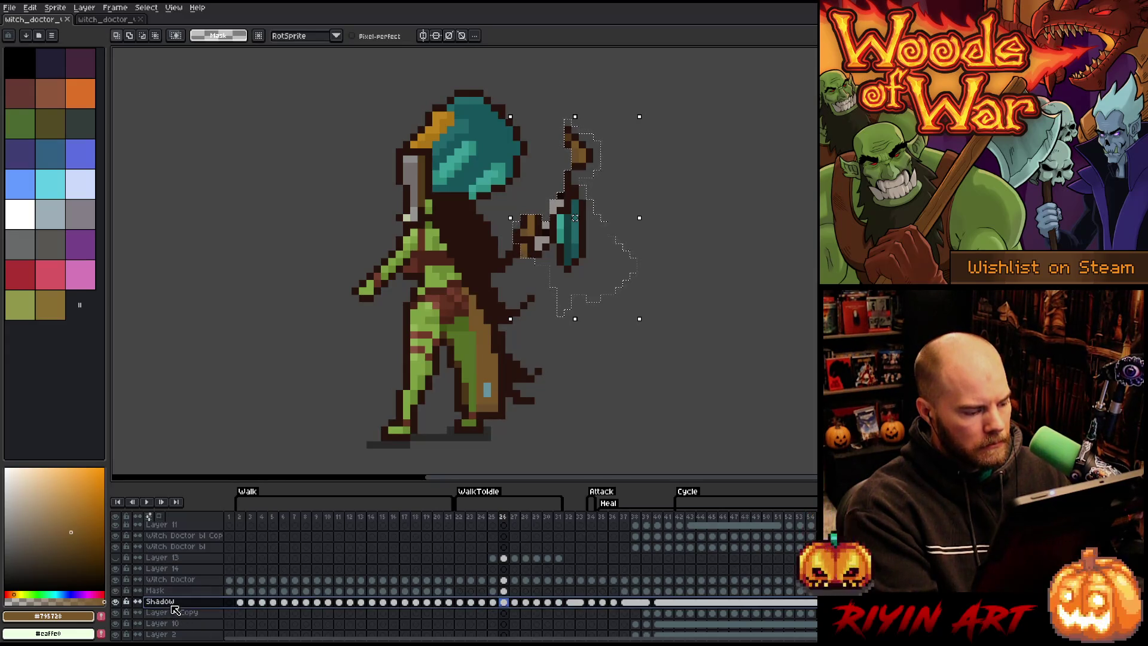
{"action": "key", "text": "shift+n"}
{"action": "key", "text": "shift+n"}
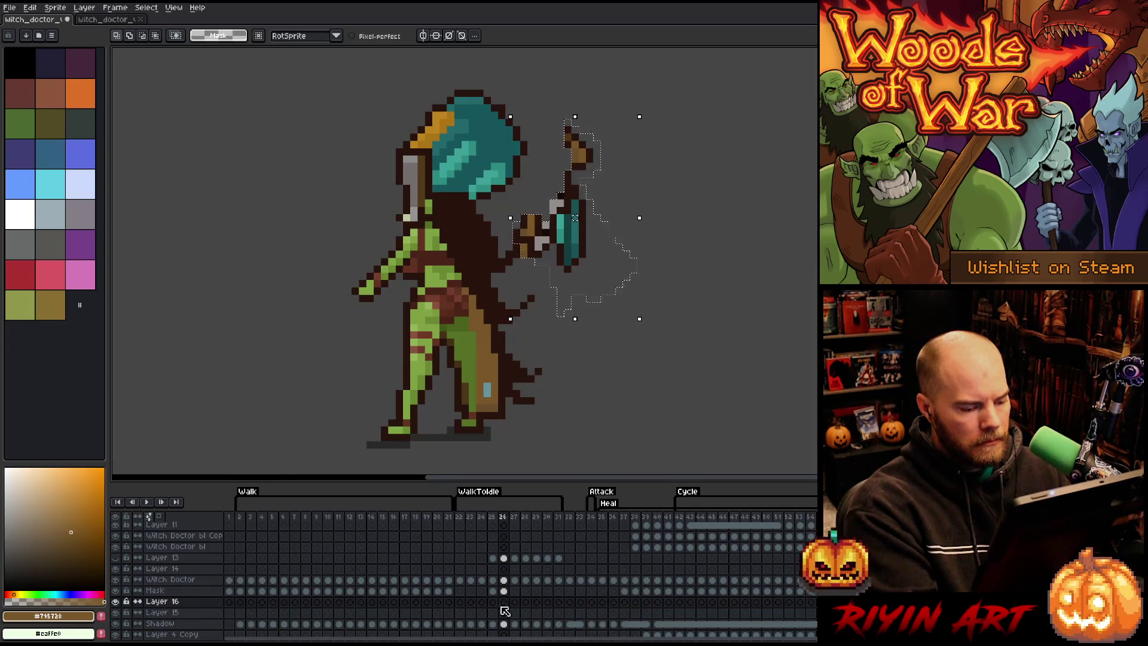
{"action": "key", "text": "Return"}
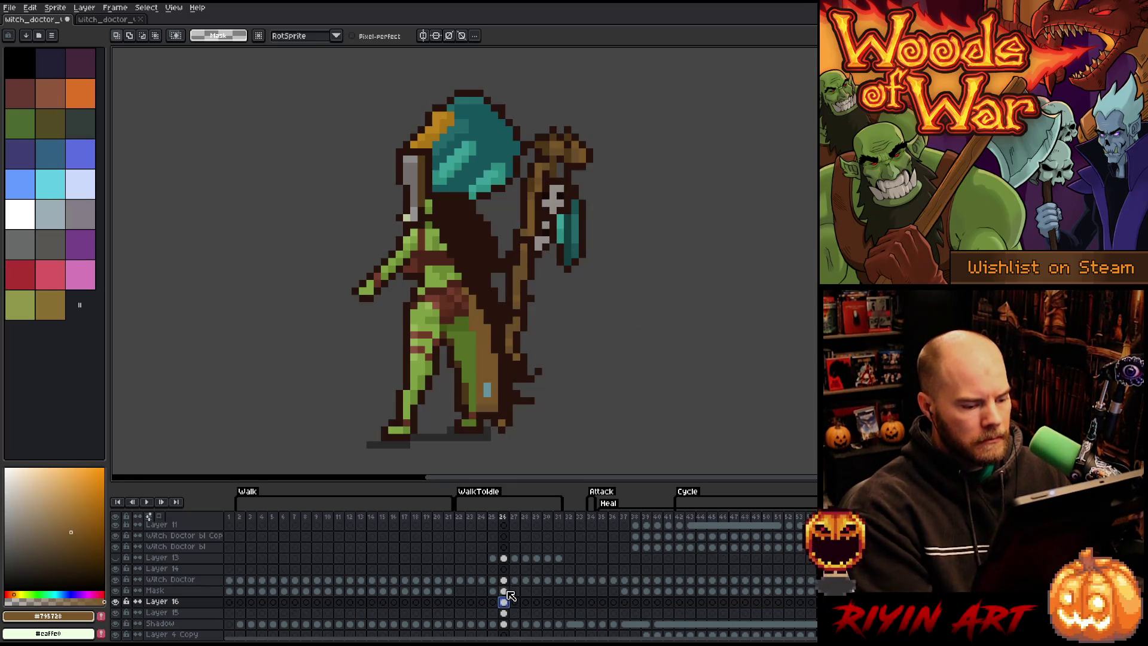
{"action": "left_click", "coordinate": [505, 592]}
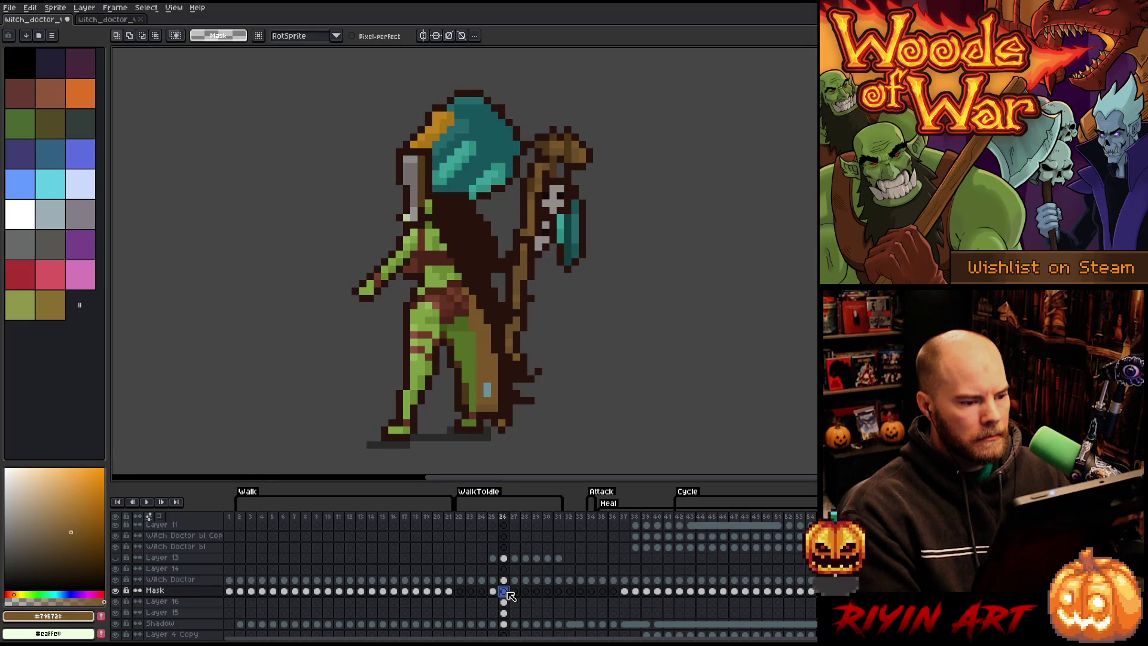
{"action": "left_click_drag", "start_coordinate": [505, 613], "coordinate": [506, 594]}
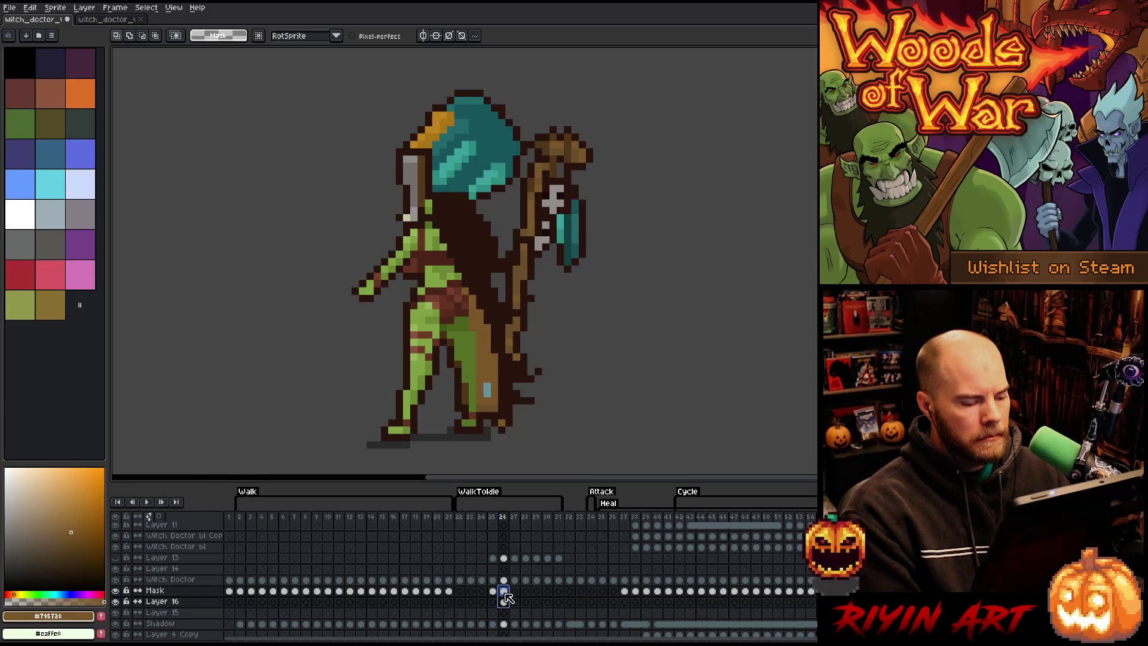
{"action": "left_click_drag", "start_coordinate": [506, 598], "coordinate": [519, 598]}
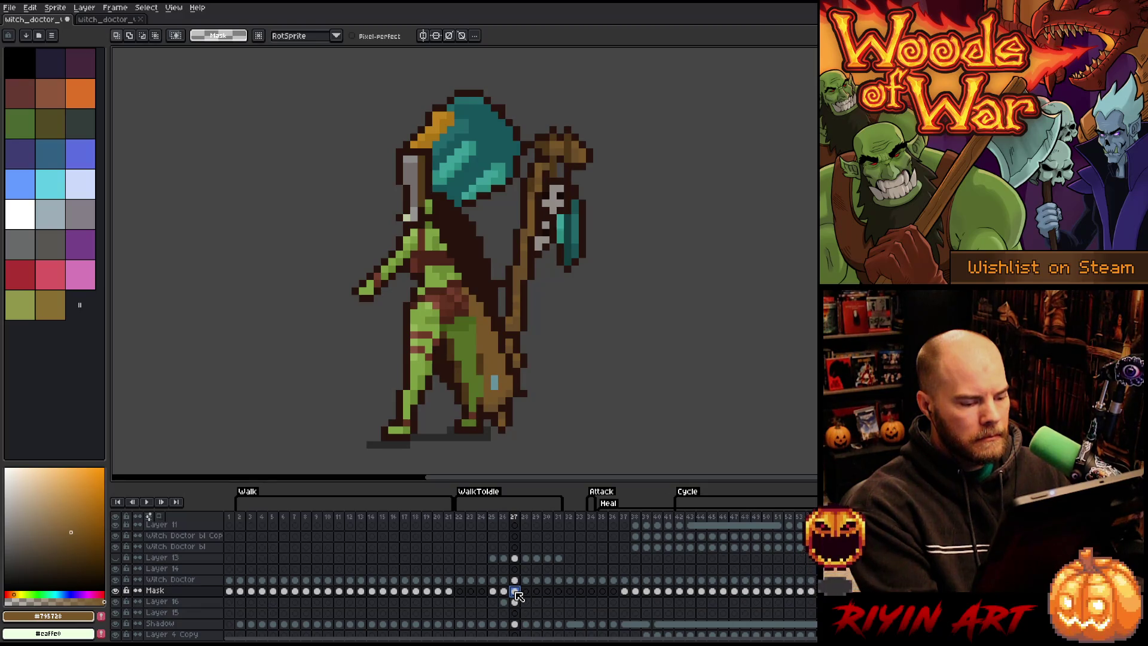
{"action": "left_click", "coordinate": [505, 602]}
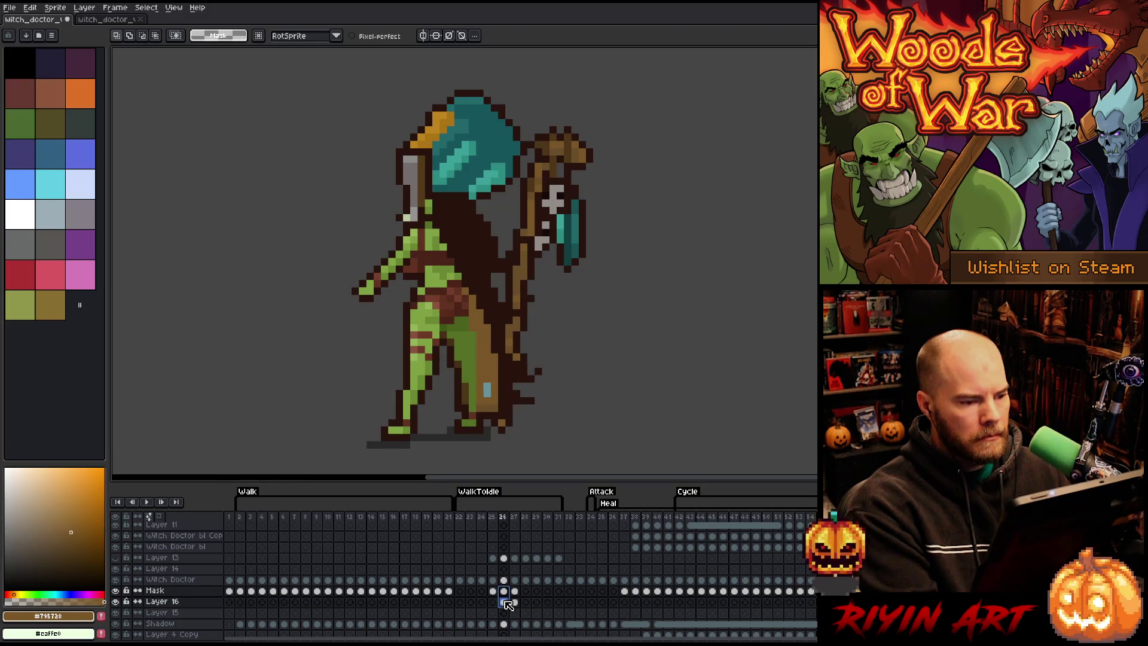
Step: On frame 26, shift the staff head left toward the orc, comparing against frame 25
{"action": "key", "text": "m"}
{"action": "left_click_drag", "start_coordinate": [518, 160], "coordinate": [589, 275]}
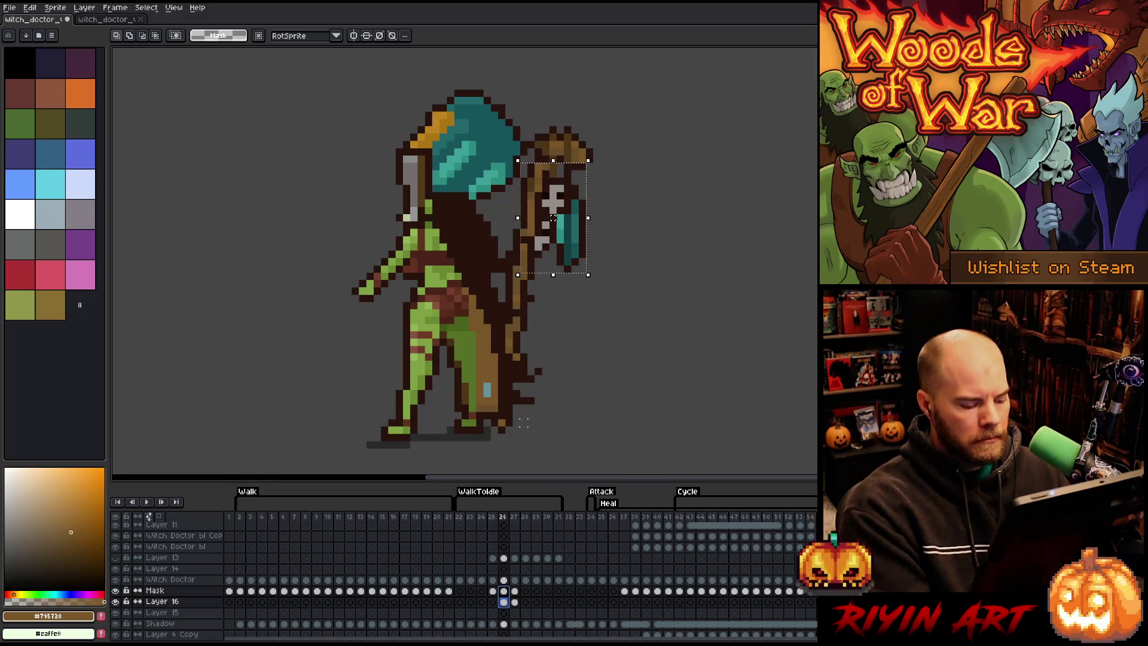
{"action": "left_click", "coordinate": [493, 591]}
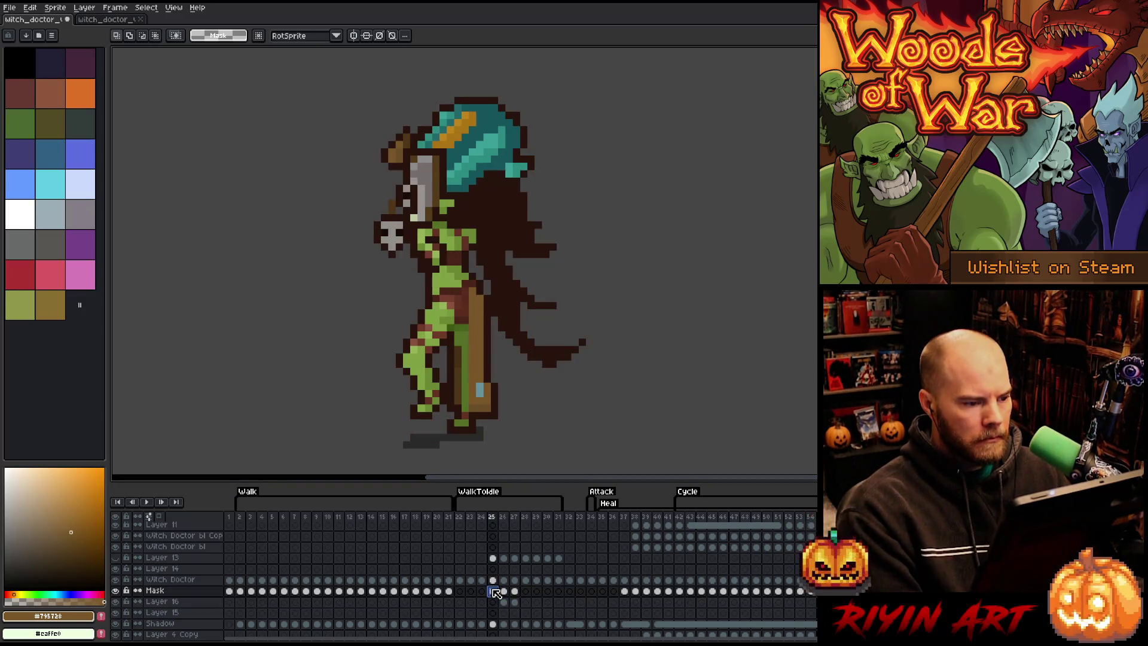
{"action": "left_click", "coordinate": [503, 602]}
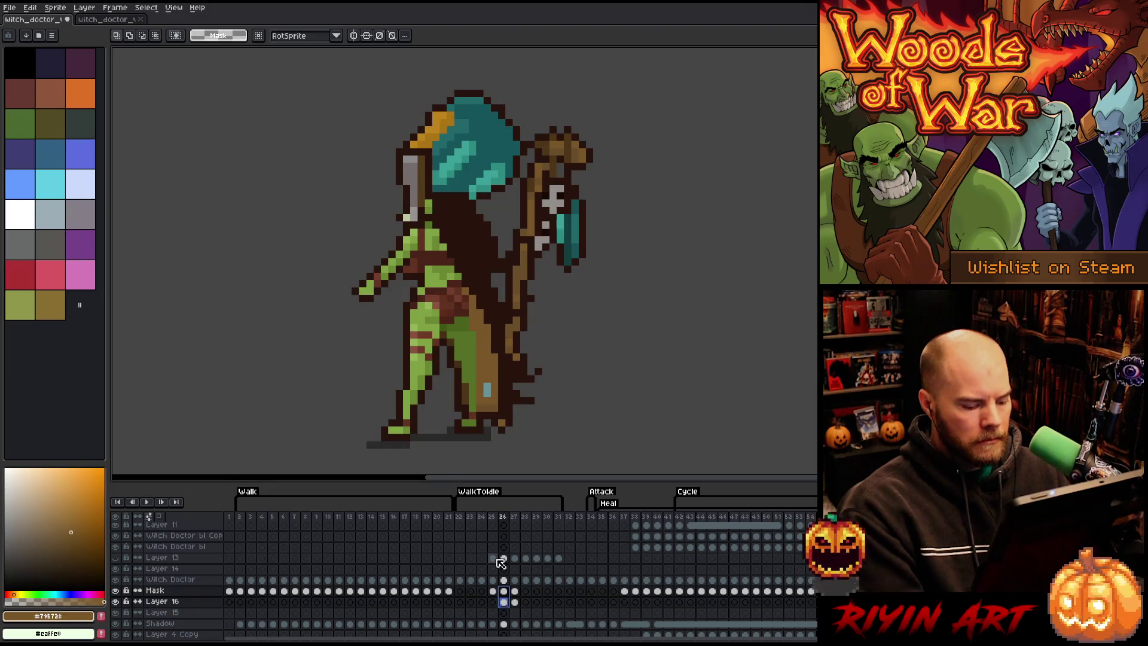
{"action": "key", "text": "v"}
{"action": "left_click_drag", "start_coordinate": [568, 151], "coordinate": [518, 151]}
{"action": "key", "text": "Left"}
{"action": "key", "text": "Right"}
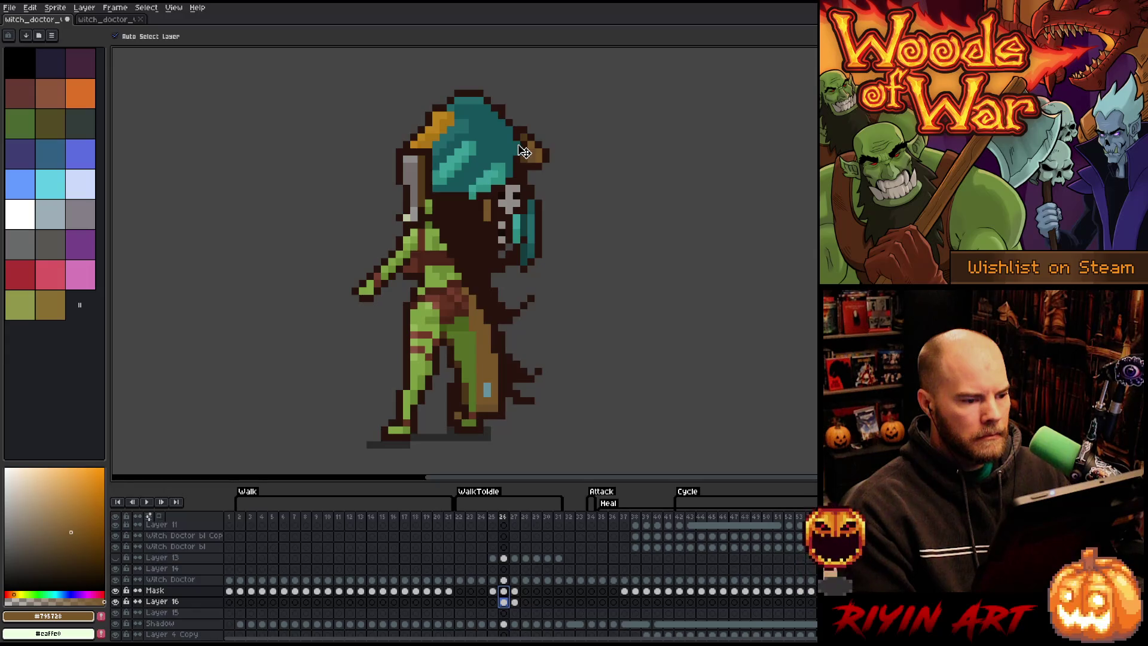
{"action": "key", "text": "Left"}
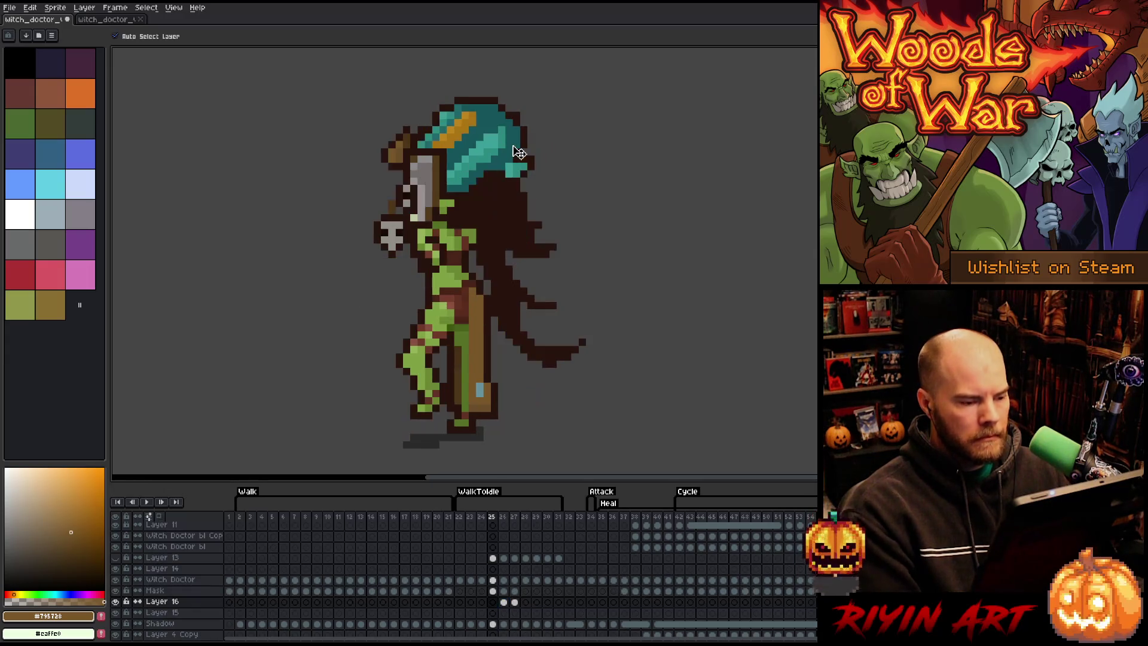
{"action": "key", "text": "Right"}
{"action": "key", "text": "Left"}
{"action": "key", "text": "Right"}
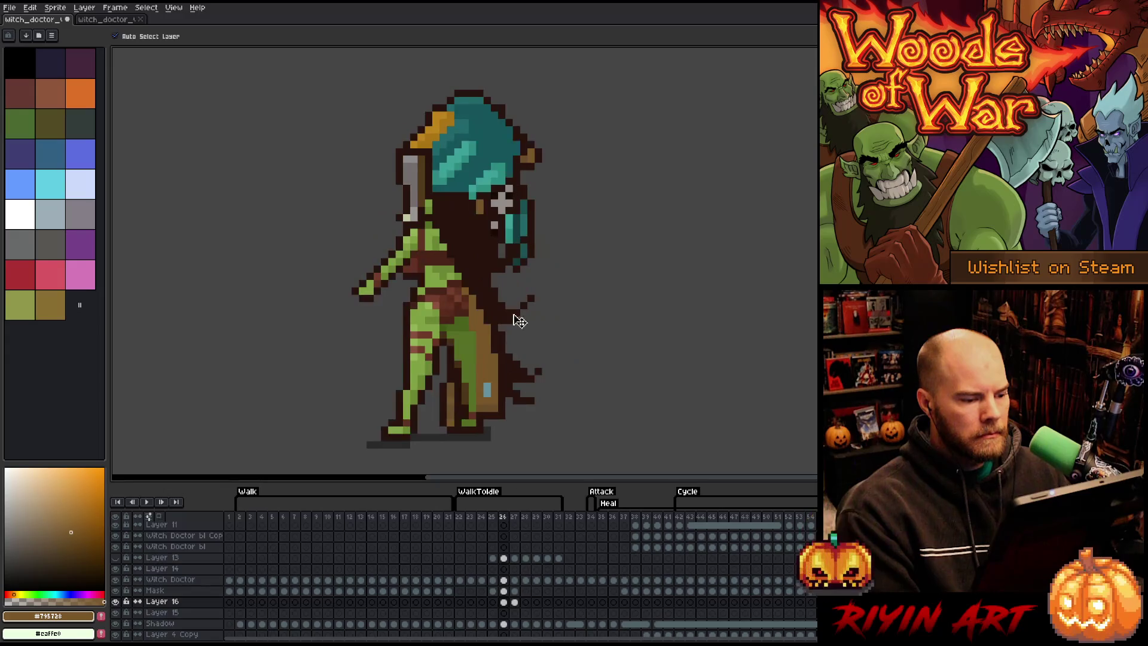
Step: Nudge frame 26's Mask one pixel right, clear the selection, and switch to the reference sprite
{"action": "left_click", "coordinate": [504, 592]}
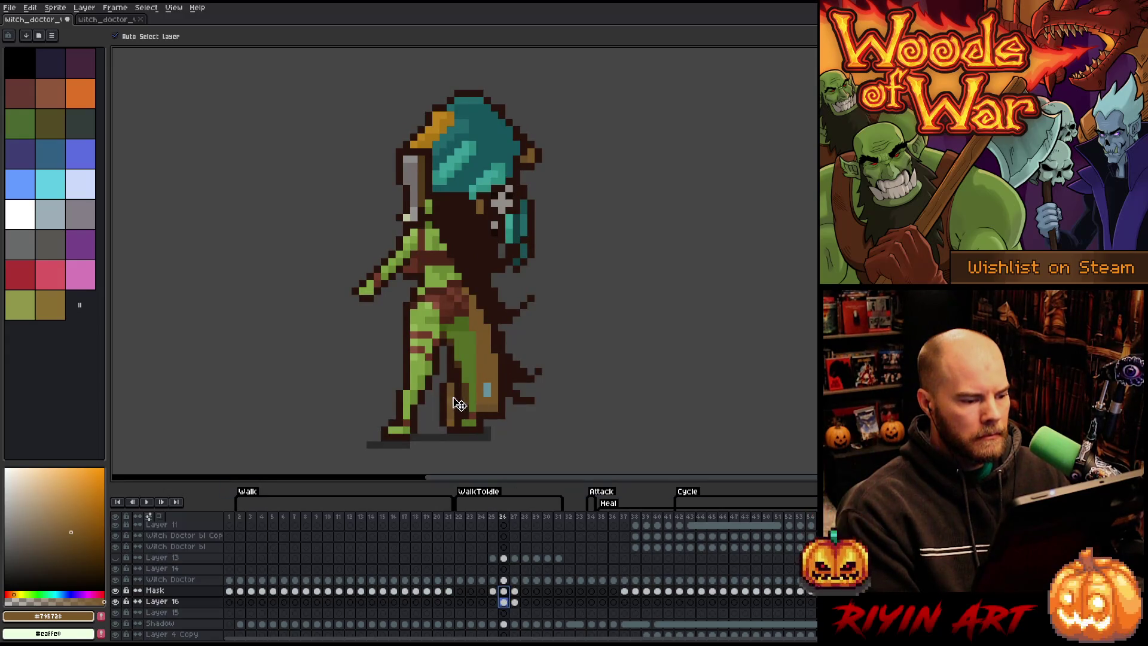
{"action": "left_click_drag", "start_coordinate": [457, 403], "coordinate": [465, 403]}
{"action": "key", "text": "Left"}
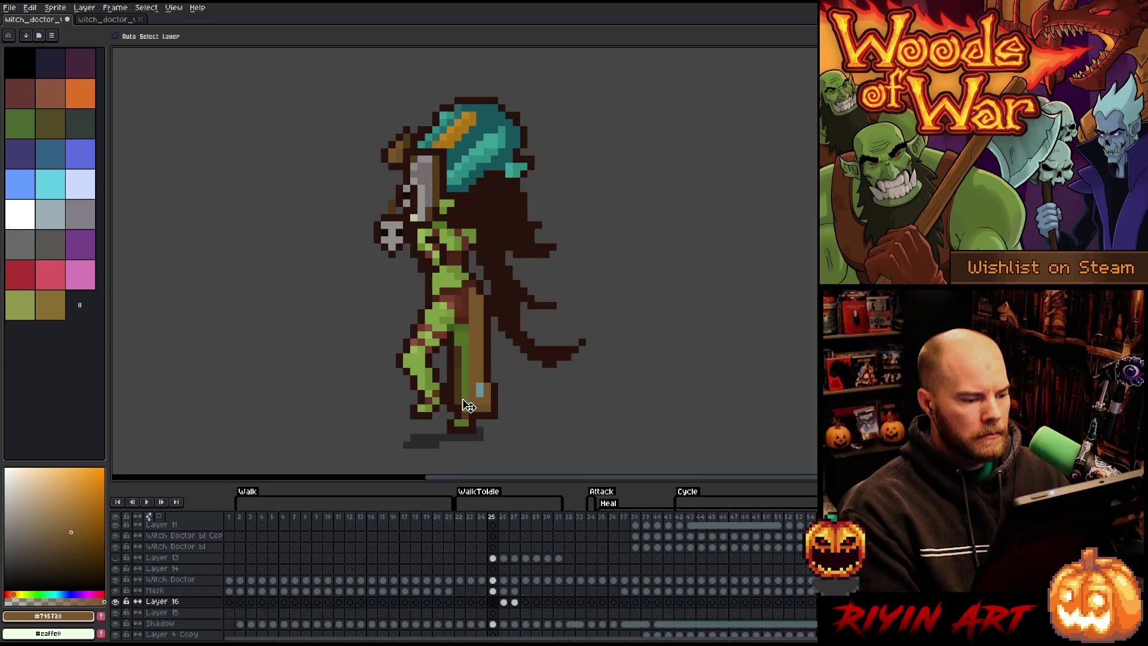
{"action": "key", "text": "Right"}
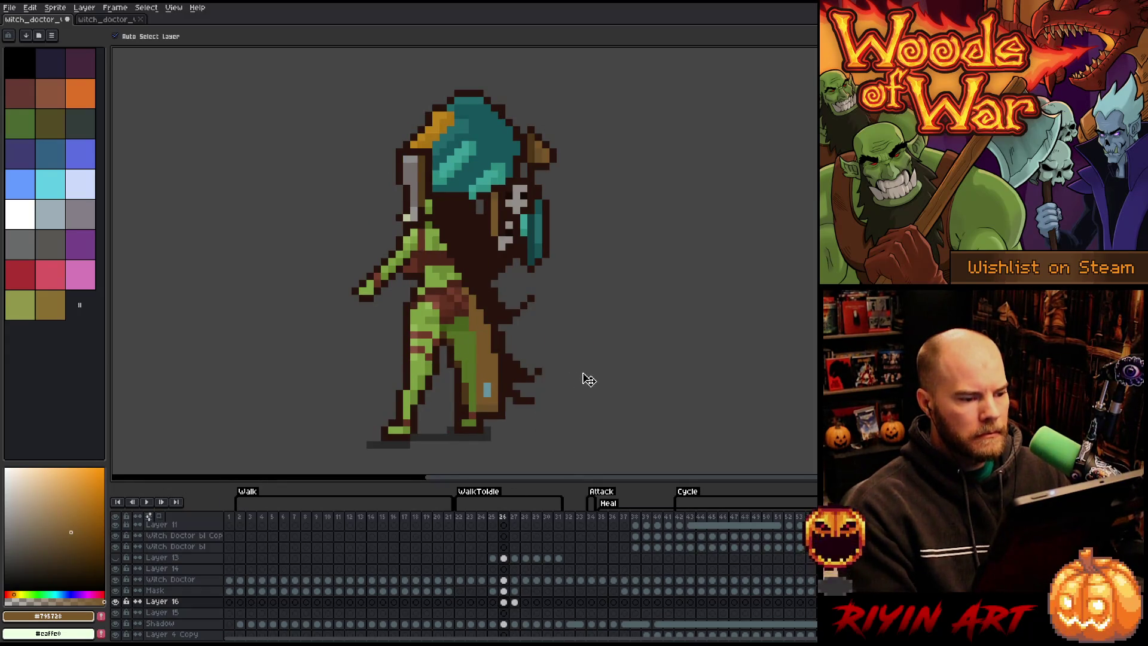
{"action": "key", "text": "m"}
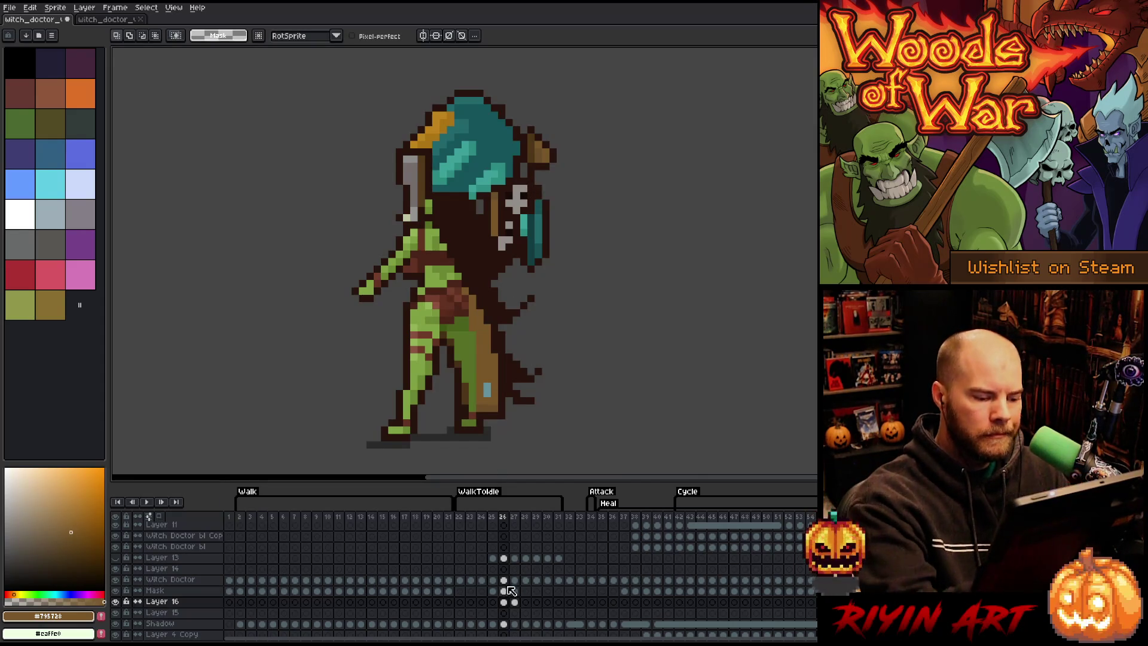
{"action": "left_click", "coordinate": [504, 602]}
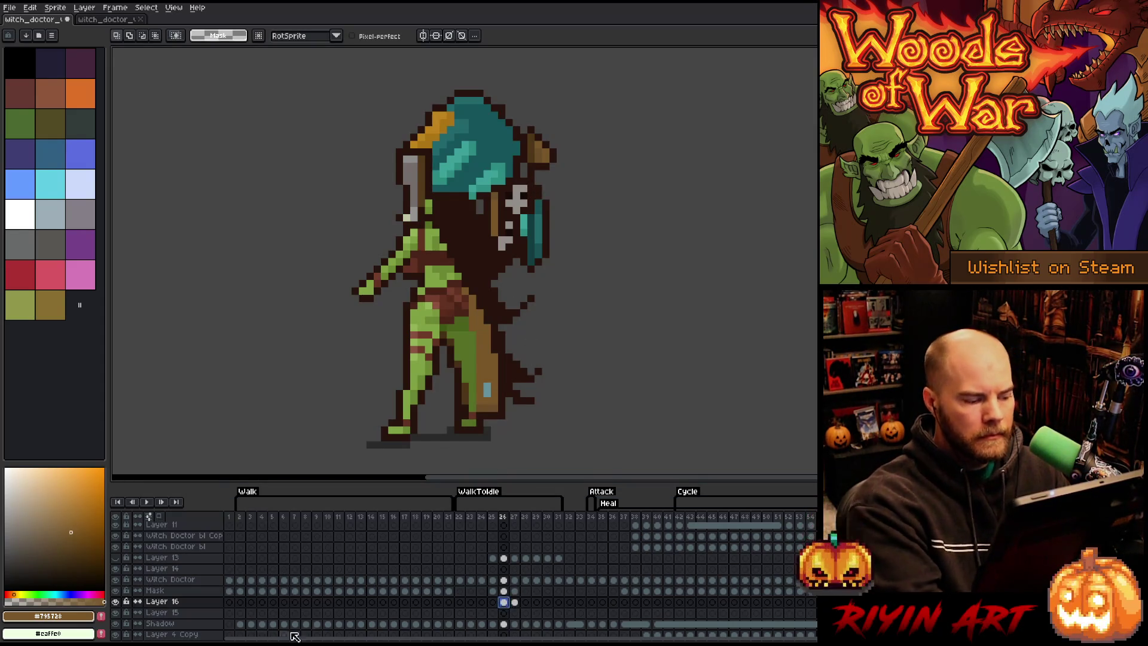
{"action": "key", "text": "b"}
{"action": "key", "text": "Escape"}
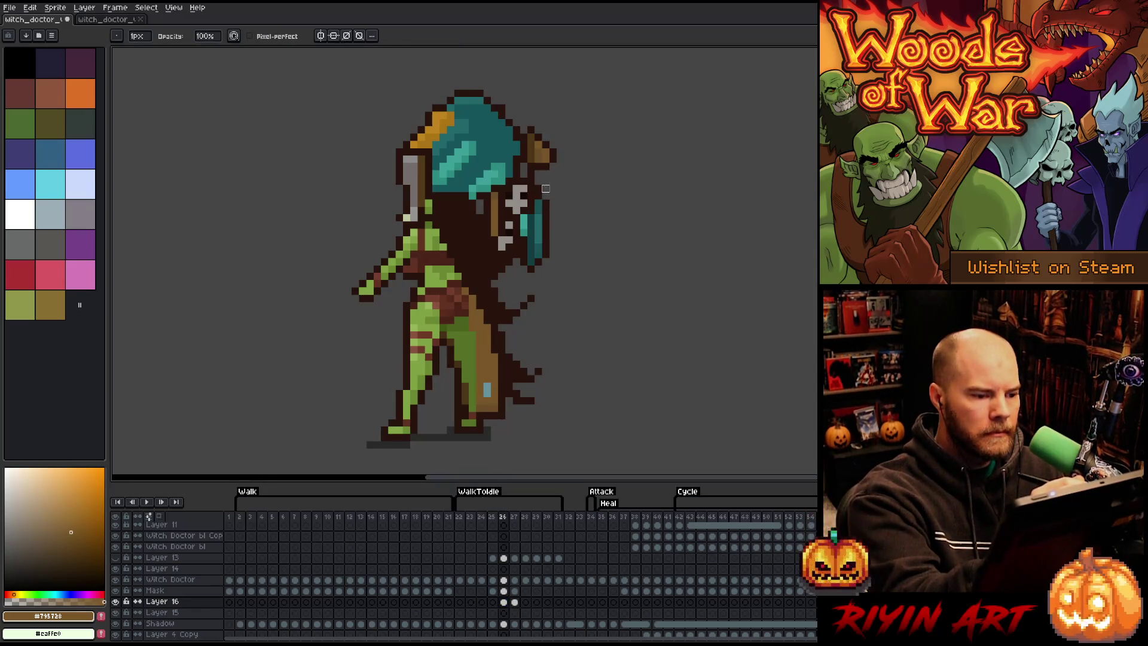
{"action": "left_click", "coordinate": [494, 591]}
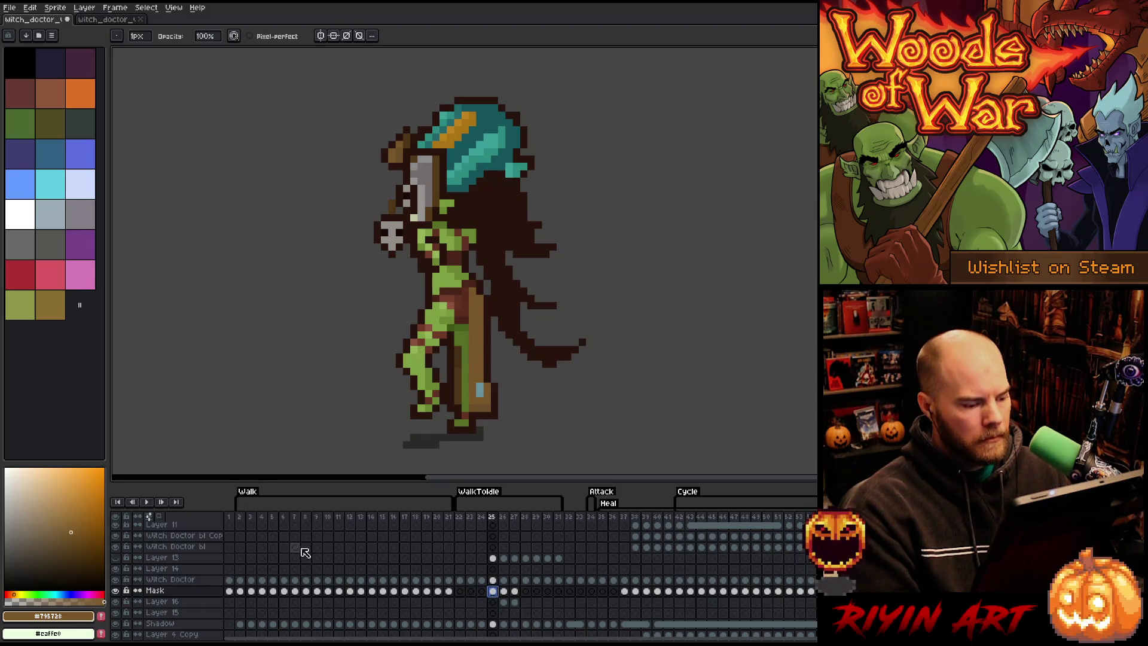
{"action": "left_click", "coordinate": [115, 21]}
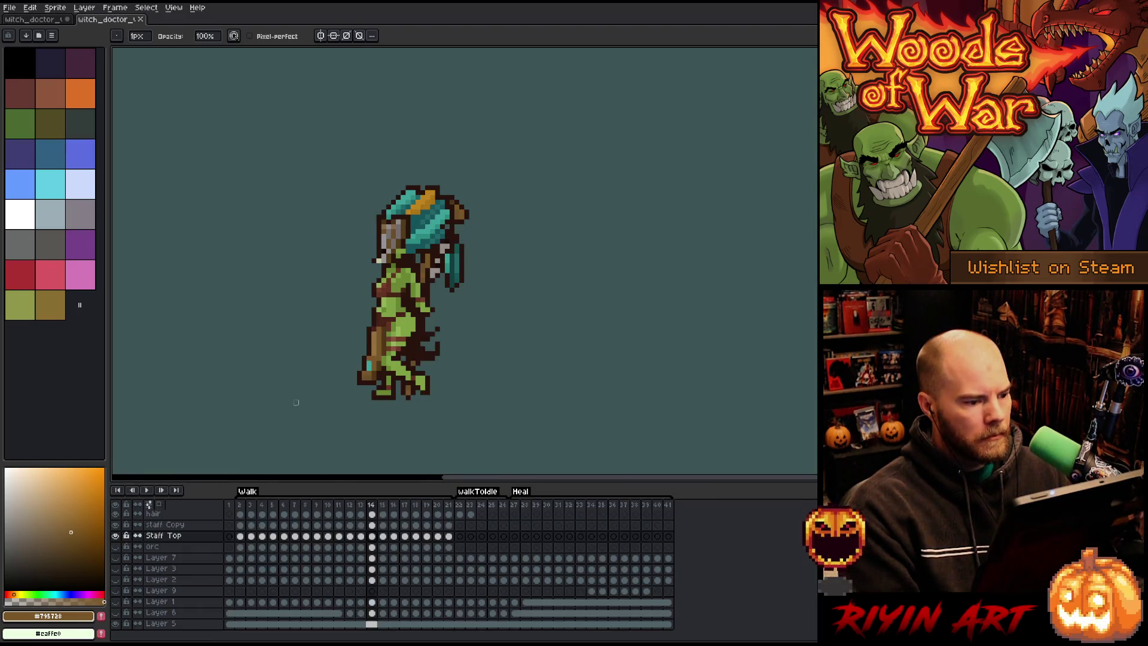
Step: Back in the main sprite, shift the staff head beside the orc's head on frame 26's Layer 16
{"action": "left_click", "coordinate": [360, 535]}
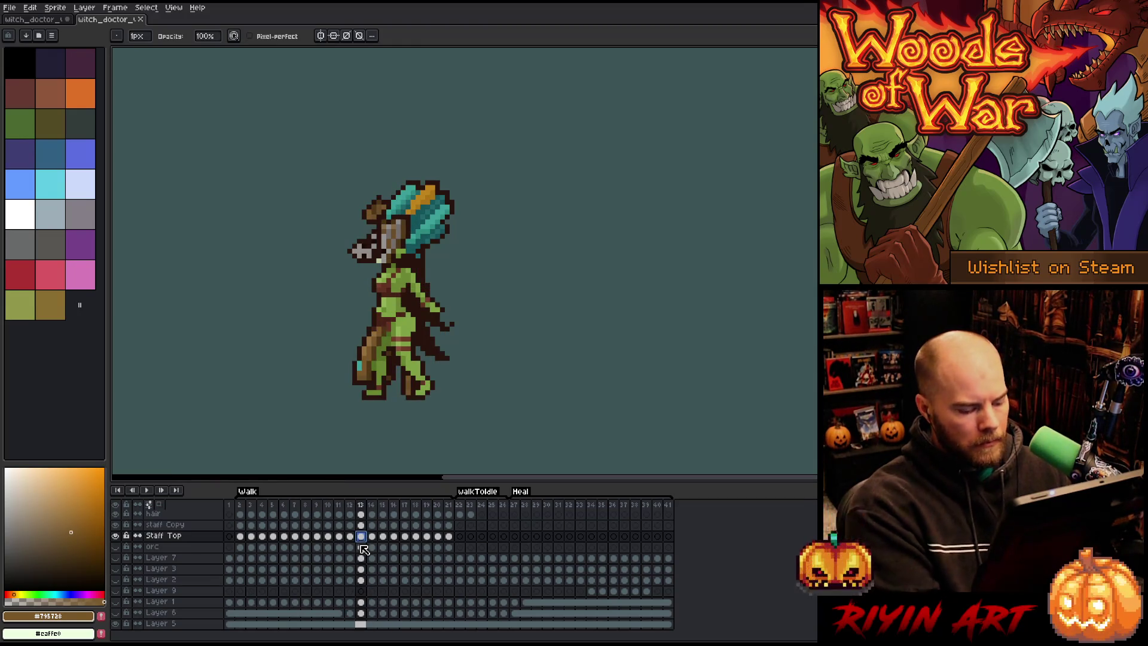
{"action": "left_click", "coordinate": [58, 22]}
{"action": "left_click", "coordinate": [505, 591]}
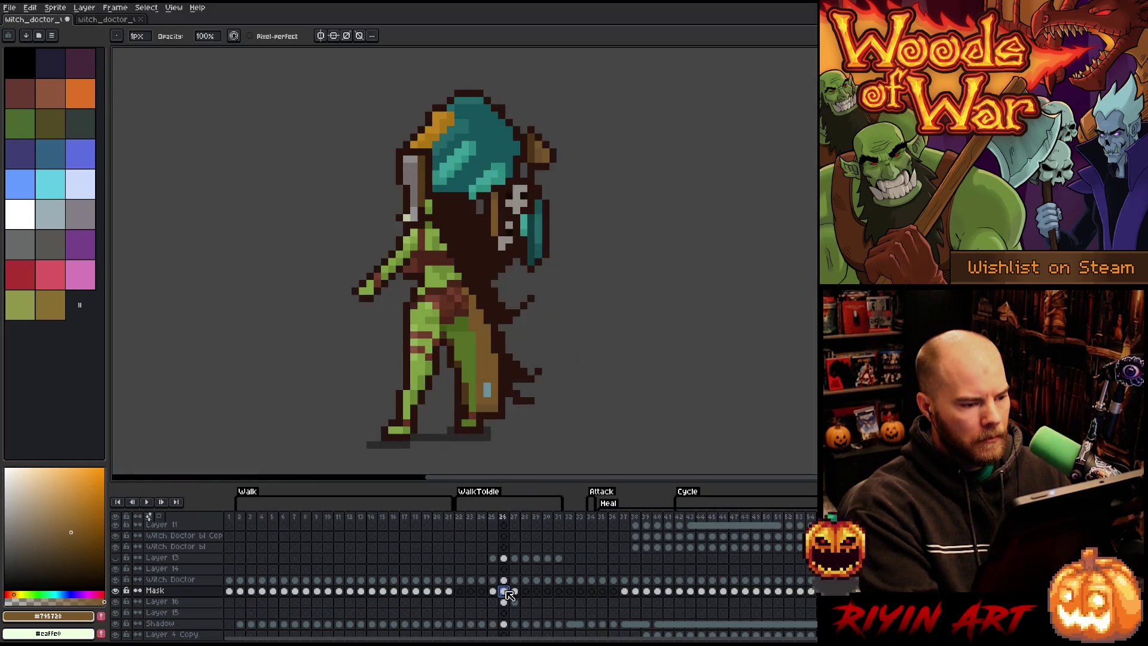
{"action": "left_click_drag", "start_coordinate": [508, 594], "coordinate": [506, 601]}
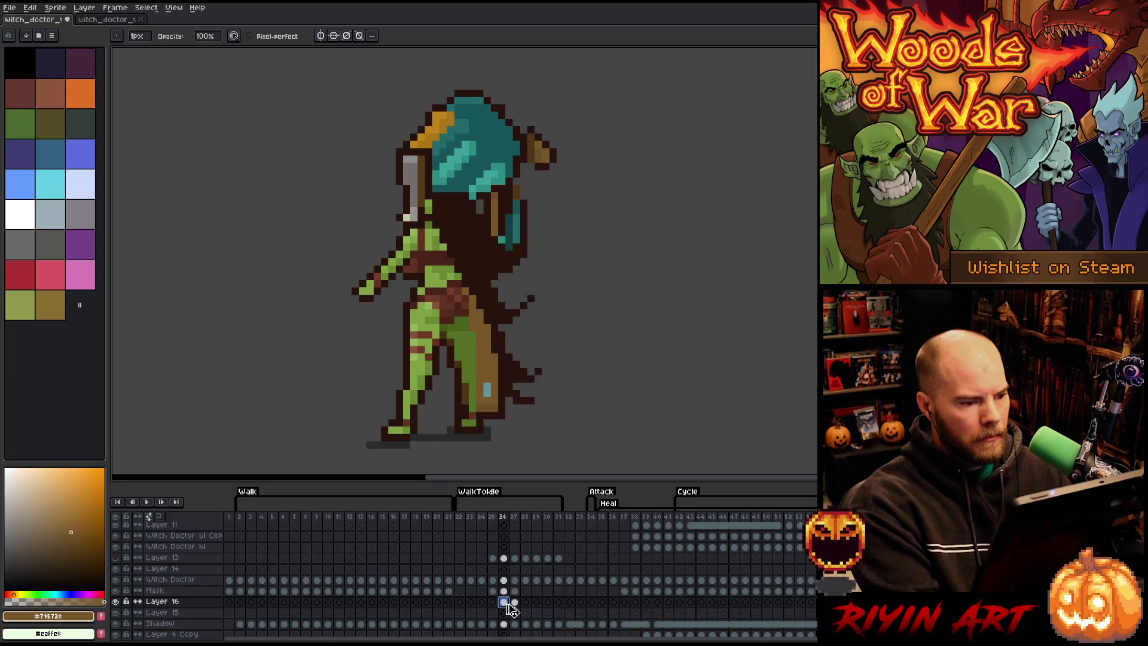
{"action": "key", "text": "ctrl+v"}
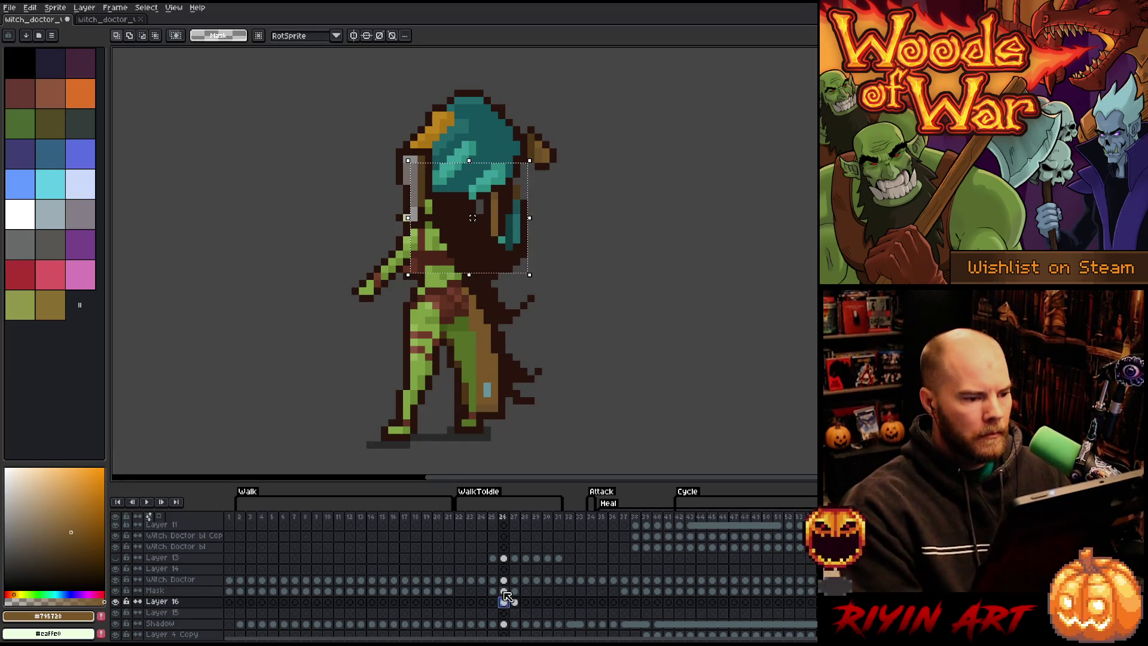
{"action": "left_click_drag", "start_coordinate": [521, 218], "coordinate": [589, 219]}
{"action": "left_click_drag", "start_coordinate": [574, 218], "coordinate": [524, 218]}
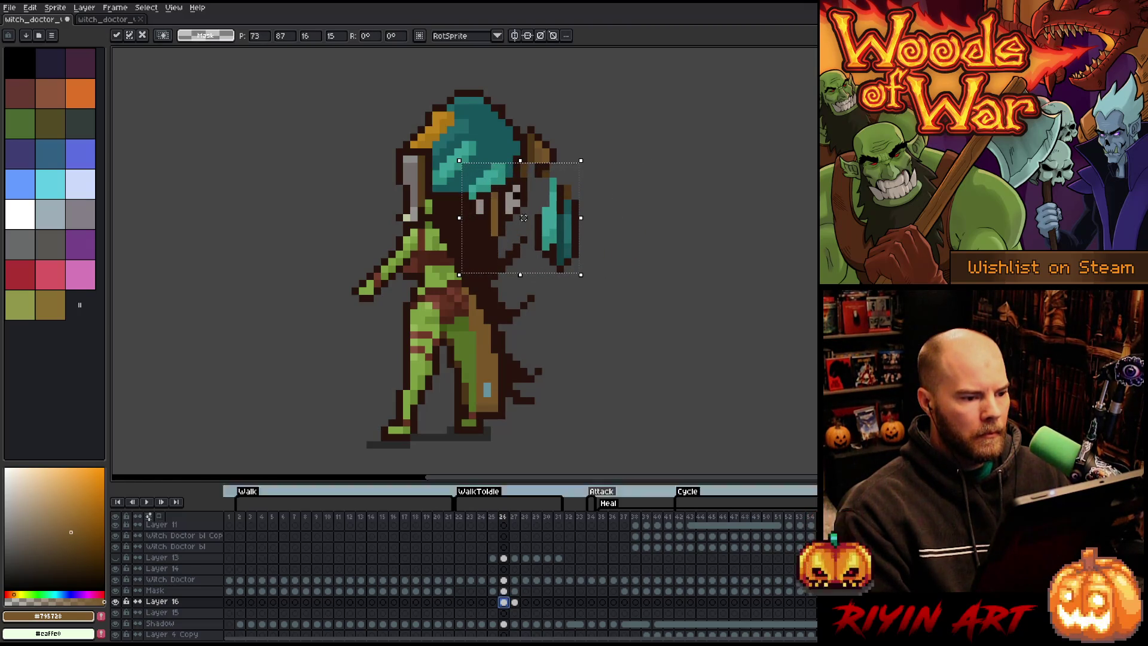
{"action": "left_click", "coordinate": [596, 218]}
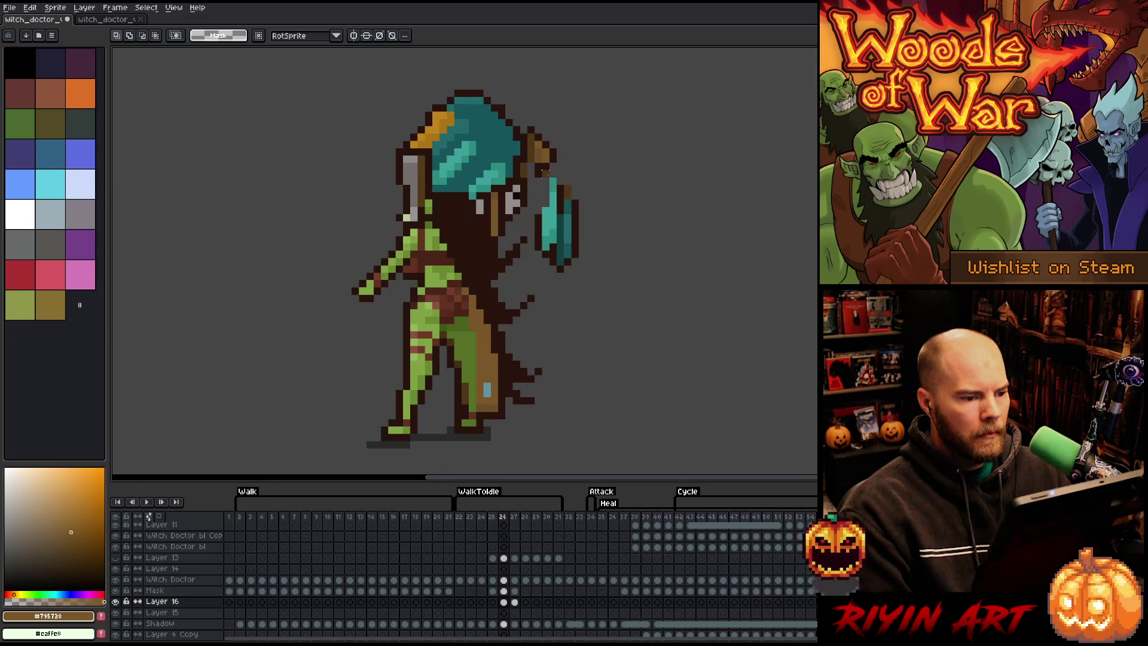
Step: Select the teal charm, rotate it about 63 degrees, and move it left onto the staff
{"action": "mouse_move", "coordinate": [538, 174]}
{"action": "left_mouse_down"}
{"action": "mouse_move", "coordinate": [579, 216]}
{"action": "mouse_move", "coordinate": [602, 281]}
{"action": "left_mouse_up"}
{"action": "left_click", "coordinate": [640, 210]}
{"action": "left_click_drag", "start_coordinate": [527, 171], "coordinate": [593, 275]}
{"action": "left_click_drag", "start_coordinate": [544, 221], "coordinate": [602, 264]}
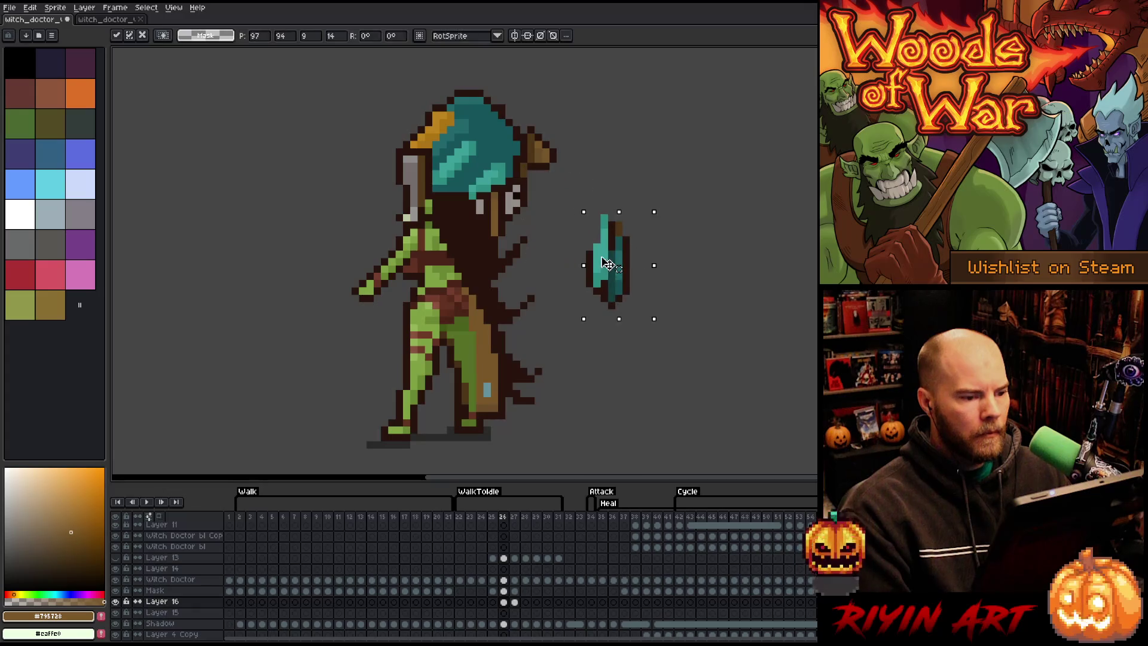
{"action": "key", "text": "alt"}
{"action": "left_click", "coordinate": [596, 259], "text": "alt"}
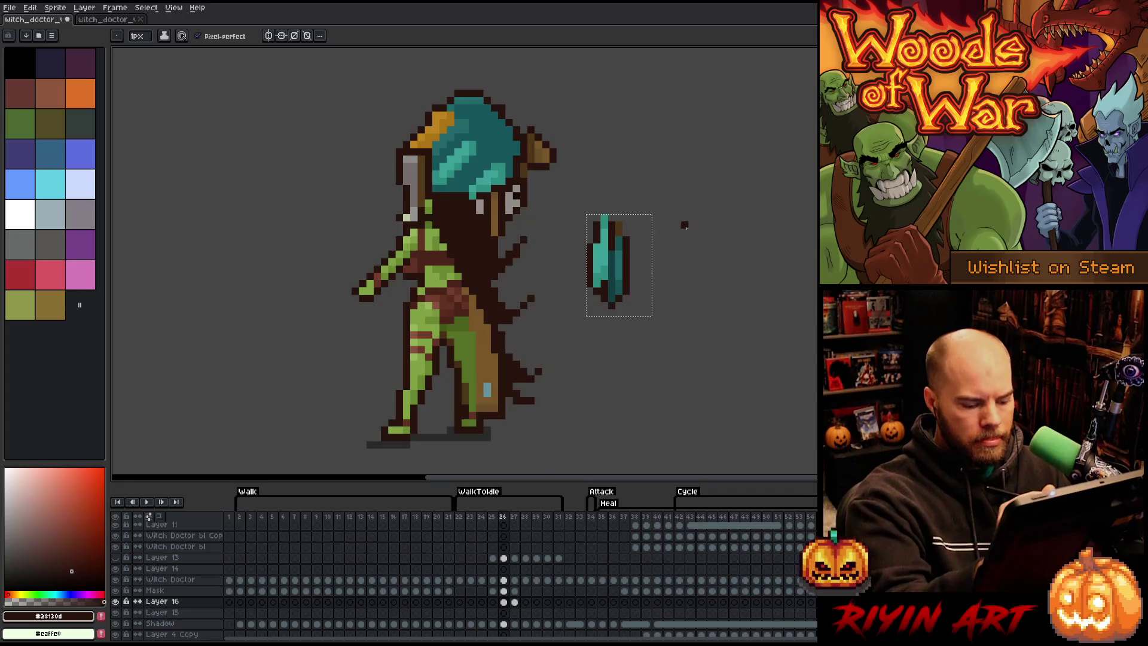
{"action": "key", "text": "ctrl+z"}
{"action": "key", "text": "m"}
{"action": "key", "text": "b"}
{"action": "mouse_move", "coordinate": [632, 194]}
{"action": "left_mouse_down"}
{"action": "mouse_move", "coordinate": [671, 227]}
{"action": "mouse_move", "coordinate": [594, 209]}
{"action": "left_mouse_up"}
{"action": "left_click_drag", "start_coordinate": [685, 181], "coordinate": [726, 290]}
{"action": "mouse_move", "coordinate": [640, 252]}
{"action": "left_mouse_down"}
{"action": "mouse_move", "coordinate": [517, 194]}
{"action": "mouse_move", "coordinate": [544, 245]}
{"action": "left_mouse_up"}
{"action": "left_click", "coordinate": [526, 557]}
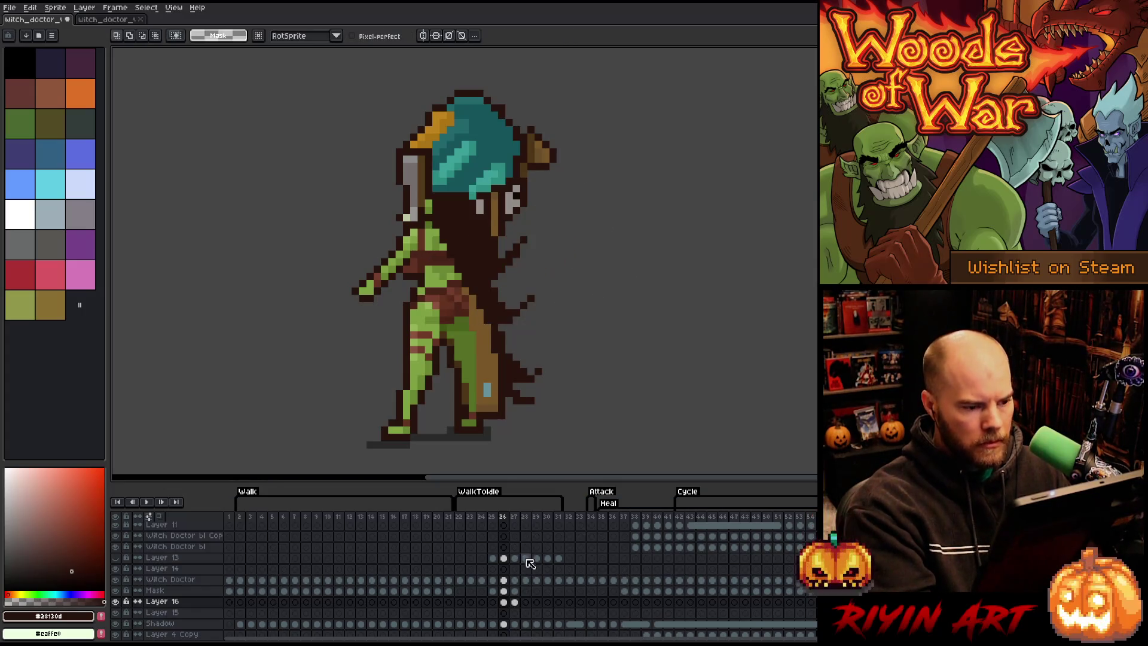
{"action": "left_click", "coordinate": [503, 612]}
{"action": "key", "text": "ctrl+v"}
{"action": "left_click_drag", "start_coordinate": [552, 251], "coordinate": [515, 193]}
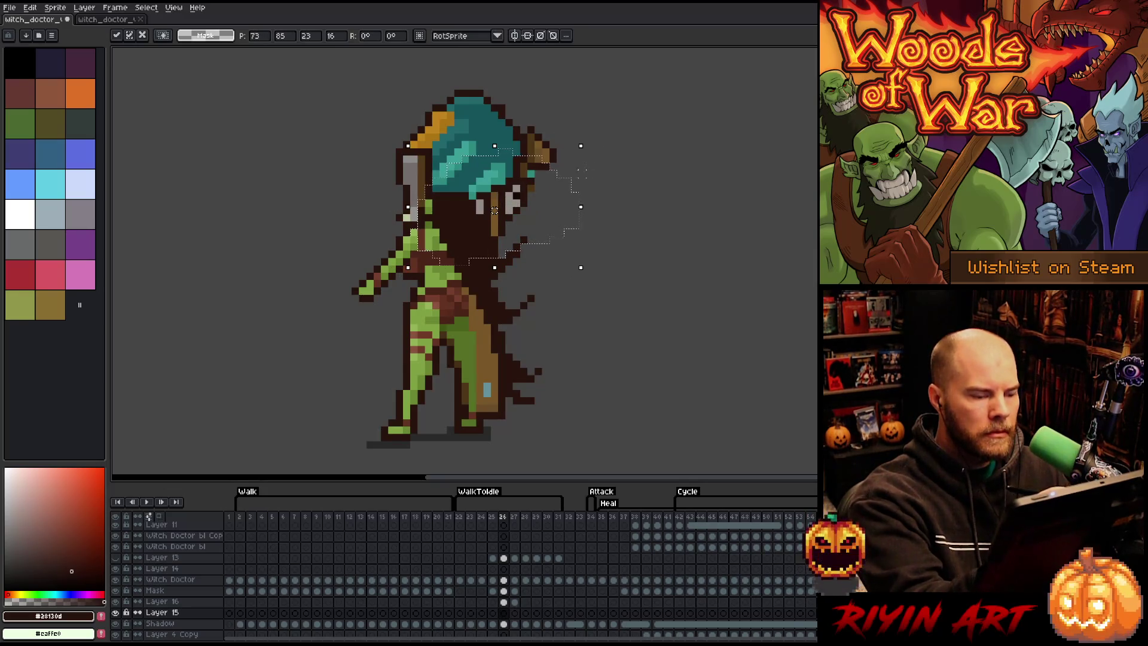
{"action": "key", "text": "Return"}
{"action": "key", "text": "b"}
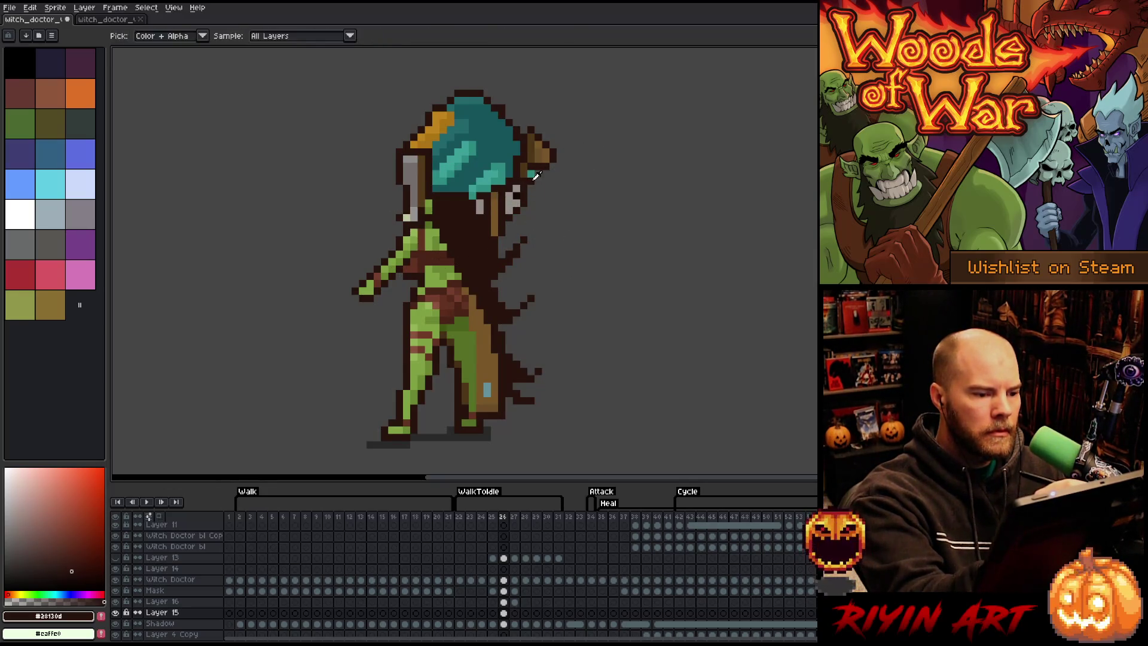
{"action": "key", "text": "Return"}
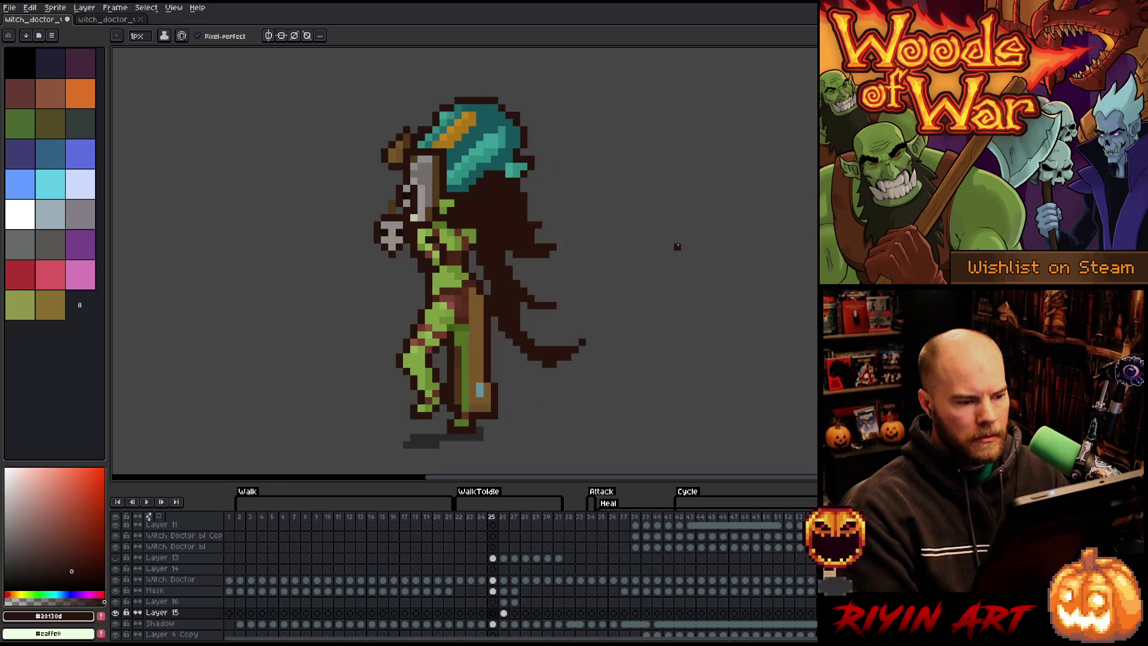
{"action": "key", "text": "Return"}
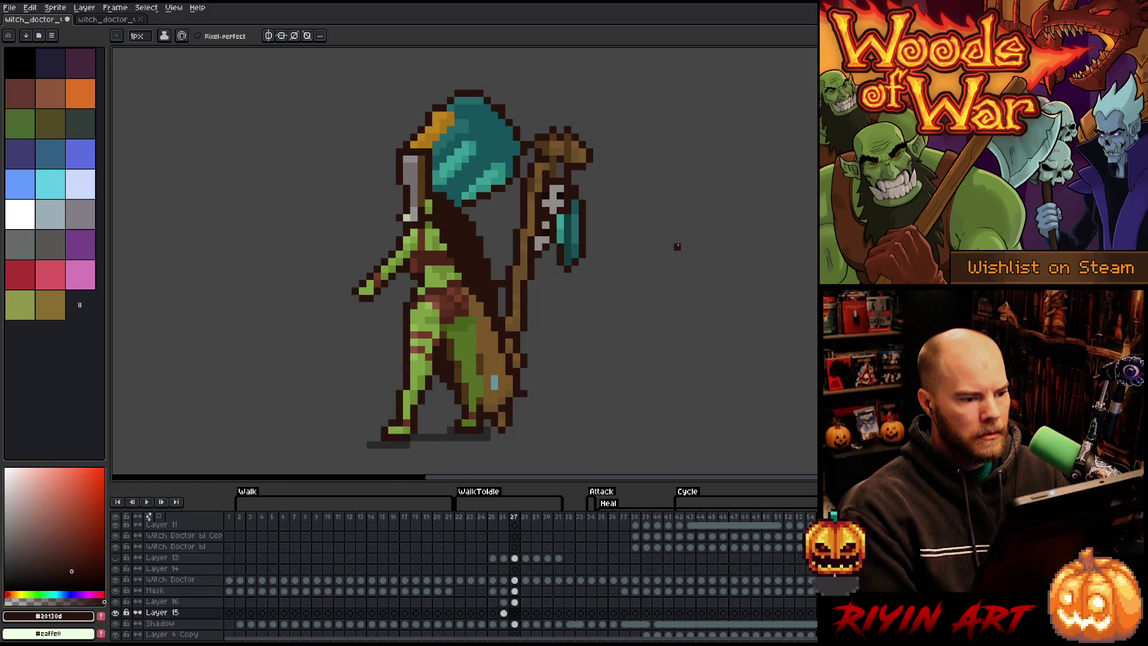
{"action": "key", "text": "Left"}
{"action": "key", "text": "Right"}
{"action": "key", "text": "e"}
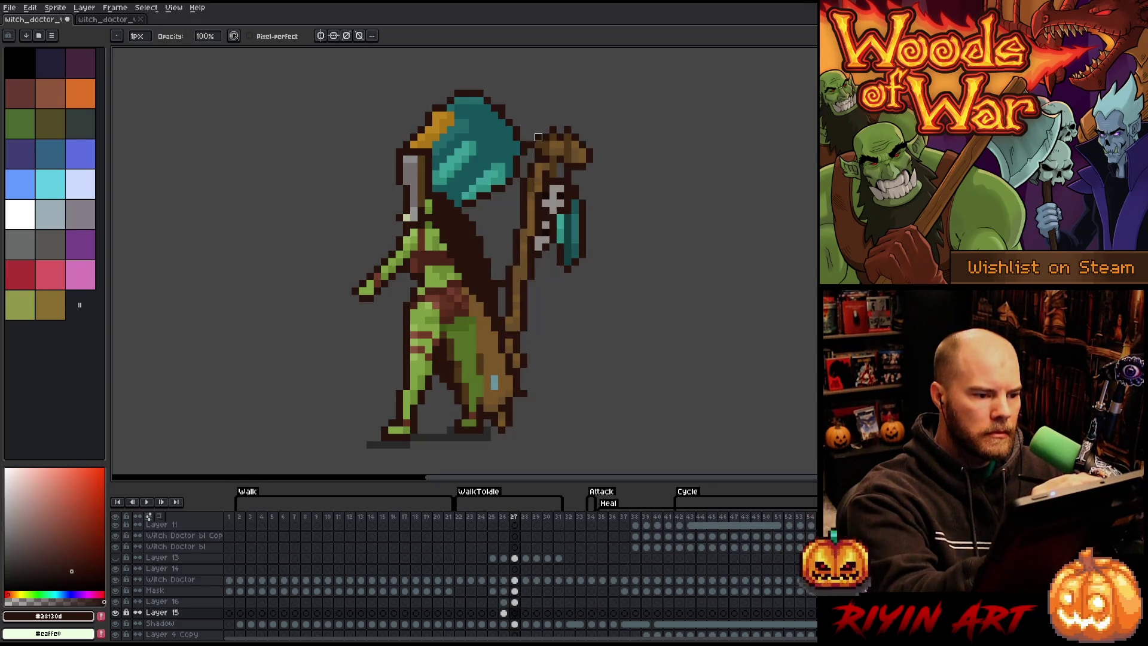
{"action": "key", "text": "b"}
{"action": "left_click", "coordinate": [546, 158], "text": "alt"}
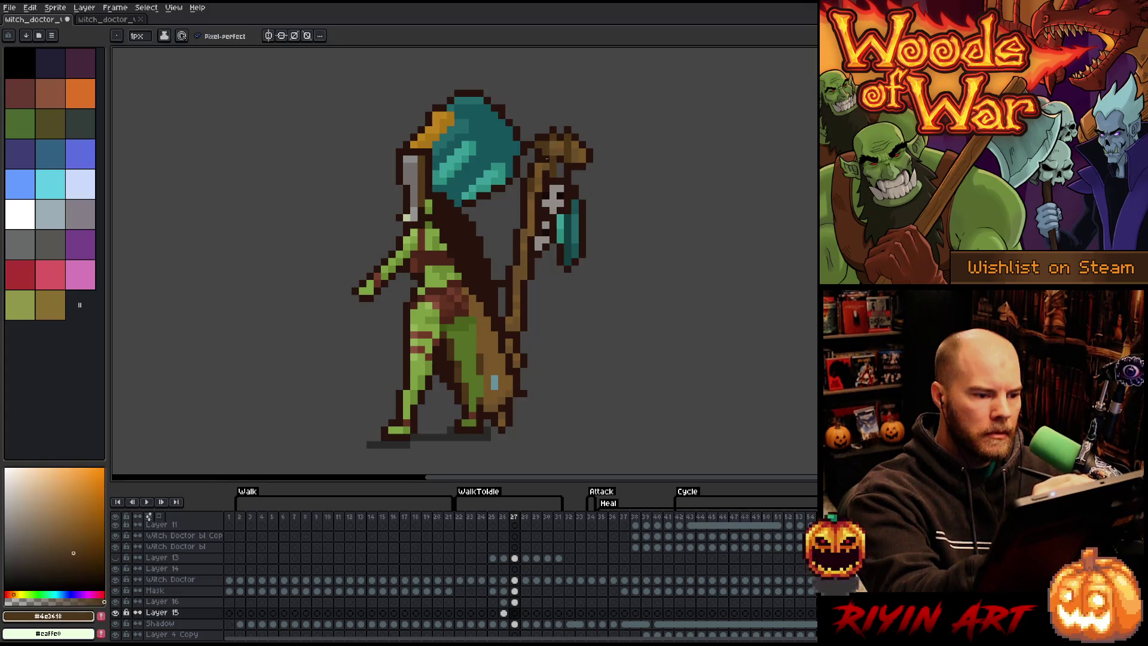
{"action": "key", "text": "Up"}
{"action": "key", "text": "Up"}
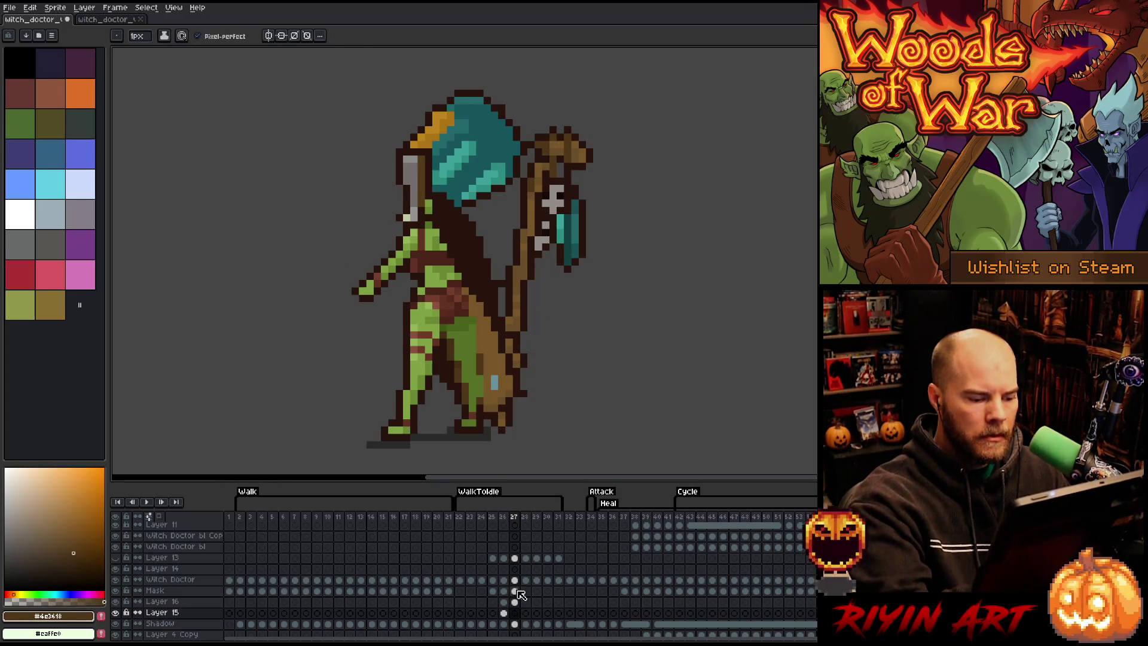
{"action": "left_click", "coordinate": [546, 157], "text": "alt"}
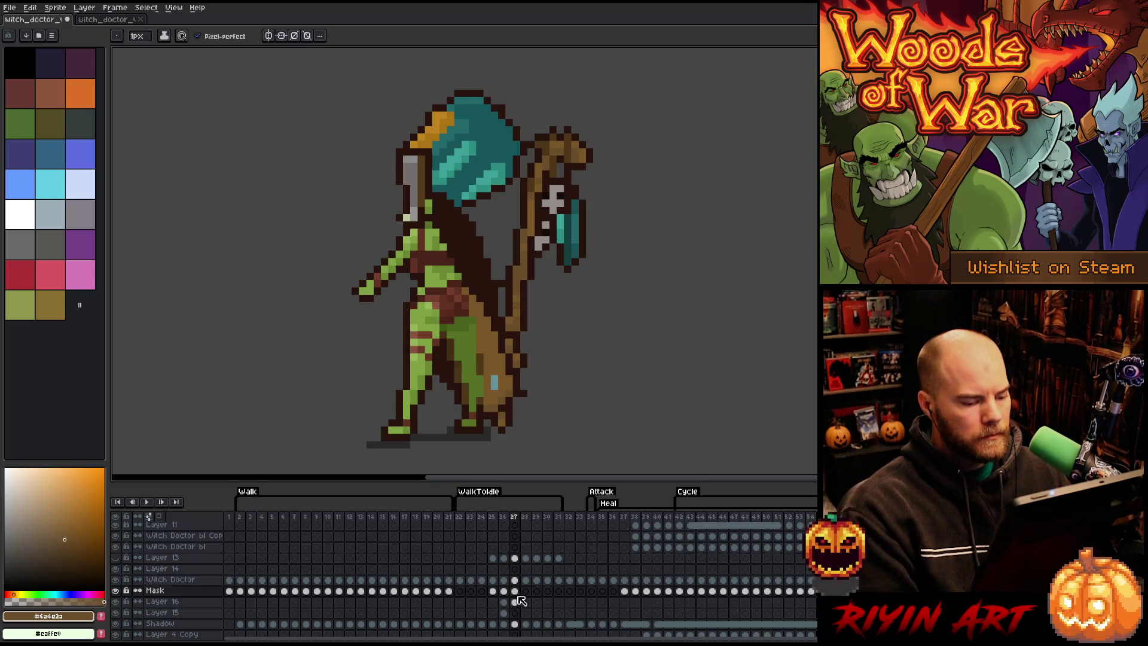
{"action": "key", "text": "Right"}
{"action": "key", "text": "Left"}
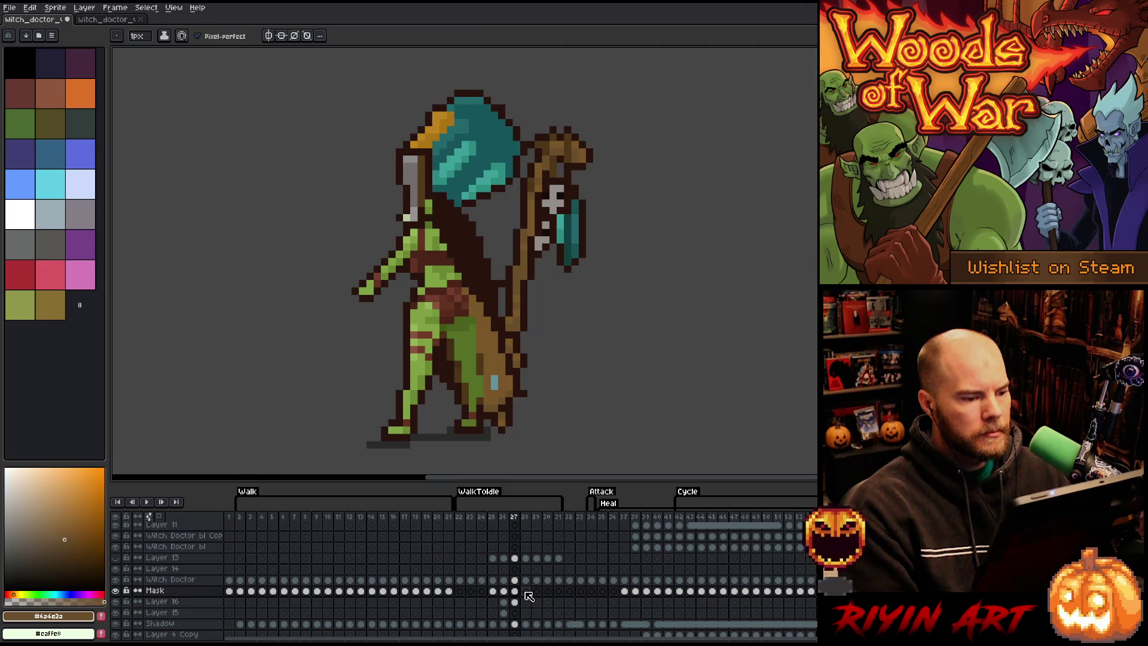
{"action": "key", "text": "Left"}
{"action": "key", "text": "Left"}
{"action": "key", "text": "Right"}
{"action": "key", "text": "Left"}
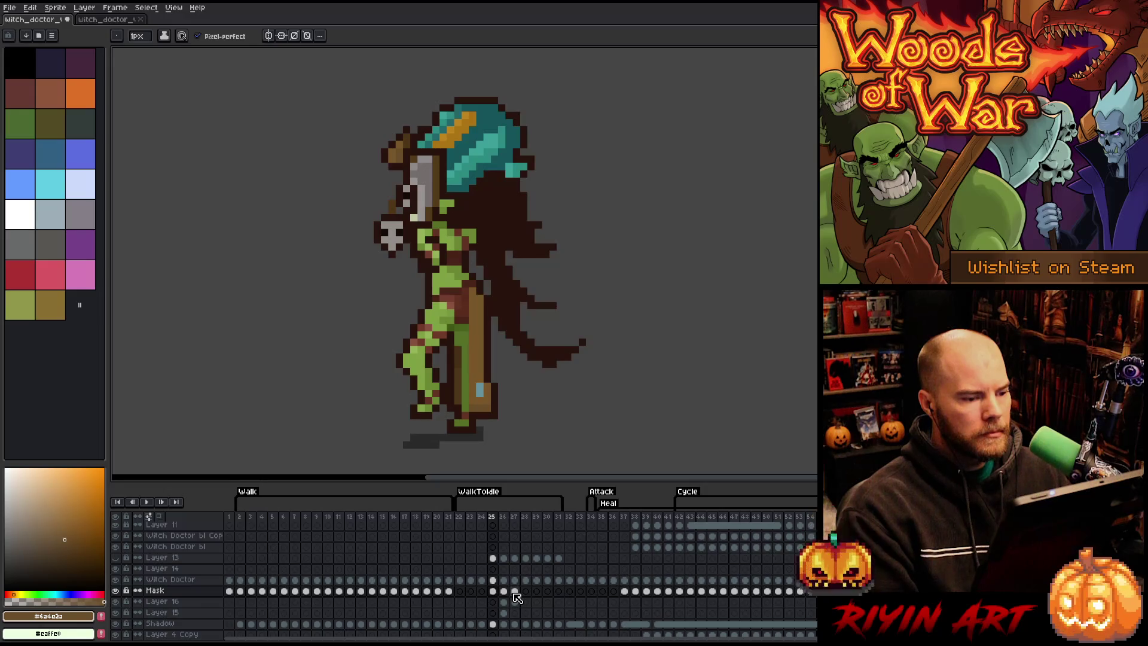
{"action": "key", "text": "Right"}
{"action": "key", "text": "Right"}
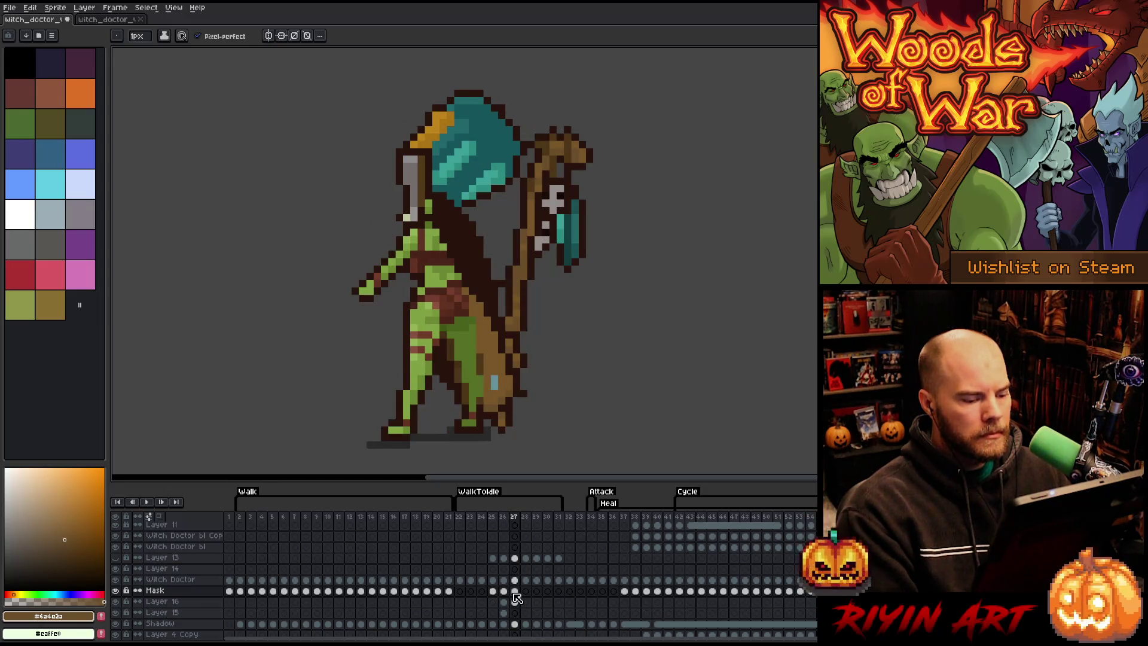
{"action": "left_click", "coordinate": [515, 580]}
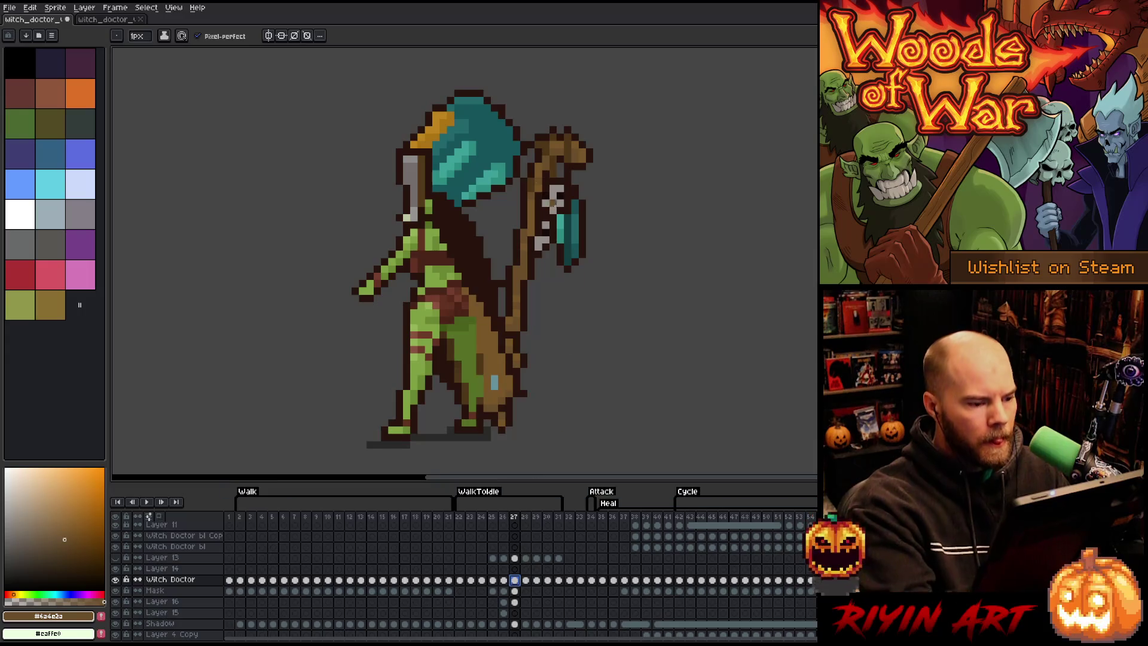
Step: Paint skin-green pixels extending the orc's hand up to grip the staff in frame 27
{"action": "left_click", "coordinate": [439, 273], "text": "alt"}
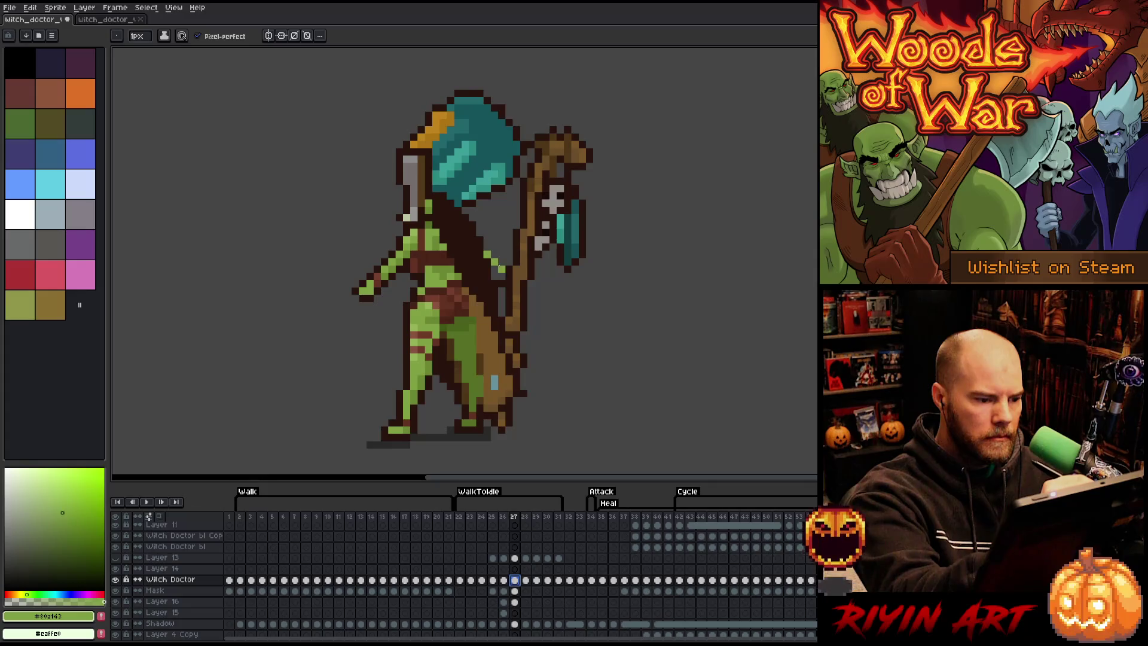
{"action": "left_click", "coordinate": [495, 232]}
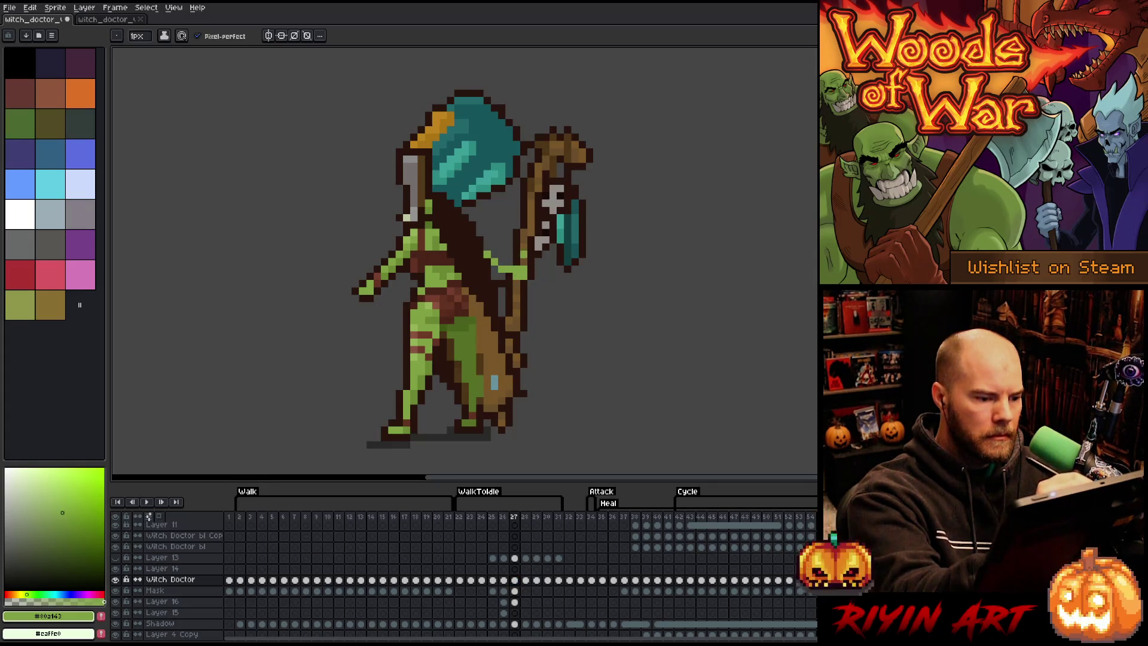
{"action": "left_click", "coordinate": [509, 254]}
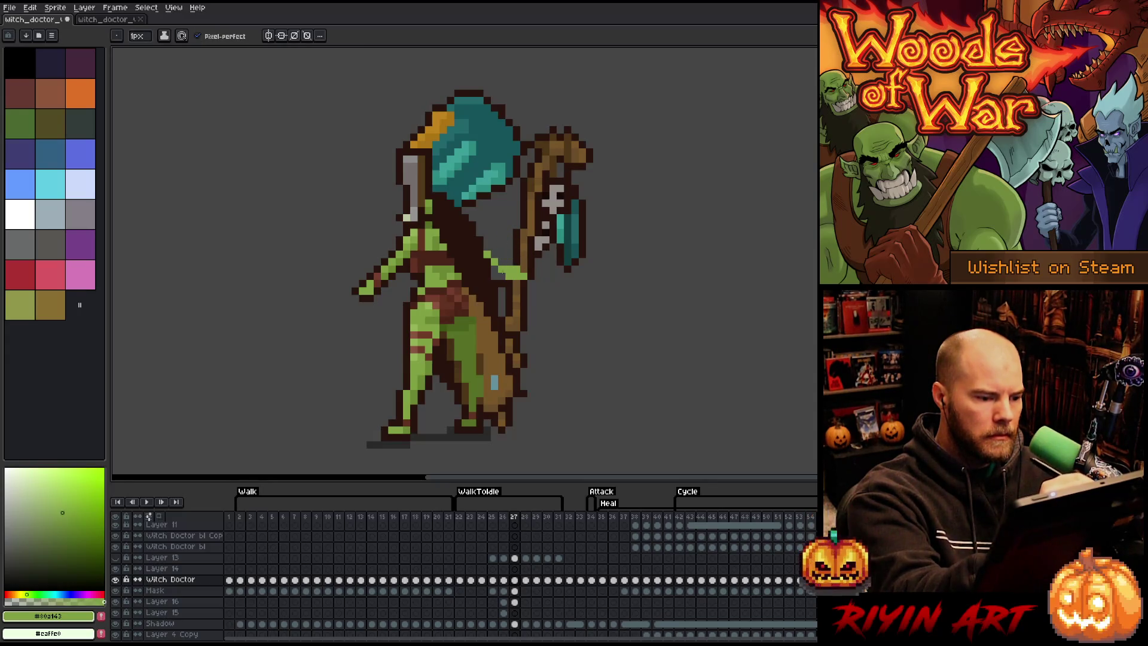
{"action": "left_click", "coordinate": [507, 261], "text": "alt"}
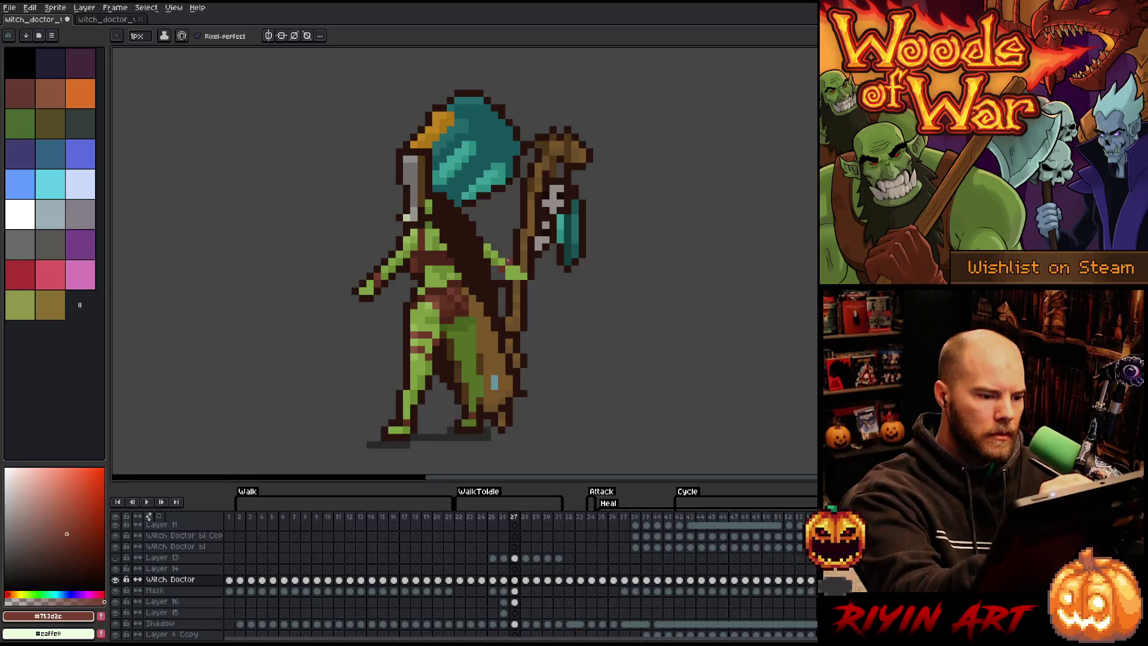
{"action": "left_click", "coordinate": [508, 277], "text": "alt"}
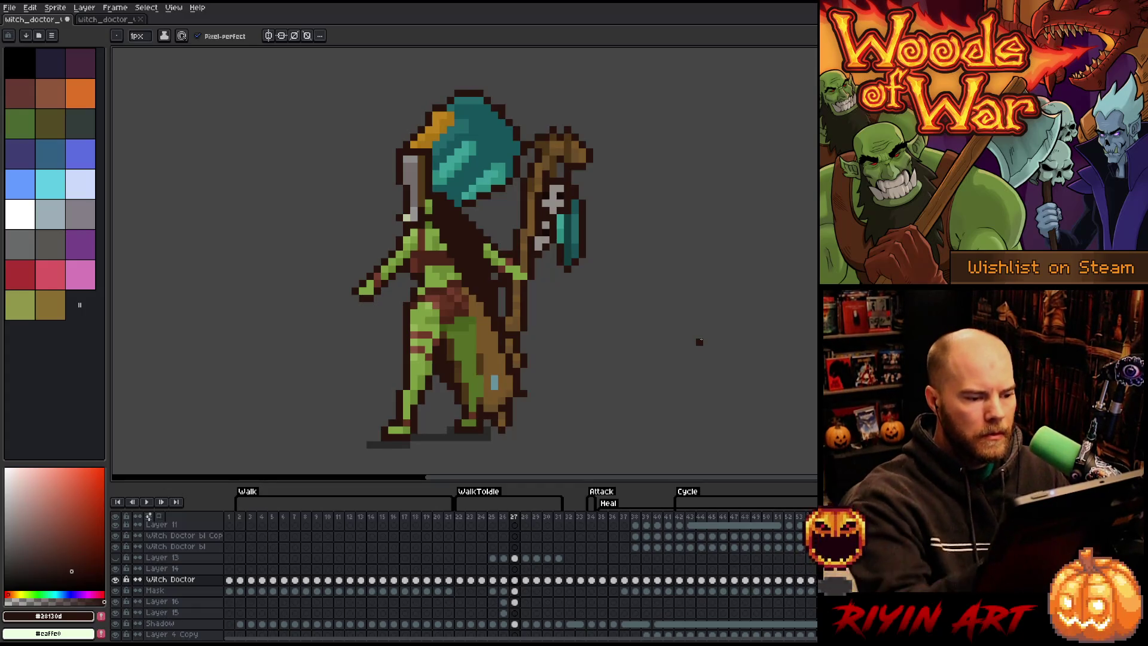
{"action": "left_click", "coordinate": [508, 274], "text": "alt"}
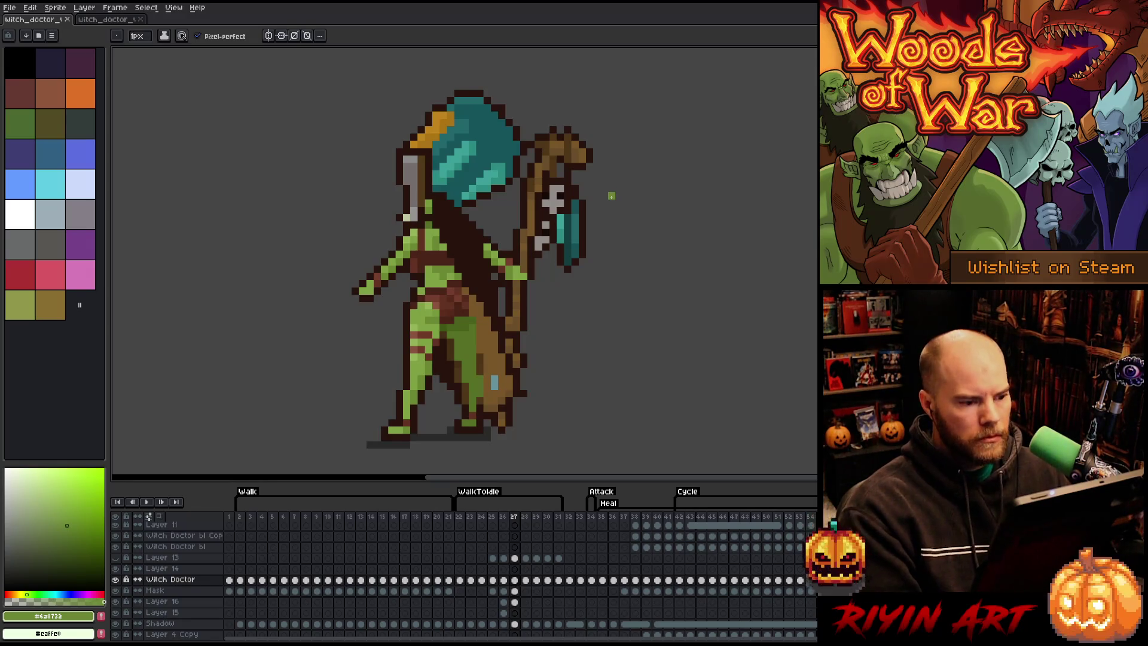
Step: Check the Mask and Layer 16 cels at frame 26, then go to frame 25
{"action": "left_click", "coordinate": [506, 592]}
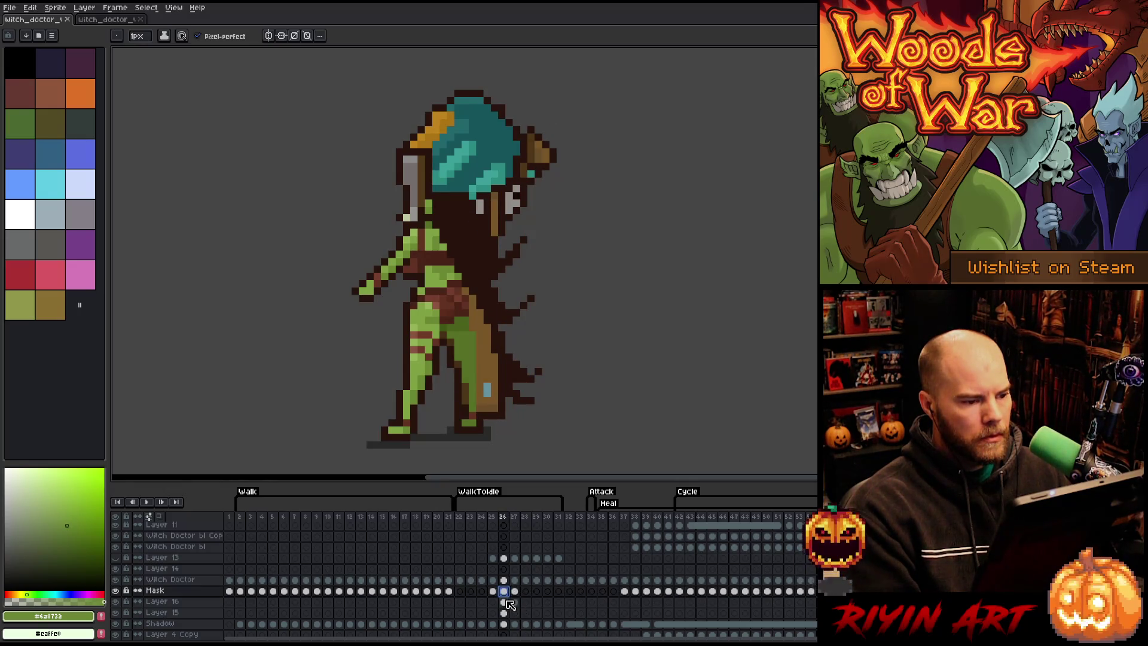
{"action": "left_click", "coordinate": [509, 603]}
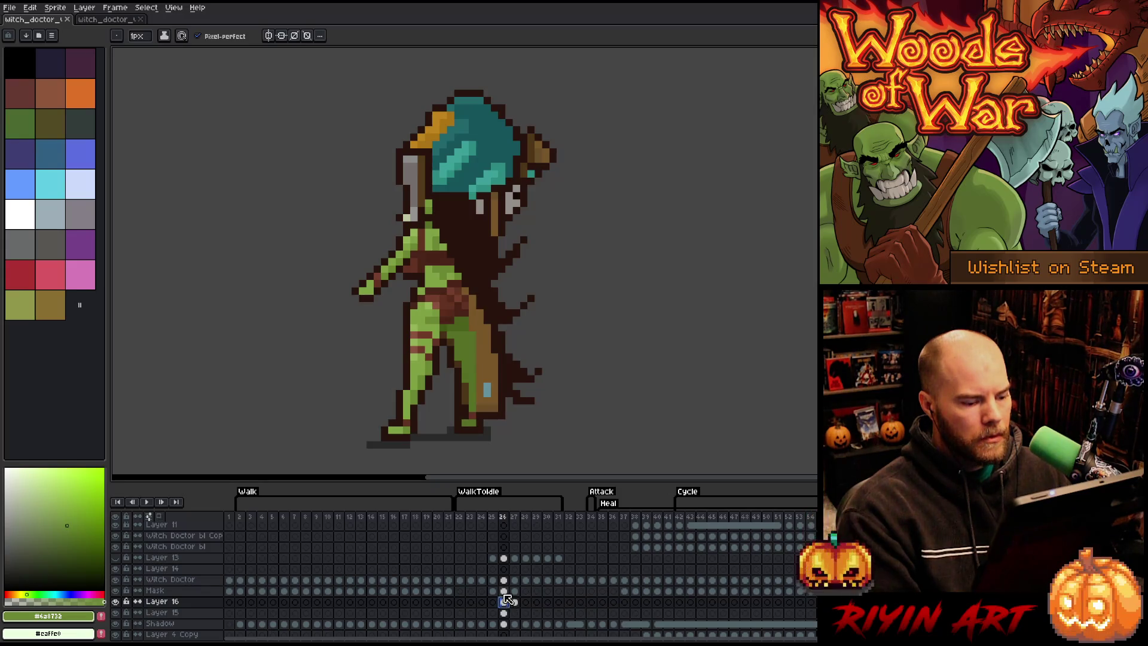
{"action": "left_click", "coordinate": [497, 592]}
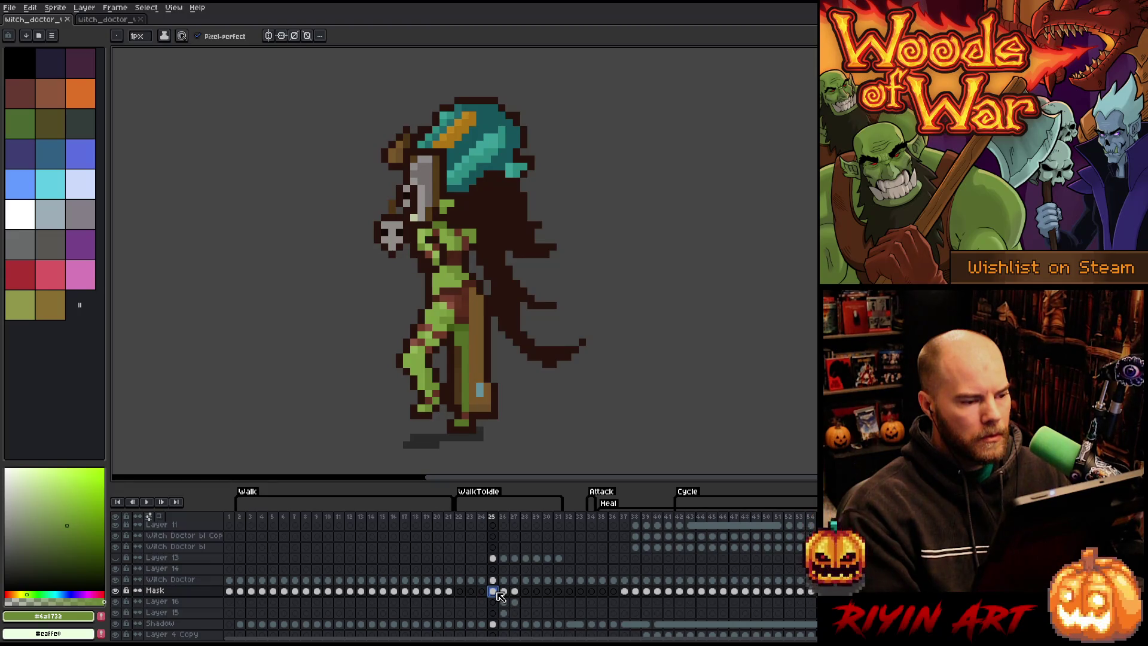
Step: In the reference sprite, inspect the Staff Top pose at walk frames 12–13
{"action": "left_click", "coordinate": [112, 20]}
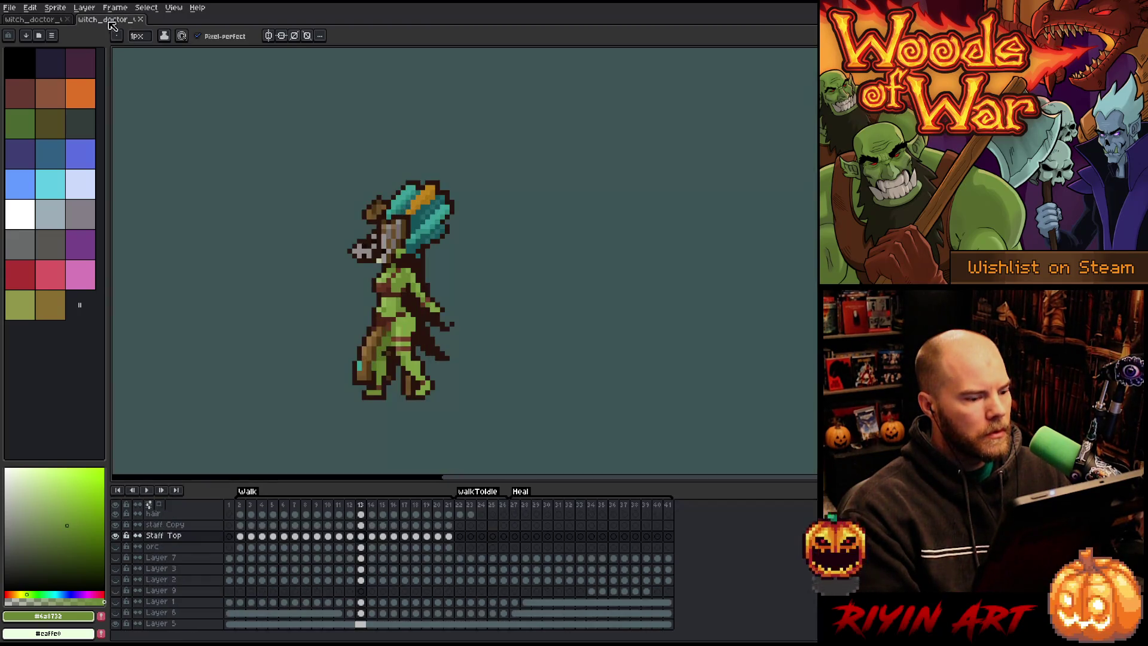
{"action": "left_click", "coordinate": [351, 534]}
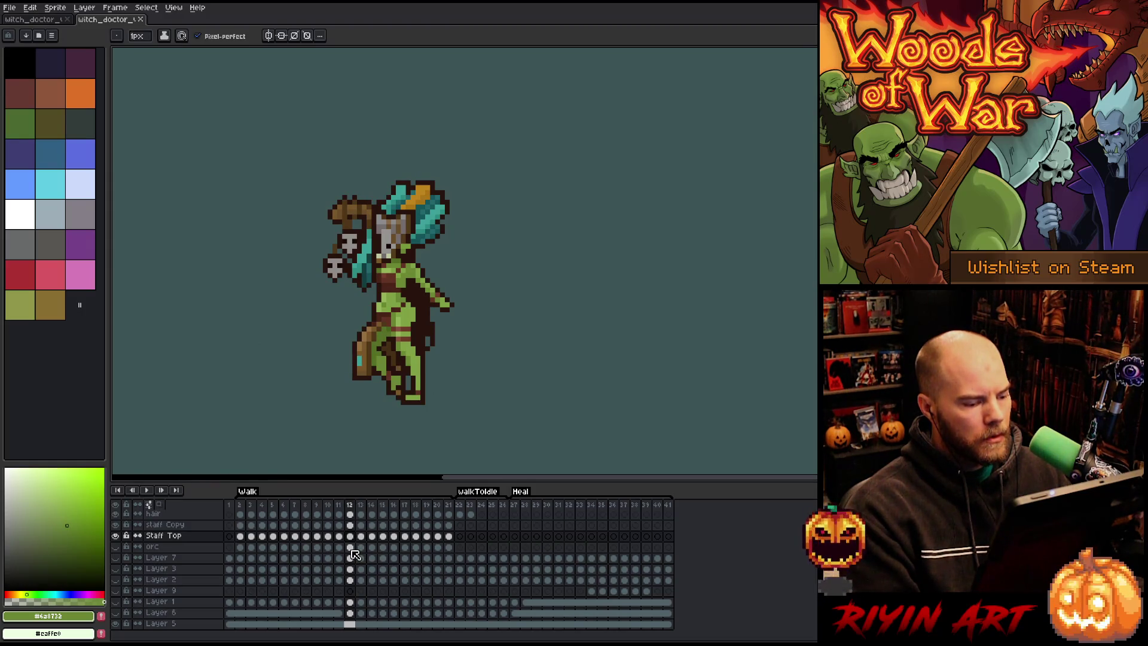
{"action": "left_click", "coordinate": [351, 548]}
{"action": "left_click", "coordinate": [350, 536]}
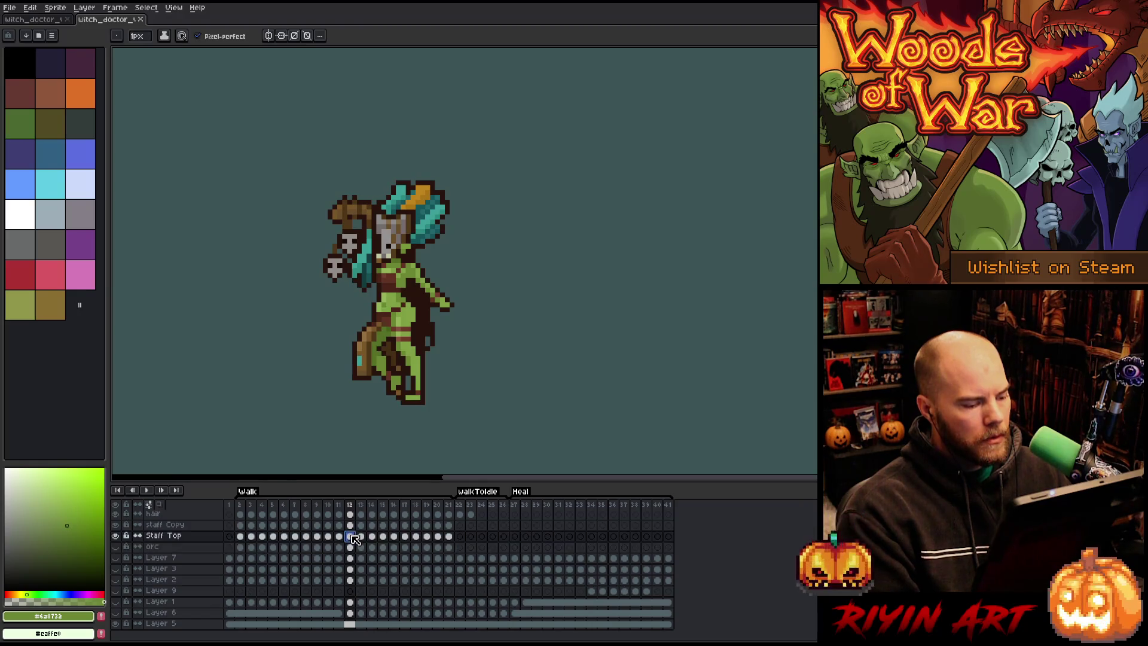
Step: Return to the main sprite and select Layer 16 at WalkToIdle frame 28
{"action": "left_click", "coordinate": [57, 20]}
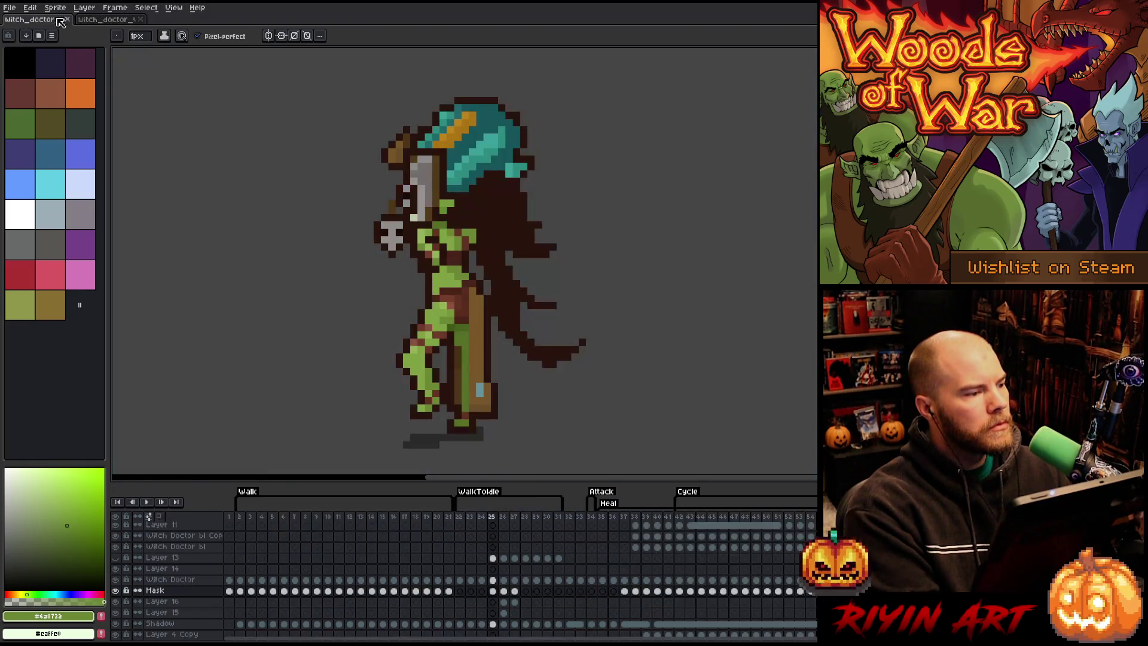
{"action": "left_click", "coordinate": [525, 591]}
{"action": "left_click", "coordinate": [518, 592]}
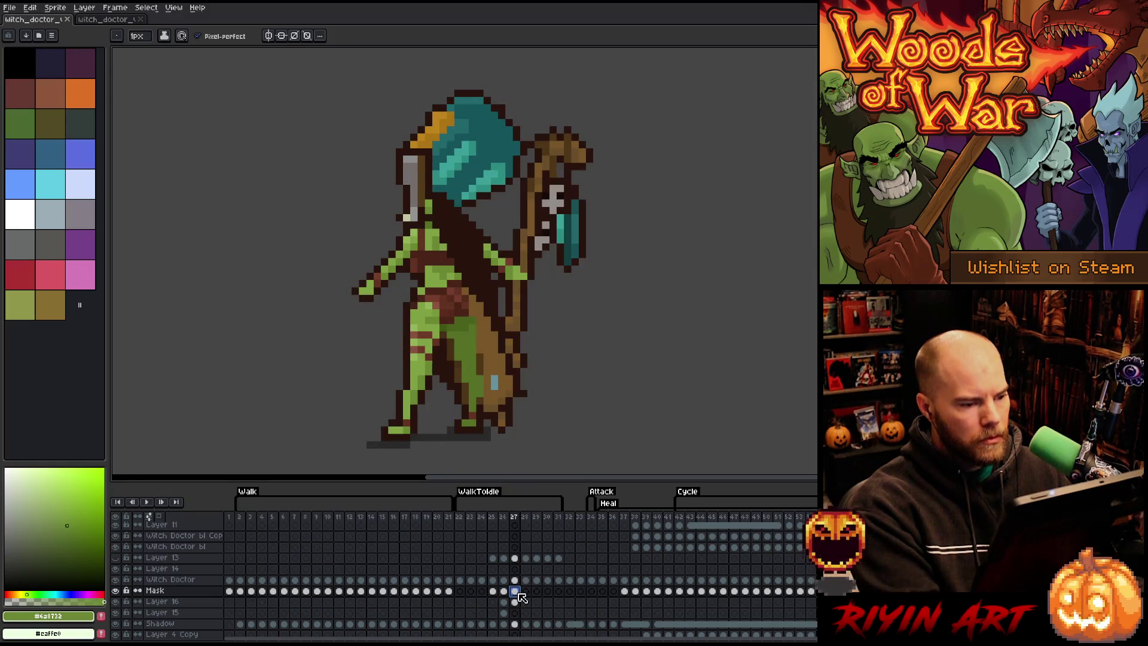
{"action": "left_click", "coordinate": [525, 591]}
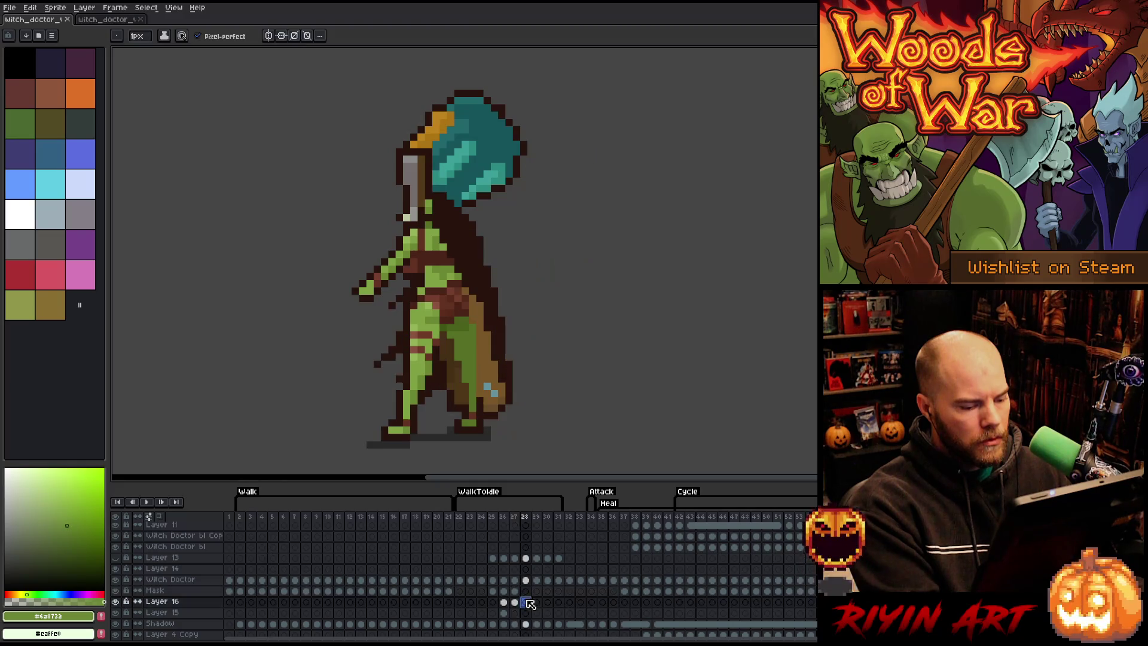
{"action": "left_click", "coordinate": [526, 601]}
Step: Move the skulls and staff head right off the orc's hand in frame 28
{"action": "key", "text": "v"}
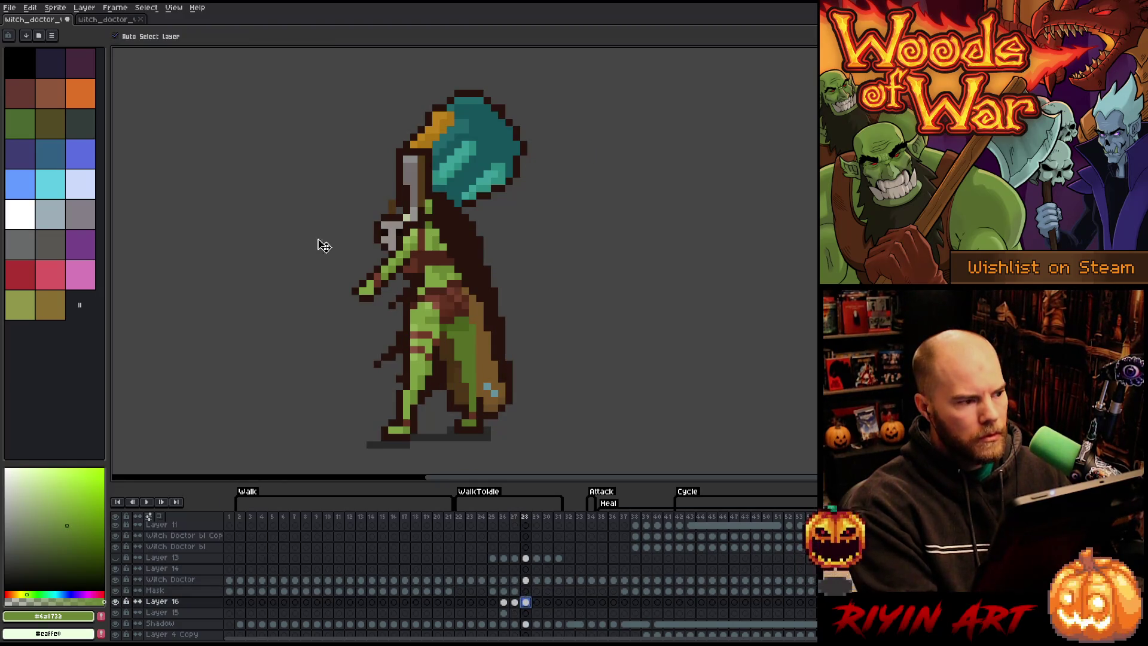
{"action": "left_click_drag", "start_coordinate": [398, 229], "coordinate": [589, 257]}
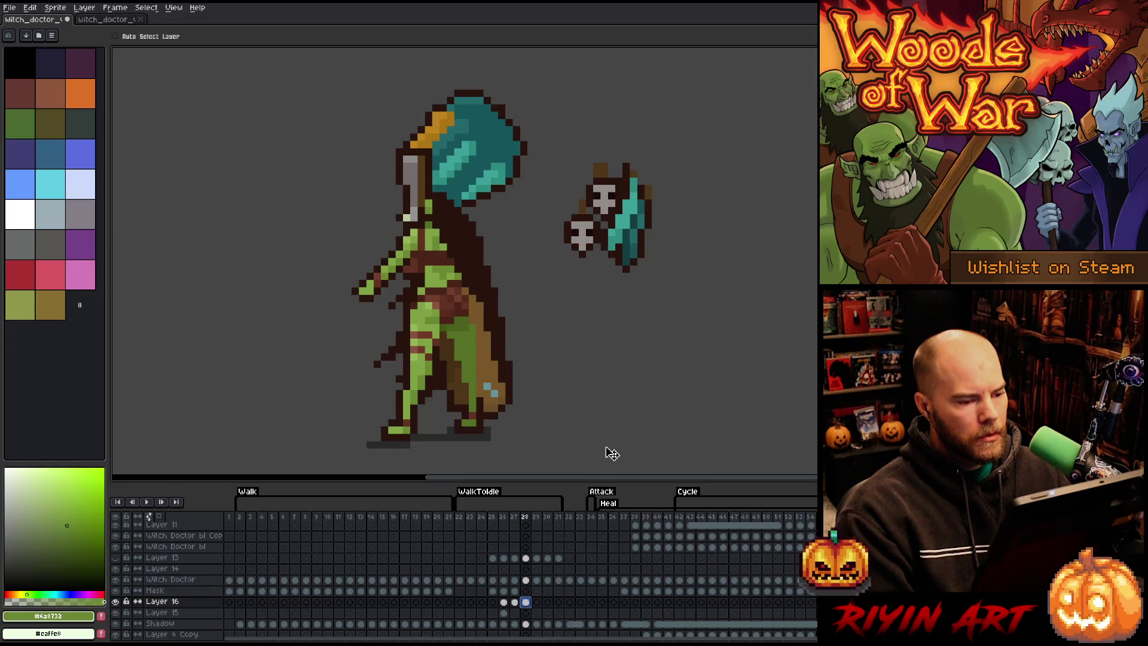
{"action": "left_click", "coordinate": [515, 592]}
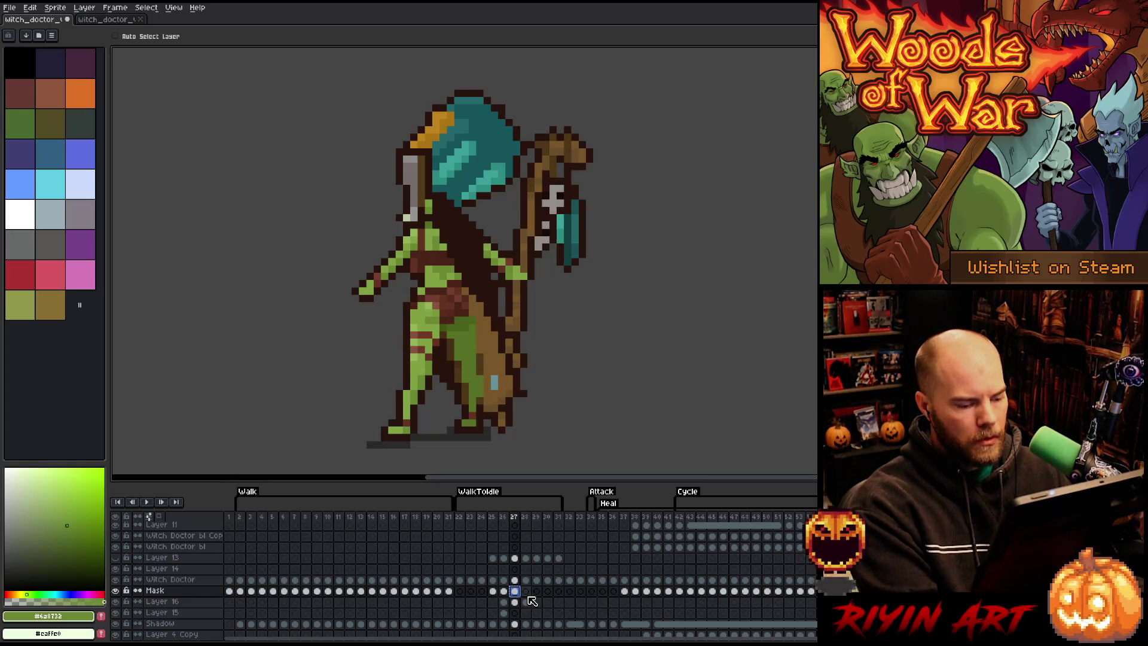
{"action": "left_click", "coordinate": [525, 593]}
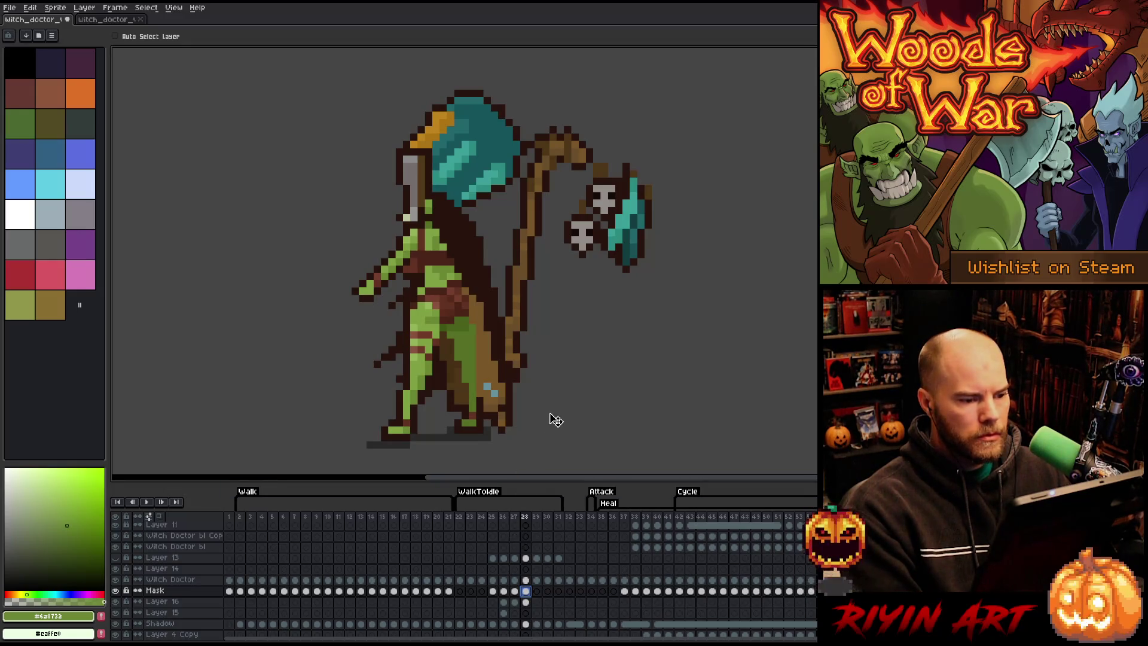
{"action": "left_click", "coordinate": [526, 602]}
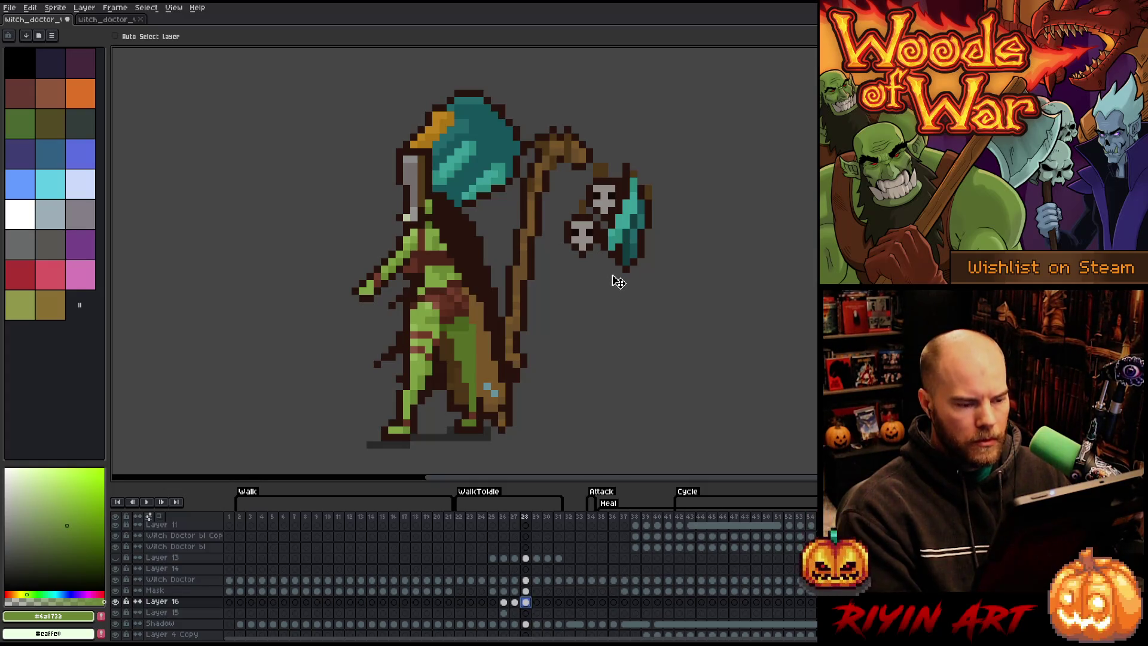
Step: Marquee the axe-shaped staff head and shift it right and down
{"action": "key", "text": "m"}
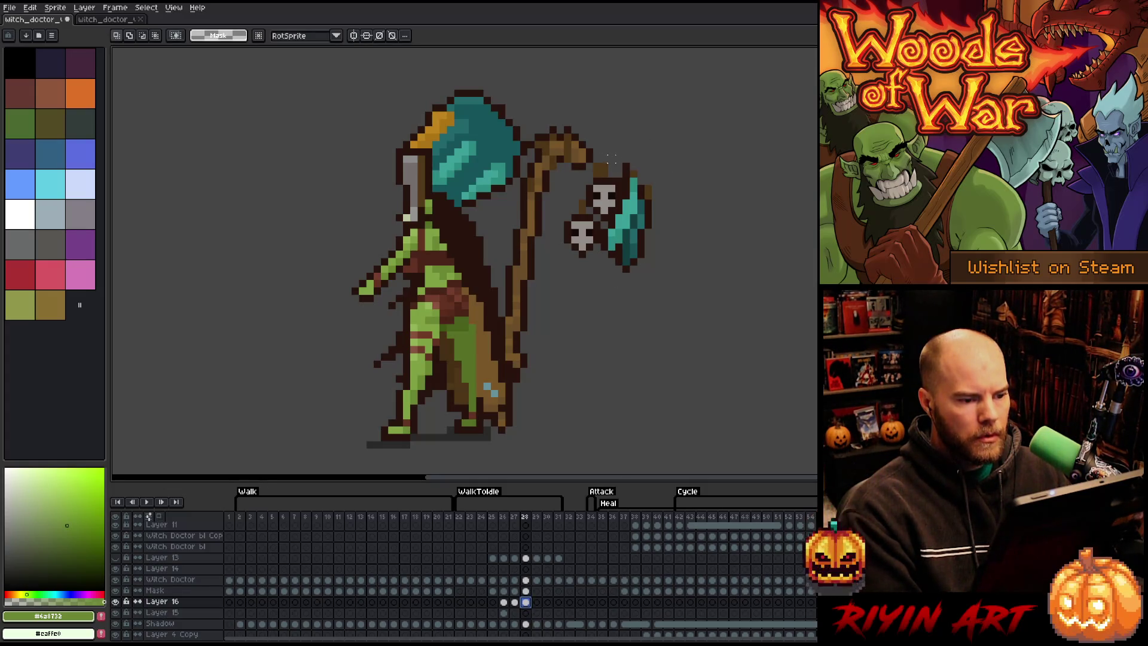
{"action": "left_click", "coordinate": [597, 161]}
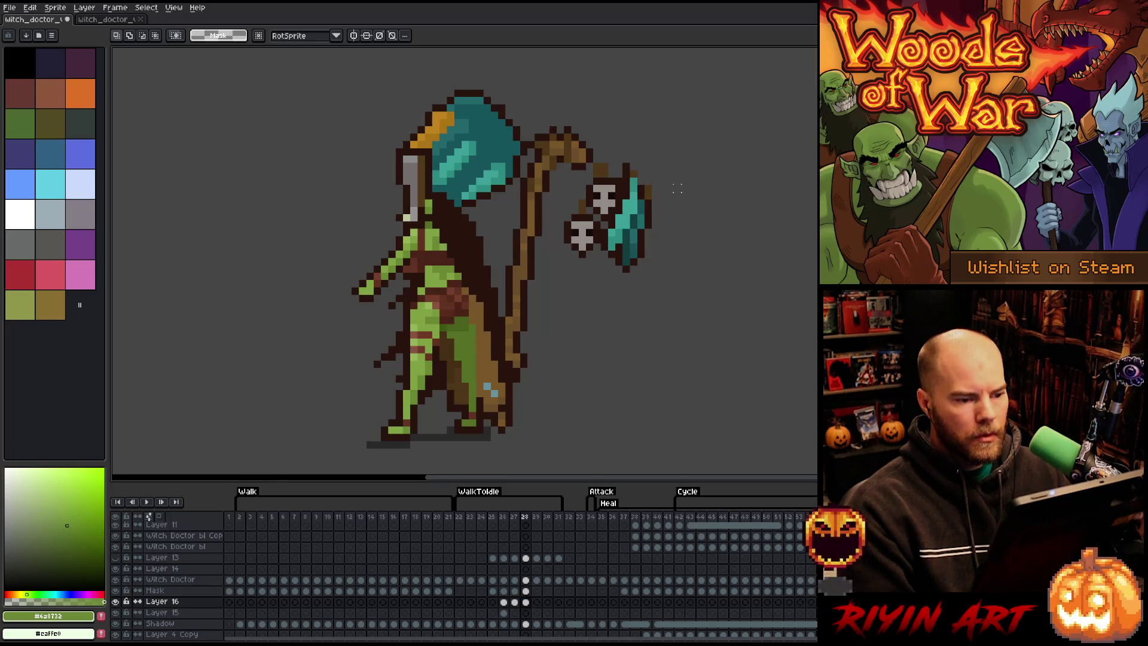
{"action": "mouse_move", "coordinate": [676, 146]}
{"action": "left_mouse_down"}
{"action": "mouse_move", "coordinate": [654, 251]}
{"action": "mouse_move", "coordinate": [620, 304]}
{"action": "left_mouse_up"}
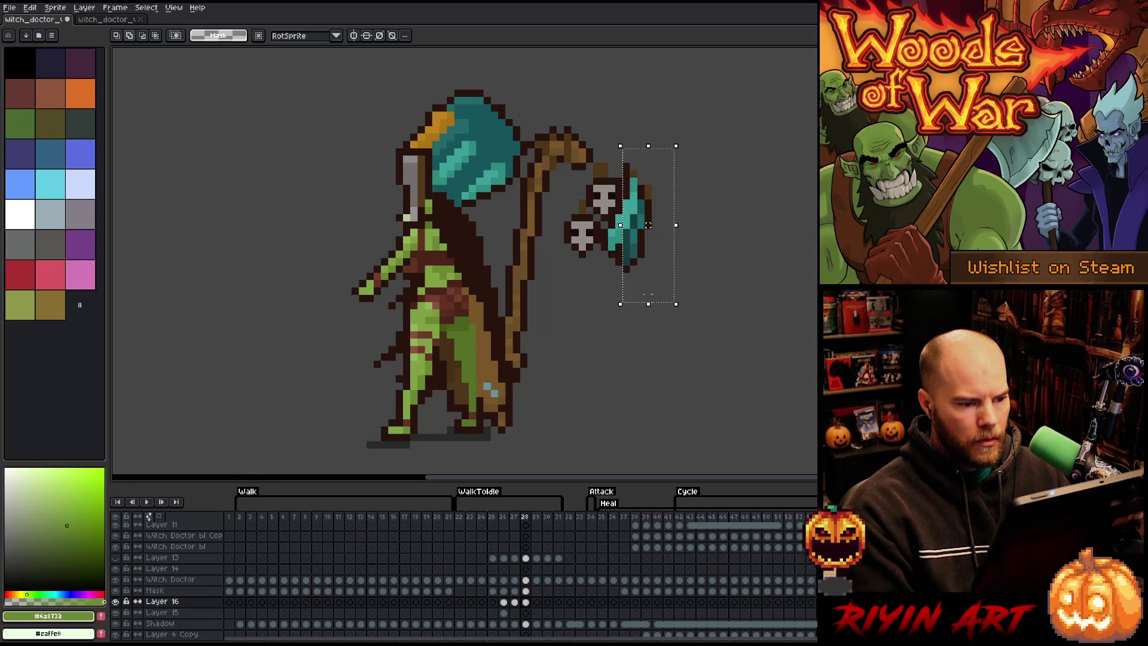
{"action": "left_click_drag", "start_coordinate": [616, 208], "coordinate": [704, 324]}
{"action": "mouse_move", "coordinate": [591, 368]}
{"action": "left_mouse_down"}
{"action": "mouse_move", "coordinate": [623, 243]}
{"action": "mouse_move", "coordinate": [651, 293]}
{"action": "left_mouse_up"}
{"action": "mouse_move", "coordinate": [747, 366]}
{"action": "left_mouse_down"}
{"action": "mouse_move", "coordinate": [710, 353]}
{"action": "mouse_move", "coordinate": [610, 232]}
{"action": "left_mouse_up"}
{"action": "left_click_drag", "start_coordinate": [660, 303], "coordinate": [606, 213]}
{"action": "left_click_drag", "start_coordinate": [671, 261], "coordinate": [766, 283]}
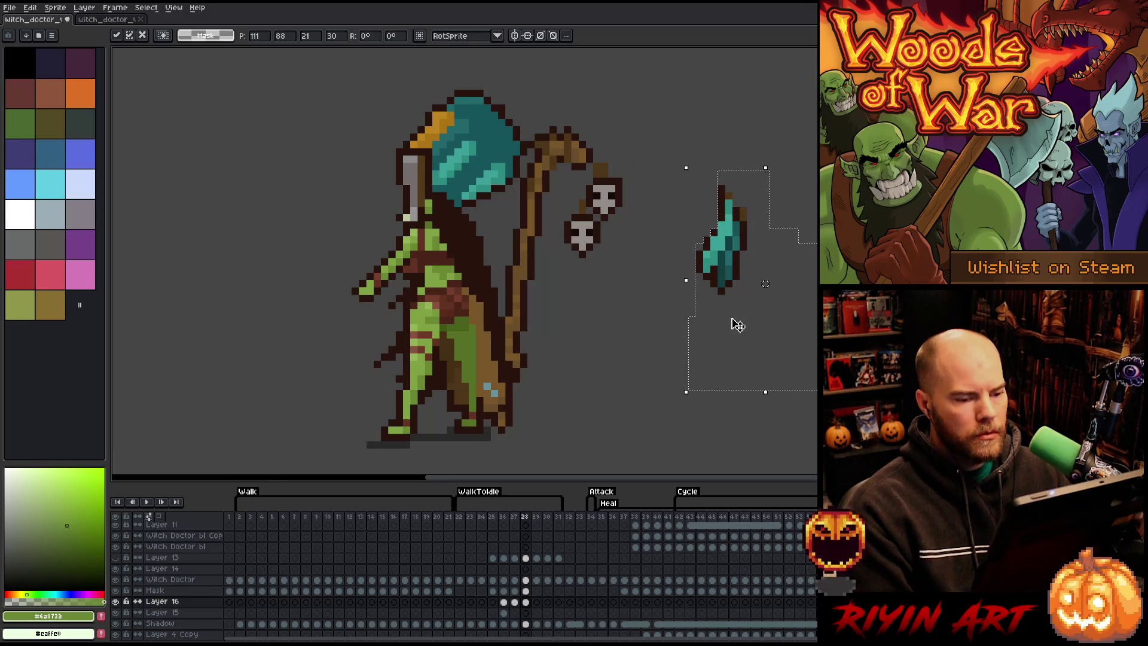
Step: Flip the axe piece horizontally, then flip the skull pendant and set it back on the staff
{"action": "left_click", "coordinate": [30, 7]}
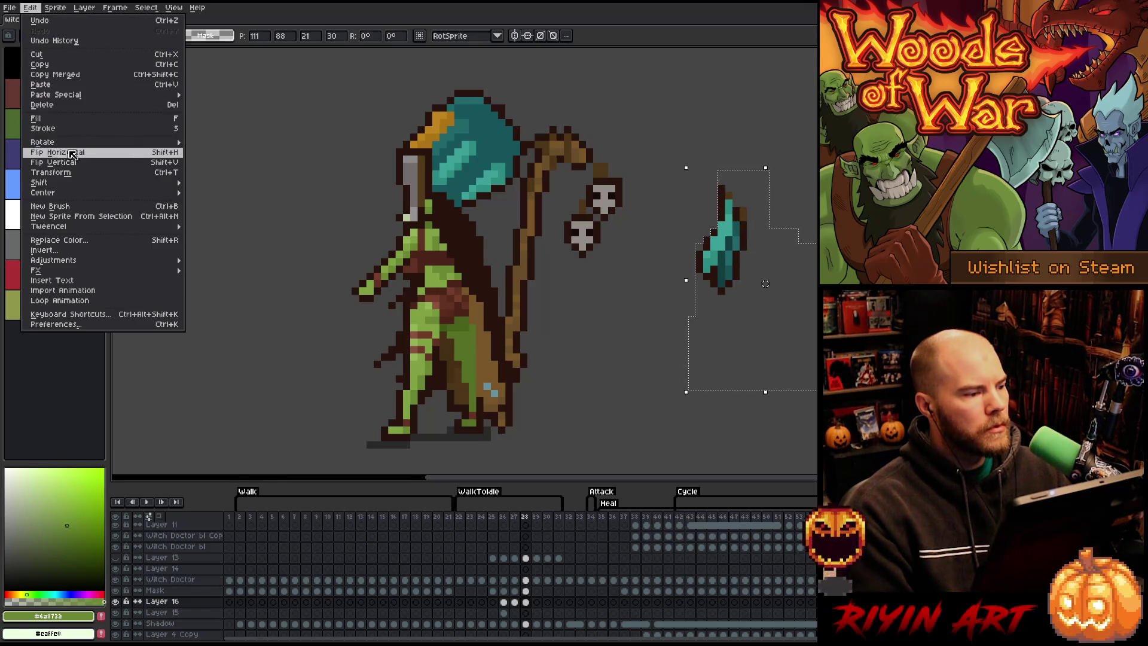
{"action": "left_click", "coordinate": [72, 153]}
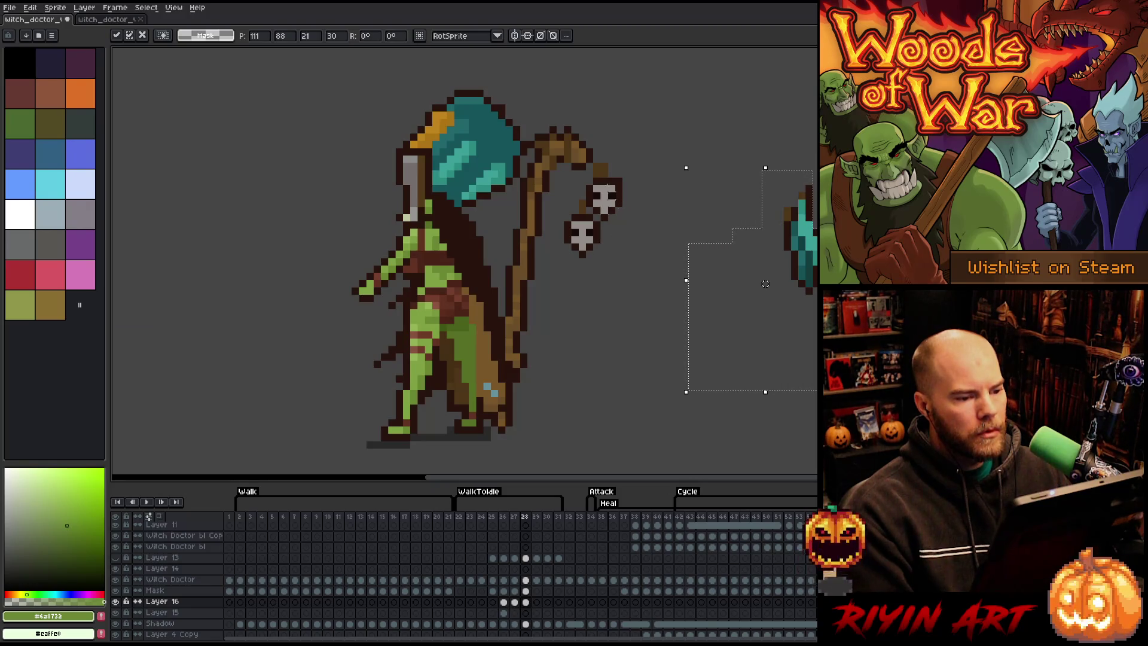
{"action": "left_click_drag", "start_coordinate": [632, 160], "coordinate": [563, 267]}
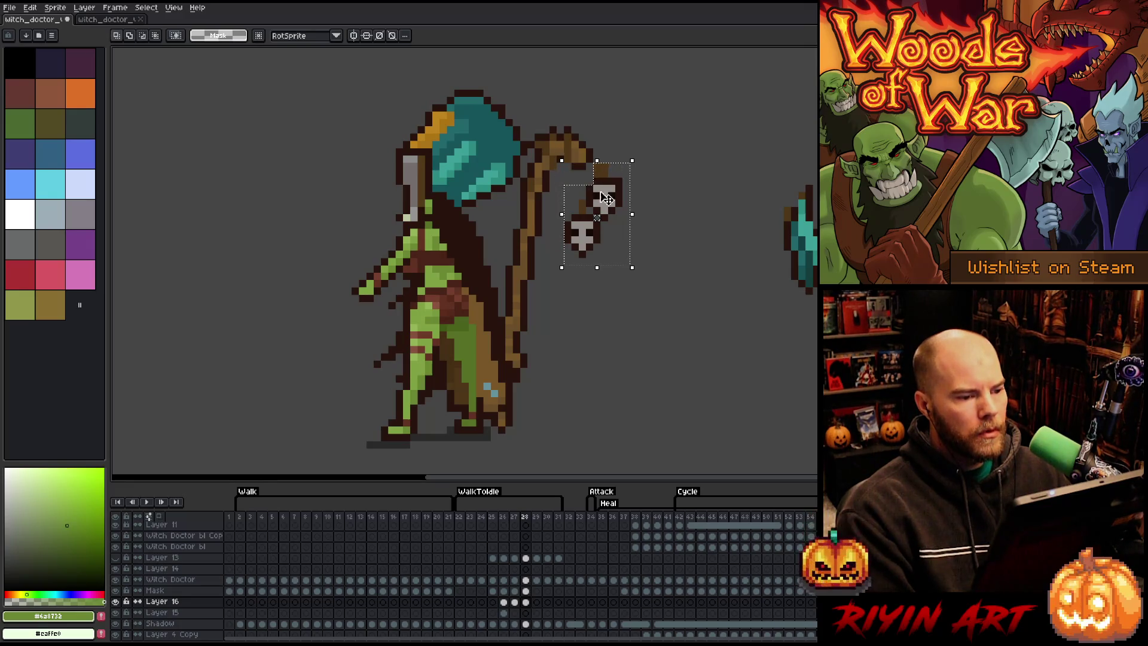
{"action": "left_click_drag", "start_coordinate": [598, 190], "coordinate": [628, 221]}
{"action": "left_click", "coordinate": [31, 8]}
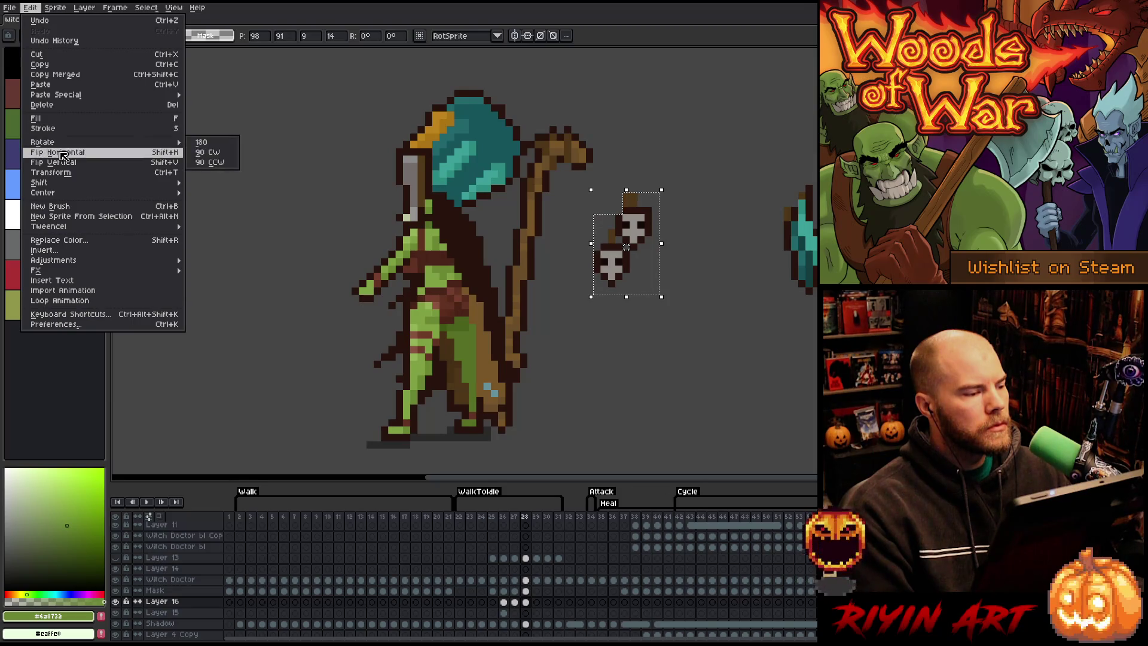
{"action": "left_click", "coordinate": [63, 152]}
{"action": "left_click_drag", "start_coordinate": [607, 229], "coordinate": [590, 199]}
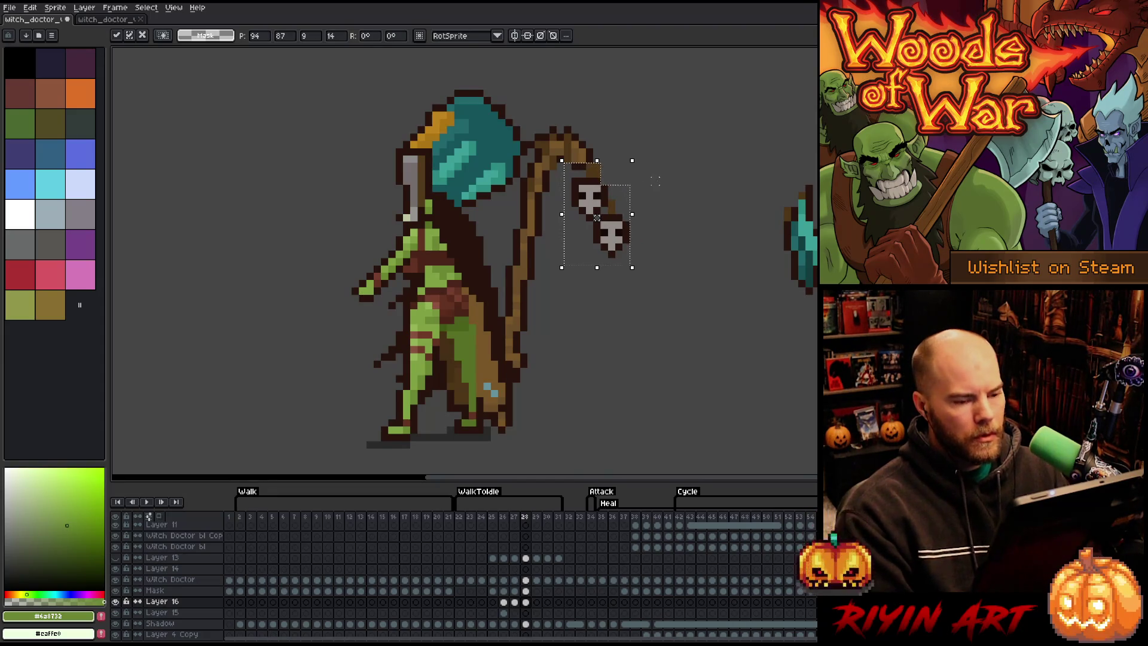
Step: Move the teal axe piece onto the staff beside the skulls and fine-tune it pixel by pixel
{"action": "left_click_drag", "start_coordinate": [819, 158], "coordinate": [764, 344]}
{"action": "mouse_move", "coordinate": [807, 263]}
{"action": "left_mouse_down"}
{"action": "mouse_move", "coordinate": [583, 263]}
{"action": "mouse_move", "coordinate": [574, 246]}
{"action": "left_mouse_up"}
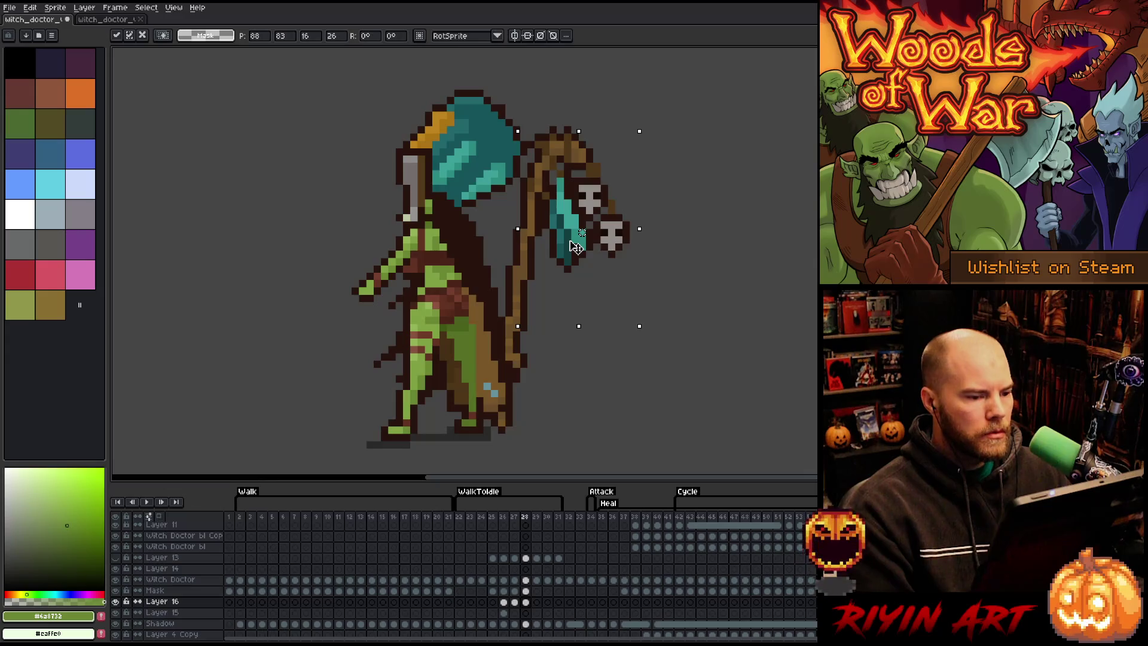
{"action": "left_click_drag", "start_coordinate": [575, 247], "coordinate": [576, 247]}
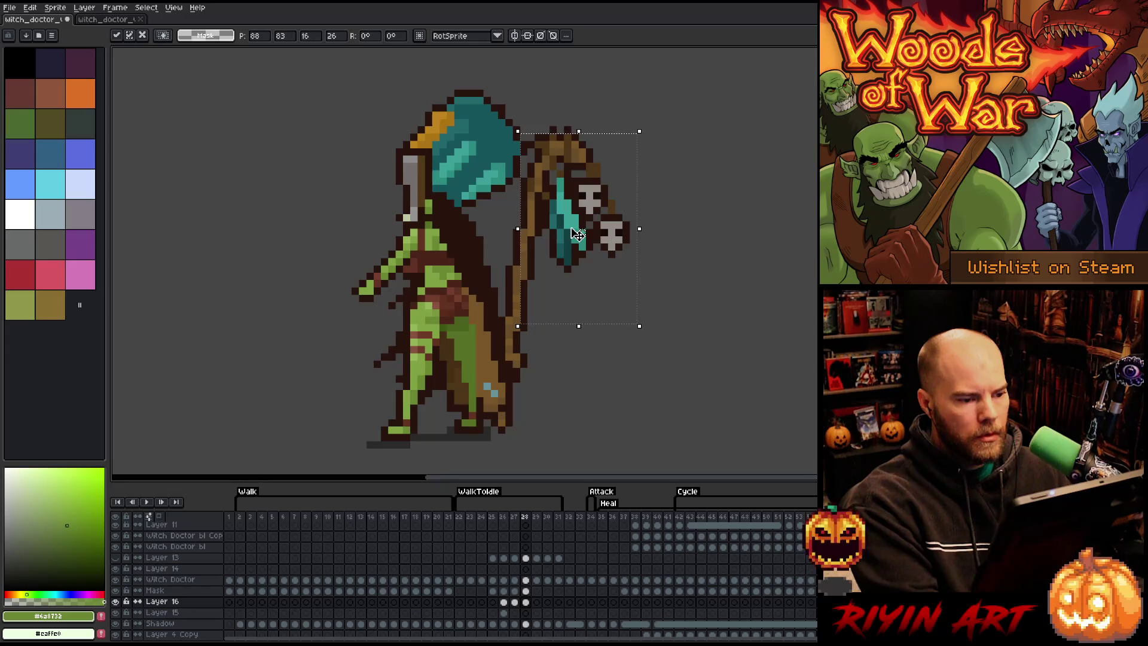
{"action": "key", "text": "Right"}
{"action": "key", "text": "Down"}
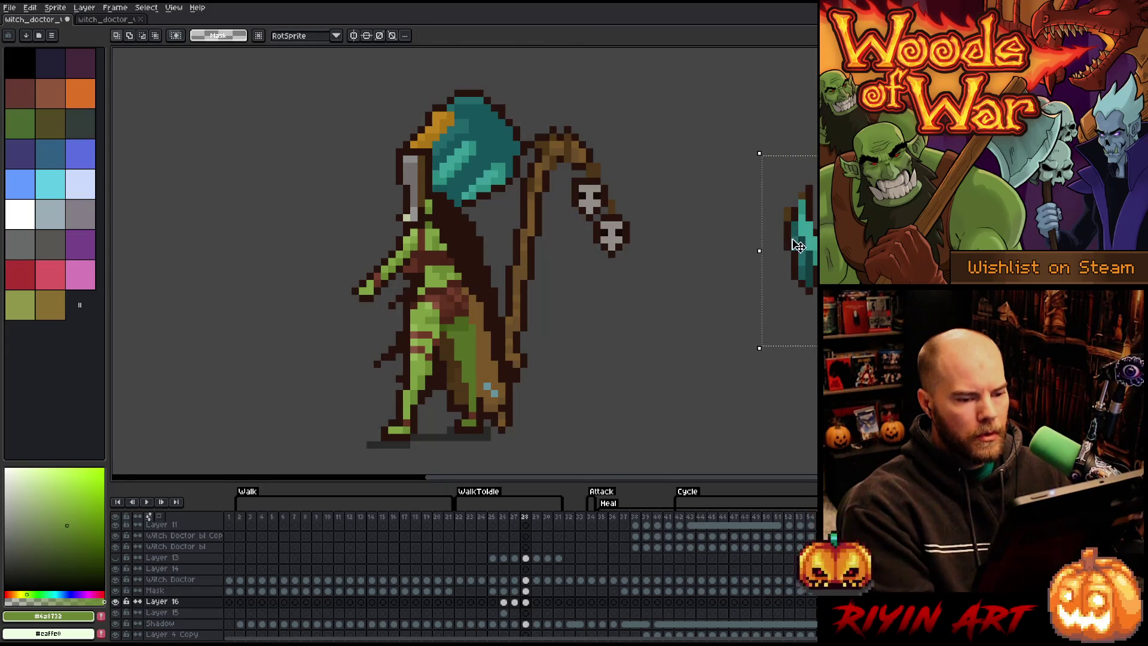
{"action": "key", "text": "Right"}
{"action": "key", "text": "Up"}
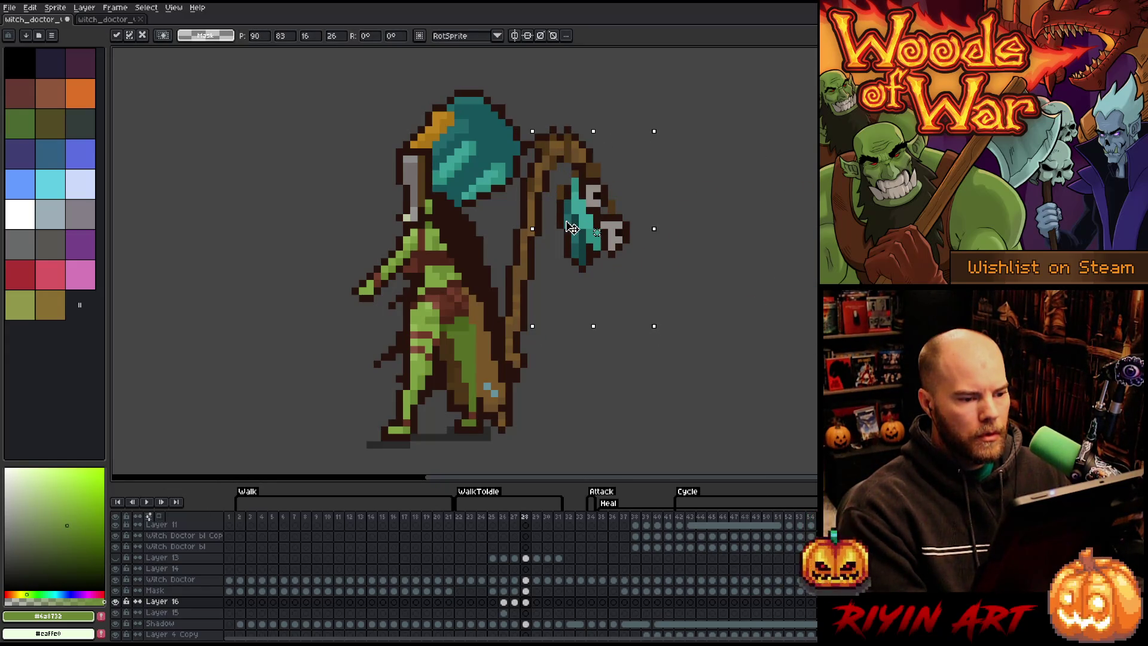
{"action": "left_click_drag", "start_coordinate": [691, 116], "coordinate": [512, 281]}
{"action": "key", "text": "Left"}
{"action": "key", "text": "Right"}
{"action": "key", "text": "Left"}
{"action": "key", "text": "Right"}
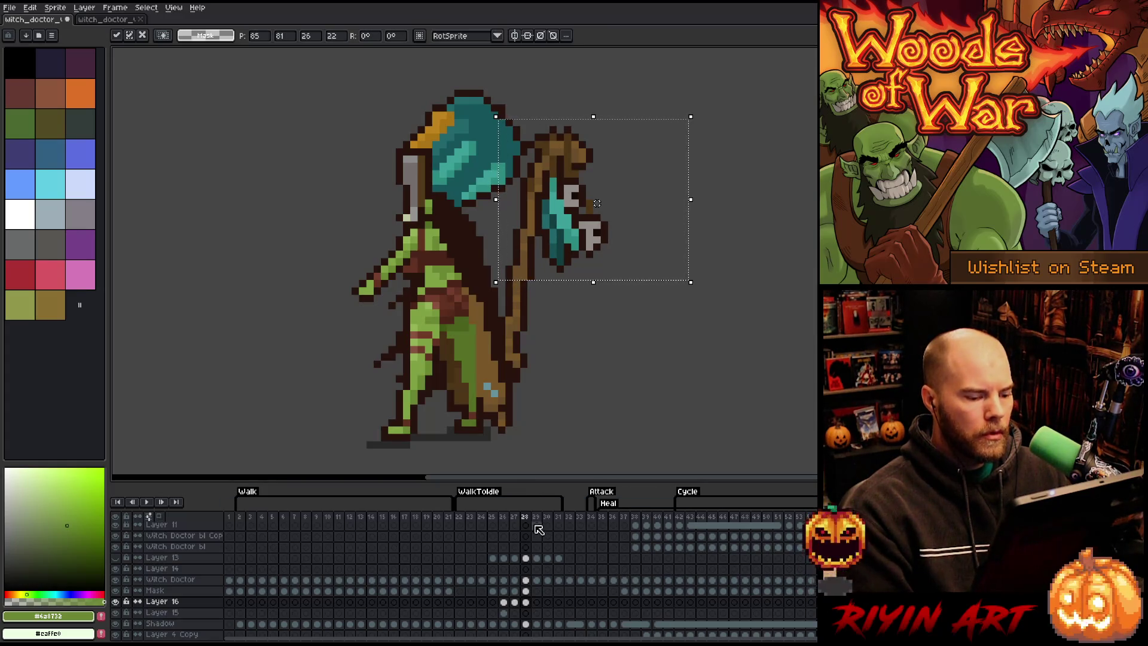
{"action": "left_click", "coordinate": [515, 602]}
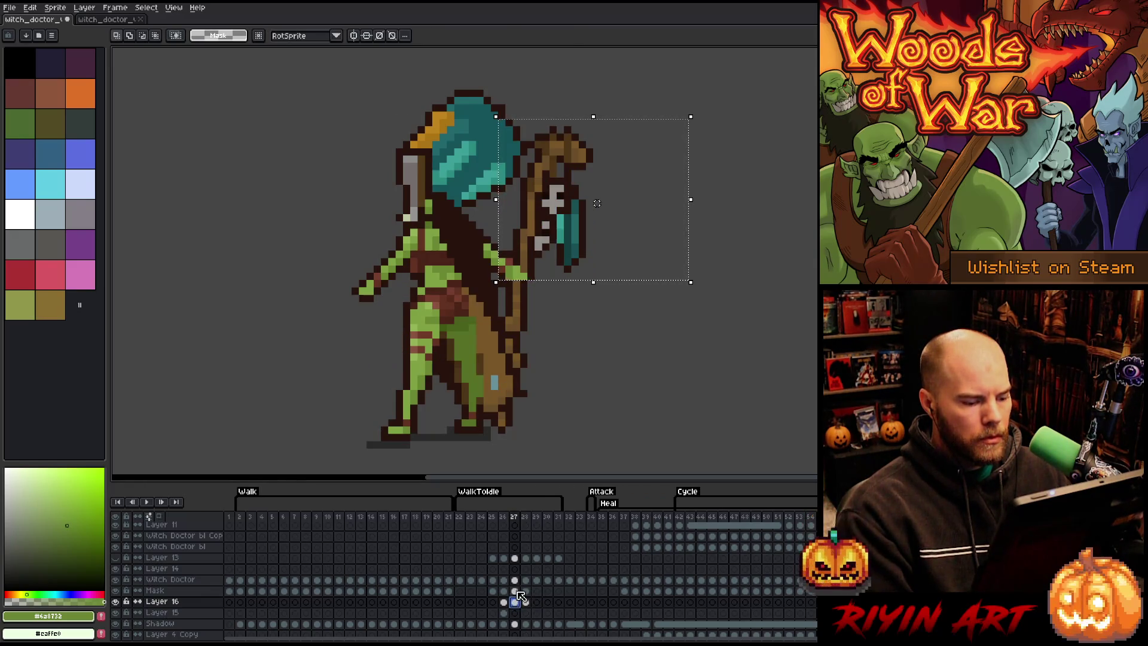
Step: Play through the WalkToIdle frames, then stop on frame 28
{"action": "left_click_drag", "start_coordinate": [518, 592], "coordinate": [522, 606]}
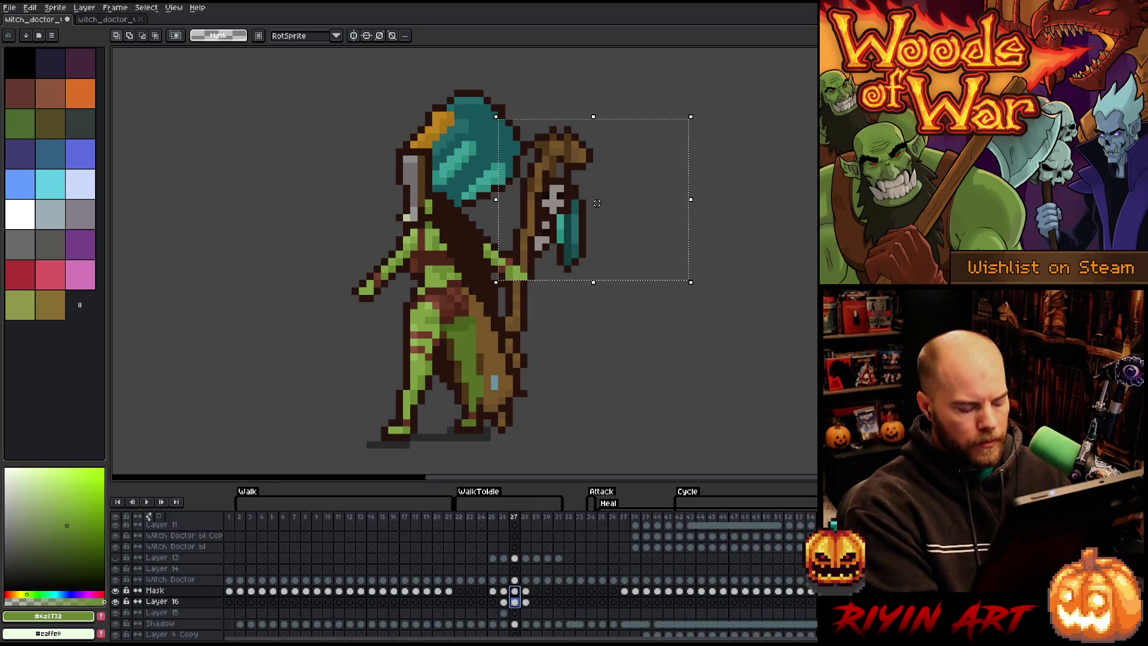
{"action": "left_click", "coordinate": [537, 592]}
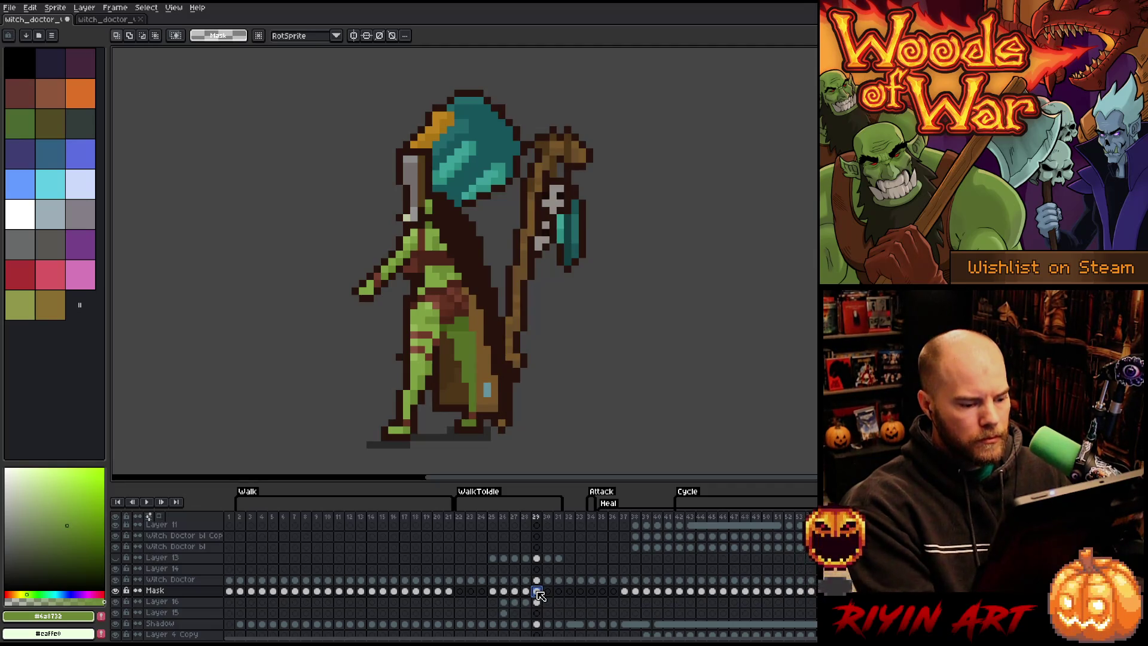
{"action": "key", "text": "Return"}
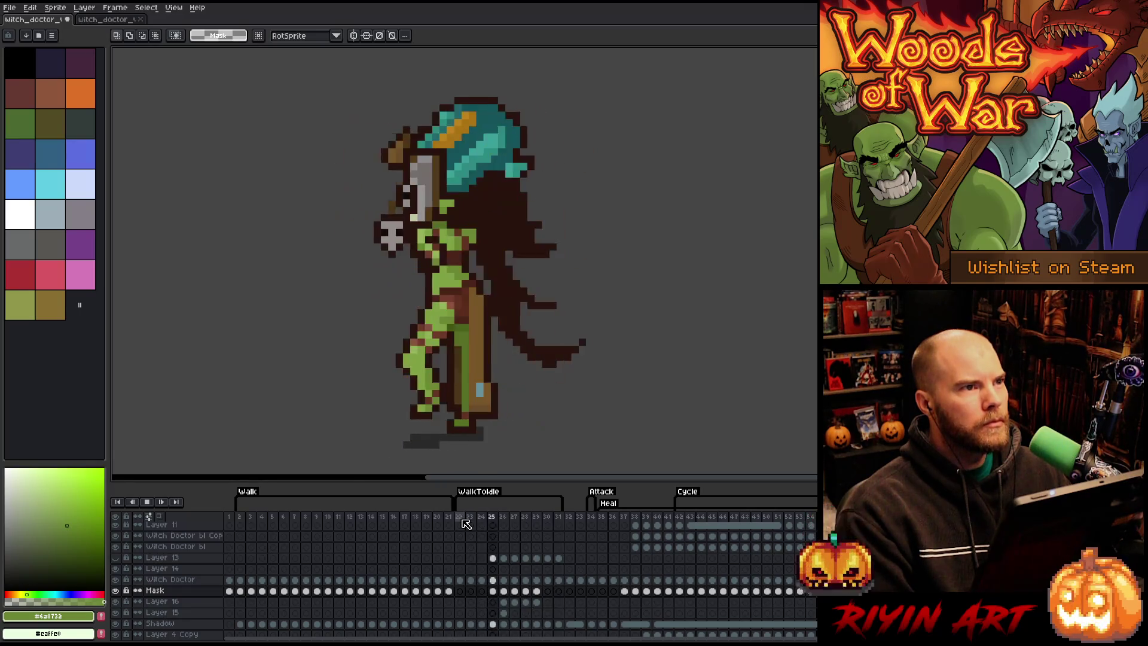
{"action": "key", "text": "Return"}
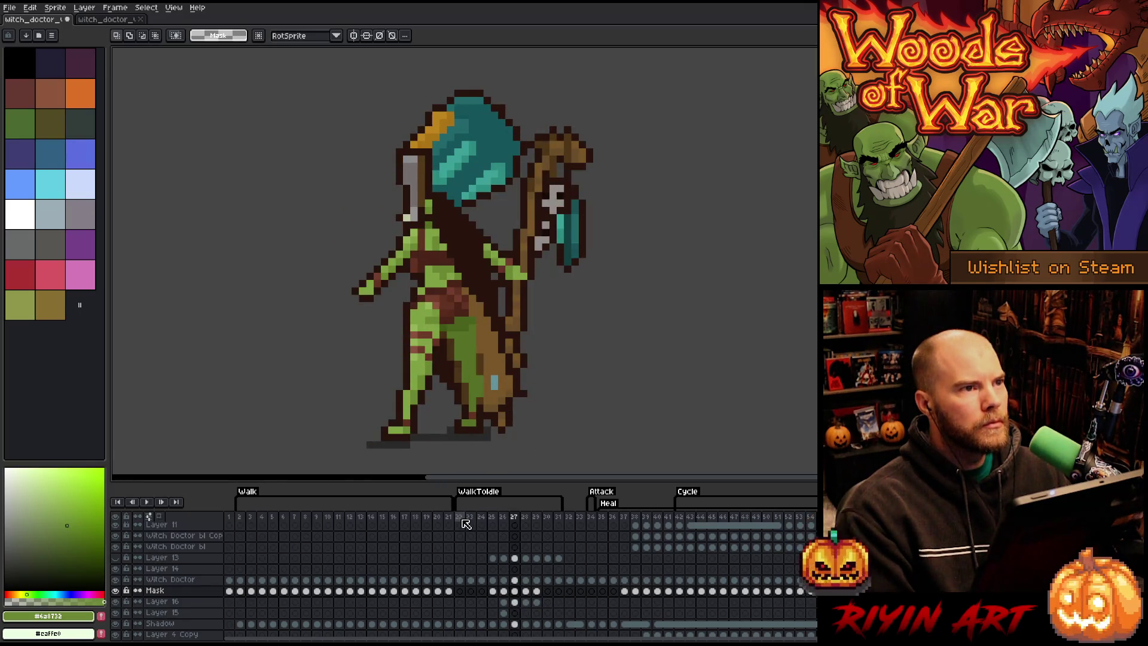
{"action": "key", "text": "Right"}
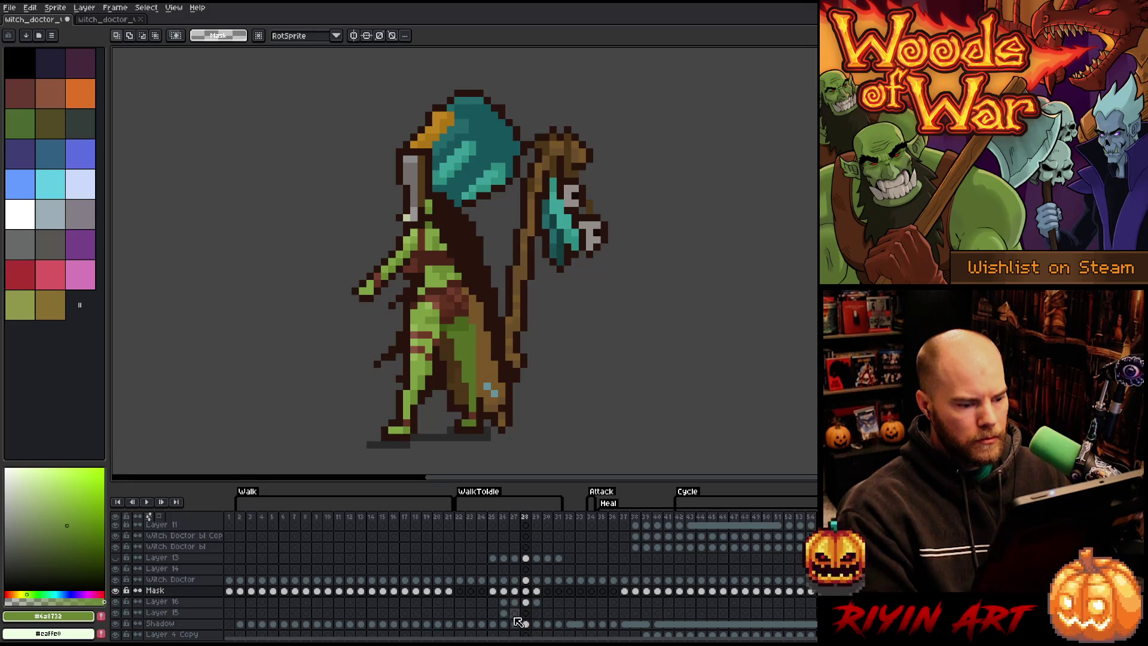
Step: Move frame 28's staff head piece off to the right, then cancel the move
{"action": "left_click", "coordinate": [525, 602]}
{"action": "left_click_drag", "start_coordinate": [598, 203], "coordinate": [861, 241]}
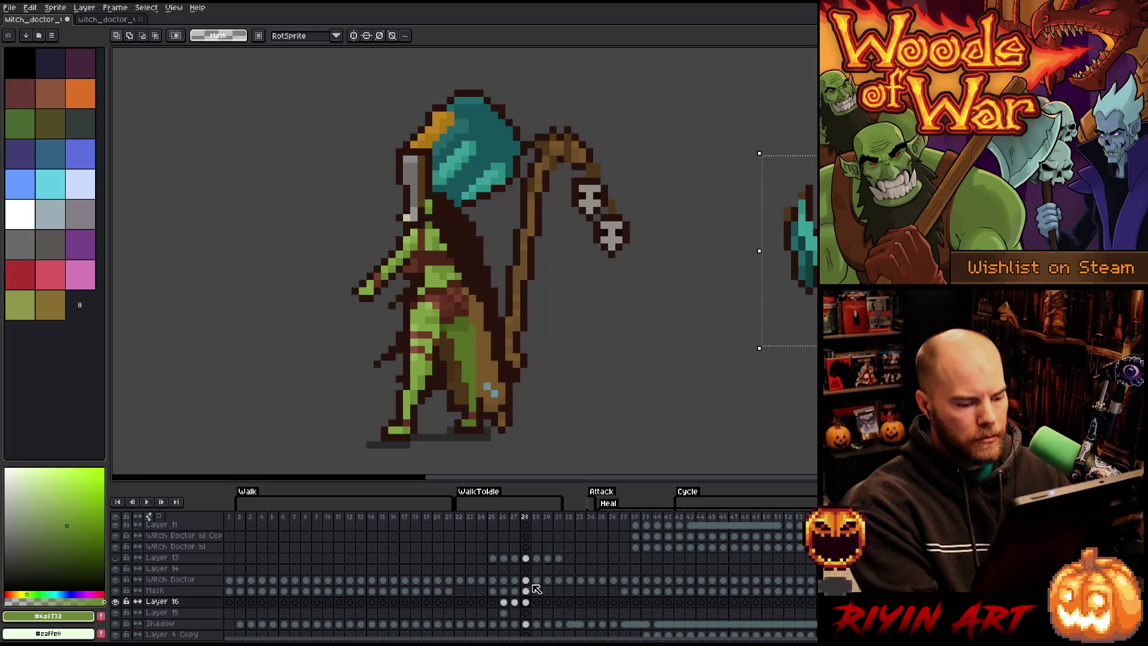
{"action": "key", "text": "Escape"}
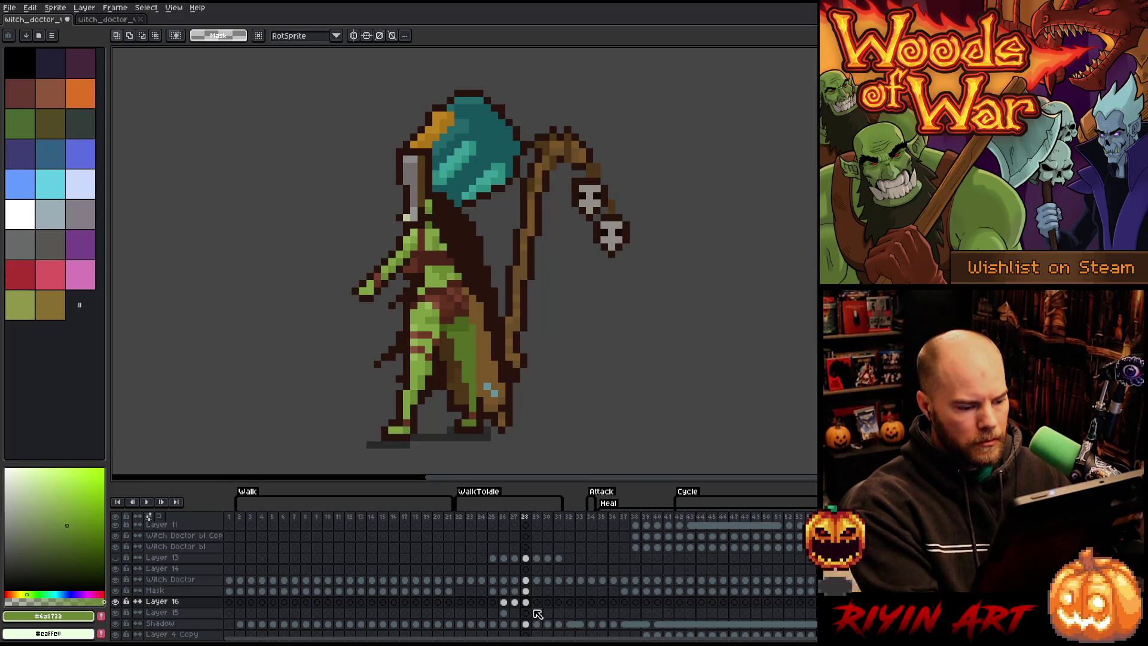
Step: Paste the staff head piece beside the staff on Layer 16 frame 28 and commit it
{"action": "left_click", "coordinate": [525, 612]}
{"action": "key", "text": "ctrl+v"}
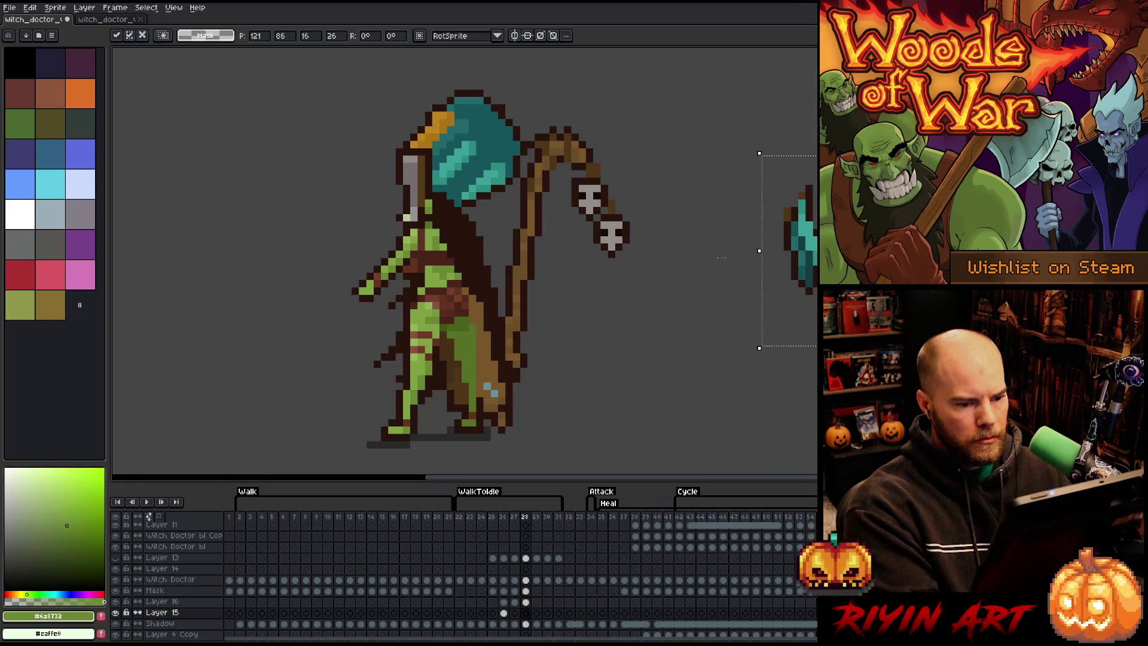
{"action": "mouse_move", "coordinate": [806, 252]}
{"action": "left_mouse_down"}
{"action": "mouse_move", "coordinate": [570, 233]}
{"action": "mouse_move", "coordinate": [588, 237]}
{"action": "left_mouse_up"}
{"action": "left_click", "coordinate": [526, 602]}
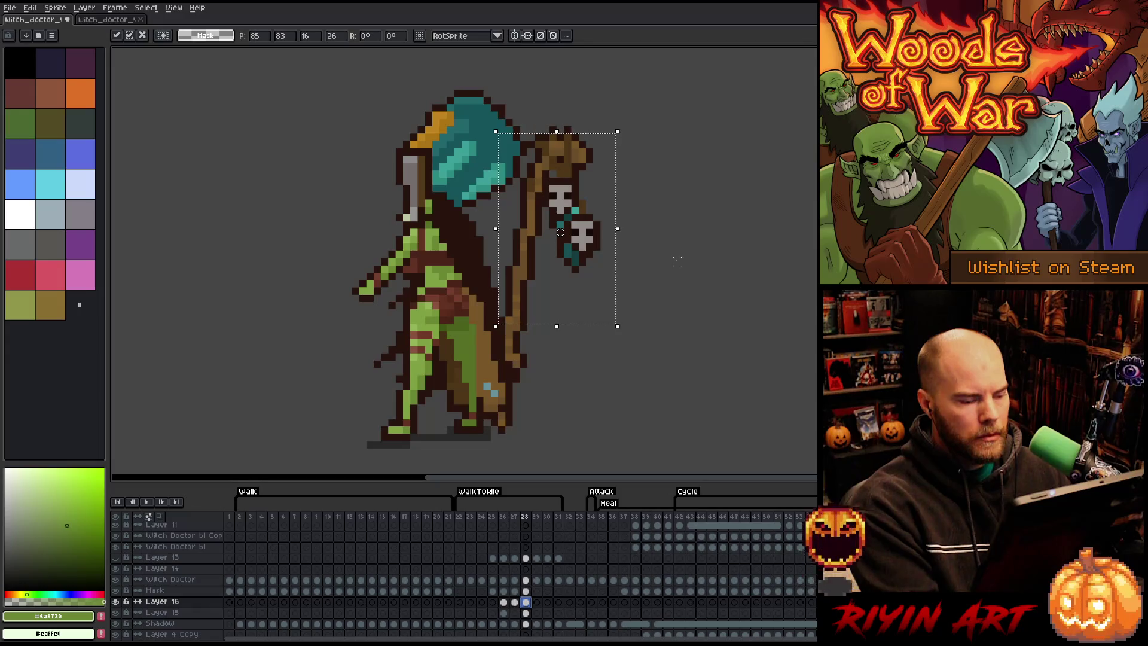
{"action": "key", "text": "ctrl+d"}
Step: Pick brown outline colours near the skull for touch-ups and save the sprite
{"action": "key", "text": "b"}
{"action": "left_click", "coordinate": [575, 185], "text": "alt"}
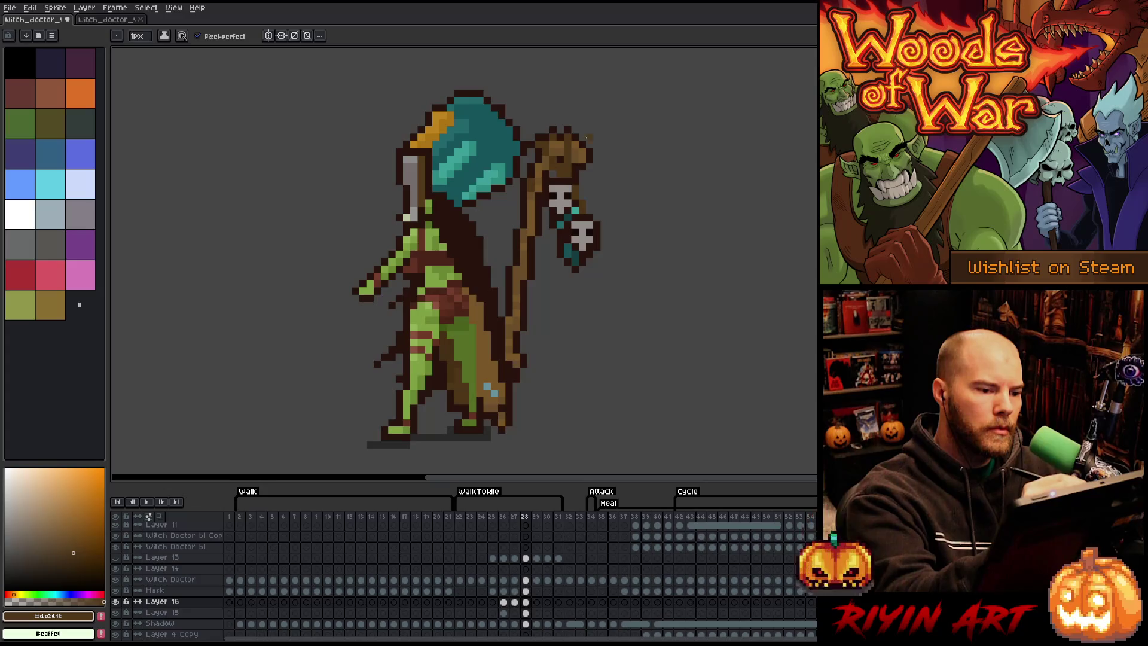
{"action": "left_click", "coordinate": [573, 186], "text": "alt"}
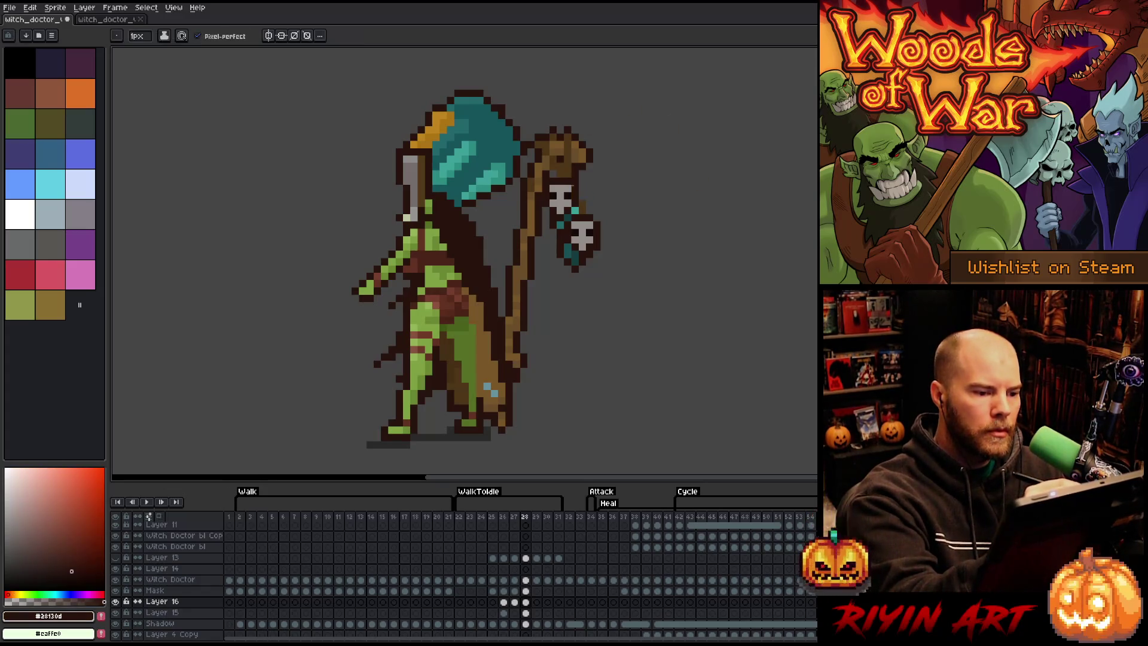
{"action": "key", "text": "ctrl+s"}
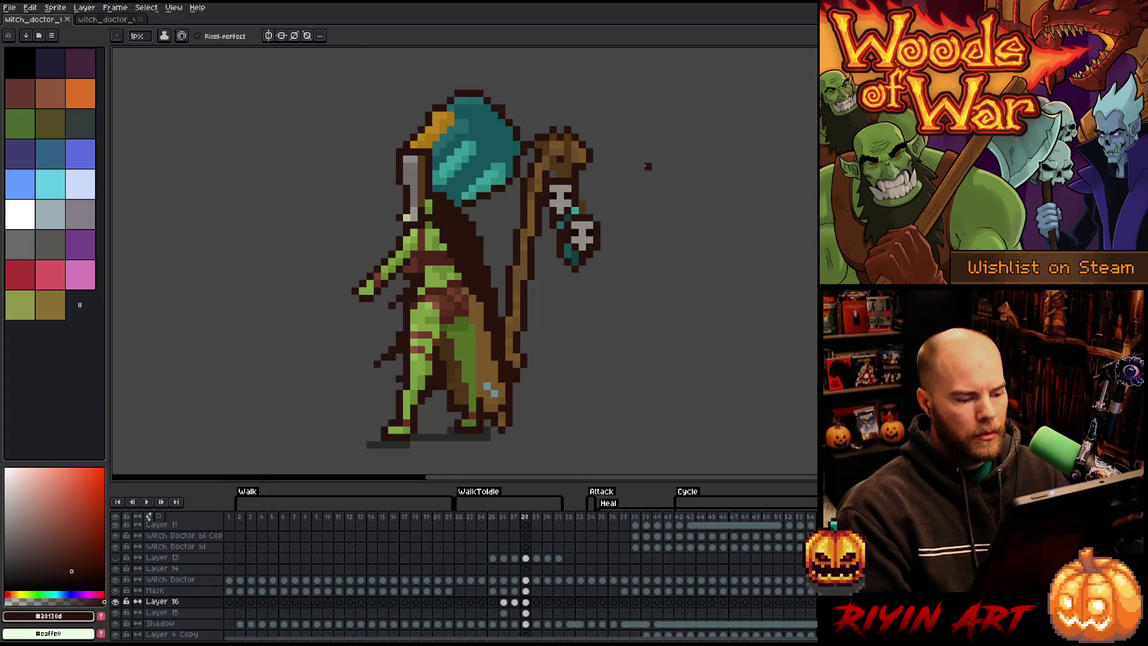
Step: Check frames 27 and 29, then play the WalkToIdle animation to review
{"action": "left_click", "coordinate": [515, 591]}
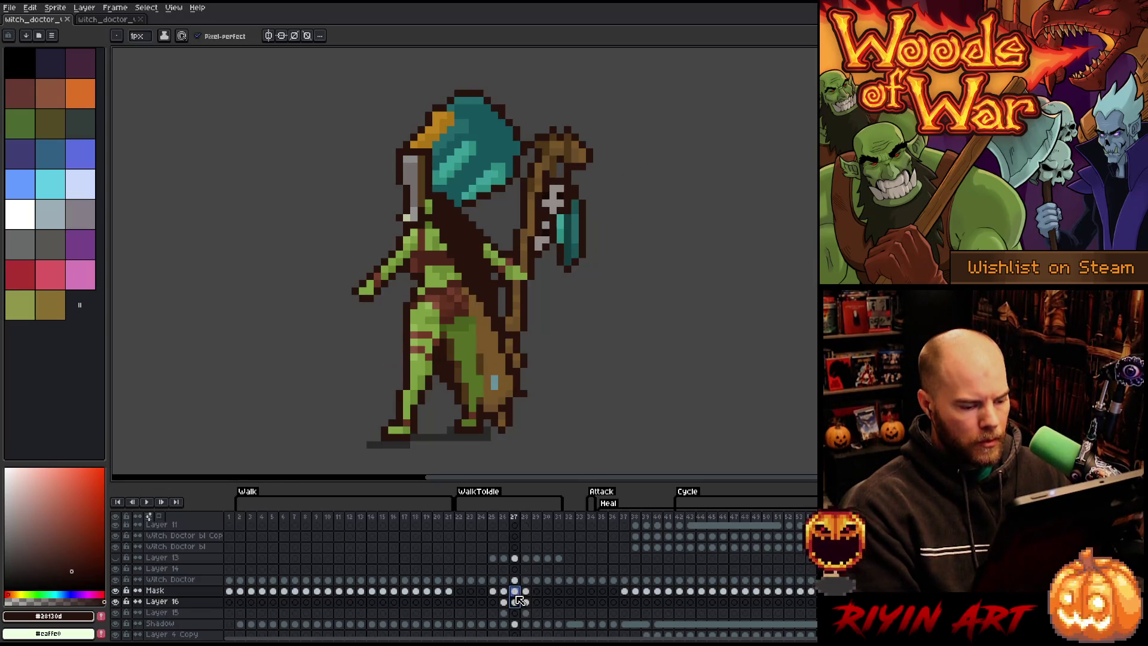
{"action": "left_click", "coordinate": [537, 592]}
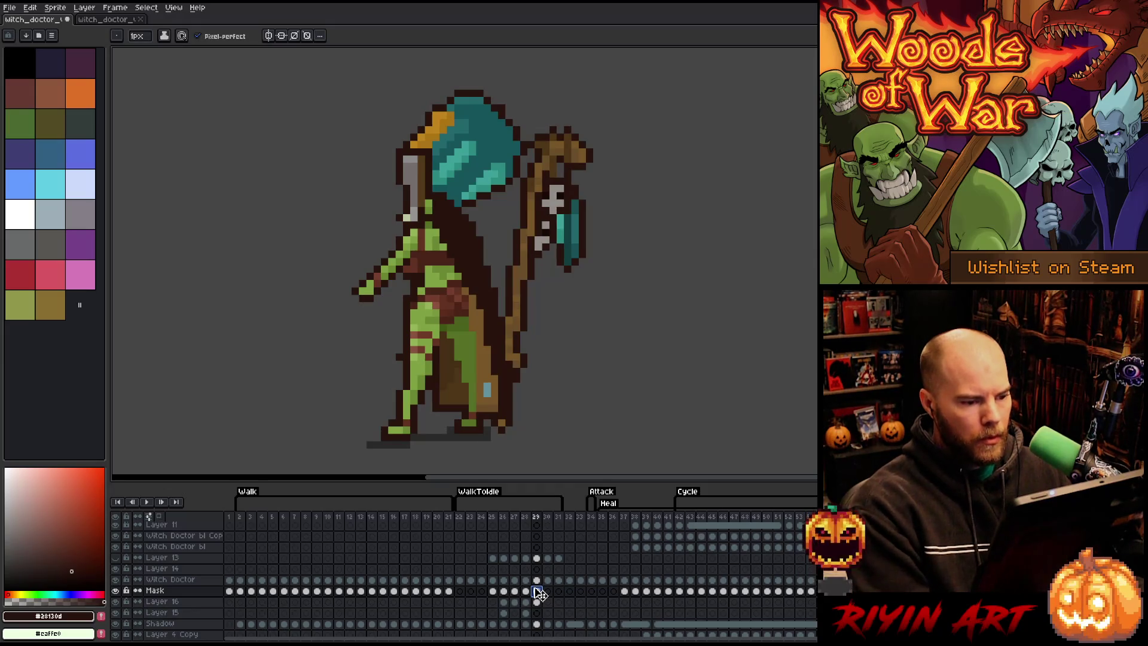
{"action": "key", "text": "Return"}
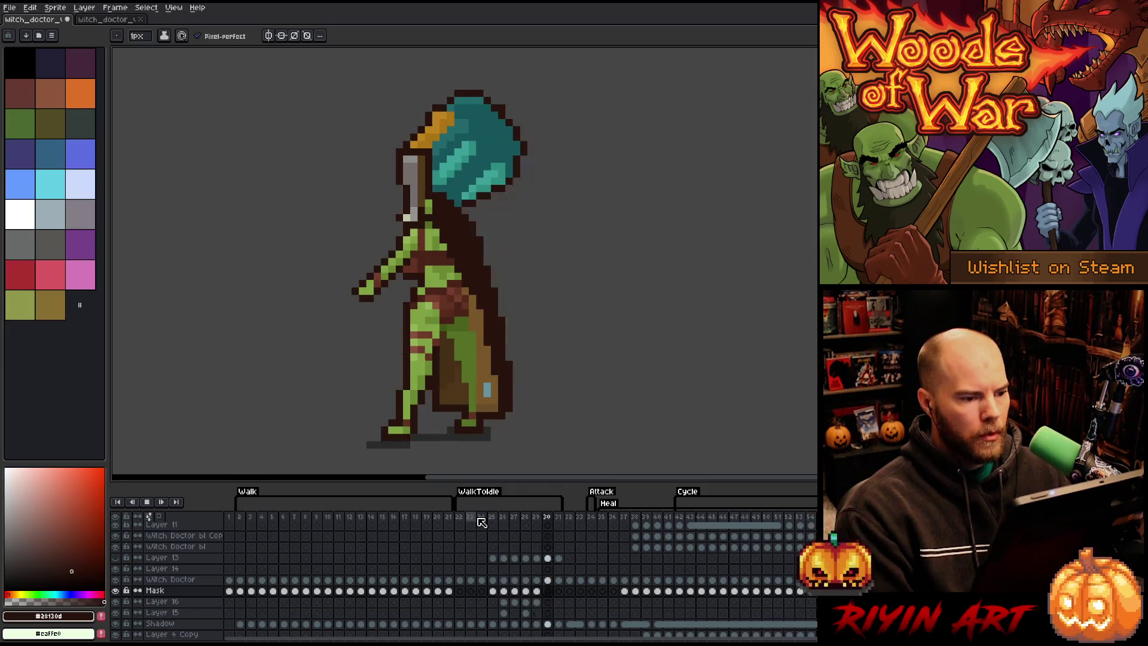
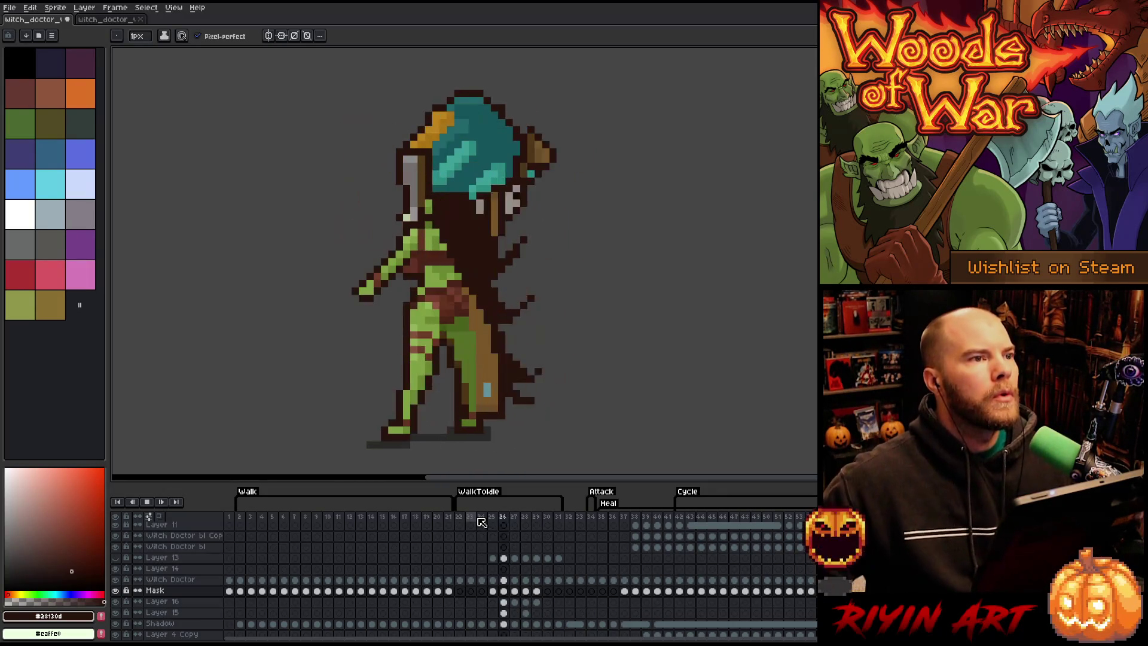
Step: Stop playback and select the gripping hand on the Witch Doctor layer at frame 27
{"action": "left_click", "coordinate": [526, 501]}
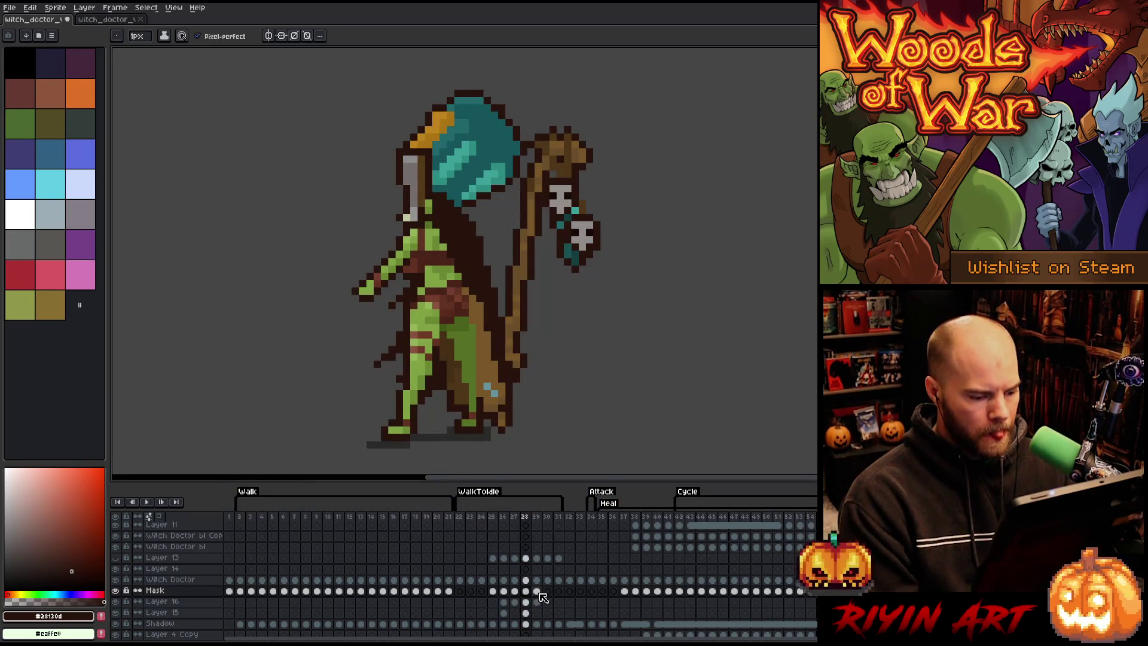
{"action": "key", "text": "Left"}
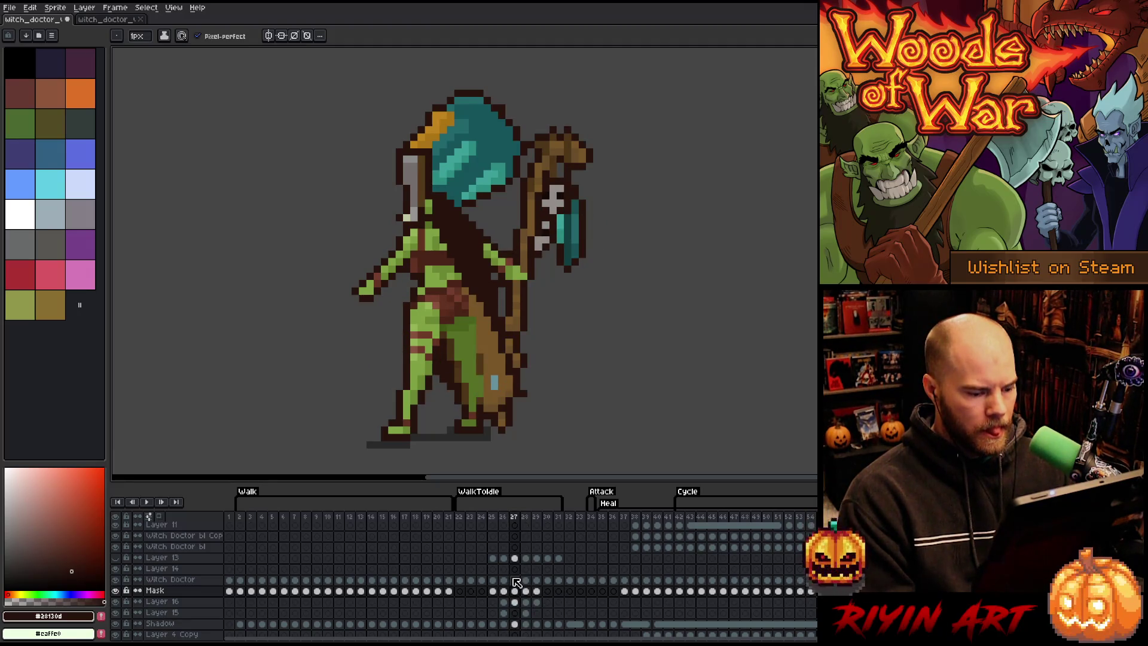
{"action": "left_click", "coordinate": [514, 579]}
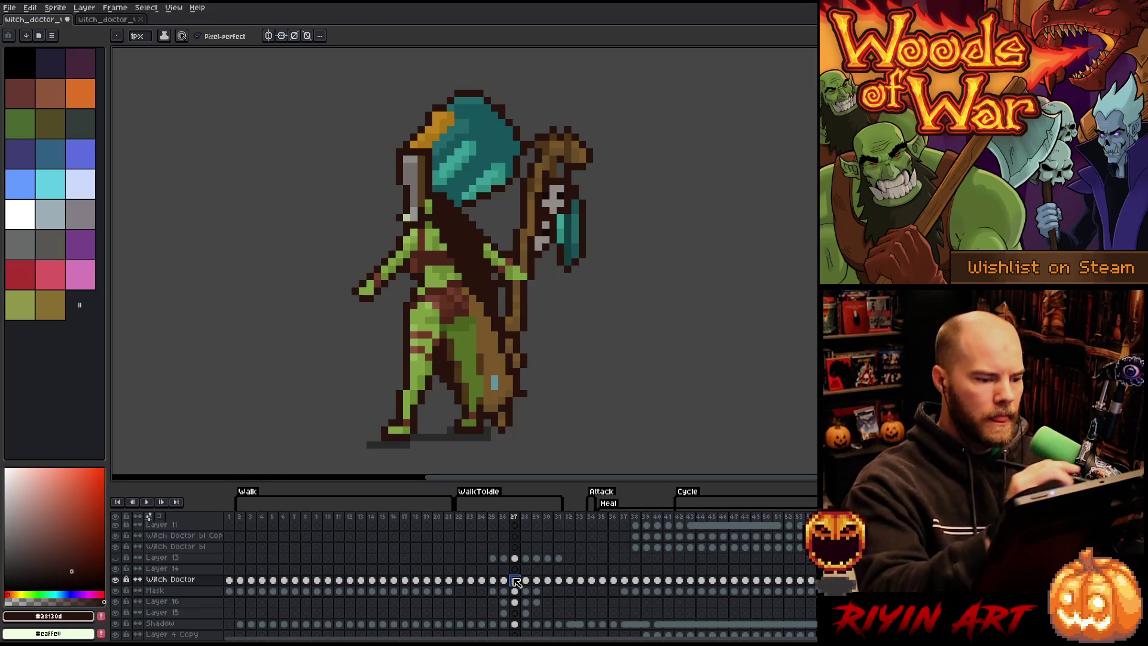
{"action": "key", "text": "m"}
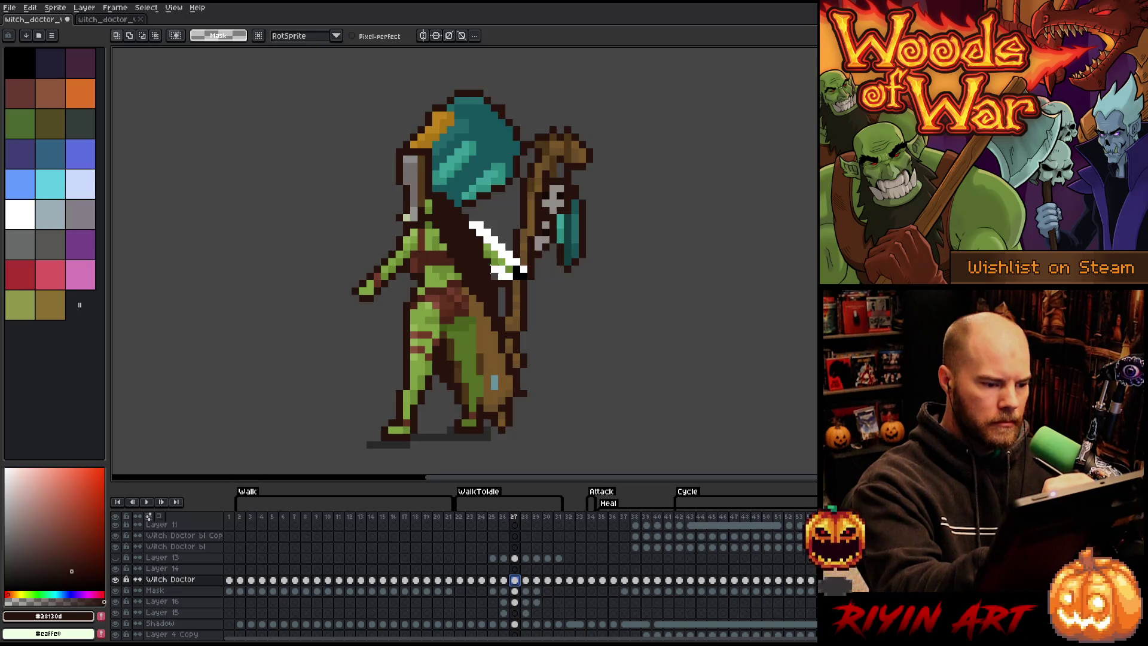
{"action": "left_click_drag", "start_coordinate": [523, 270], "coordinate": [526, 276]}
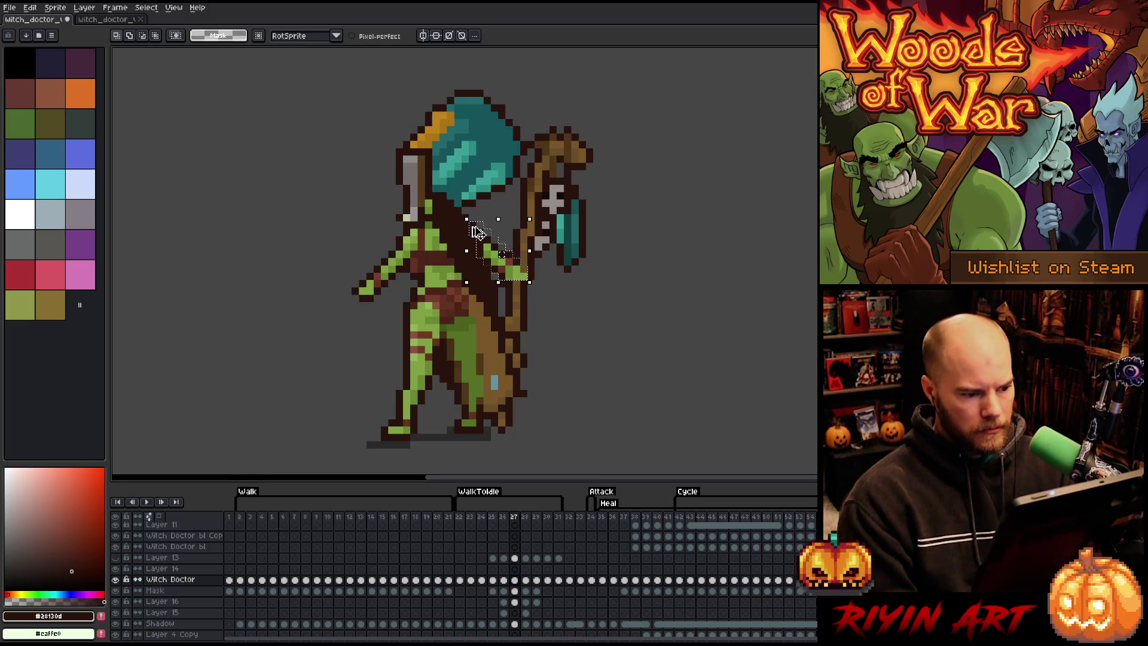
{"action": "left_click", "coordinate": [478, 233]}
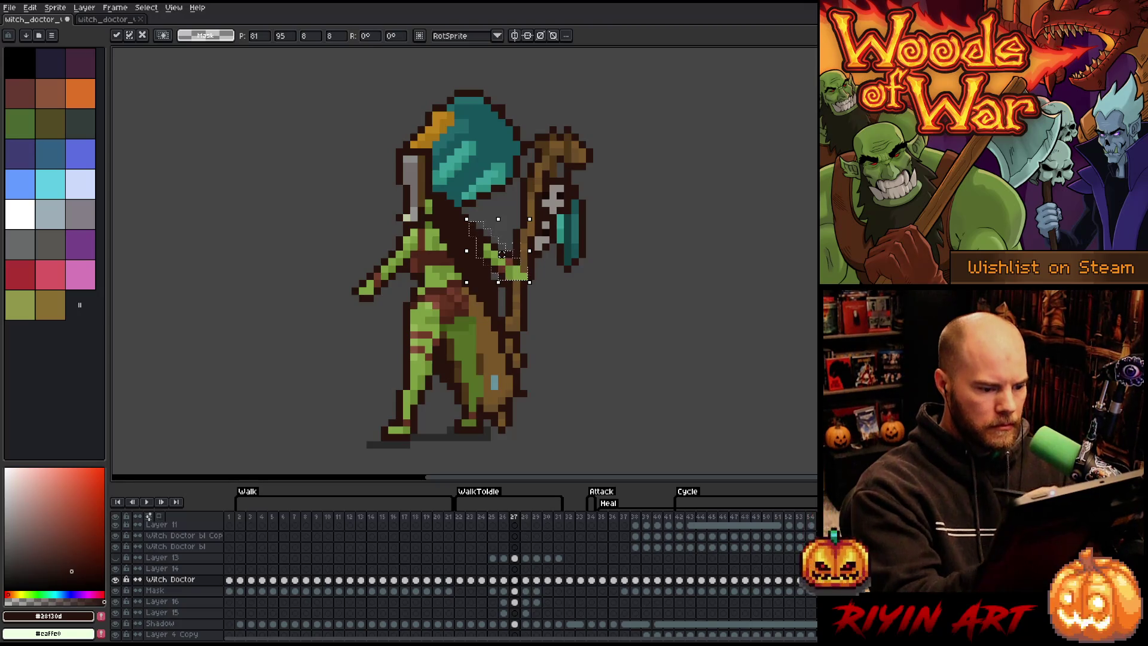
Step: On frame 29, paste the hand into a new Layer 17, one pixel left, and commit
{"action": "left_click", "coordinate": [527, 590]}
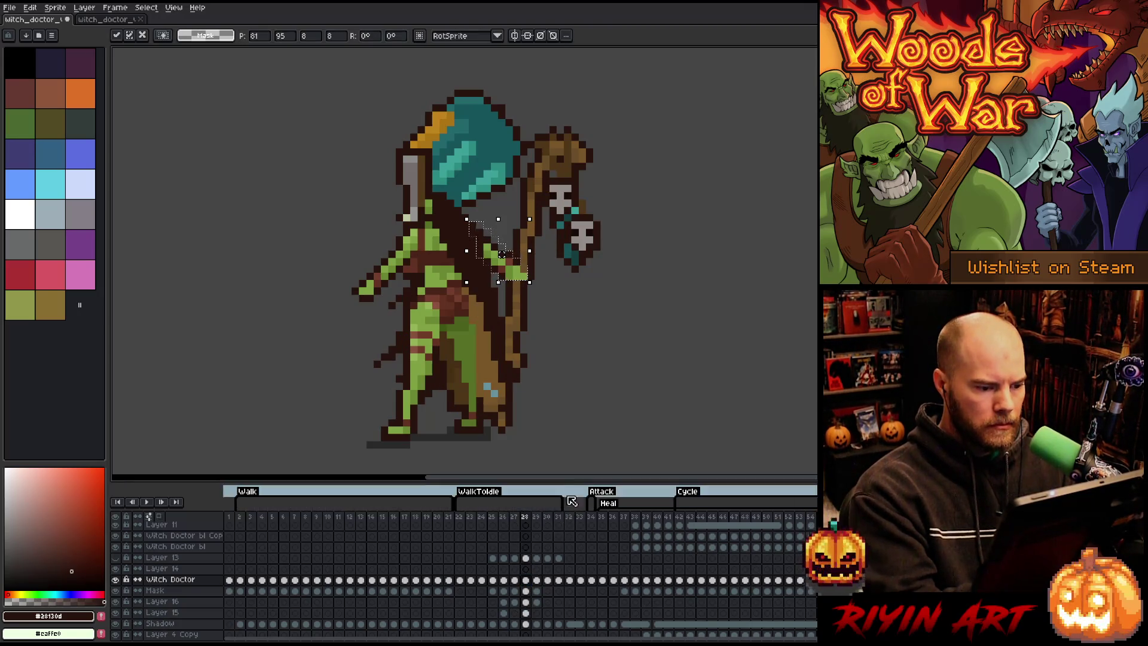
{"action": "left_click", "coordinate": [537, 581]}
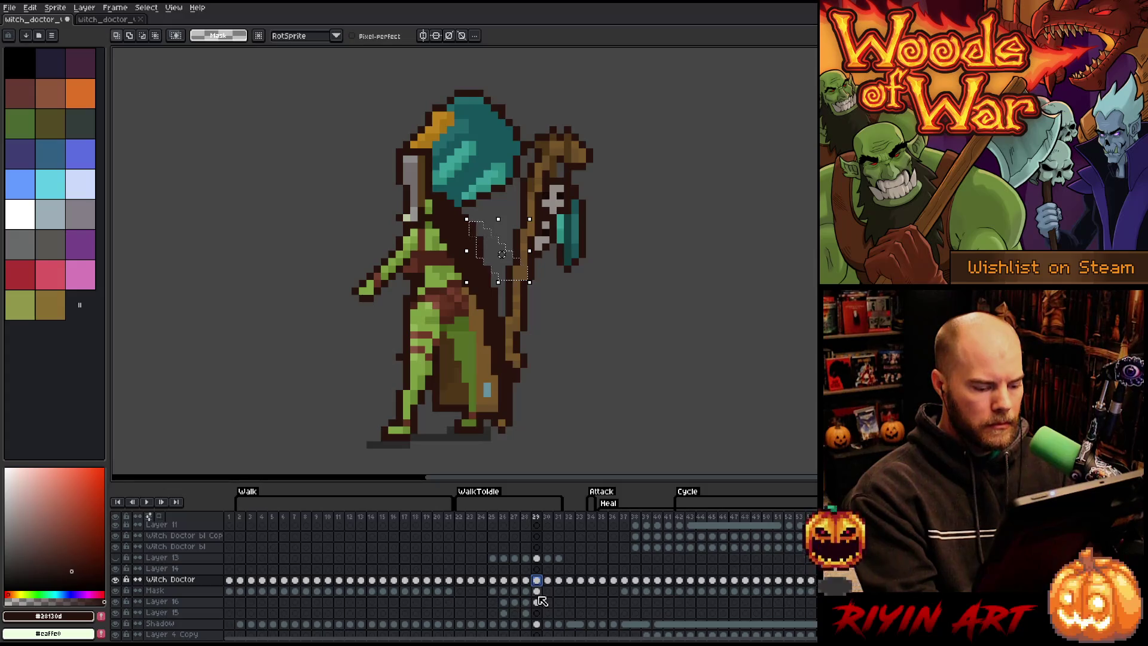
{"action": "left_click", "coordinate": [537, 591]}
{"action": "key", "text": "shift+n"}
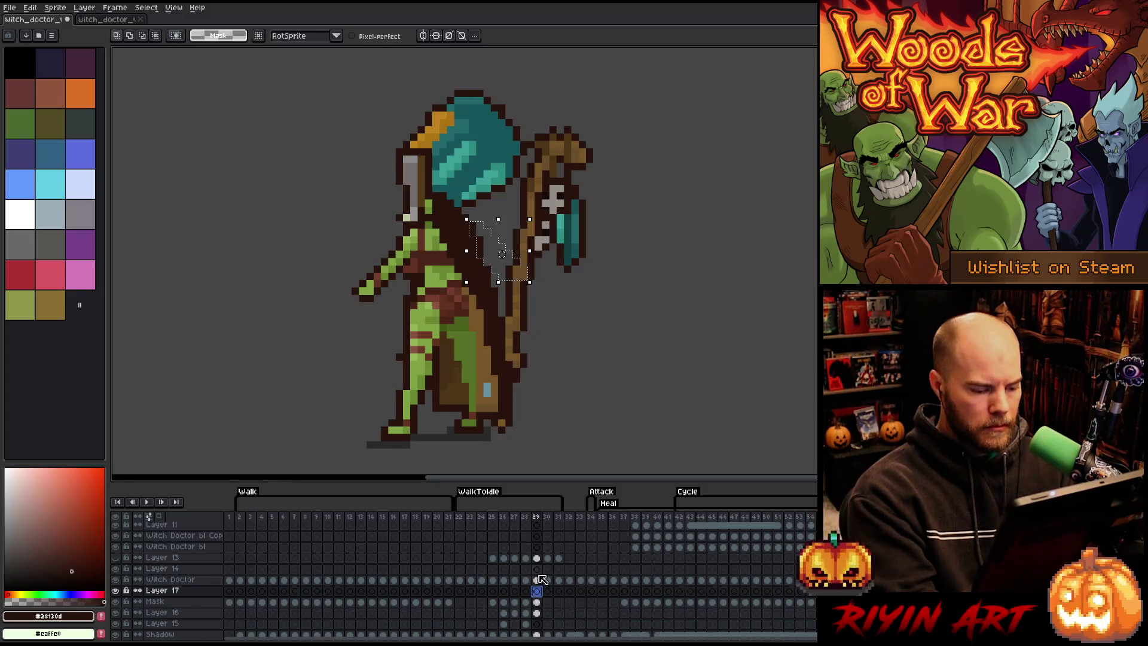
{"action": "key", "text": "ctrl+v"}
{"action": "key", "text": "Left"}
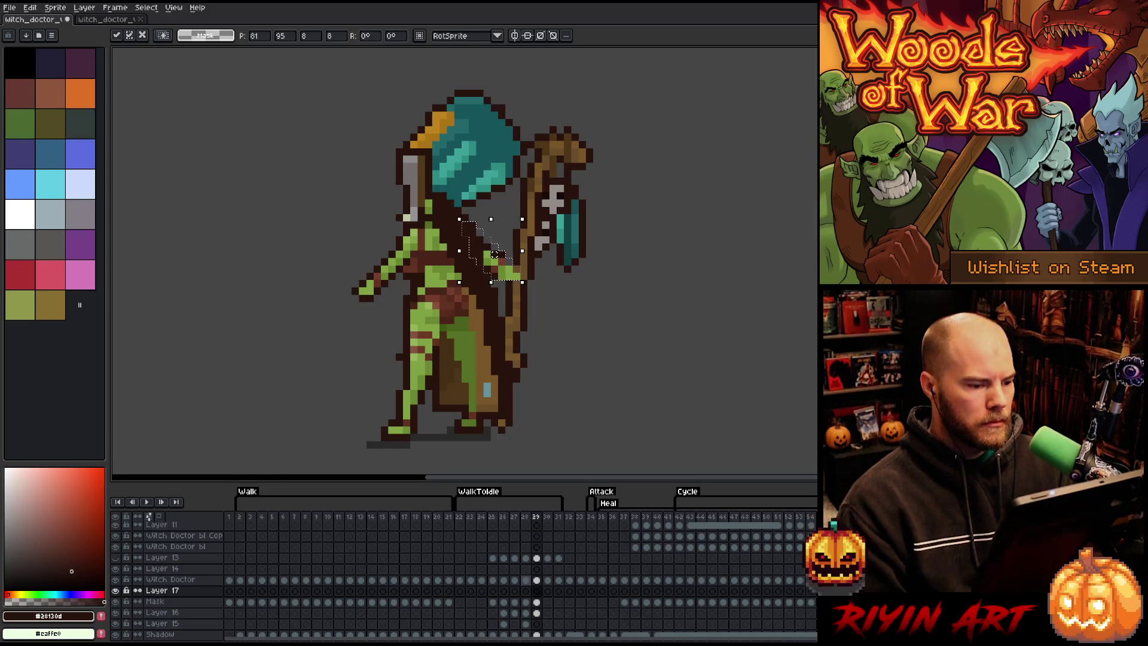
{"action": "key", "text": "Return"}
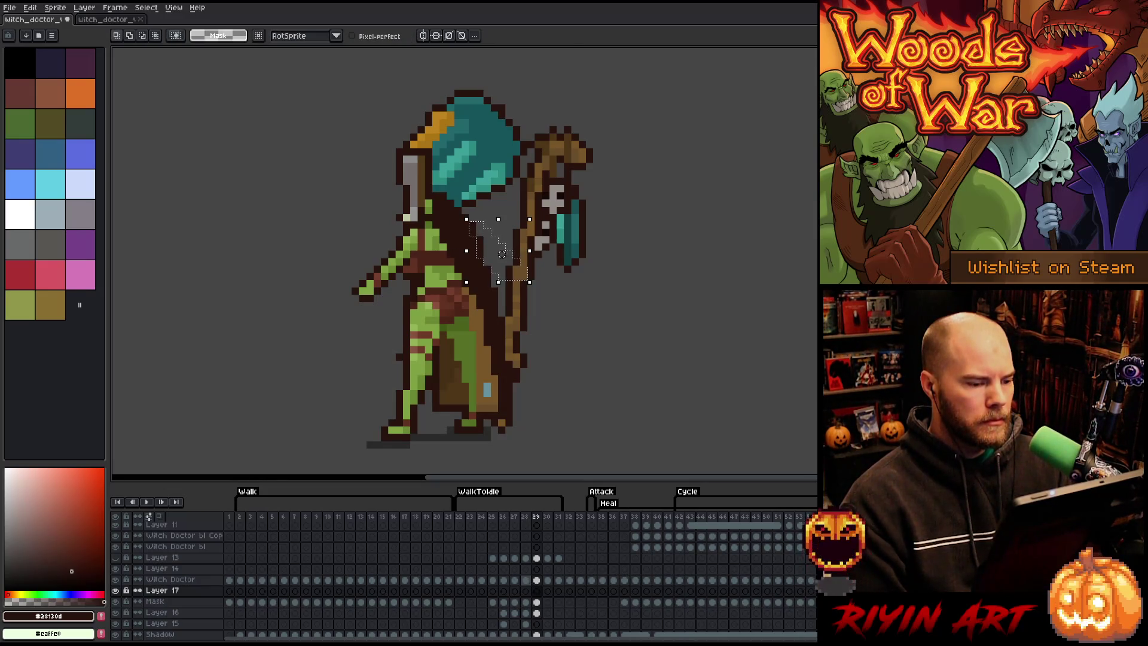
Step: Paste the hand again, check the staff grip area, then deselect
{"action": "key", "text": "ctrl+v"}
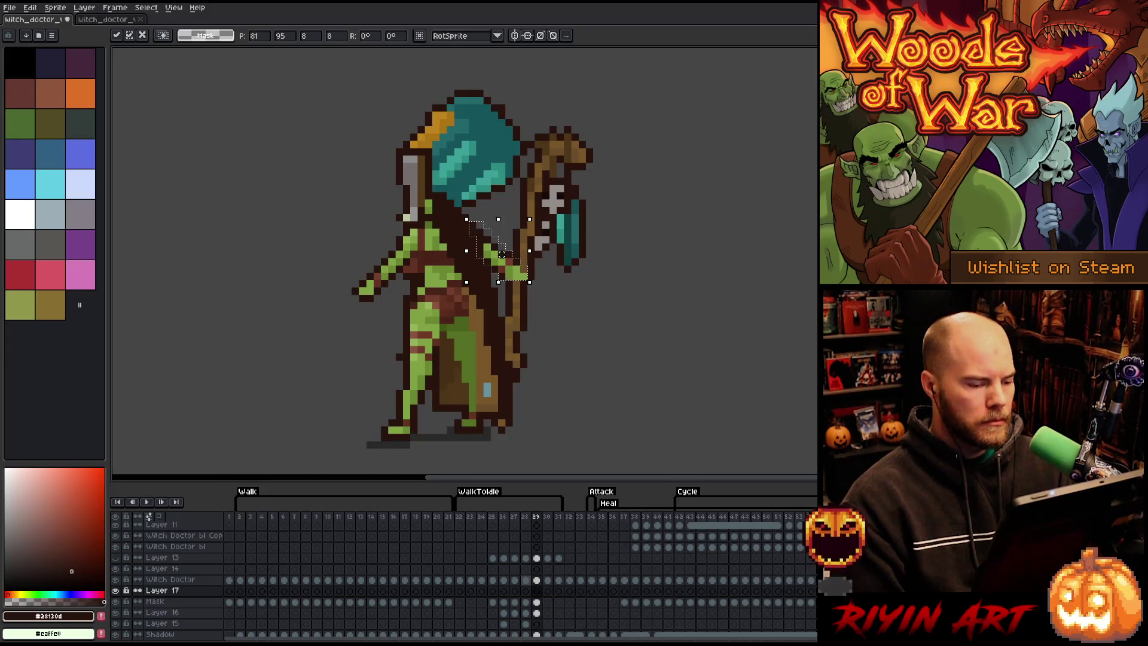
{"action": "left_click_drag", "start_coordinate": [661, 377], "coordinate": [438, 256]}
{"action": "key", "text": "ctrl+d"}
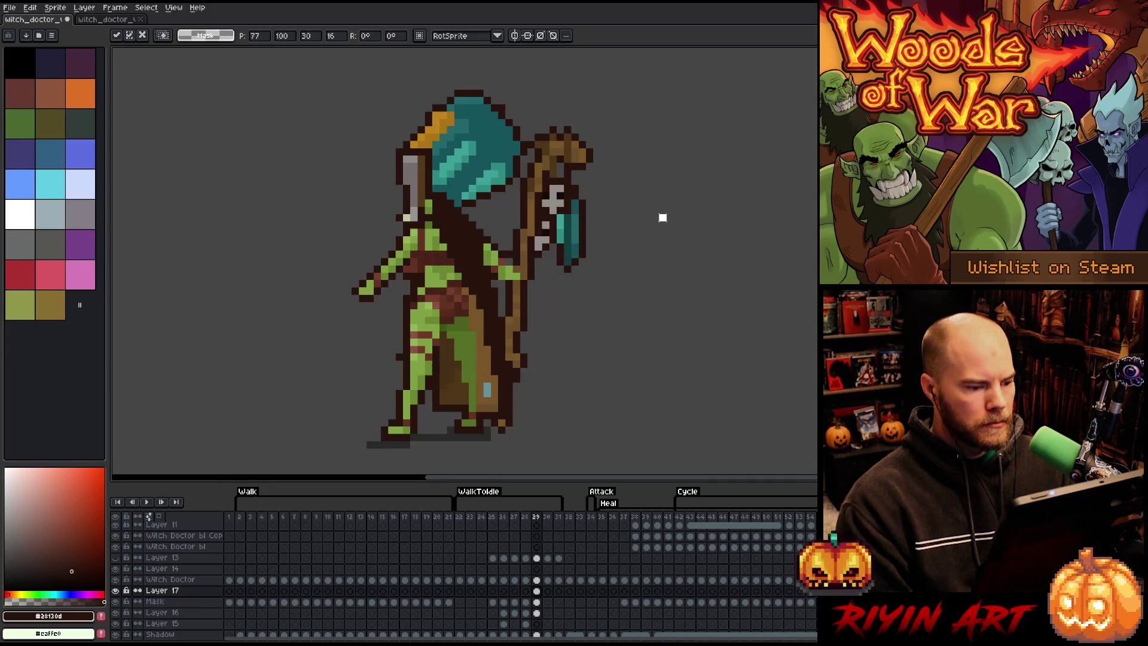
{"action": "key", "text": "i"}
{"action": "key", "text": "b"}
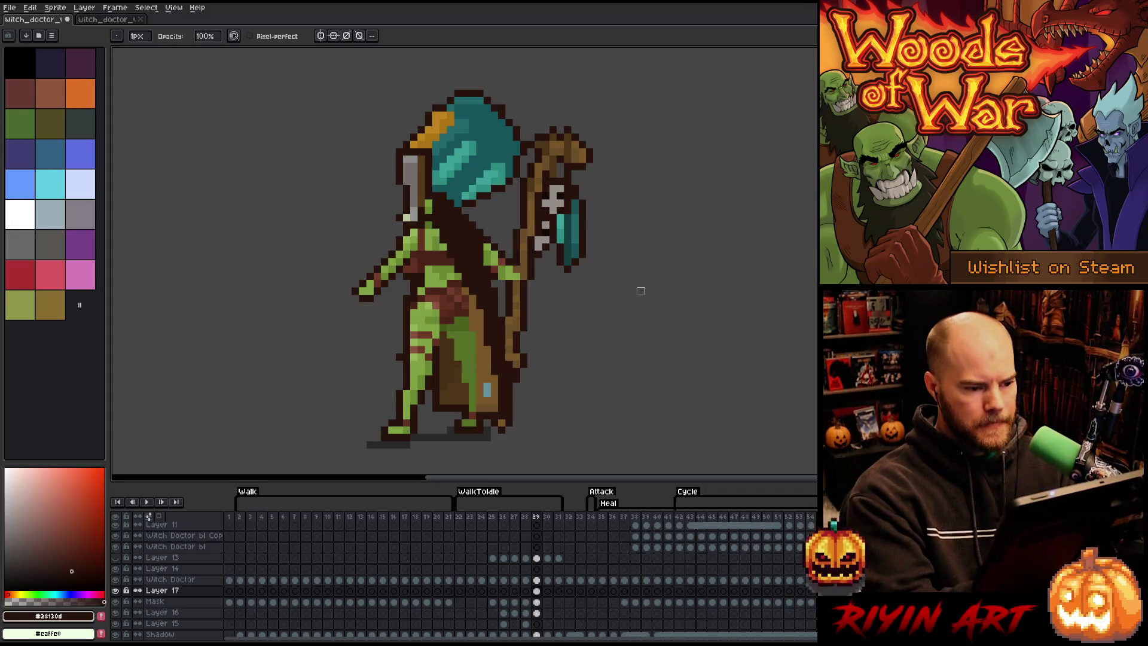
Step: Compare the staff pose on Layer 16 across frames 26 to 29
{"action": "left_click", "coordinate": [536, 602]}
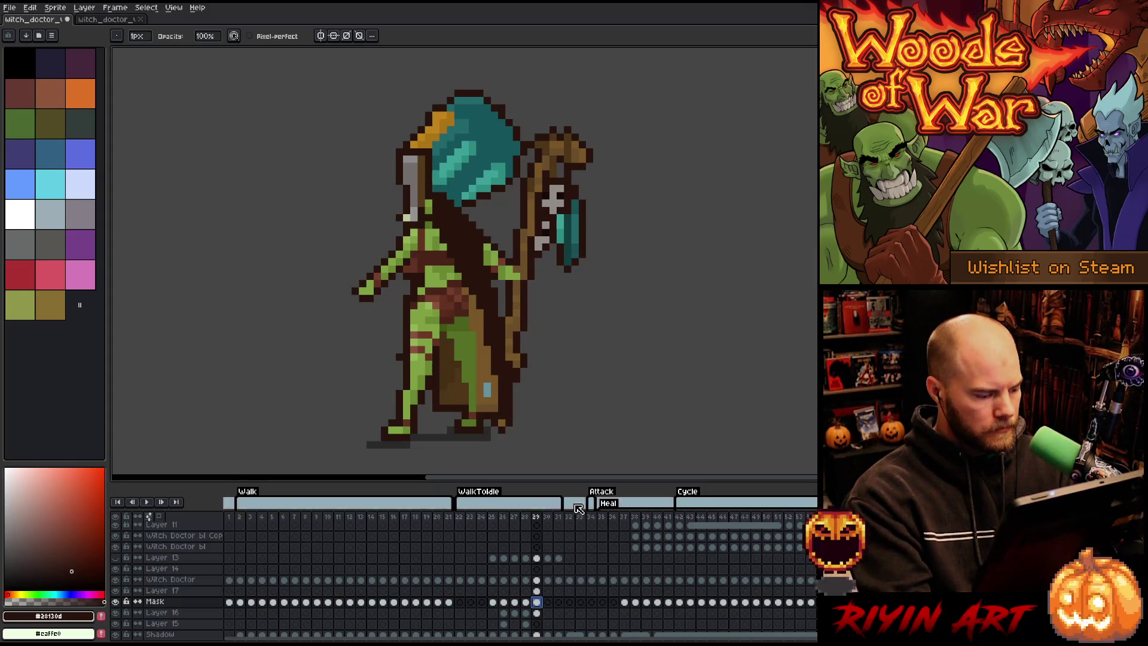
{"action": "left_click", "coordinate": [536, 612]}
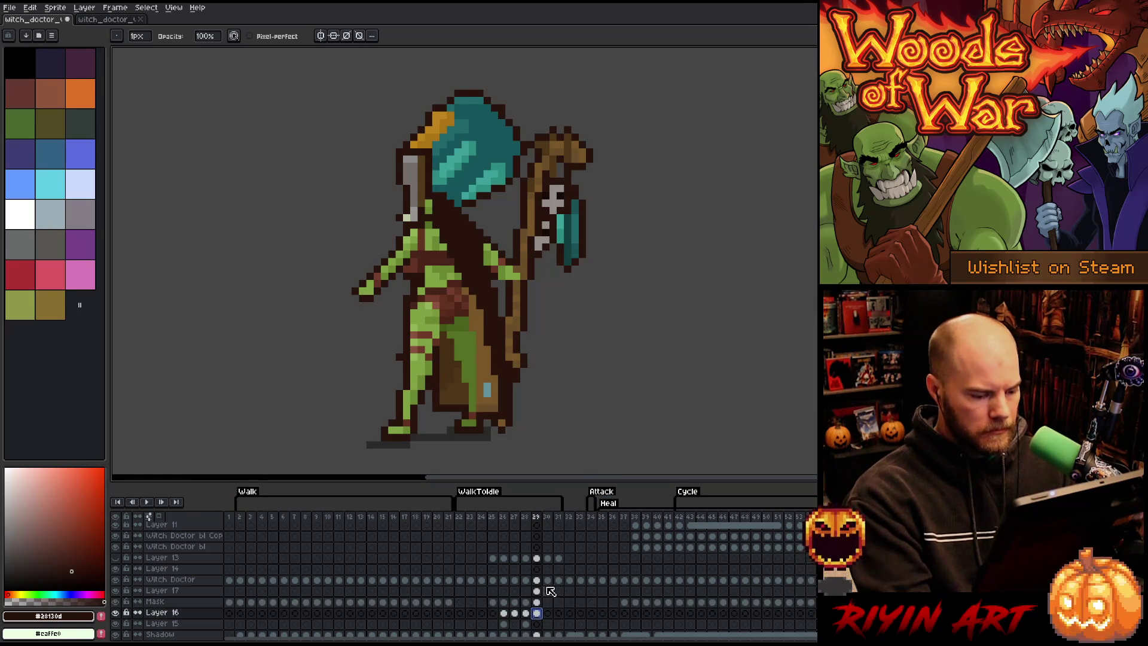
{"action": "scroll", "coordinate": [547, 598], "scroll_direction": "down", "scroll_amount": 2}
{"action": "key", "text": "Left"}
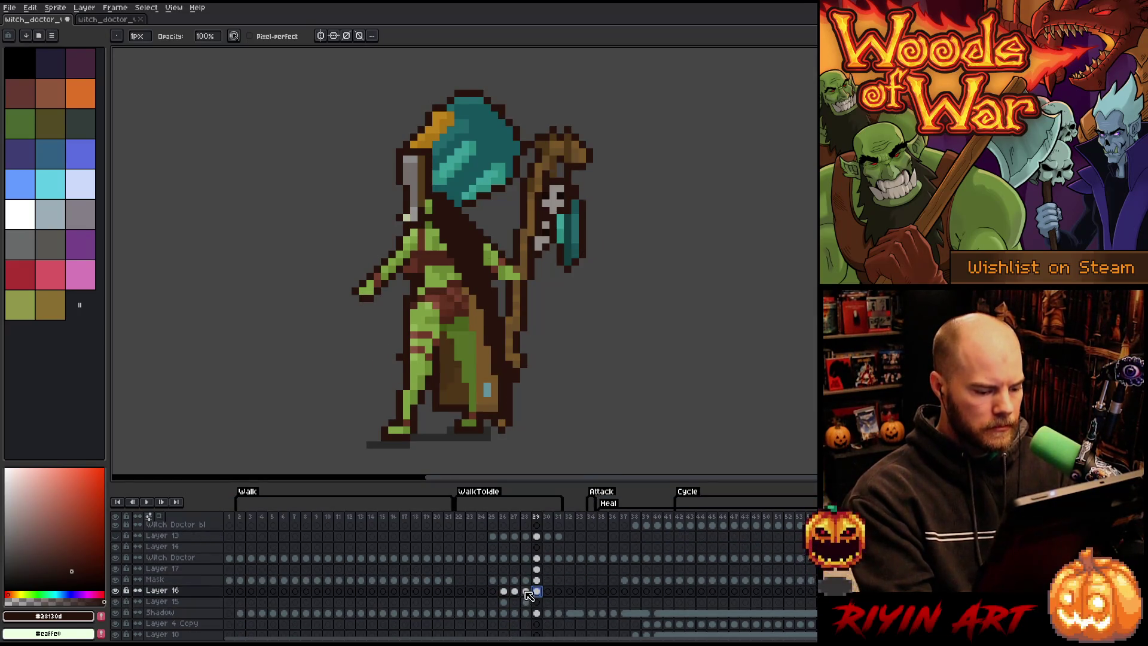
{"action": "left_click", "coordinate": [537, 590]}
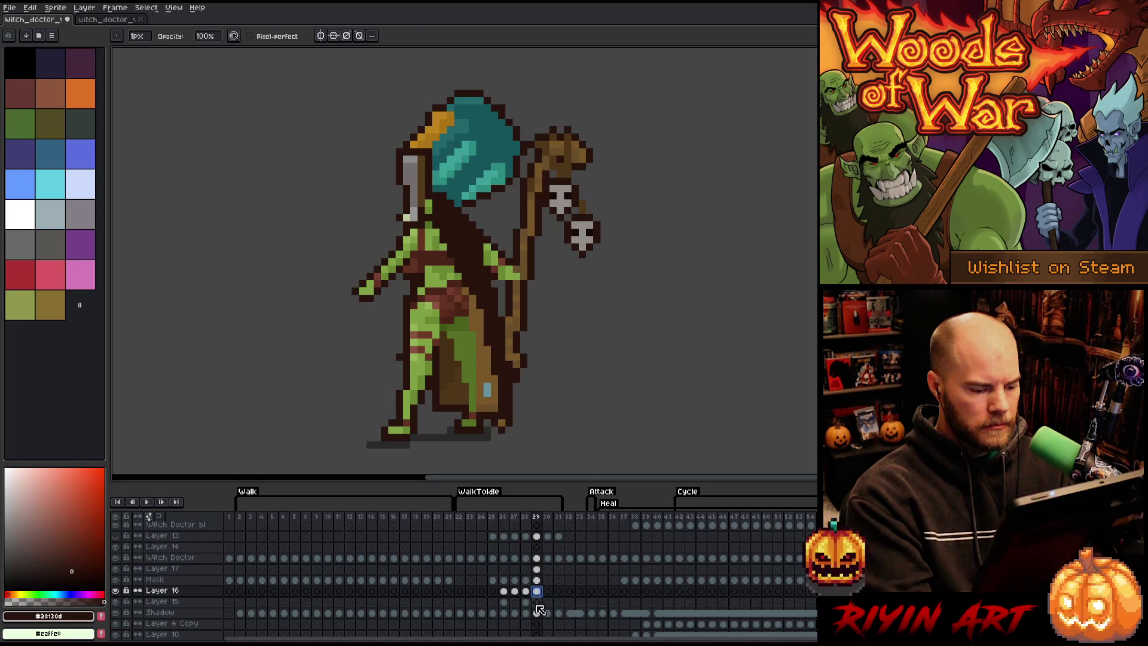
{"action": "left_click", "coordinate": [525, 592]}
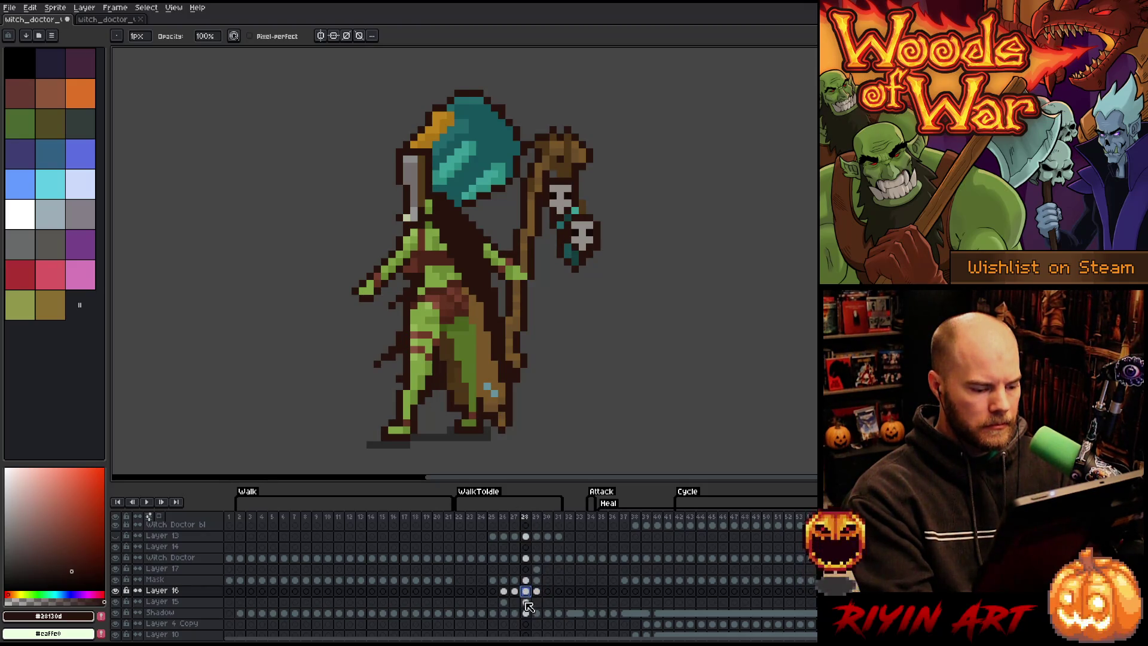
{"action": "left_click", "coordinate": [517, 590]}
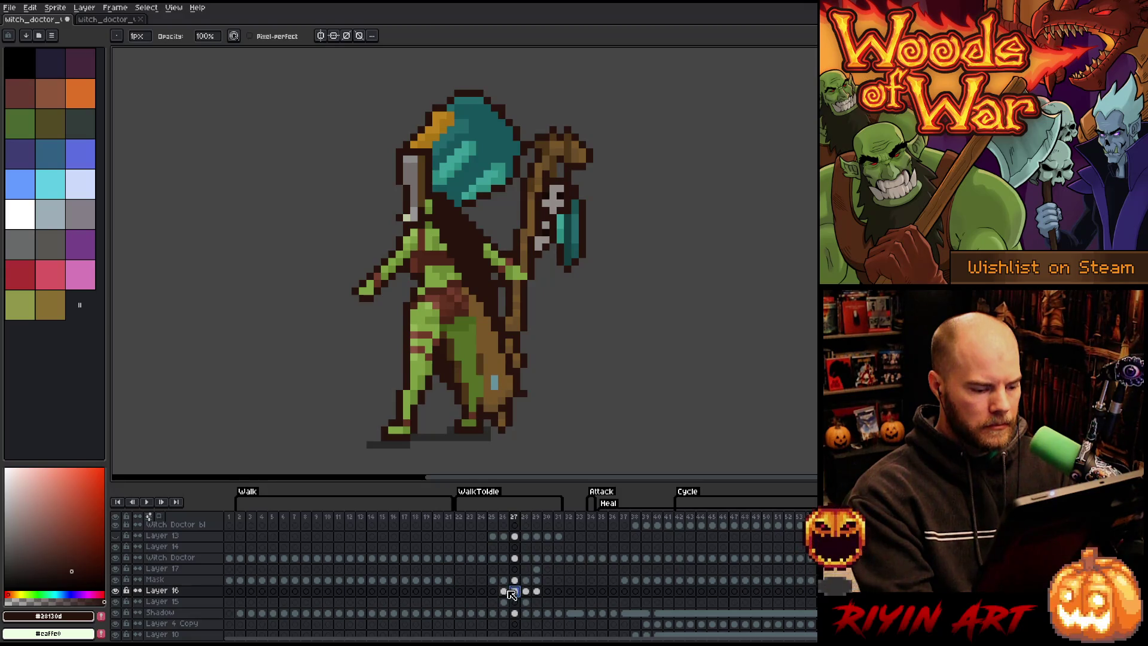
{"action": "left_click", "coordinate": [504, 591]}
{"action": "left_click", "coordinate": [527, 591]}
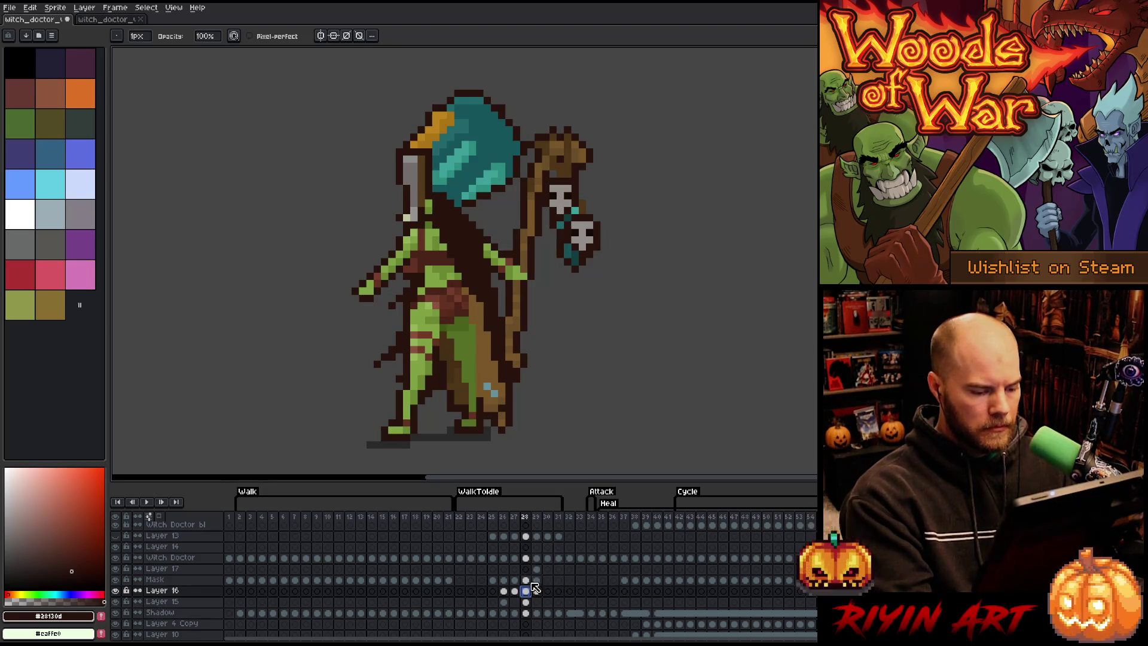
Step: Hide and reshow the Mask layer at frame 28 to compare, then return to frame 29
{"action": "left_click", "coordinate": [526, 579]}
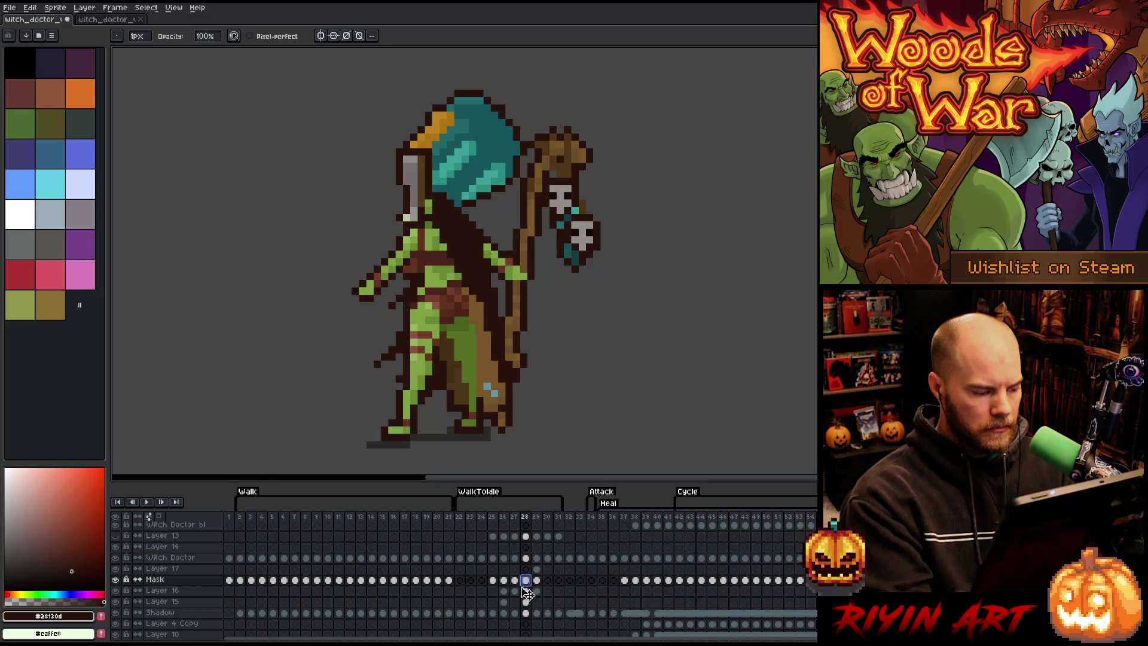
{"action": "left_click", "coordinate": [115, 581]}
{"action": "left_click", "coordinate": [116, 581]}
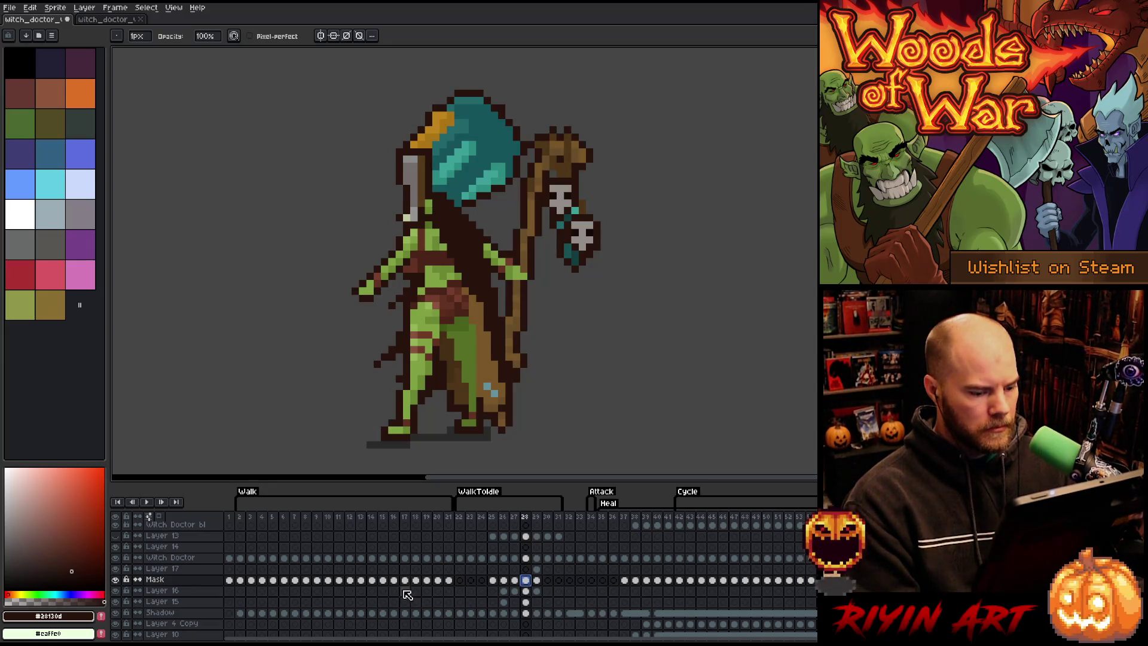
{"action": "left_click", "coordinate": [538, 581]}
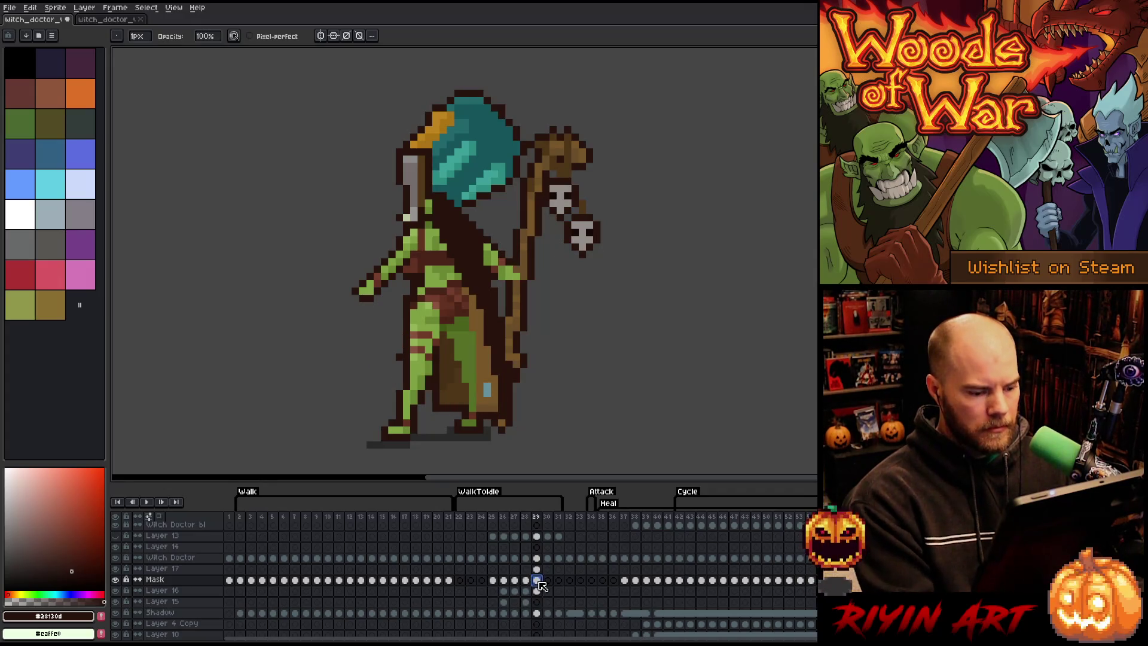
Step: Delete Layer 16's frame 29 cel to remove the skull charms
{"action": "left_click", "coordinate": [539, 591]}
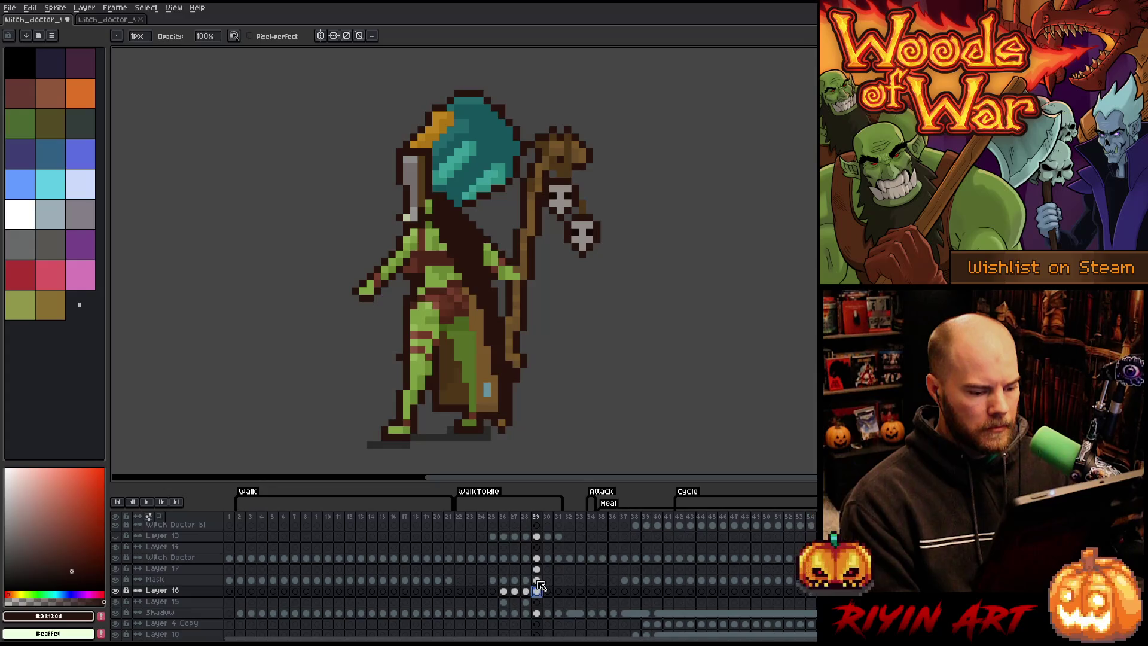
{"action": "key", "text": "Delete"}
{"action": "left_click", "coordinate": [537, 580]}
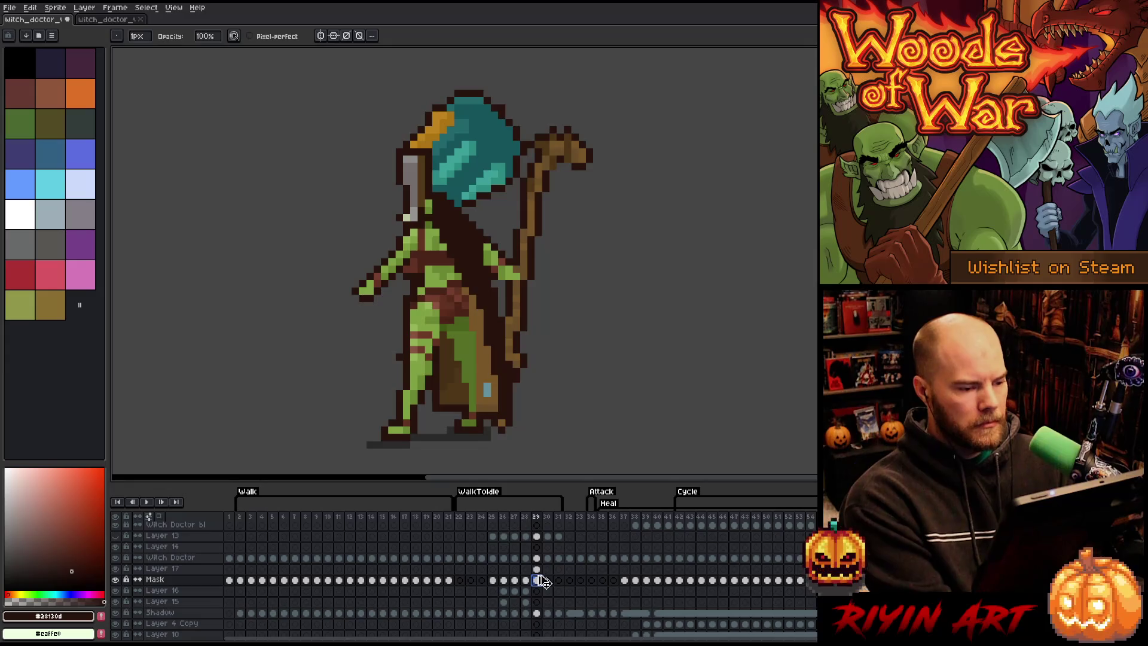
{"action": "key", "text": "v"}
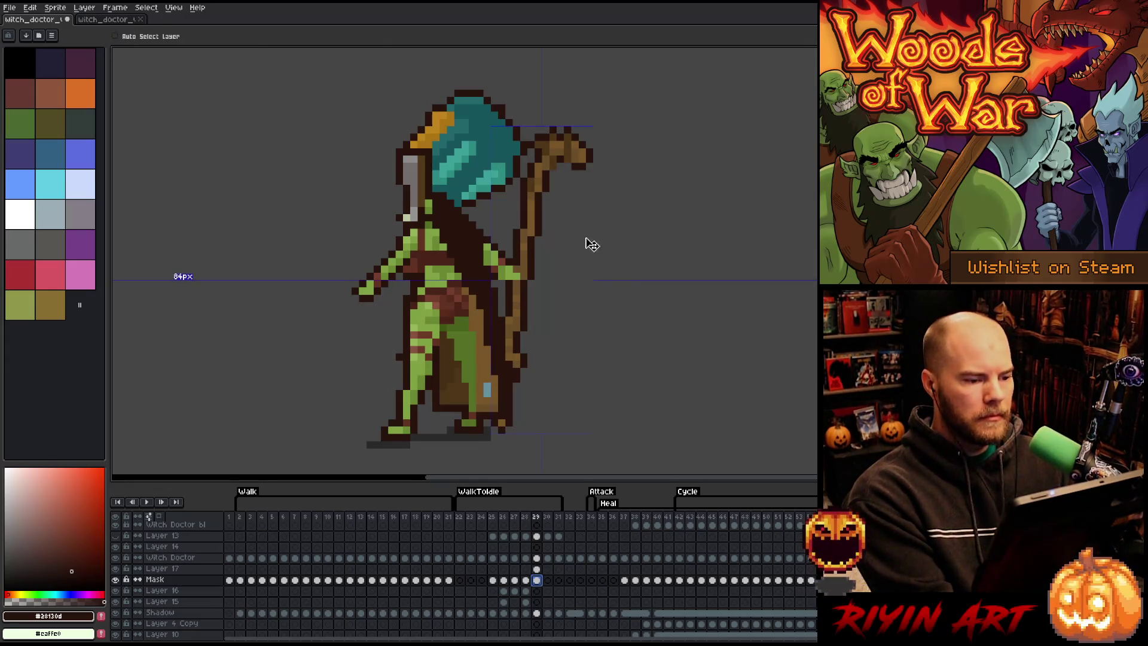
{"action": "key", "text": "b"}
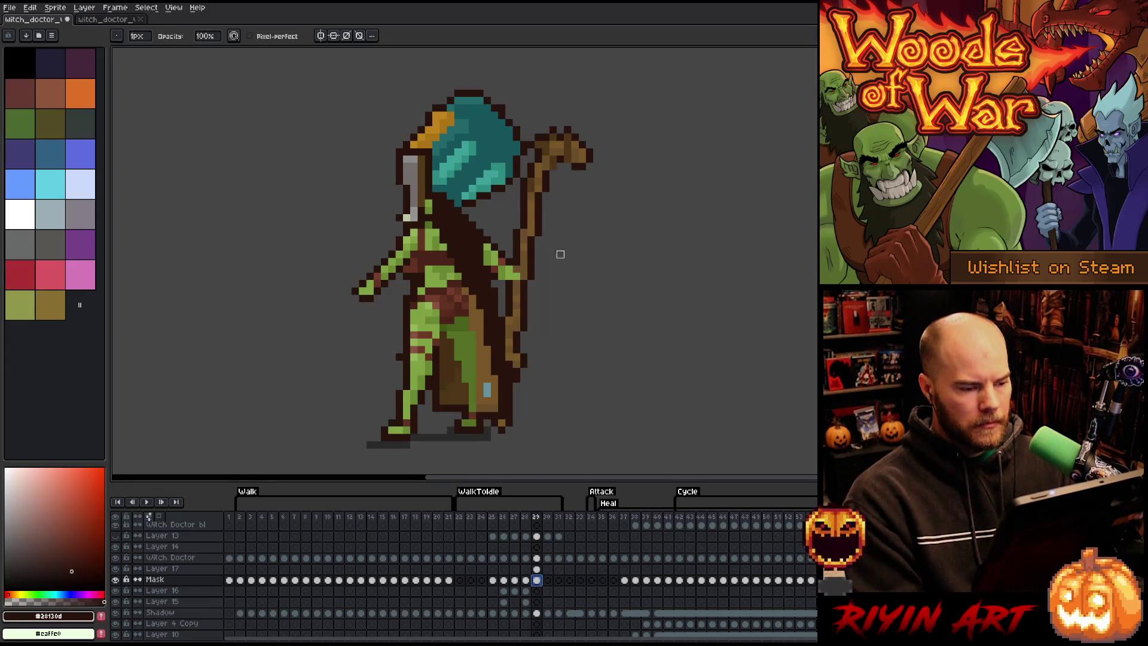
{"action": "key", "text": "m"}
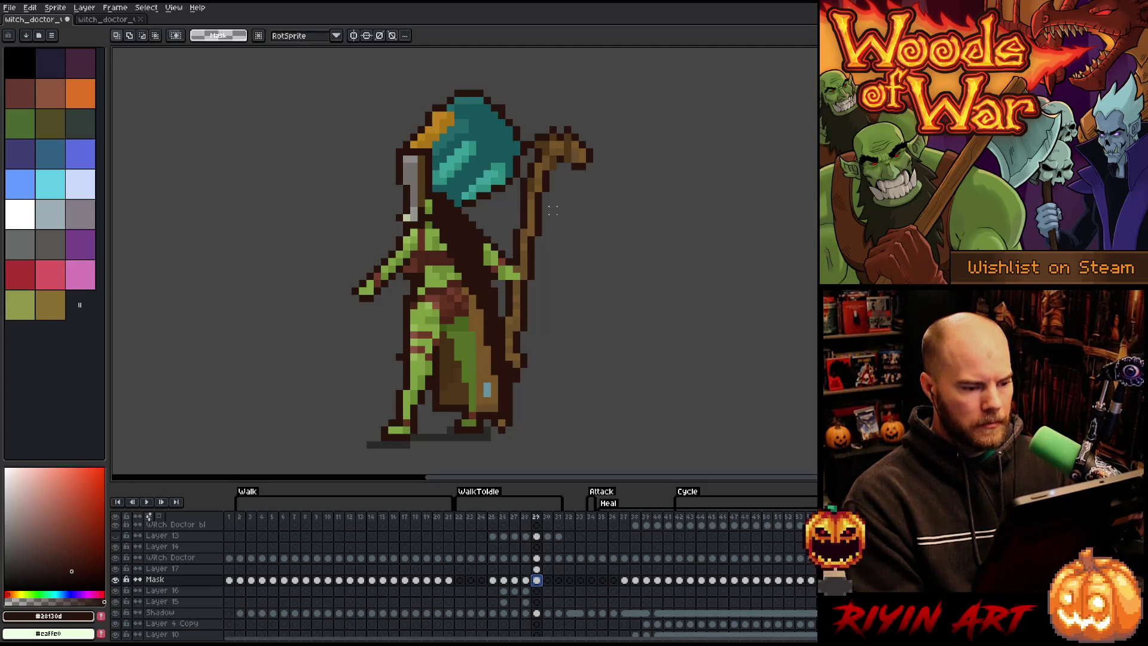
Step: Nudge the witch doctor's body one pixel left, then try selections of the lower body and feet
{"action": "mouse_move", "coordinate": [558, 212]}
{"action": "left_mouse_down"}
{"action": "mouse_move", "coordinate": [410, 461]}
{"action": "mouse_move", "coordinate": [386, 457]}
{"action": "left_mouse_up"}
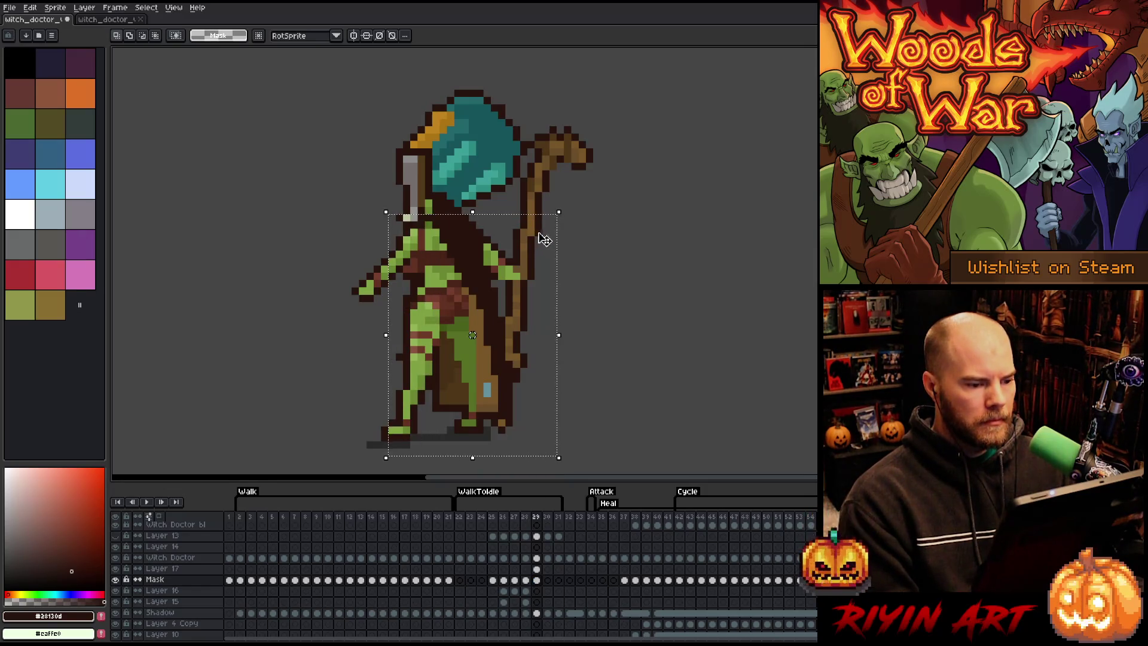
{"action": "key", "text": "Left"}
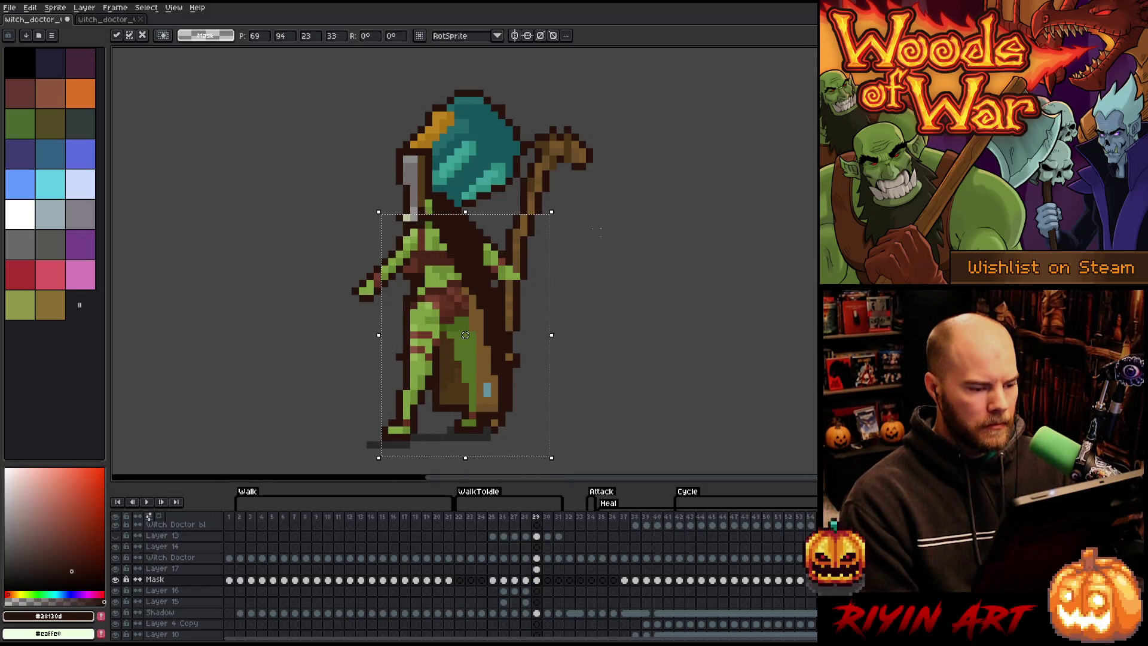
{"action": "key", "text": "Return"}
{"action": "mouse_move", "coordinate": [549, 251]}
{"action": "left_mouse_down"}
{"action": "mouse_move", "coordinate": [526, 293]}
{"action": "mouse_move", "coordinate": [359, 462]}
{"action": "left_mouse_up"}
{"action": "left_click", "coordinate": [670, 289]}
{"action": "mouse_move", "coordinate": [555, 310]}
{"action": "left_mouse_down"}
{"action": "mouse_move", "coordinate": [426, 425]}
{"action": "mouse_move", "coordinate": [359, 440]}
{"action": "mouse_move", "coordinate": [353, 460]}
{"action": "left_mouse_up"}
{"action": "left_click", "coordinate": [633, 357]}
{"action": "left_click_drag", "start_coordinate": [581, 370], "coordinate": [342, 461]}
{"action": "left_click", "coordinate": [596, 408]}
{"action": "mouse_move", "coordinate": [574, 387]}
{"action": "left_mouse_down"}
{"action": "mouse_move", "coordinate": [428, 461]}
{"action": "mouse_move", "coordinate": [386, 460]}
{"action": "left_mouse_up"}
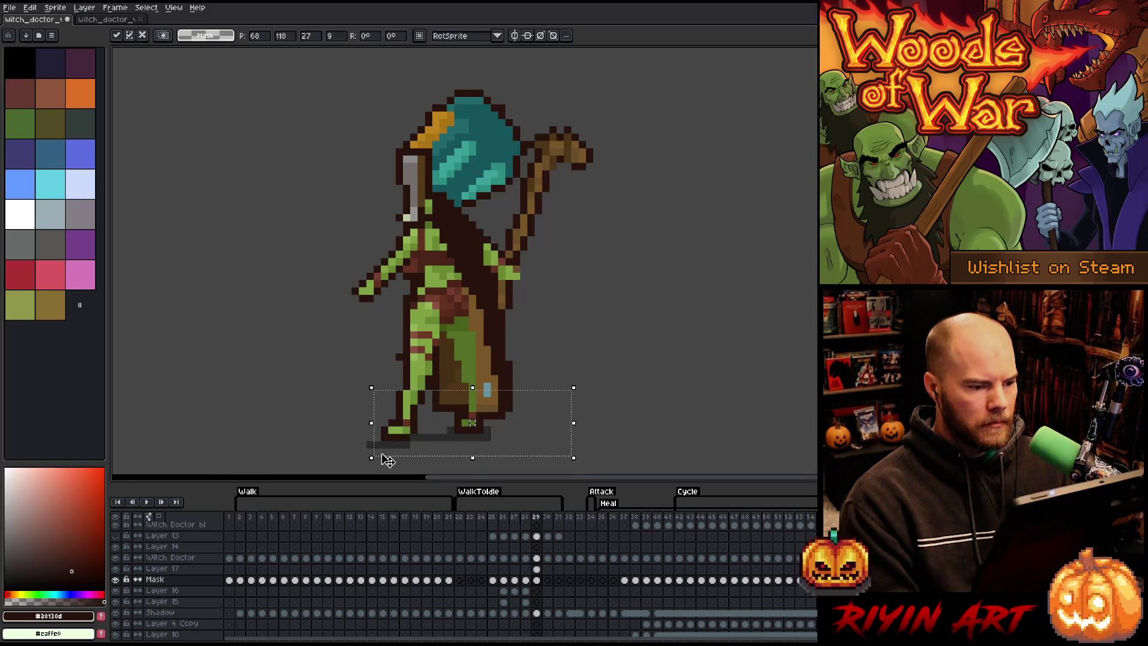
Step: Select the whole sprite and compare frames 28 and 29
{"action": "mouse_move", "coordinate": [670, 84]}
{"action": "left_mouse_down"}
{"action": "mouse_move", "coordinate": [390, 461]}
{"action": "mouse_move", "coordinate": [291, 471]}
{"action": "left_mouse_up"}
{"action": "key", "text": "comma"}
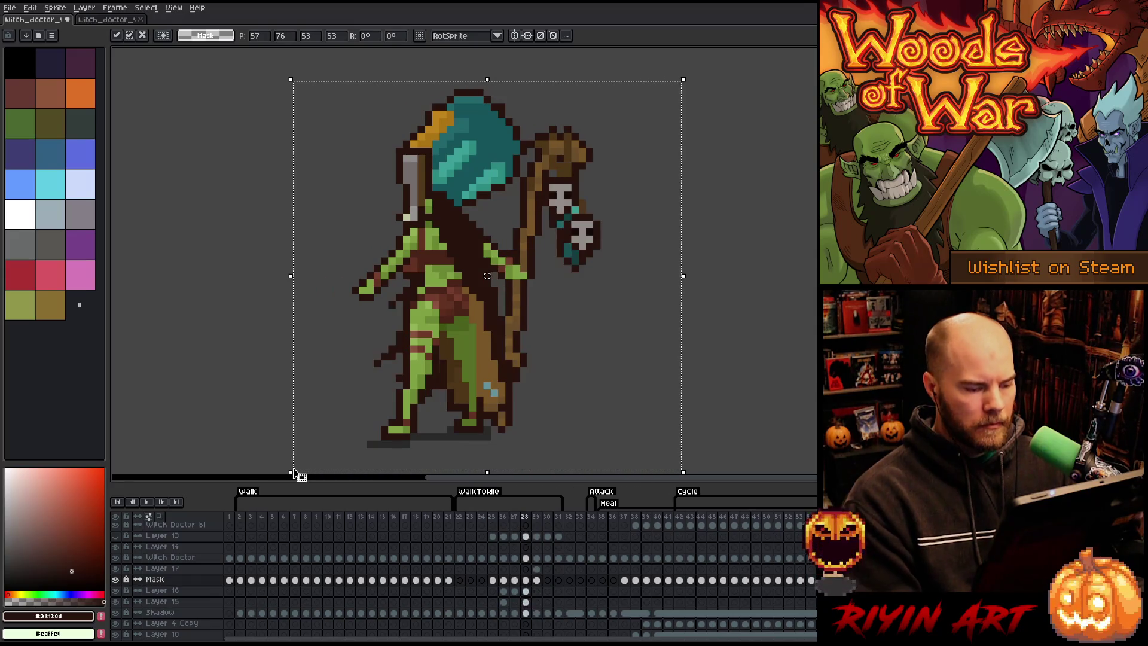
{"action": "key", "text": "period"}
{"action": "key", "text": "comma"}
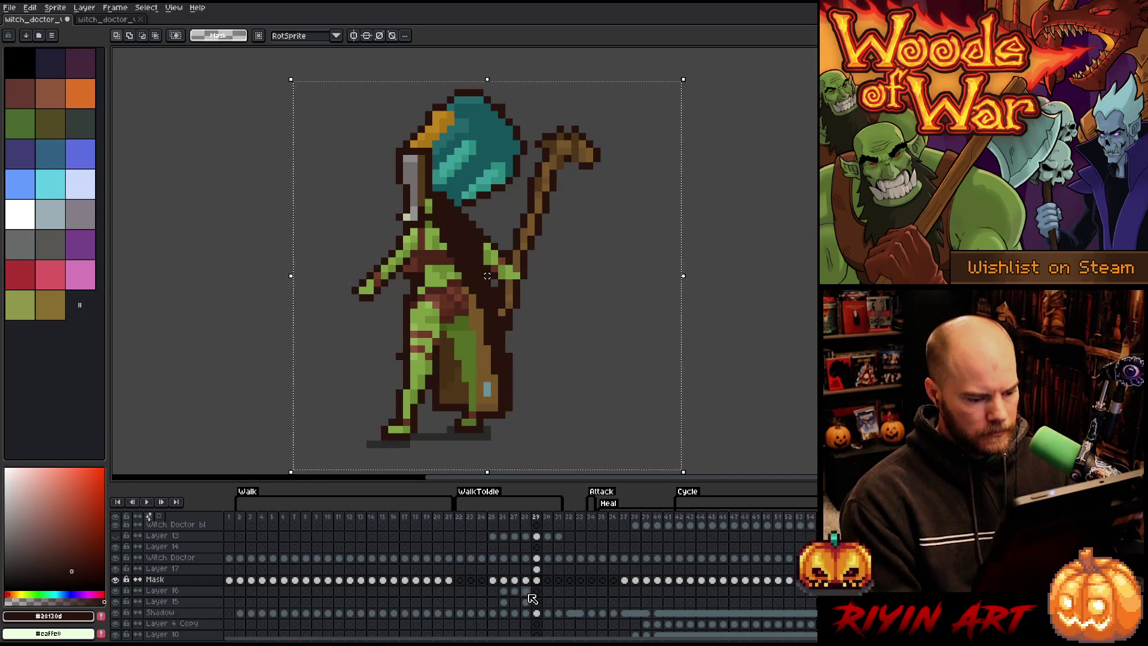
Step: Check the staff layer by toggling its visibility at frame 27, then return to frame 29
{"action": "left_click", "coordinate": [514, 591]}
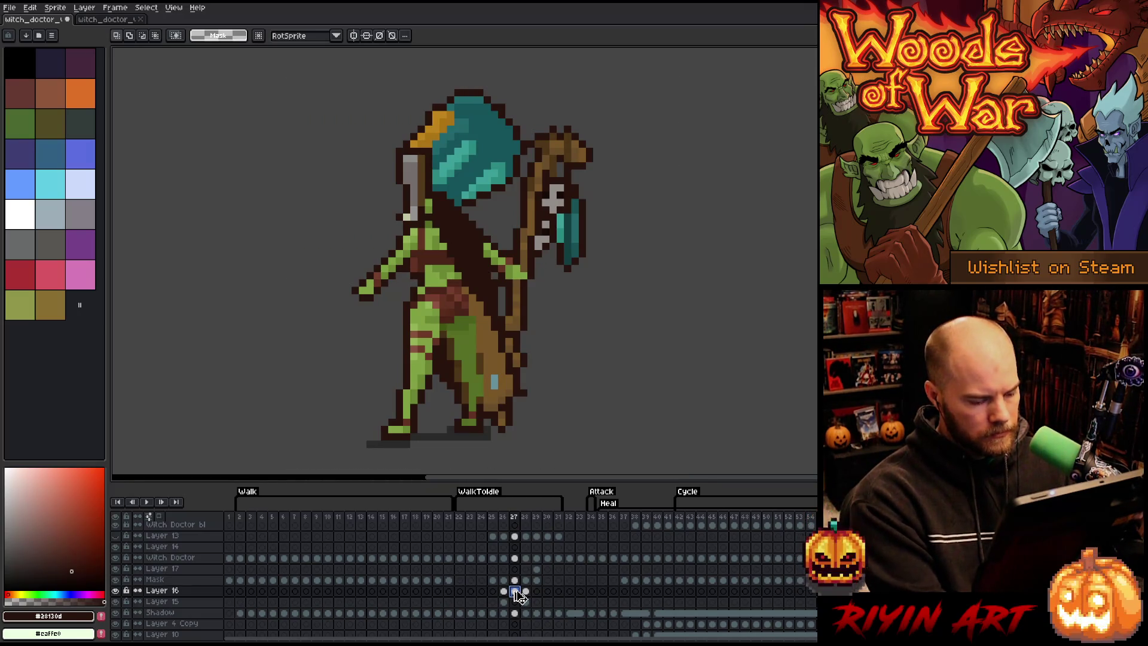
{"action": "key", "text": "ctrl+d"}
{"action": "left_click", "coordinate": [116, 590]}
{"action": "left_click", "coordinate": [116, 591]}
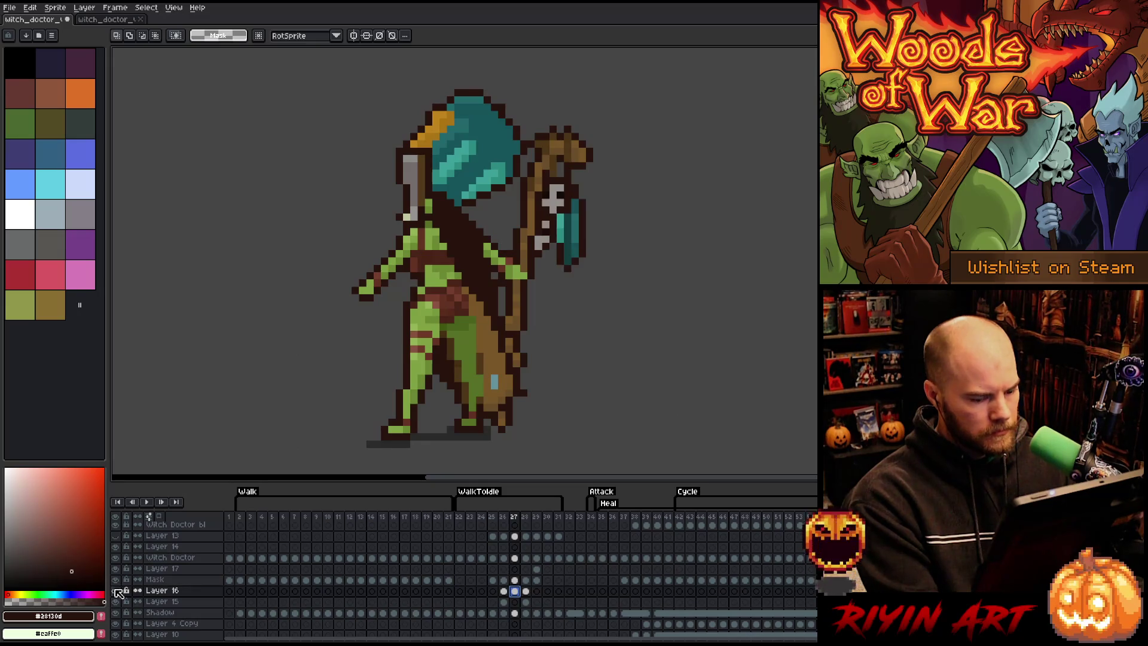
{"action": "left_click", "coordinate": [537, 591]}
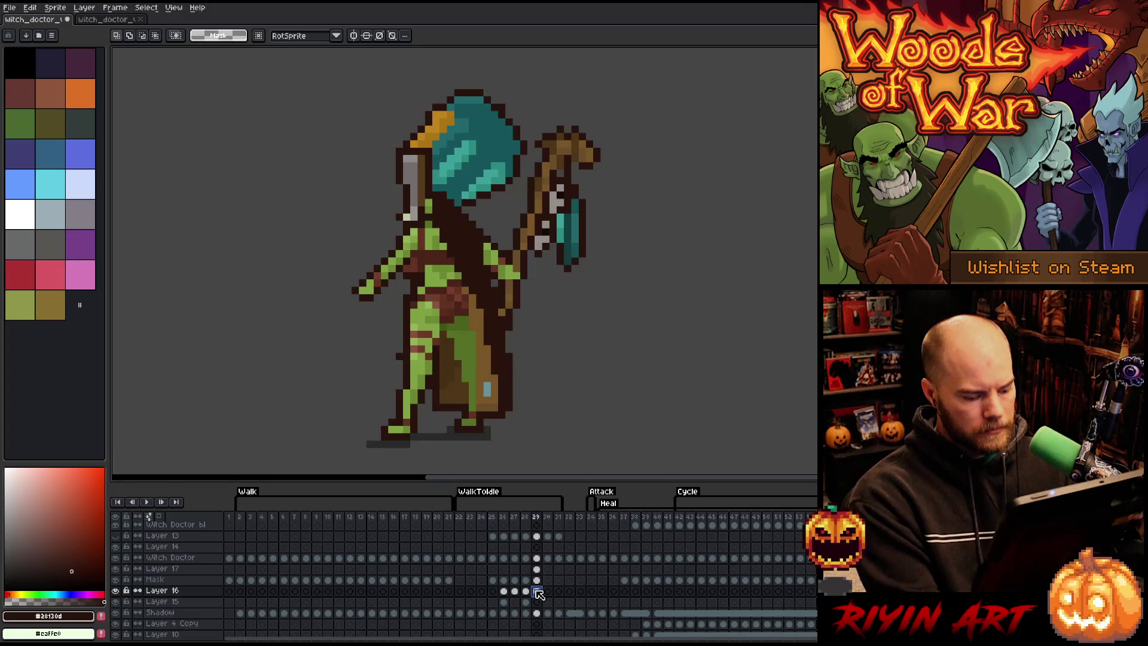
{"action": "left_click", "coordinate": [537, 591], "text": "ctrl"}
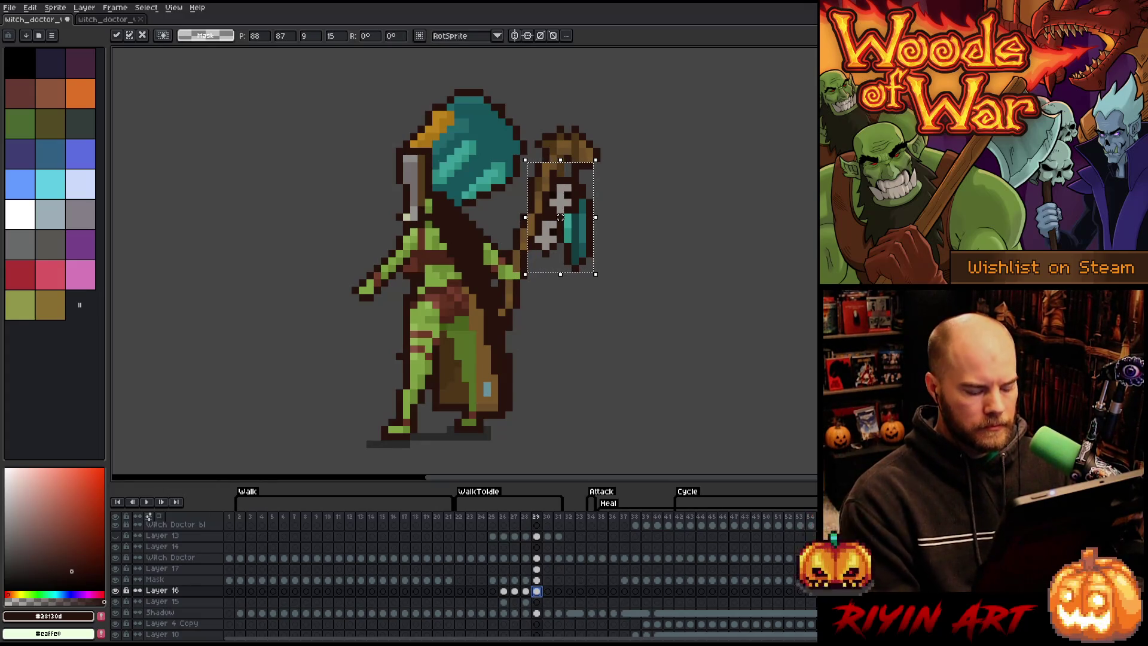
Step: Flip between frames 28 and 29, then select and commit the staff on frame 29
{"action": "key", "text": "comma"}
{"action": "key", "text": "period"}
{"action": "key", "text": "comma"}
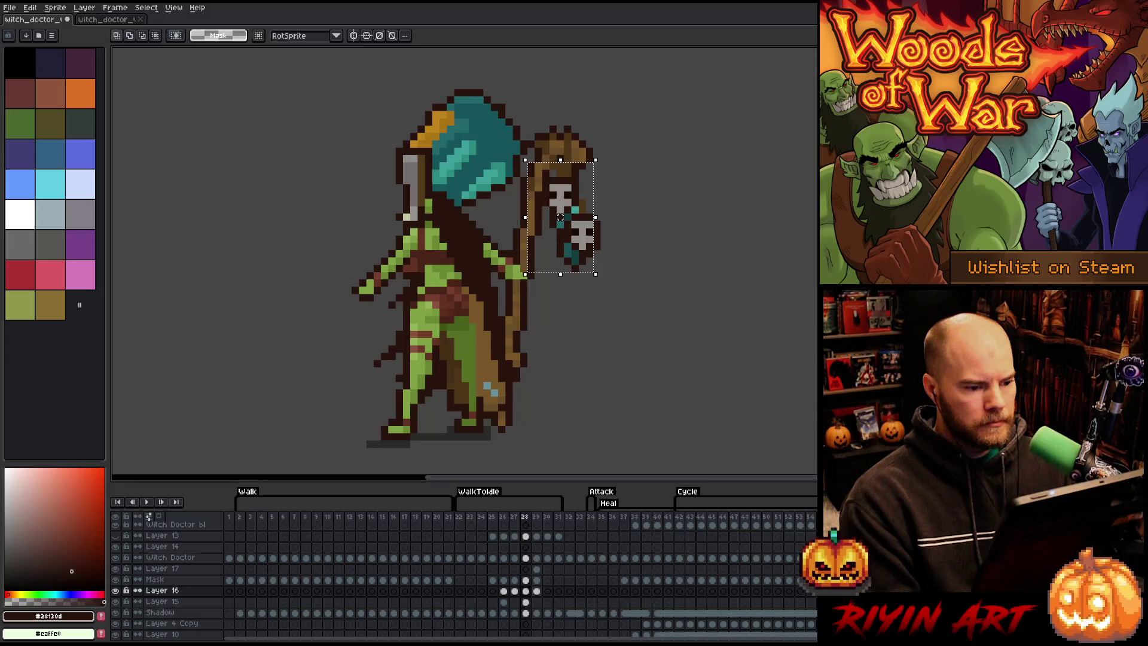
{"action": "key", "text": "period"}
{"action": "key", "text": "comma"}
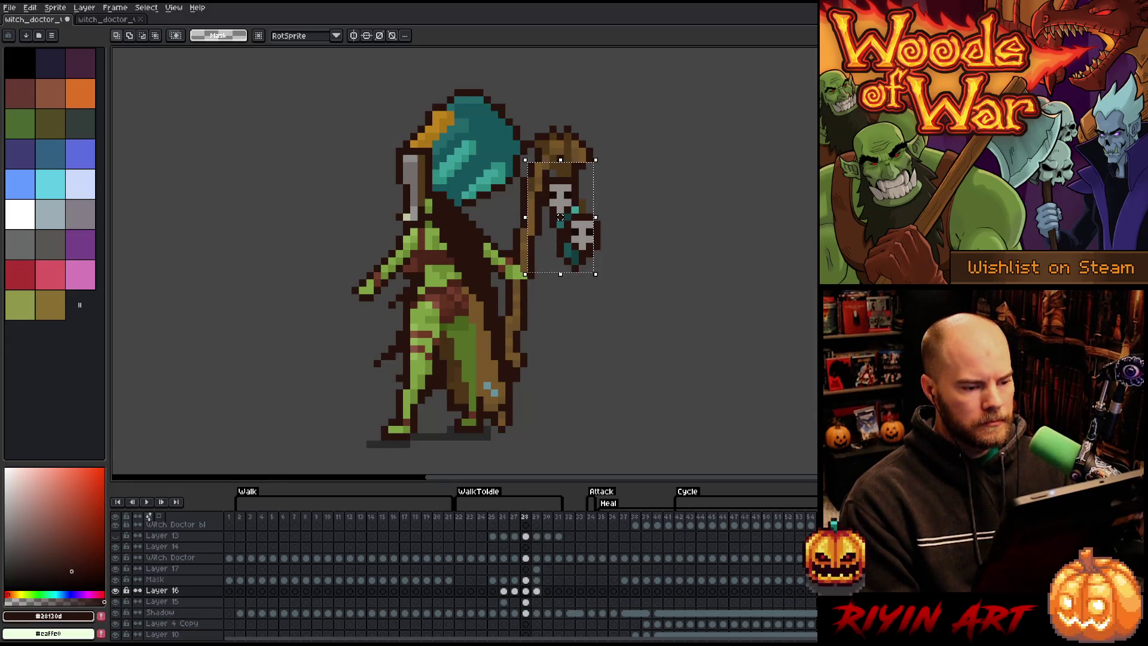
{"action": "key", "text": "period"}
{"action": "key", "text": "comma"}
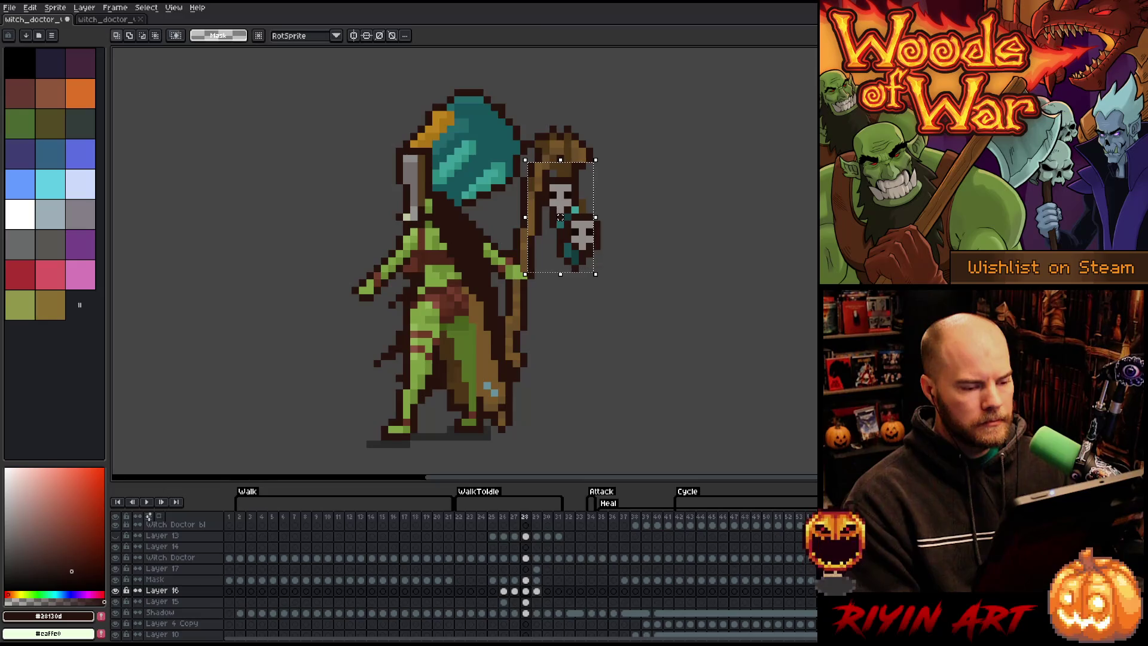
{"action": "key", "text": "period"}
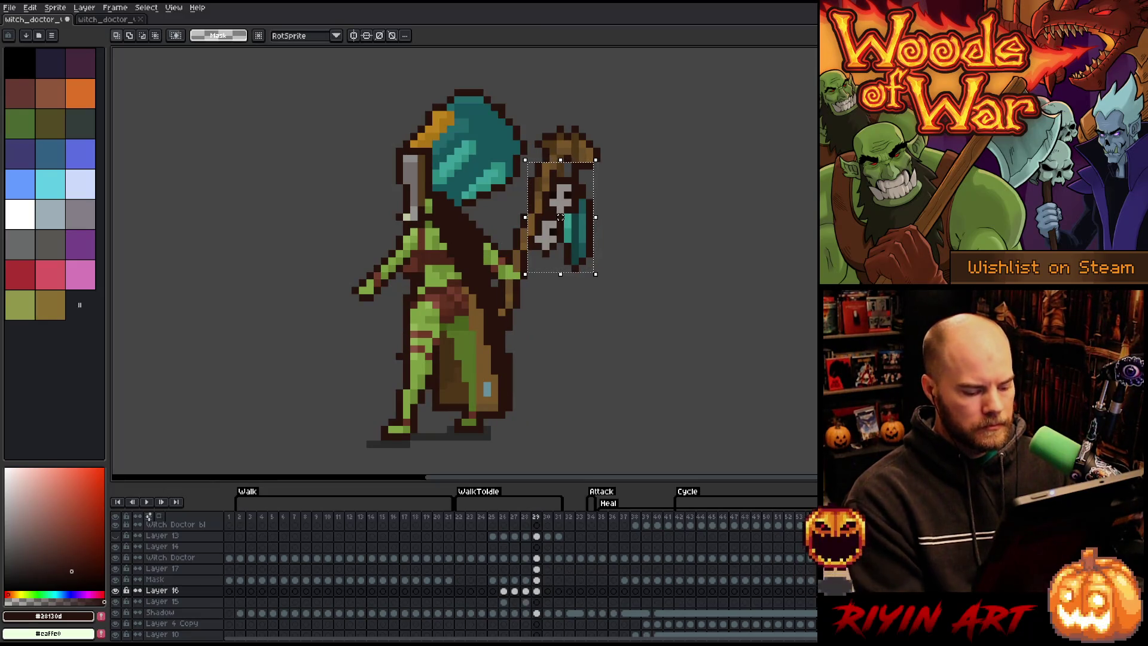
{"action": "mouse_move", "coordinate": [679, 386]}
{"action": "left_mouse_down"}
{"action": "mouse_move", "coordinate": [492, 244]}
{"action": "mouse_move", "coordinate": [434, 171]}
{"action": "left_mouse_up"}
{"action": "key", "text": "ctrl+d"}
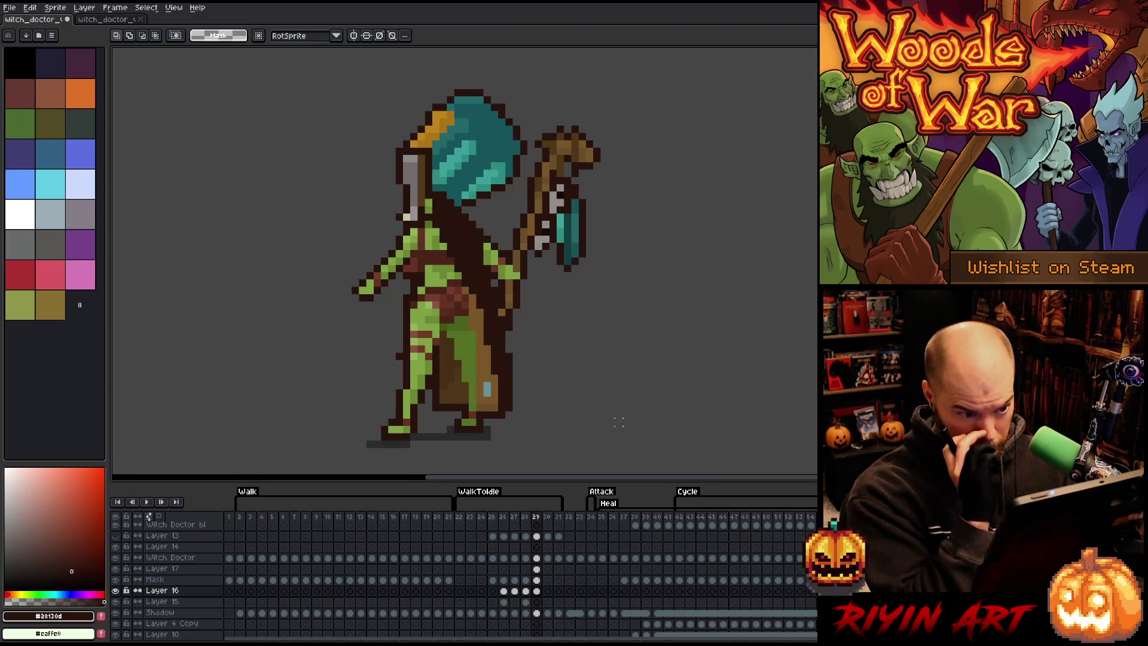
{"action": "left_click", "coordinate": [537, 581]}
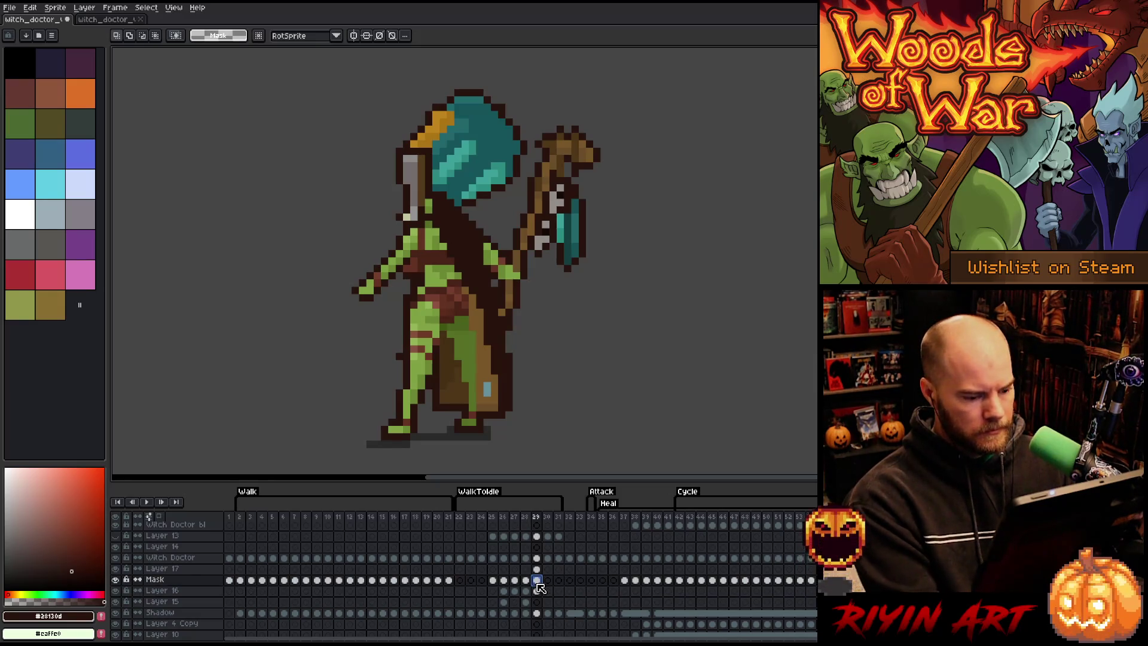
Step: Go to frame 30 on Layer 17 and pick the staff's brown and dark outline colours
{"action": "left_click", "coordinate": [548, 581]}
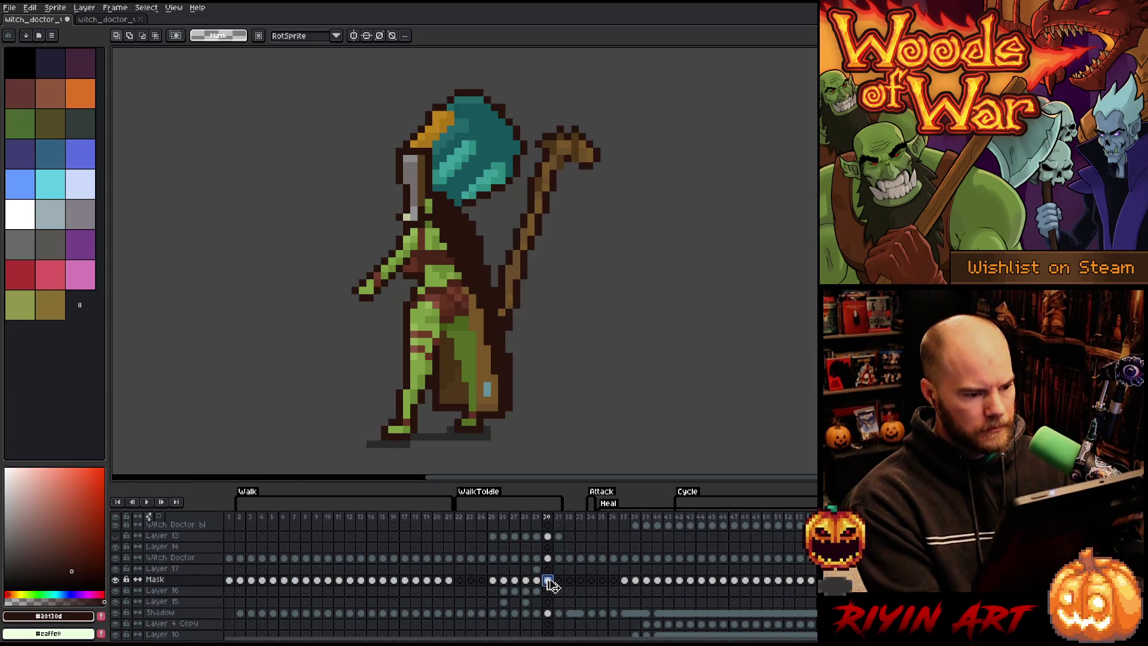
{"action": "left_click", "coordinate": [537, 569]}
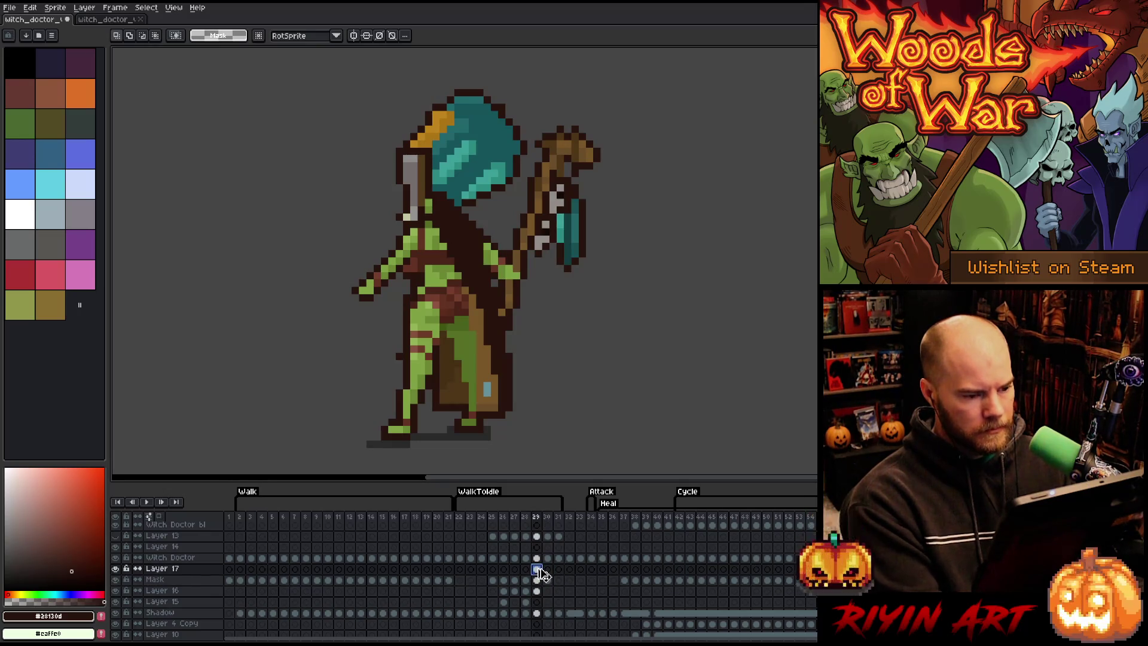
{"action": "left_click", "coordinate": [549, 569]}
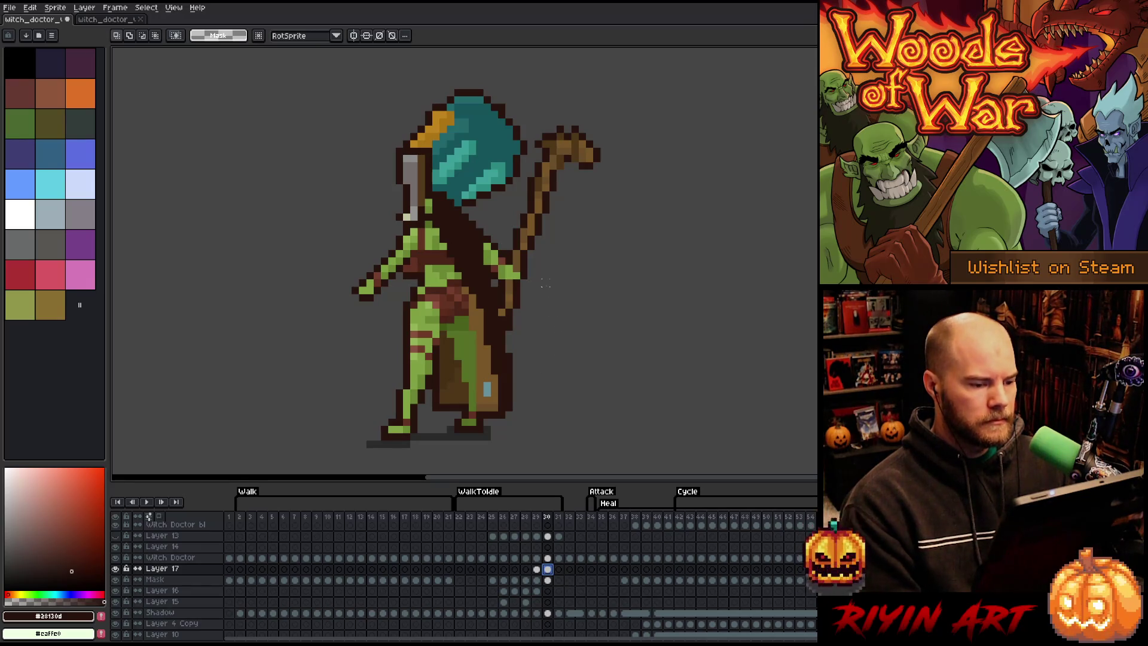
{"action": "key", "text": "b"}
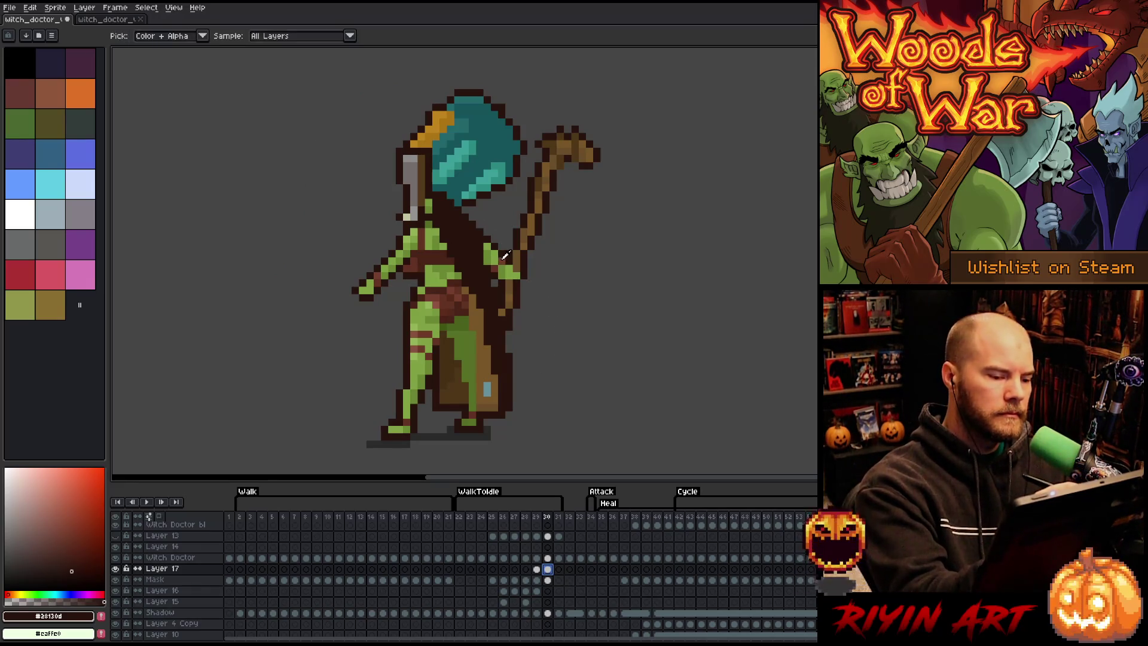
{"action": "left_click", "coordinate": [501, 271], "text": "alt"}
{"action": "left_click", "coordinate": [506, 251], "text": "alt"}
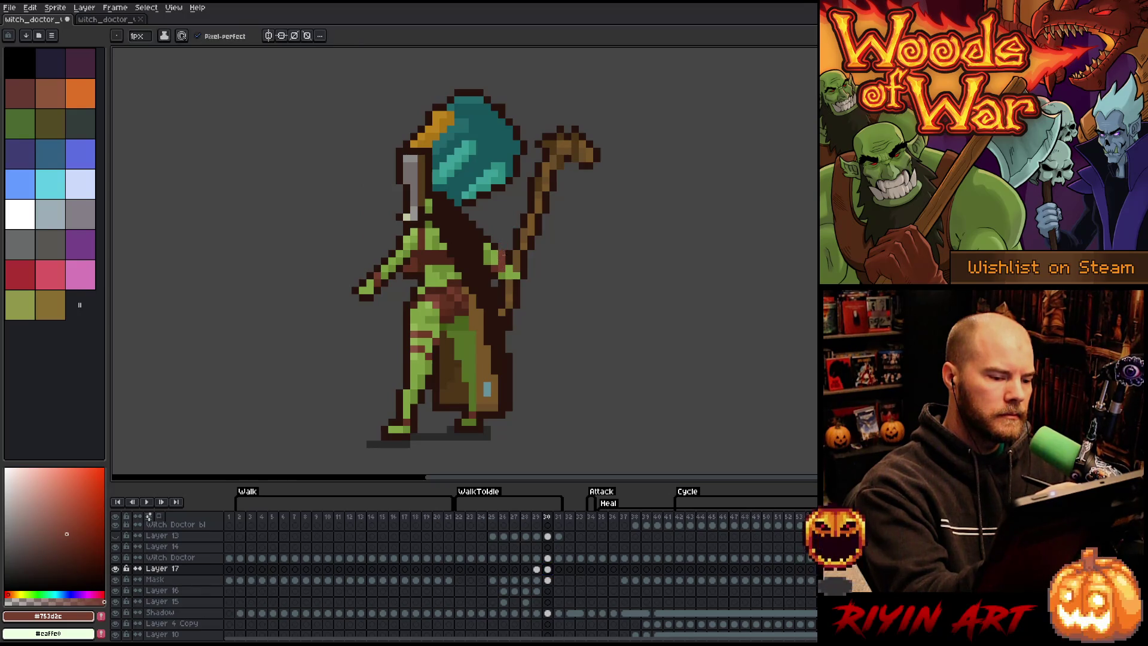
Step: Marquee the hand, staff and waist areas on frame 30, then select the Mask layer's cel
{"action": "key", "text": "m"}
{"action": "left_click_drag", "start_coordinate": [551, 304], "coordinate": [473, 270]}
{"action": "key", "text": "ctrl+d"}
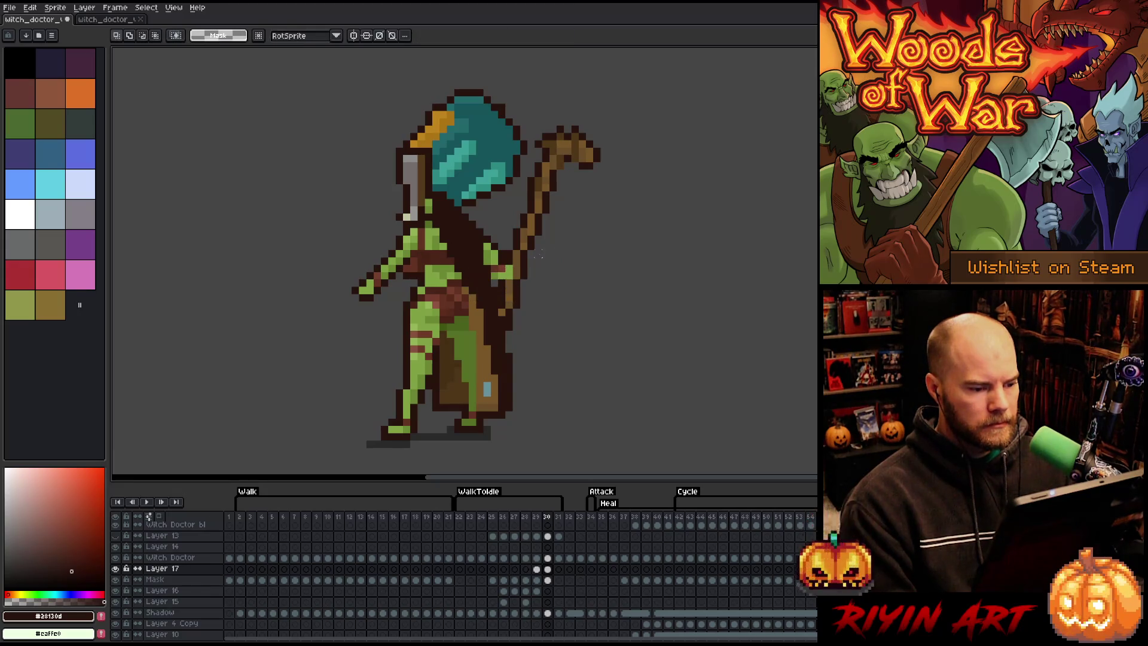
{"action": "left_click_drag", "start_coordinate": [502, 262], "coordinate": [514, 288]}
{"action": "key", "text": "ctrl+d"}
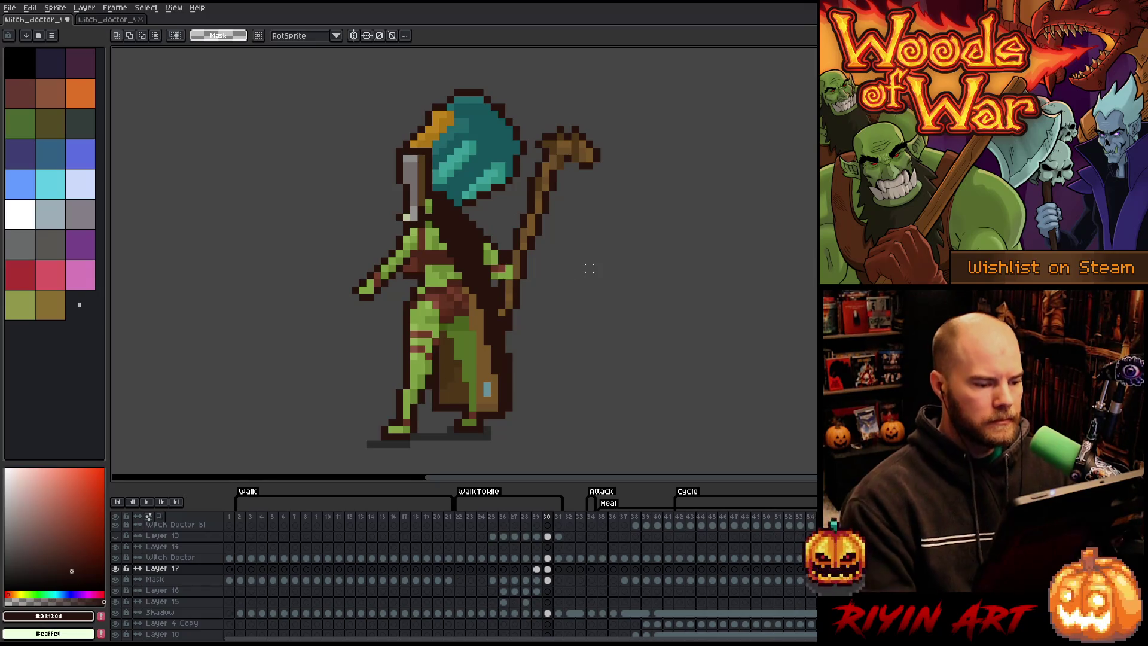
{"action": "key", "text": "b"}
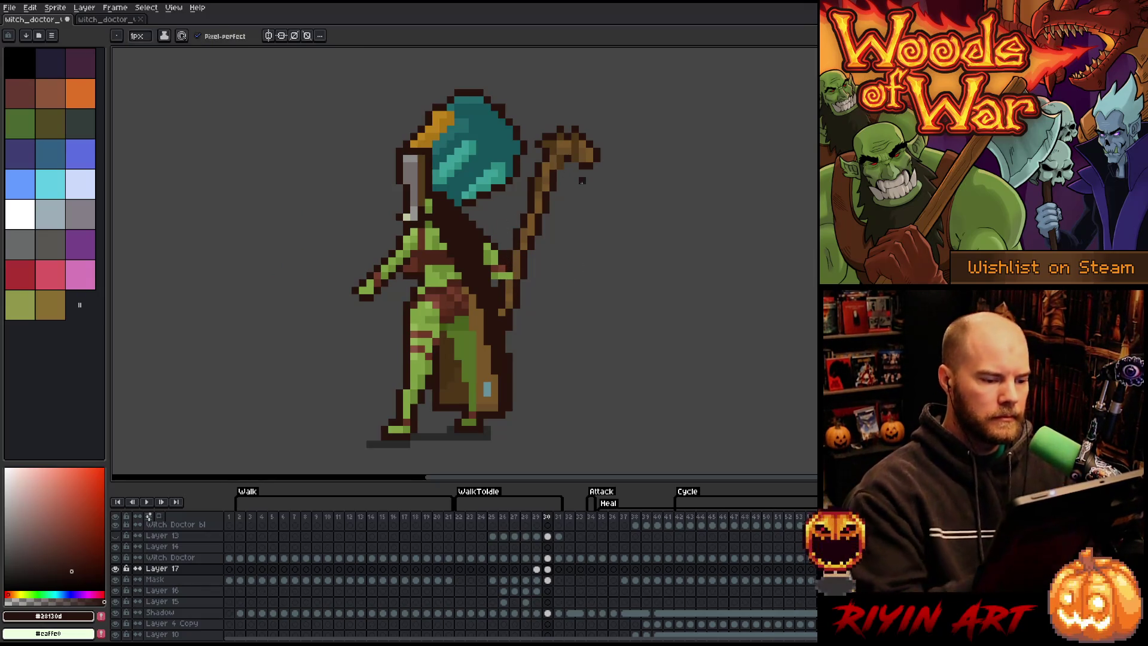
{"action": "key", "text": "m"}
{"action": "left_click_drag", "start_coordinate": [585, 315], "coordinate": [434, 267]}
{"action": "left_click", "coordinate": [670, 269]}
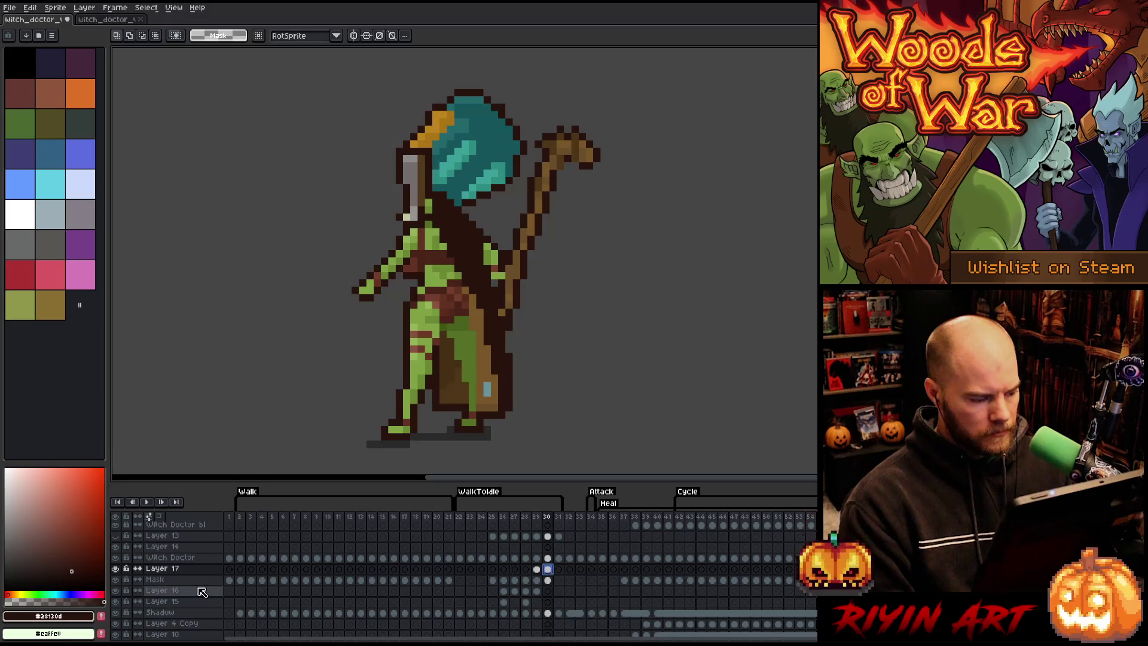
{"action": "left_click", "coordinate": [548, 579]}
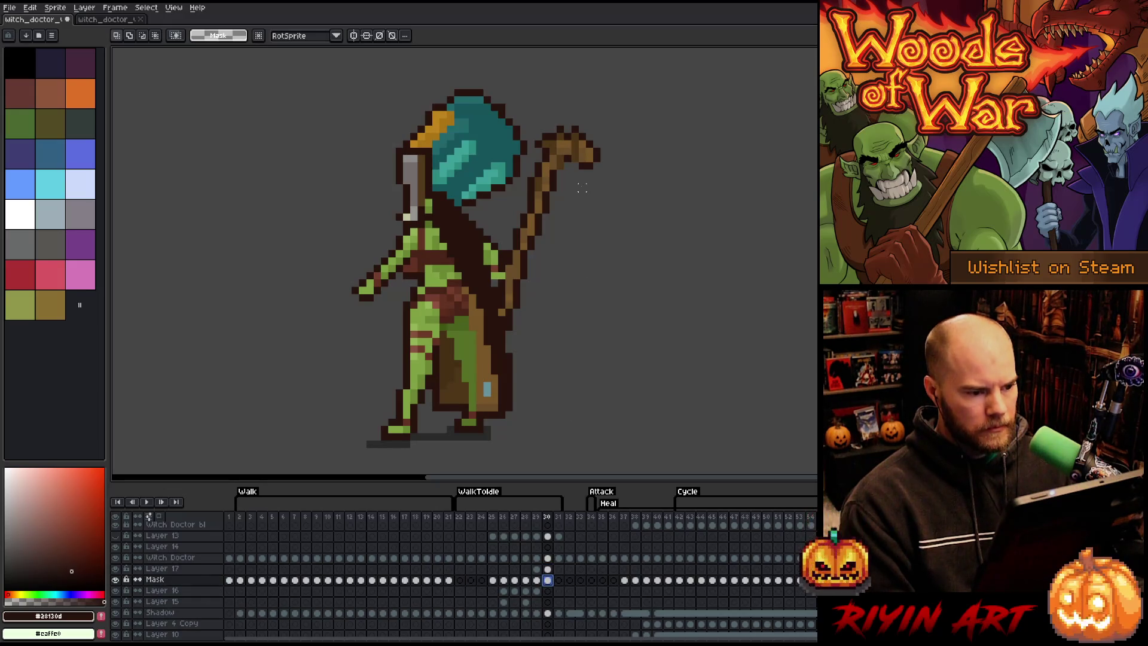
Step: Select the staff, shift its head right and rotate it slightly clockwise
{"action": "mouse_move", "coordinate": [634, 101]}
{"action": "left_mouse_down"}
{"action": "mouse_move", "coordinate": [479, 196]}
{"action": "mouse_move", "coordinate": [480, 181]}
{"action": "left_mouse_up"}
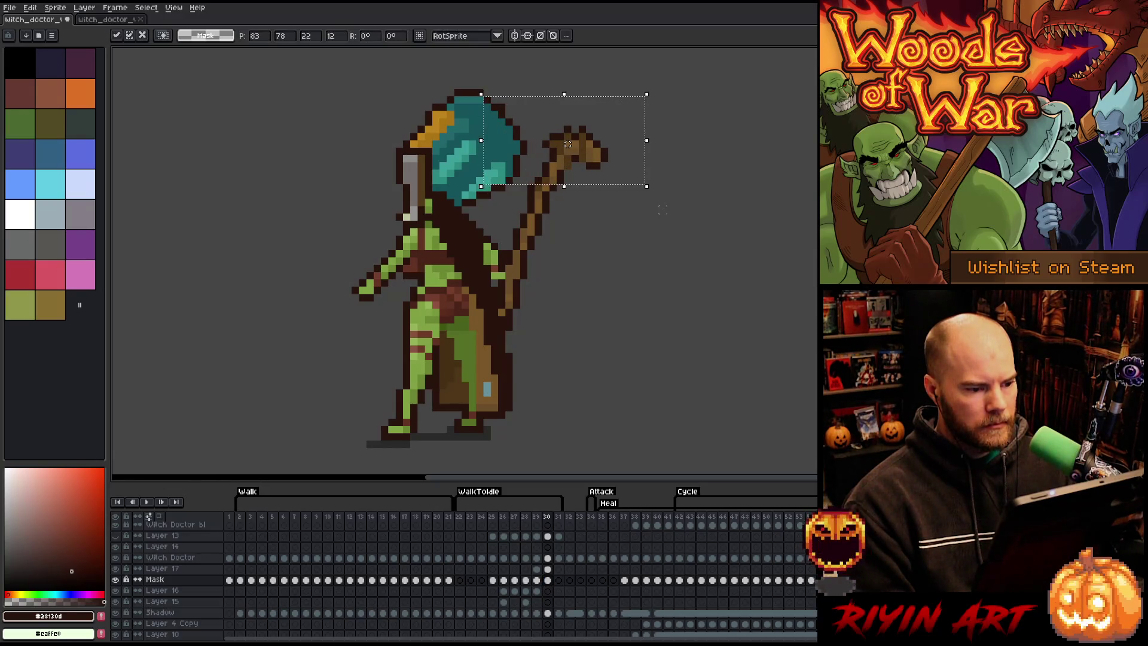
{"action": "left_click_drag", "start_coordinate": [672, 104], "coordinate": [449, 198]}
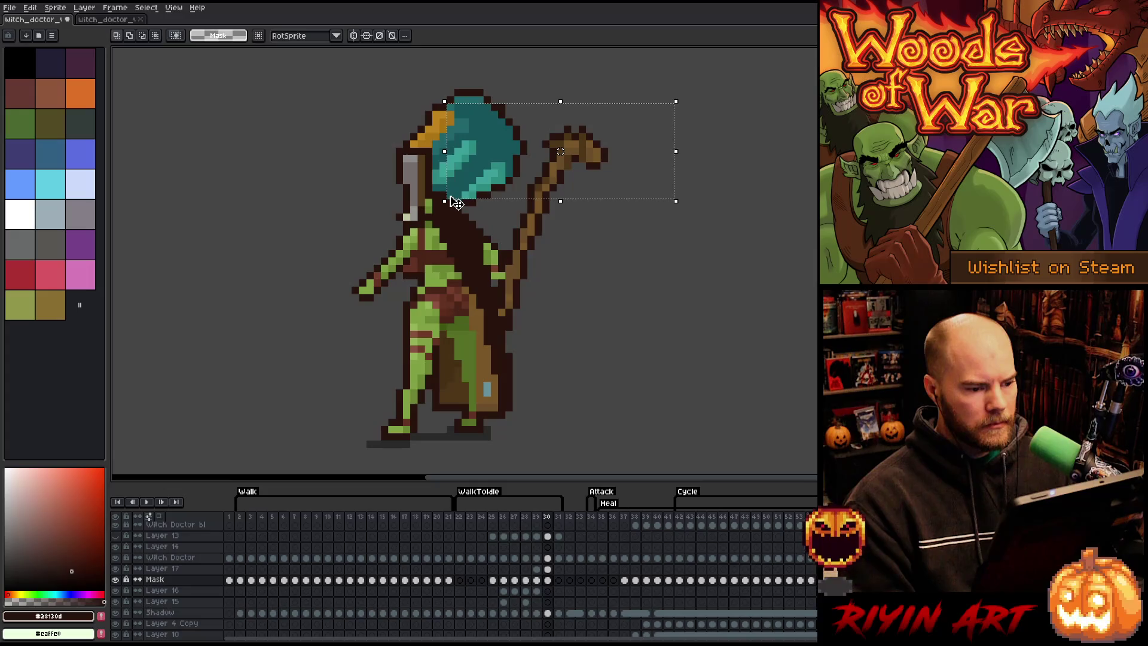
{"action": "left_click_drag", "start_coordinate": [560, 152], "coordinate": [567, 151]}
{"action": "mouse_move", "coordinate": [754, 90]}
{"action": "left_mouse_down"}
{"action": "mouse_move", "coordinate": [426, 226]}
{"action": "mouse_move", "coordinate": [418, 205]}
{"action": "mouse_move", "coordinate": [418, 225]}
{"action": "left_mouse_up"}
{"action": "left_click", "coordinate": [633, 282]}
{"action": "left_click_drag", "start_coordinate": [648, 114], "coordinate": [443, 231]}
{"action": "left_click_drag", "start_coordinate": [654, 239], "coordinate": [710, 279]}
Step: Nudge the staff right pixel by pixel toward the hand, then solo its layer
{"action": "mouse_move", "coordinate": [678, 117]}
{"action": "left_mouse_down"}
{"action": "mouse_move", "coordinate": [449, 246]}
{"action": "mouse_move", "coordinate": [443, 261]}
{"action": "left_mouse_up"}
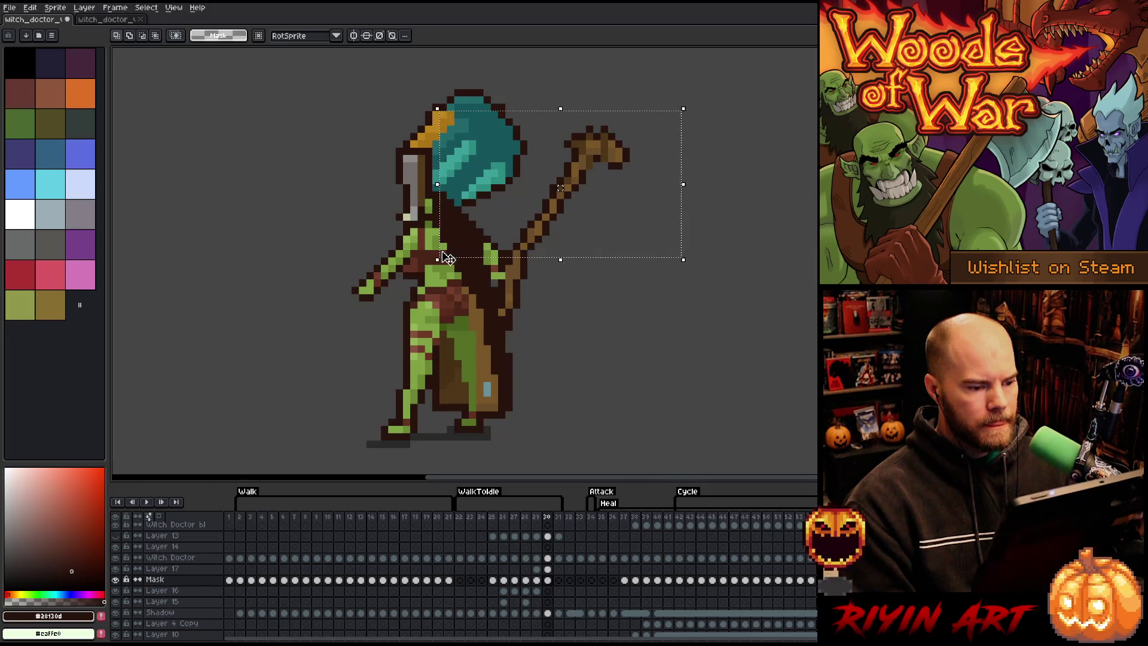
{"action": "key", "text": "Right"}
{"action": "key", "text": "ctrl+d"}
{"action": "mouse_move", "coordinate": [713, 124]}
{"action": "left_mouse_down"}
{"action": "mouse_move", "coordinate": [560, 187]}
{"action": "mouse_move", "coordinate": [423, 273]}
{"action": "left_mouse_up"}
{"action": "key", "text": "Right"}
{"action": "key", "text": "ctrl+d"}
{"action": "left_click_drag", "start_coordinate": [675, 95], "coordinate": [467, 291]}
{"action": "key", "text": "Right"}
{"action": "key", "text": "ctrl+d"}
{"action": "mouse_move", "coordinate": [680, 105]}
{"action": "left_mouse_down"}
{"action": "mouse_move", "coordinate": [410, 313]}
{"action": "mouse_move", "coordinate": [397, 300]}
{"action": "left_mouse_up"}
{"action": "key", "text": "Right"}
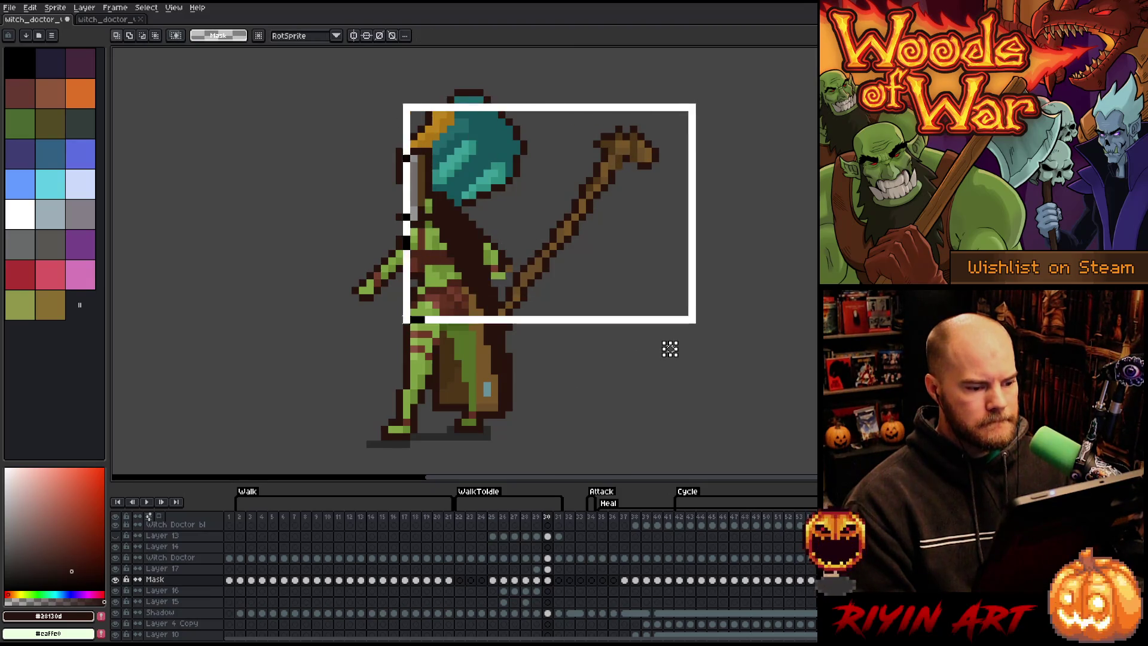
{"action": "key", "text": "Right"}
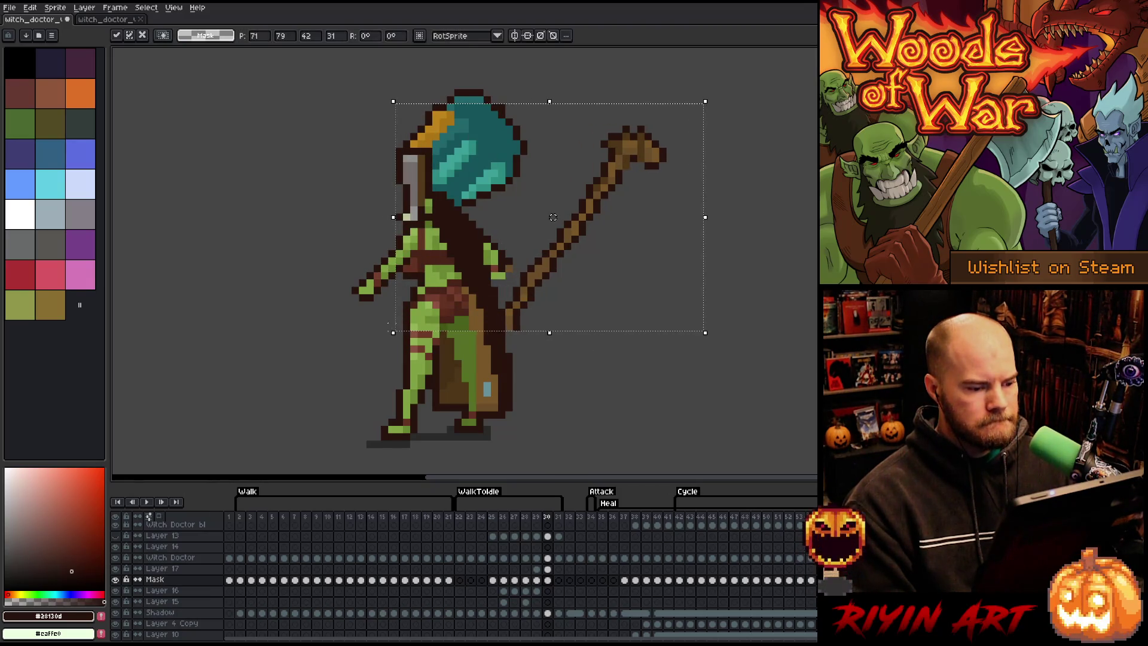
{"action": "key", "text": "Left"}
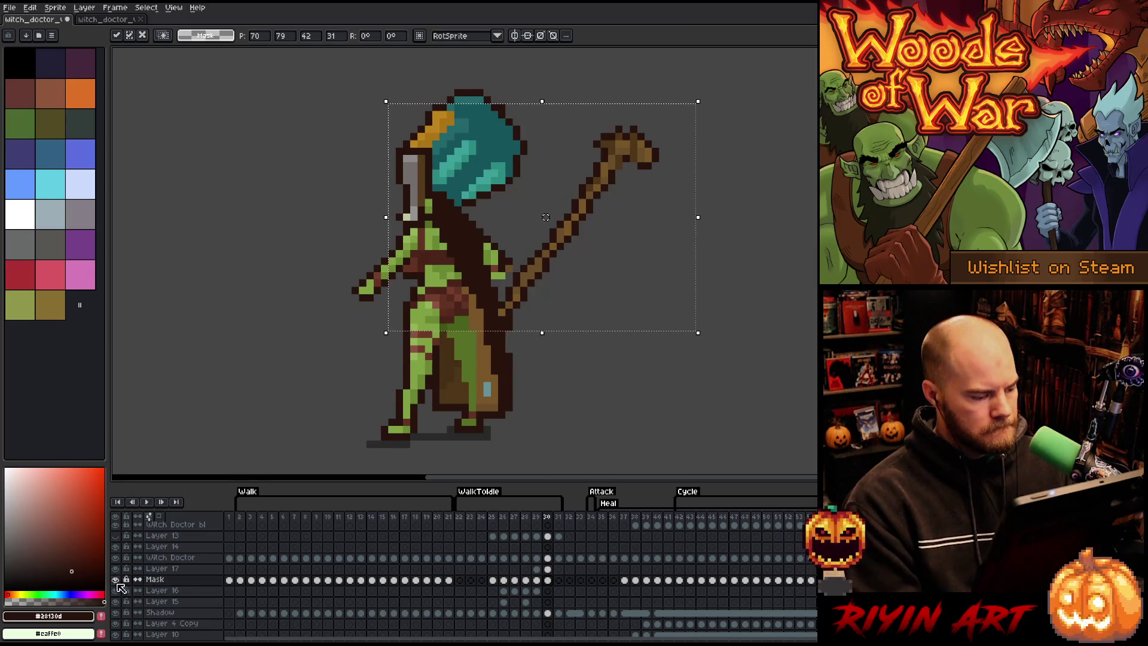
{"action": "left_click", "coordinate": [115, 579], "text": "alt"}
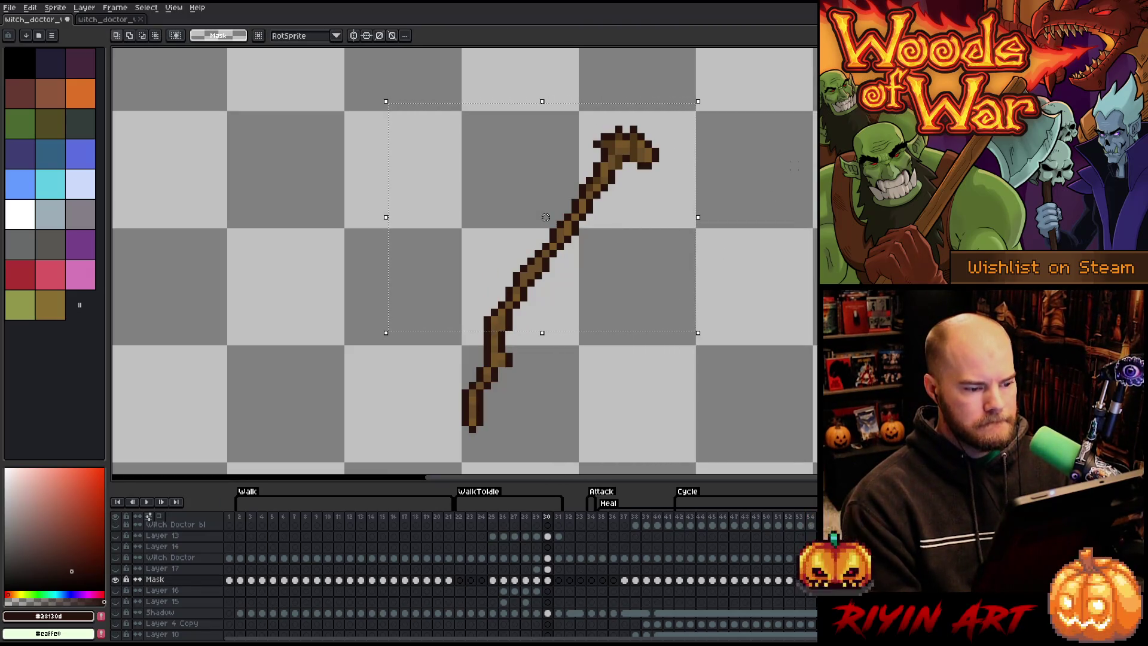
Step: Shift the staff's upper section one pixel right and commit
{"action": "mouse_move", "coordinate": [700, 133]}
{"action": "left_mouse_down"}
{"action": "mouse_move", "coordinate": [449, 301]}
{"action": "mouse_move", "coordinate": [364, 325]}
{"action": "left_mouse_up"}
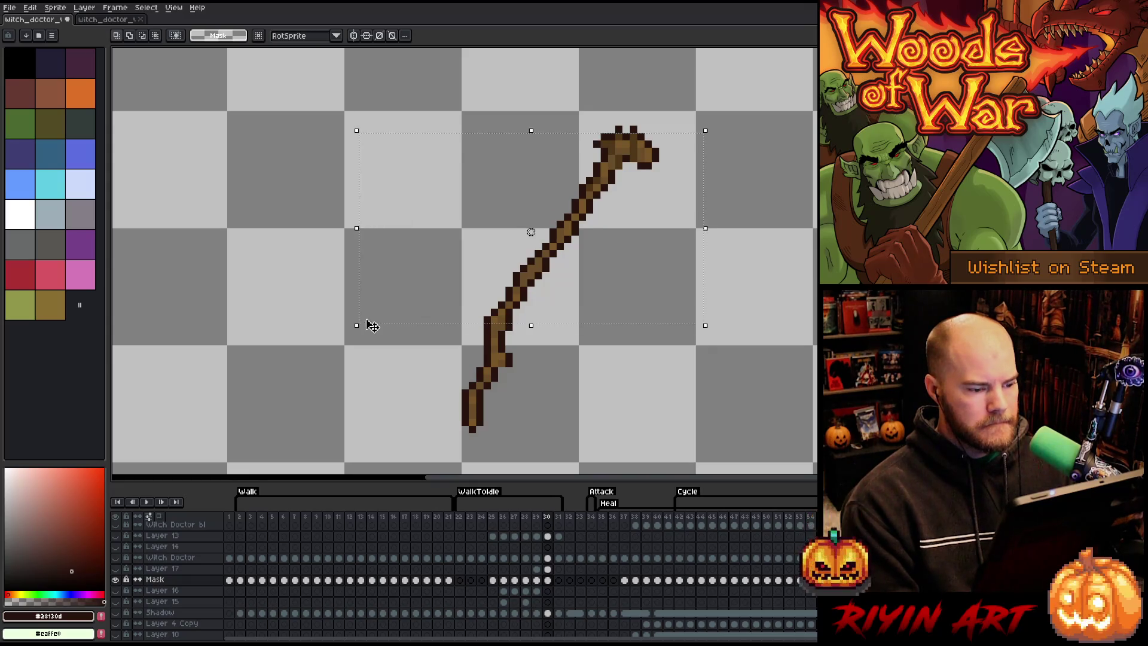
{"action": "left_click_drag", "start_coordinate": [531, 232], "coordinate": [538, 232]}
{"action": "key", "text": "Return"}
{"action": "mouse_move", "coordinate": [646, 152]}
{"action": "left_mouse_down"}
{"action": "mouse_move", "coordinate": [585, 201]}
{"action": "mouse_move", "coordinate": [481, 252]}
{"action": "left_mouse_up"}
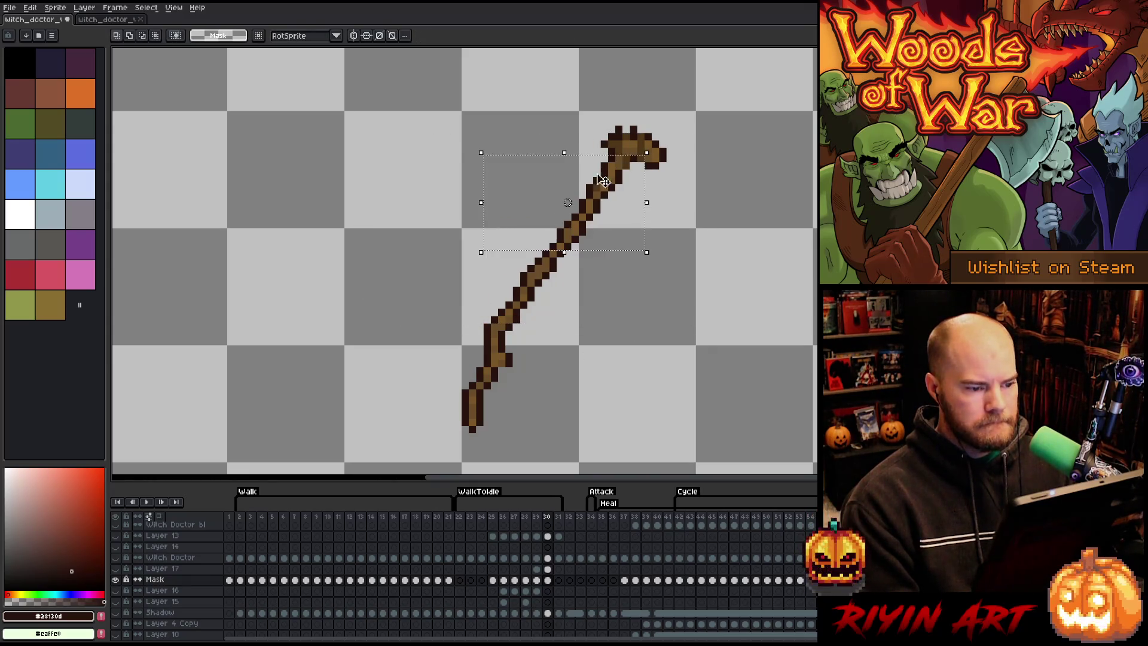
{"action": "left_click_drag", "start_coordinate": [710, 111], "coordinate": [339, 335]}
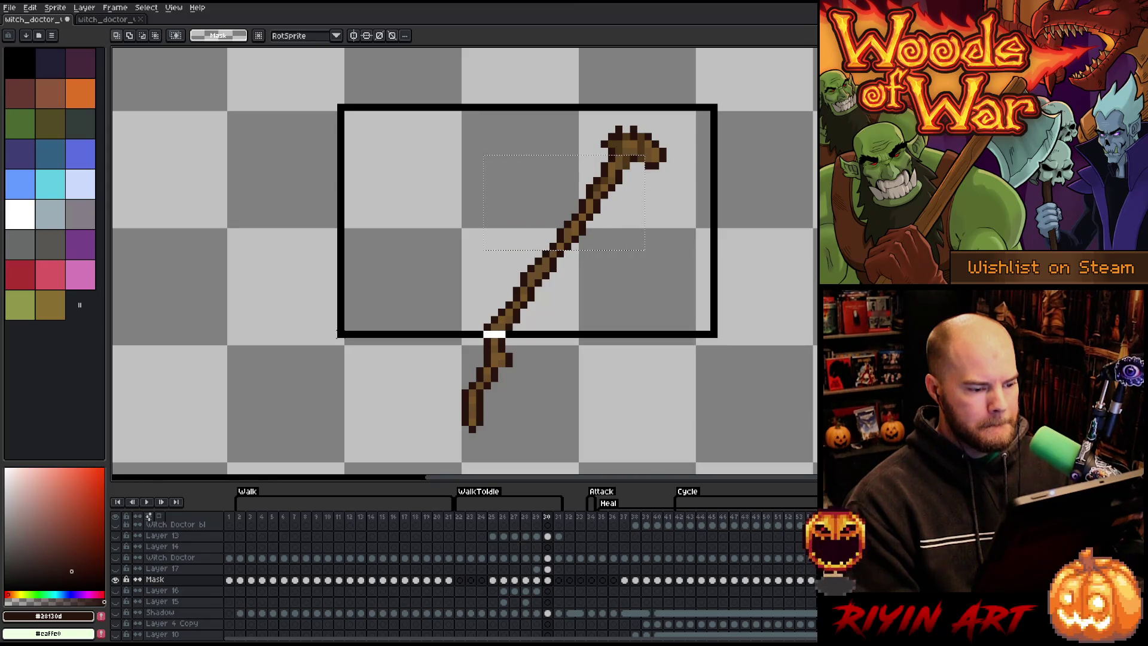
{"action": "key", "text": "Return"}
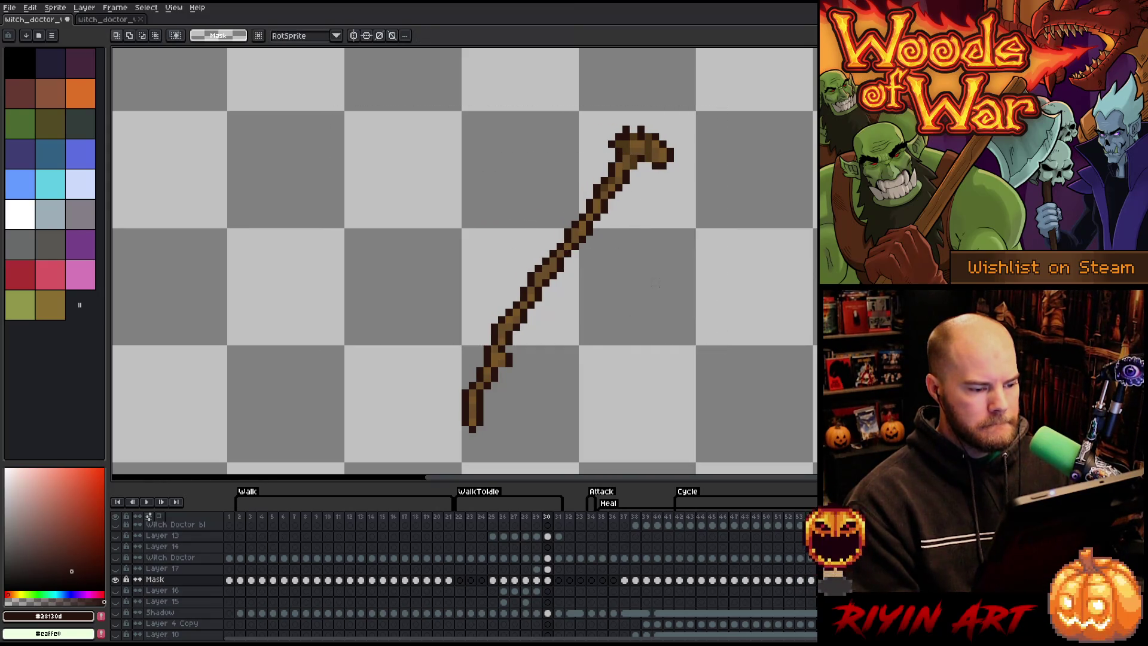
Step: Test further selections along the staff, deselect, and unhide the other layers
{"action": "mouse_move", "coordinate": [712, 103]}
{"action": "left_mouse_down"}
{"action": "mouse_move", "coordinate": [354, 287]}
{"action": "mouse_move", "coordinate": [318, 325]}
{"action": "mouse_move", "coordinate": [321, 362]}
{"action": "left_mouse_up"}
{"action": "key", "text": "ctrl+d"}
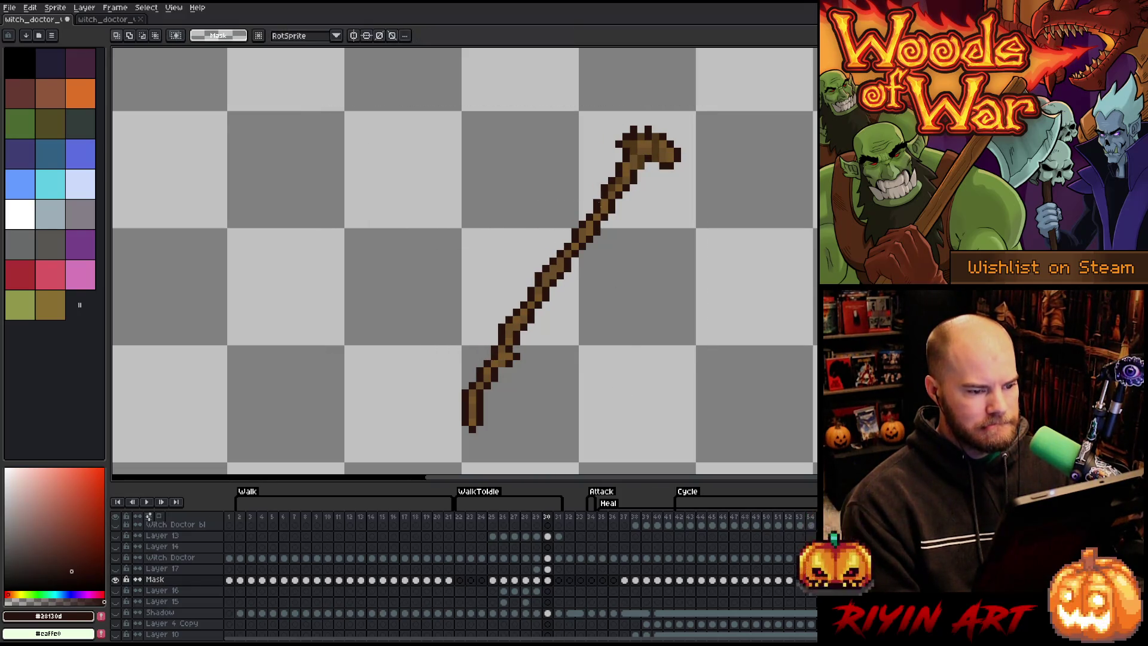
{"action": "mouse_move", "coordinate": [758, 106]}
{"action": "left_mouse_down"}
{"action": "mouse_move", "coordinate": [341, 371]}
{"action": "mouse_move", "coordinate": [332, 400]}
{"action": "left_mouse_up"}
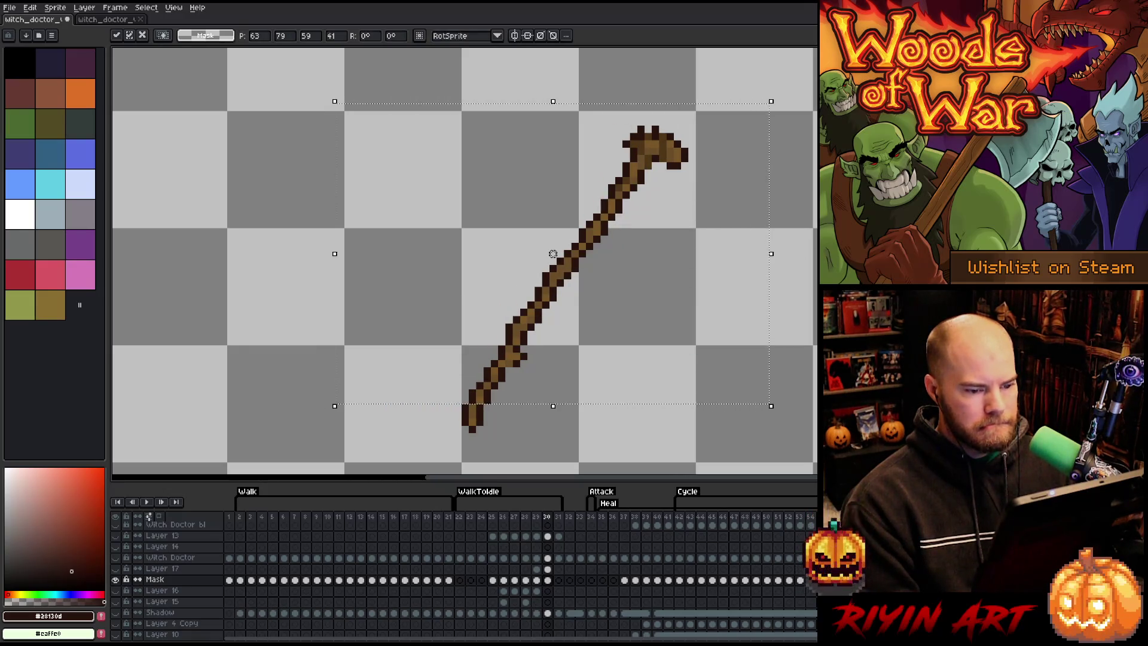
{"action": "key", "text": "ctrl+d"}
{"action": "mouse_move", "coordinate": [815, 106]}
{"action": "left_mouse_down"}
{"action": "mouse_move", "coordinate": [411, 338]}
{"action": "mouse_move", "coordinate": [349, 420]}
{"action": "left_mouse_up"}
{"action": "key", "text": "ctrl+d"}
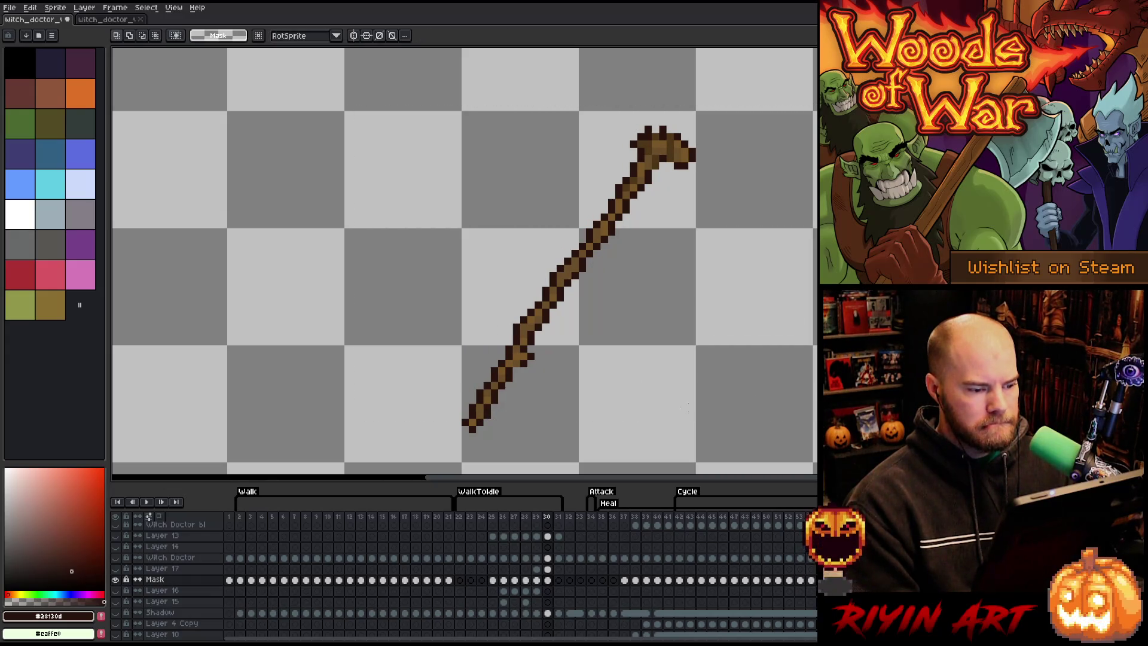
{"action": "mouse_move", "coordinate": [815, 250]}
{"action": "left_mouse_down"}
{"action": "mouse_move", "coordinate": [646, 351]}
{"action": "mouse_move", "coordinate": [658, 347]}
{"action": "left_mouse_up"}
{"action": "mouse_move", "coordinate": [789, 84]}
{"action": "left_mouse_down"}
{"action": "mouse_move", "coordinate": [367, 328]}
{"action": "mouse_move", "coordinate": [366, 340]}
{"action": "left_mouse_up"}
{"action": "key", "text": "ctrl+d"}
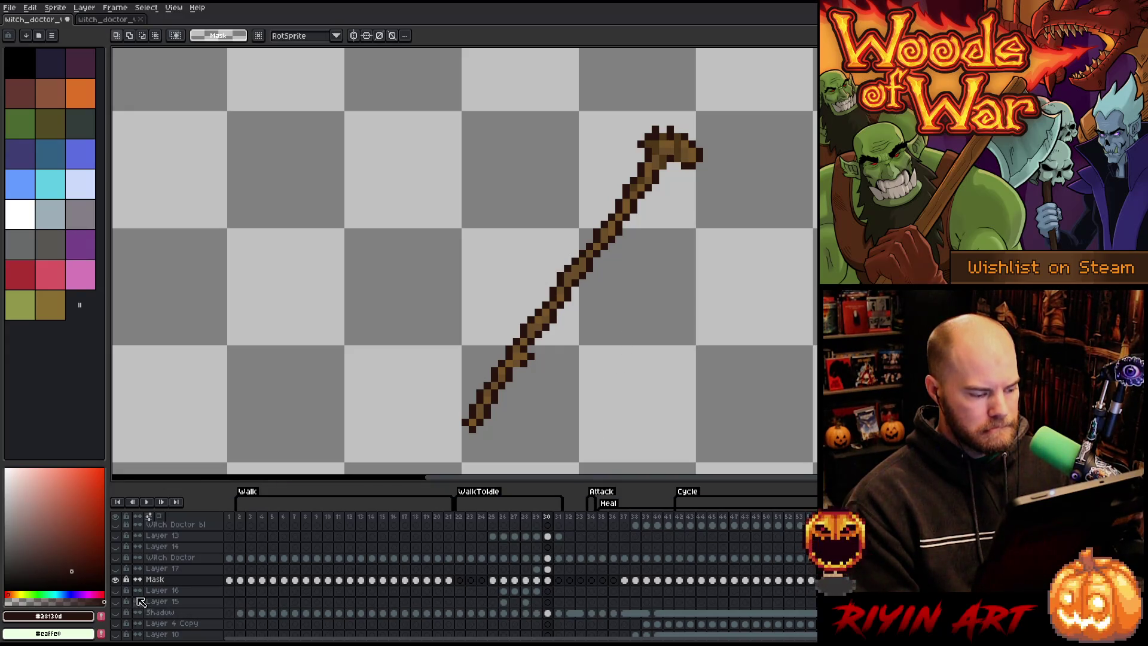
{"action": "left_click", "coordinate": [117, 580], "text": "alt"}
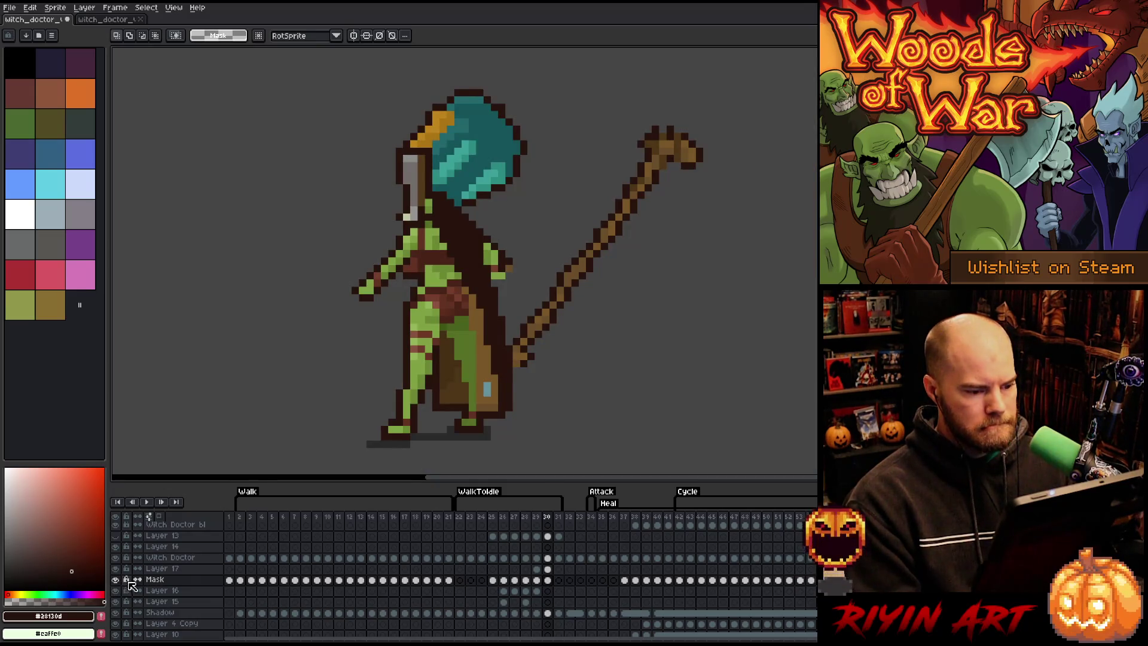
Step: Reselect the staff on frame 30 and shift it slightly right
{"action": "key", "text": "ctrl+shift+d"}
{"action": "mouse_move", "coordinate": [582, 283]}
{"action": "left_mouse_down"}
{"action": "mouse_move", "coordinate": [568, 281]}
{"action": "mouse_move", "coordinate": [597, 284]}
{"action": "left_mouse_up"}
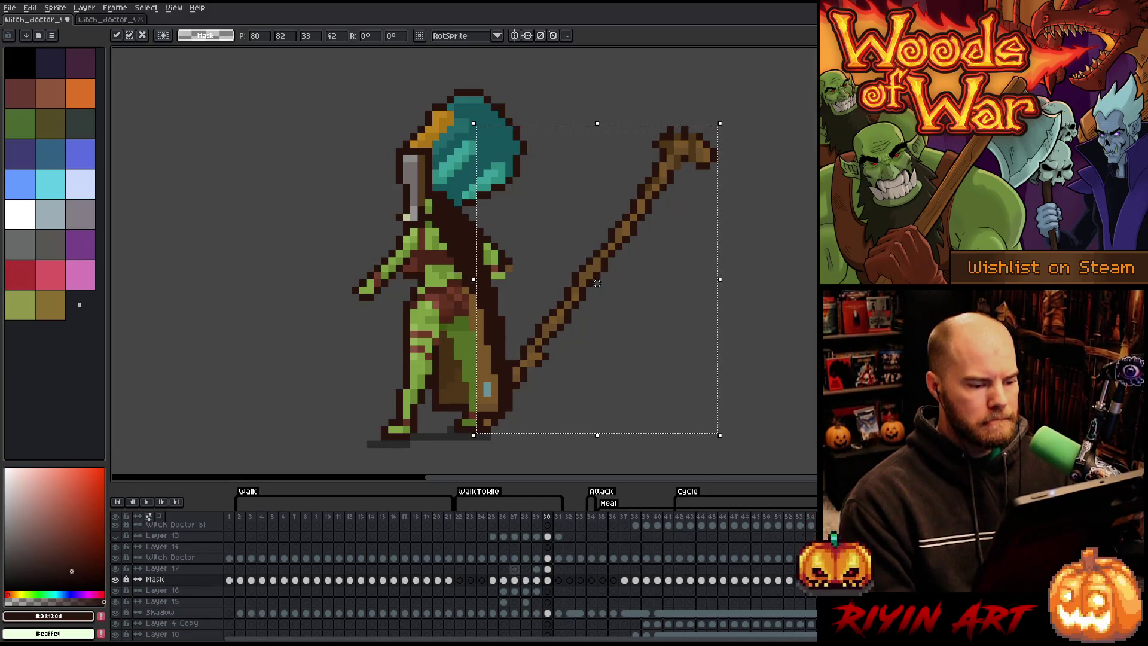
{"action": "key", "text": "Return"}
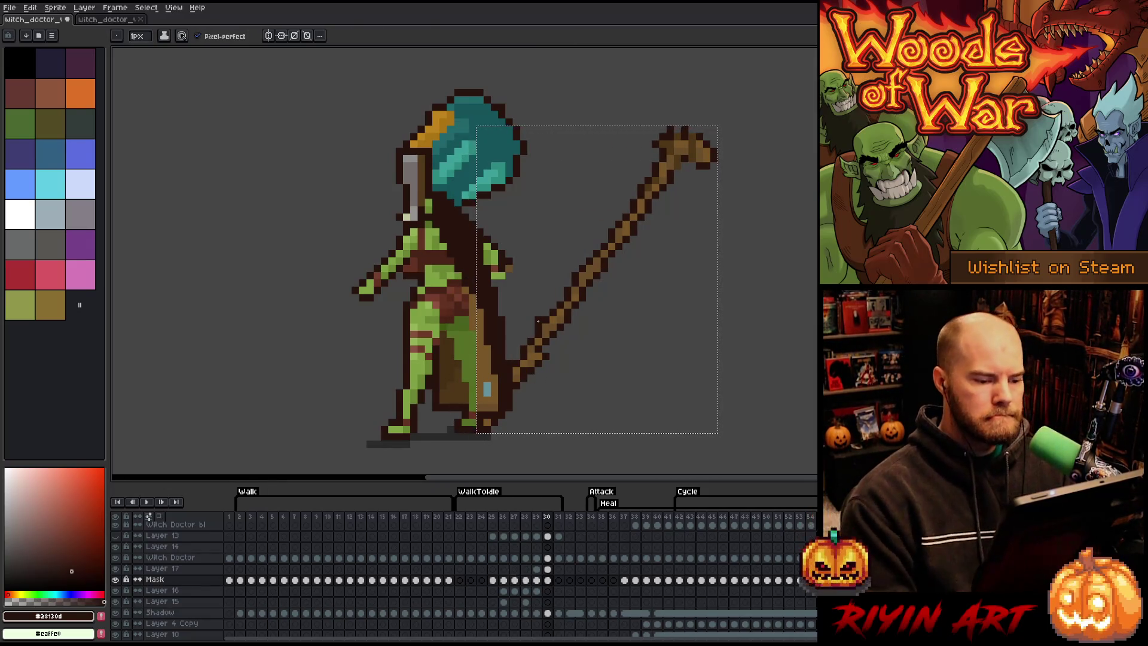
Step: Move frame 30's staff left into the hand, comparing it against frames 28 and 29
{"action": "key", "text": "comma"}
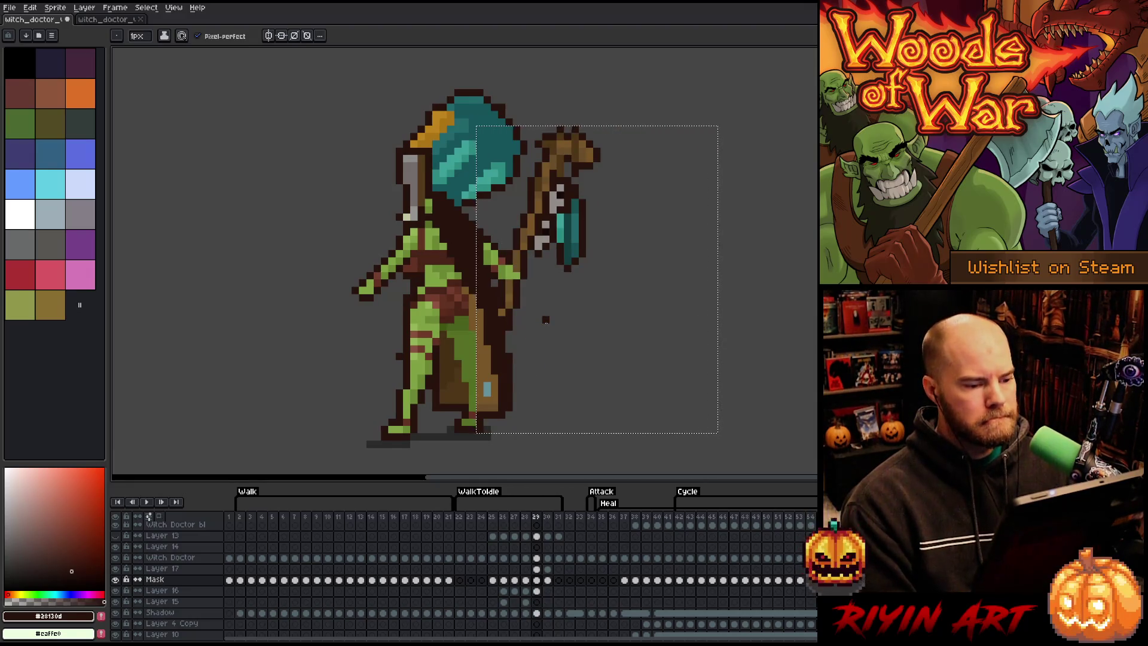
{"action": "key", "text": "period"}
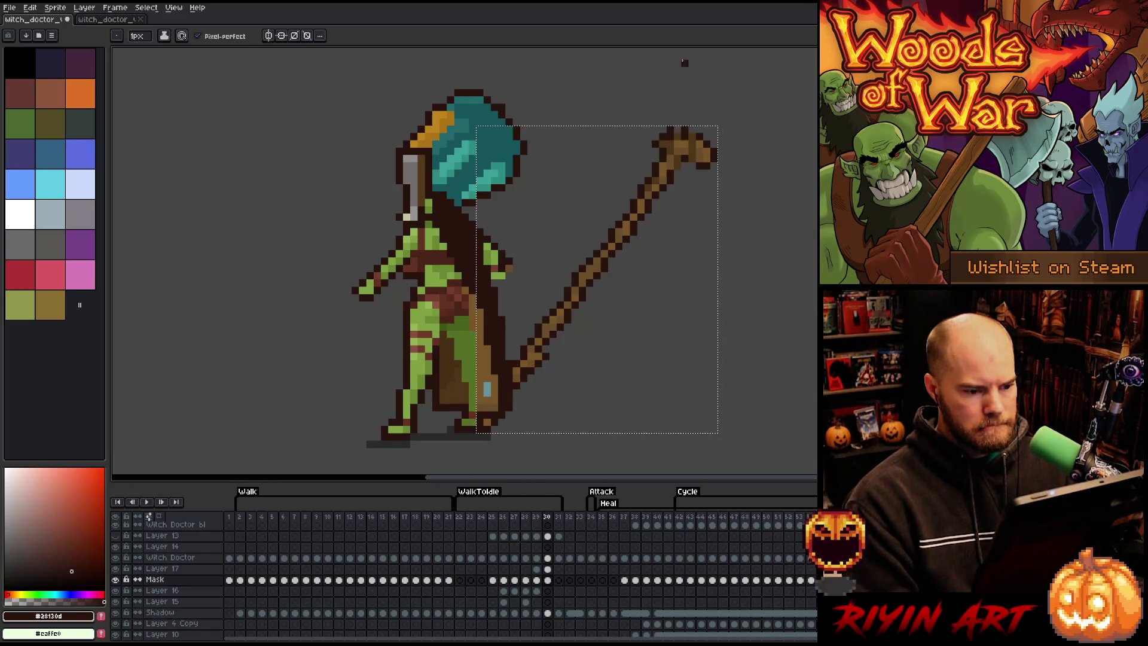
{"action": "key", "text": "v"}
{"action": "key", "text": "comma"}
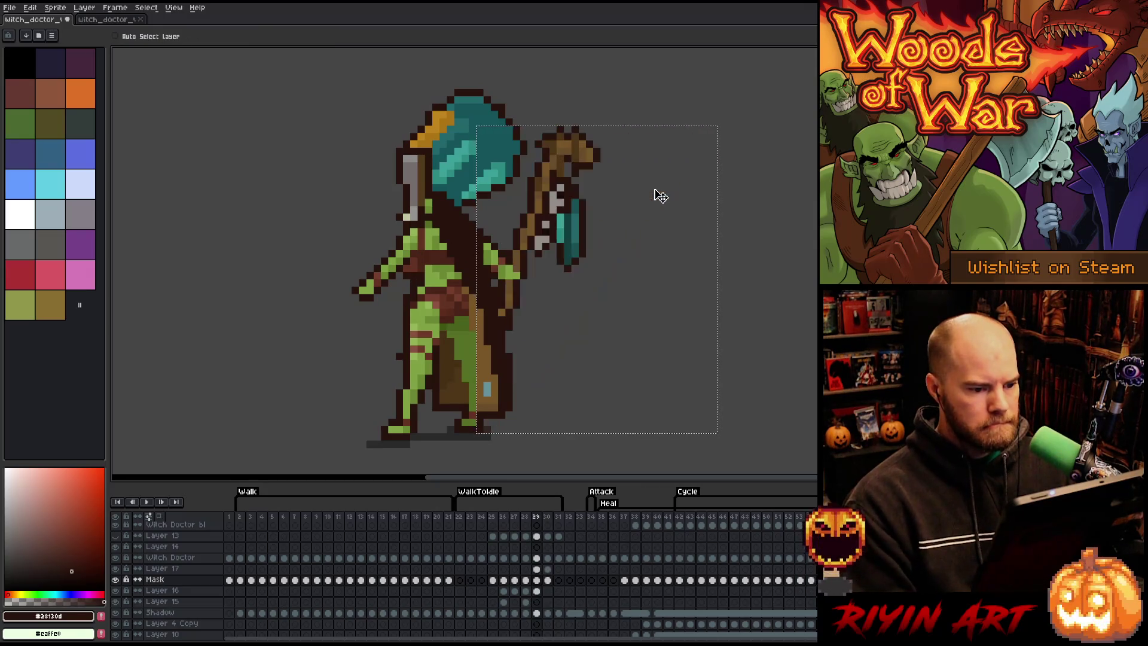
{"action": "key", "text": "period"}
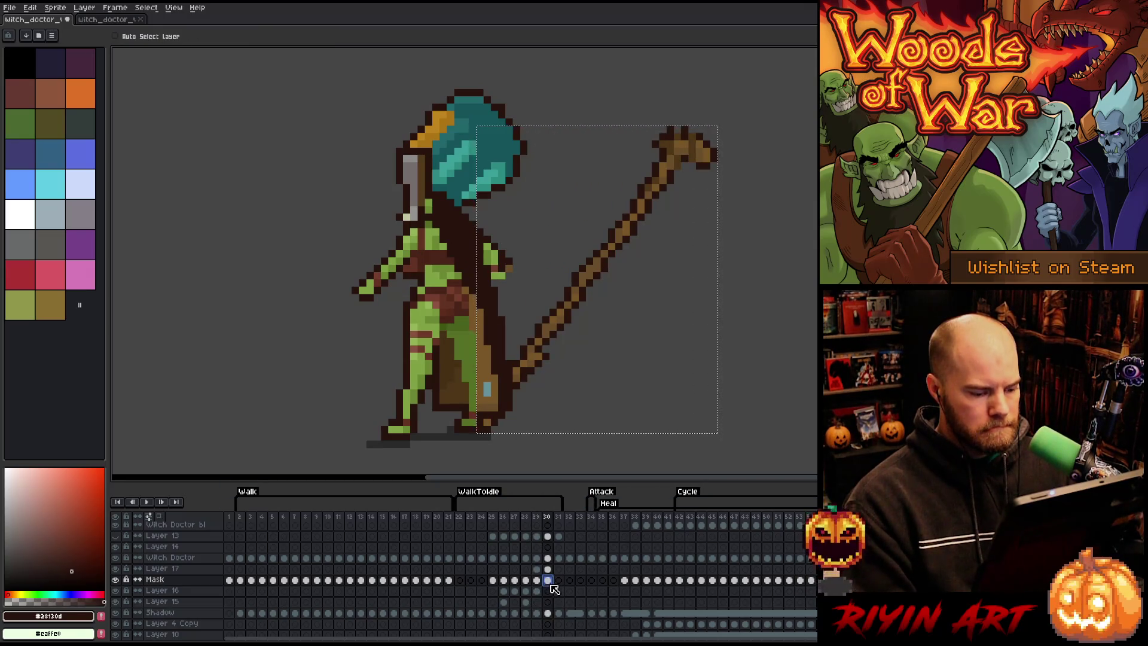
{"action": "left_click_drag", "start_coordinate": [620, 256], "coordinate": [525, 257]}
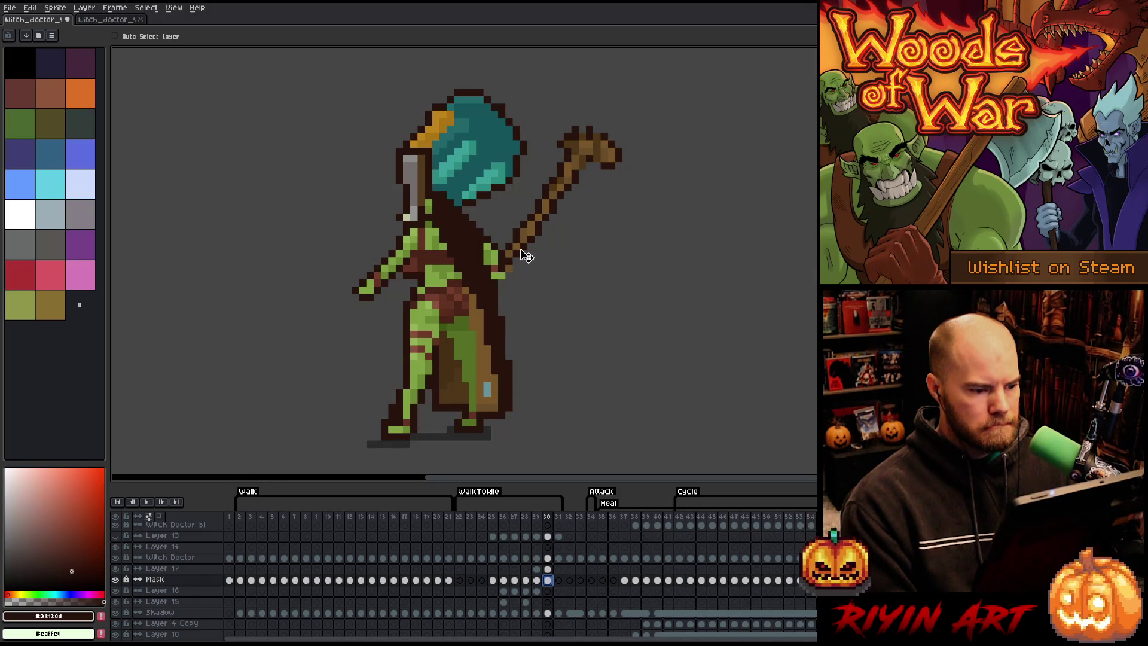
{"action": "key", "text": "comma"}
{"action": "key", "text": "period"}
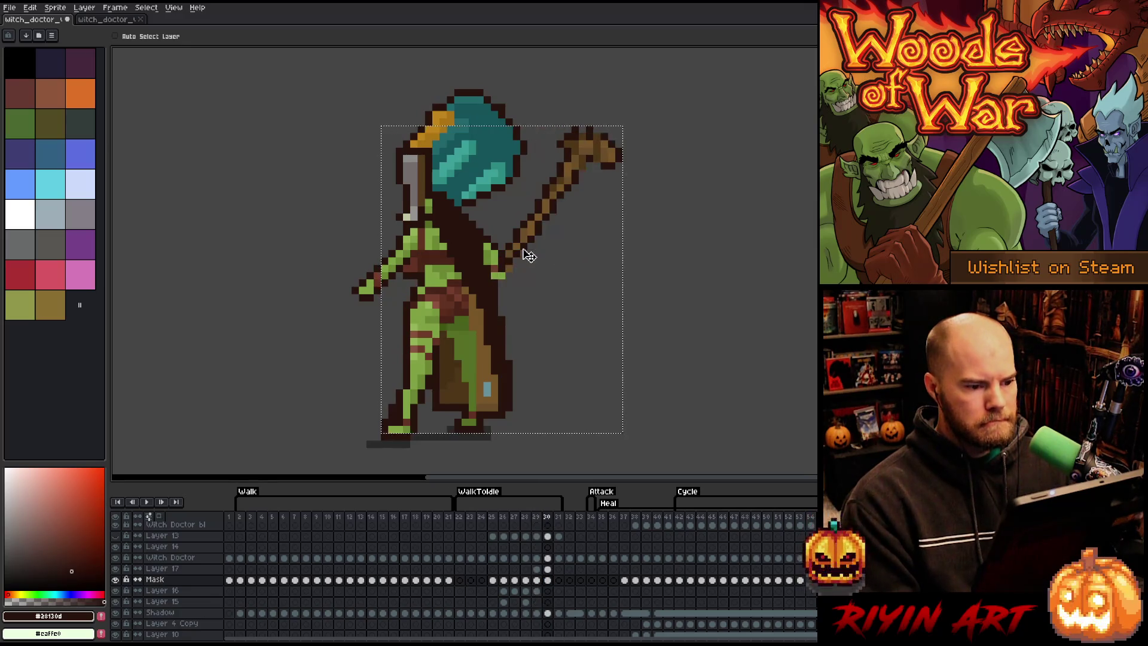
{"action": "key", "text": "comma"}
{"action": "key", "text": "comma"}
{"action": "key", "text": "period"}
{"action": "key", "text": "period"}
{"action": "key", "text": "comma"}
{"action": "key", "text": "period"}
Step: Undo and redo the staff moves to compare positions, settling on the earlier position
{"action": "key", "text": "ctrl+z"}
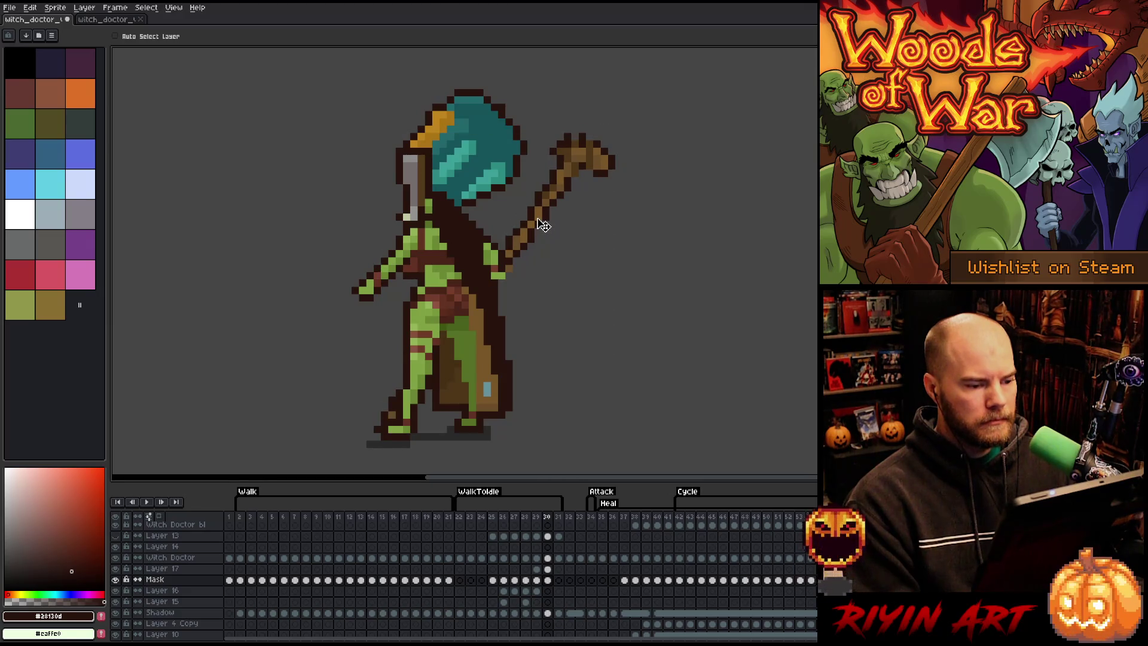
{"action": "key", "text": "ctrl+z"}
{"action": "key", "text": "ctrl+z"}
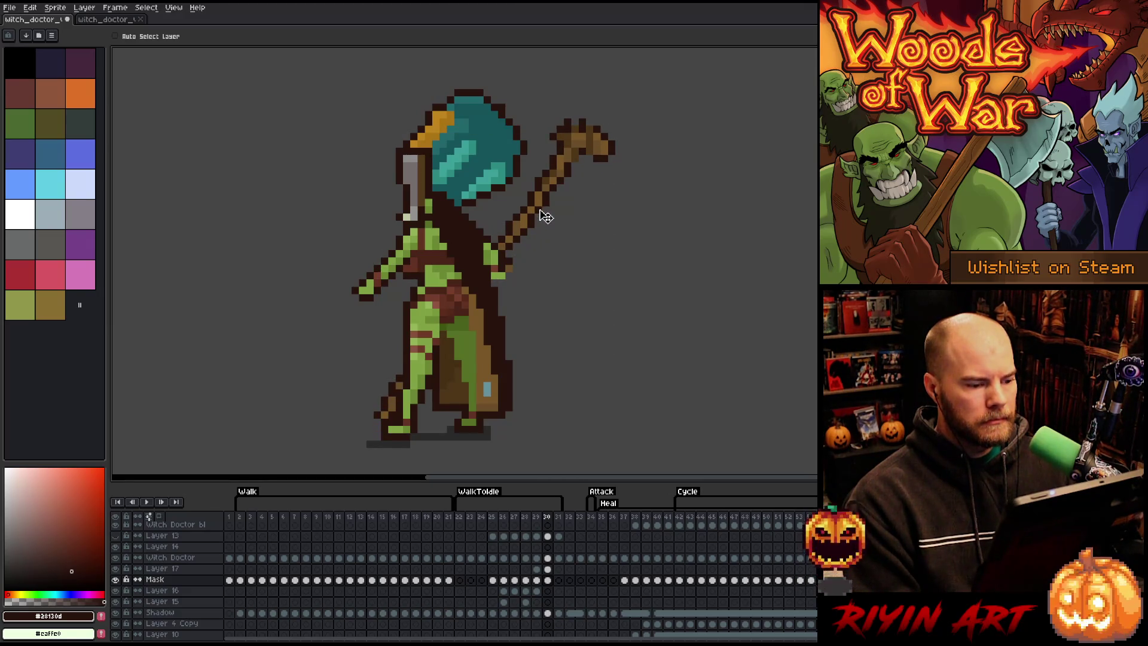
{"action": "key", "text": "ctrl+z"}
{"action": "key", "text": "ctrl+z"}
{"action": "key", "text": "ctrl+z"}
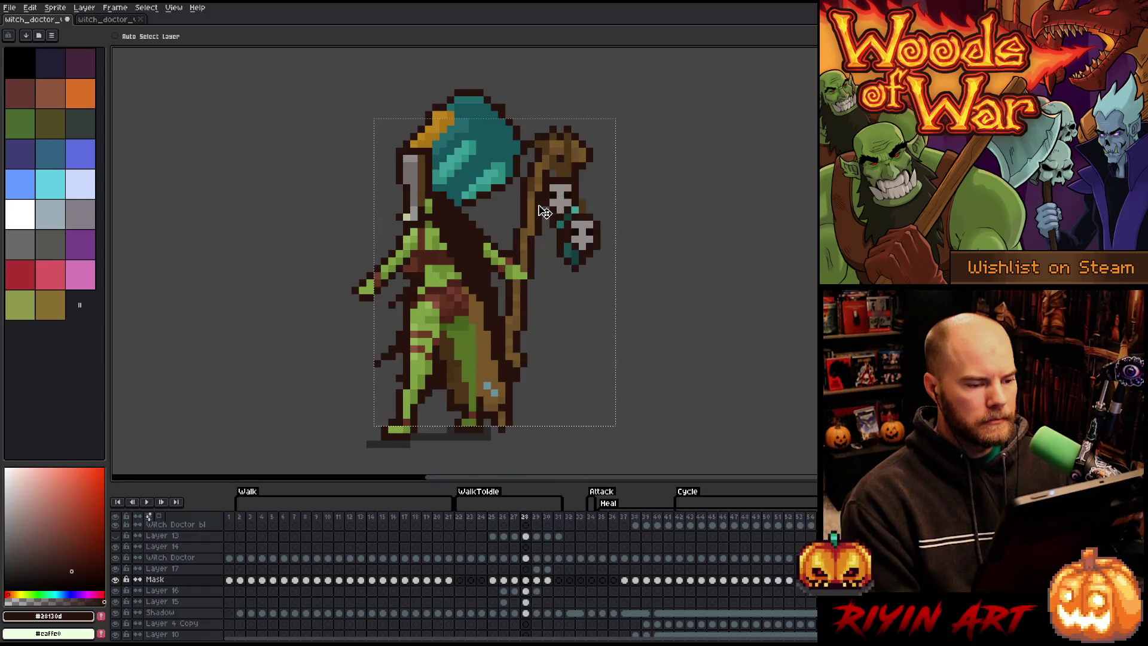
{"action": "key", "text": "period"}
{"action": "key", "text": "period"}
{"action": "key", "text": "comma"}
{"action": "key", "text": "comma"}
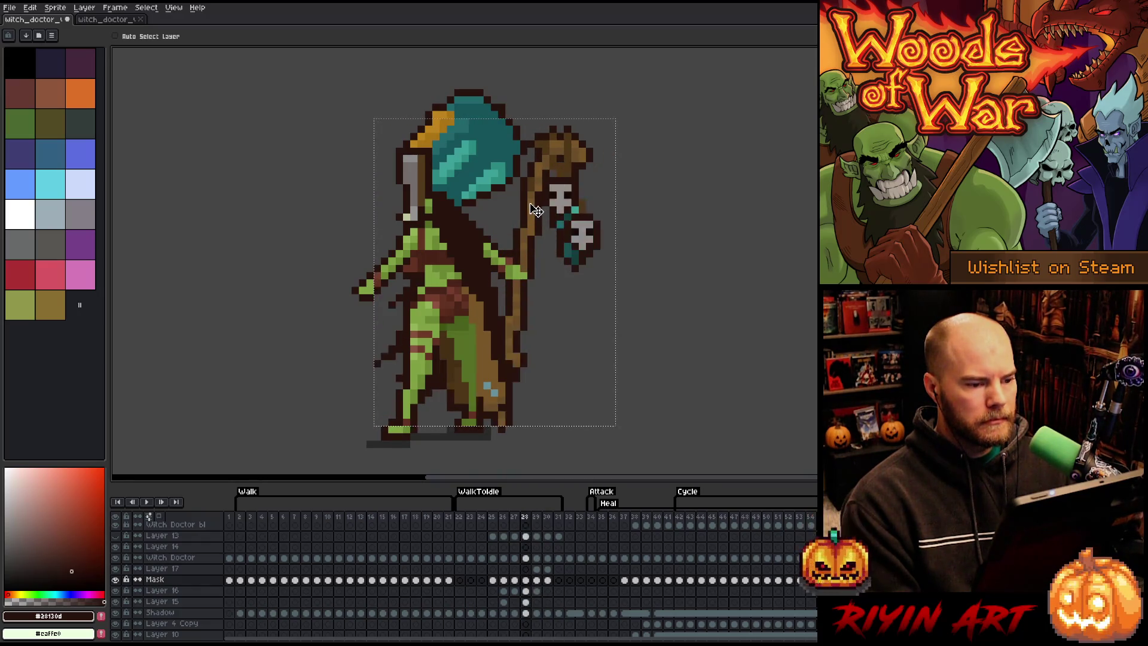
{"action": "key", "text": "period"}
{"action": "key", "text": "period"}
{"action": "key", "text": "ctrl+y"}
{"action": "key", "text": "ctrl+z"}
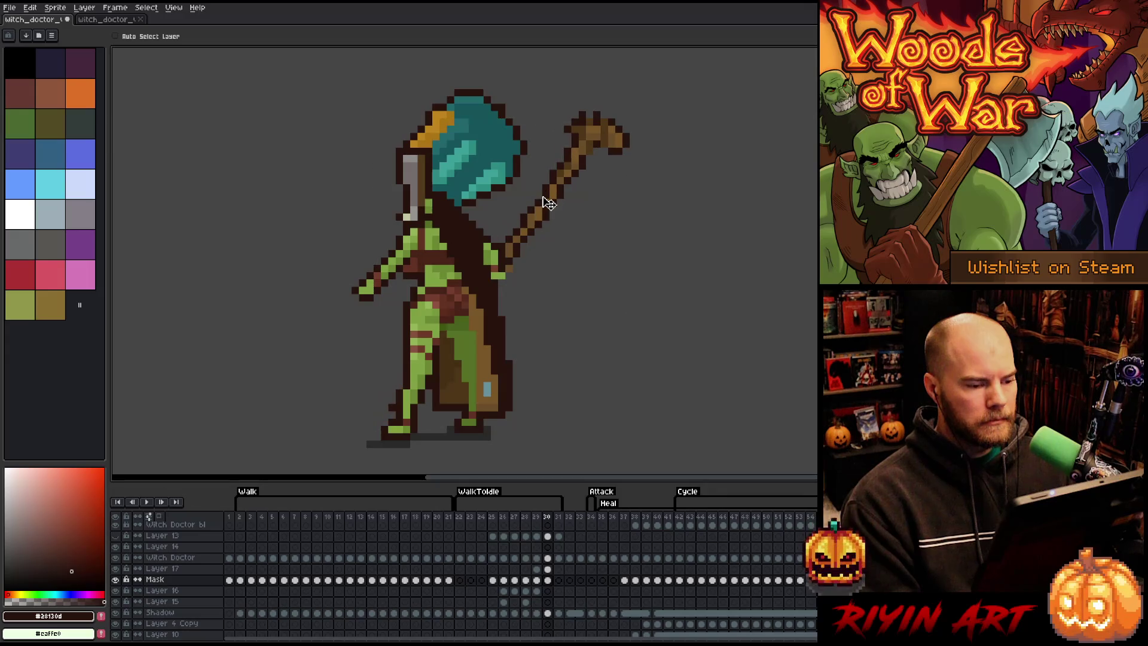
{"action": "key", "text": "ctrl+y"}
{"action": "key", "text": "ctrl+z"}
{"action": "key", "text": "ctrl+y"}
{"action": "key", "text": "ctrl+z"}
Step: Raise frame 29's skull staff one pixel, compare with frame 30, and select Layer 17's frame 30 cel
{"action": "key", "text": "comma"}
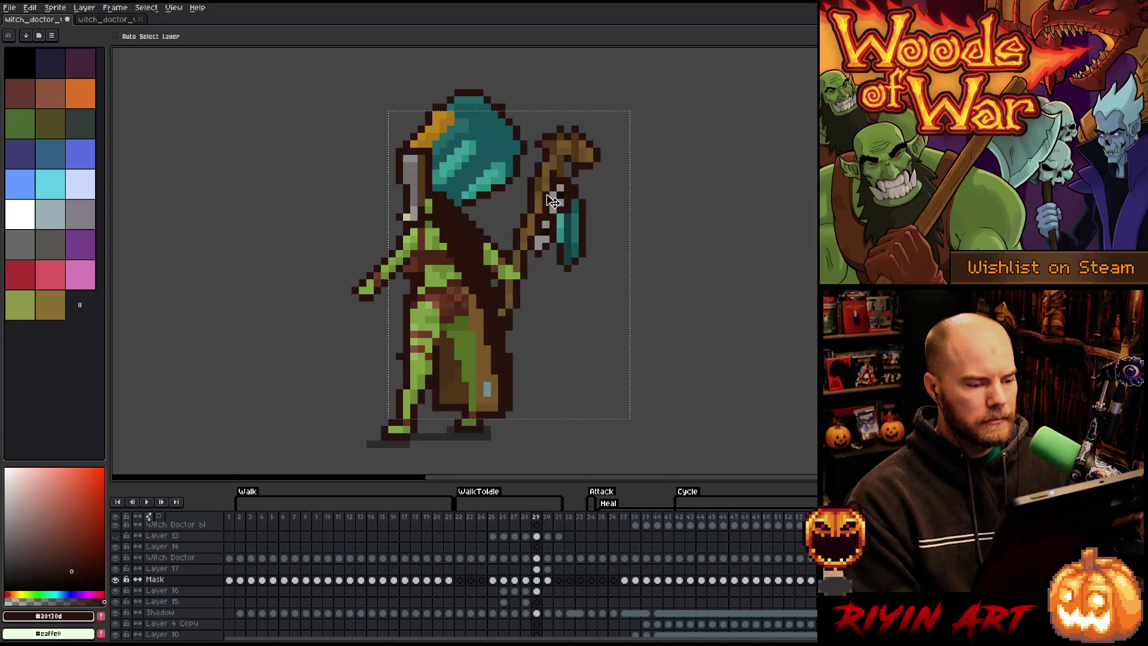
{"action": "left_click_drag", "start_coordinate": [538, 214], "coordinate": [541, 208]}
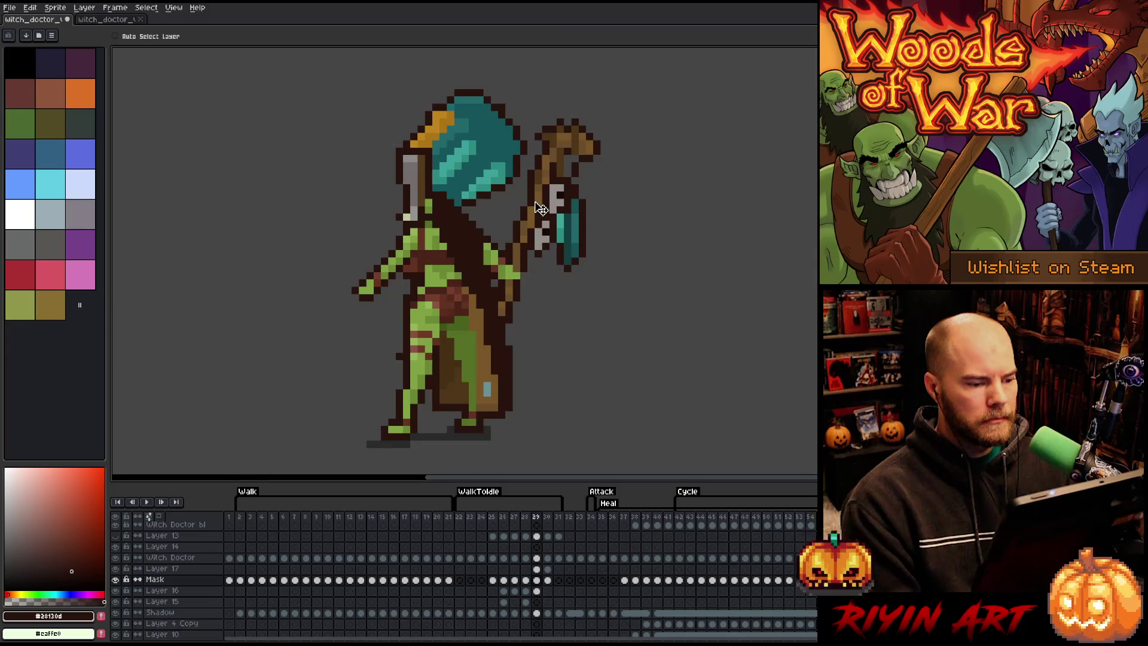
{"action": "key", "text": "period"}
{"action": "key", "text": "comma"}
{"action": "key", "text": "period"}
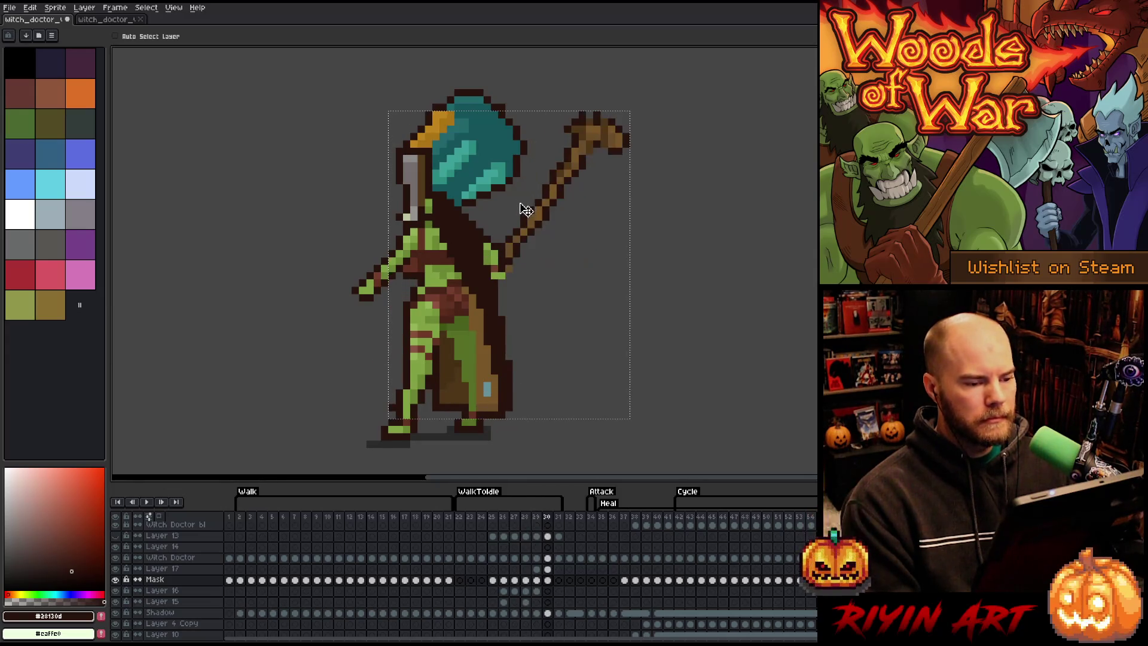
{"action": "key", "text": "comma"}
{"action": "key", "text": "period"}
{"action": "key", "text": "comma"}
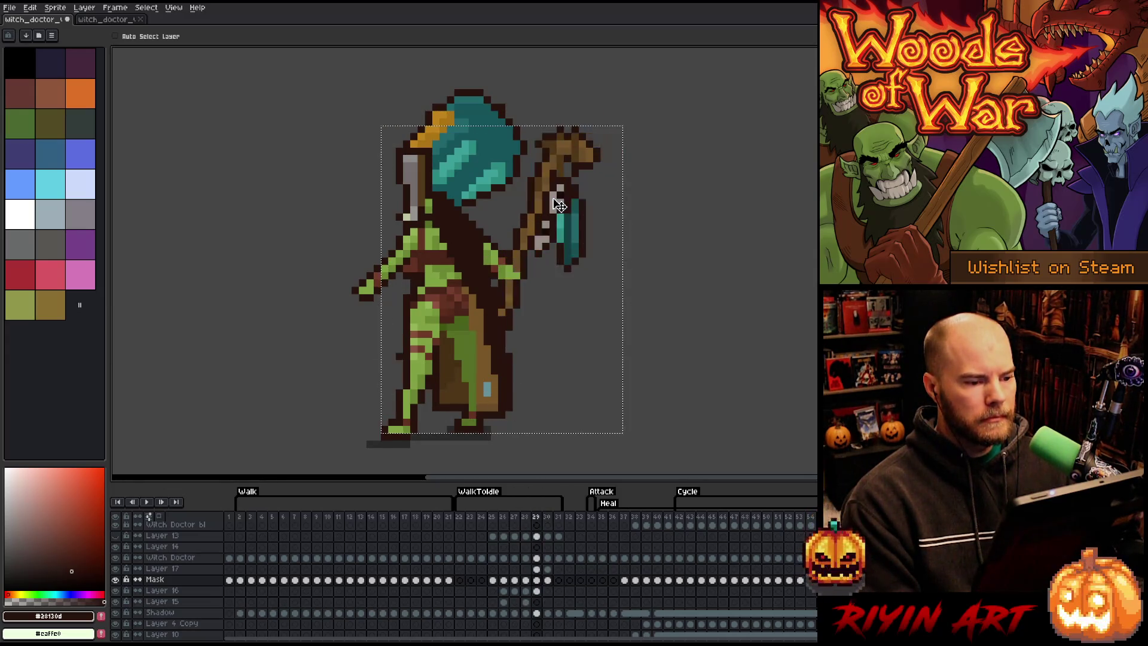
{"action": "key", "text": "period"}
{"action": "key", "text": "comma"}
{"action": "key", "text": "period"}
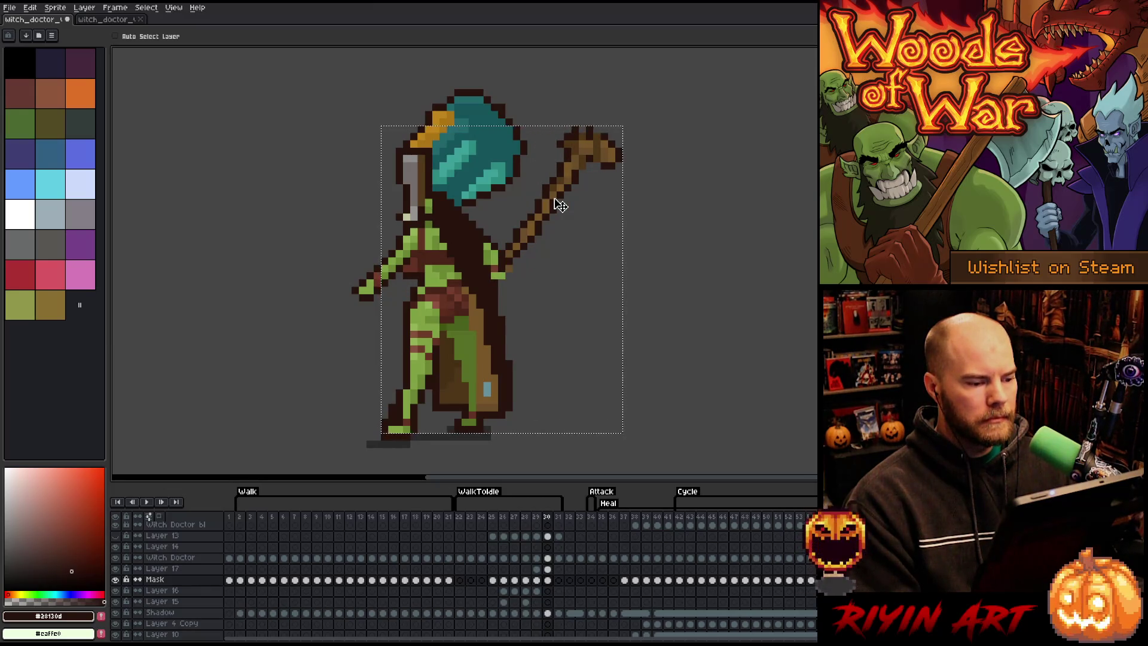
{"action": "key", "text": "comma"}
{"action": "key", "text": "period"}
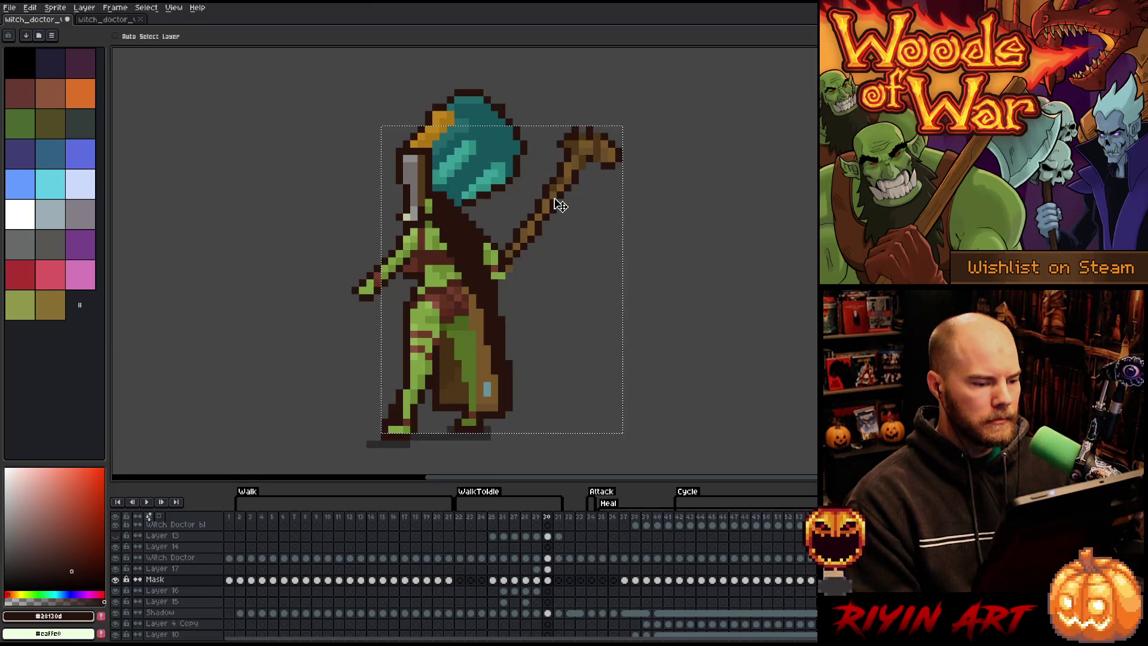
{"action": "key", "text": "comma"}
{"action": "key", "text": "period"}
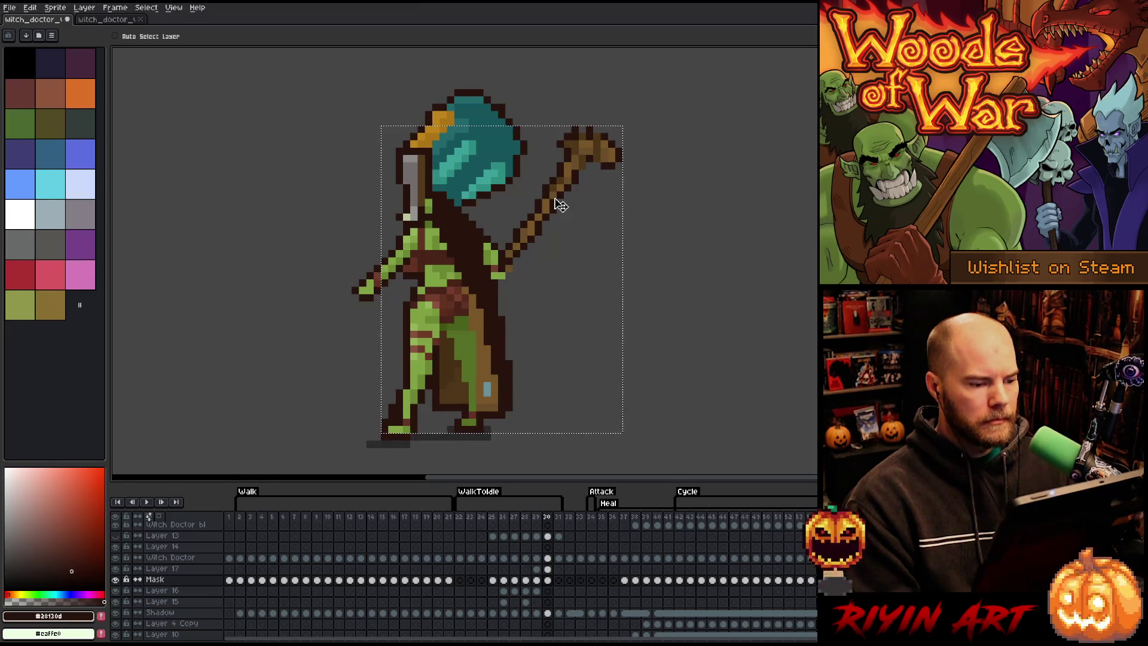
{"action": "left_click", "coordinate": [548, 568]}
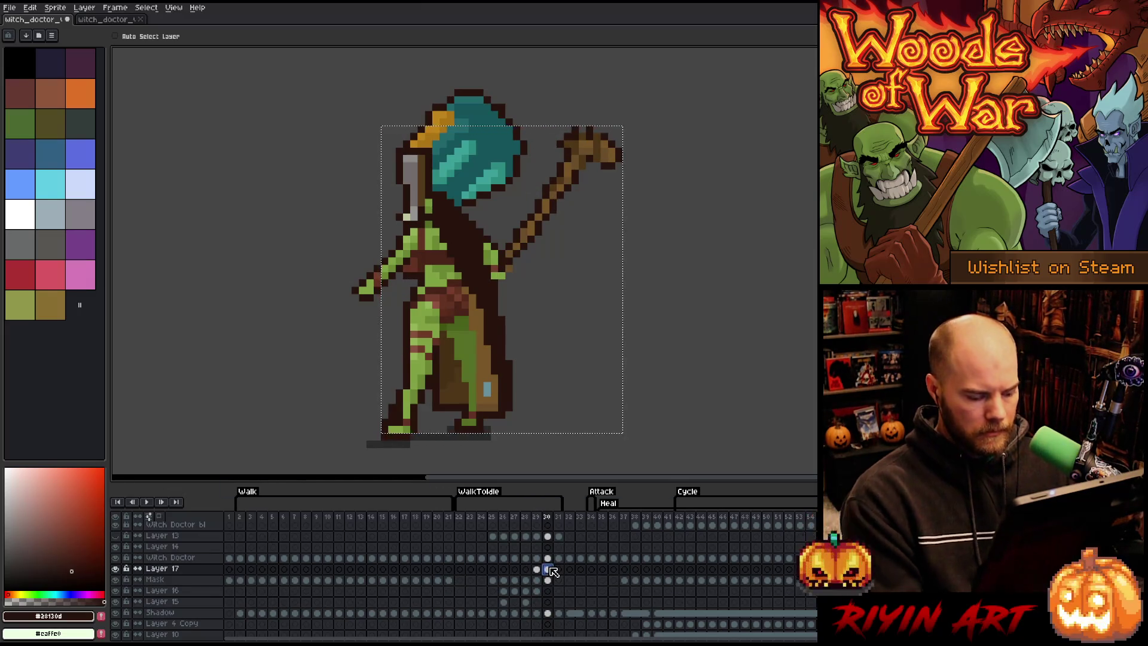
{"action": "key", "text": "m"}
{"action": "left_click_drag", "start_coordinate": [585, 162], "coordinate": [400, 222]}
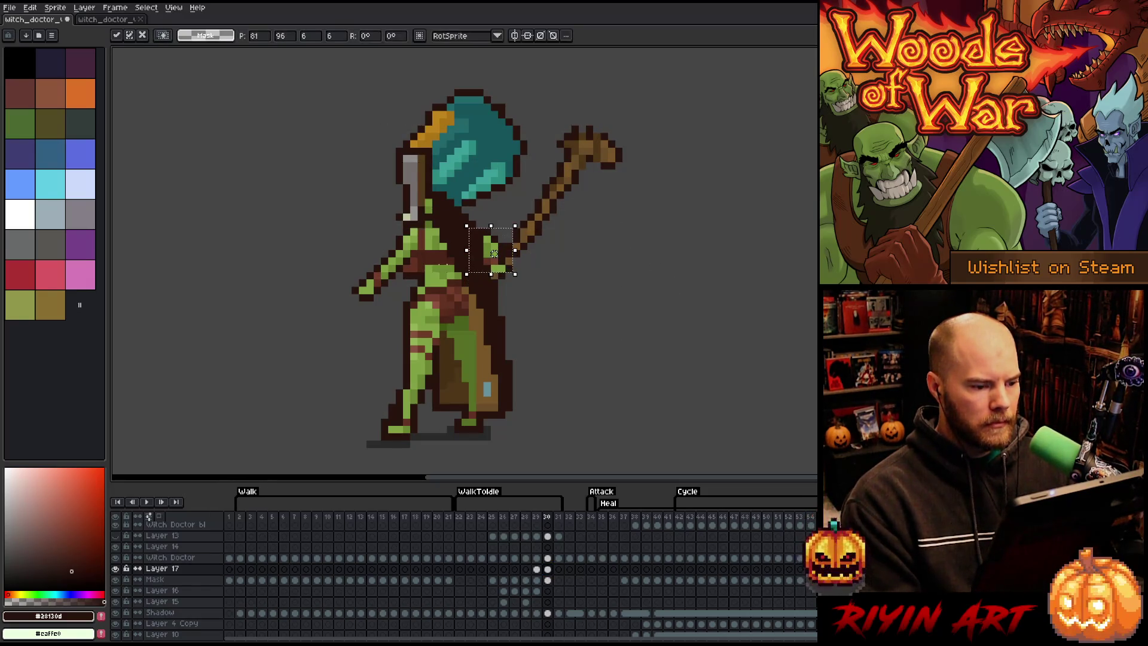
{"action": "left_click_drag", "start_coordinate": [544, 304], "coordinate": [482, 270]}
{"action": "key", "text": "ctrl+d"}
{"action": "key", "text": "b"}
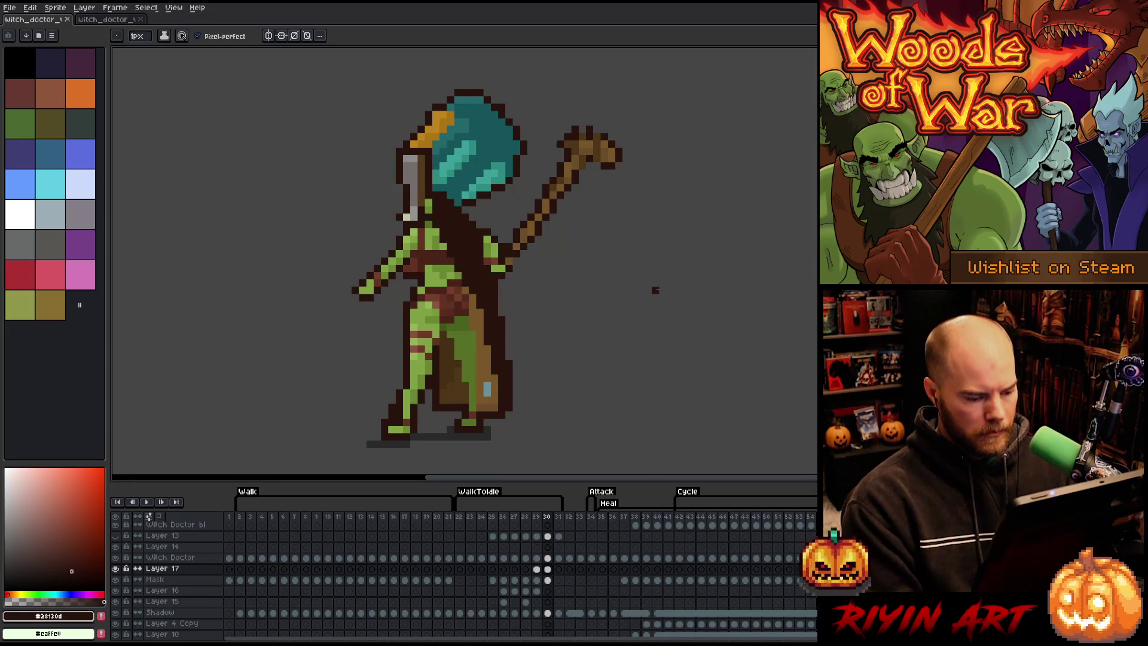
Step: On Layer 16, drag frame 30's skull and blade charm right onto the staff head, then play back
{"action": "left_click", "coordinate": [547, 591]}
{"action": "left_click", "coordinate": [537, 591]}
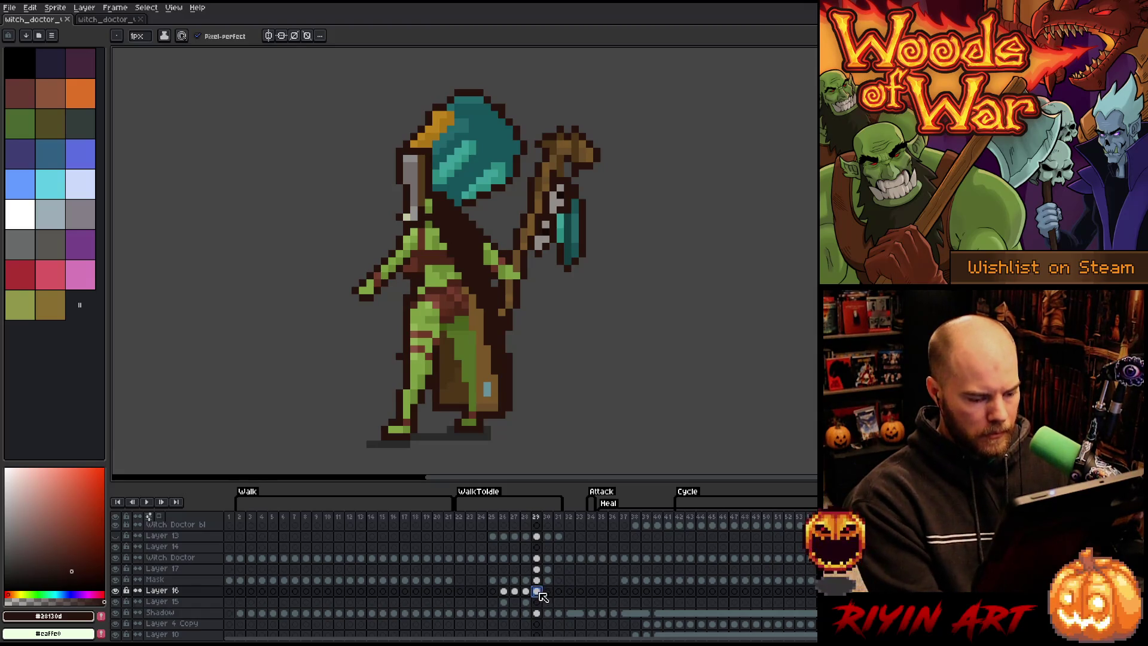
{"action": "left_click", "coordinate": [514, 592]}
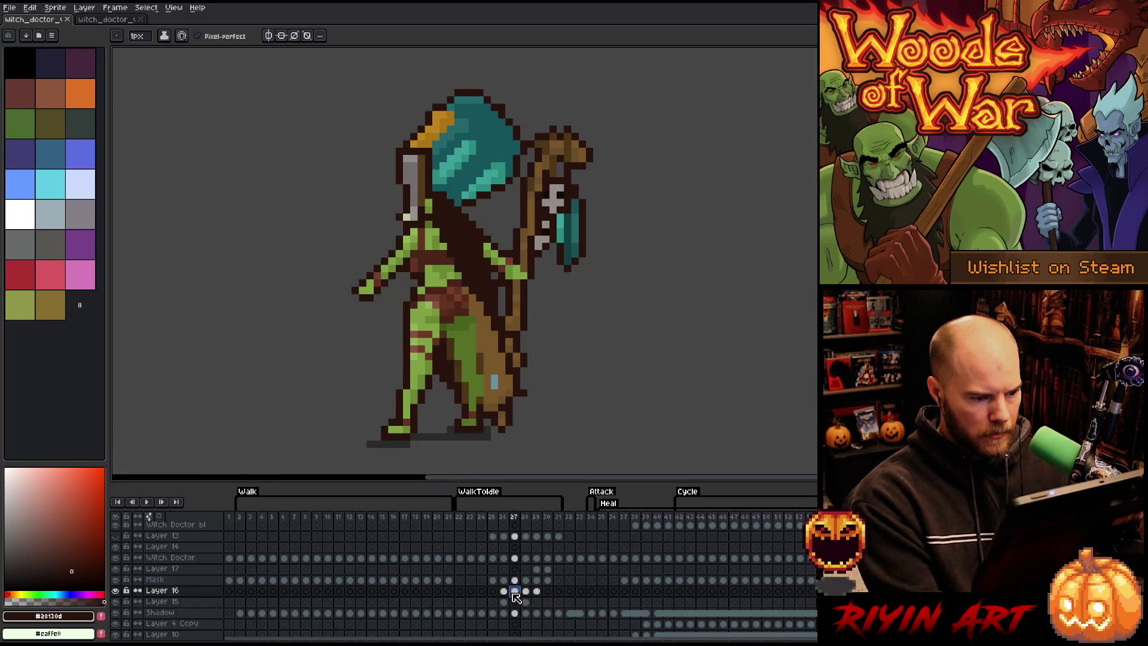
{"action": "left_click", "coordinate": [547, 591]}
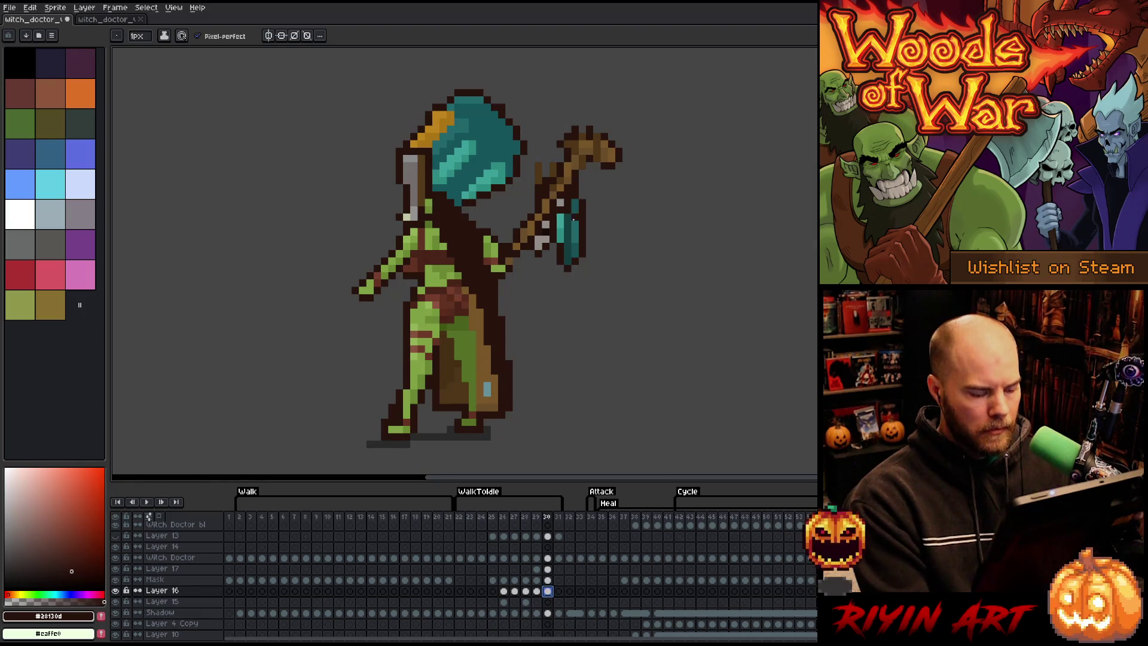
{"action": "key", "text": "v"}
{"action": "left_click_drag", "start_coordinate": [572, 220], "coordinate": [606, 228]}
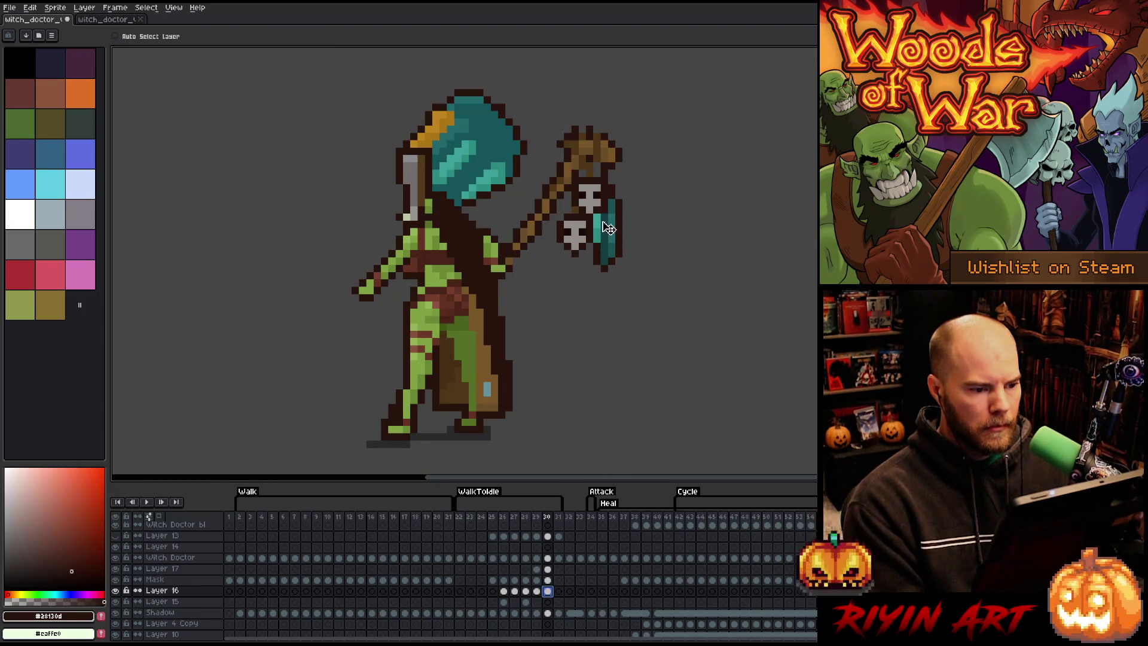
{"action": "key", "text": "Left"}
{"action": "key", "text": "Right"}
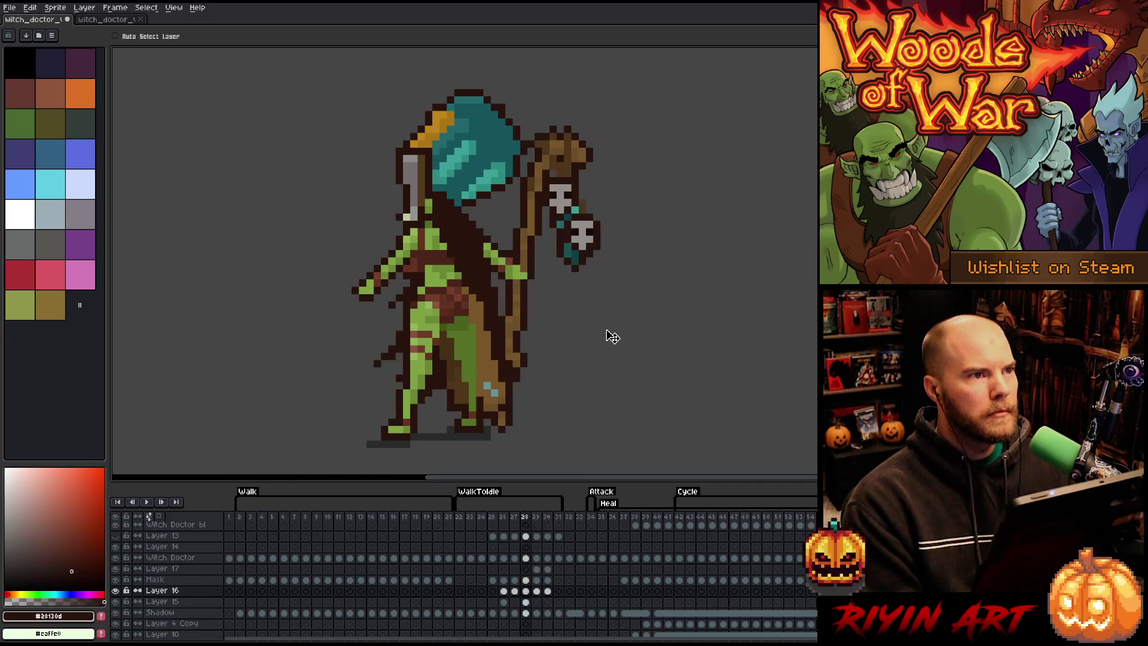
{"action": "key", "text": "Return"}
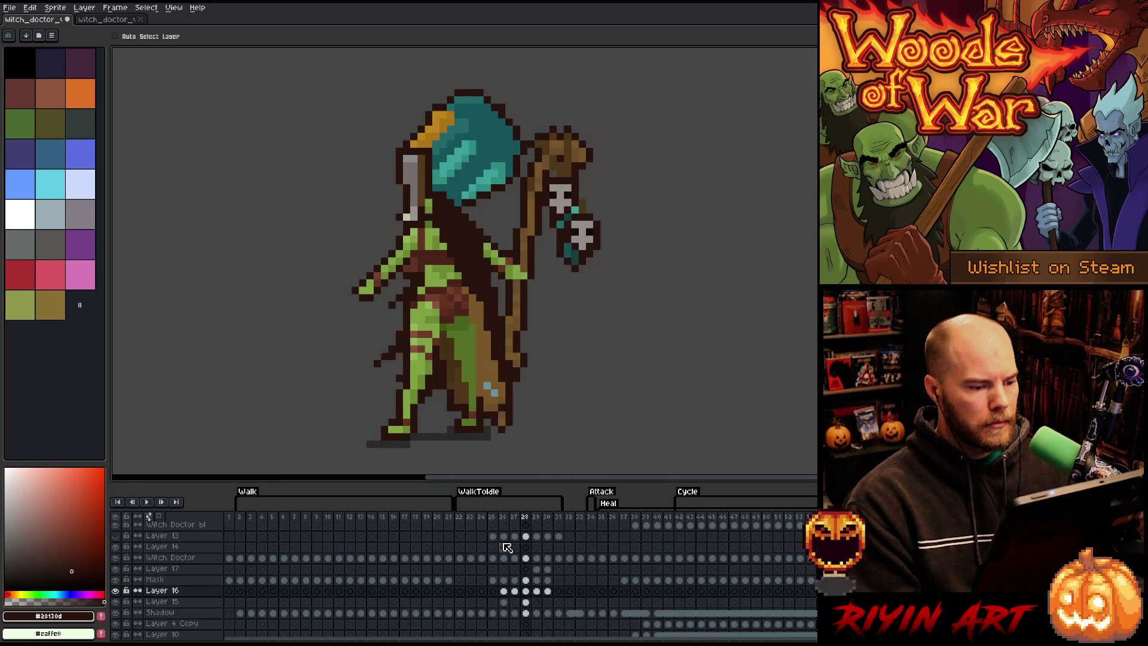
{"action": "key", "text": "b"}
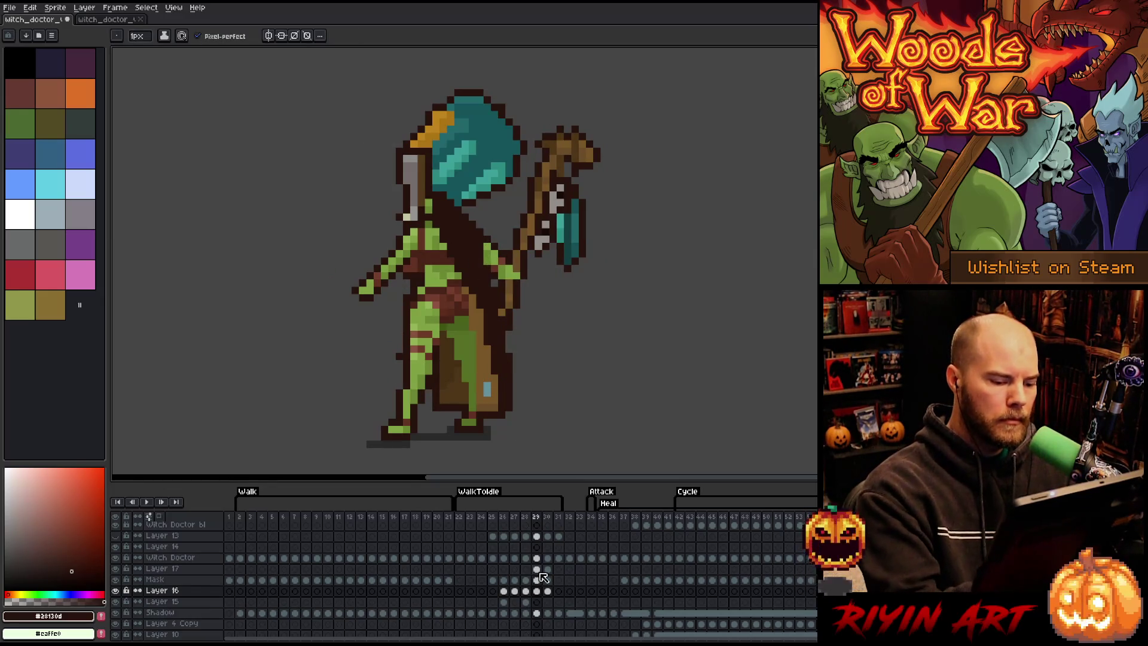
Step: On Layer 17, sample the green skin and dark brown outline colours while flipping between frames 29 and 30
{"action": "key", "text": "alt+Up"}
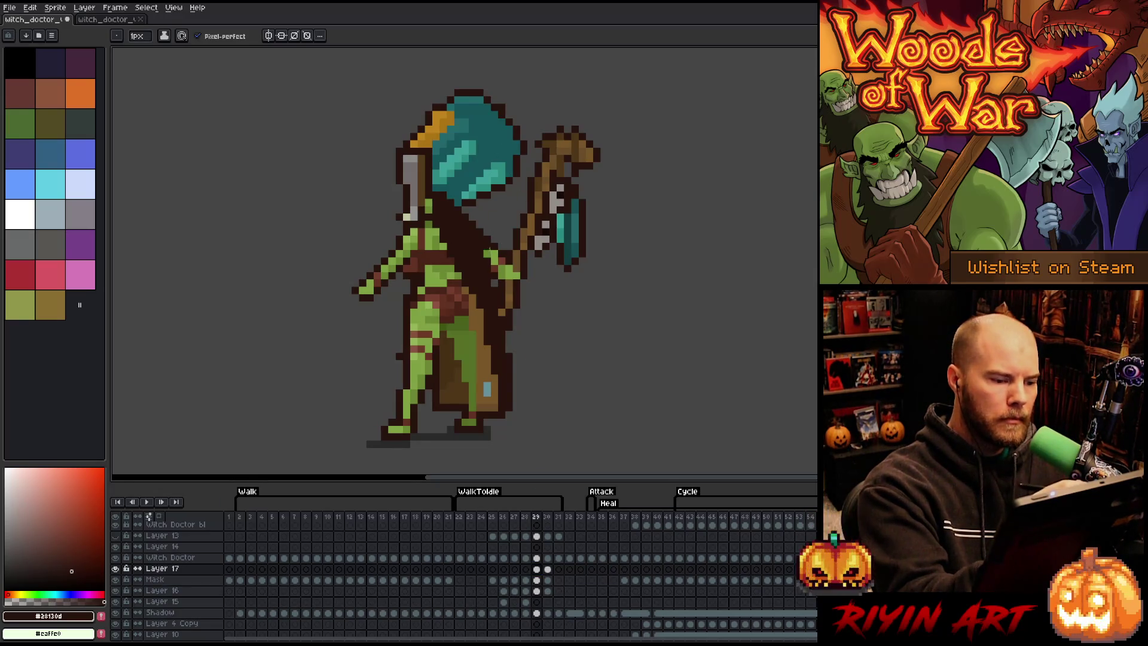
{"action": "left_click", "coordinate": [483, 257], "text": "alt"}
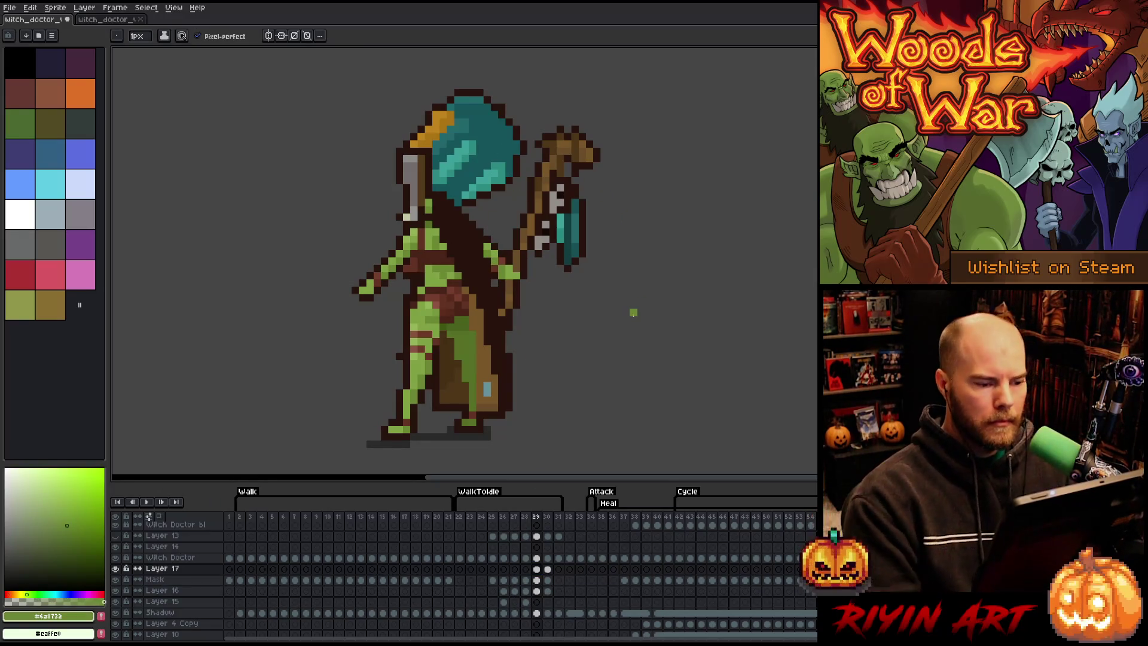
{"action": "key", "text": "Left"}
{"action": "key", "text": "Right"}
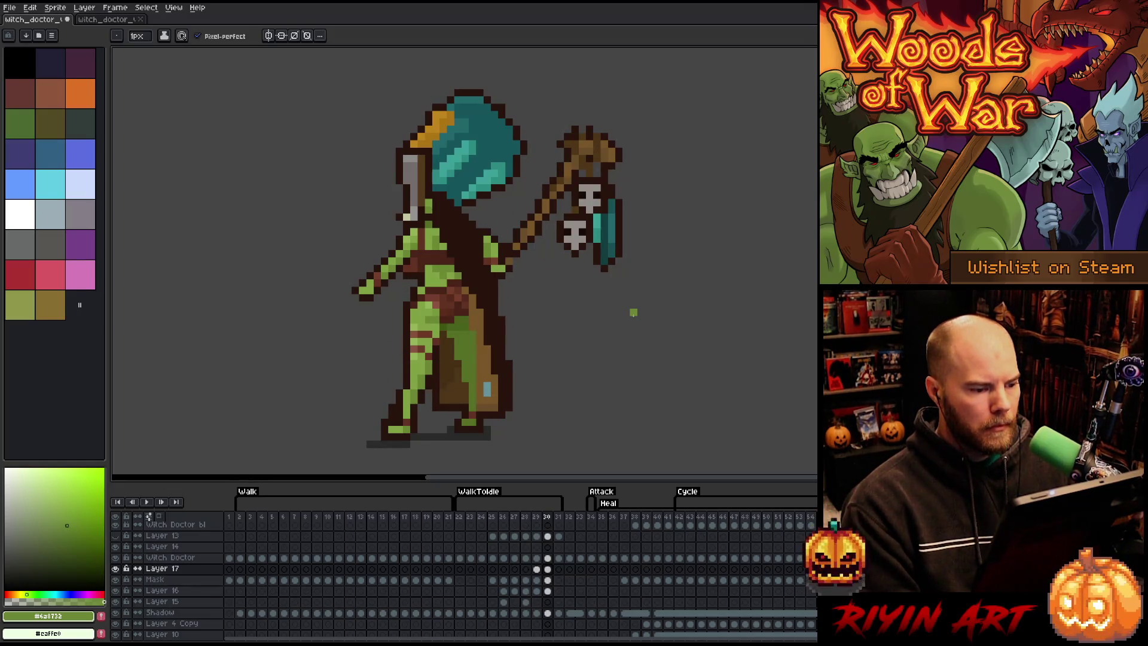
{"action": "key", "text": "Left"}
{"action": "key", "text": "Right"}
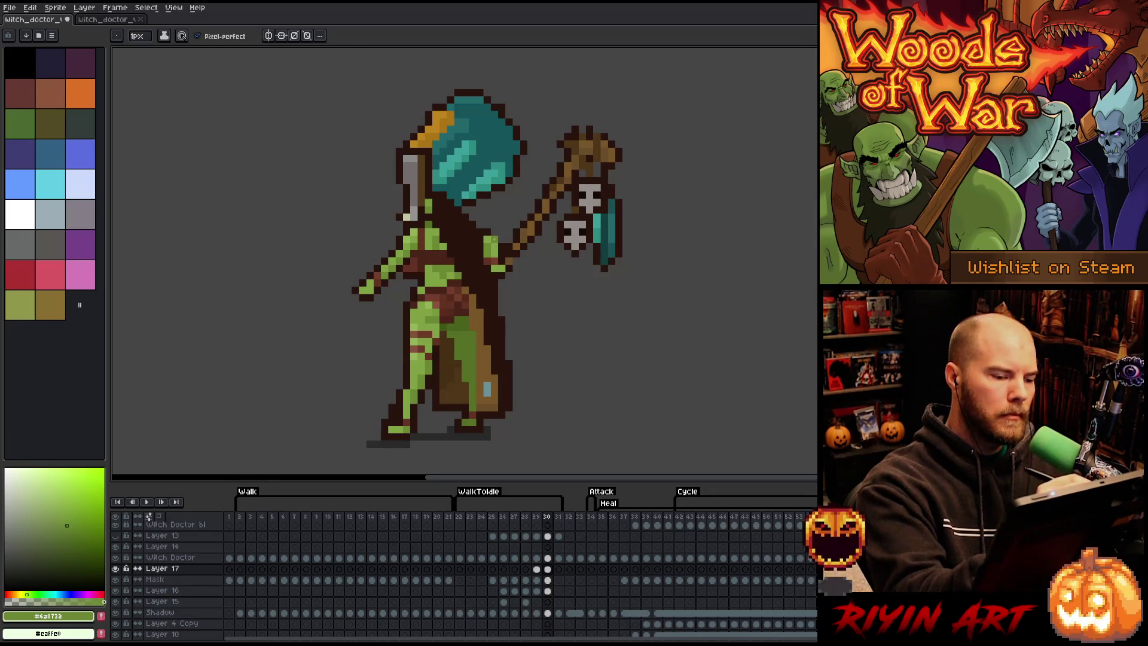
{"action": "left_click", "coordinate": [494, 246], "text": "alt"}
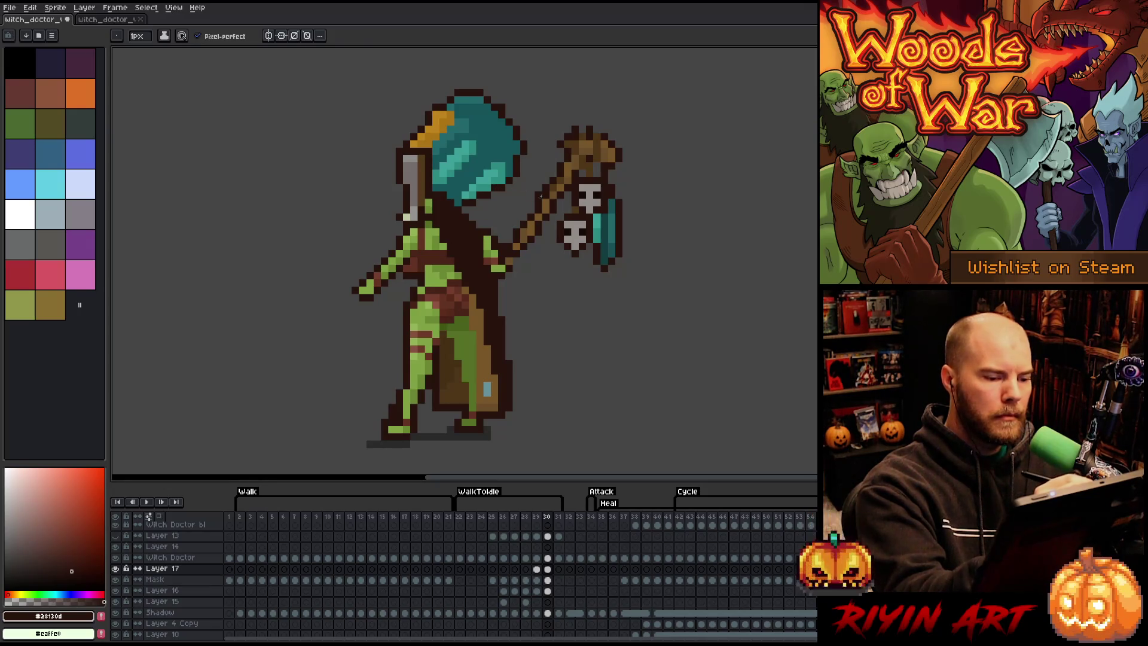
{"action": "key", "text": "alt"}
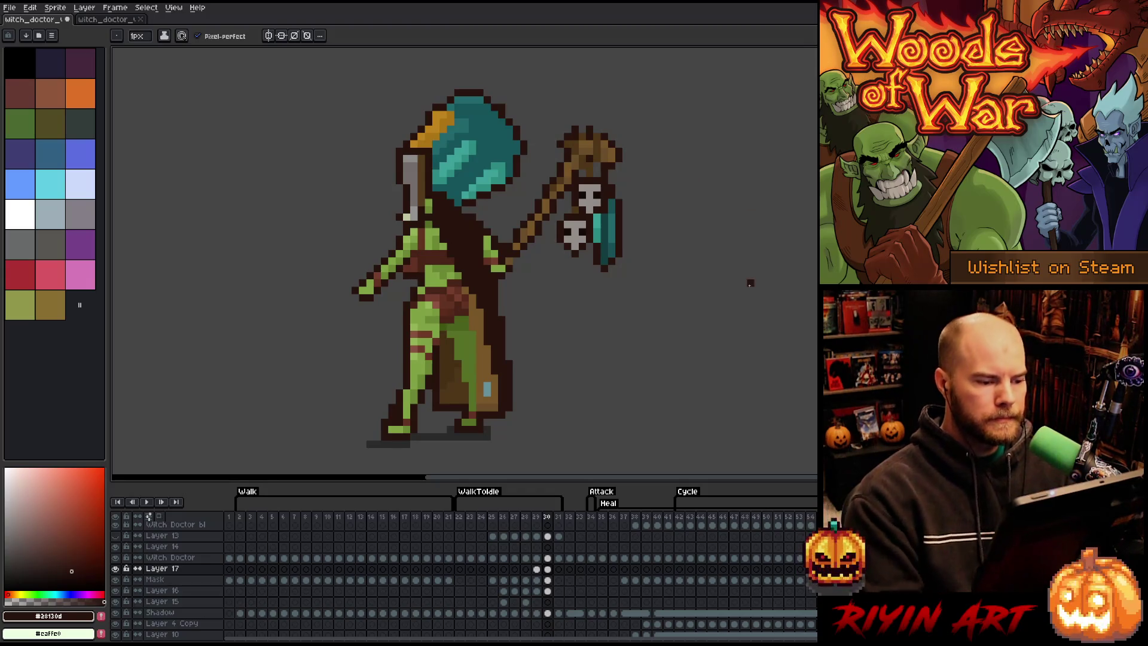
{"action": "key", "text": "Left"}
{"action": "key", "text": "Right"}
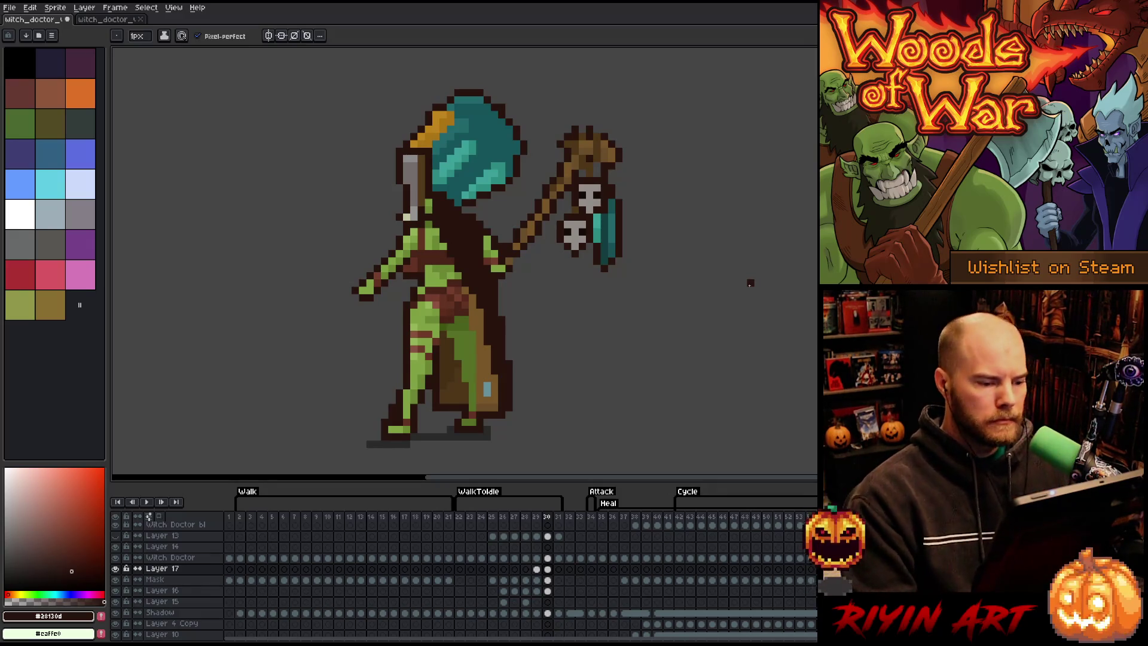
Step: Select the outstretched left hand with the rectangular marquee
{"action": "key", "text": "m"}
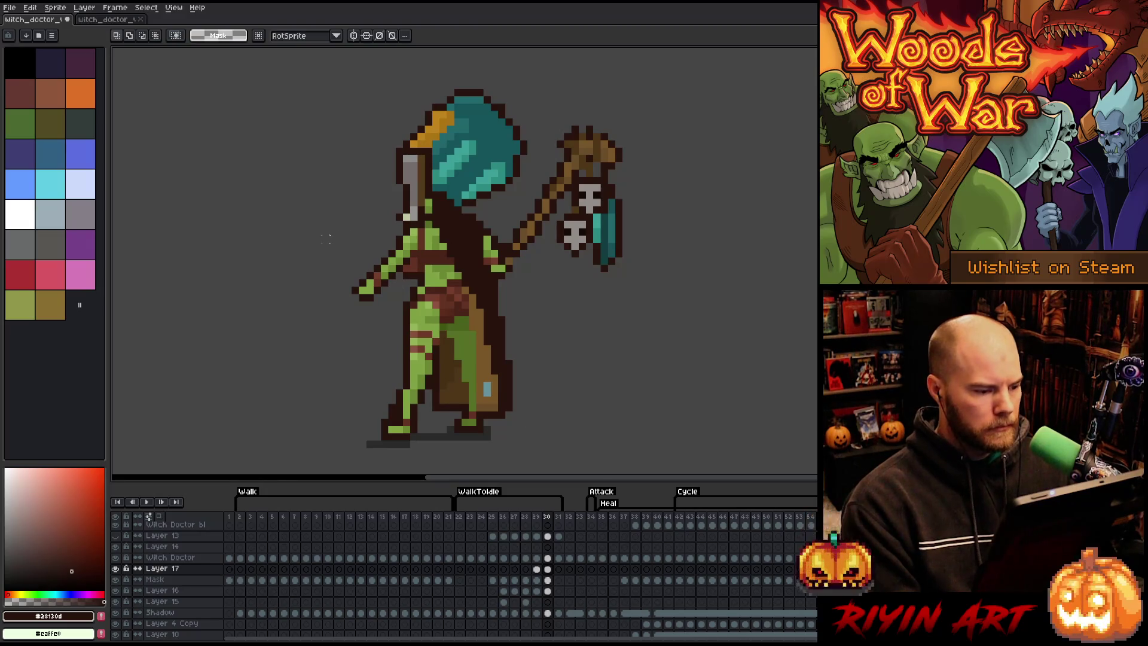
{"action": "left_click_drag", "start_coordinate": [329, 248], "coordinate": [382, 317]}
{"action": "left_click", "coordinate": [275, 224]}
{"action": "left_click_drag", "start_coordinate": [329, 258], "coordinate": [370, 309]}
{"action": "left_click", "coordinate": [362, 217]}
{"action": "left_click_drag", "start_coordinate": [330, 242], "coordinate": [381, 315]}
{"action": "left_click_drag", "start_coordinate": [339, 288], "coordinate": [291, 240]}
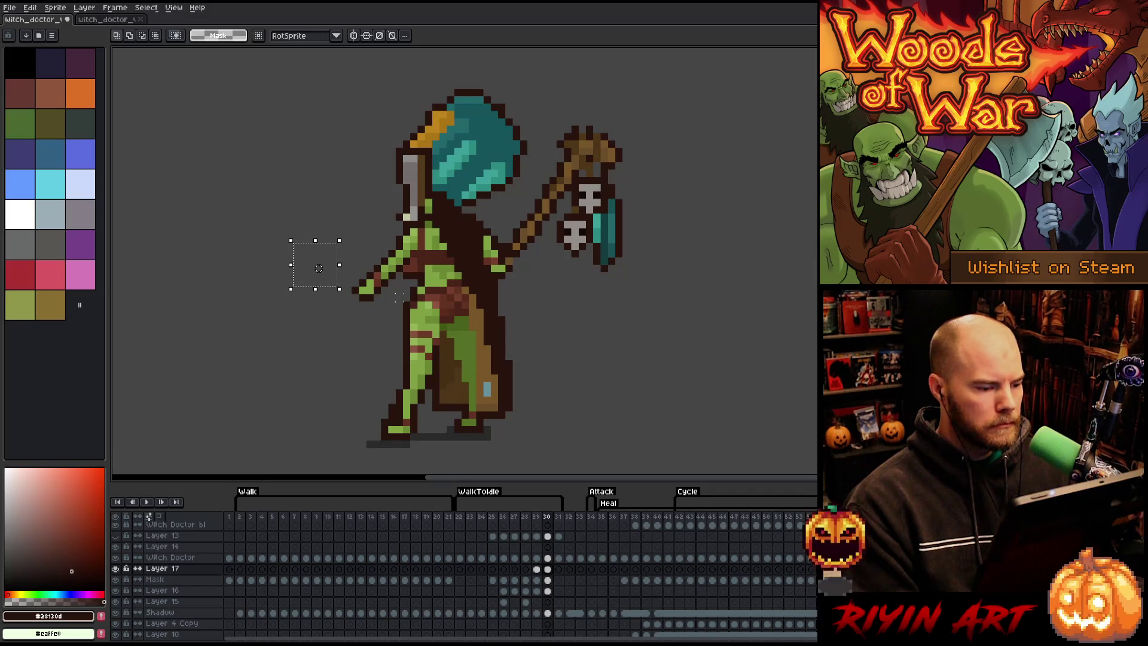
{"action": "mouse_move", "coordinate": [406, 277]}
{"action": "left_mouse_down"}
{"action": "mouse_move", "coordinate": [351, 288]}
{"action": "mouse_move", "coordinate": [335, 303]}
{"action": "left_mouse_up"}
{"action": "left_click", "coordinate": [369, 289]}
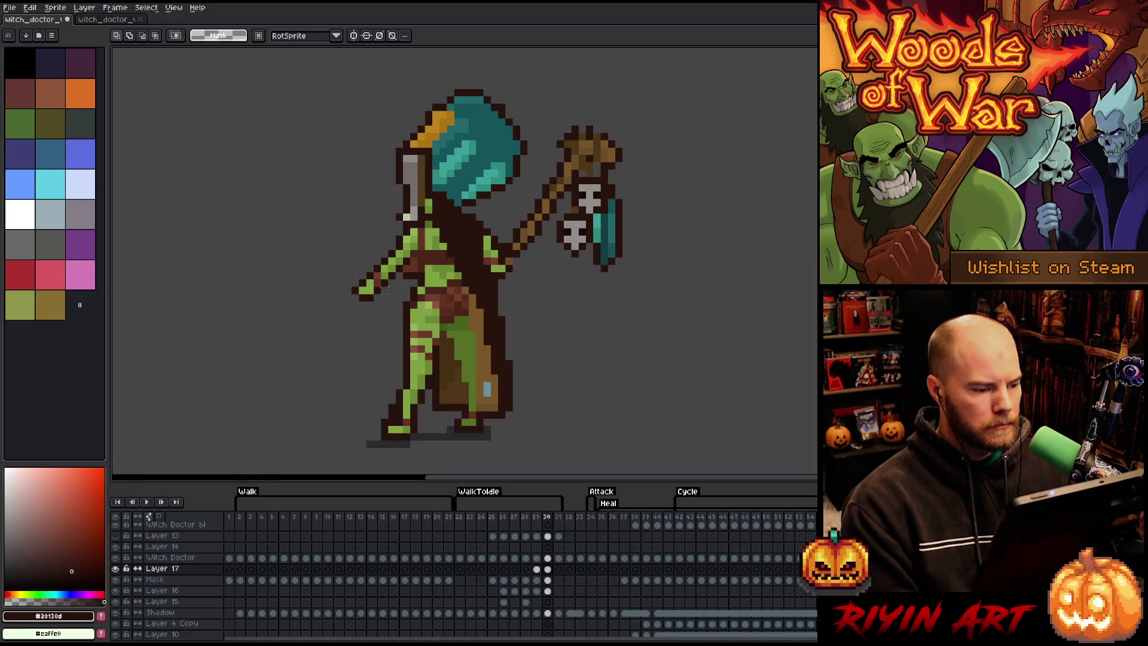
{"action": "mouse_move", "coordinate": [405, 277]}
{"action": "left_mouse_down"}
{"action": "mouse_move", "coordinate": [338, 305]}
{"action": "mouse_move", "coordinate": [334, 318]}
{"action": "left_mouse_up"}
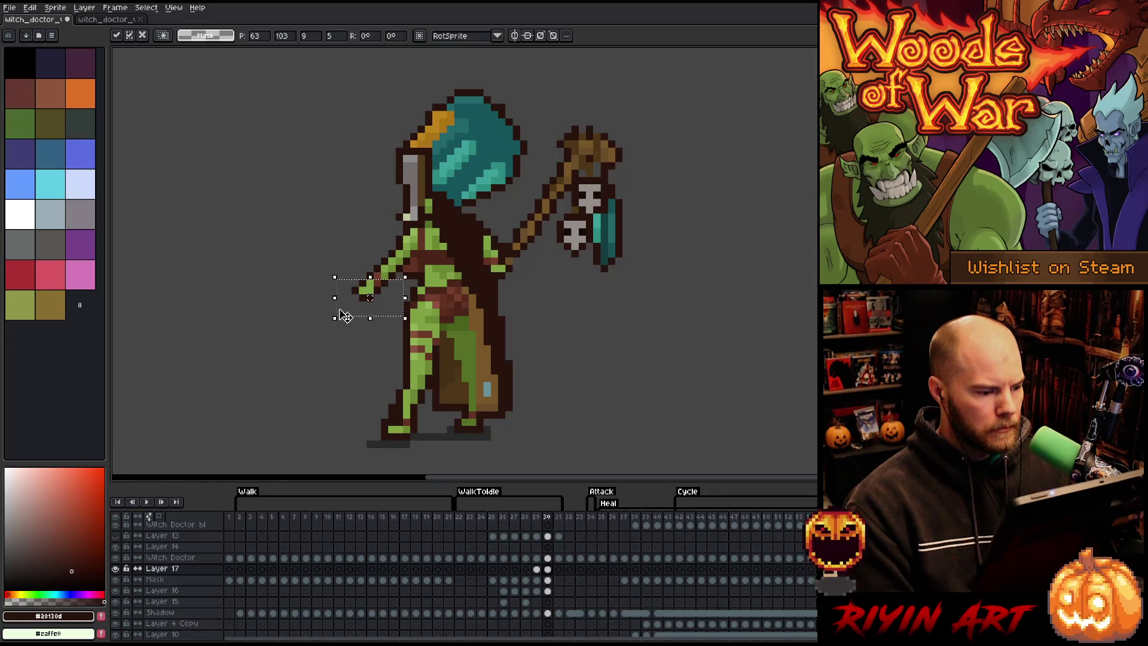
Step: Nudge the selected hand a pixel into place on the Witch Doctor layer and commit it
{"action": "key", "text": "Up"}
{"action": "left_click", "coordinate": [547, 558]}
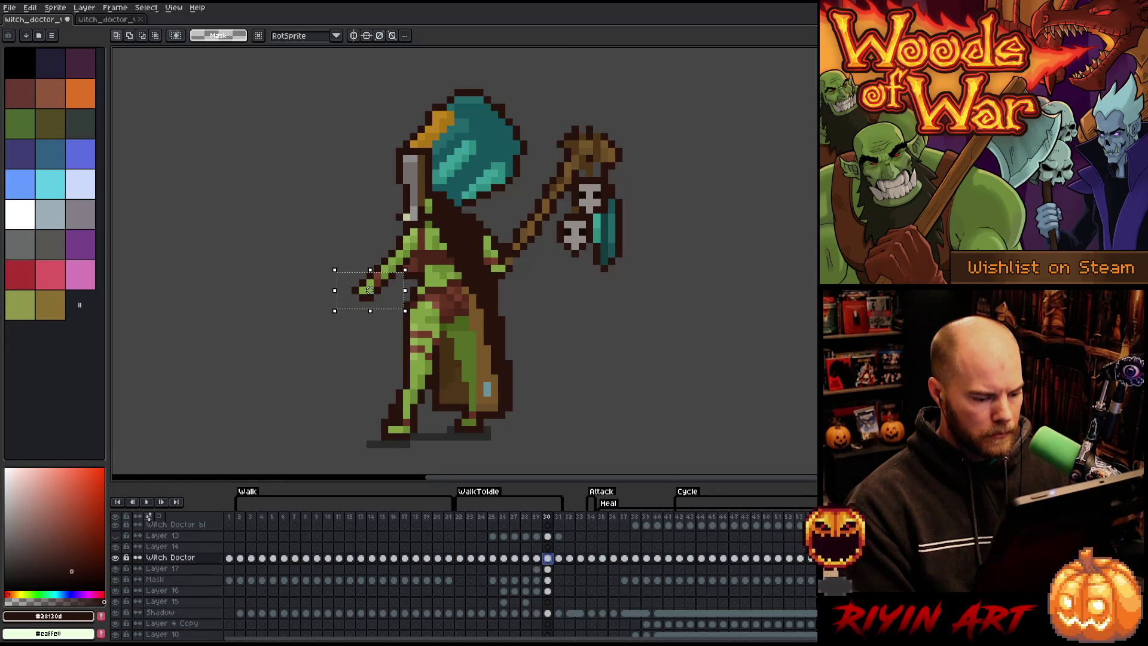
{"action": "left_click_drag", "start_coordinate": [370, 290], "coordinate": [377, 297]}
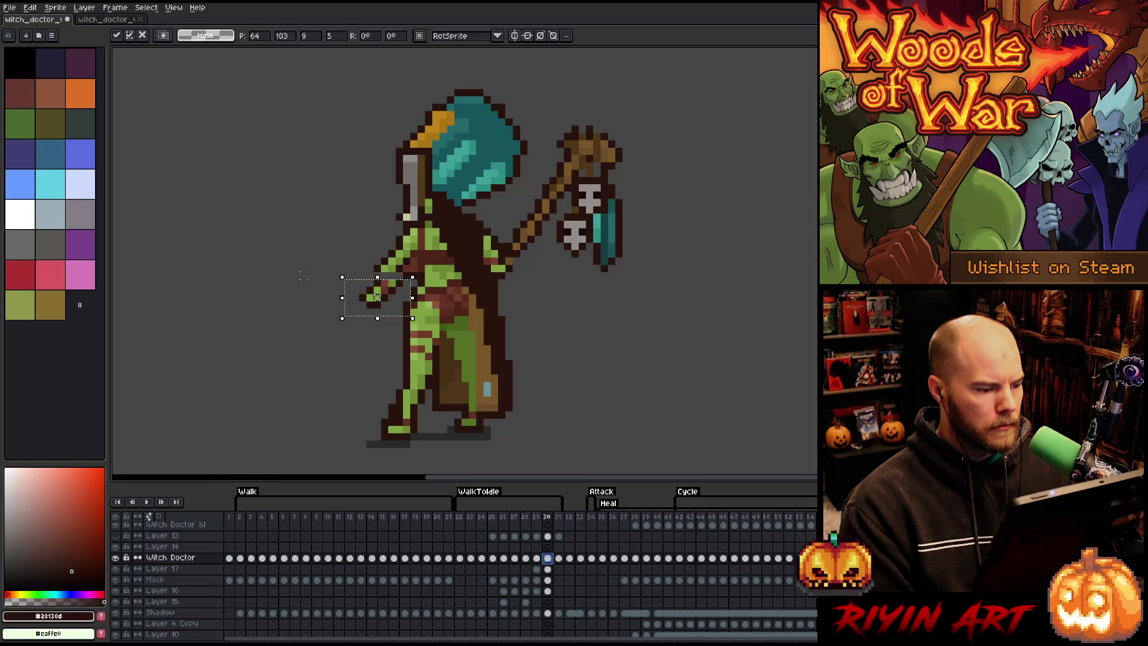
{"action": "left_click_drag", "start_coordinate": [377, 297], "coordinate": [378, 290]}
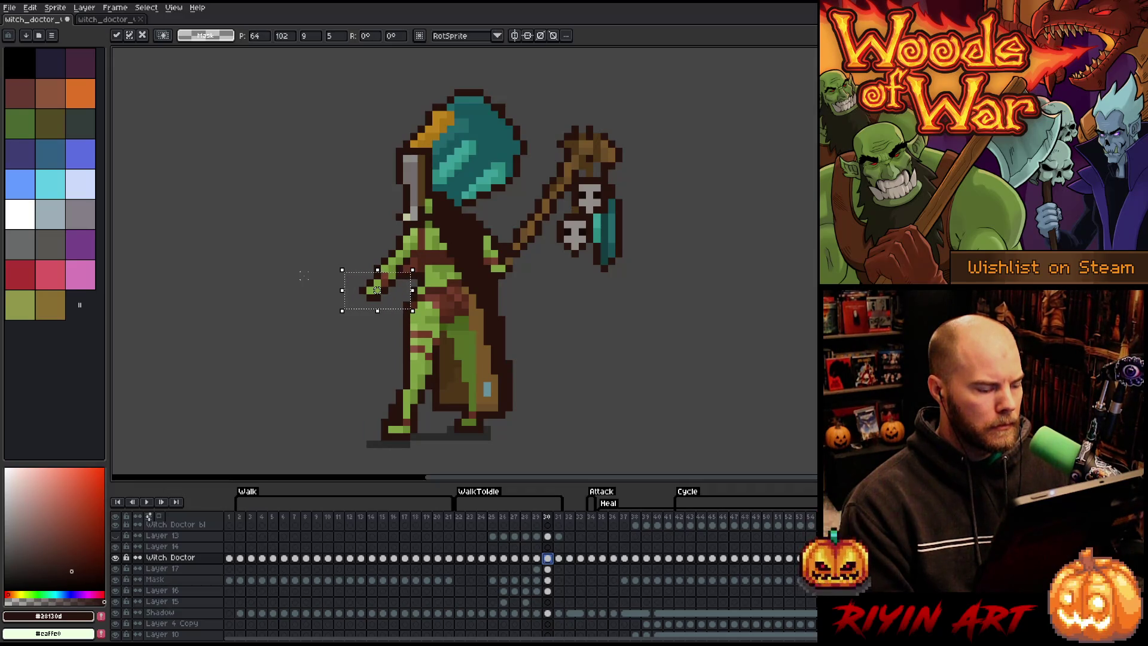
{"action": "left_click", "coordinate": [295, 274]}
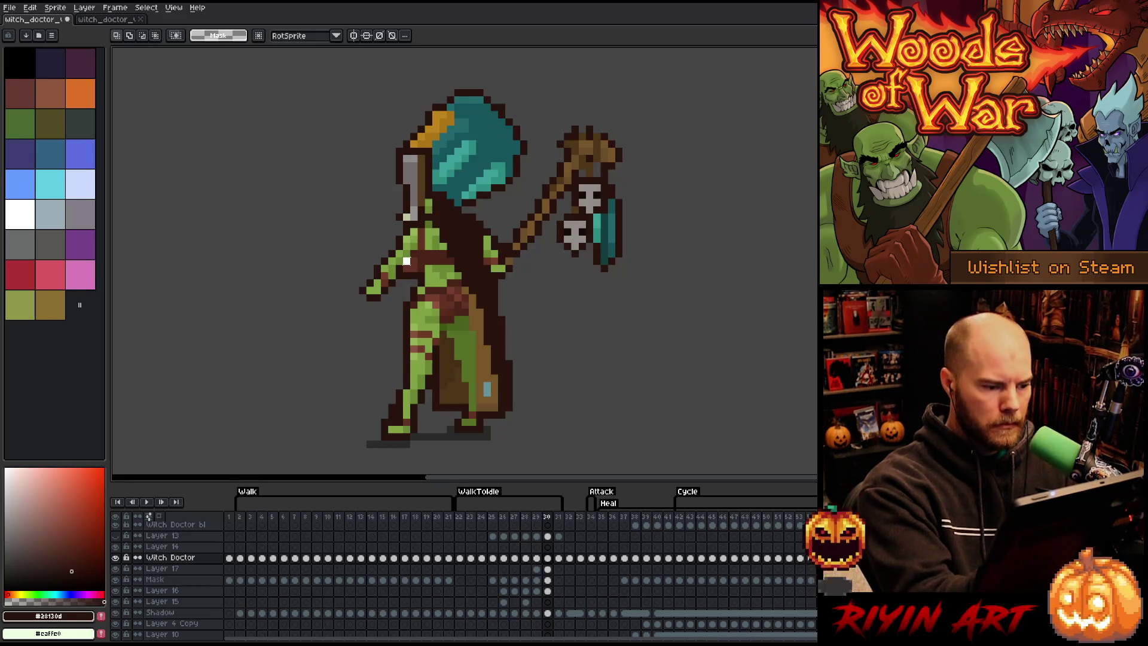
Step: Select the outstretched left arm, trim its upper corner, and shift it right toward the body
{"action": "mouse_move", "coordinate": [327, 218]}
{"action": "left_mouse_down"}
{"action": "mouse_move", "coordinate": [377, 307]}
{"action": "mouse_move", "coordinate": [412, 318]}
{"action": "left_mouse_up"}
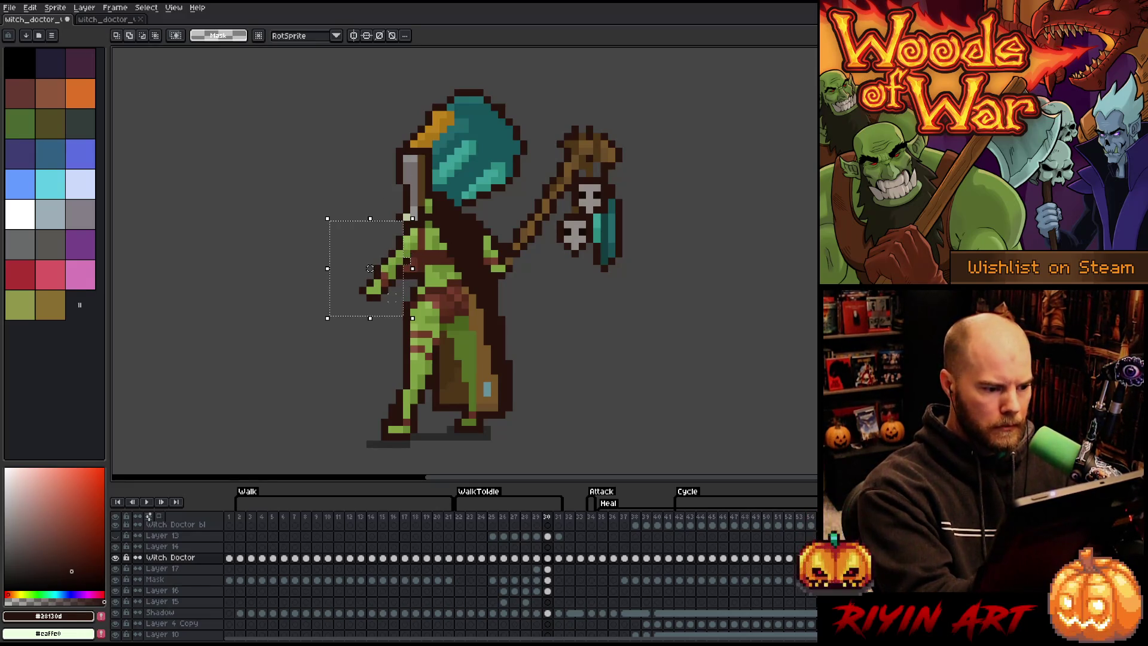
{"action": "left_click_drag", "start_coordinate": [381, 250], "coordinate": [414, 217]}
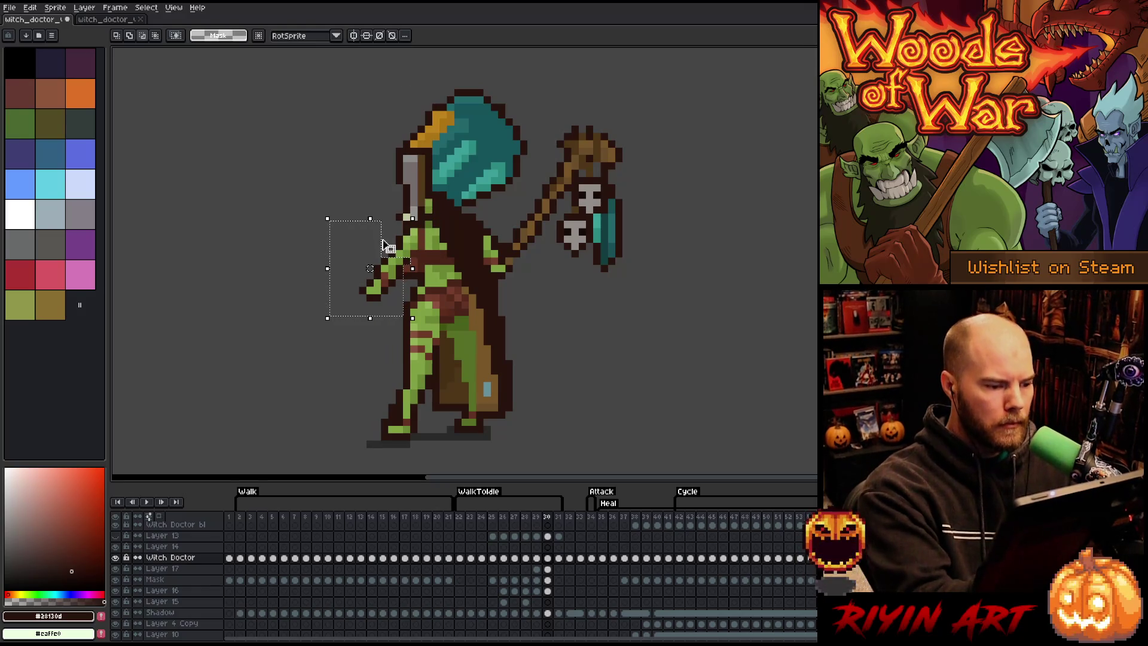
{"action": "left_click_drag", "start_coordinate": [380, 243], "coordinate": [387, 246]}
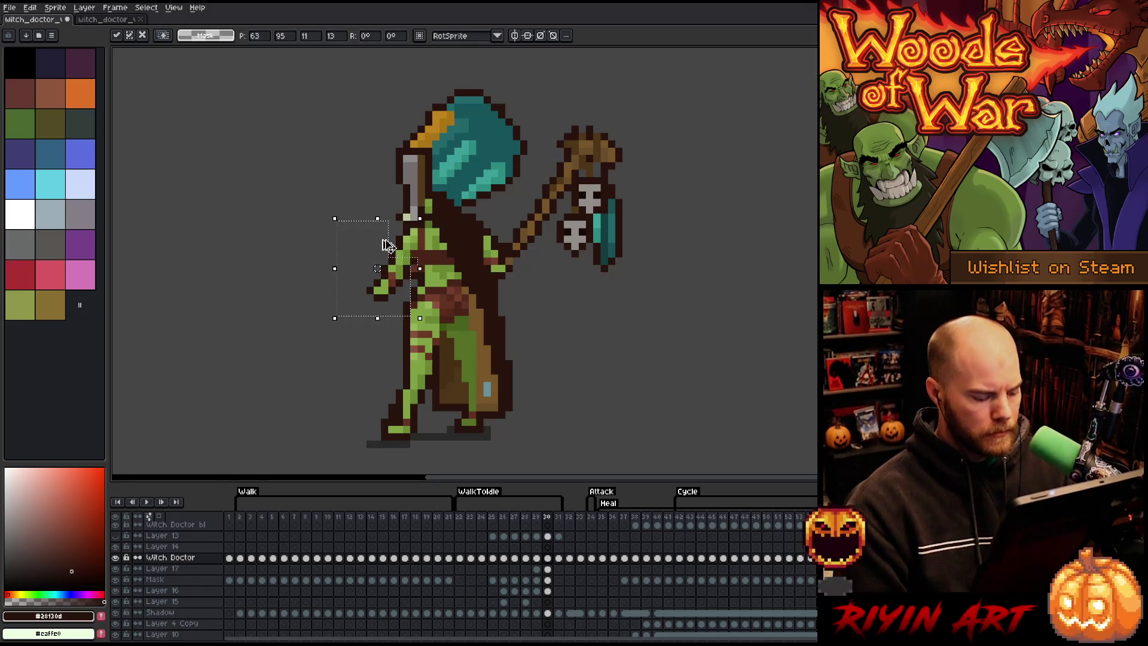
{"action": "key", "text": "ctrl+d"}
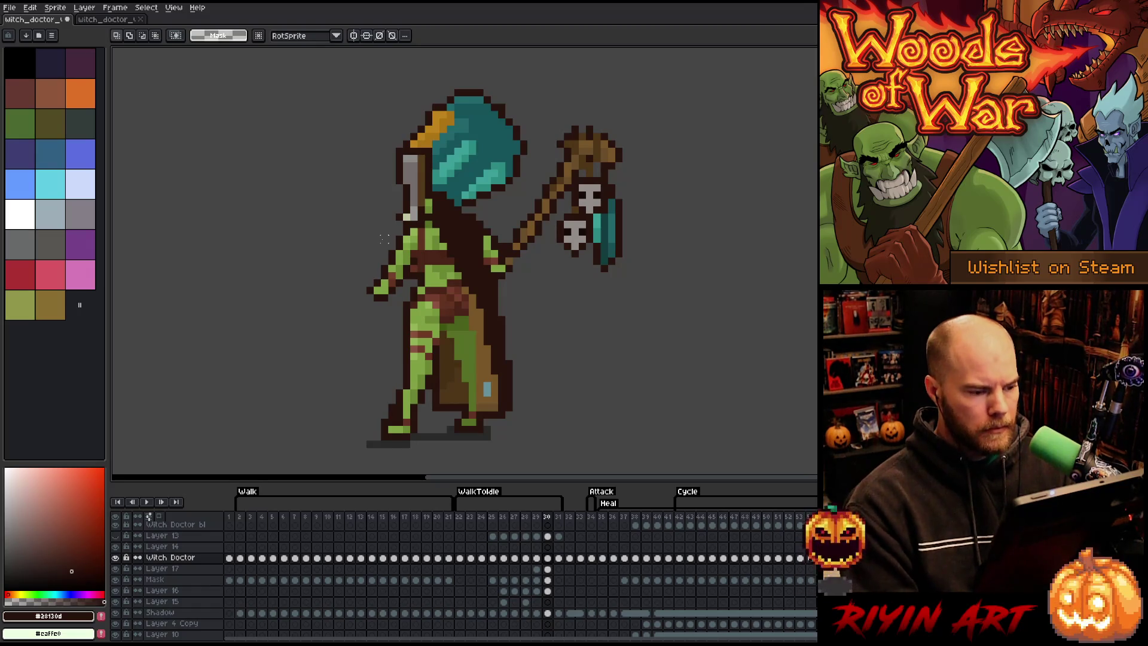
{"action": "key", "text": "Left"}
{"action": "key", "text": "Right"}
{"action": "key", "text": "Right"}
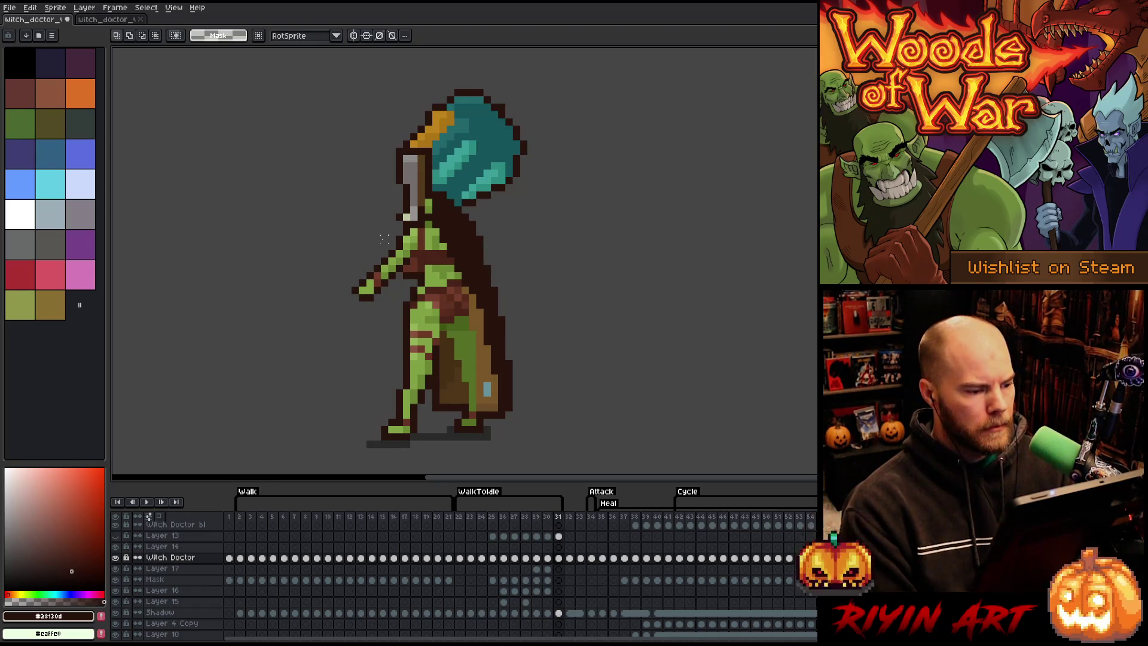
{"action": "key", "text": "Left"}
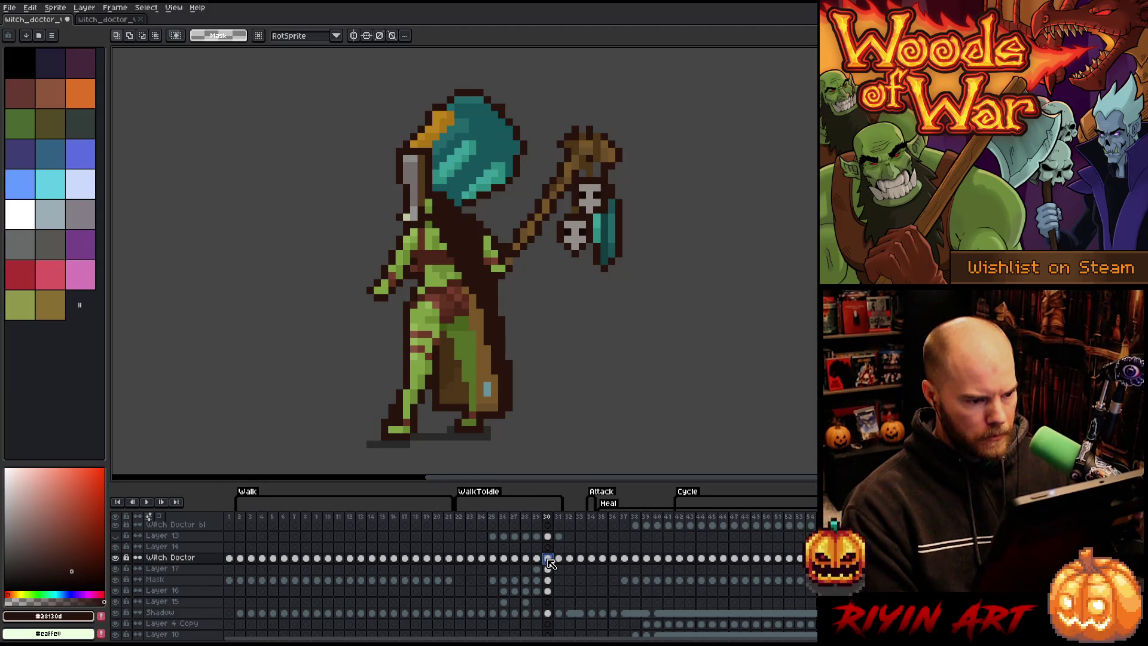
{"action": "key", "text": "Right"}
{"action": "key", "text": "Left"}
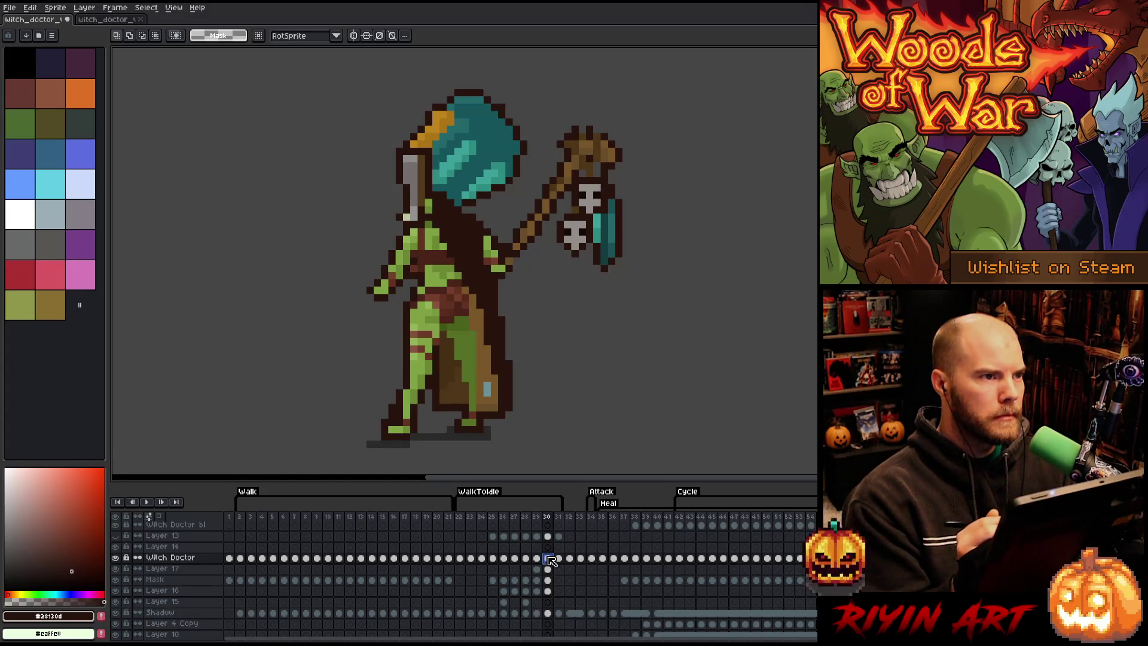
{"action": "key", "text": "b"}
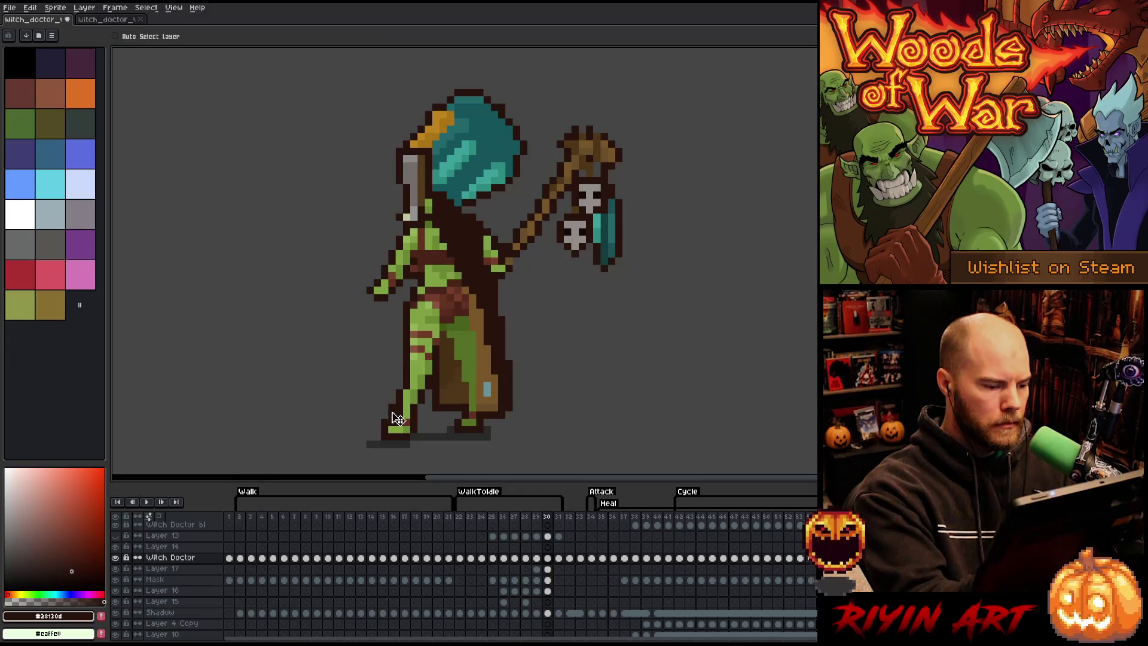
{"action": "key", "text": "v"}
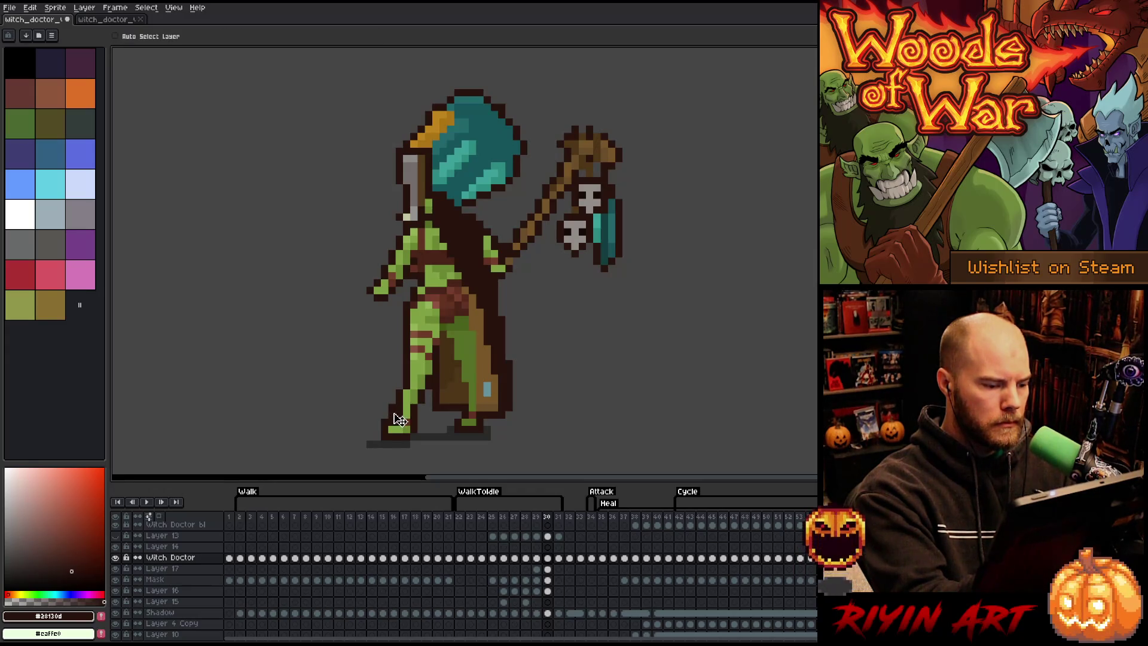
{"action": "key", "text": "alt+Down"}
{"action": "key", "text": "alt+Down"}
{"action": "key", "text": "b"}
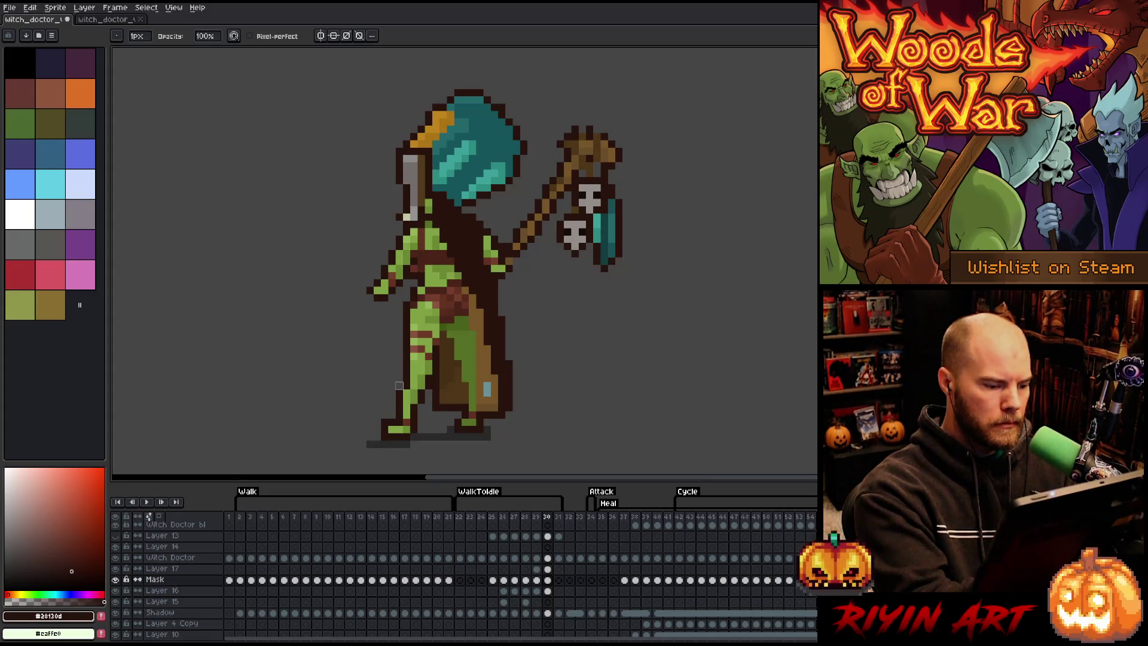
{"action": "key", "text": "e"}
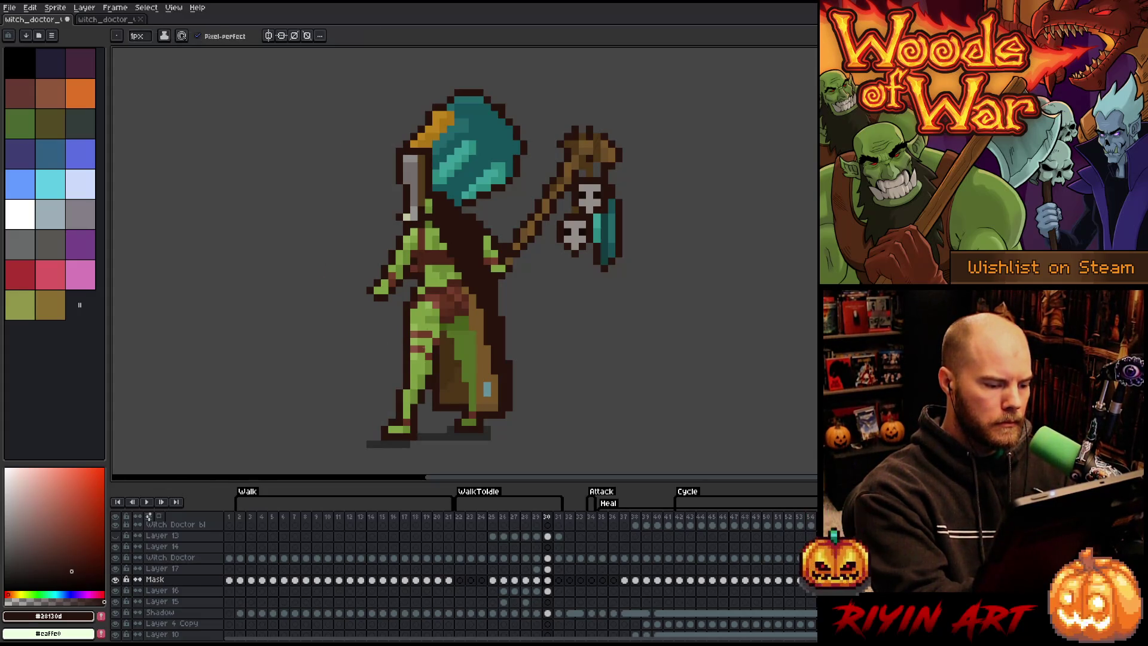
{"action": "key", "text": "comma"}
{"action": "key", "text": "period"}
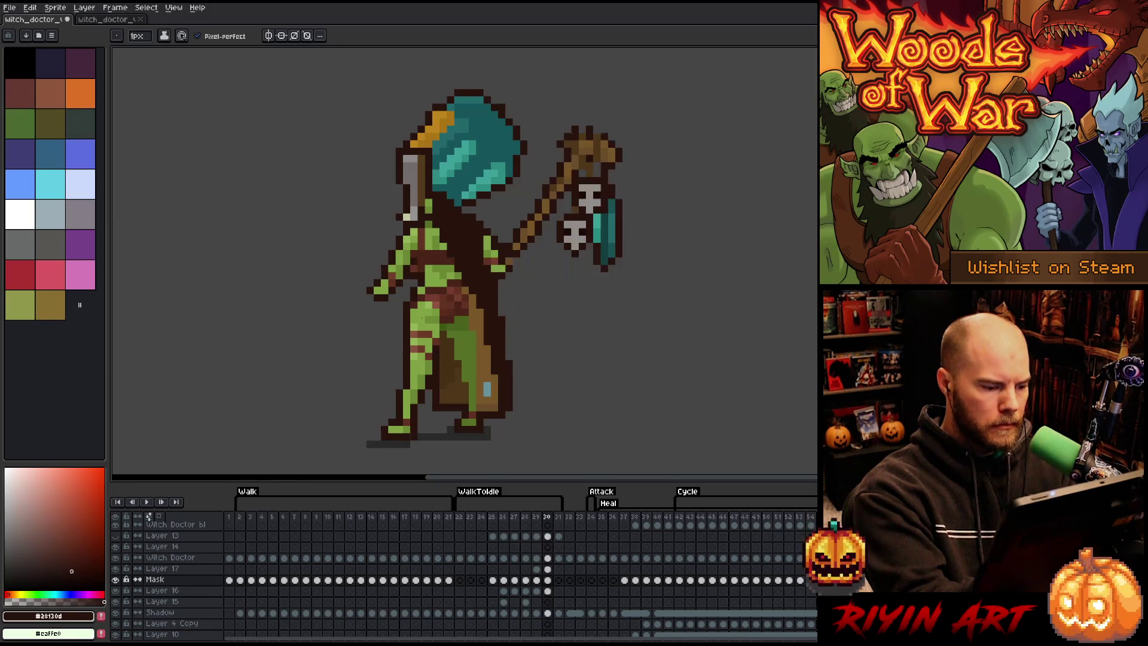
{"action": "key", "text": "comma"}
{"action": "key", "text": "comma"}
{"action": "key", "text": "period"}
{"action": "key", "text": "period"}
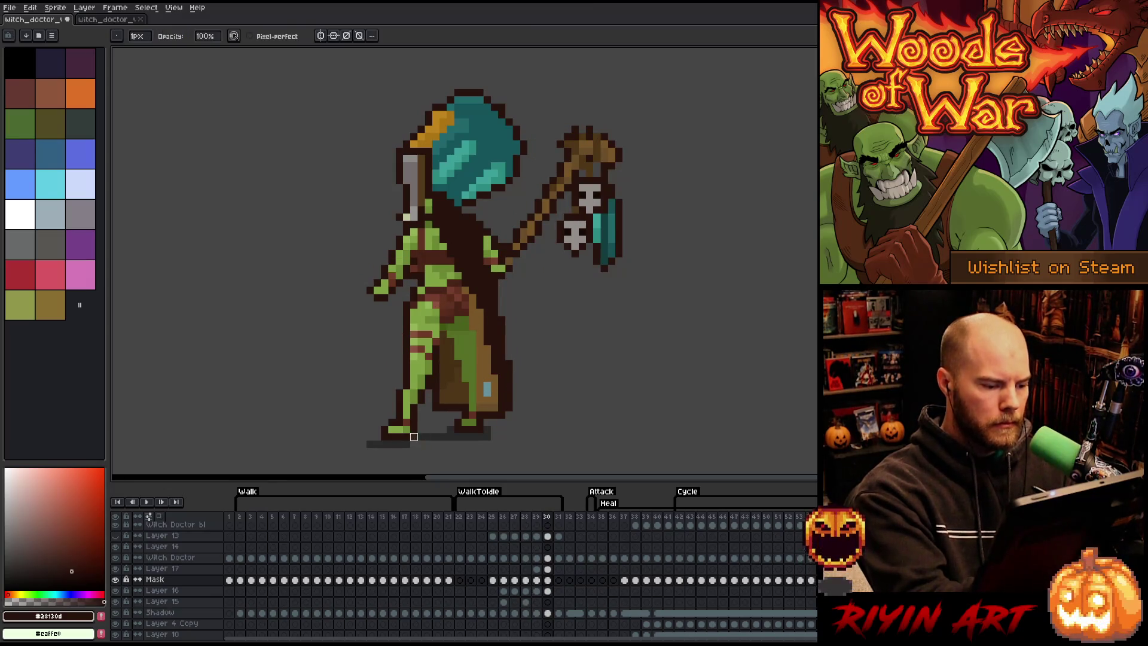
{"action": "key", "text": "Return"}
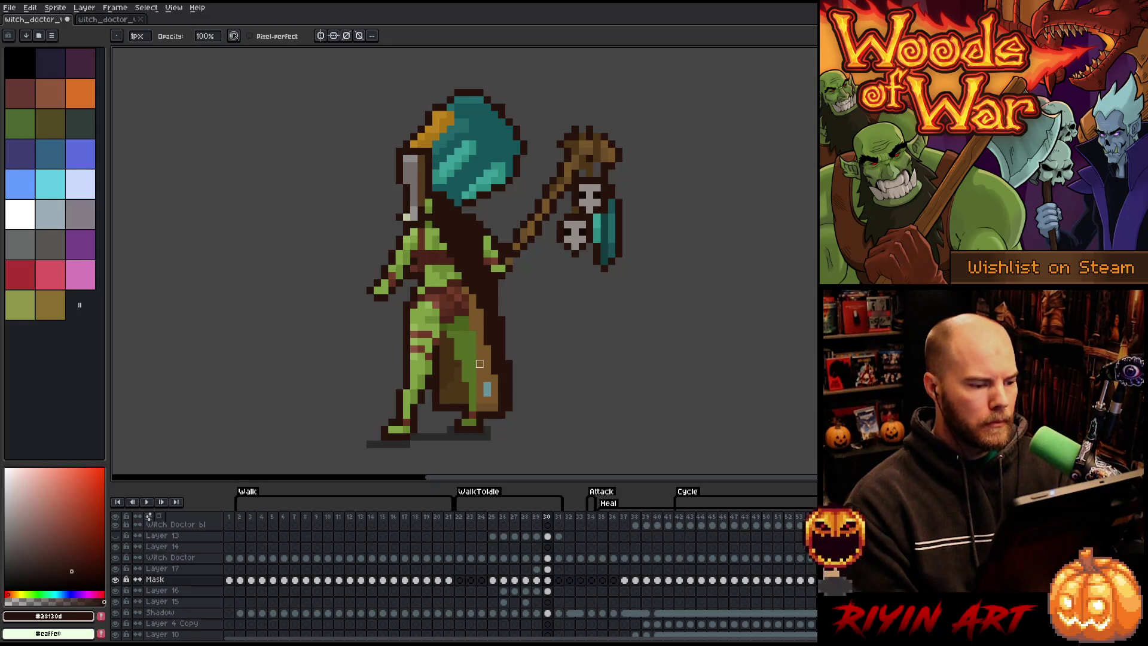
{"action": "key", "text": "q"}
Step: Lasso the left hand and delete it from the Witch Doctor layer on frame 31
{"action": "left_click_drag", "start_coordinate": [388, 238], "coordinate": [418, 236]}
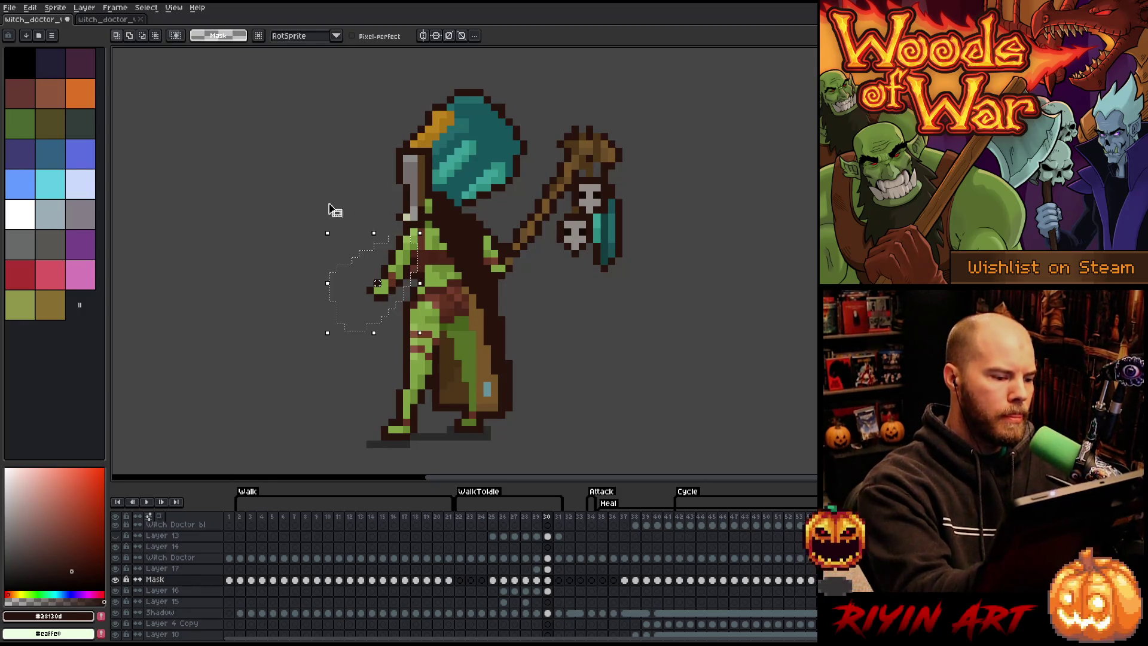
{"action": "key", "text": "period"}
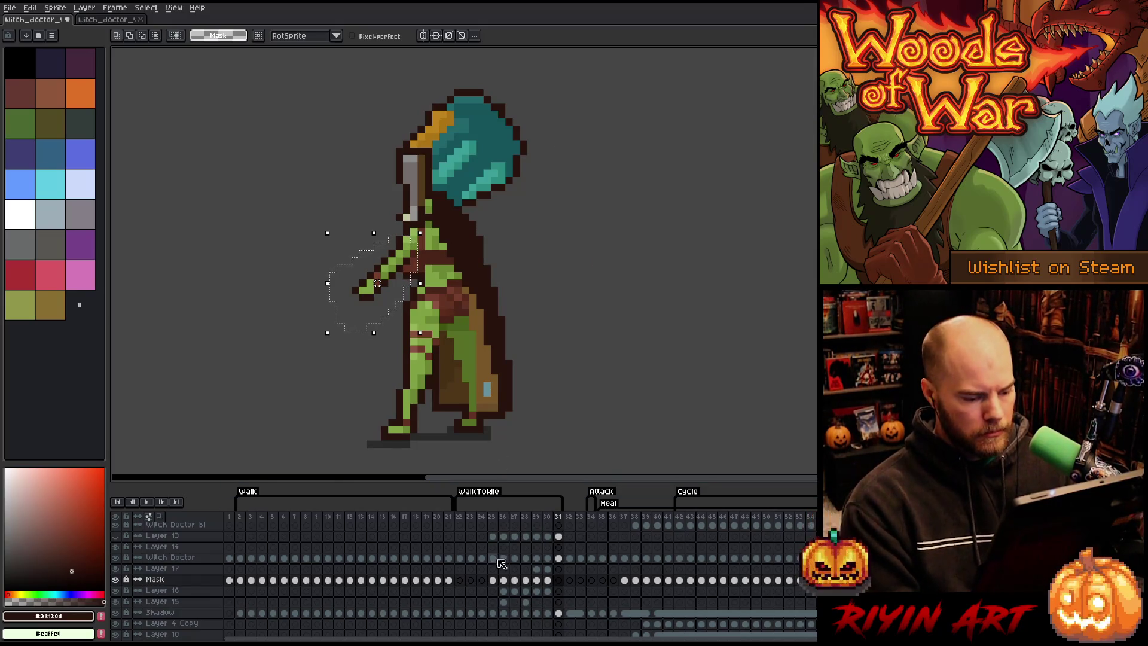
{"action": "left_click", "coordinate": [559, 559]}
{"action": "key", "text": "Delete"}
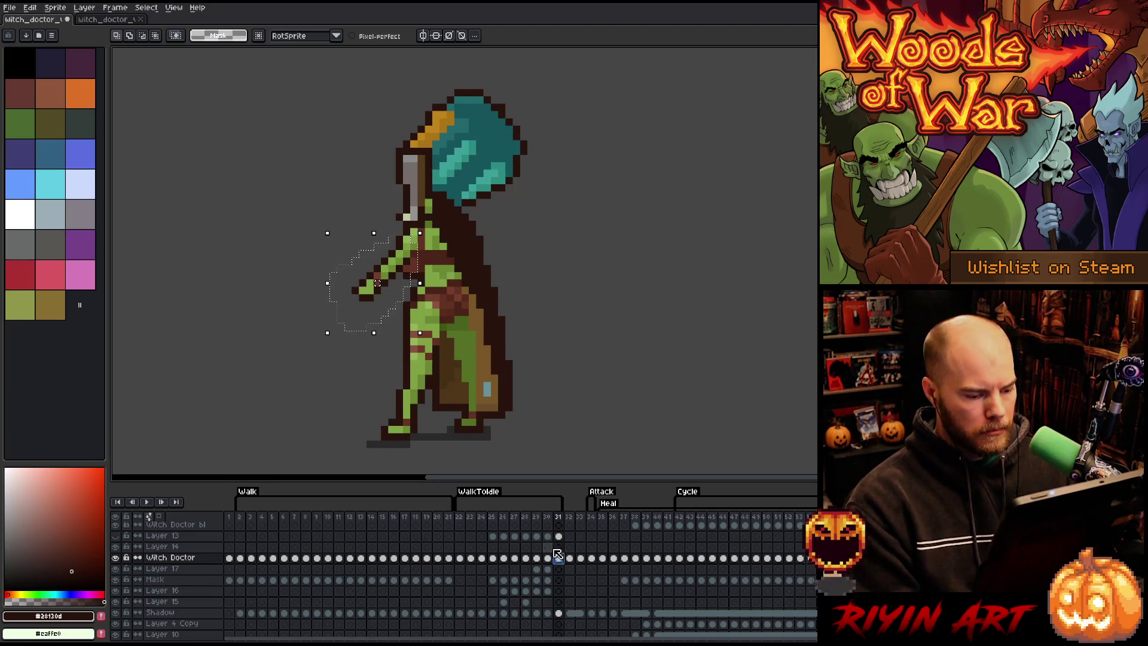
{"action": "left_click", "coordinate": [548, 517]}
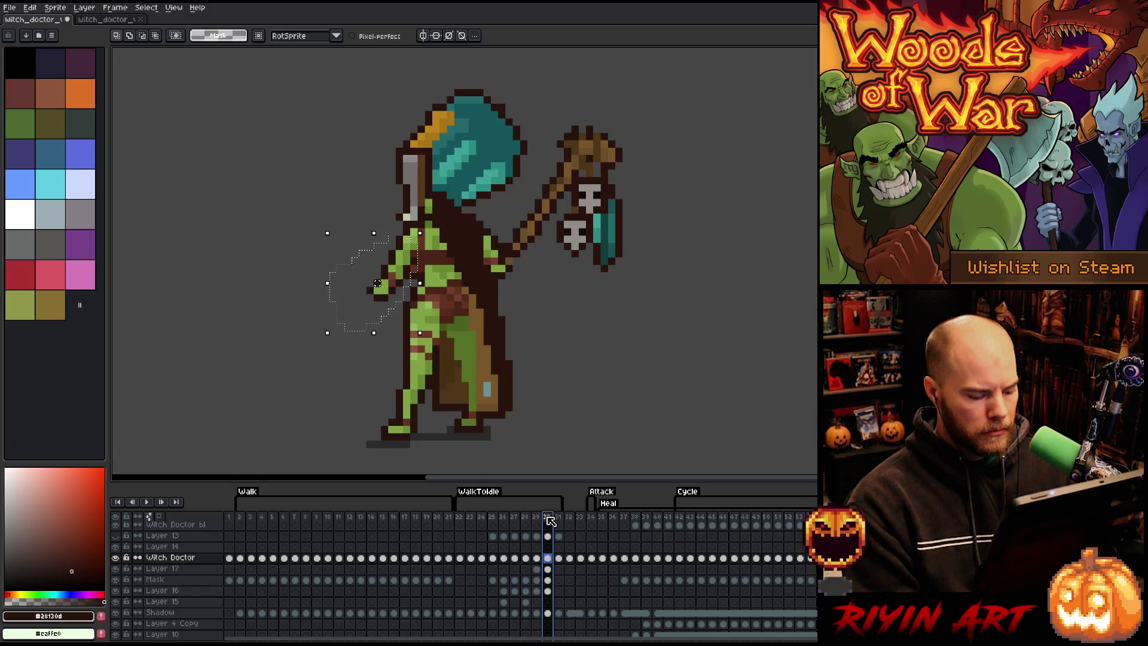
{"action": "key", "text": "ctrl+d"}
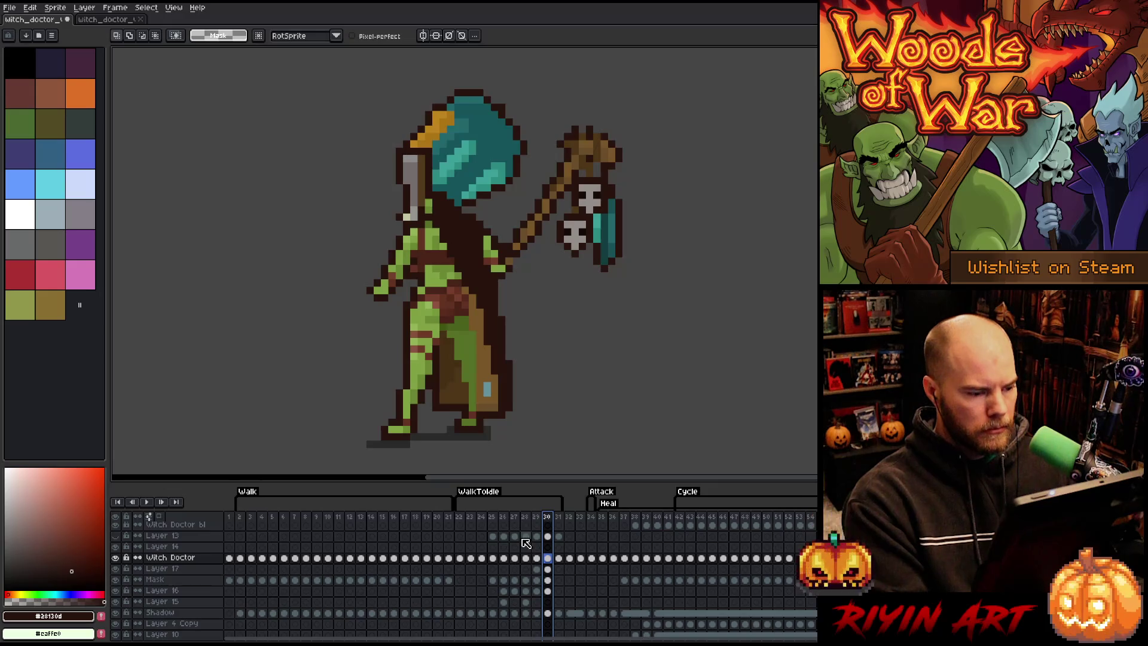
Step: Insert a new frame after frame 30 and preview the WalkToIdle animation
{"action": "key", "text": "alt+n"}
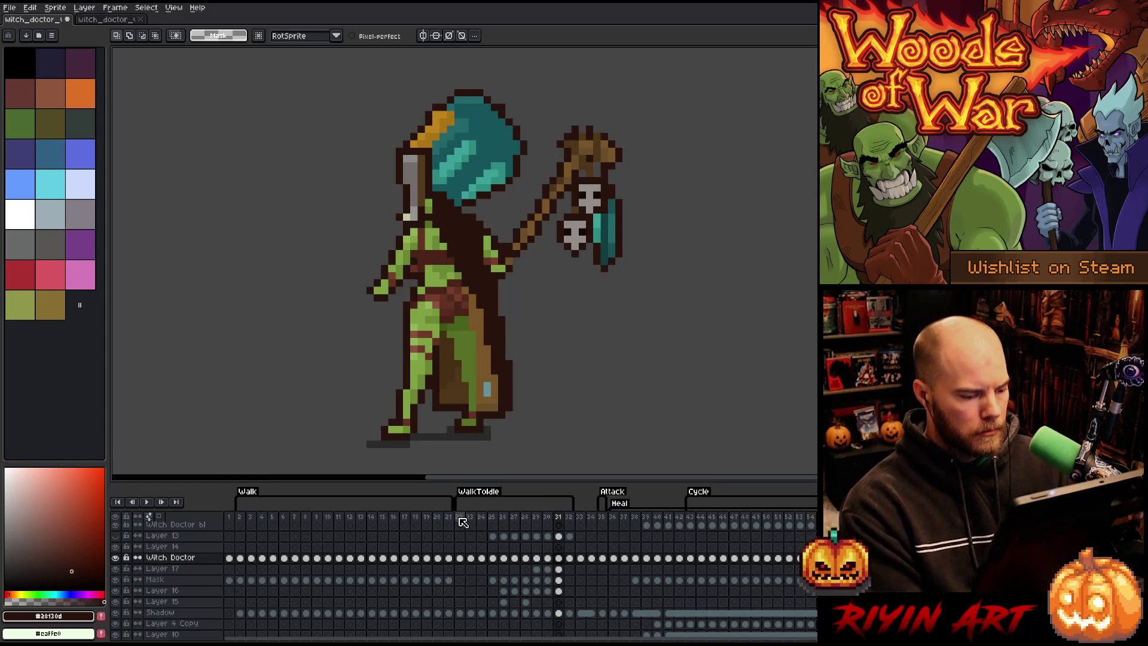
{"action": "left_click", "coordinate": [461, 522]}
{"action": "key", "text": "Return"}
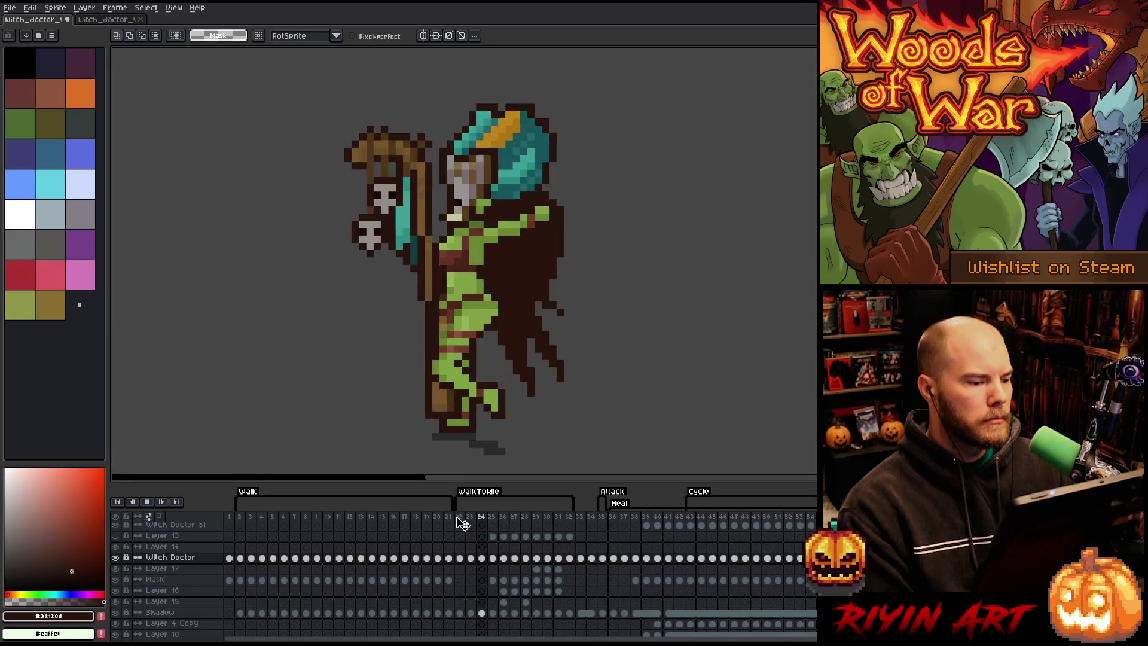
{"action": "key", "text": "Return"}
{"action": "key", "text": "Left"}
{"action": "key", "text": "Left"}
{"action": "key", "text": "Right"}
{"action": "key", "text": "Right"}
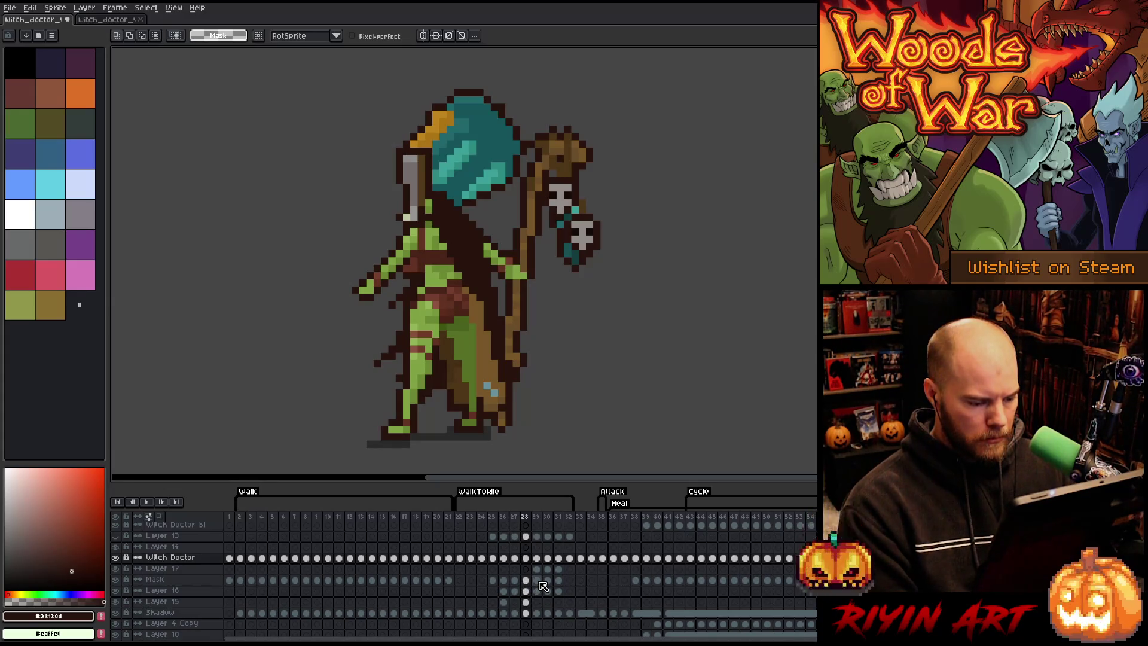
Step: Move the frame 29–31 cels on Layer 17, Mask and Layer 16 one frame earlier, then preview
{"action": "left_click_drag", "start_coordinate": [536, 569], "coordinate": [561, 594]}
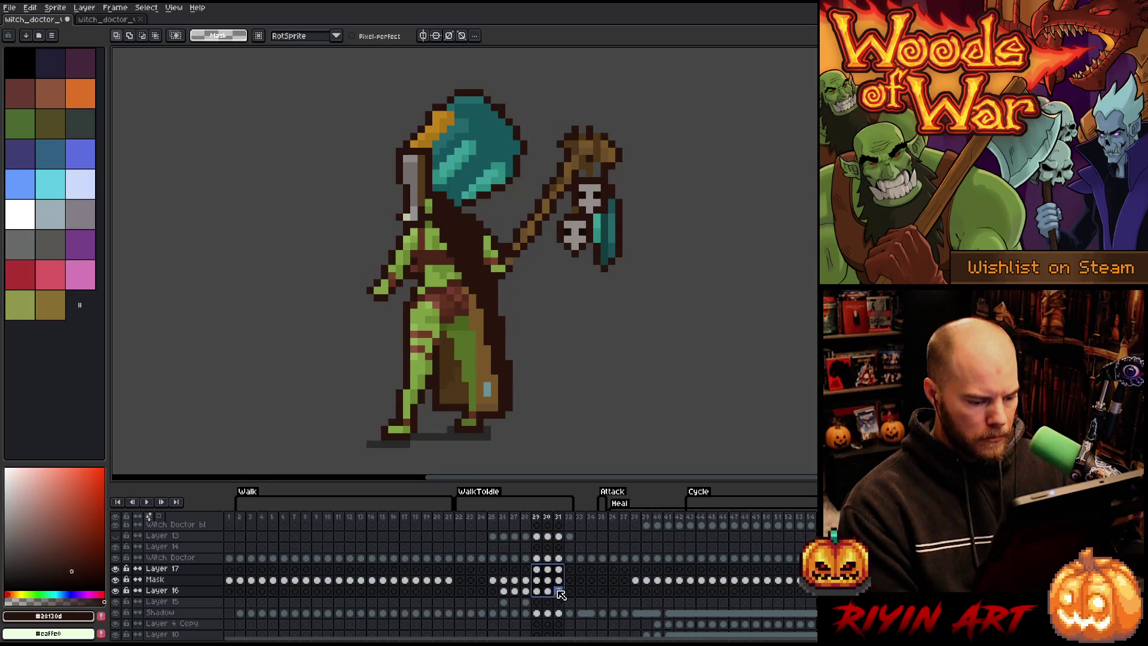
{"action": "left_click", "coordinate": [528, 603]}
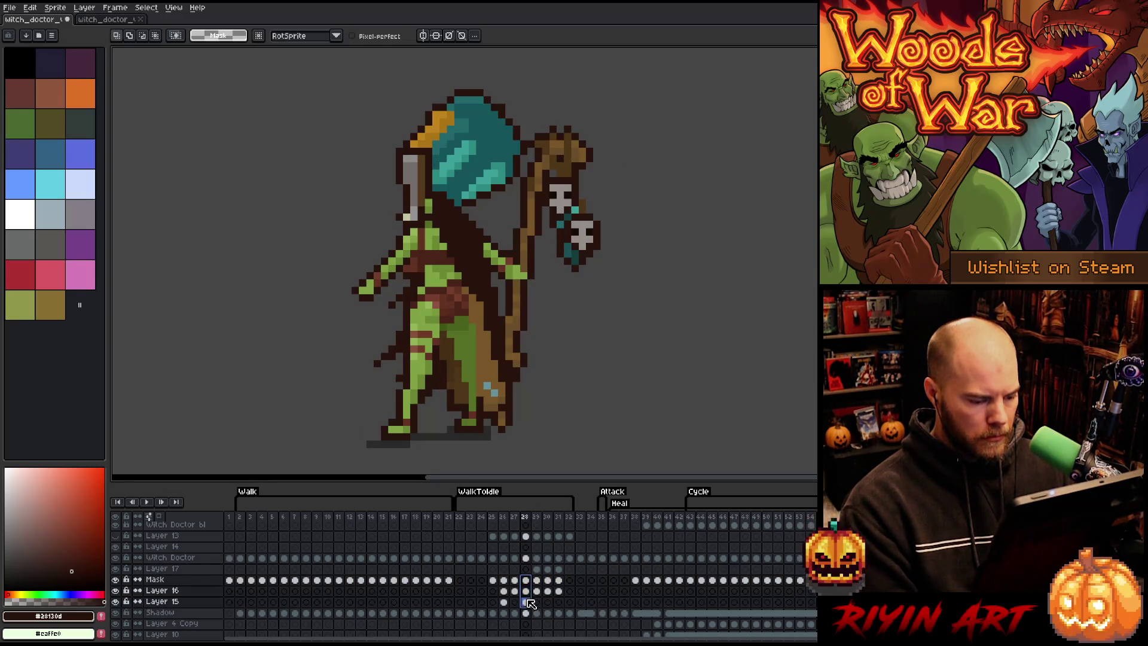
{"action": "mouse_move", "coordinate": [536, 568]}
{"action": "left_mouse_down"}
{"action": "mouse_move", "coordinate": [559, 590]}
{"action": "mouse_move", "coordinate": [527, 588]}
{"action": "left_mouse_up"}
{"action": "left_click", "coordinate": [506, 519]}
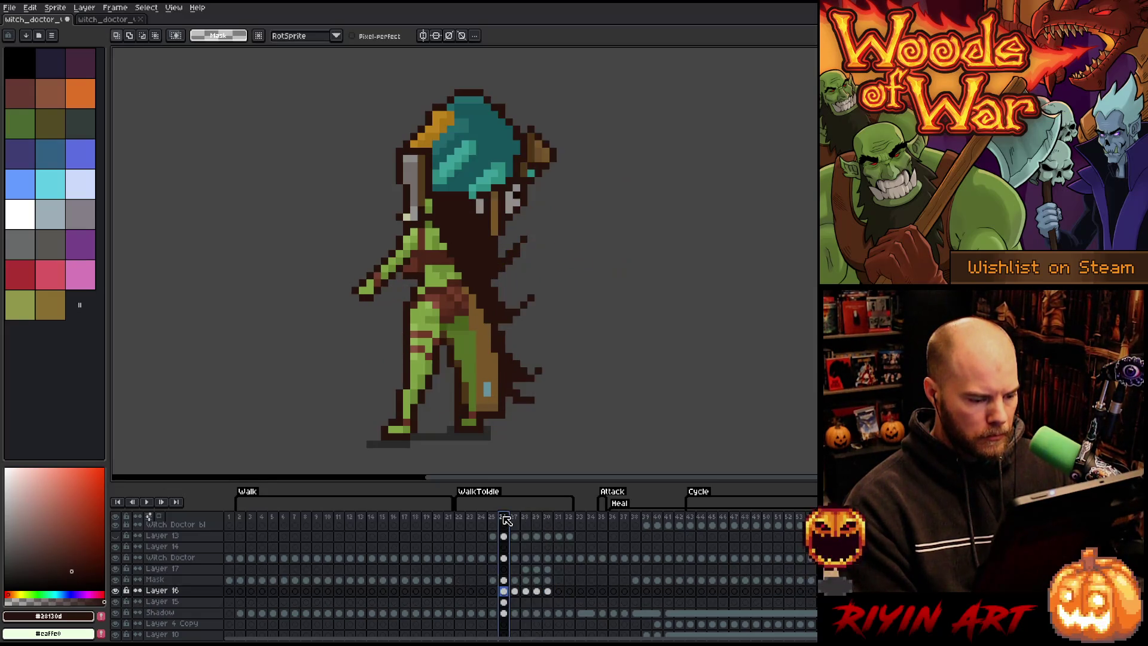
{"action": "key", "text": "Return"}
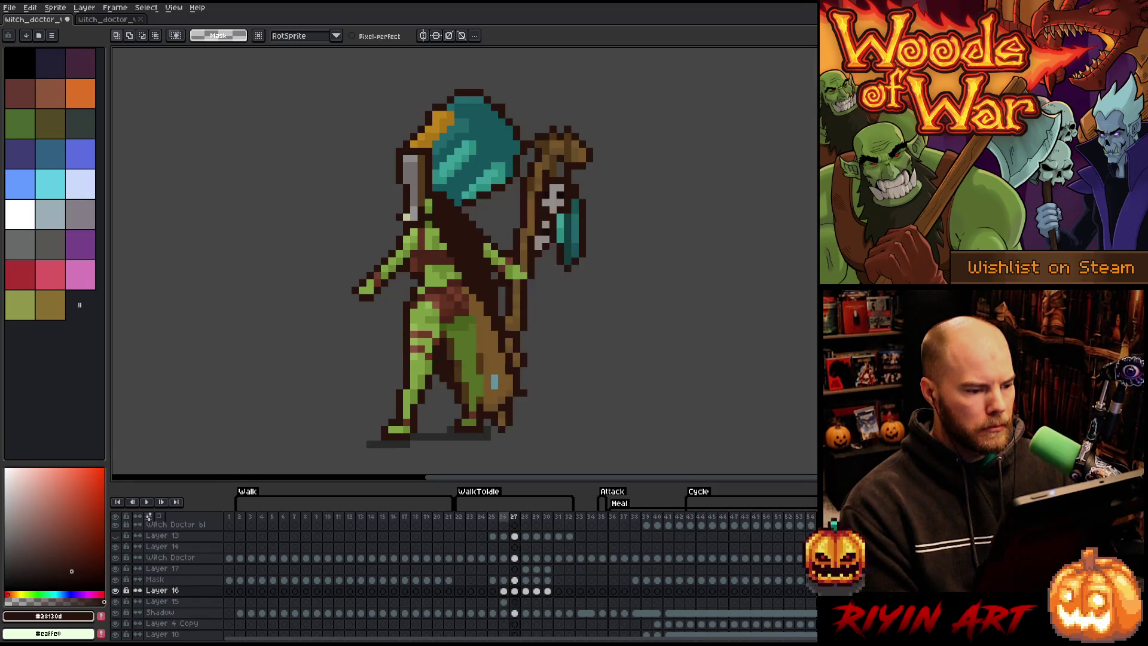
{"action": "key", "text": "Return"}
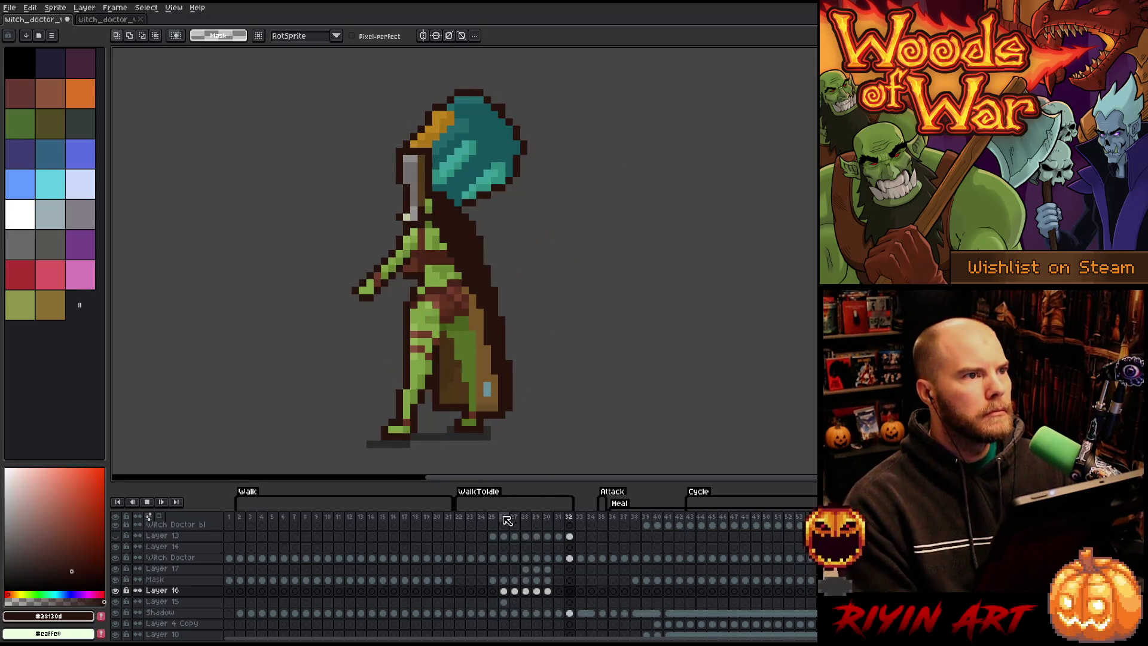
{"action": "key", "text": "Return"}
{"action": "key", "text": "Return"}
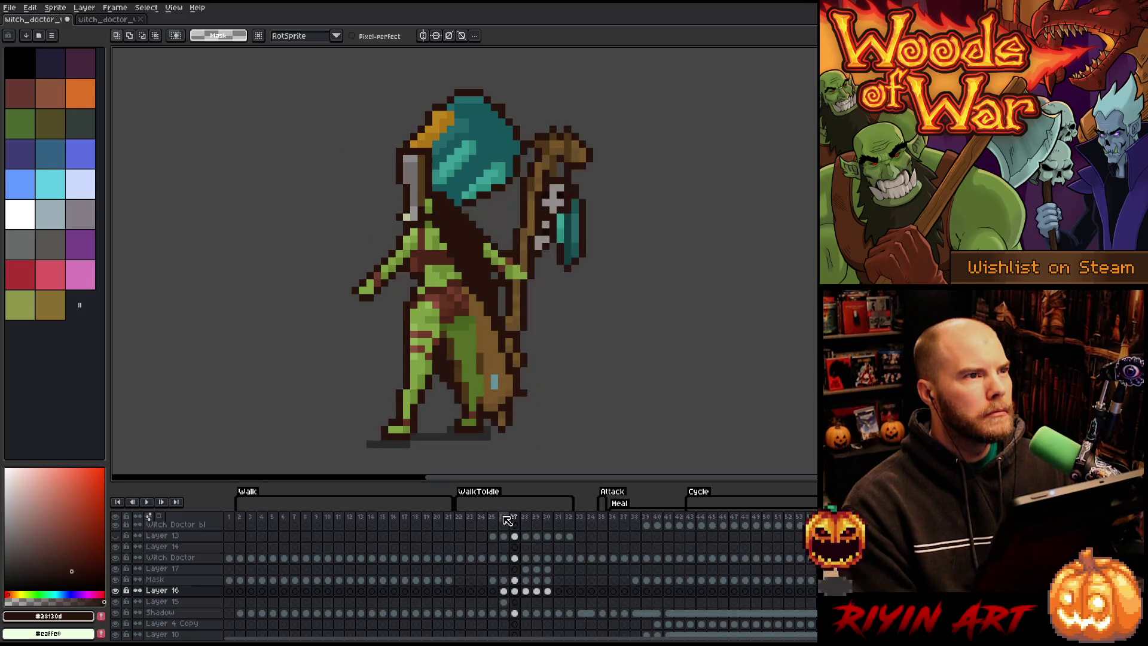
{"action": "key", "text": "Return"}
Step: Step through frames 25–29 to check the shifted staff poses
{"action": "key", "text": "Right"}
{"action": "key", "text": "Right"}
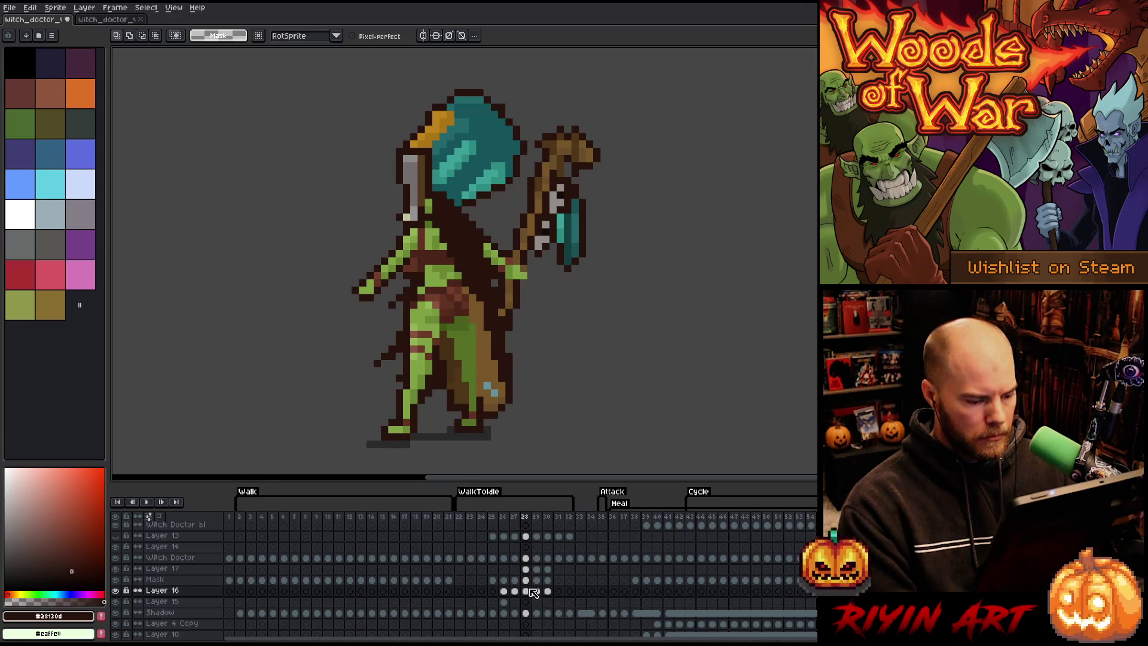
{"action": "key", "text": "Left"}
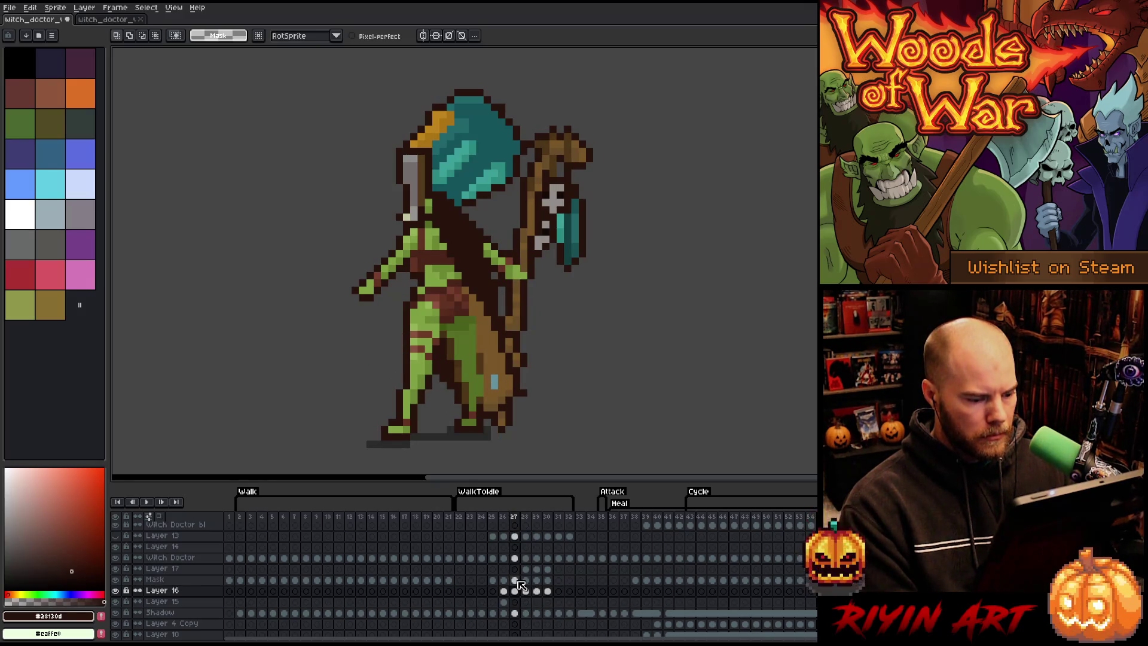
{"action": "mouse_move", "coordinate": [547, 569]}
{"action": "left_mouse_down"}
{"action": "mouse_move", "coordinate": [547, 583]}
{"action": "mouse_move", "coordinate": [514, 591]}
{"action": "left_mouse_up"}
{"action": "left_click", "coordinate": [495, 523]}
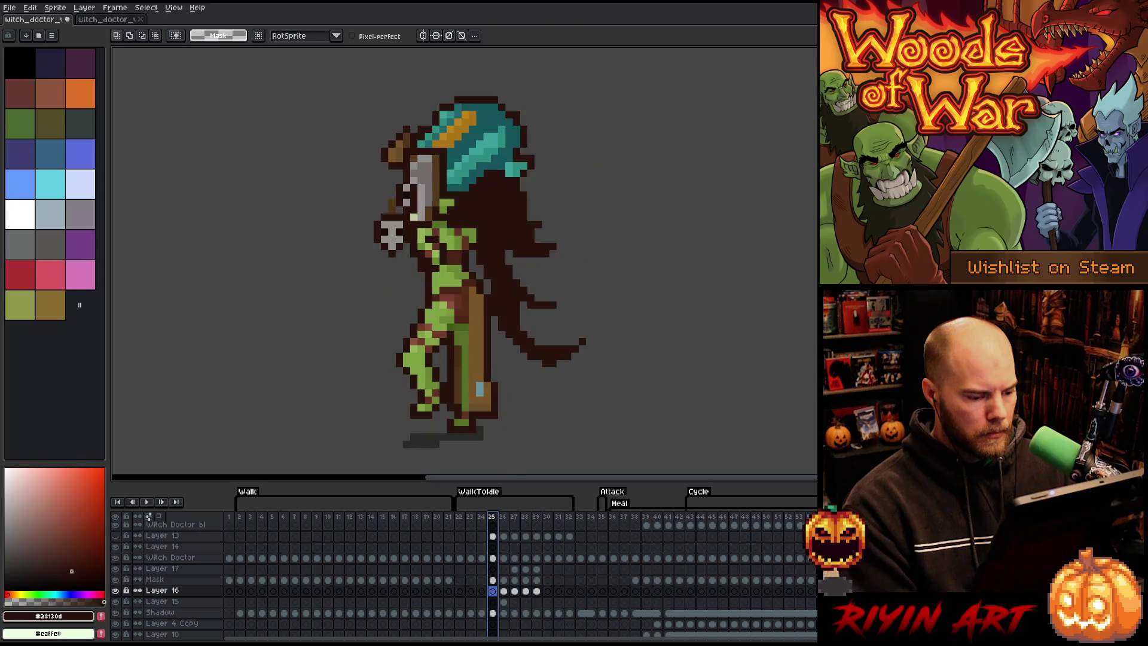
{"action": "left_click", "coordinate": [503, 524]}
{"action": "key", "text": "Right"}
{"action": "key", "text": "Right"}
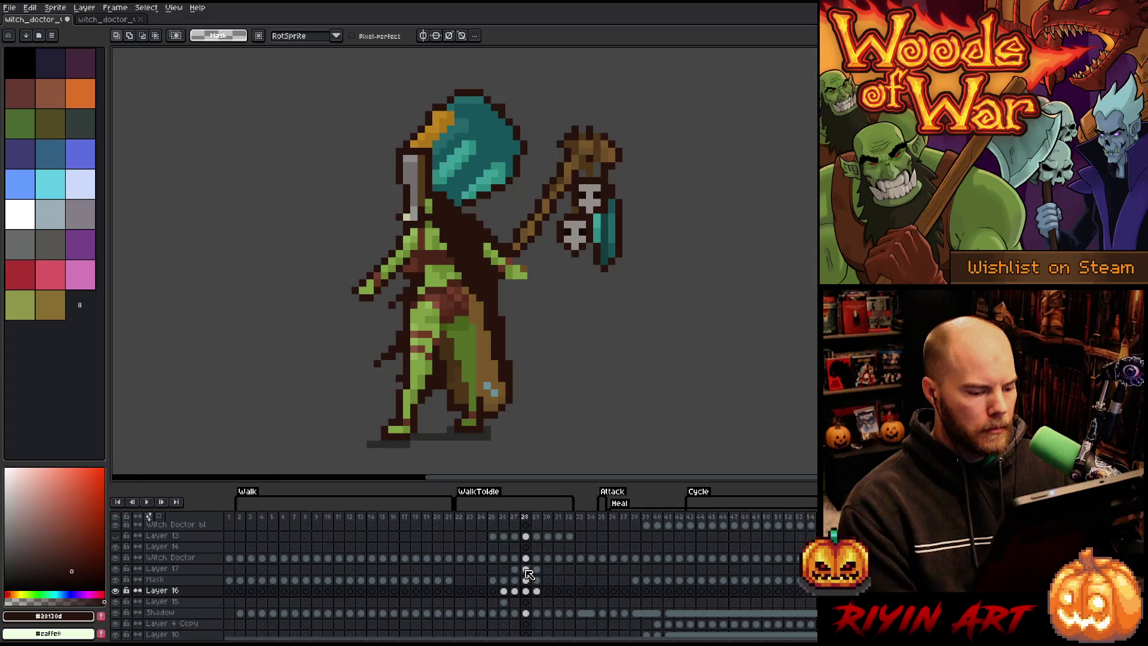
{"action": "key", "text": "Right"}
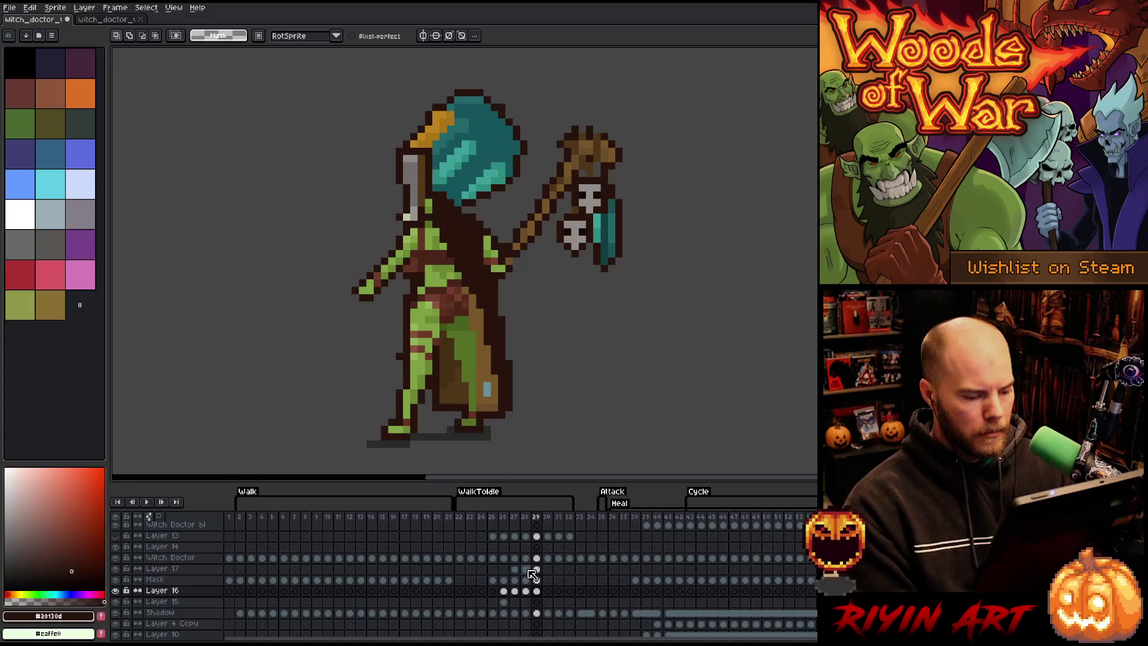
Step: Select the frame 28–30 staff cels and step through frames 26–29 reviewing the staff poses
{"action": "left_click_drag", "start_coordinate": [547, 569], "coordinate": [526, 591]}
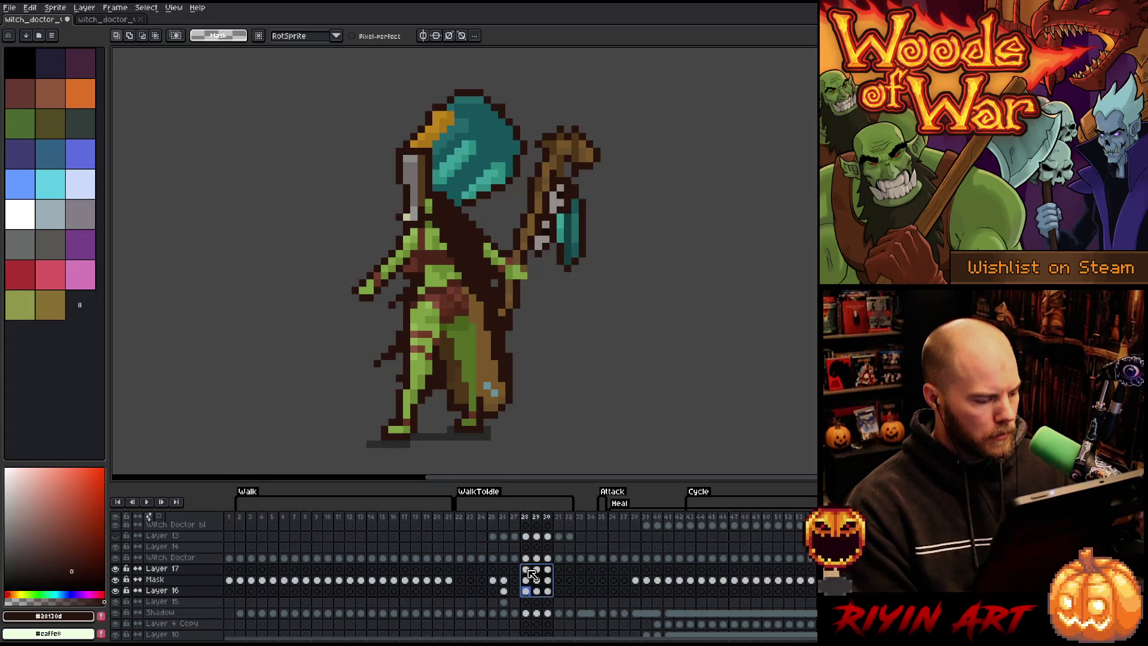
{"action": "left_click", "coordinate": [518, 558]}
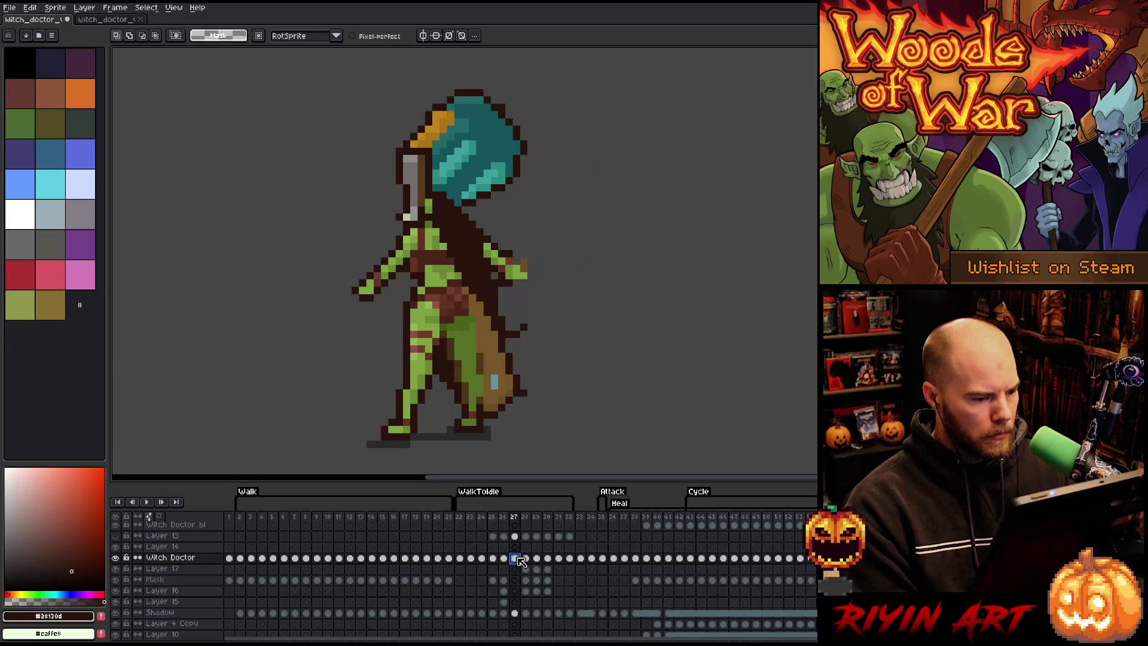
{"action": "left_click", "coordinate": [525, 559]}
{"action": "left_click", "coordinate": [536, 558]}
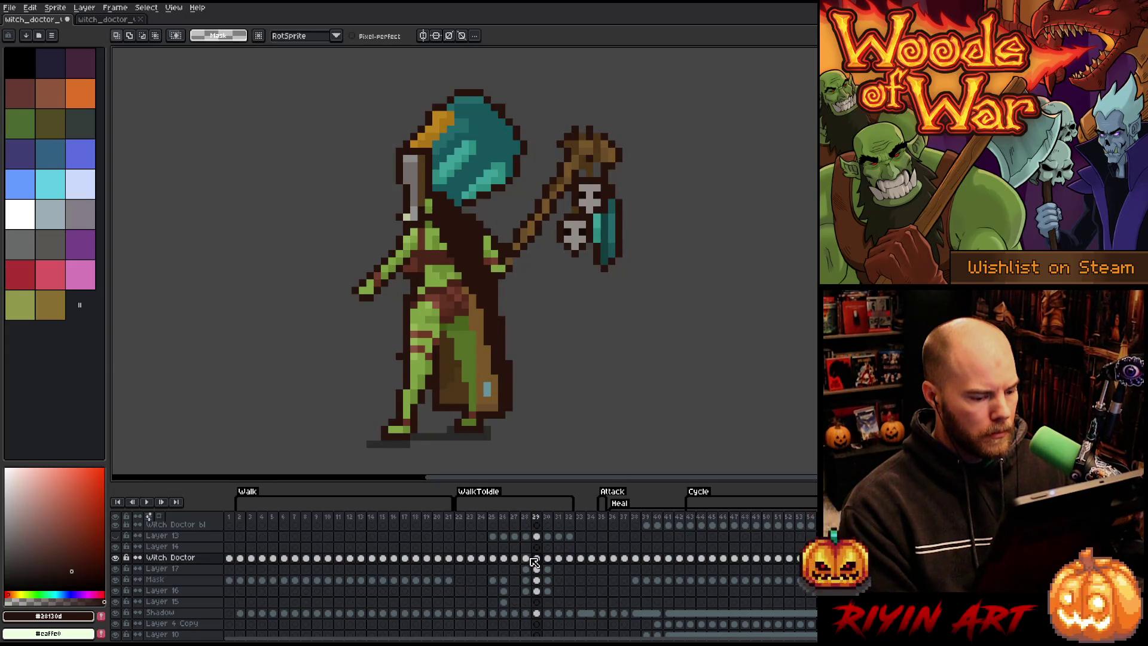
{"action": "key", "text": "Left"}
{"action": "key", "text": "Left"}
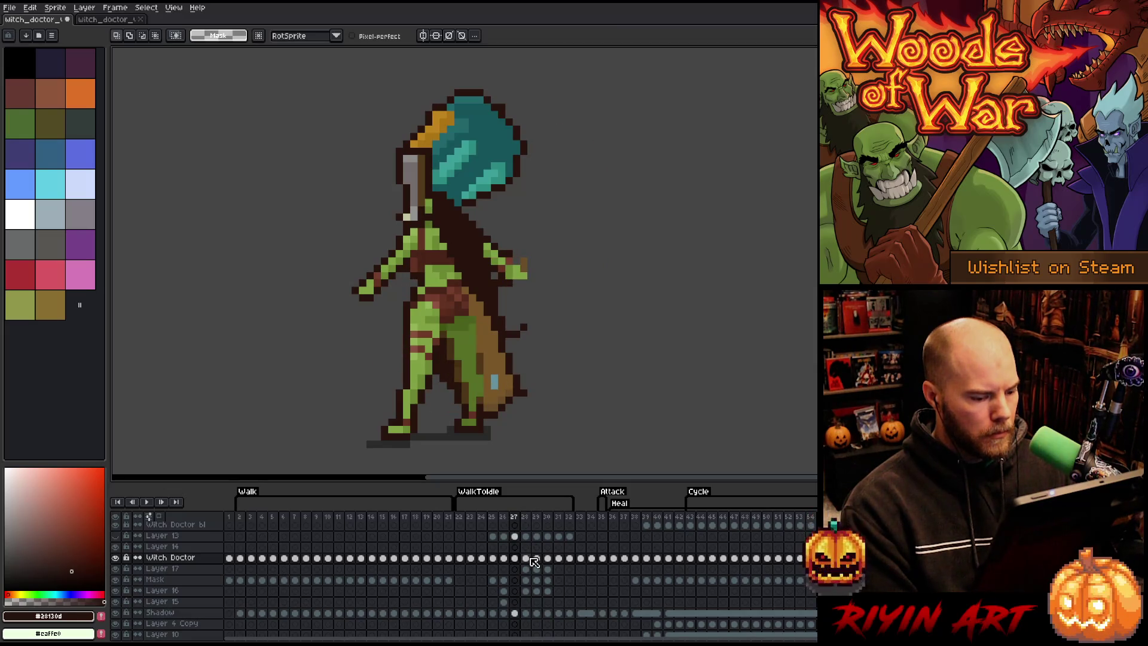
{"action": "key", "text": "Left"}
{"action": "key", "text": "Right"}
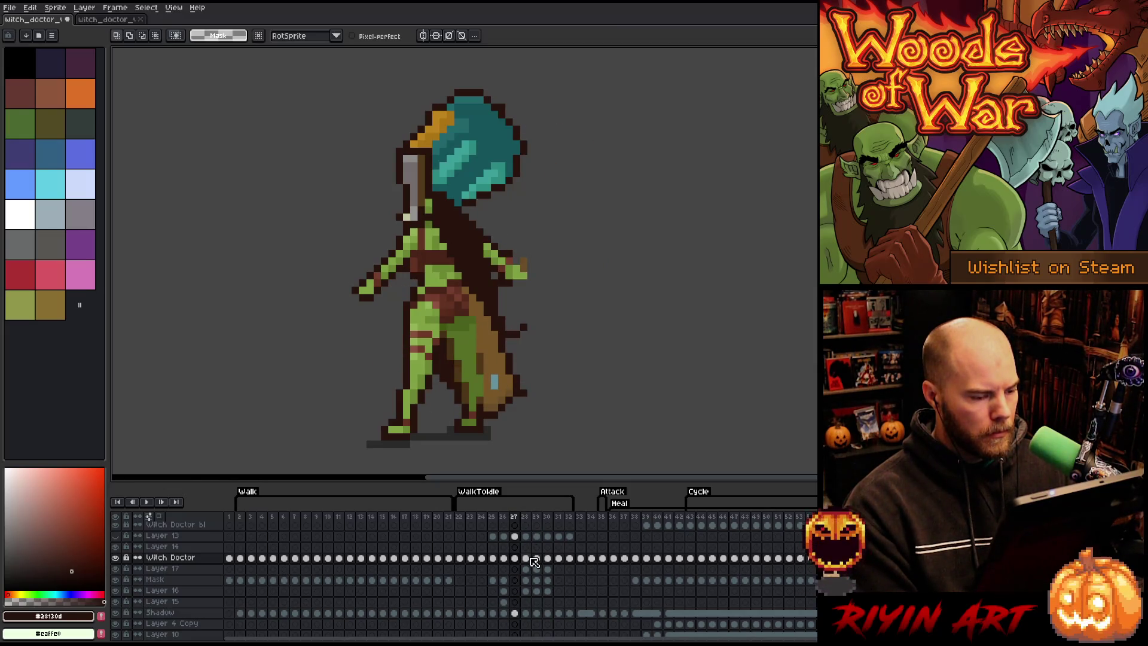
{"action": "key", "text": "Right"}
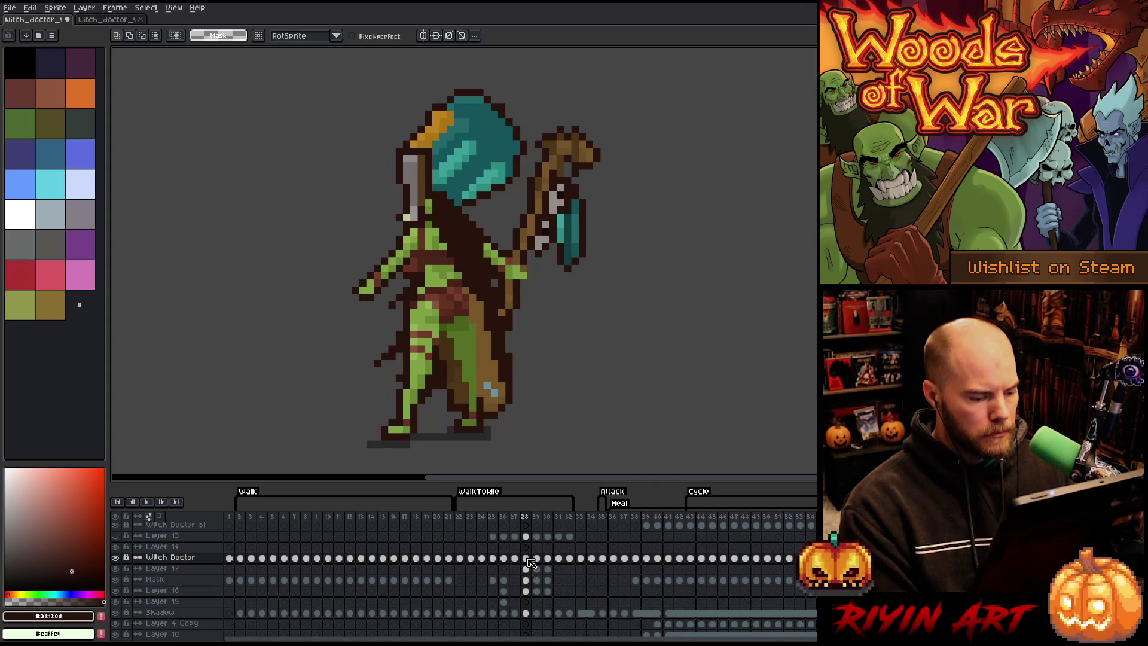
{"action": "key", "text": "Right"}
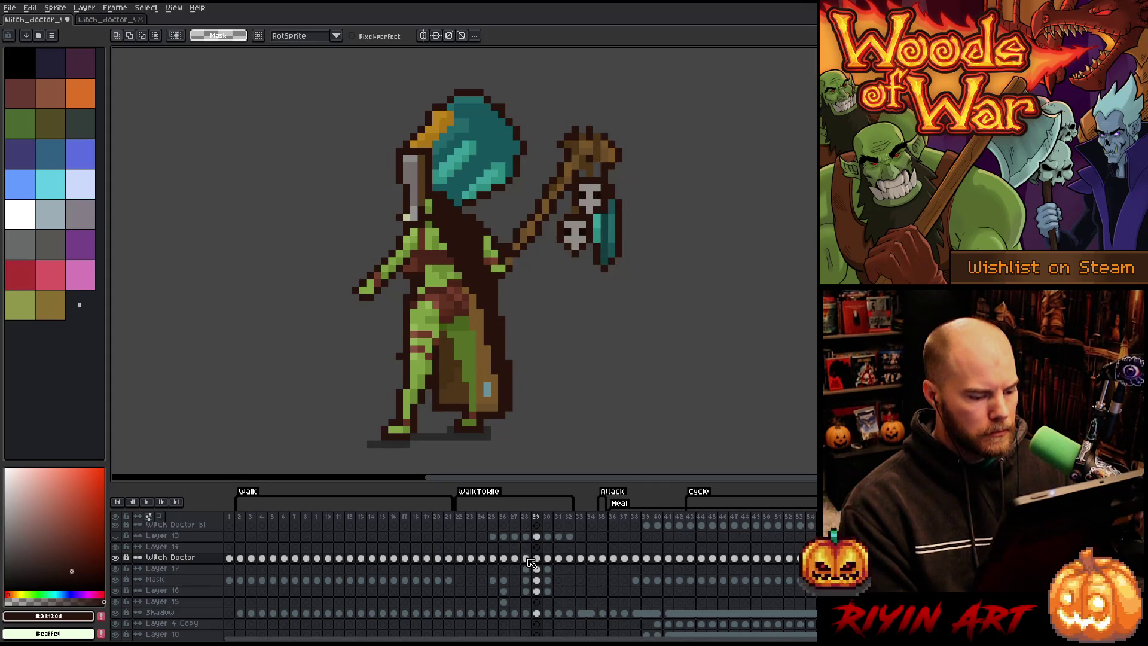
Step: Click through frames 26–30, then reselect frames 28–30 on Layer 17, Mask and Layer 16
{"action": "left_click", "coordinate": [505, 517]}
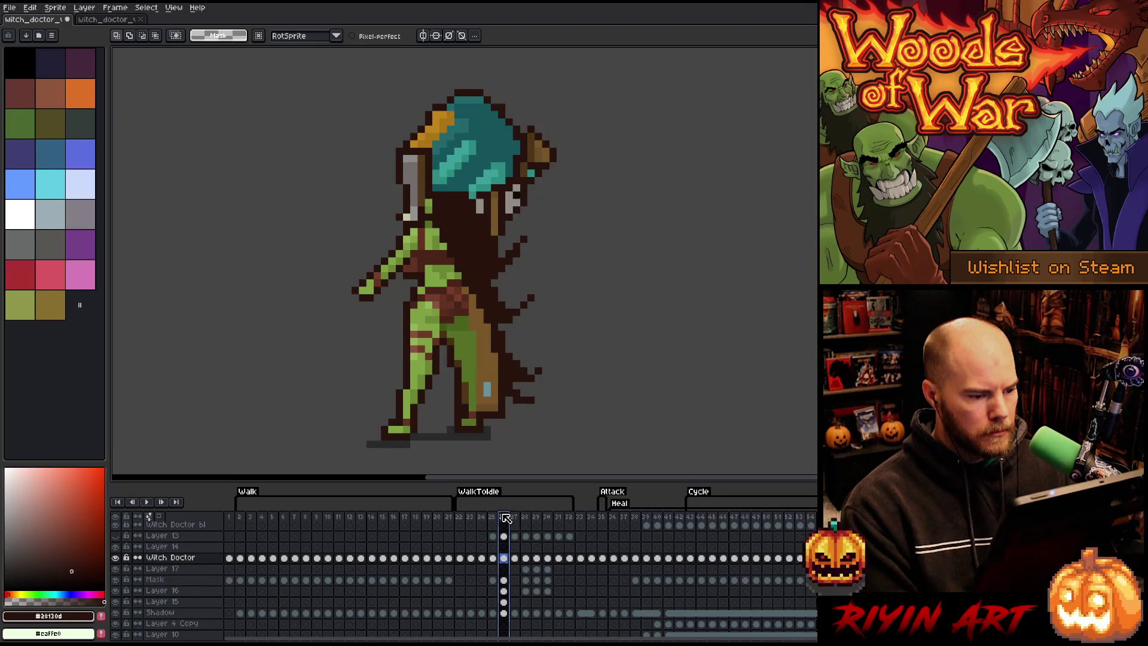
{"action": "left_click", "coordinate": [527, 517]}
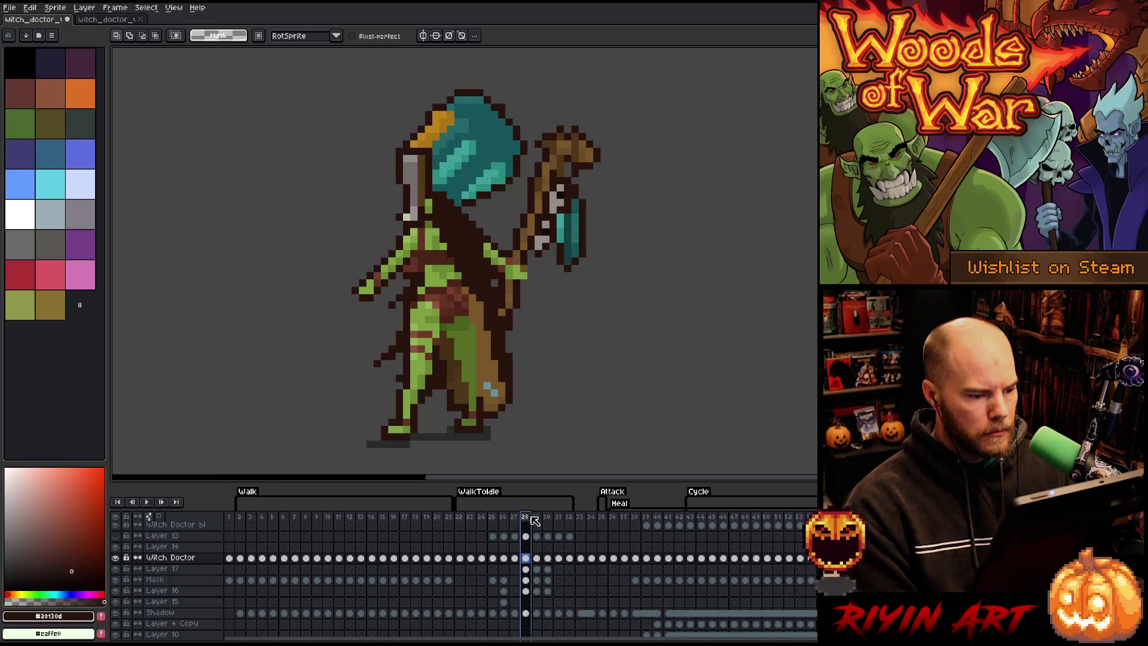
{"action": "left_click", "coordinate": [536, 517]}
{"action": "left_click", "coordinate": [547, 517]}
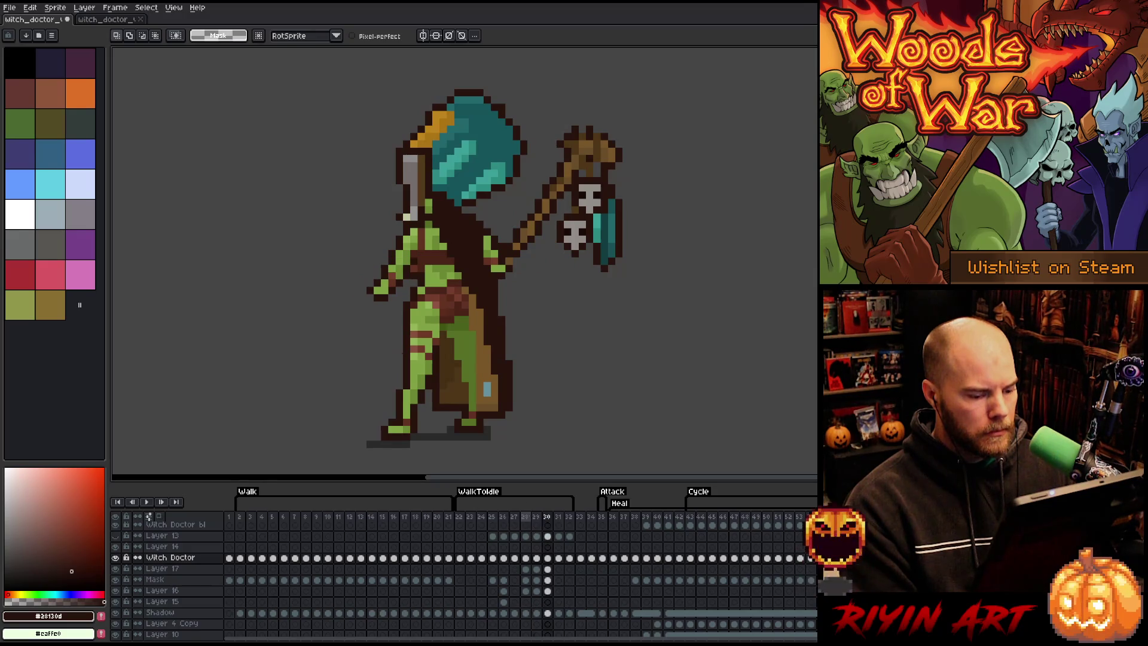
{"action": "key", "text": "Left"}
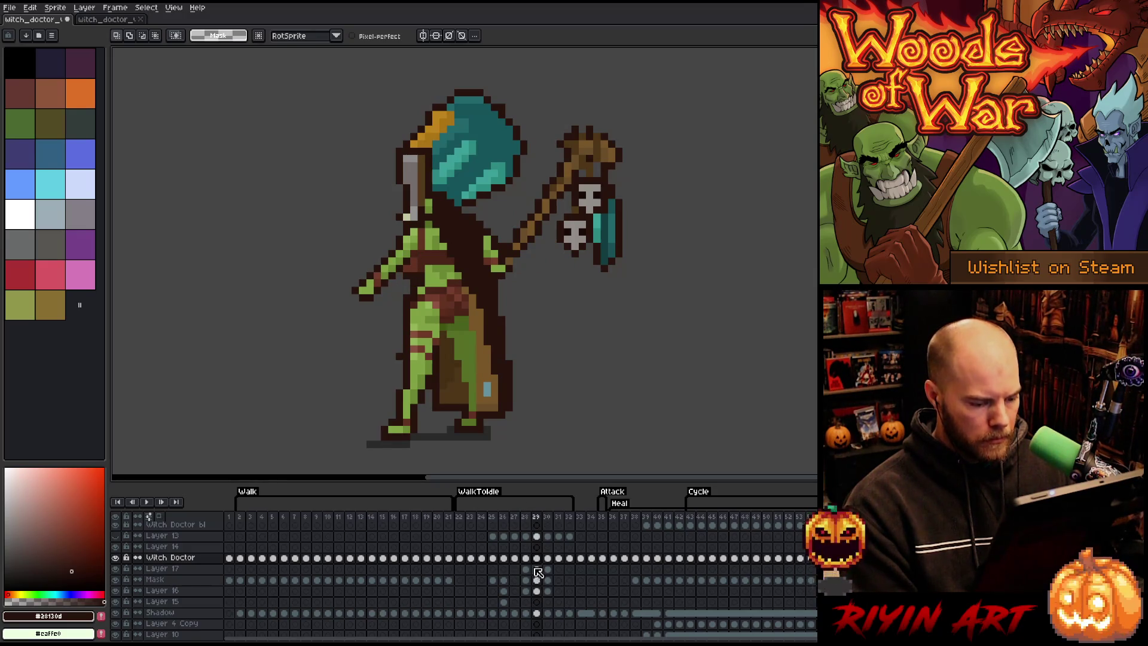
{"action": "left_click_drag", "start_coordinate": [547, 569], "coordinate": [517, 591]}
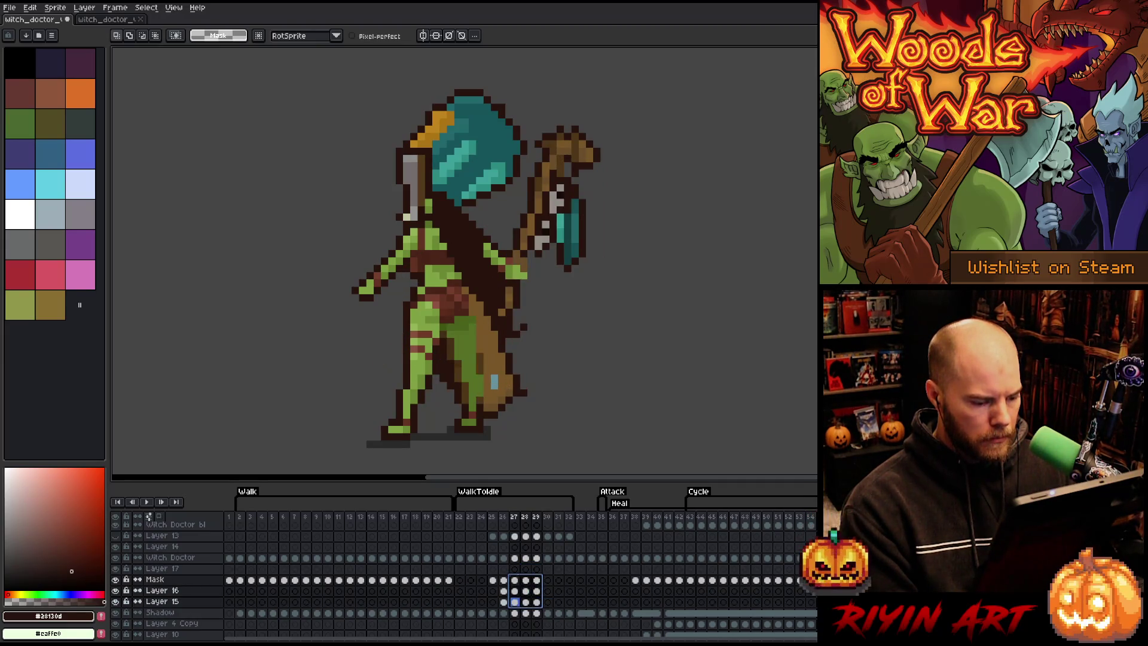
Step: Go from Layer 17's frame 27 cel to the Witch Doctor cel at frame 27 and pick the Pencil
{"action": "left_click", "coordinate": [516, 570]}
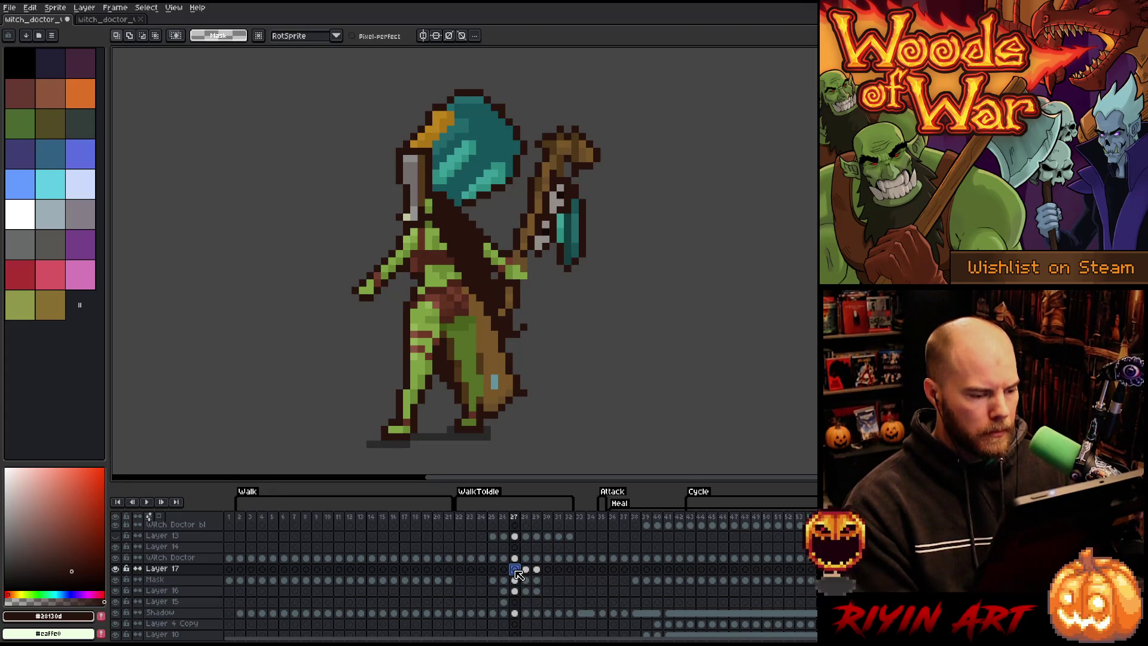
{"action": "left_click", "coordinate": [516, 570]}
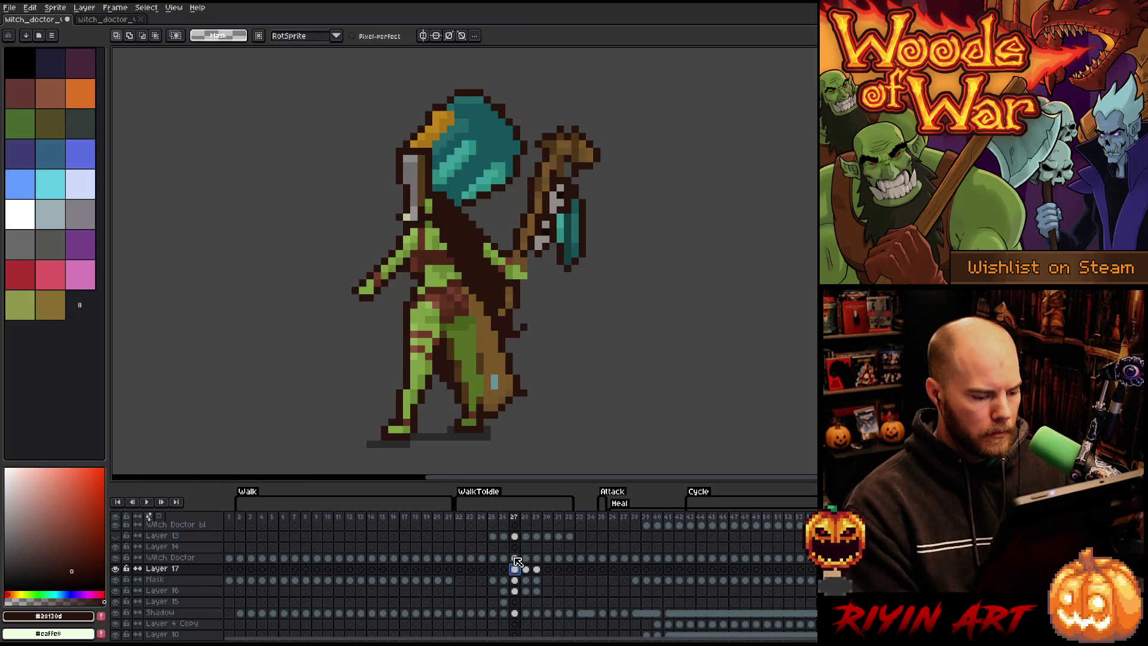
{"action": "left_click", "coordinate": [515, 559]}
{"action": "key", "text": "b"}
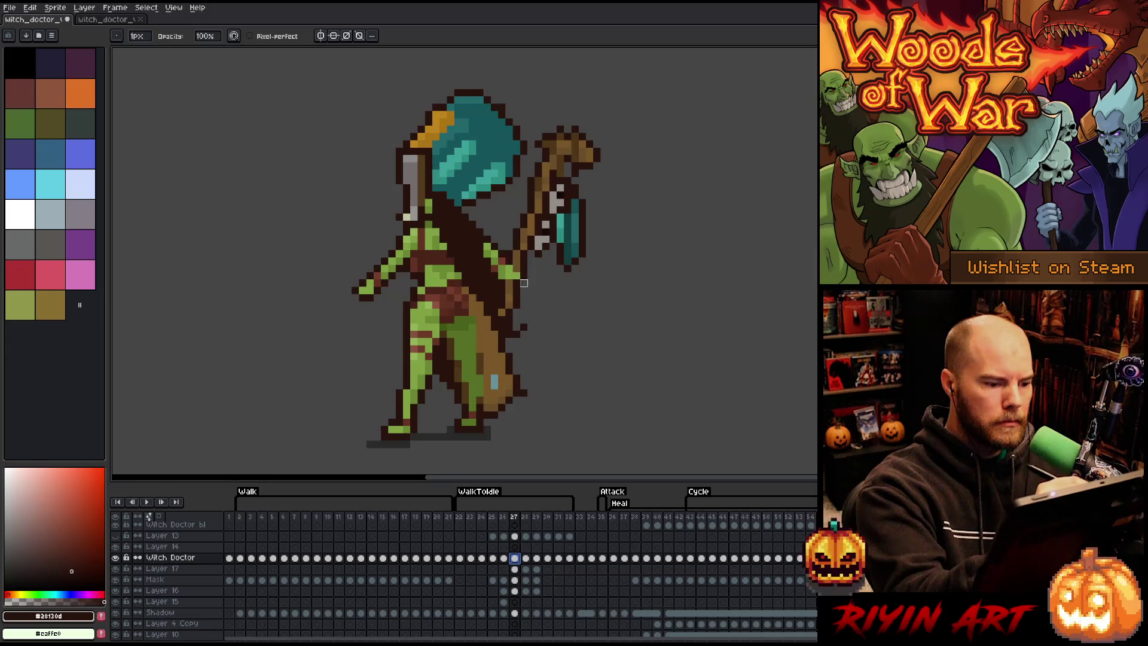
Step: Darken the hand pixels gripping the staff on frame 28 with the Pencil
{"action": "key", "text": "Right"}
{"action": "key", "text": "Left"}
{"action": "key", "text": "Right"}
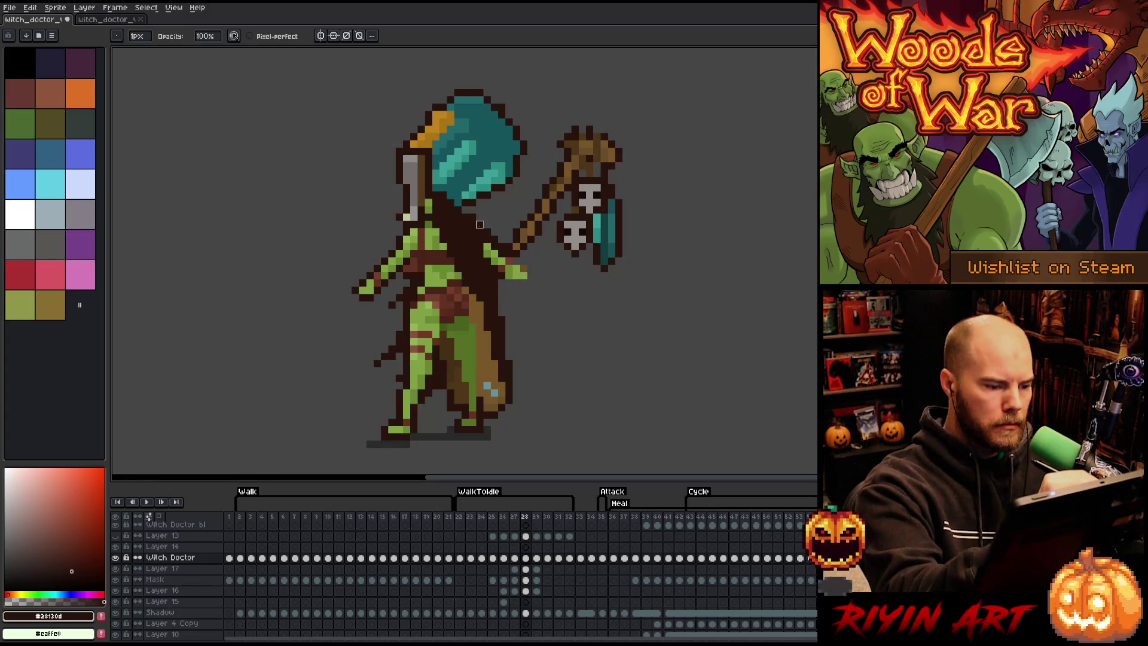
{"action": "left_click_drag", "start_coordinate": [508, 267], "coordinate": [524, 275]}
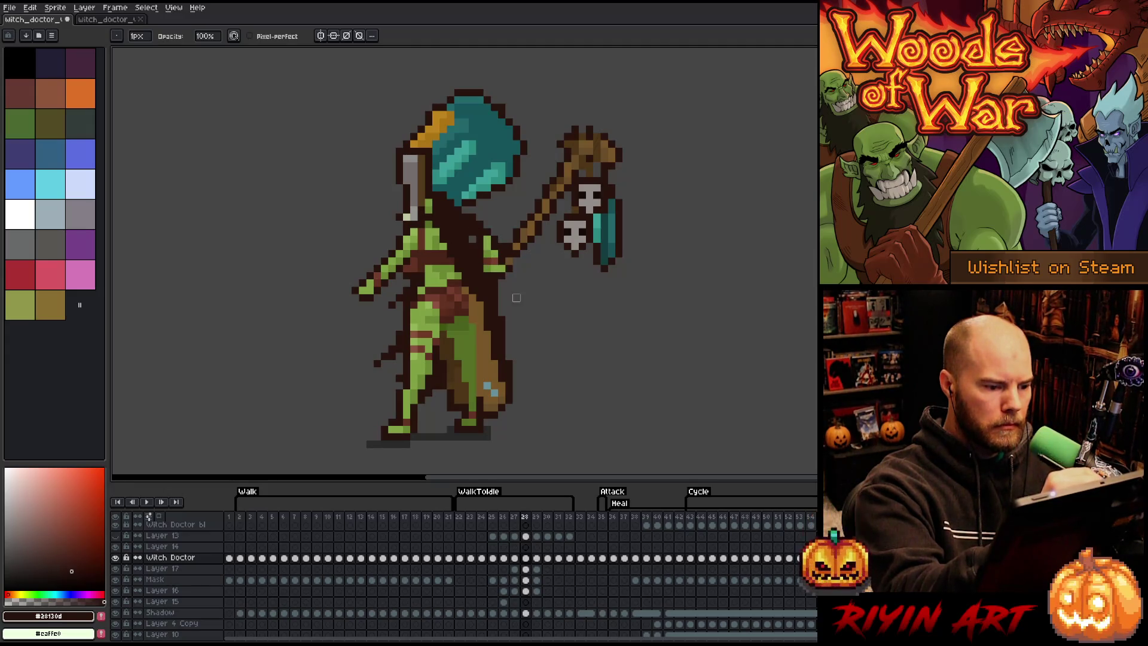
{"action": "key", "text": "e"}
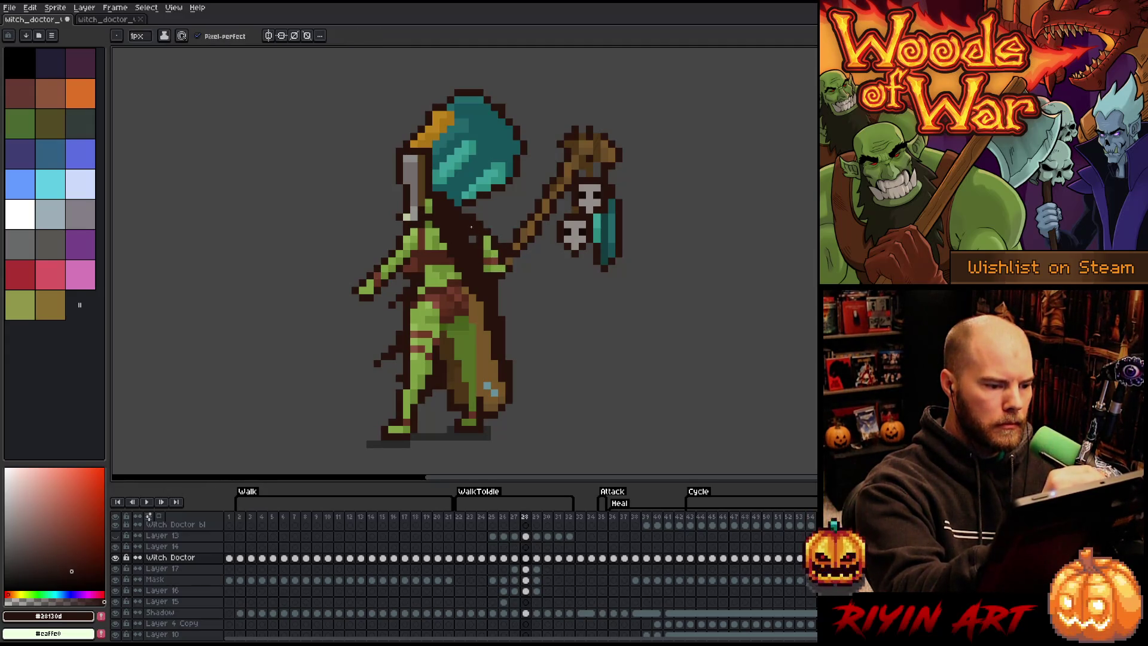
{"action": "key", "text": "b"}
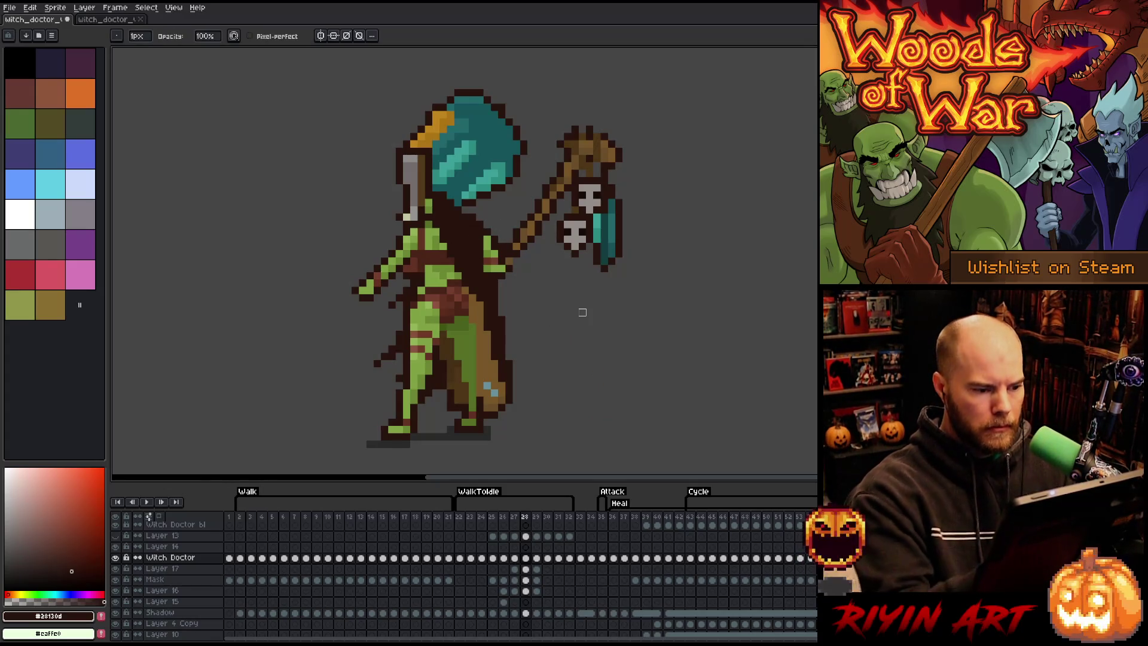
{"action": "key", "text": "e"}
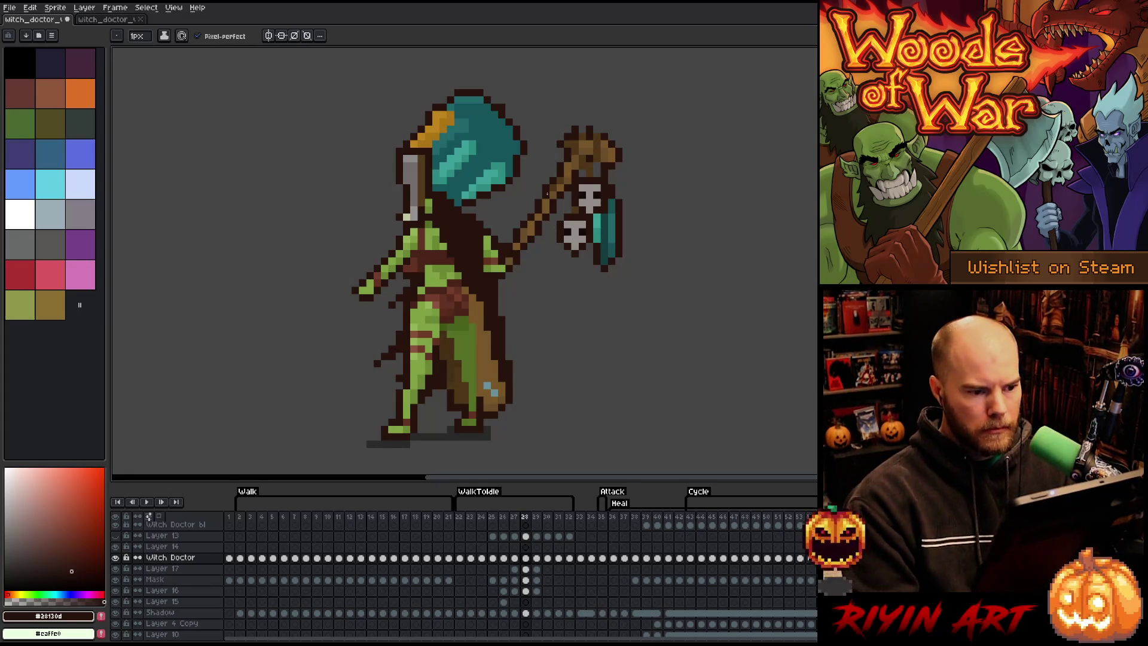
Step: Play the WalkToIdle animation to check the hand, ending on frame 30
{"action": "key", "text": "period"}
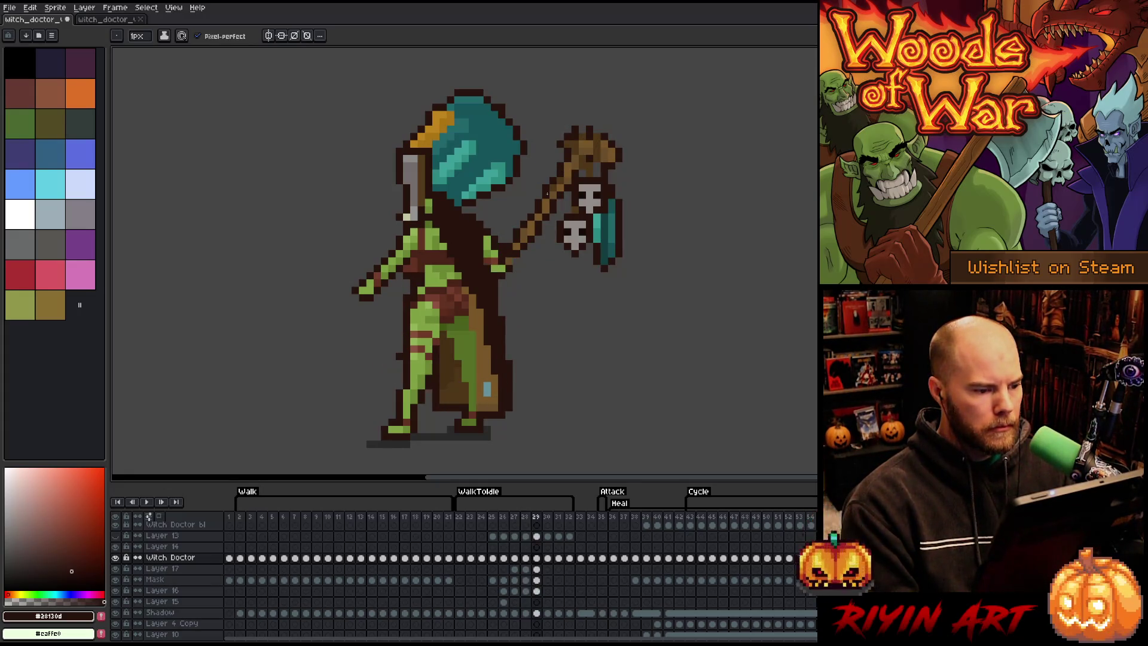
{"action": "key", "text": "Return"}
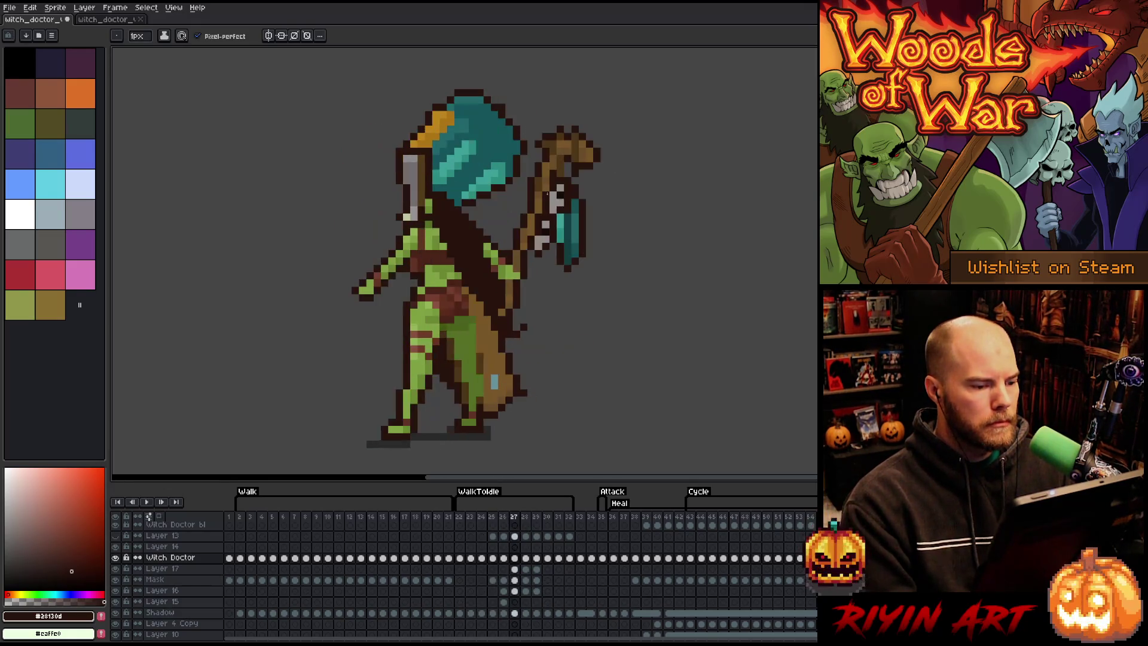
{"action": "key", "text": "Return"}
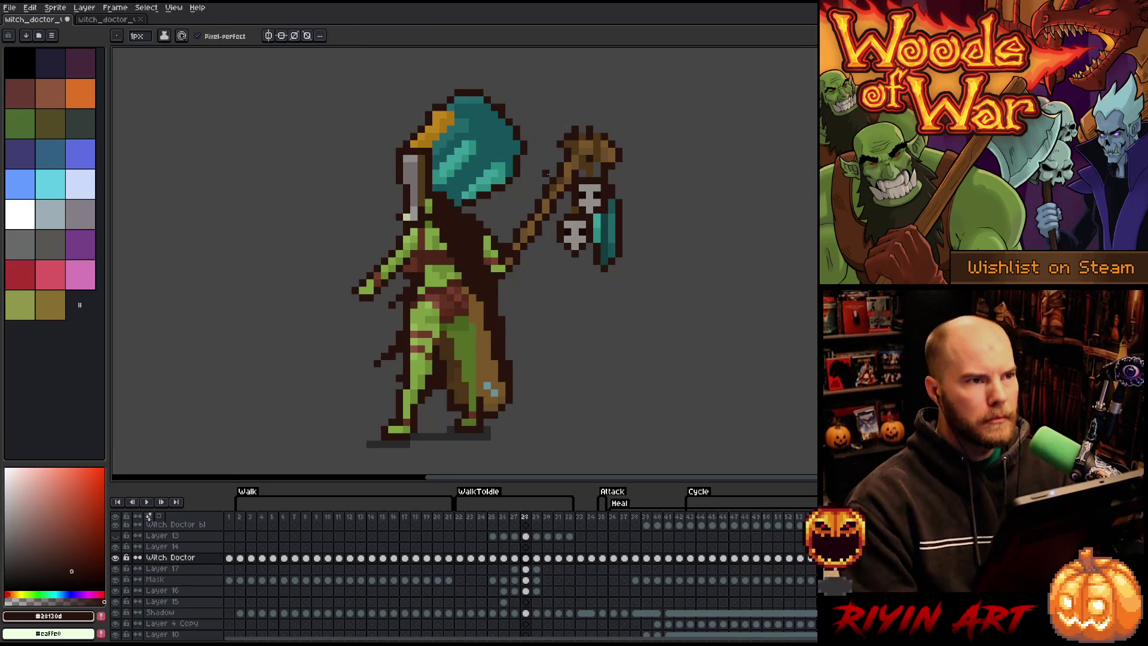
{"action": "key", "text": "Return"}
{"action": "key", "text": "Return"}
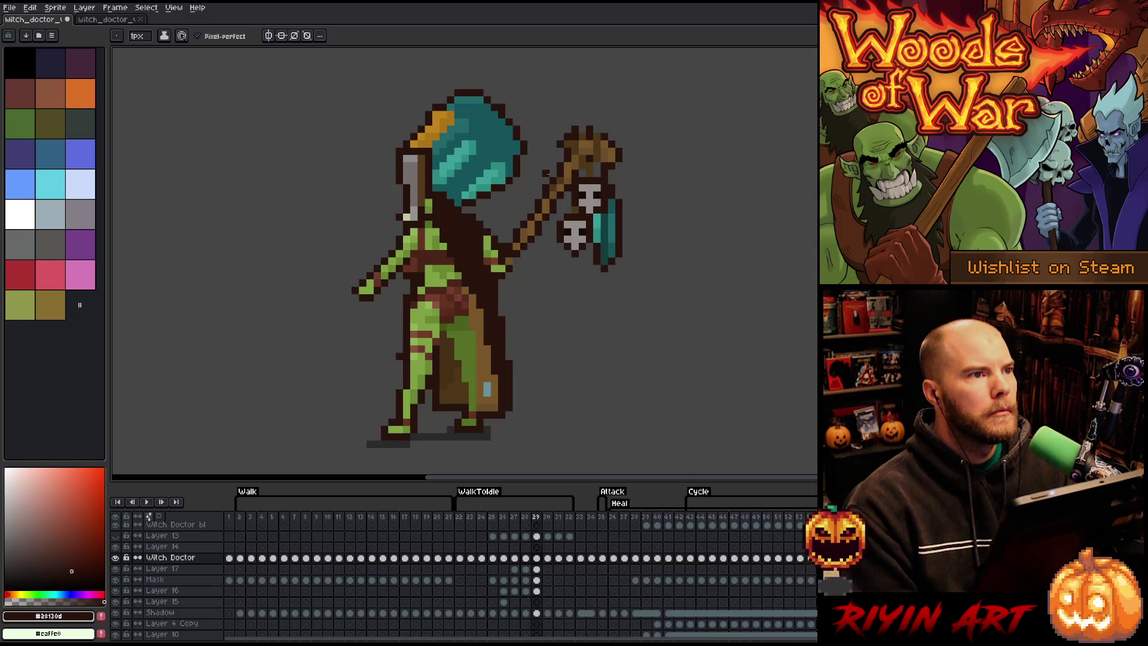
{"action": "key", "text": "Right"}
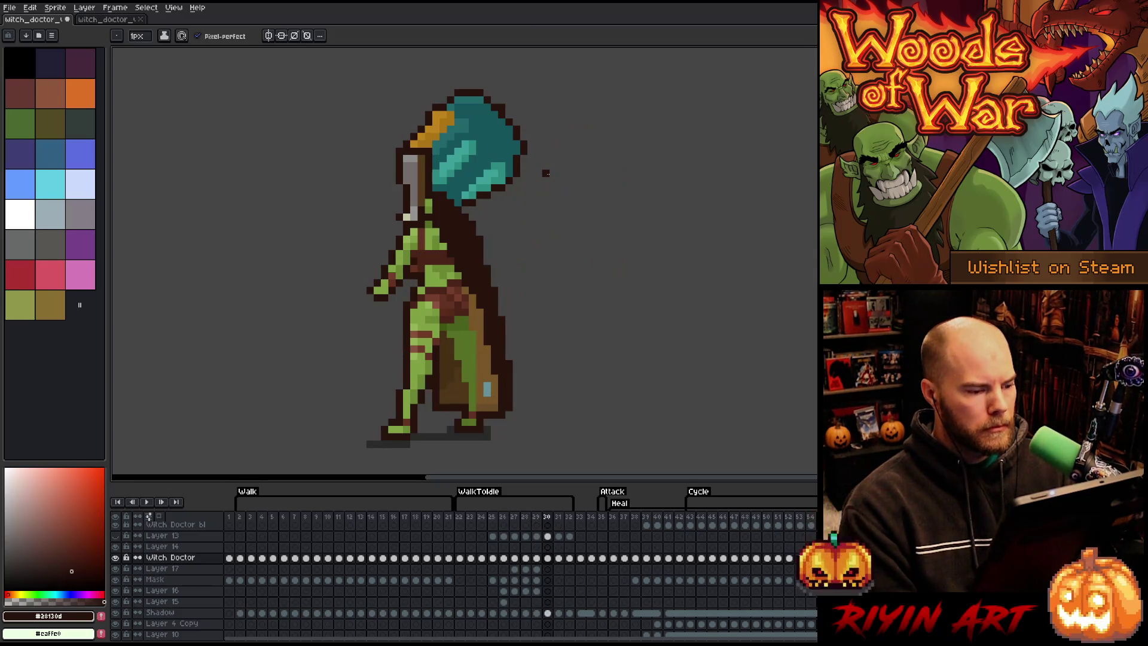
Step: Select the outstretched arm and flip through frames 25–29 to compare the poses
{"action": "key", "text": "m"}
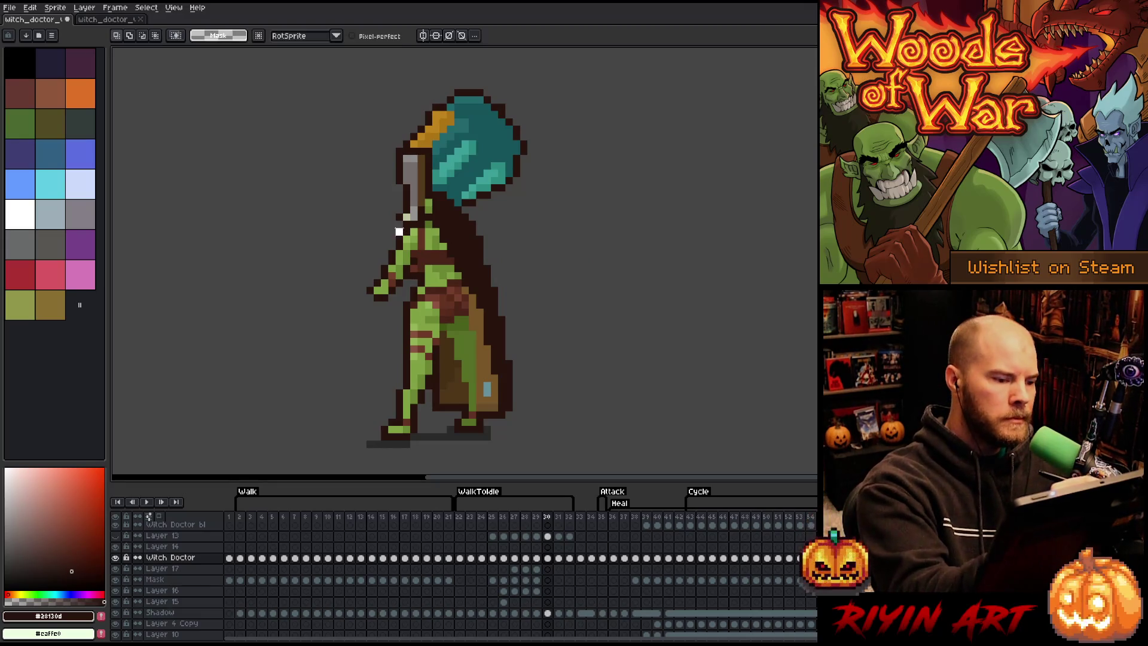
{"action": "left_click_drag", "start_coordinate": [420, 226], "coordinate": [357, 310]}
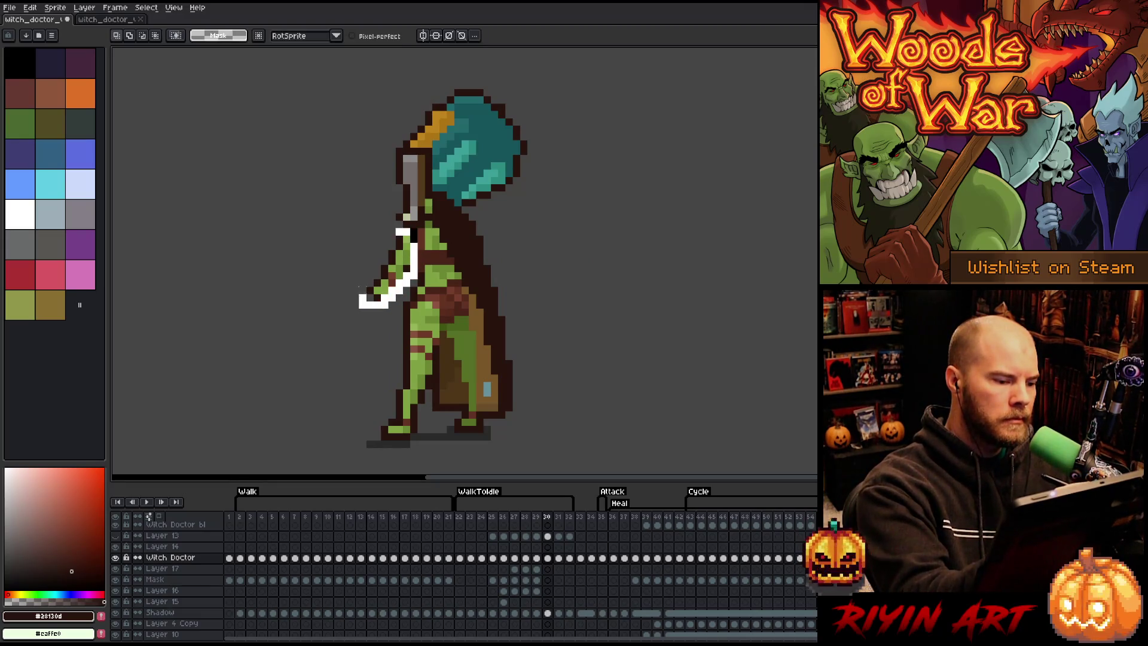
{"action": "left_click", "coordinate": [530, 518]}
{"action": "key", "text": "Left"}
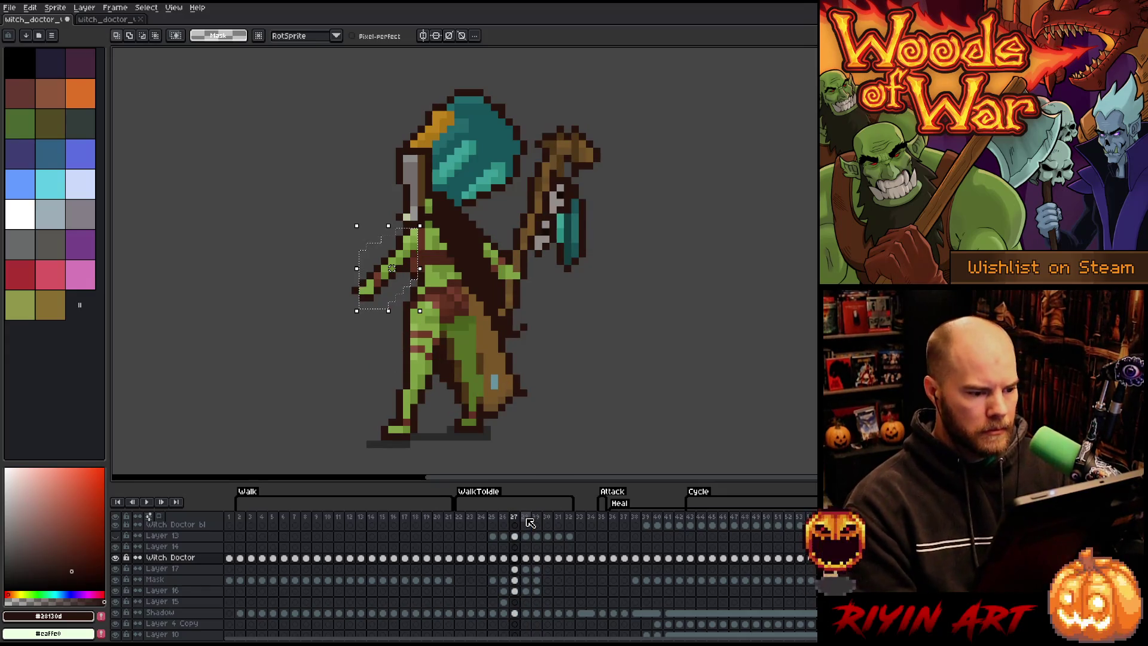
{"action": "key", "text": "Right"}
{"action": "key", "text": "Left"}
{"action": "key", "text": "Left"}
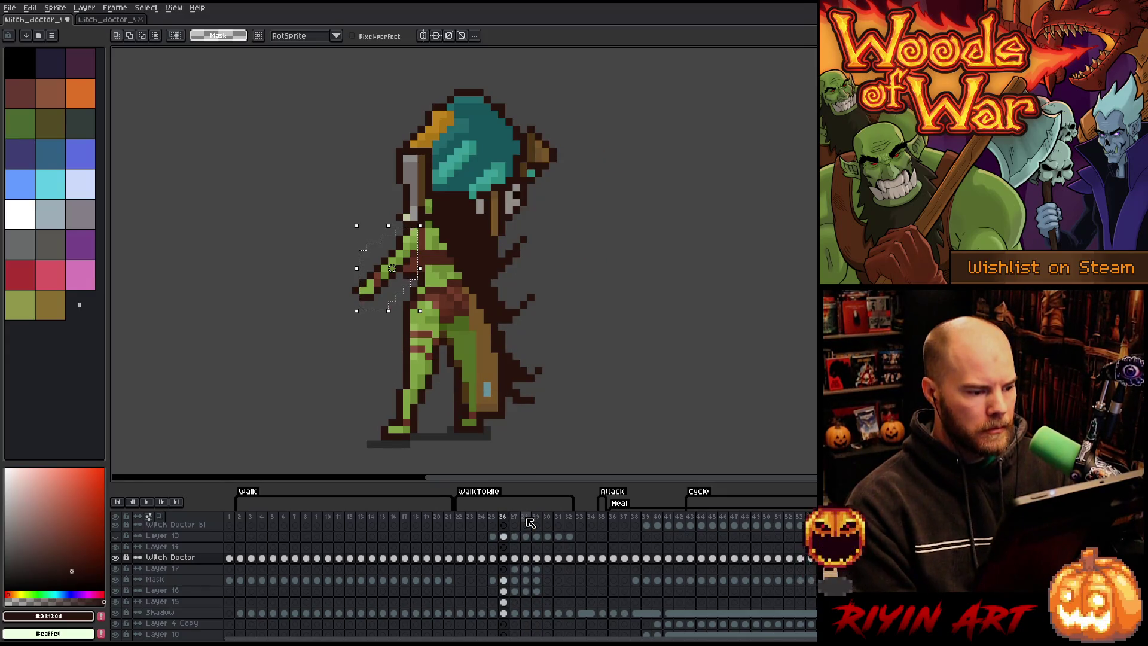
{"action": "key", "text": "Right"}
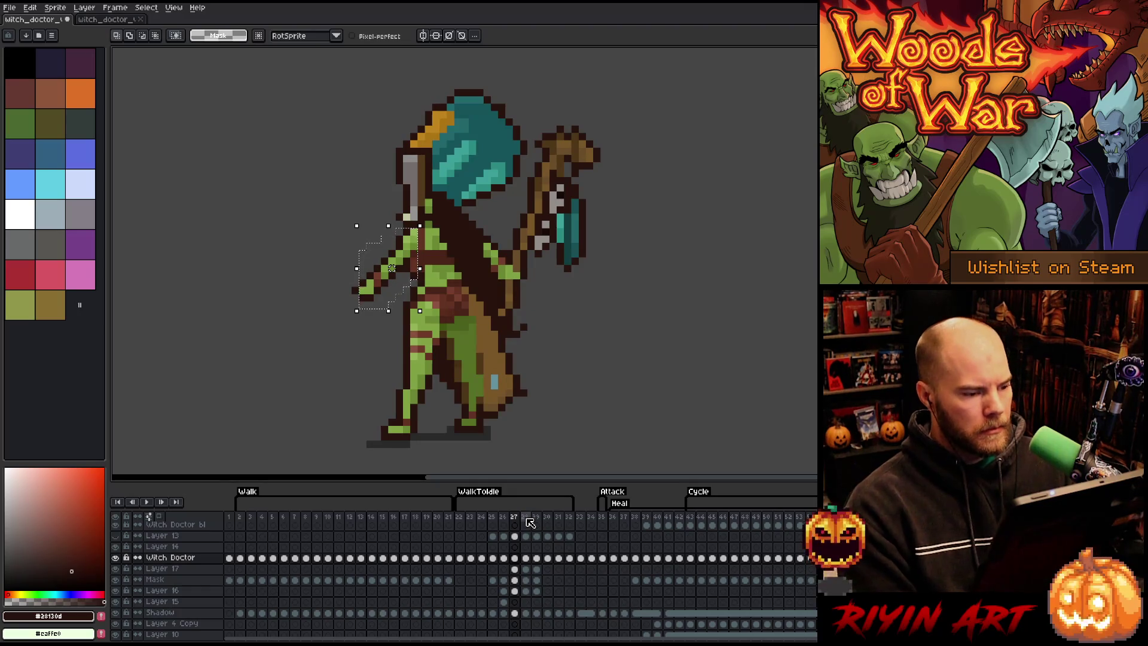
{"action": "key", "text": "Right"}
{"action": "key", "text": "Left"}
{"action": "key", "text": "Right"}
{"action": "key", "text": "Right"}
{"action": "key", "text": "Left"}
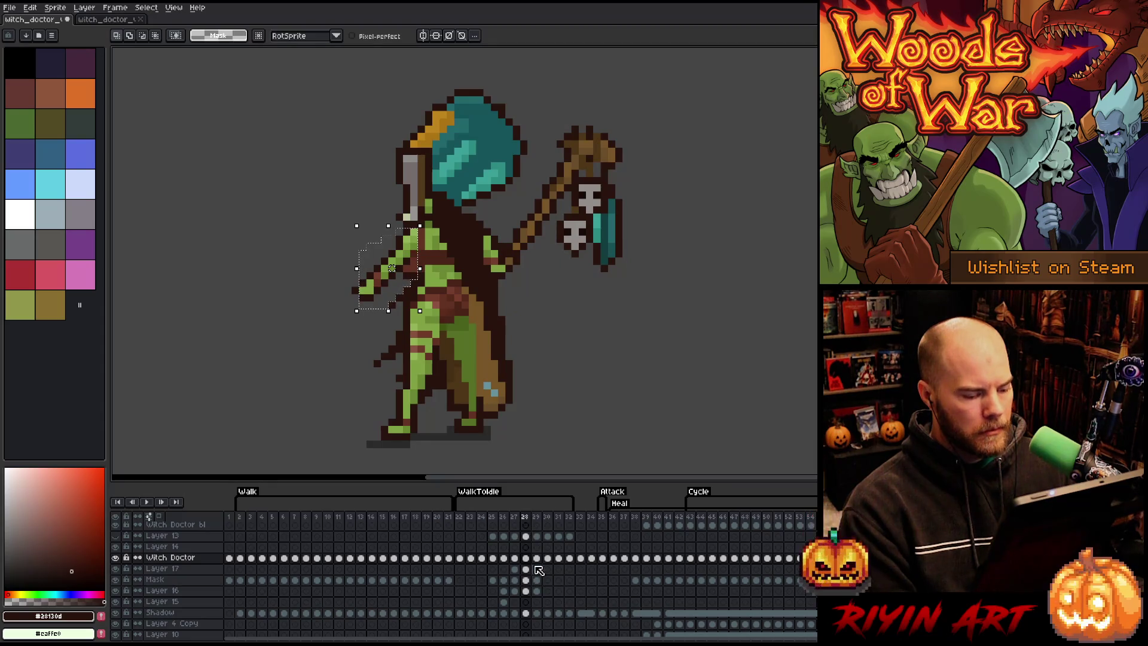
{"action": "key", "text": "Right"}
Step: Add Layer 18 on frame 29 and move it below Layer 17
{"action": "left_click", "coordinate": [540, 570]}
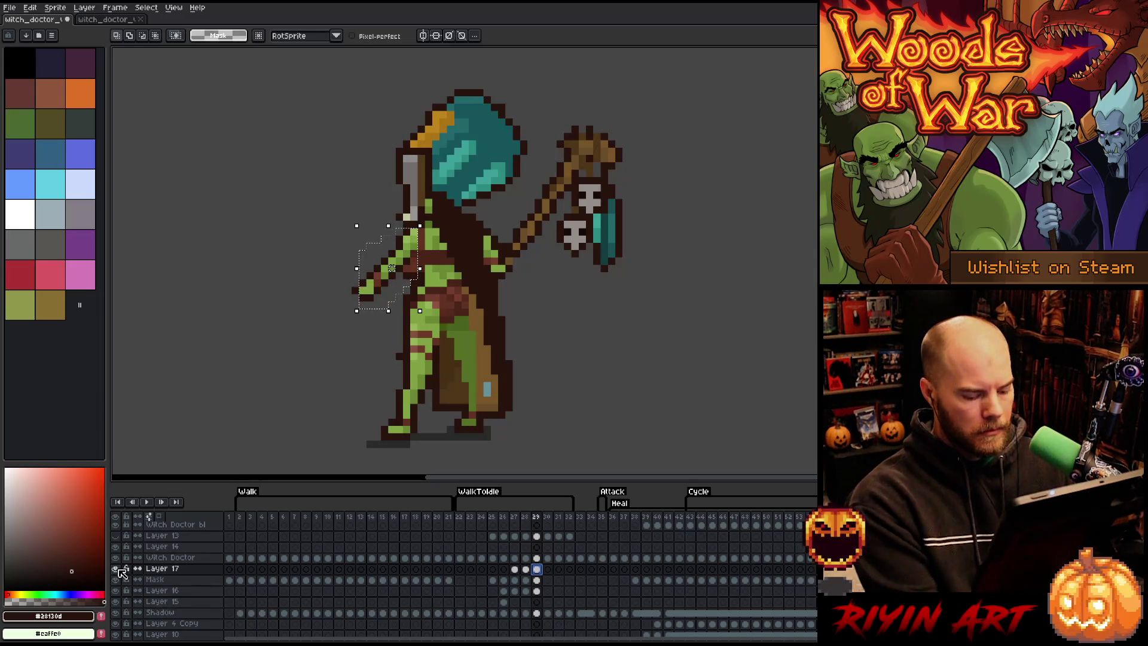
{"action": "key", "text": "shift+n"}
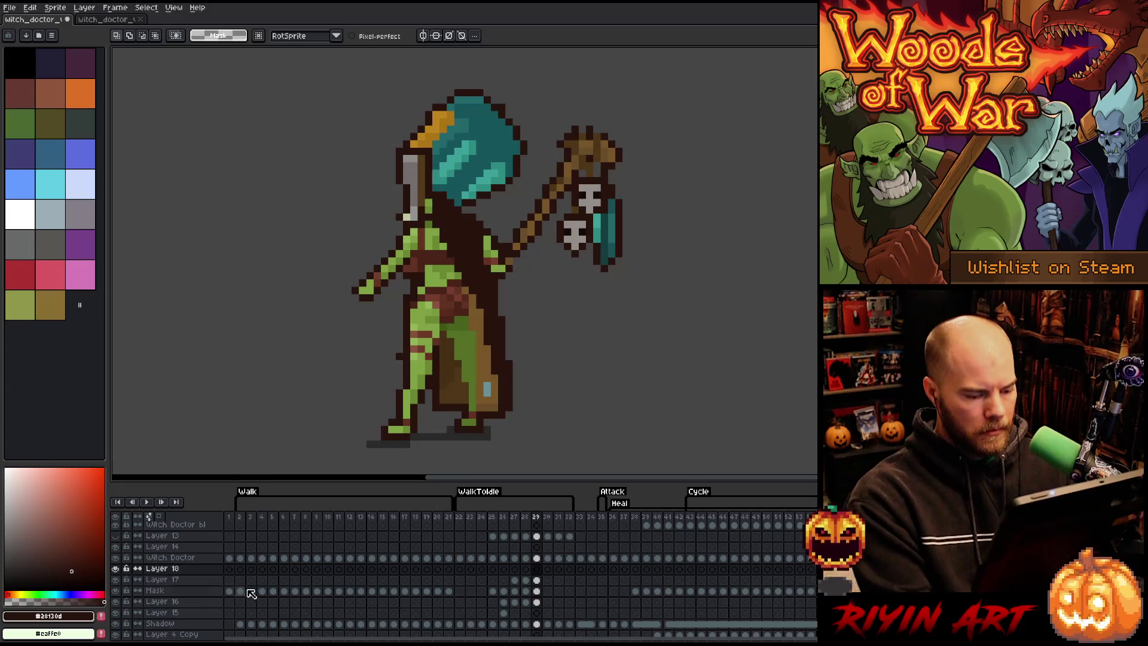
{"action": "left_click", "coordinate": [183, 571]}
{"action": "left_click_drag", "start_coordinate": [184, 575], "coordinate": [186, 585]}
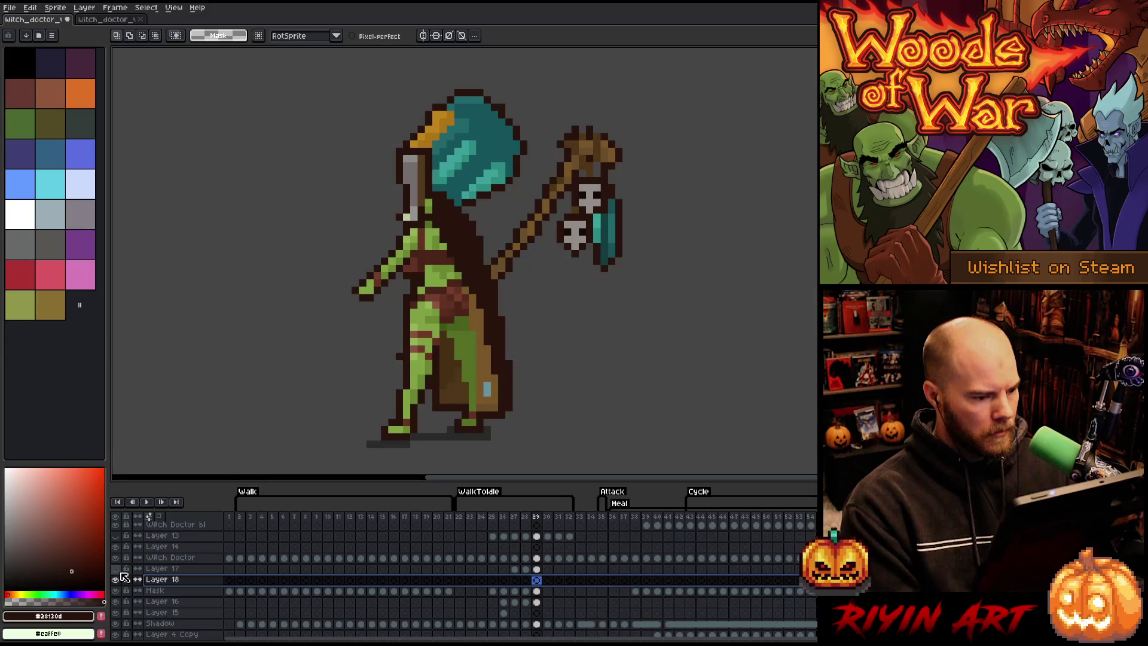
{"action": "left_click", "coordinate": [538, 582]}
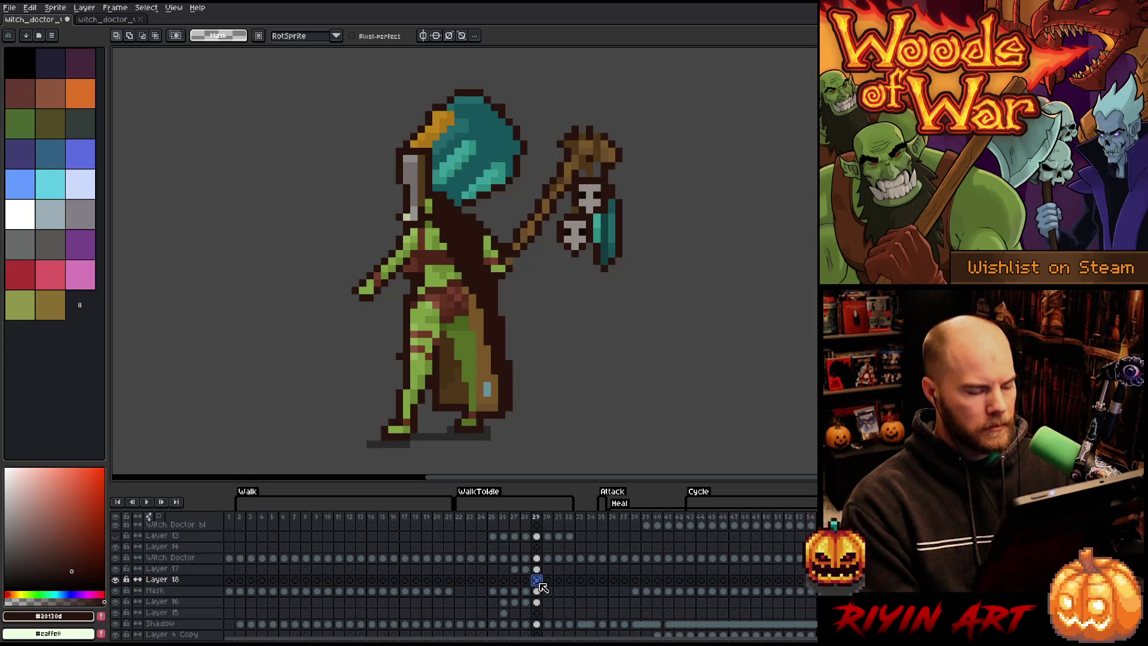
Step: After comparing frames 26 and 25, move the skull-and-staff piece on Layer 18 to the canvas right
{"action": "key", "text": "b"}
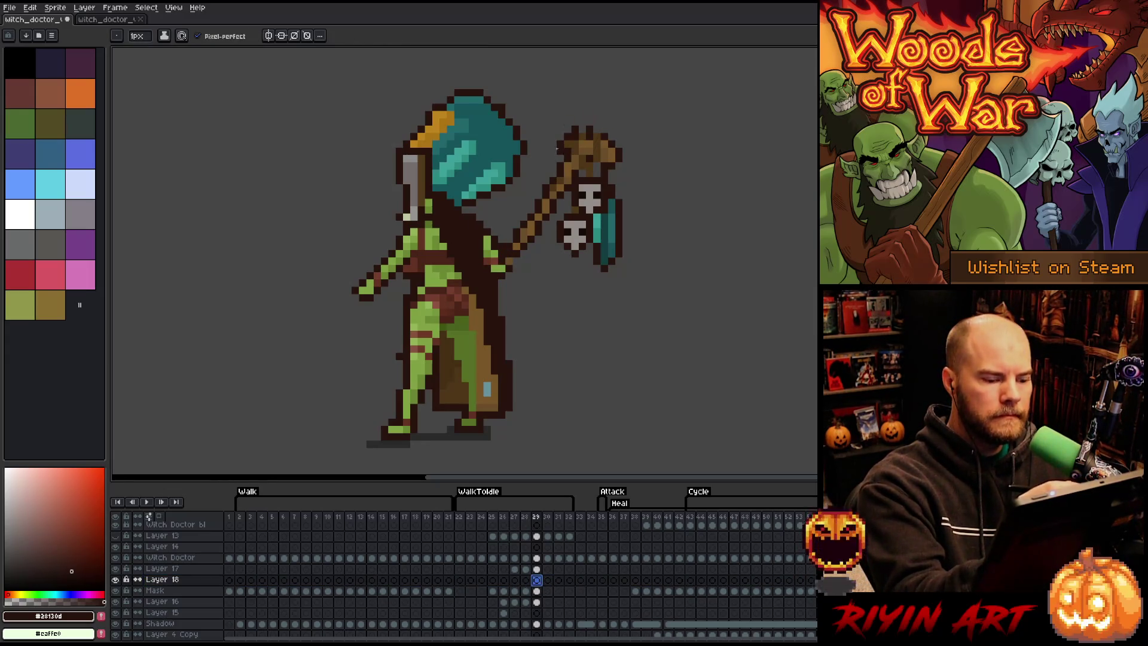
{"action": "left_click", "coordinate": [494, 517]}
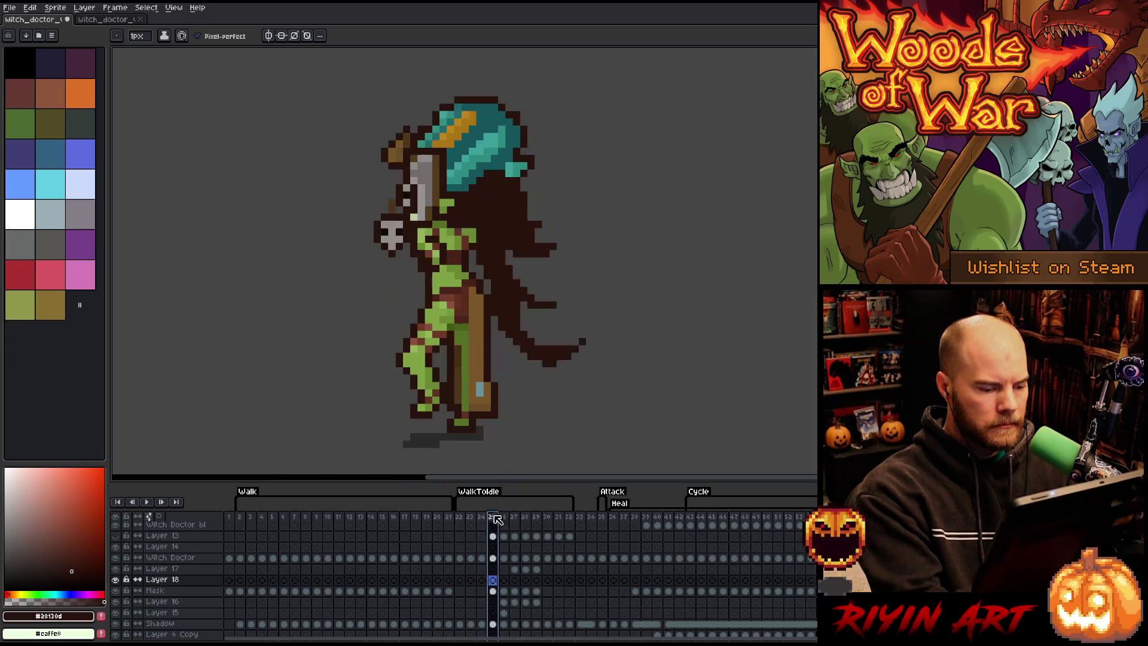
{"action": "left_click", "coordinate": [493, 591]}
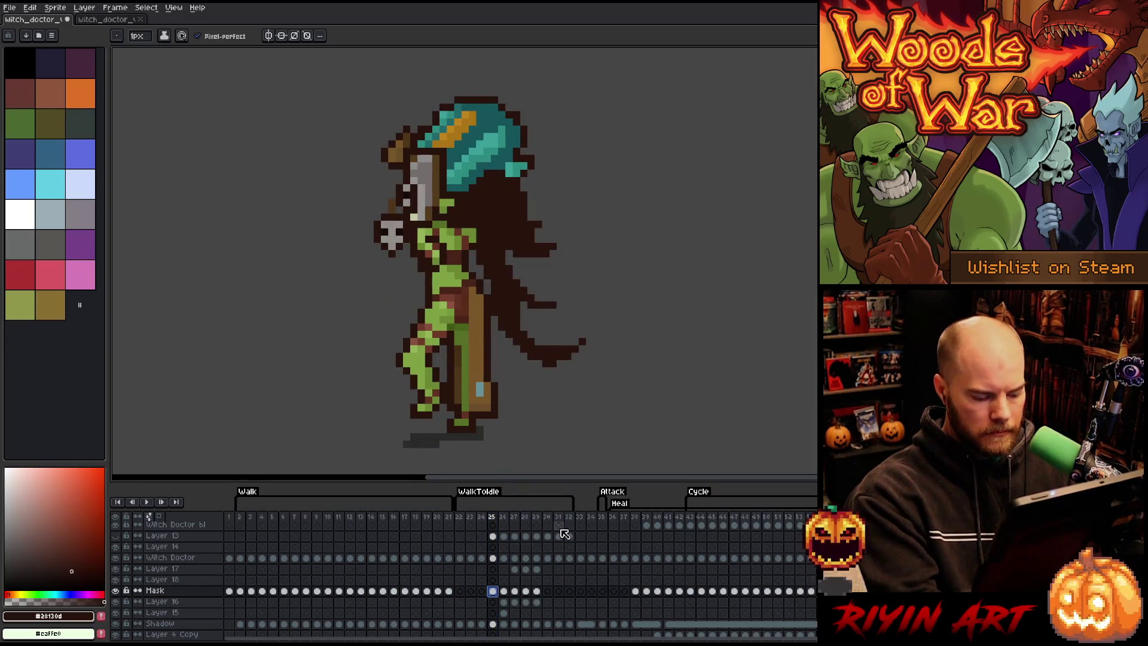
{"action": "left_click", "coordinate": [537, 580]}
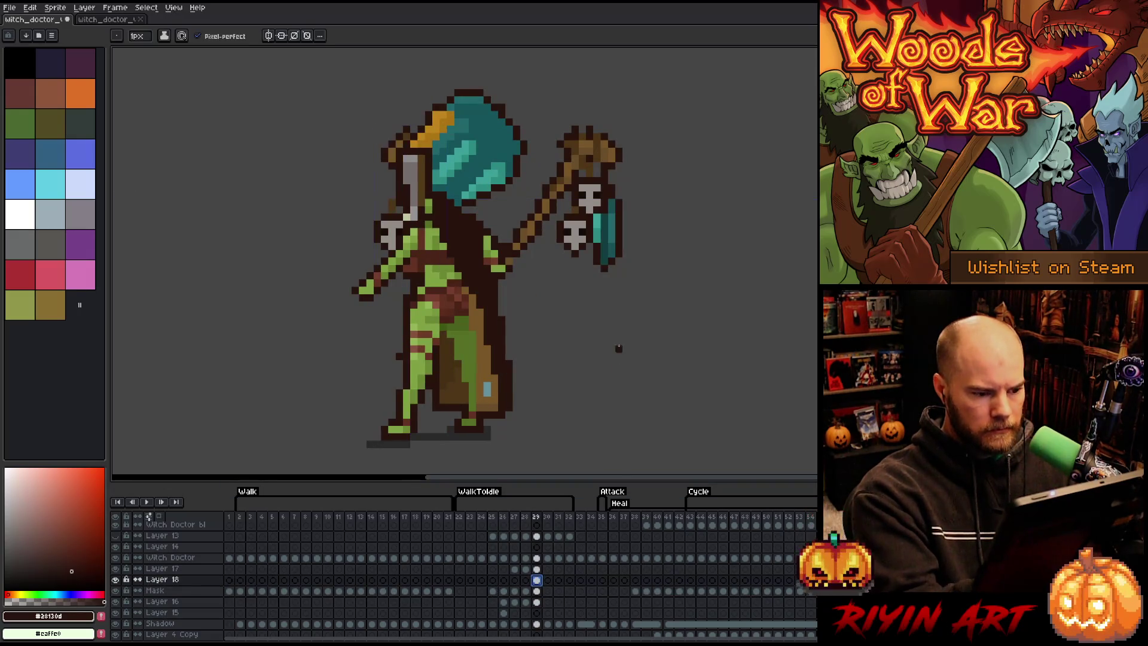
{"action": "key", "text": "v"}
{"action": "mouse_move", "coordinate": [411, 235]}
{"action": "left_mouse_down"}
{"action": "mouse_move", "coordinate": [772, 206]}
{"action": "mouse_move", "coordinate": [761, 205]}
{"action": "left_mouse_up"}
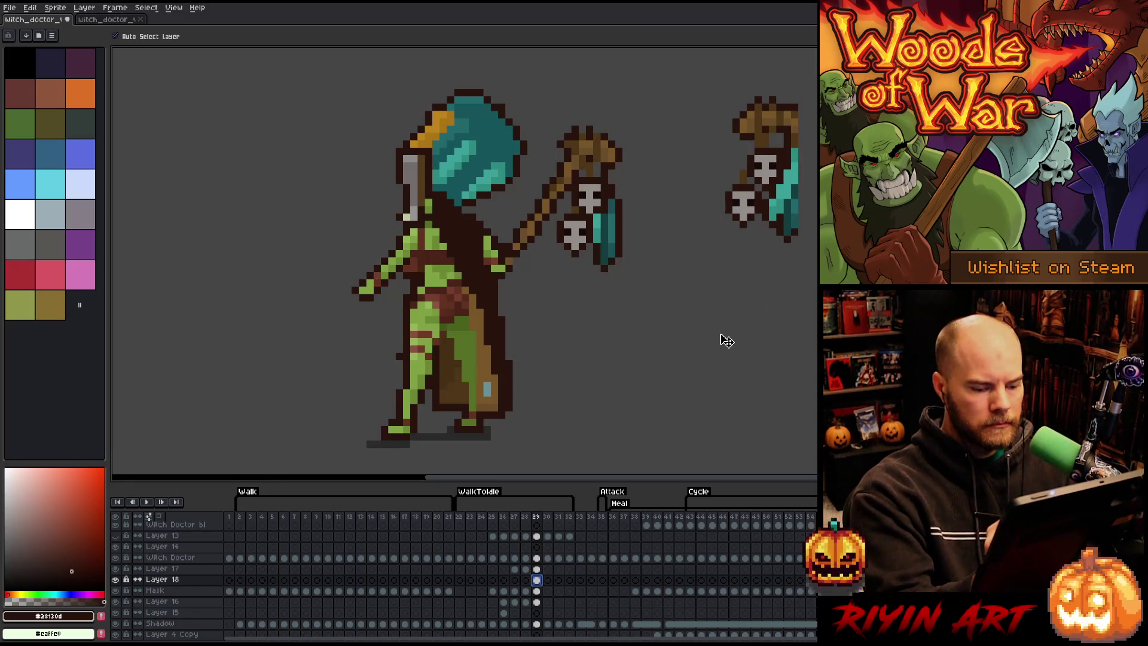
Step: Delete the leftover skull-and-staff pixels at the canvas right, then clear the selection
{"action": "key", "text": "m"}
{"action": "left_click_drag", "start_coordinate": [689, 322], "coordinate": [812, 119]}
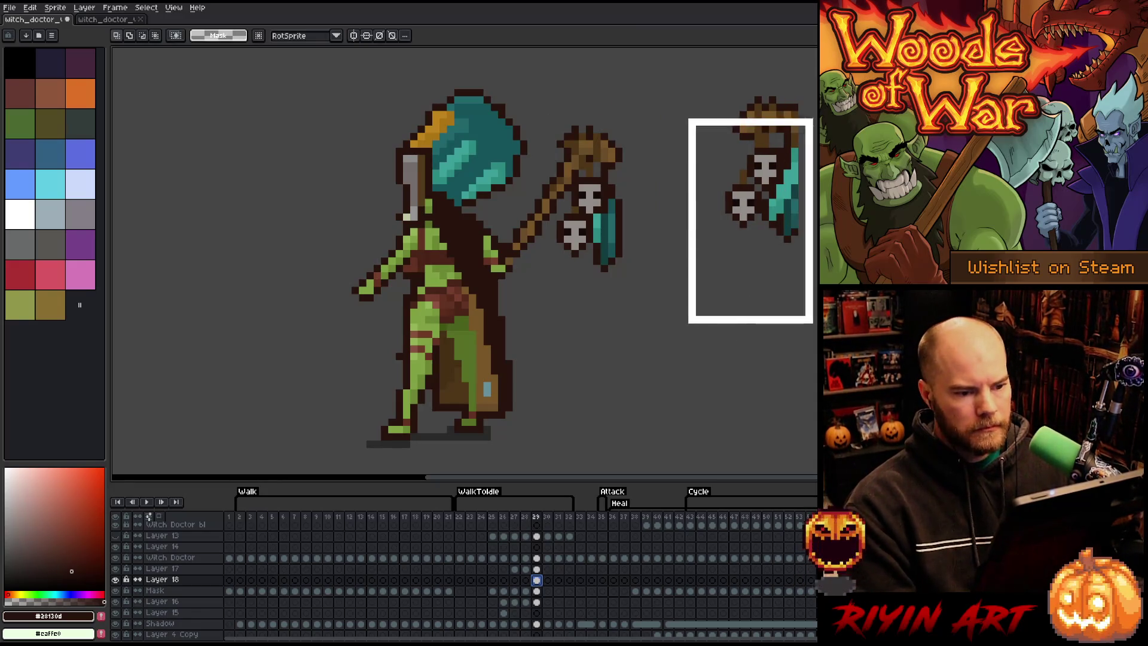
{"action": "key", "text": "Delete"}
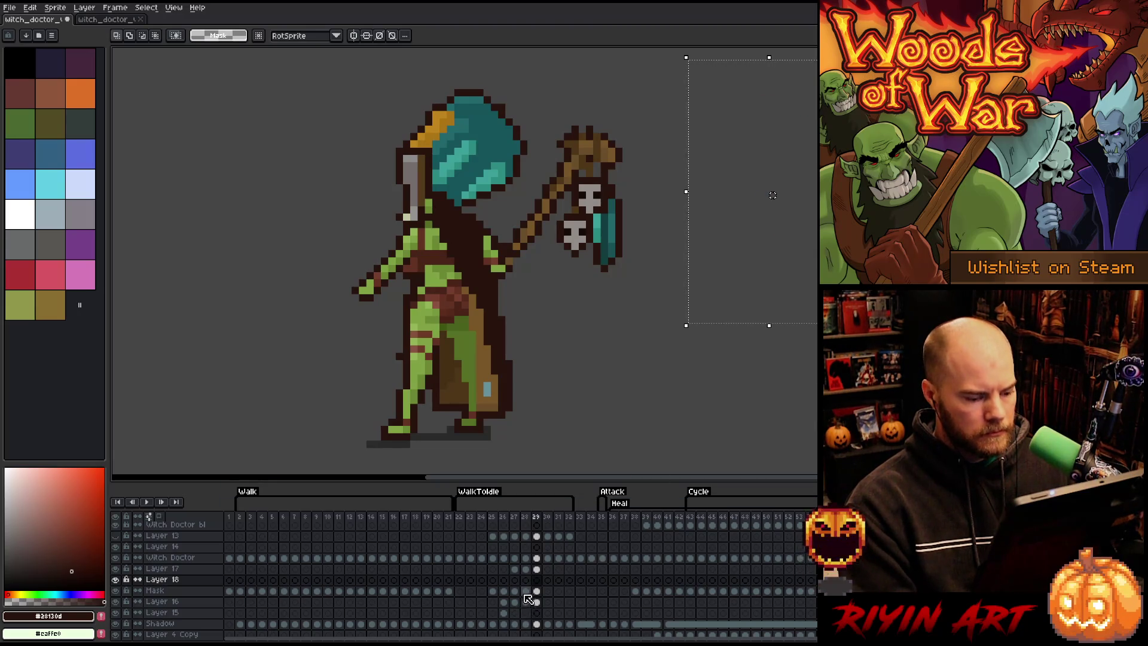
{"action": "left_click", "coordinate": [525, 591]}
{"action": "left_click", "coordinate": [507, 593]}
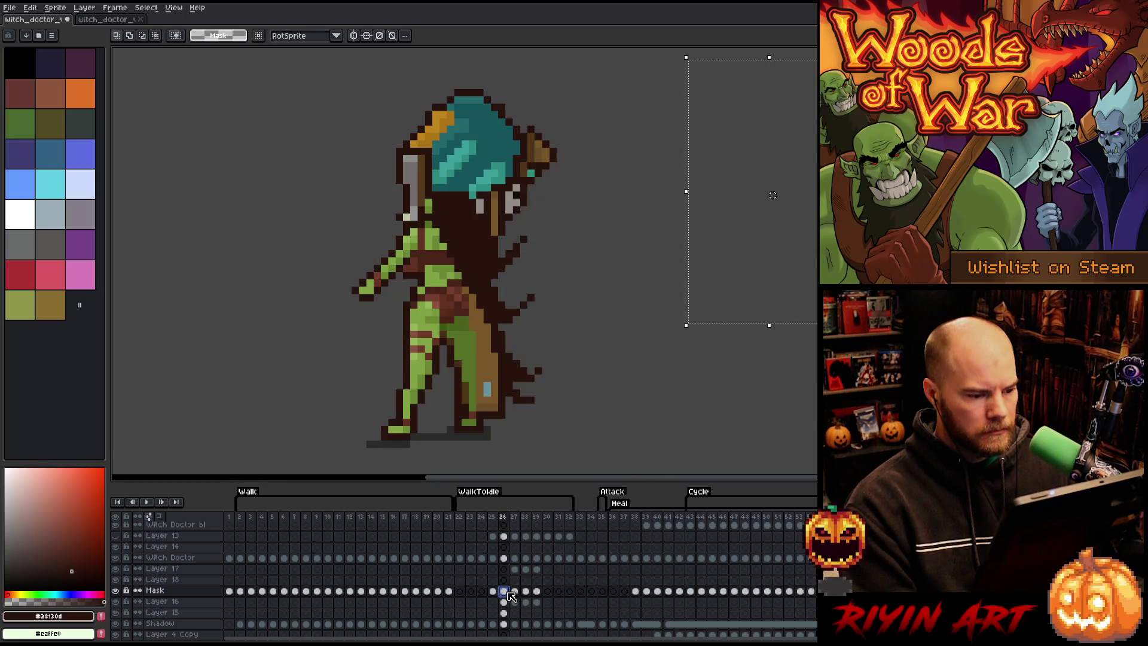
{"action": "key", "text": "ctrl+d"}
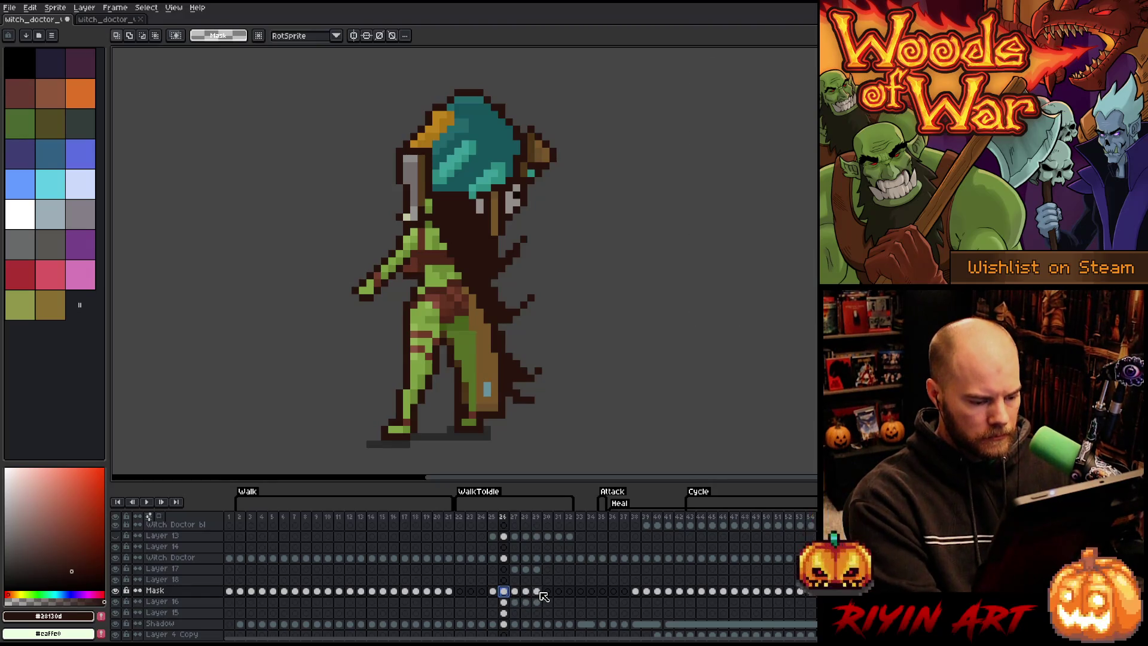
Step: Move the overlapping staff on Layer 18 to the canvas right and check its visibility
{"action": "left_click", "coordinate": [537, 580]}
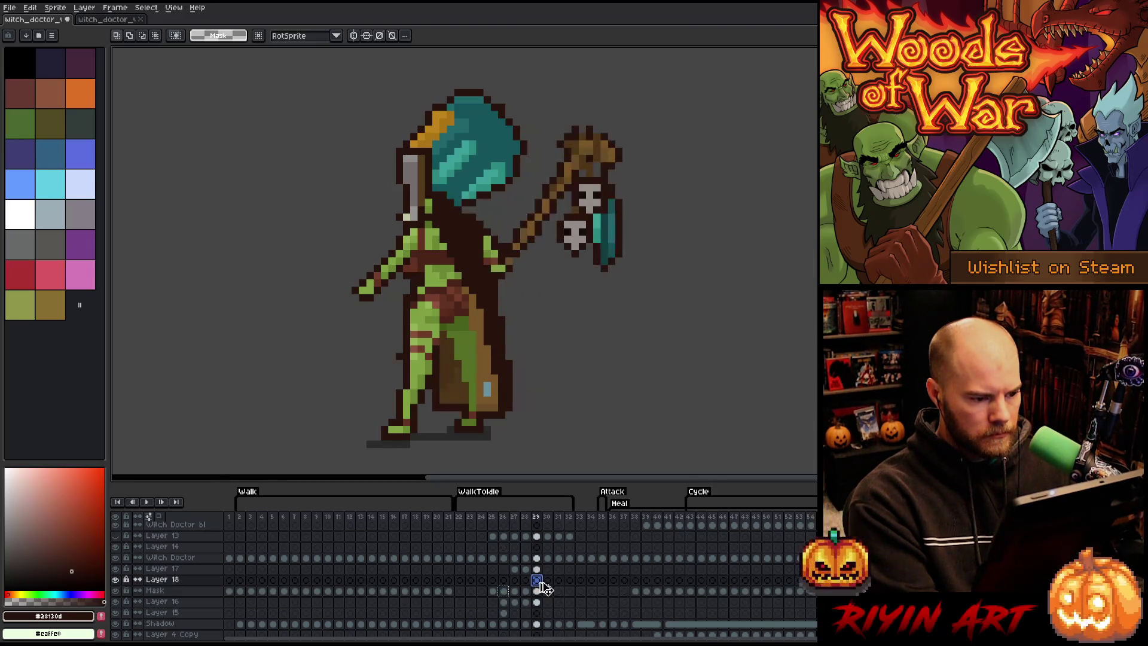
{"action": "key", "text": "v"}
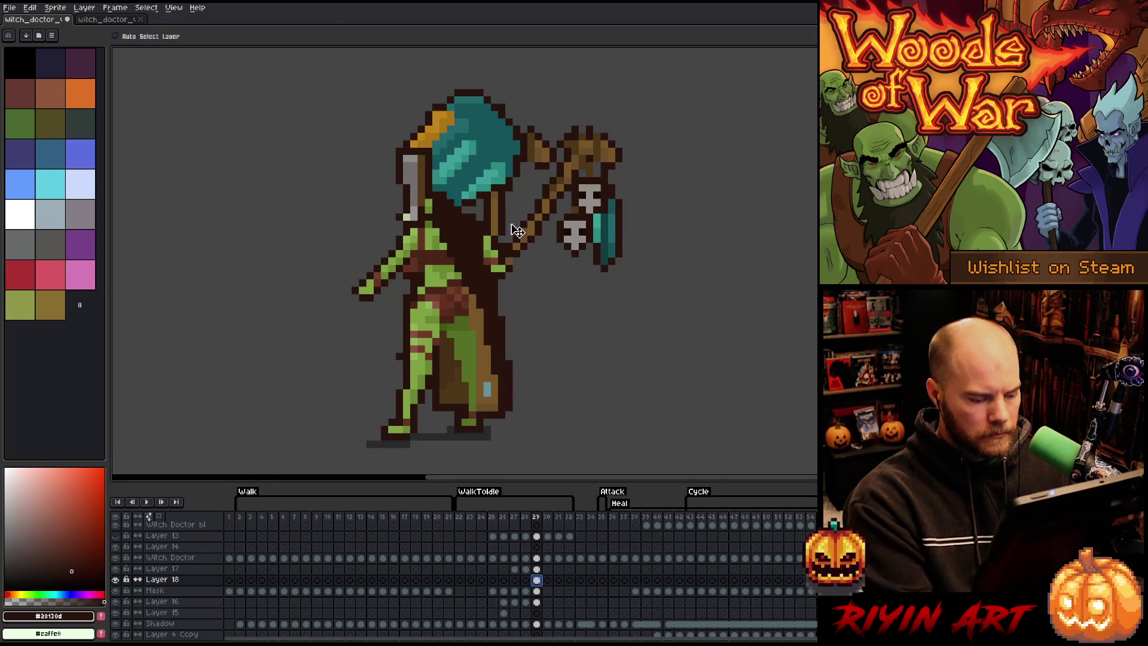
{"action": "left_click_drag", "start_coordinate": [501, 224], "coordinate": [746, 221]}
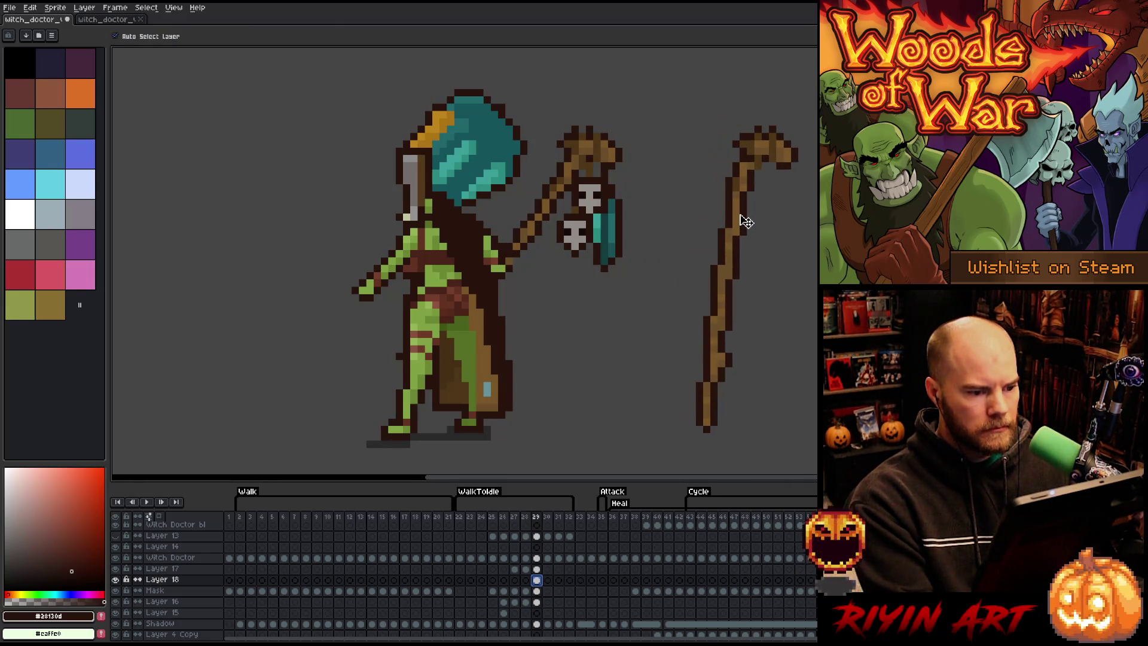
{"action": "left_click", "coordinate": [537, 592]}
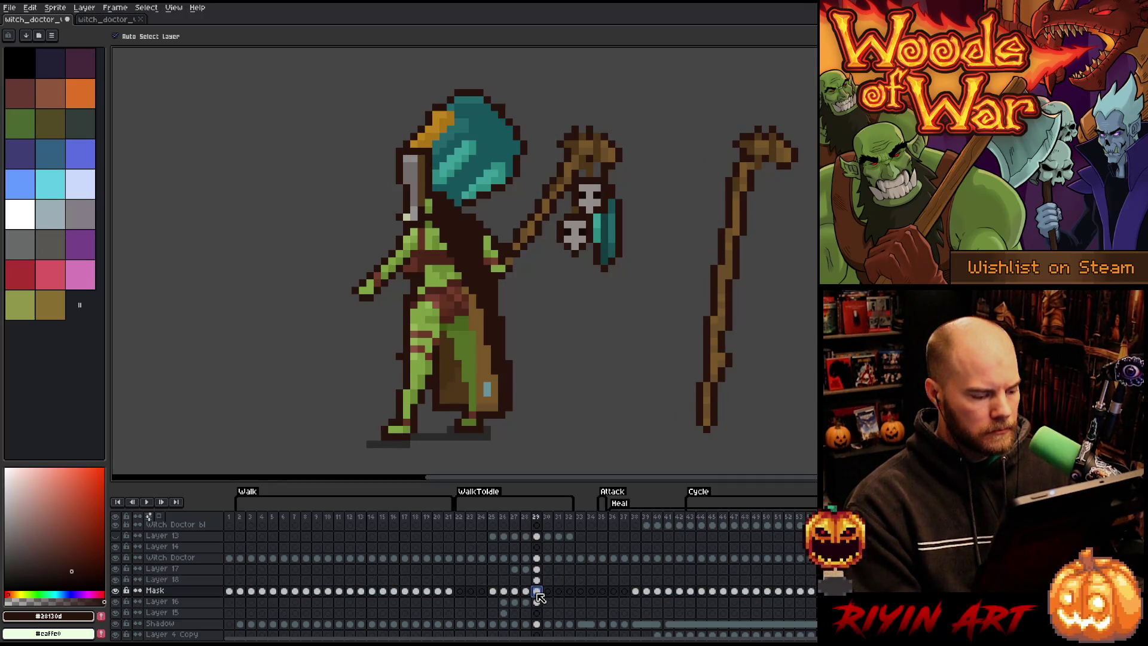
{"action": "left_click", "coordinate": [537, 580]}
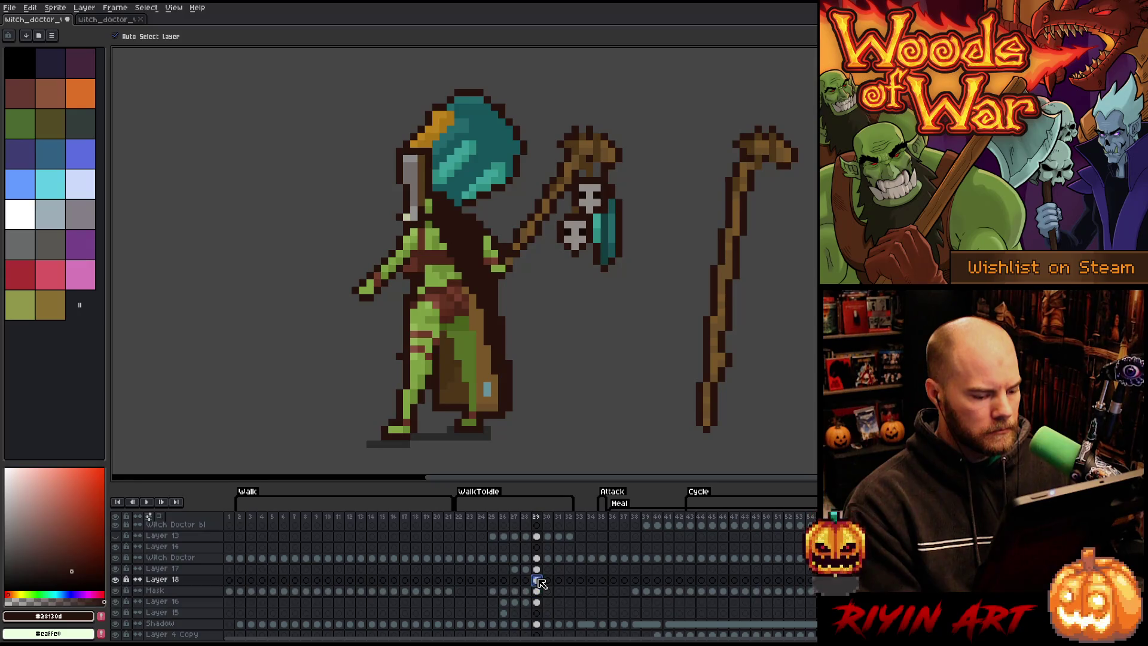
{"action": "double_click", "coordinate": [116, 580]}
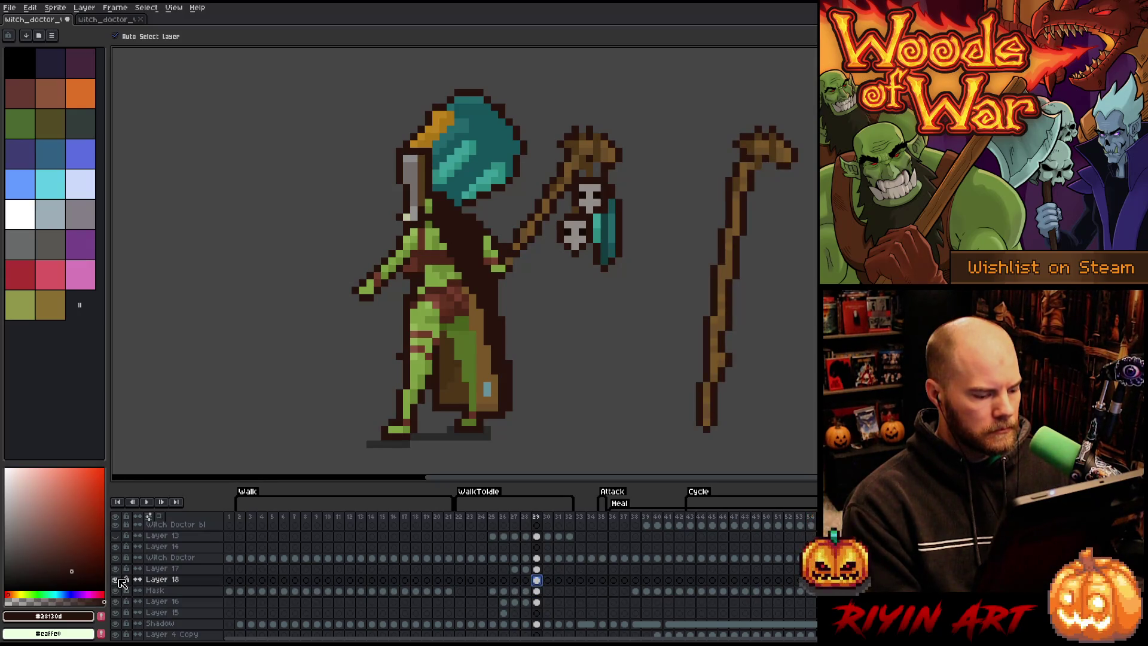
Step: Erase the hand-held staff from the Mask cel on frame 29
{"action": "left_click", "coordinate": [538, 592]}
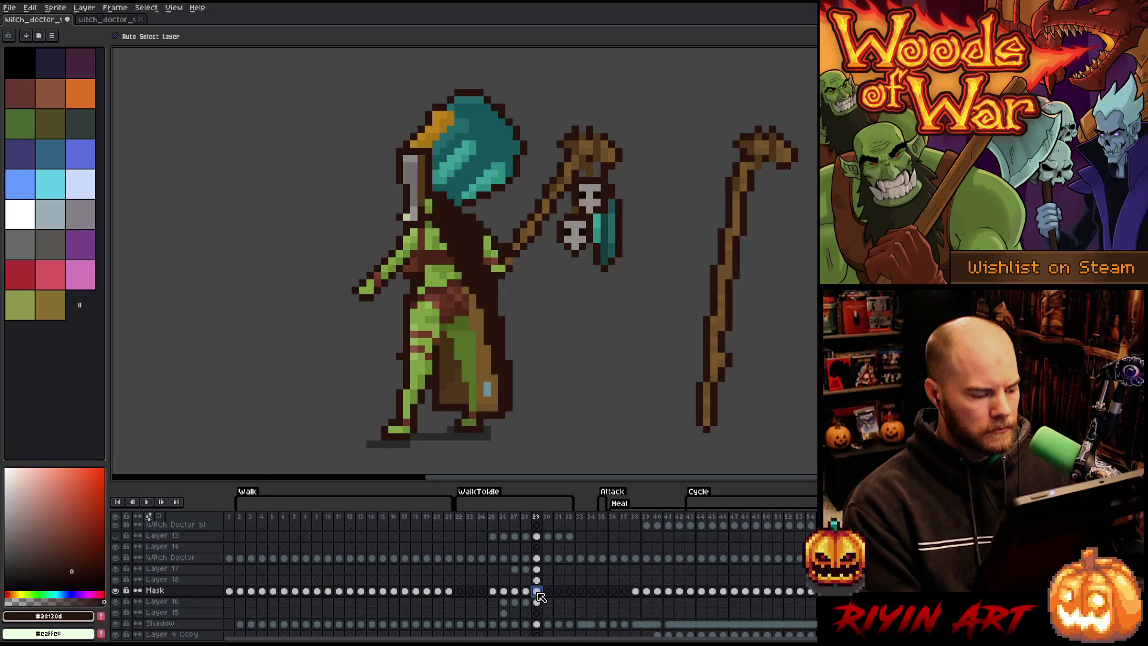
{"action": "key", "text": "Delete"}
{"action": "key", "text": "ctrl+z"}
{"action": "key", "text": "ctrl+y"}
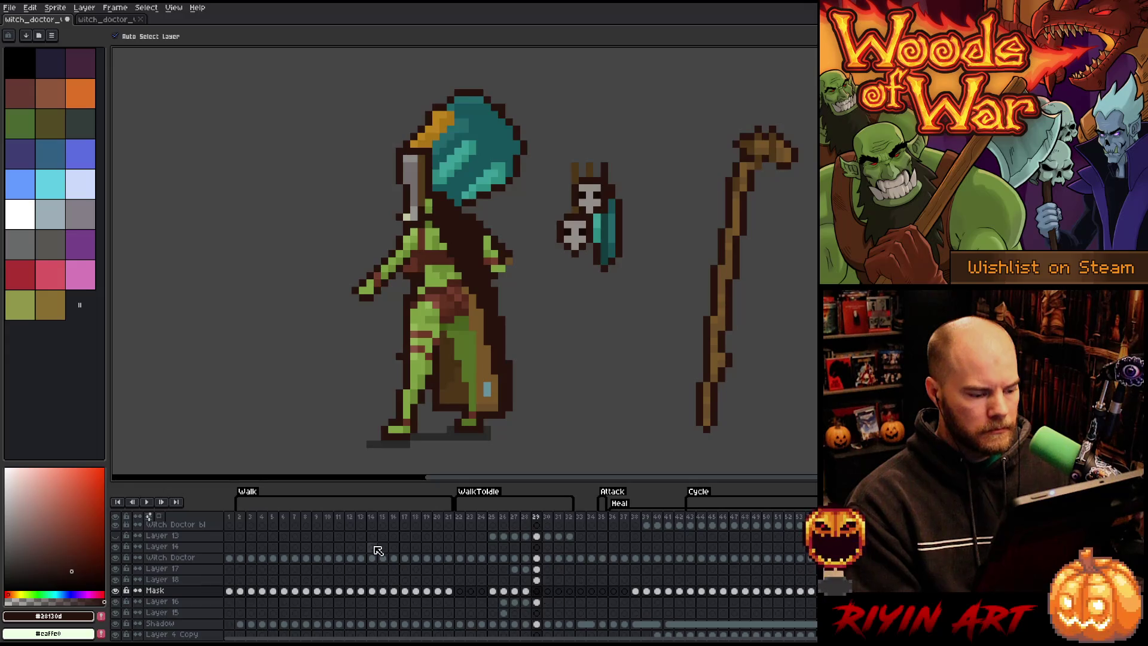
Step: Hide the Background layer, enable onion skinning, and select the standalone staff on Layer 18
{"action": "scroll", "coordinate": [138, 604], "scroll_direction": "down", "scroll_amount": 5}
{"action": "left_click", "coordinate": [116, 623]}
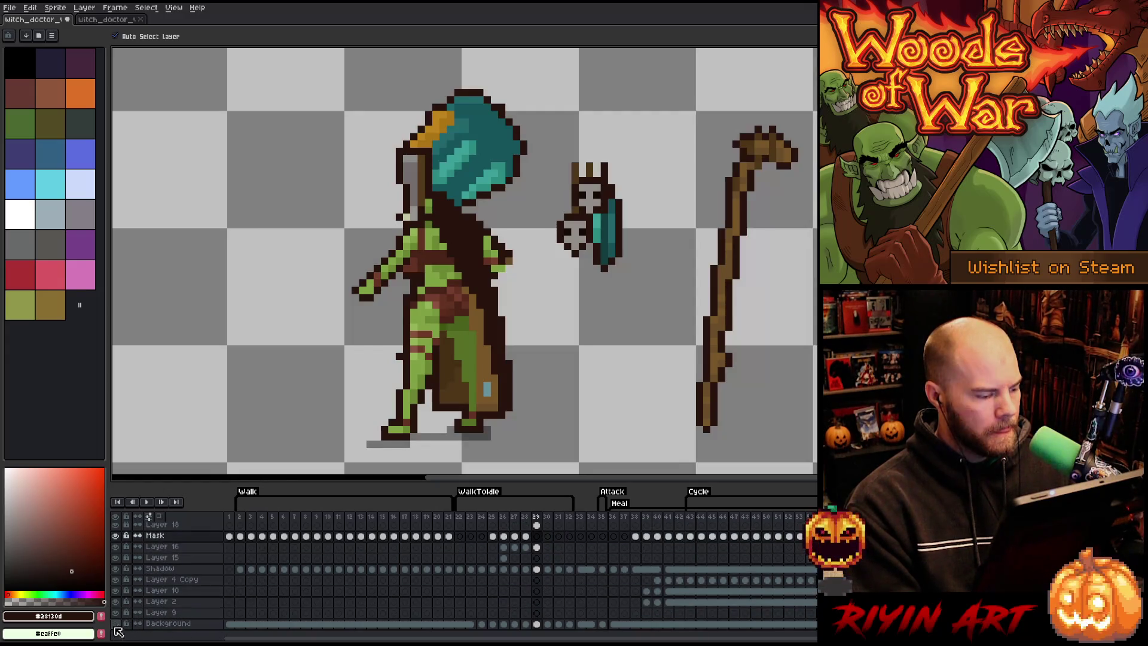
{"action": "left_click", "coordinate": [158, 515]}
{"action": "scroll", "coordinate": [422, 559], "scroll_direction": "up", "scroll_amount": 3}
{"action": "scroll", "coordinate": [421, 558], "scroll_direction": "up", "scroll_amount": 2}
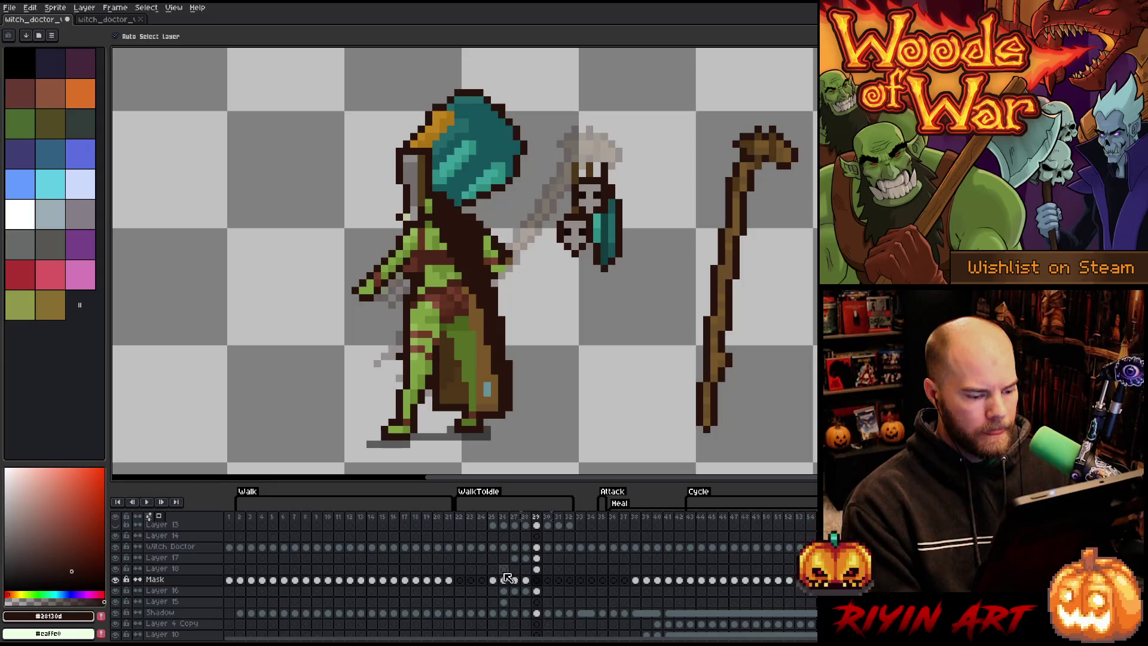
{"action": "left_click", "coordinate": [537, 580]}
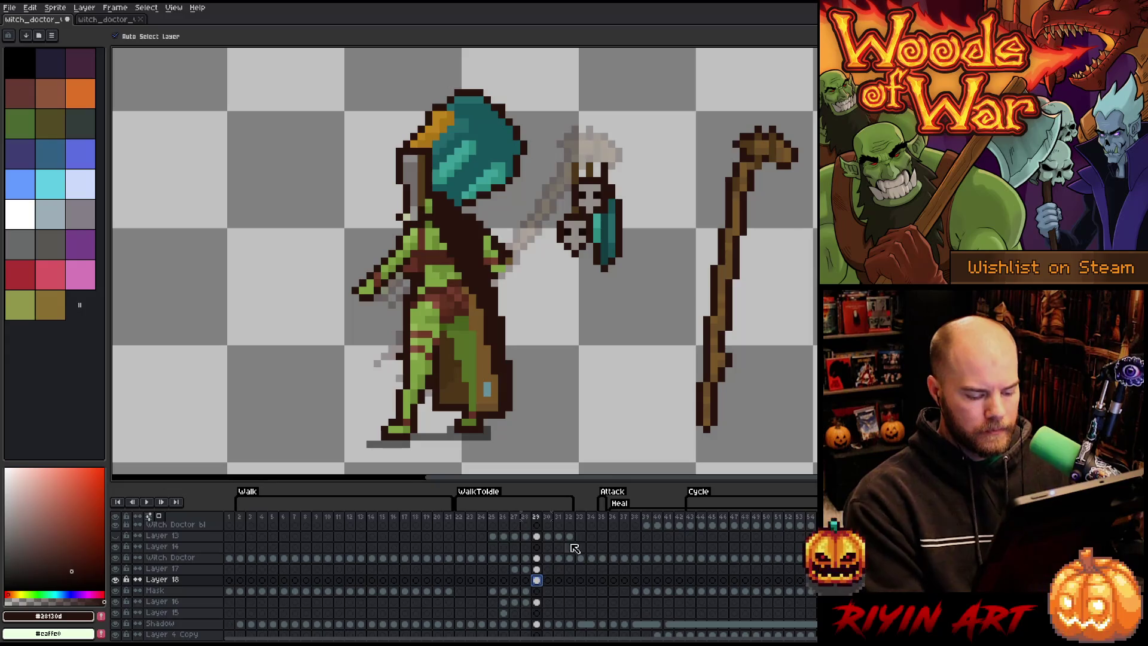
{"action": "key", "text": "m"}
{"action": "mouse_move", "coordinate": [674, 105]}
{"action": "left_mouse_down"}
{"action": "mouse_move", "coordinate": [755, 220]}
{"action": "mouse_move", "coordinate": [861, 448]}
{"action": "mouse_move", "coordinate": [881, 457]}
{"action": "left_mouse_up"}
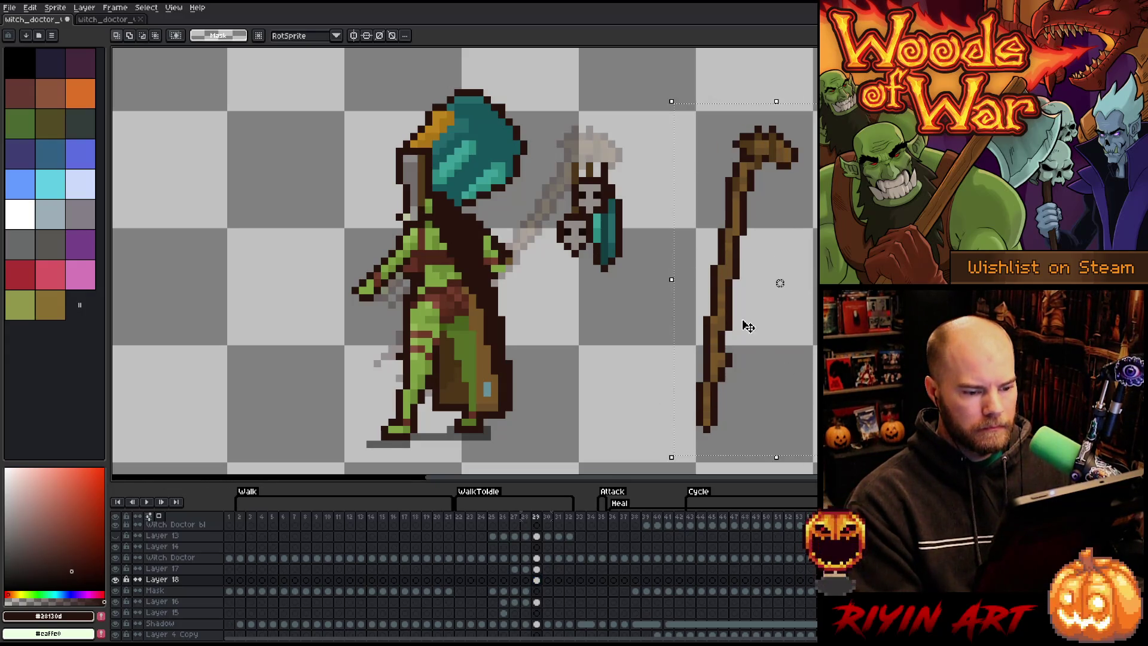
Step: Move the staff to the character's left, copy it to the right, and rotate the copy diagonally
{"action": "mouse_move", "coordinate": [733, 322]}
{"action": "left_mouse_down"}
{"action": "mouse_move", "coordinate": [837, 326]}
{"action": "mouse_move", "coordinate": [227, 342]}
{"action": "mouse_move", "coordinate": [201, 327]}
{"action": "left_mouse_up"}
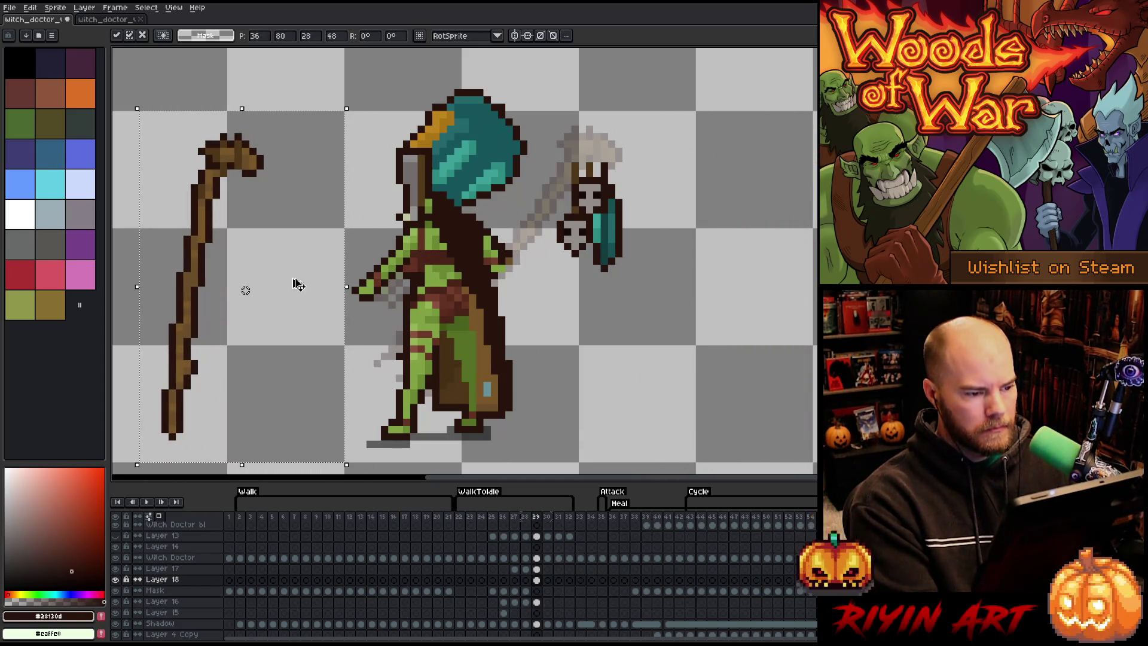
{"action": "mouse_move", "coordinate": [275, 177]}
{"action": "left_mouse_down", "text": "ctrl"}
{"action": "mouse_move", "coordinate": [774, 154]}
{"action": "mouse_move", "coordinate": [759, 155]}
{"action": "left_mouse_up", "text": "ctrl"}
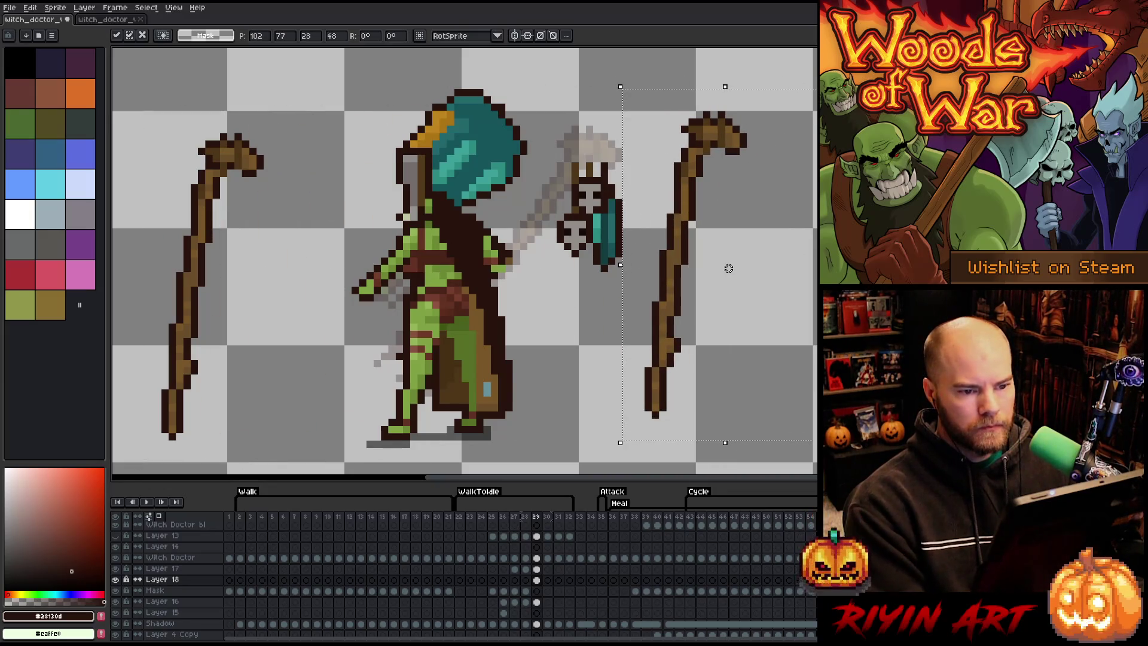
{"action": "left_click_drag", "start_coordinate": [729, 268], "coordinate": [729, 269]}
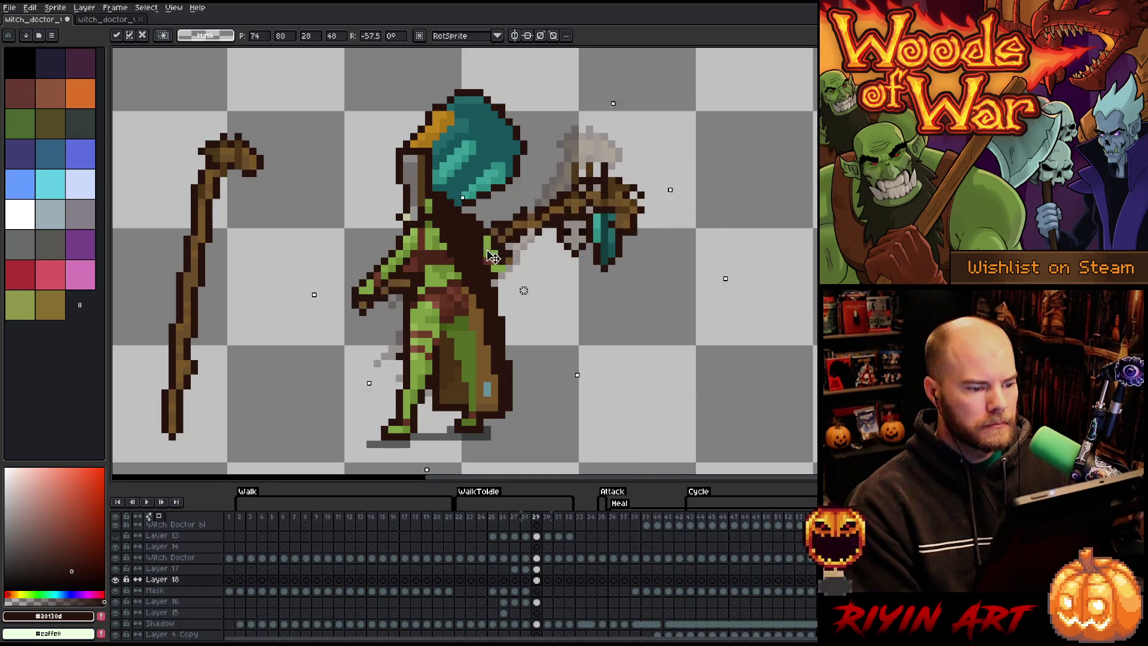